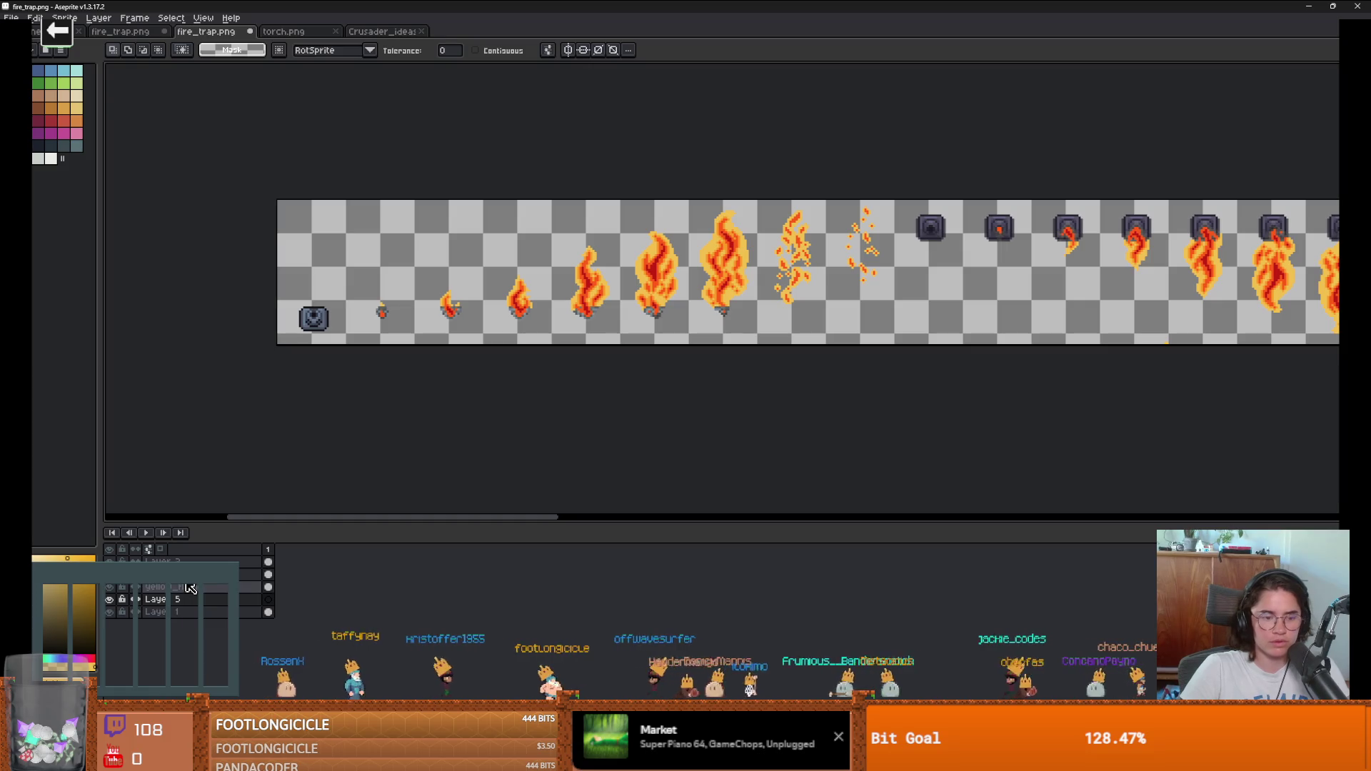
Step: Paste the trap bases under all nine flame frames and commit them after checking with flames hidden
key(ctrl+v)
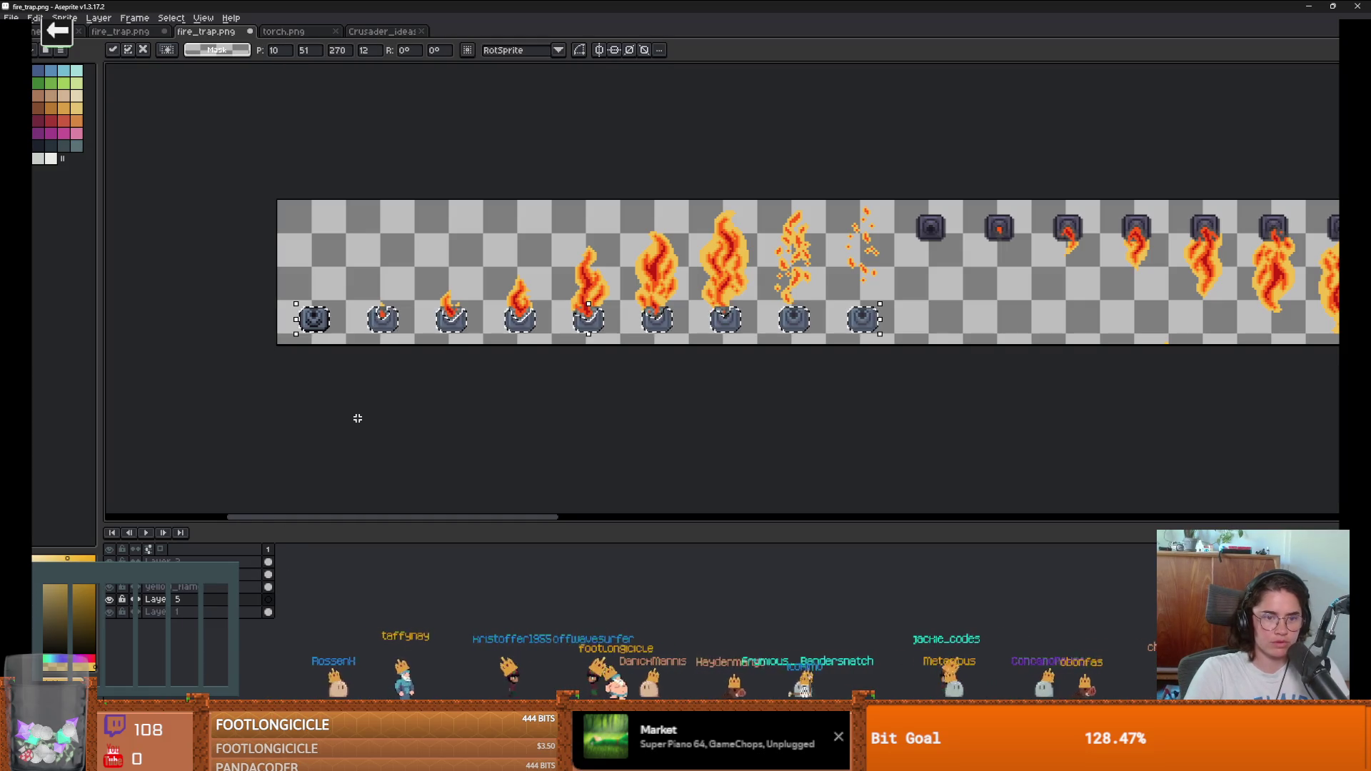
click(110, 613)
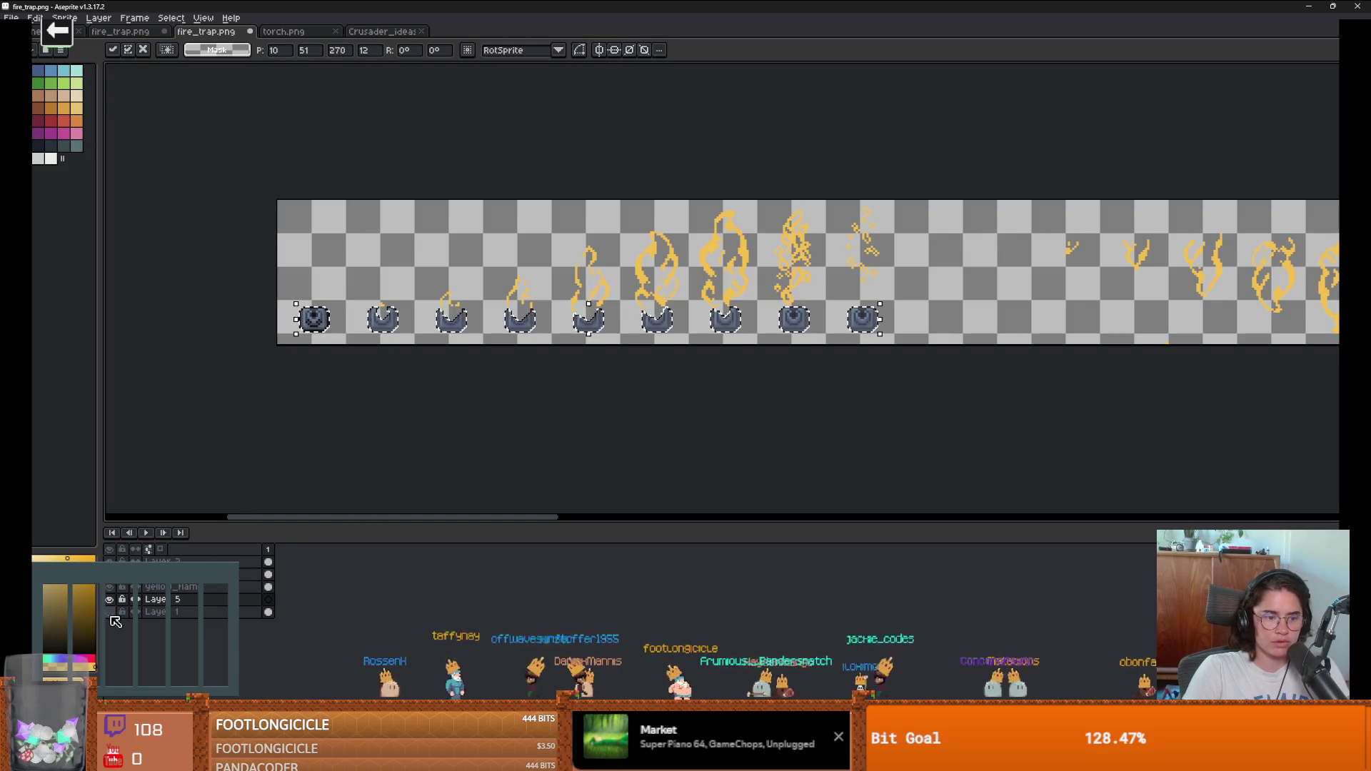
click(110, 613)
key(w)
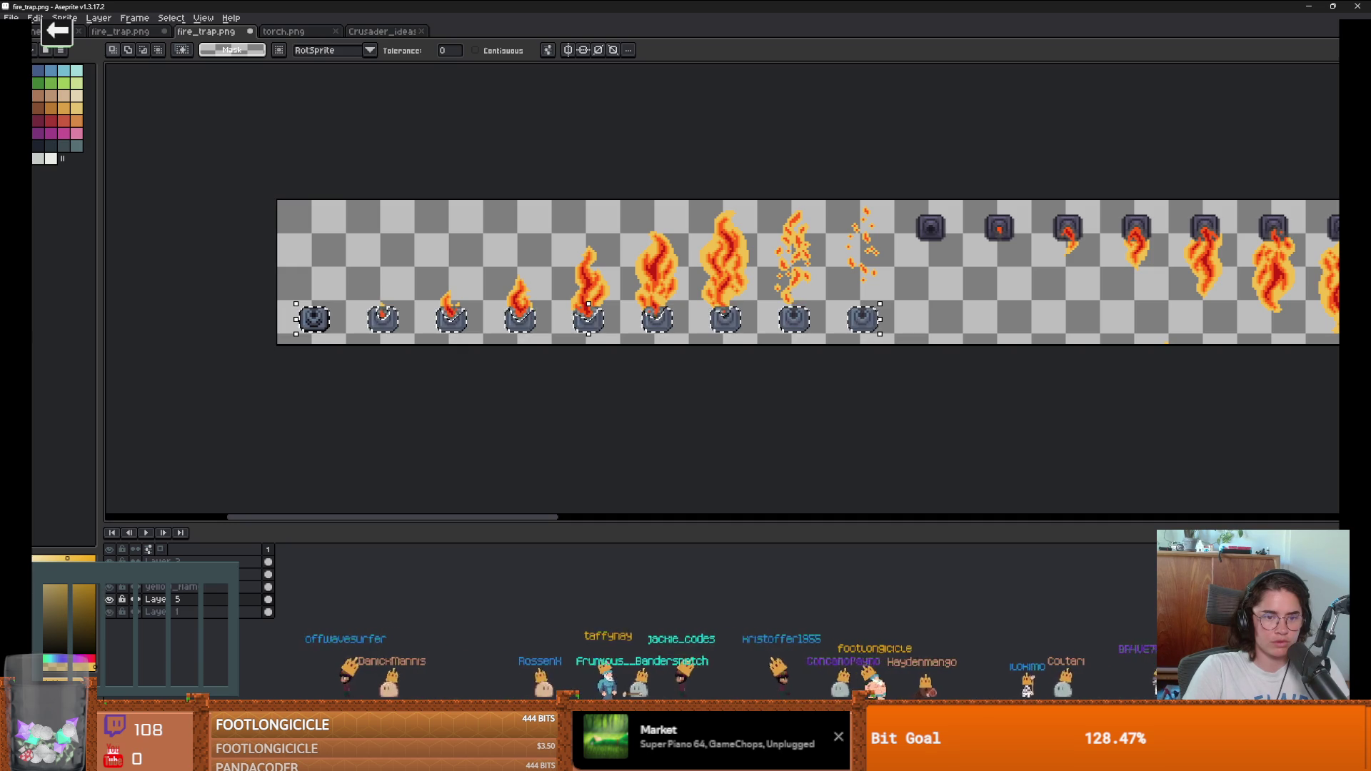
Step: Set a 6px pencil on Layer 1, compare layers by visibility, then make the trap-base layer active
click(145, 613)
key(b)
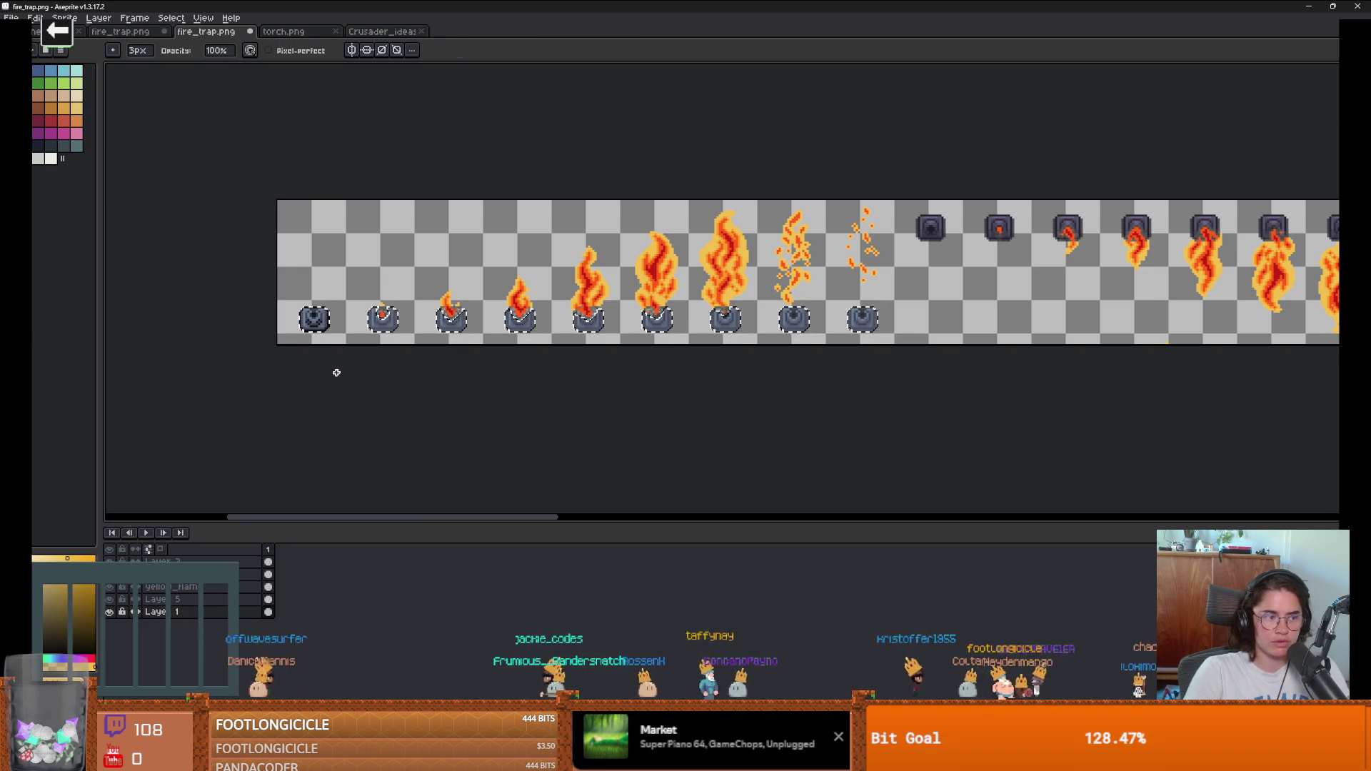
scroll(338, 372, up, 2)
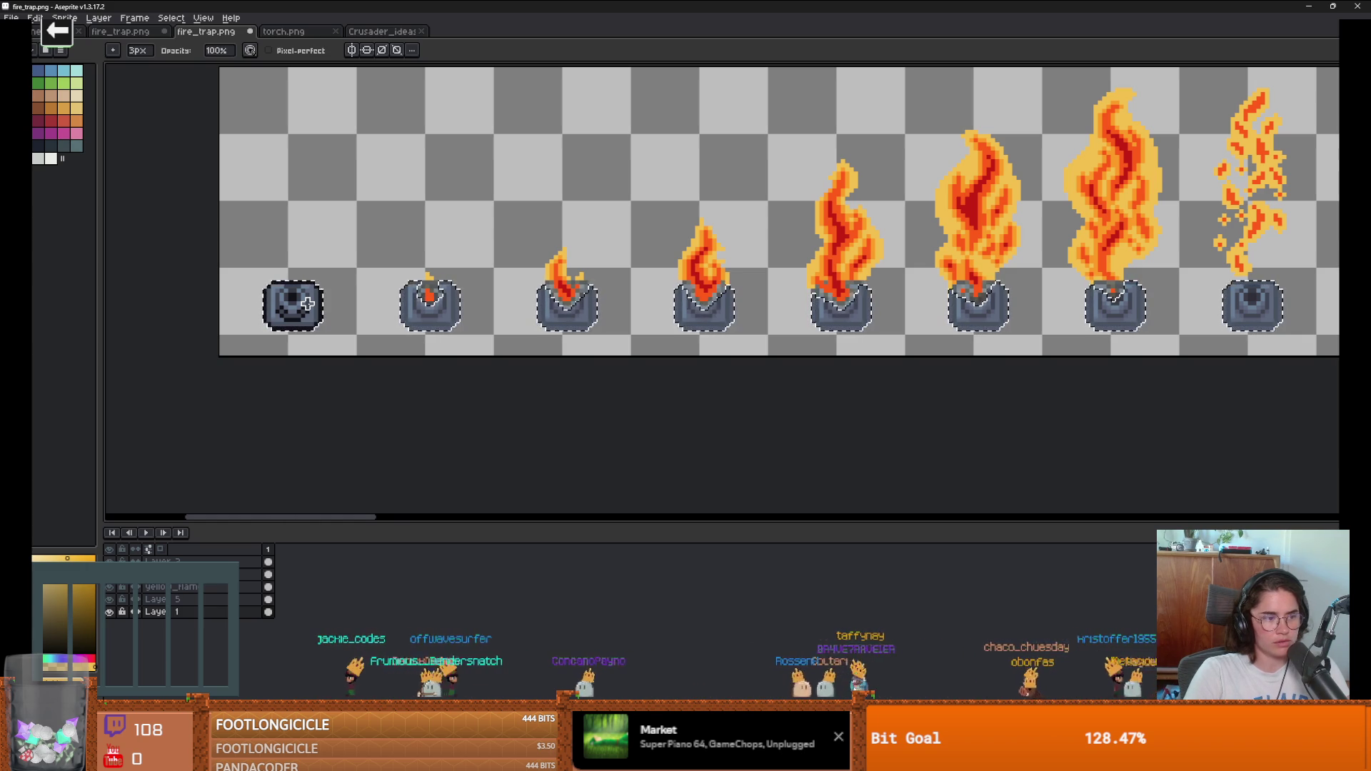
key(plus)
key(plus)
key(plus)
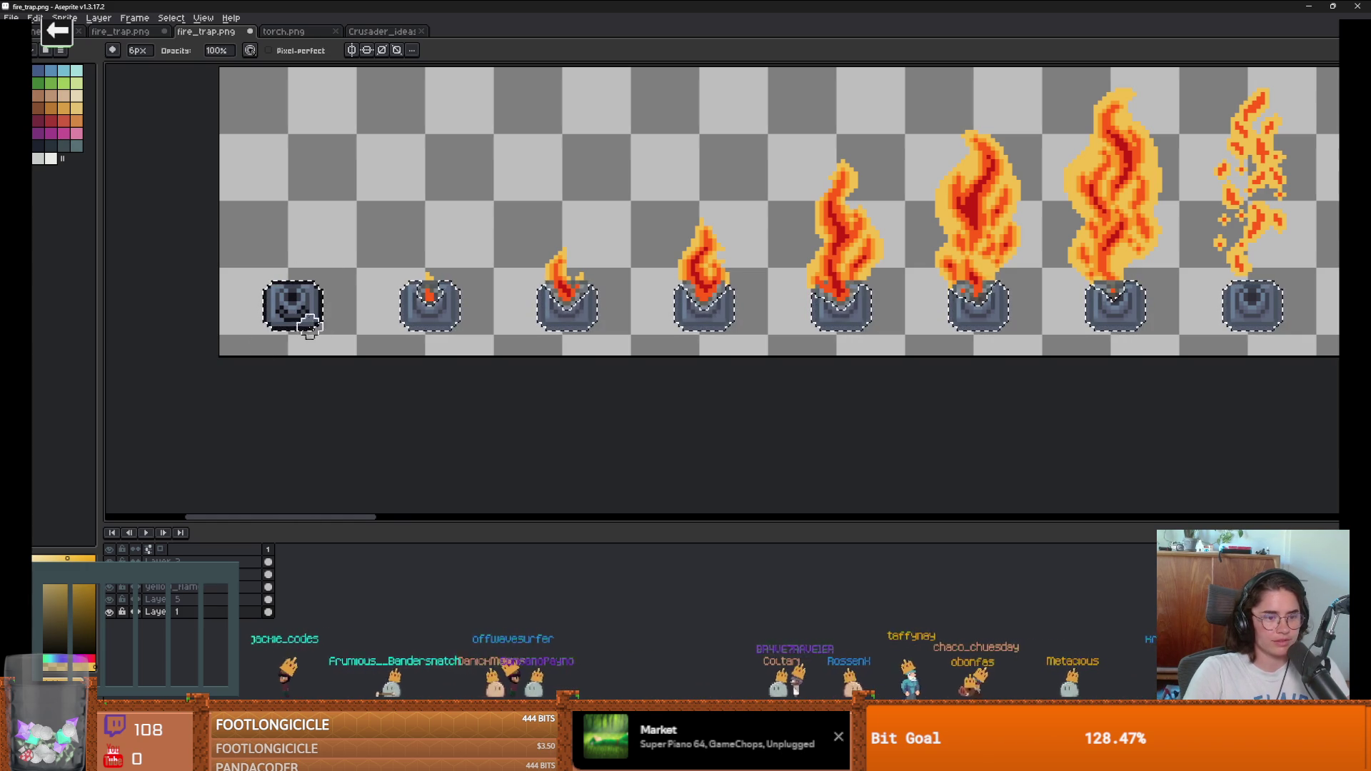
click(111, 599)
click(111, 599)
click(111, 612)
click(110, 612)
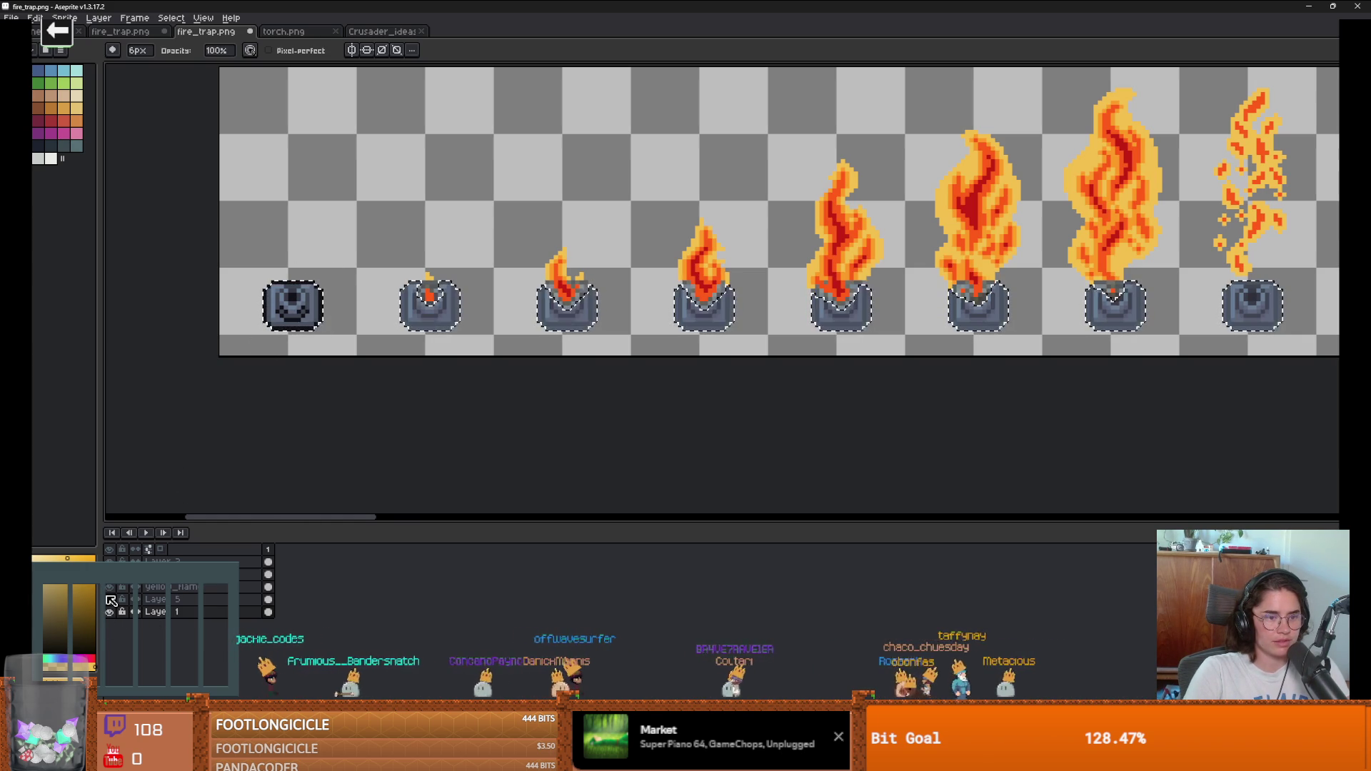
click(267, 574)
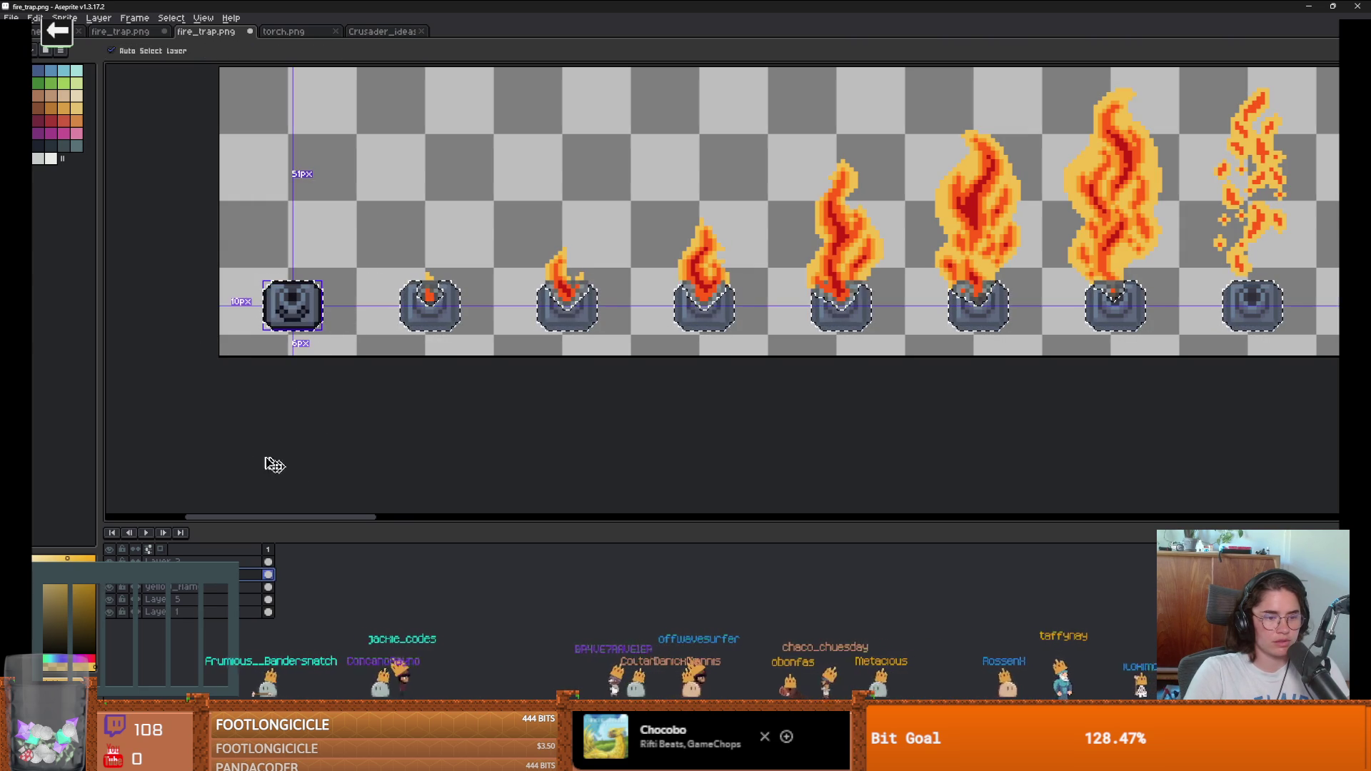
scroll(331, 386, down, 1)
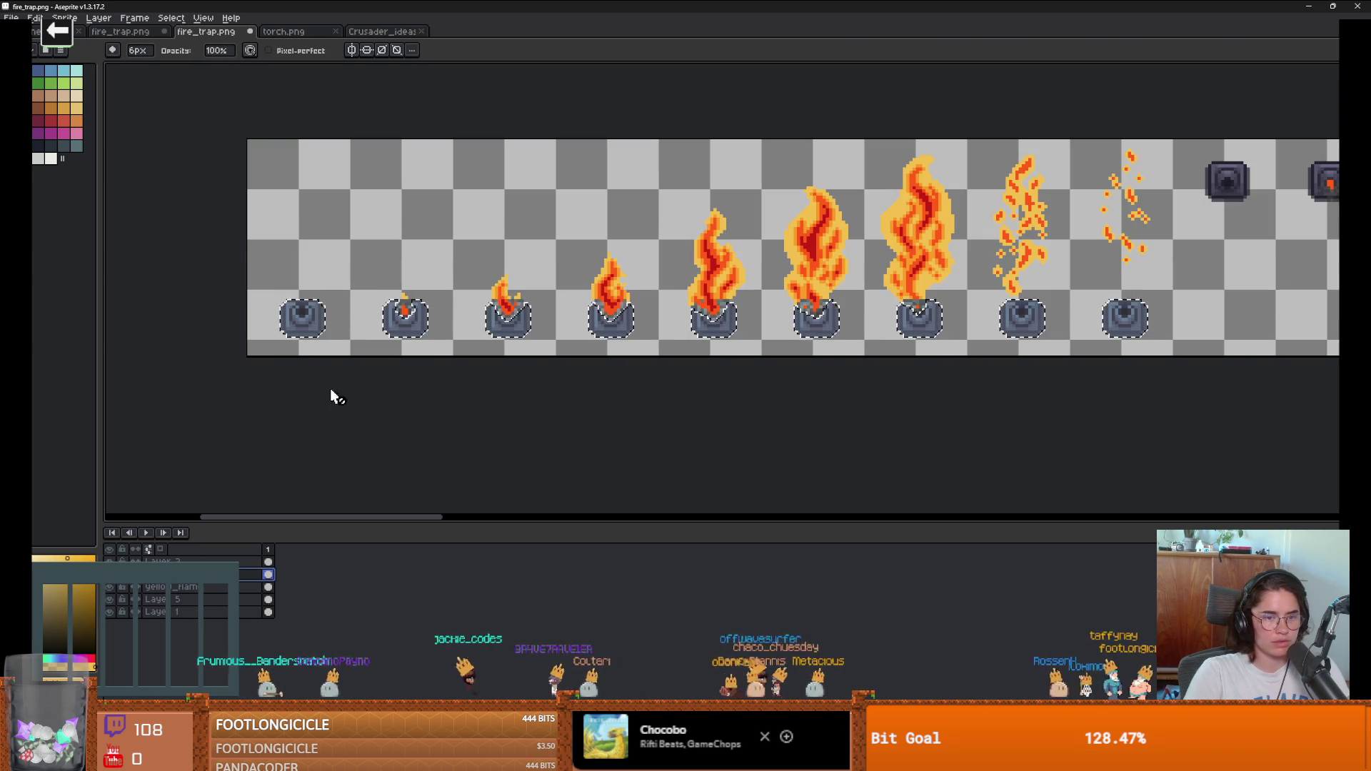
Step: Compare the flames and trap bases by toggling each layer's visibility on and off
click(114, 599)
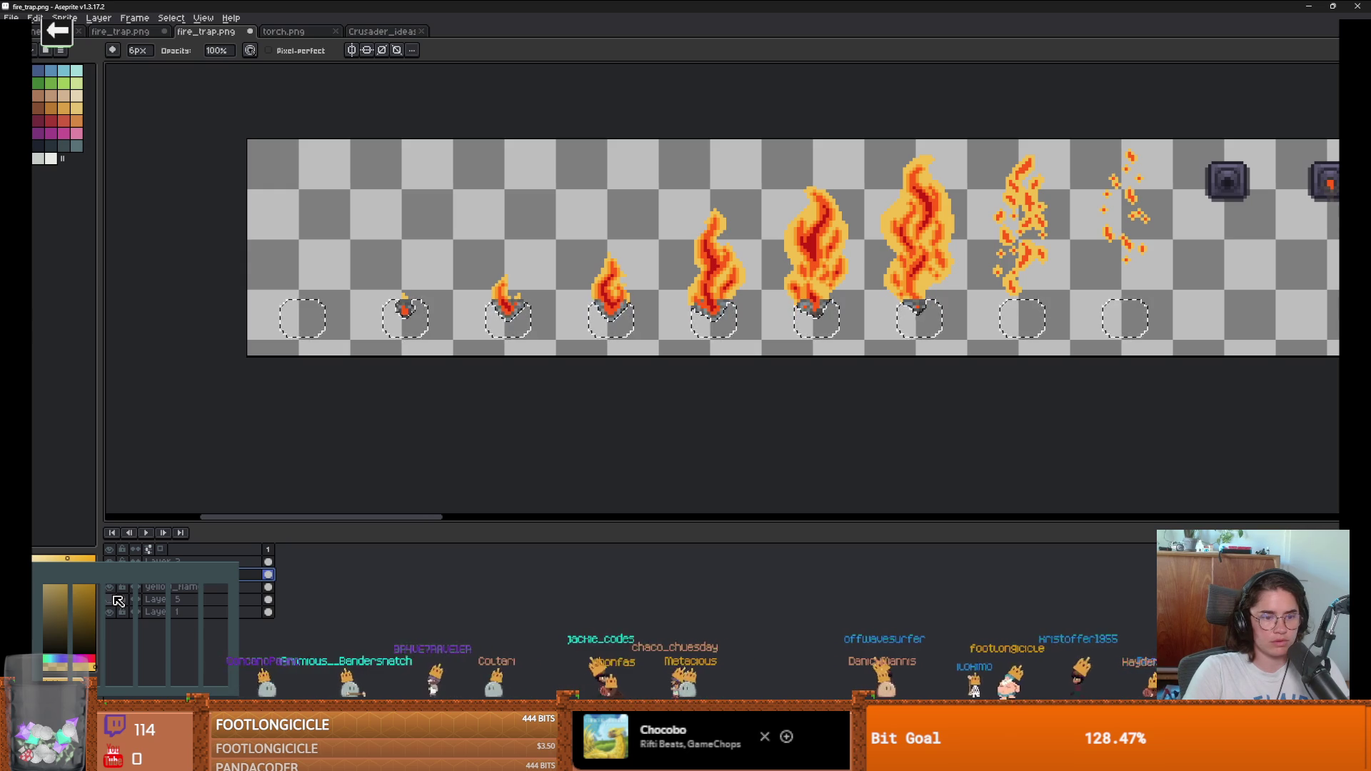
click(114, 599)
scroll(378, 273, up, 2)
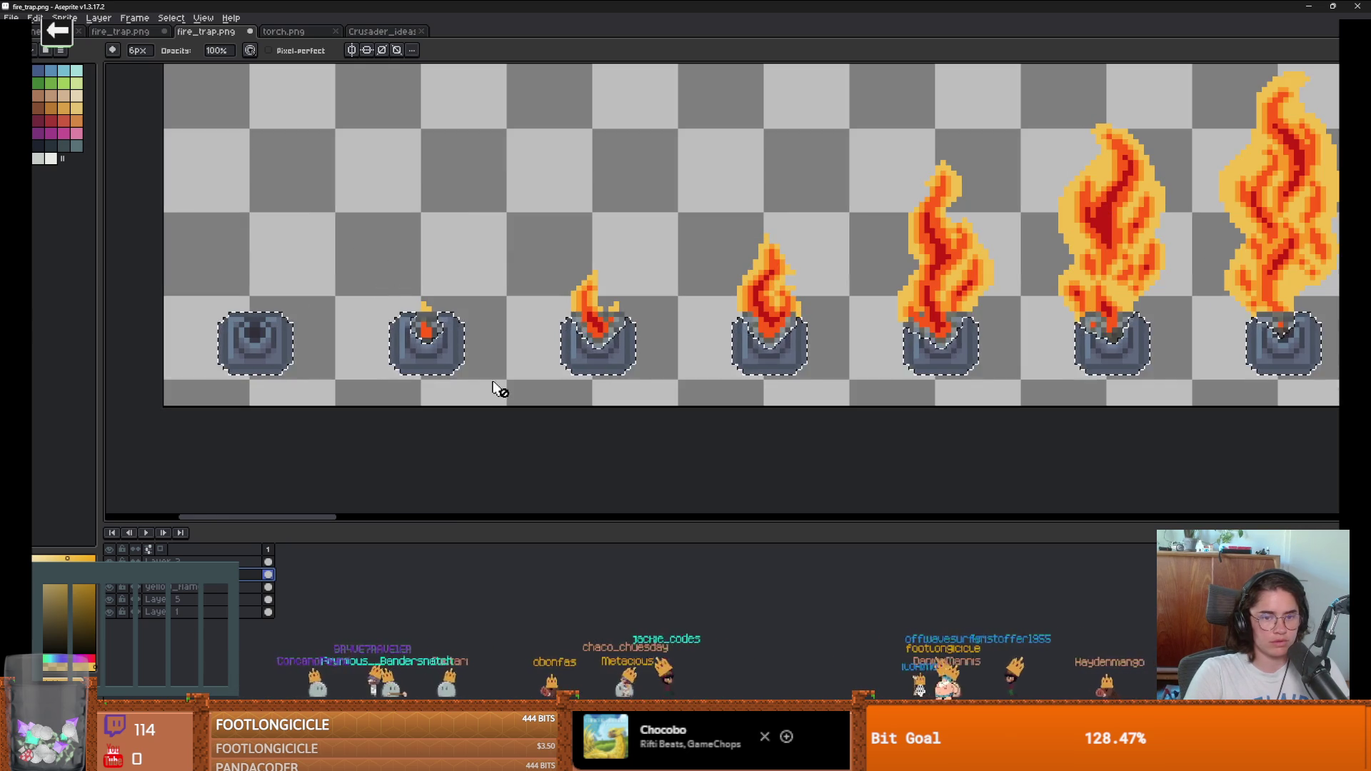
key(m)
scroll(426, 300, up, 1)
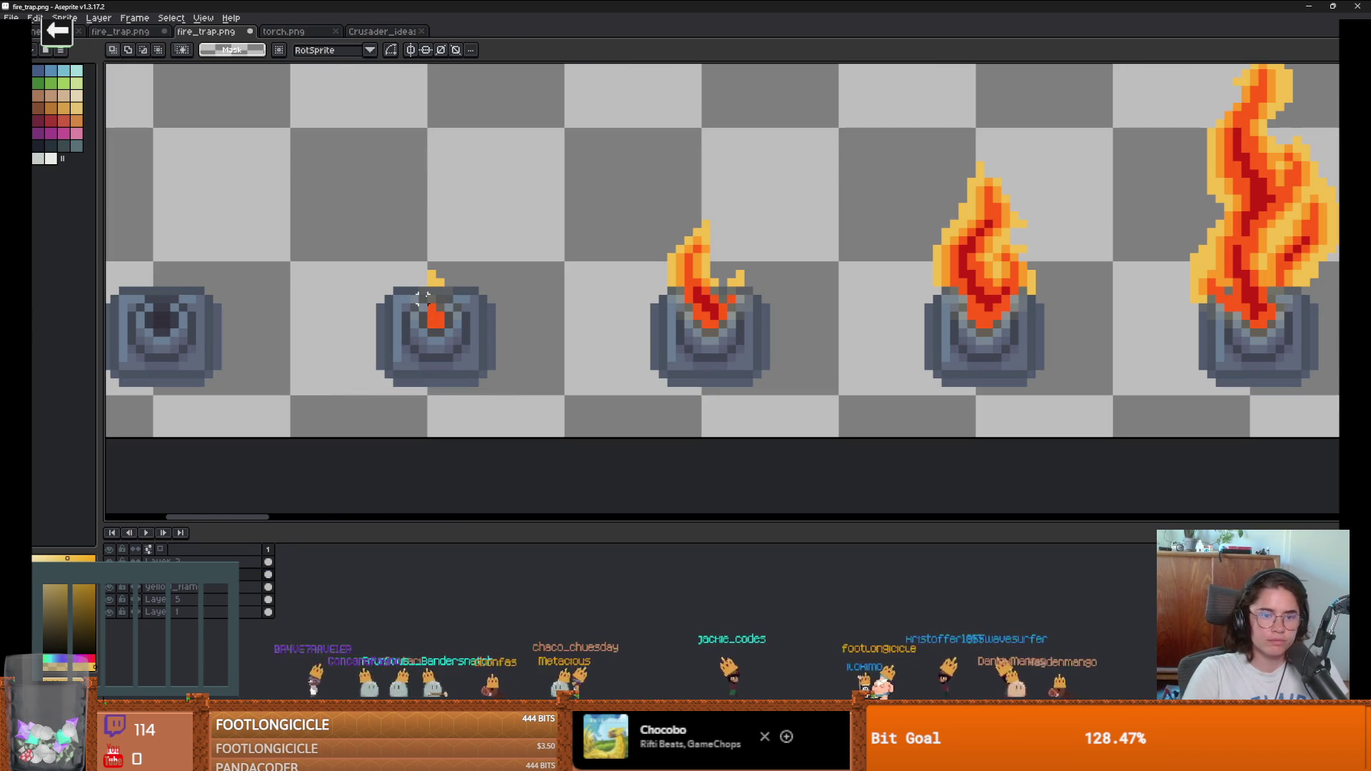
click(114, 600)
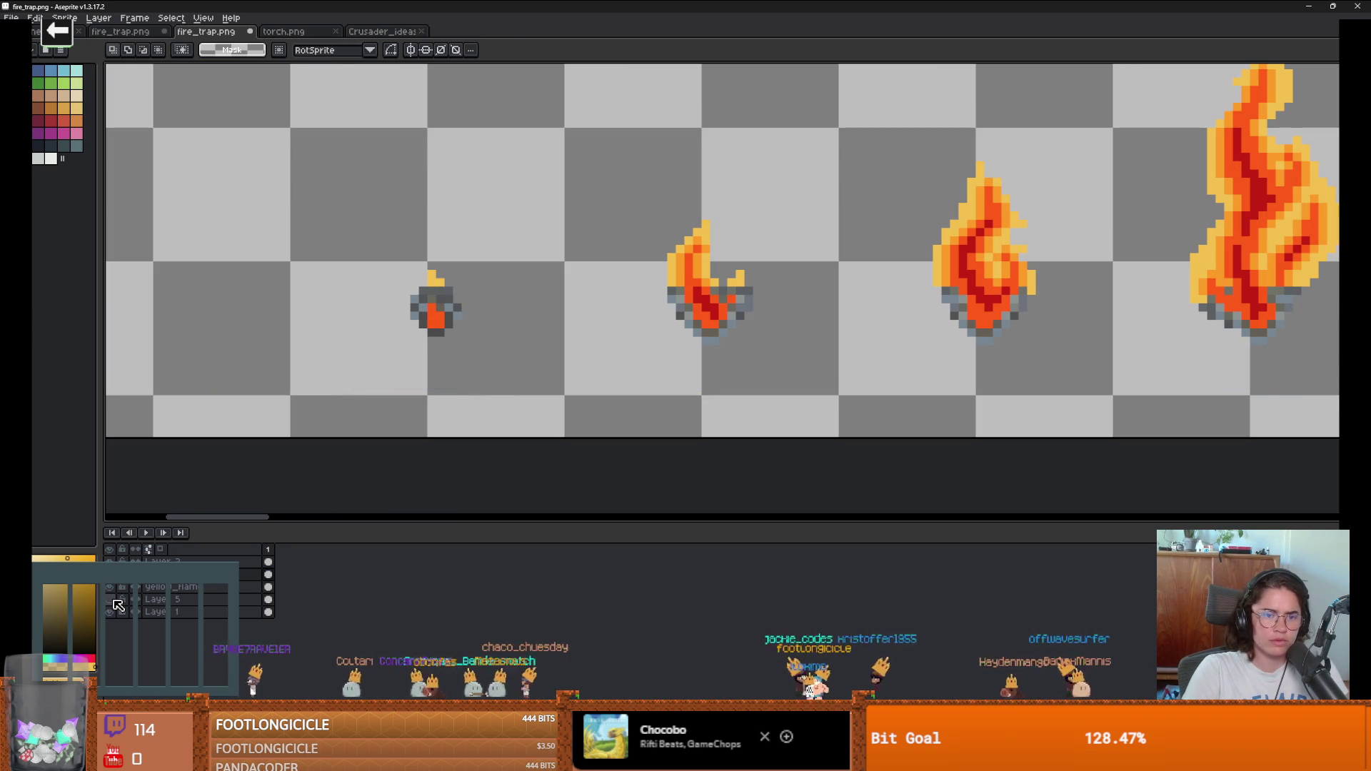
click(111, 600)
click(109, 612)
click(109, 612)
Step: Make Layer 1 active with the fill tool, undoing an accidental black background fill
click(184, 612)
key(g)
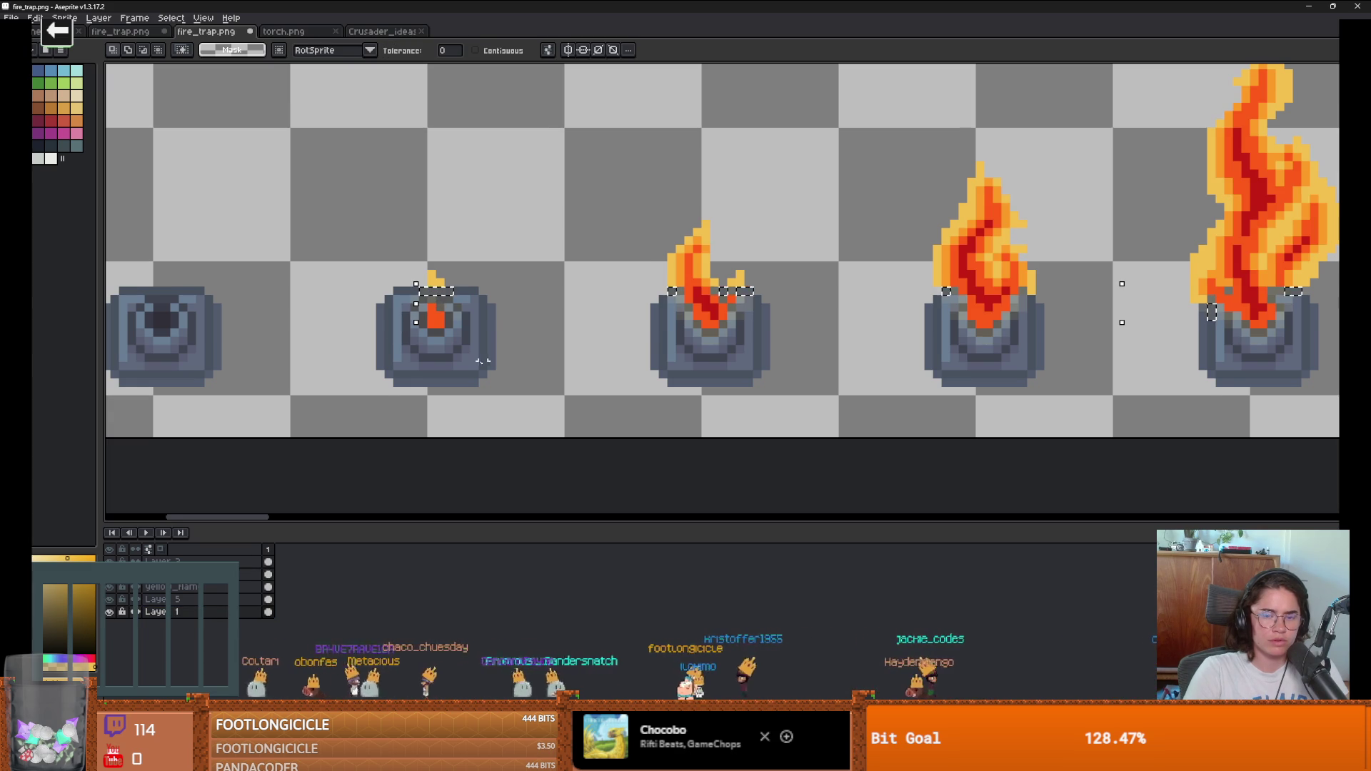
scroll(562, 385, down, 1)
click(562, 385)
key(ctrl+z)
scroll(562, 386, down, 1)
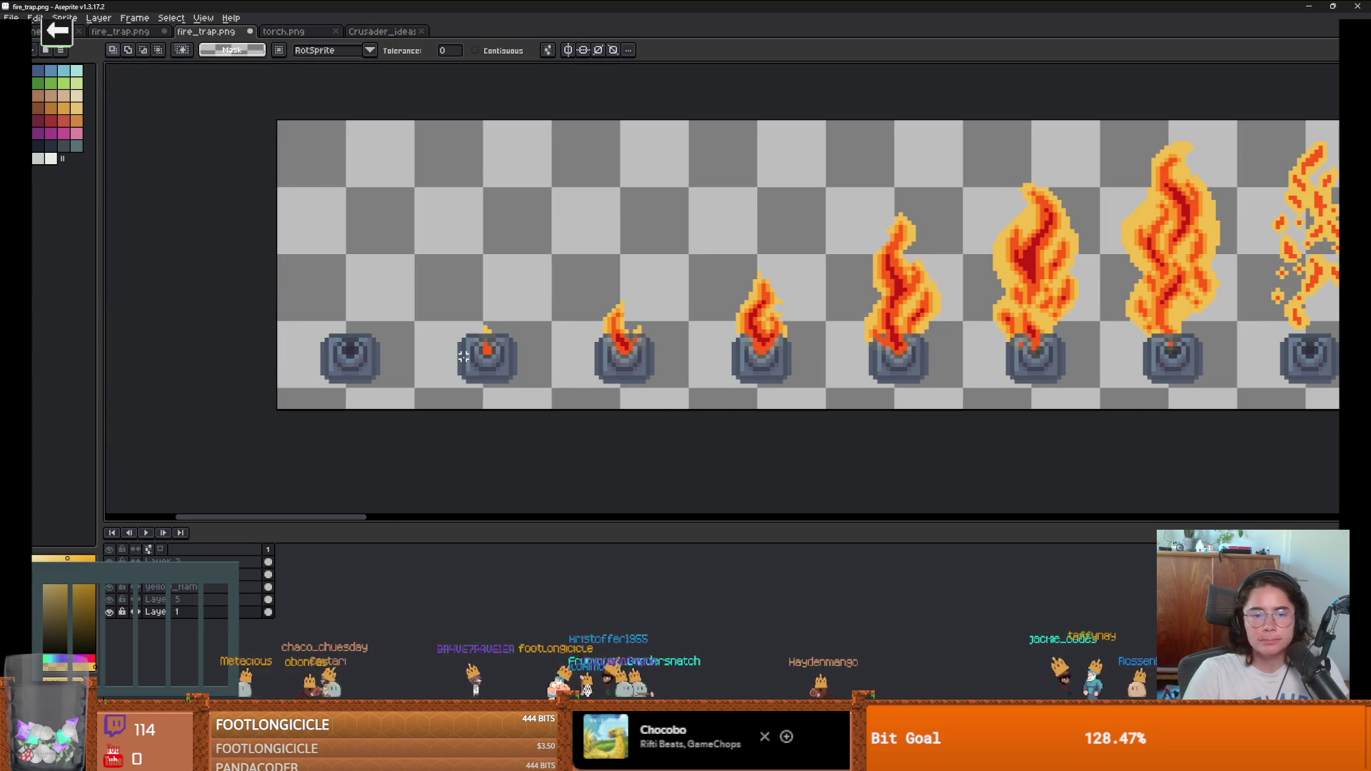
scroll(464, 349, up, 6)
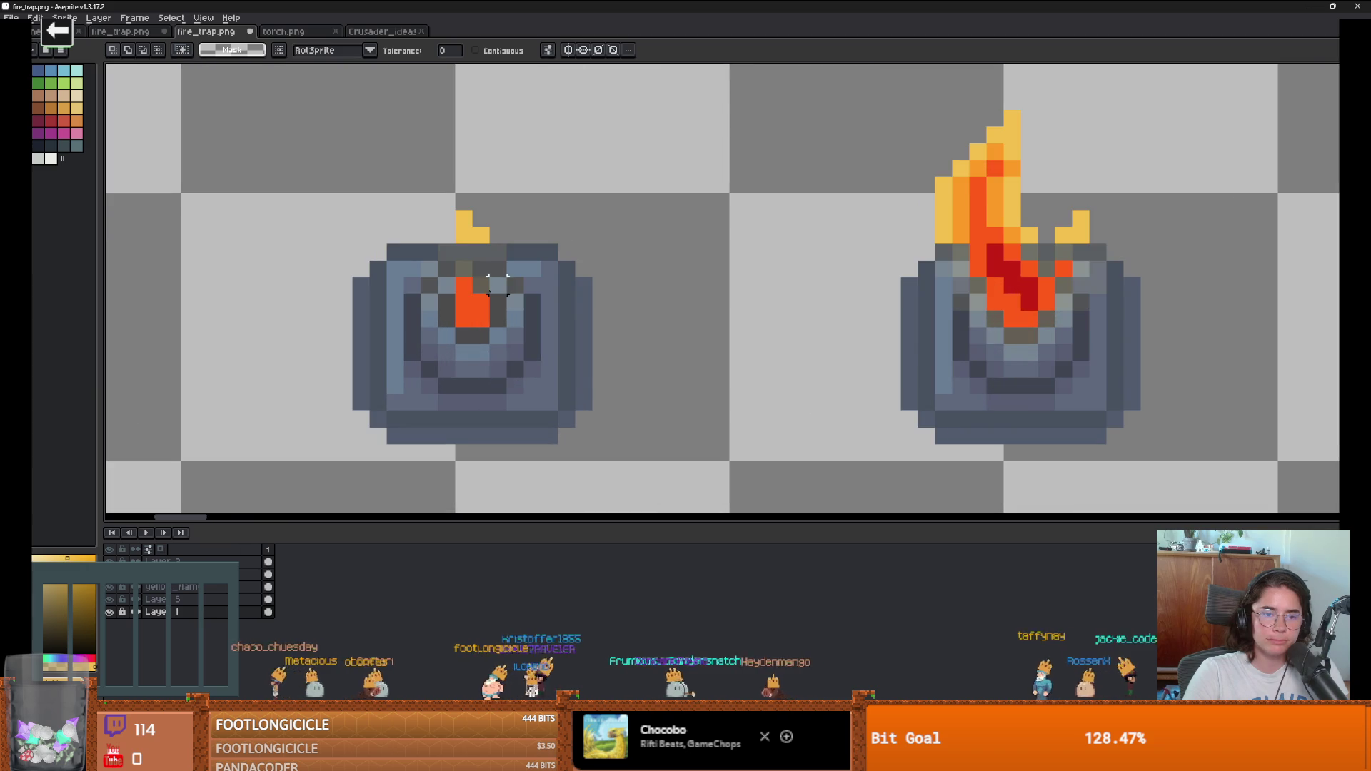
scroll(489, 300, down, 1)
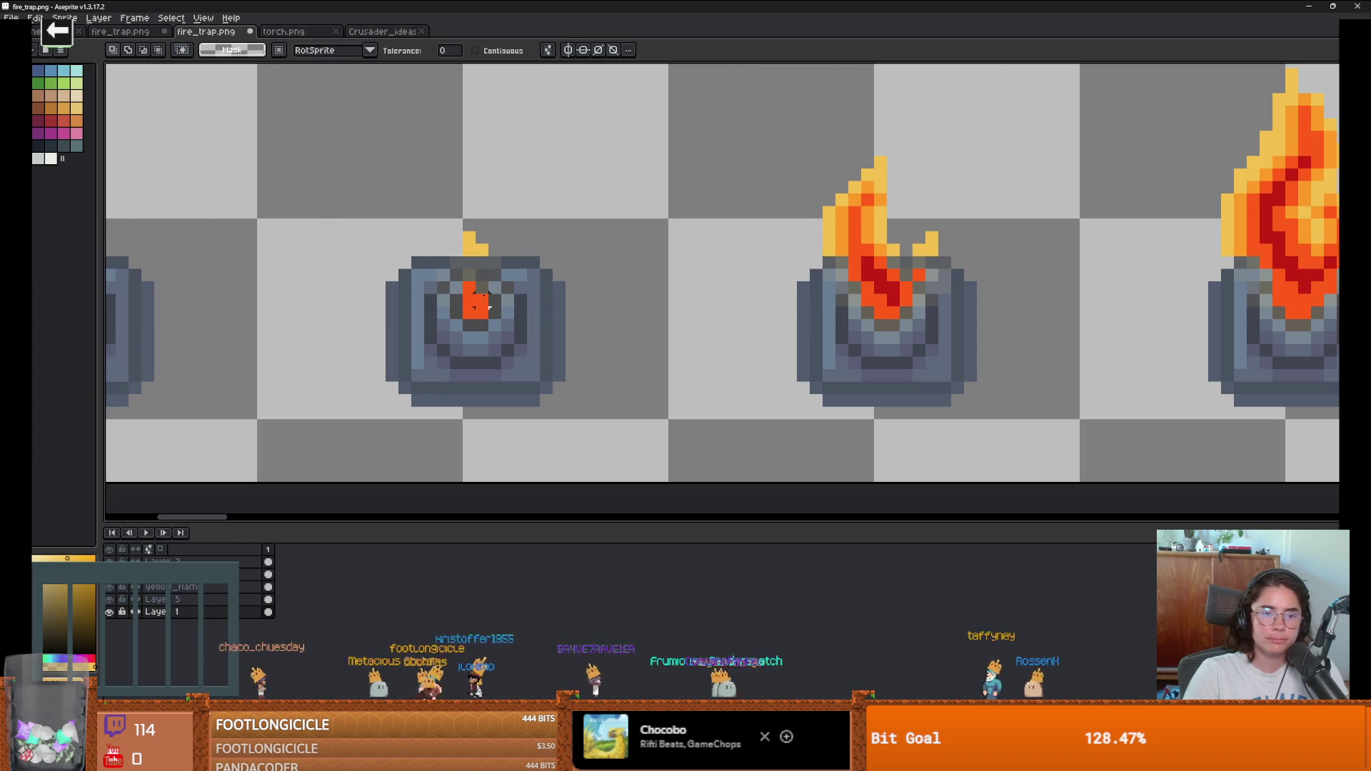
scroll(478, 299, down, 3)
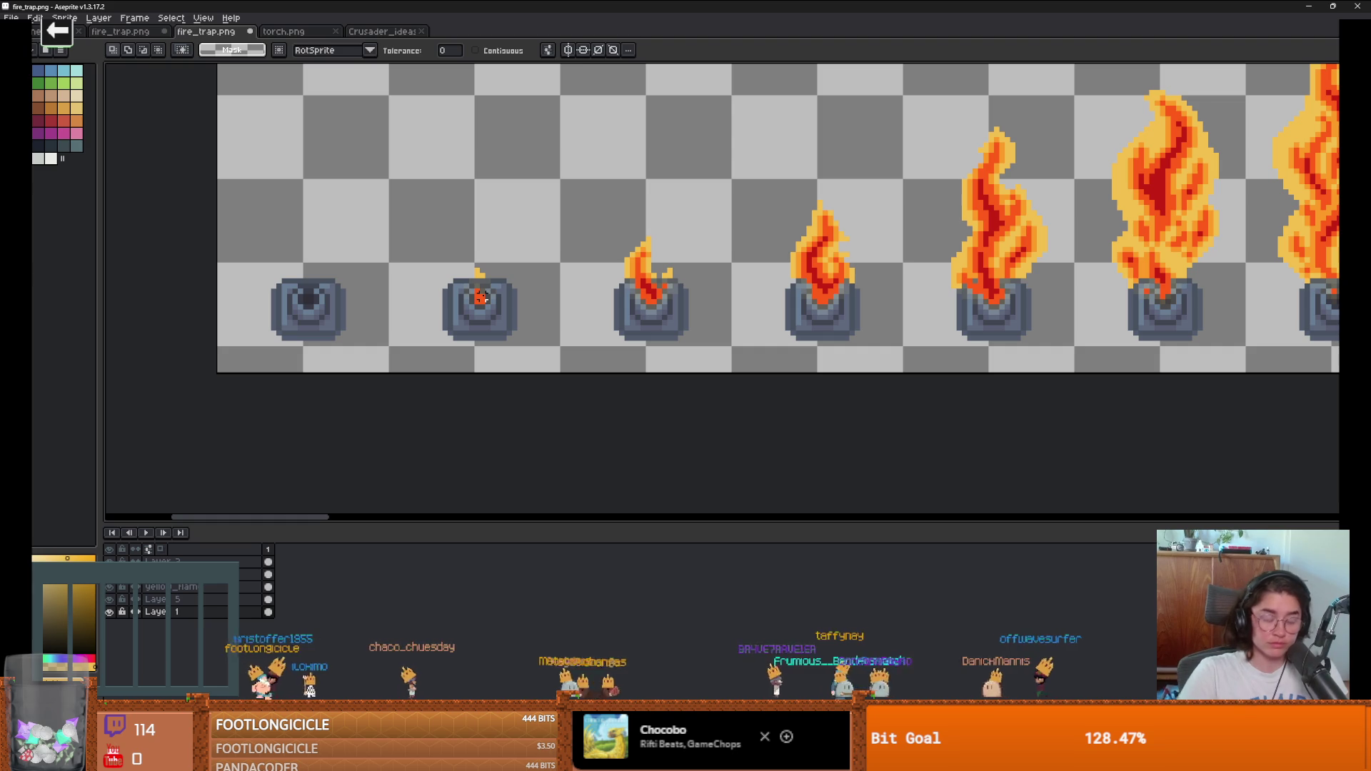
scroll(481, 298, up, 3)
scroll(491, 272, down, 2)
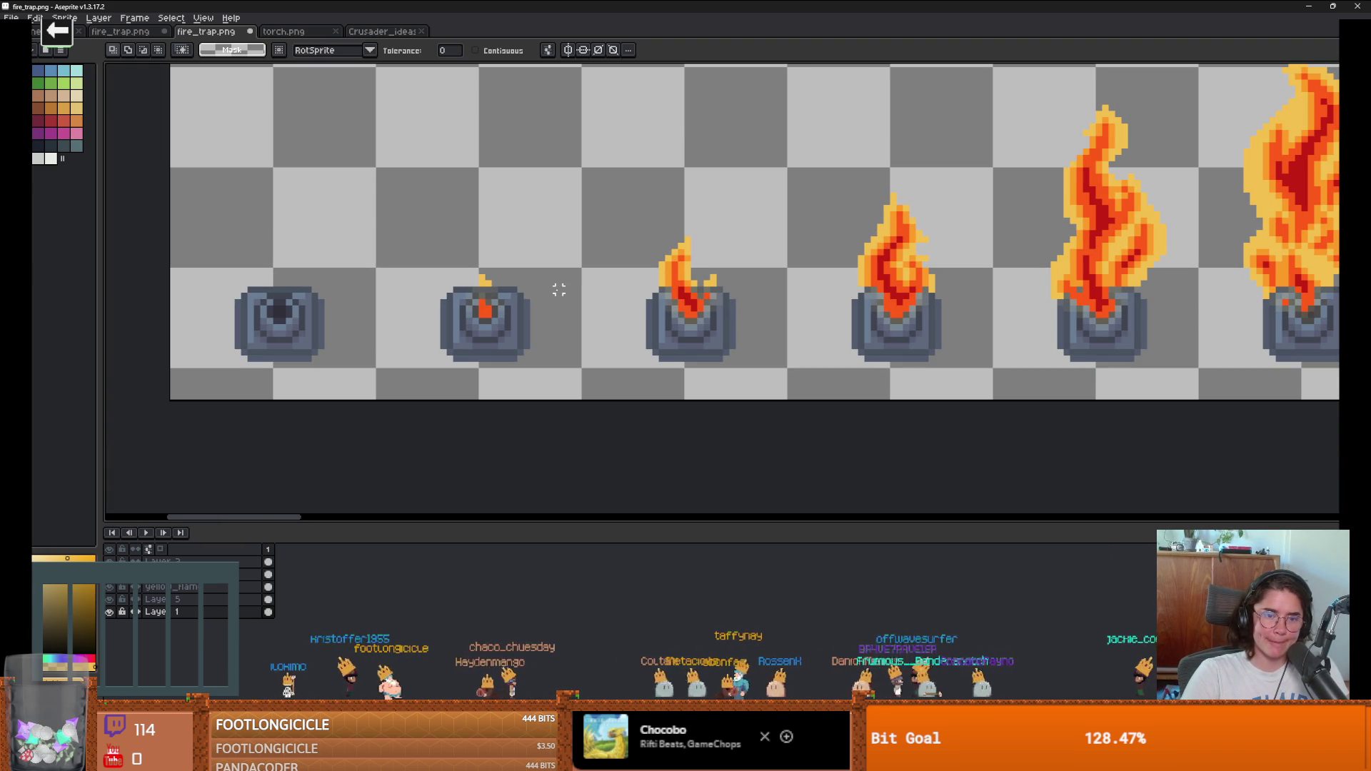
scroll(501, 288, up, 1)
Step: Select the flame pixels and nudge them down one pixel into the trap bases
click(492, 299)
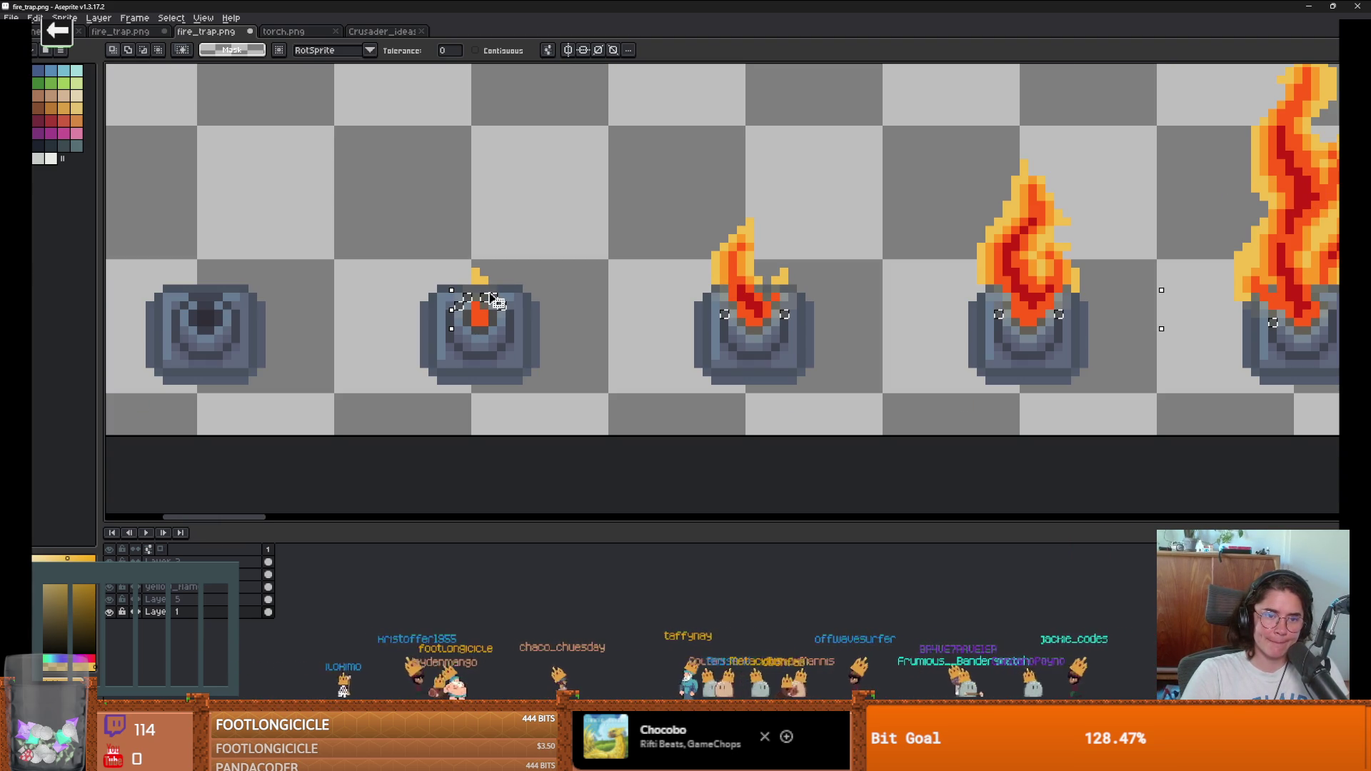
key(ctrl+d)
scroll(657, 329, down, 2)
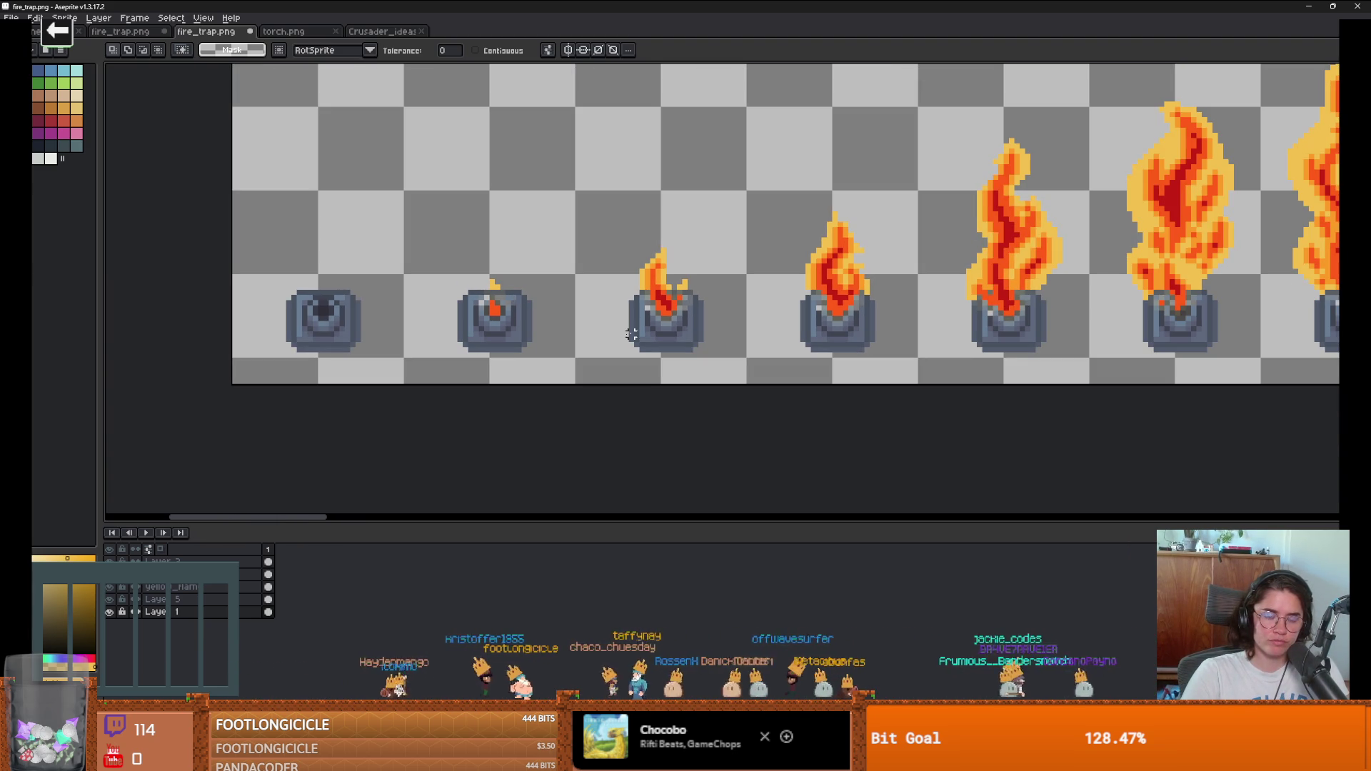
scroll(463, 332, up, 2)
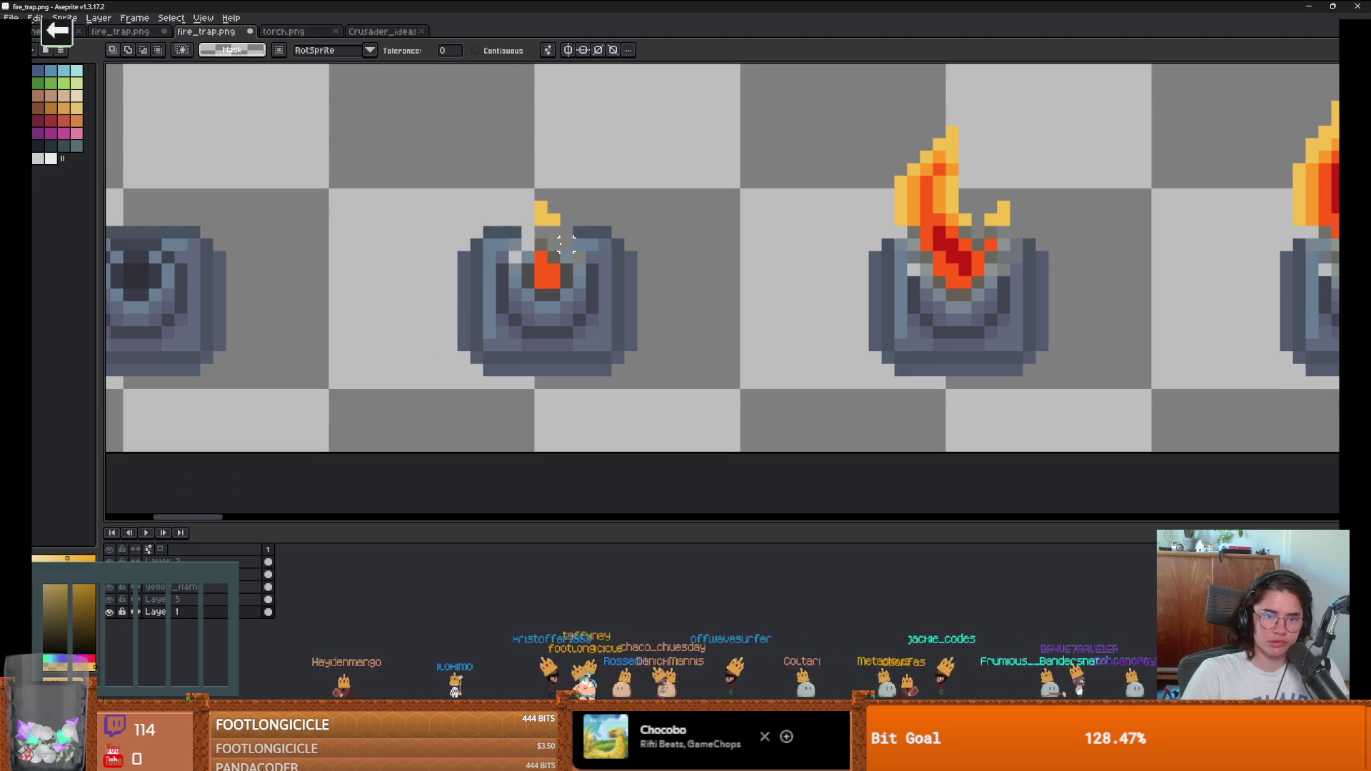
click(546, 252)
key(Down)
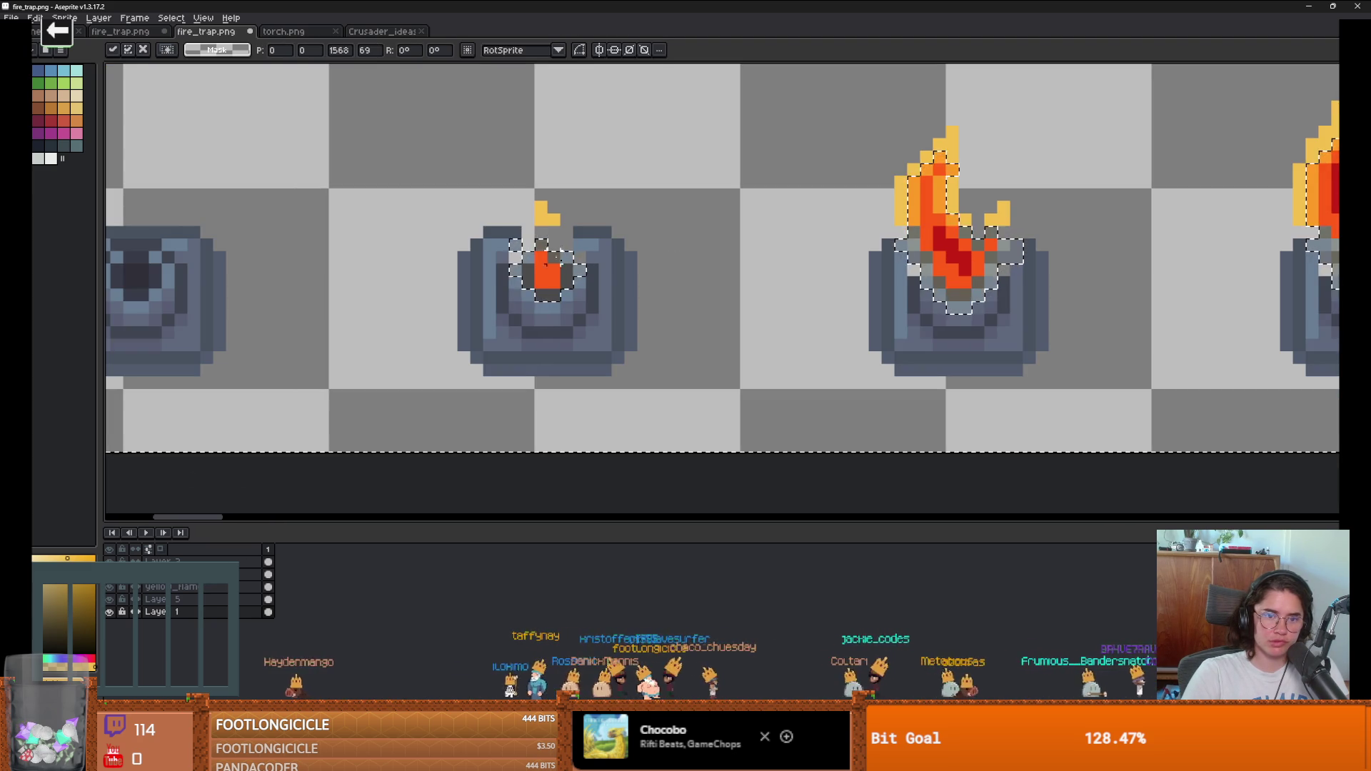
key(ctrl+d)
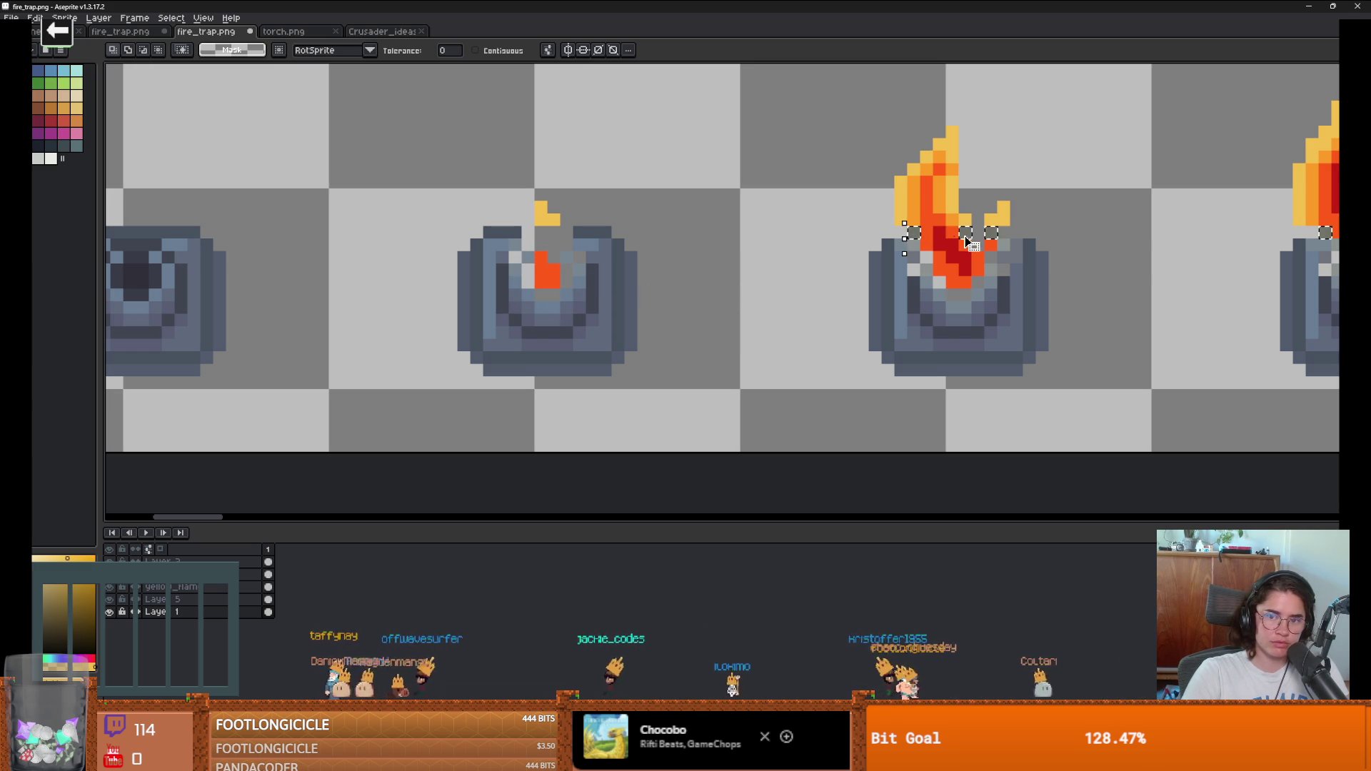
scroll(965, 243, down, 4)
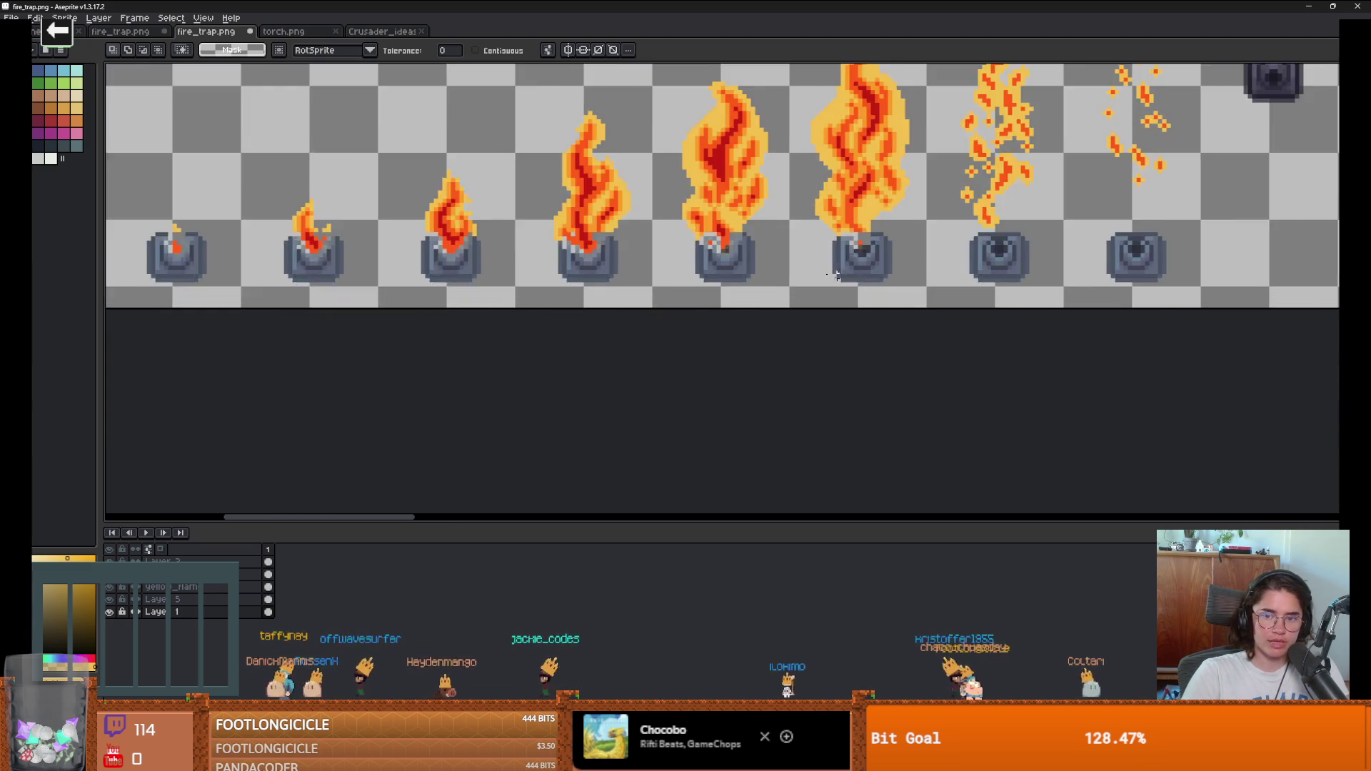
scroll(855, 285, up, 5)
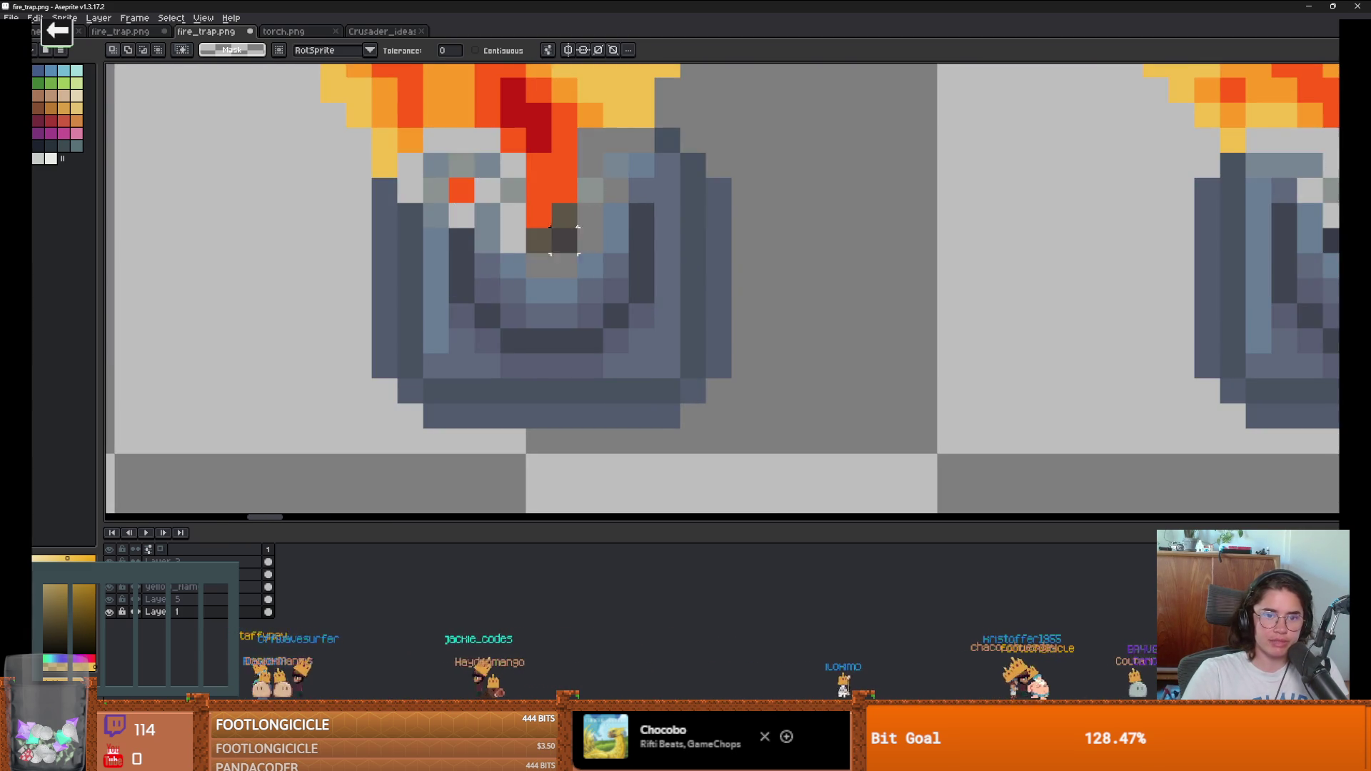
scroll(564, 239, down, 5)
click(572, 303)
scroll(417, 315, down, 1)
key(ctrl+d)
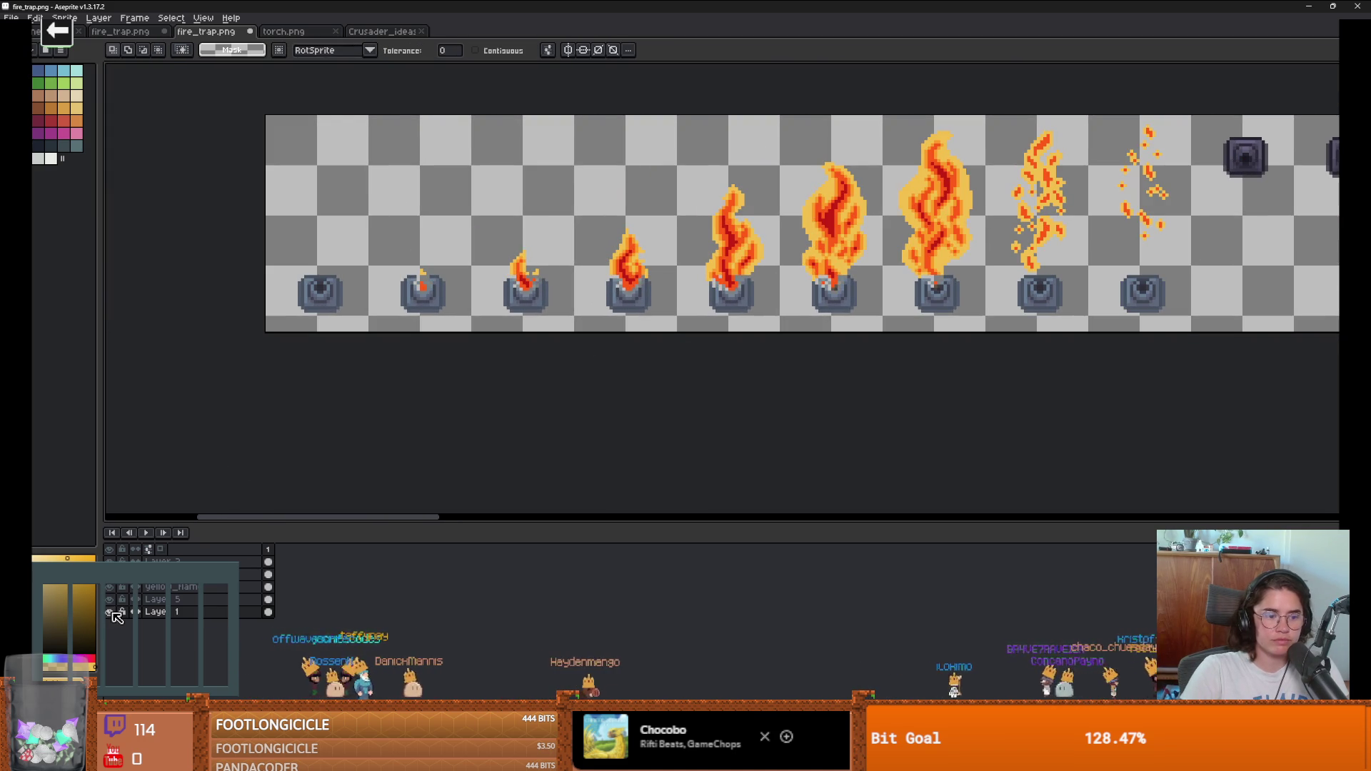
Step: Hide Layer 1's fire fills and the yellow outline layer so only the bare bases show
click(113, 613)
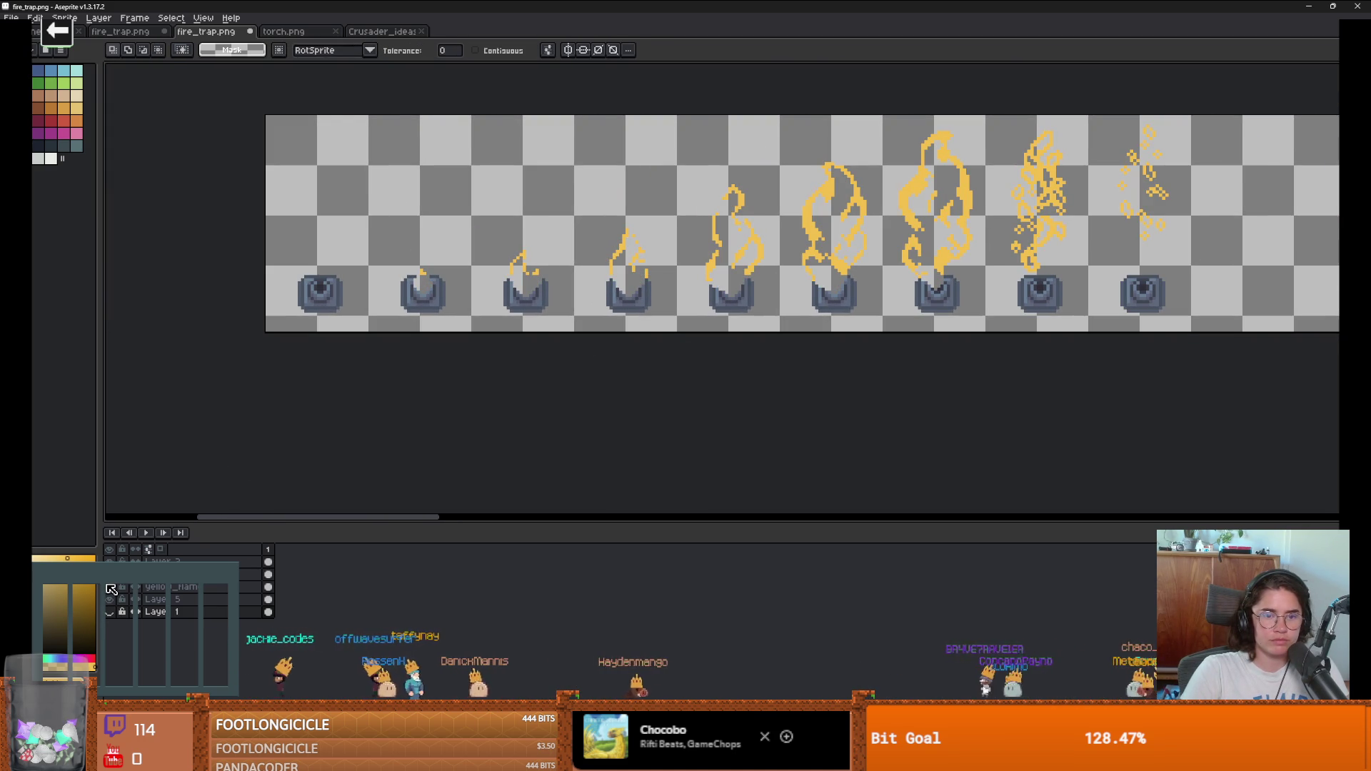
key(Delete)
scroll(465, 383, down, 1)
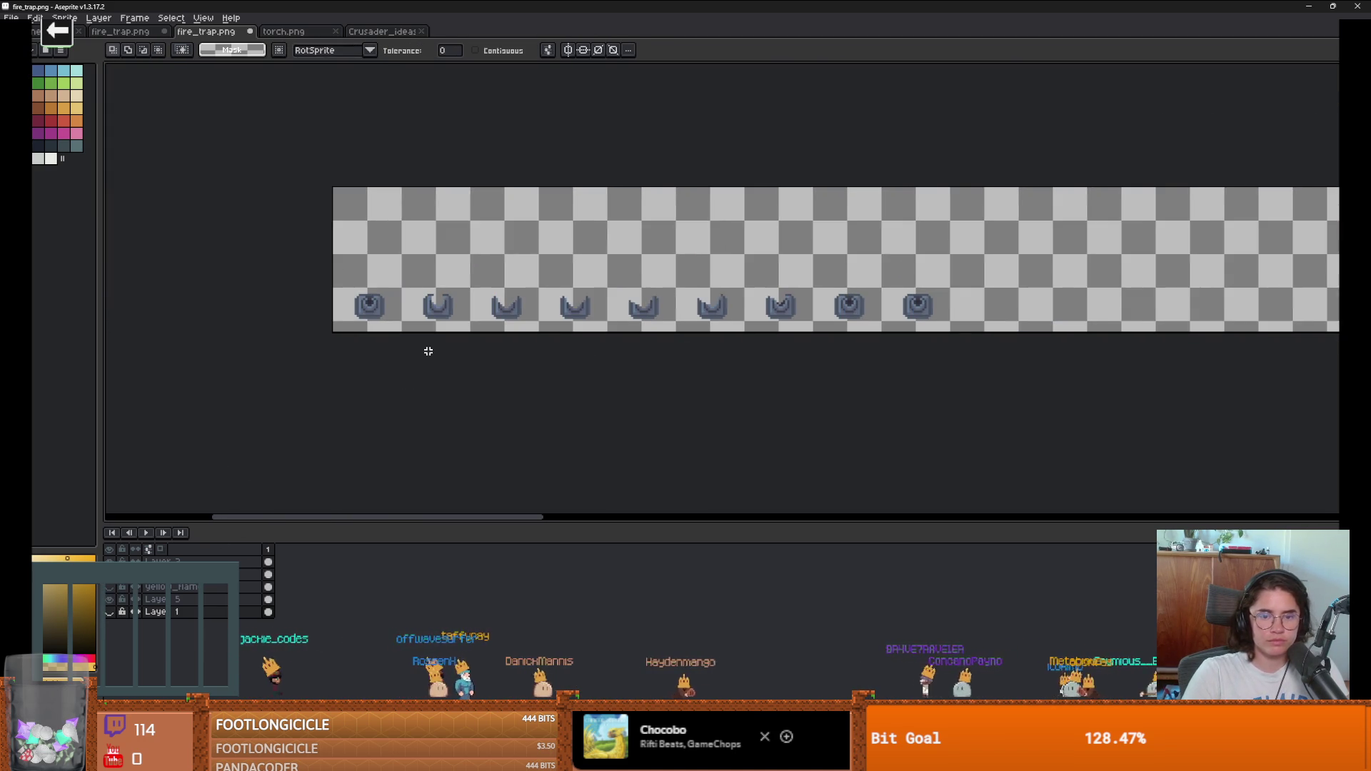
Step: Copy the first trap frame and paste it in place on Layer 5
scroll(429, 352, up, 2)
click(310, 282)
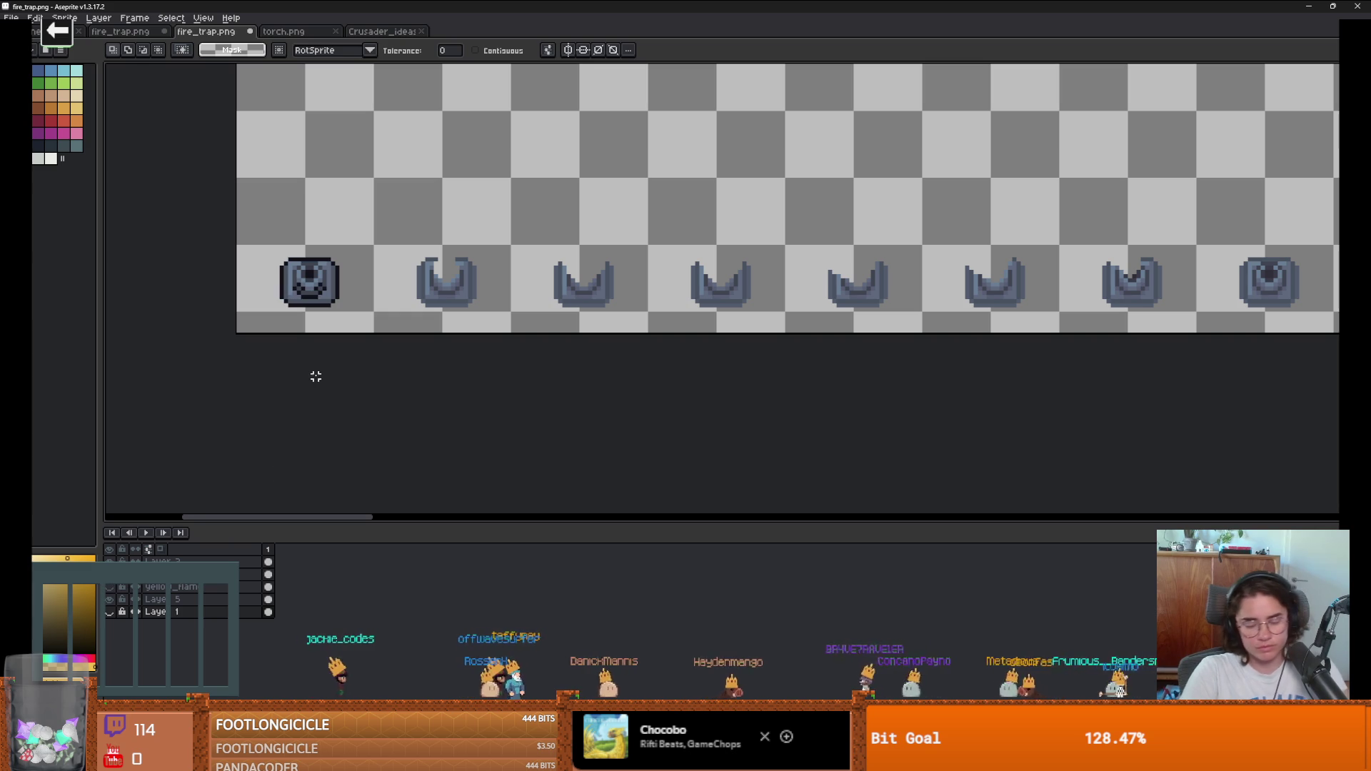
key(m)
mouse_move(267, 241)
mouse_down()
mouse_move(329, 301)
mouse_move(385, 327)
mouse_up()
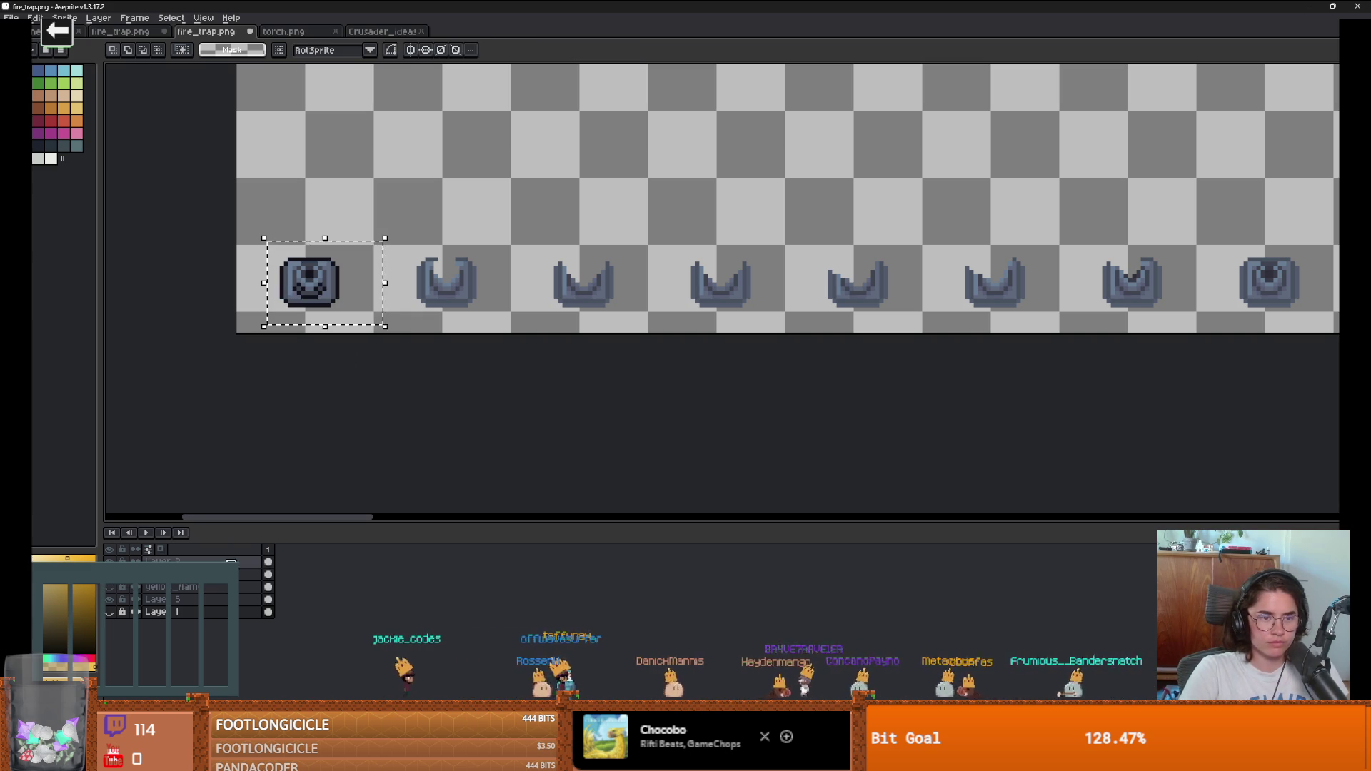
click(179, 577)
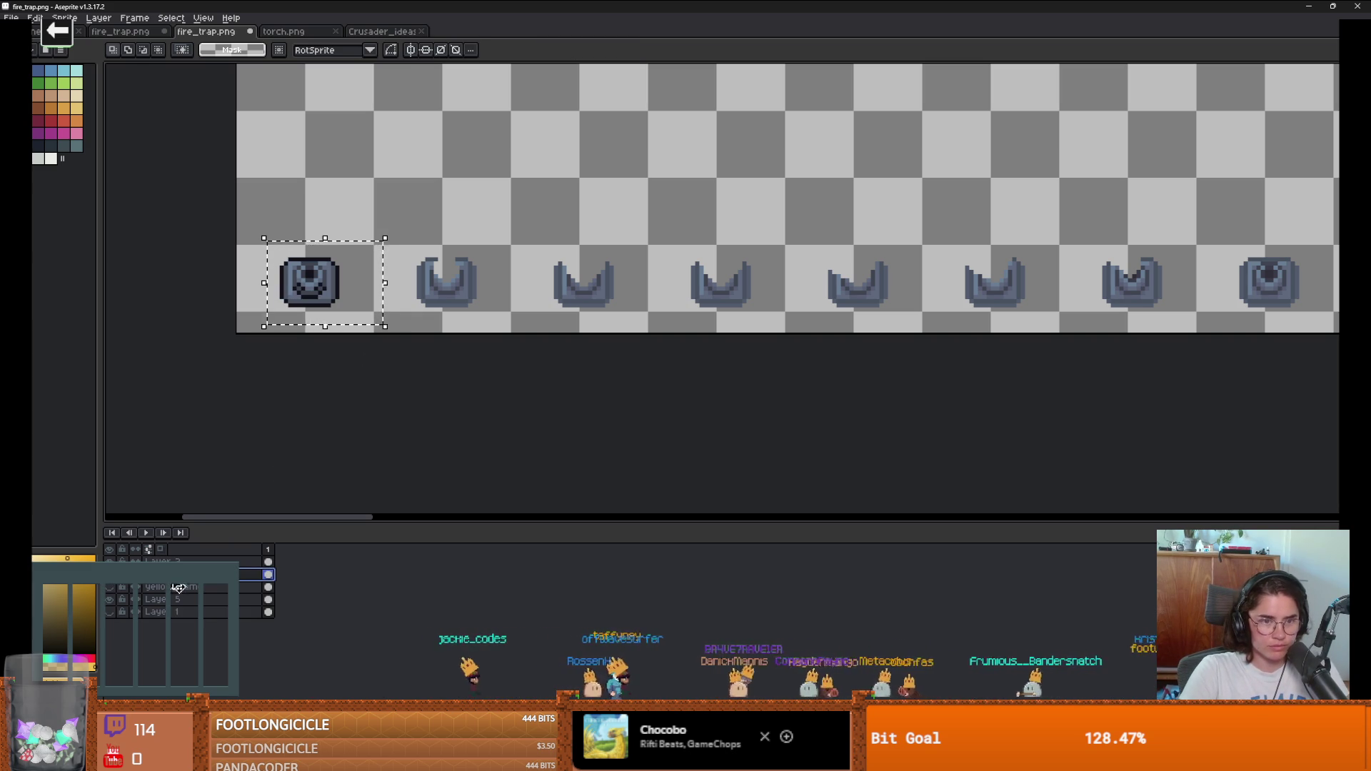
key(ctrl+d)
click(176, 599)
key(ctrl+v)
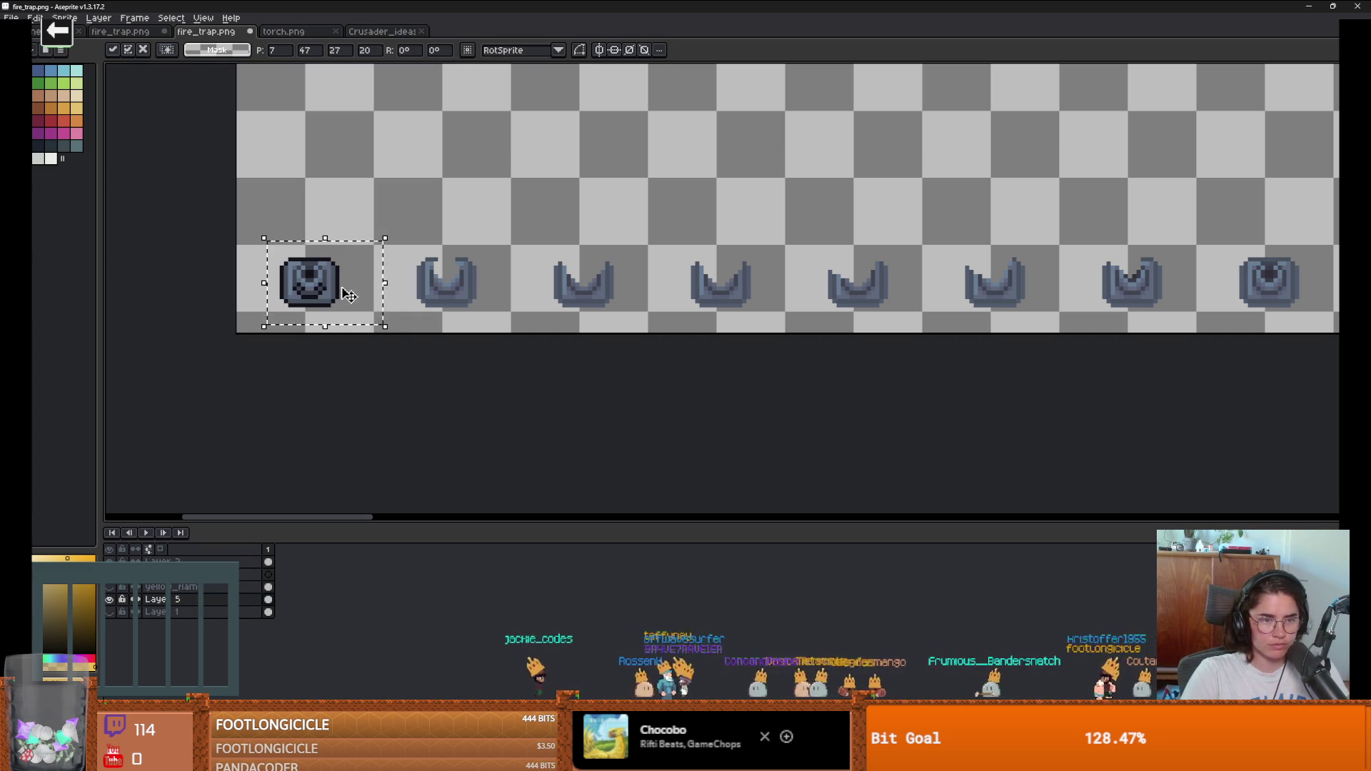
scroll(294, 285, up, 3)
key(Return)
scroll(288, 272, up, 4)
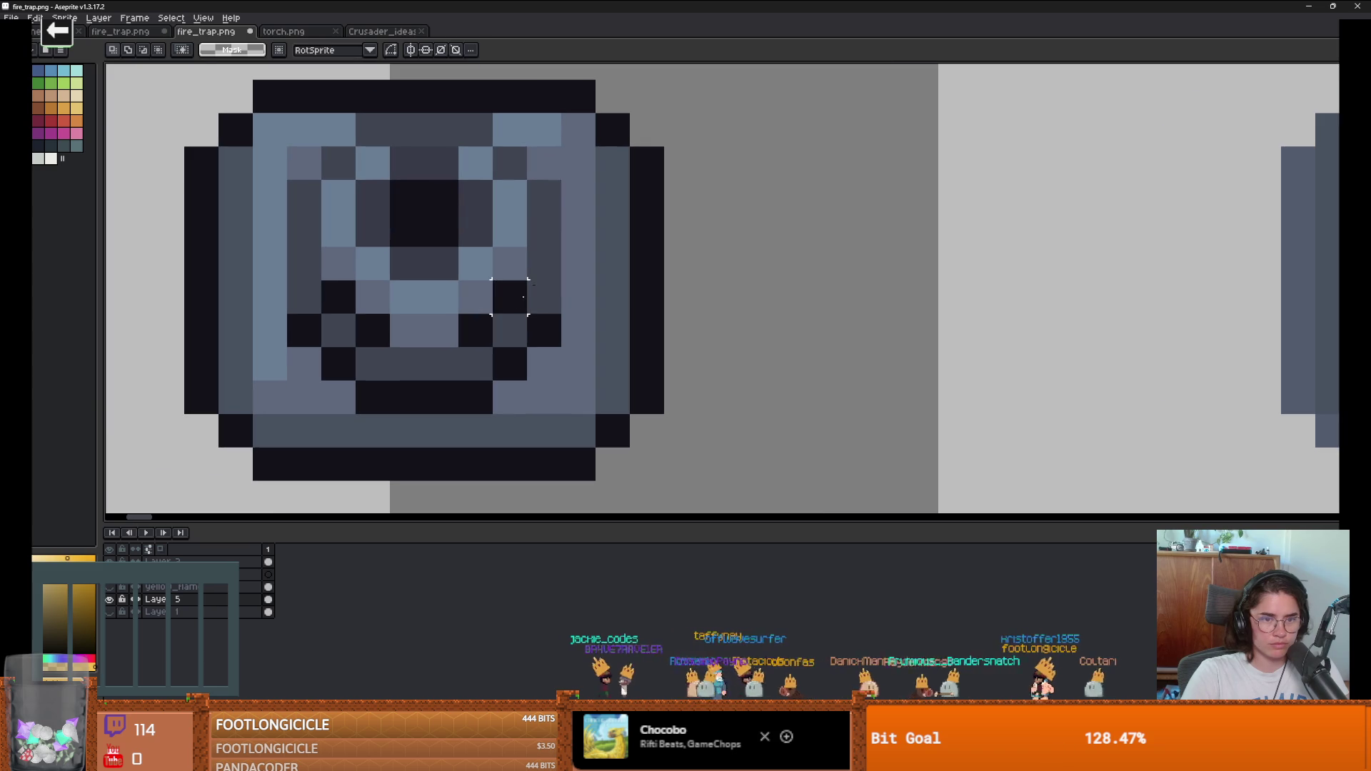
Step: Pencil dark palette pixels around the trap's black centre, undoing stray strokes
key(b)
mouse_move(482, 227)
mouse_down()
mouse_move(444, 174)
mouse_move(407, 163)
mouse_up()
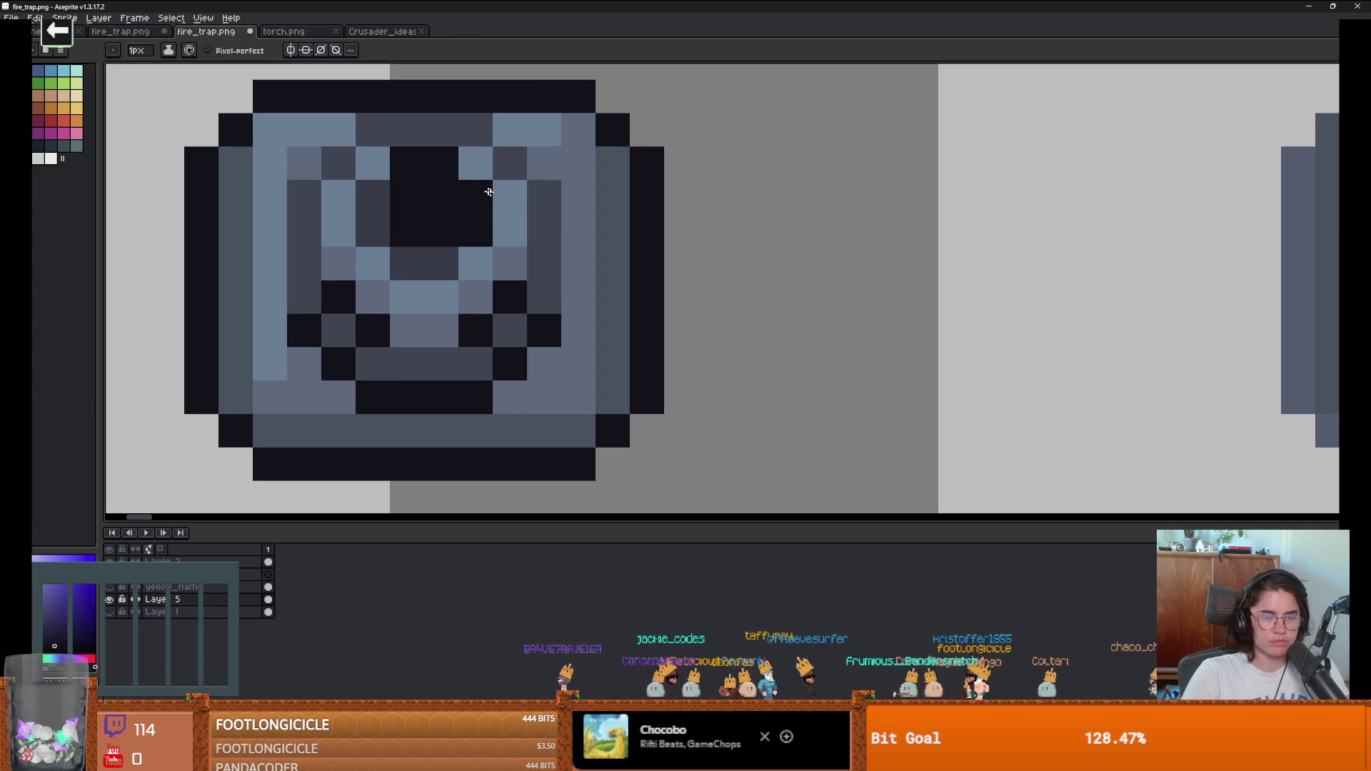
key(ctrl+z)
key(ctrl+z)
click(199, 146)
key(ctrl+z)
click(43, 150)
mouse_move(432, 221)
mouse_down()
mouse_move(480, 229)
mouse_move(431, 257)
mouse_move(377, 203)
mouse_move(468, 131)
mouse_up()
key(ctrl+z)
key(ctrl+z)
click(417, 161)
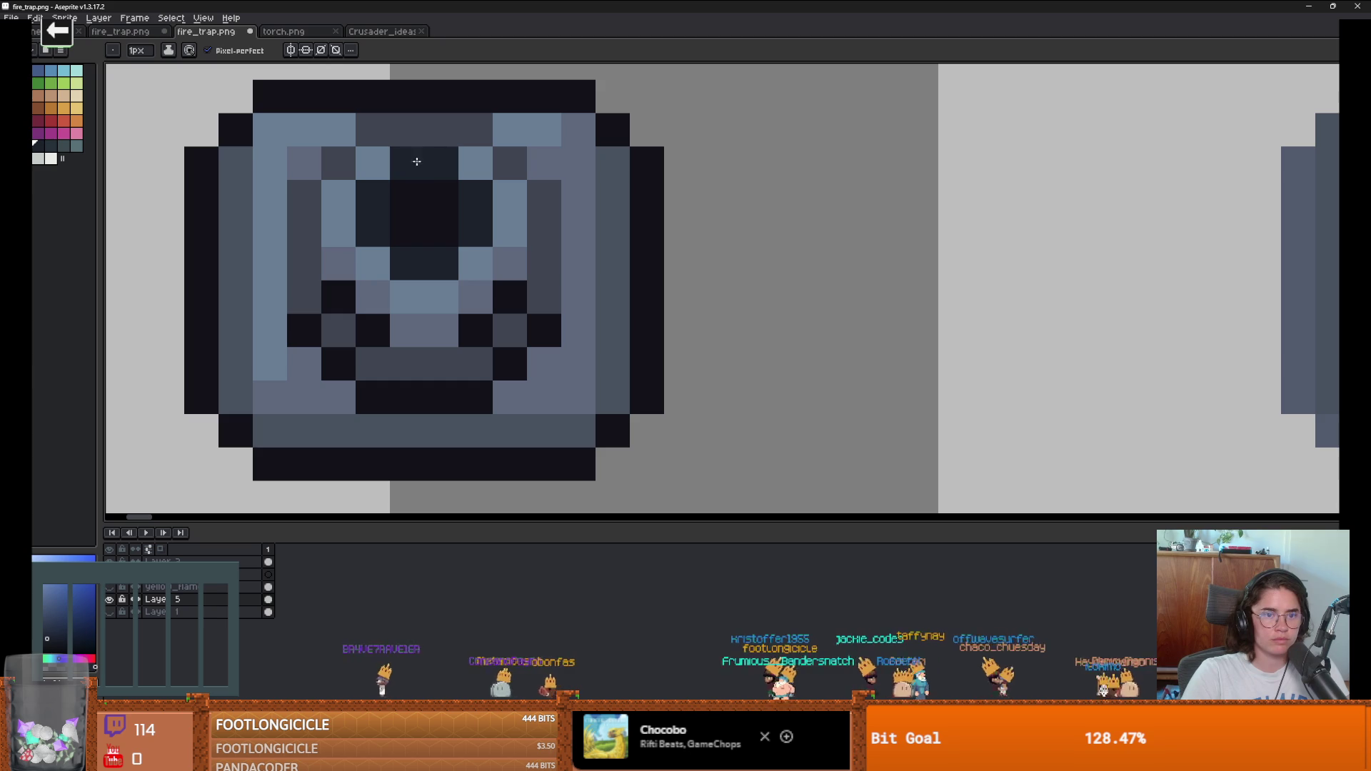
scroll(441, 160, down, 1)
scroll(449, 193, up, 1)
Step: Pick a blue swatch and bucket-fill the grey trap pixels blue
key(i)
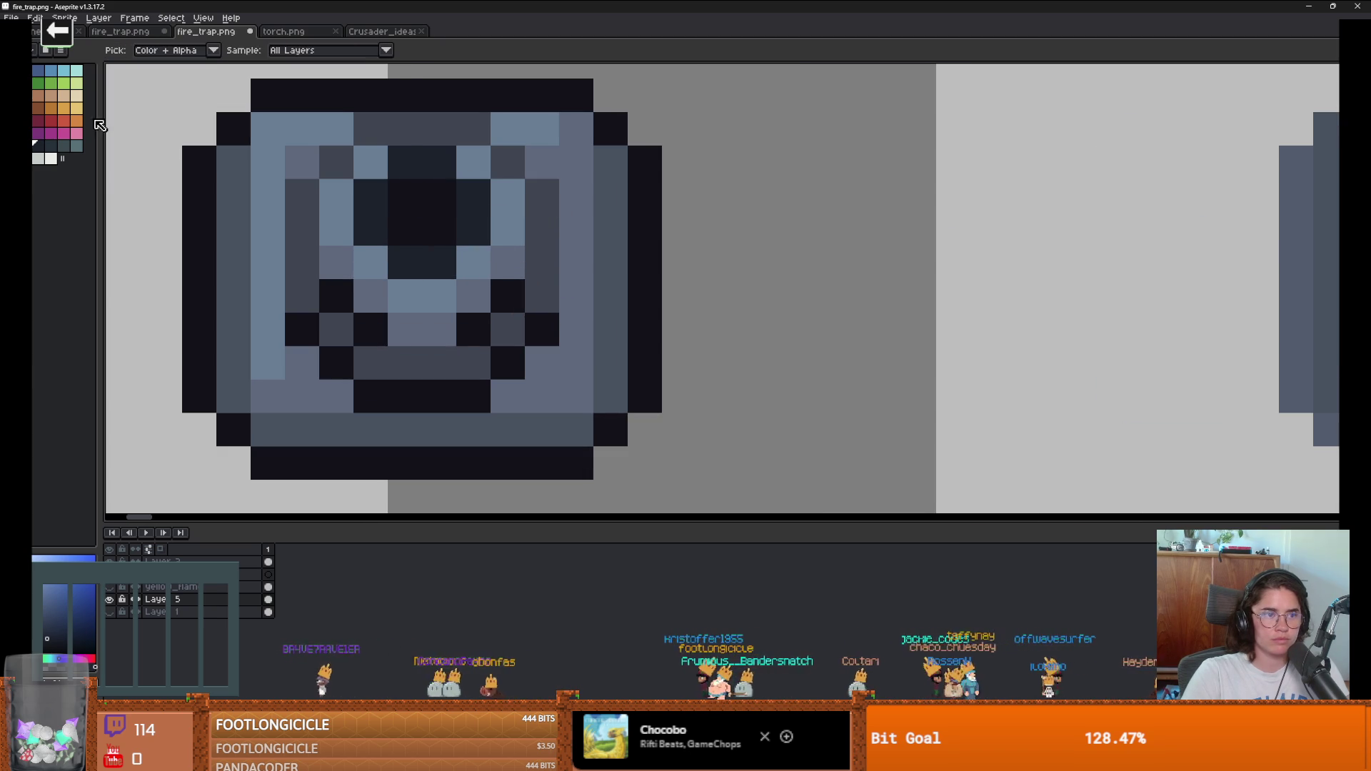
click(50, 72)
key(b)
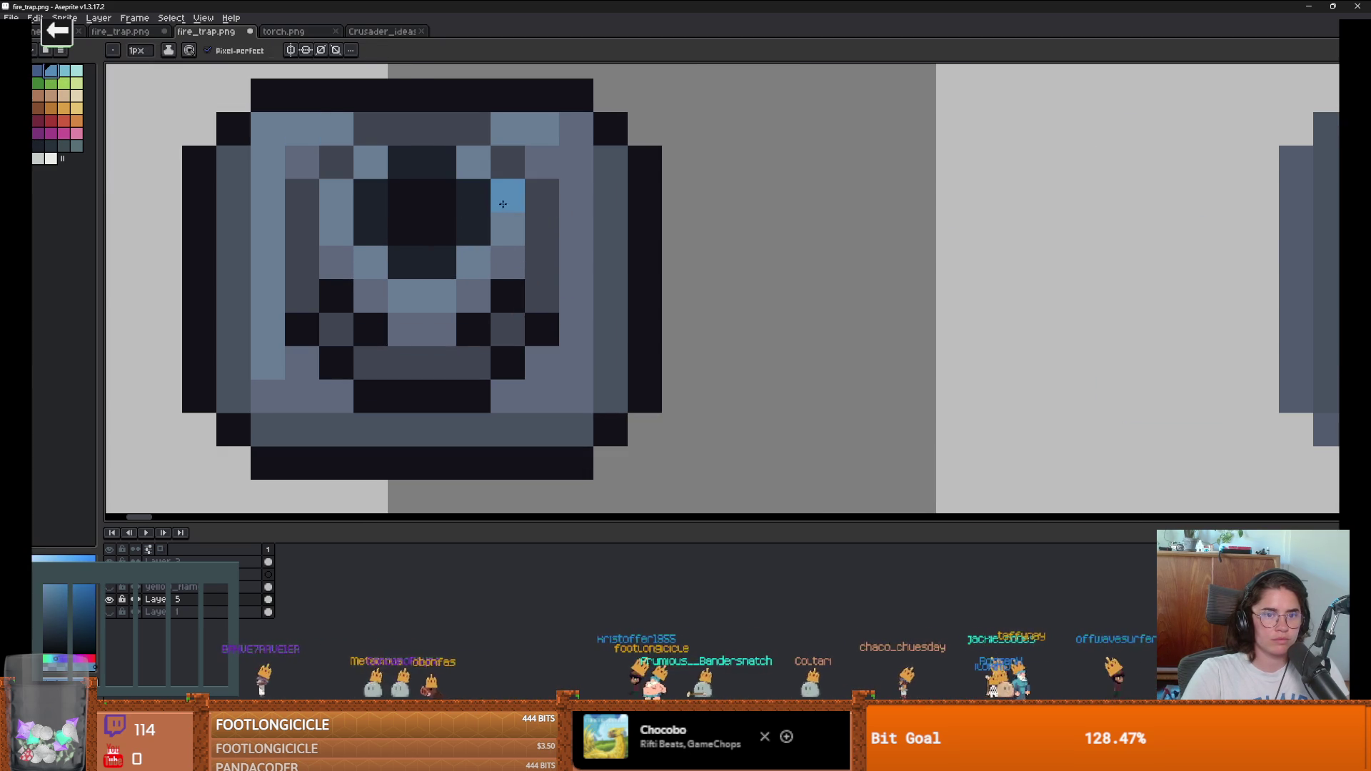
click(474, 197)
key(ctrl+z)
key(g)
click(507, 264)
scroll(512, 304, down, 2)
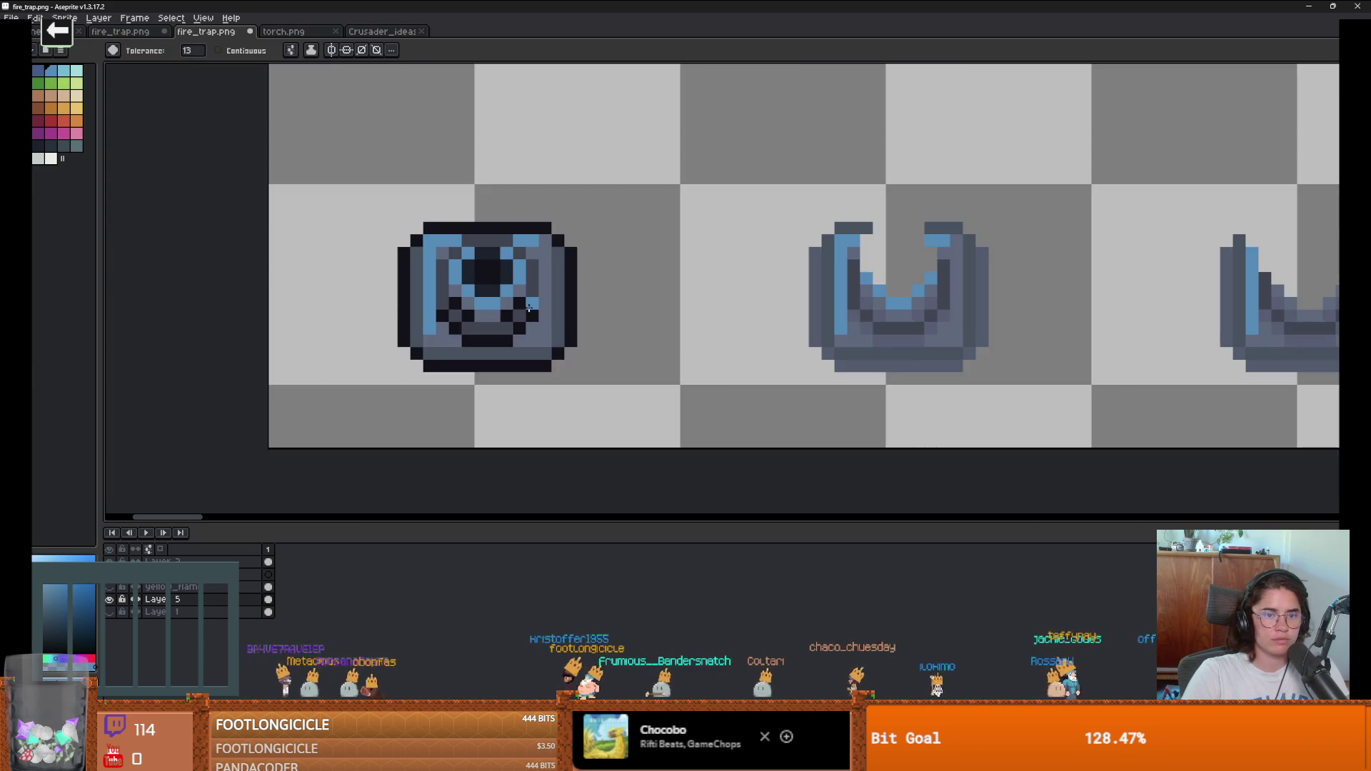
scroll(511, 305, up, 1)
scroll(511, 305, up, 3)
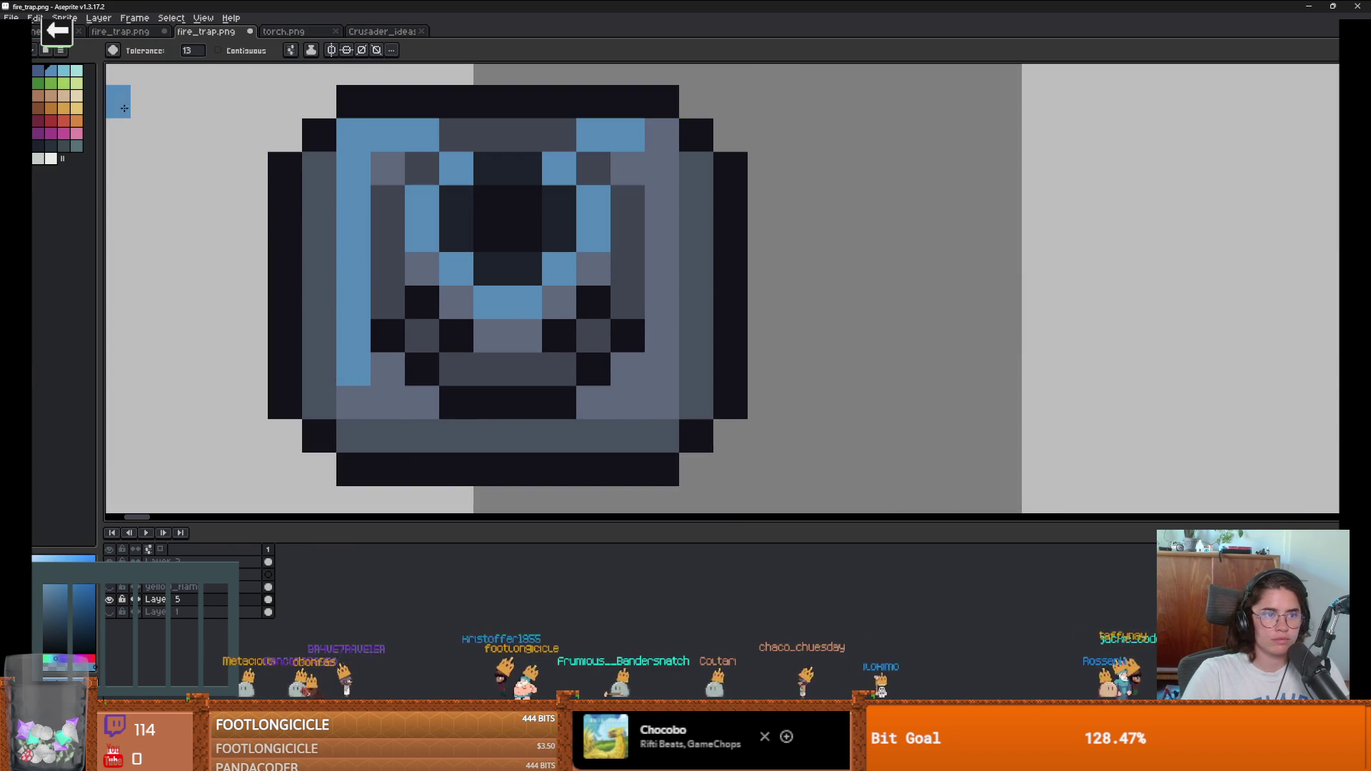
Step: Try a light-blue fill on the grey sprite pixels, then undo it and deselect
click(64, 76)
click(662, 385)
scroll(662, 385, down, 4)
scroll(555, 373, up, 3)
key(ctrl+z)
key(ctrl+d)
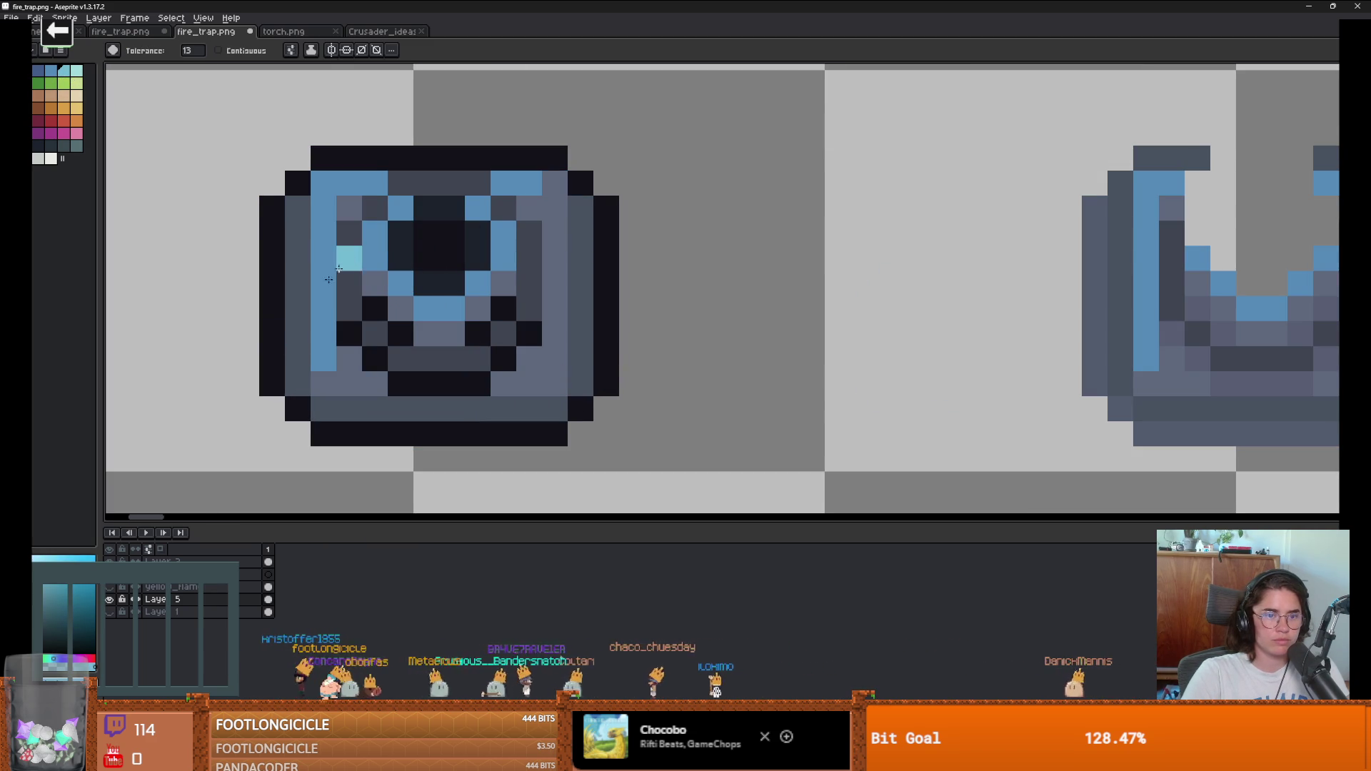
key(v)
Step: Fill the slate-grey pixels in every frame blue and lighter blue, then go to the color wheel results
key(g)
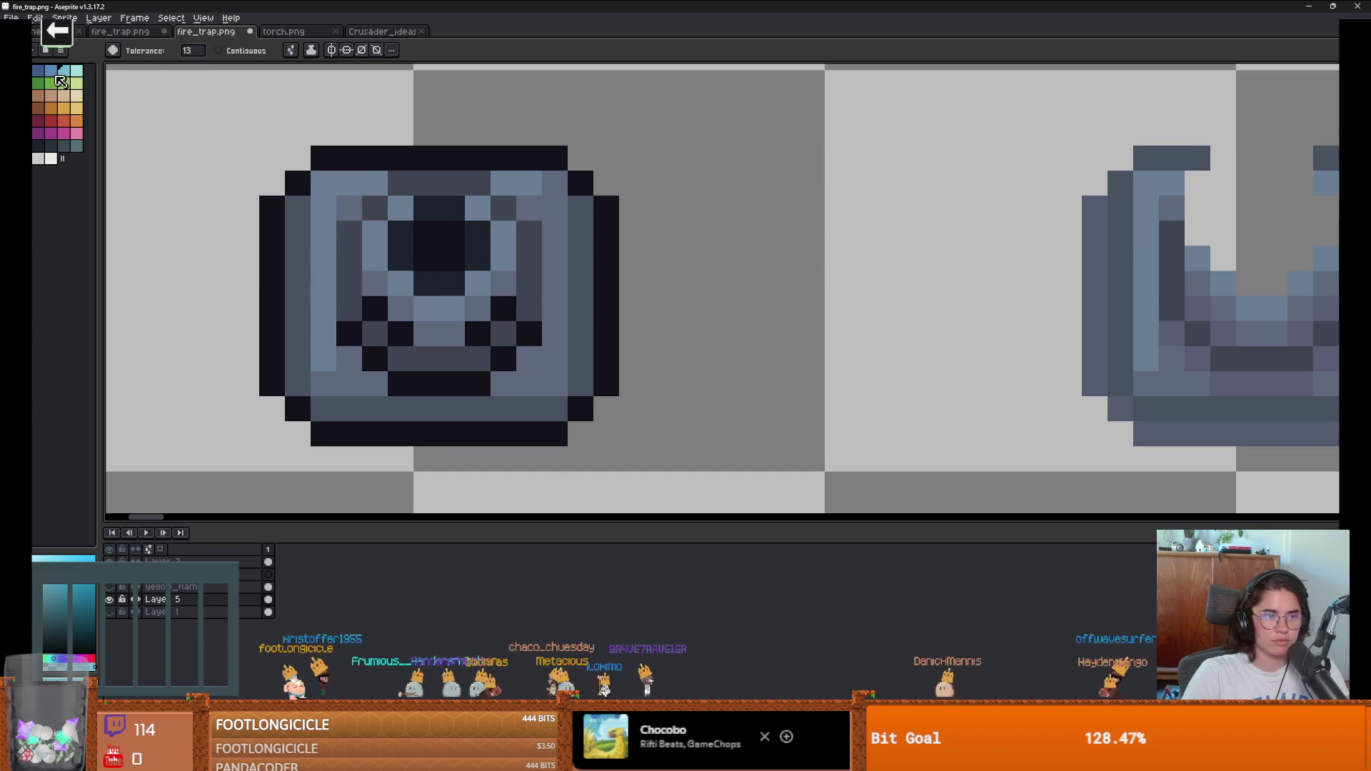
click(39, 72)
click(326, 267)
key(ctrl+z)
click(349, 270)
scroll(428, 322, down, 1)
scroll(429, 321, up, 1)
click(462, 344)
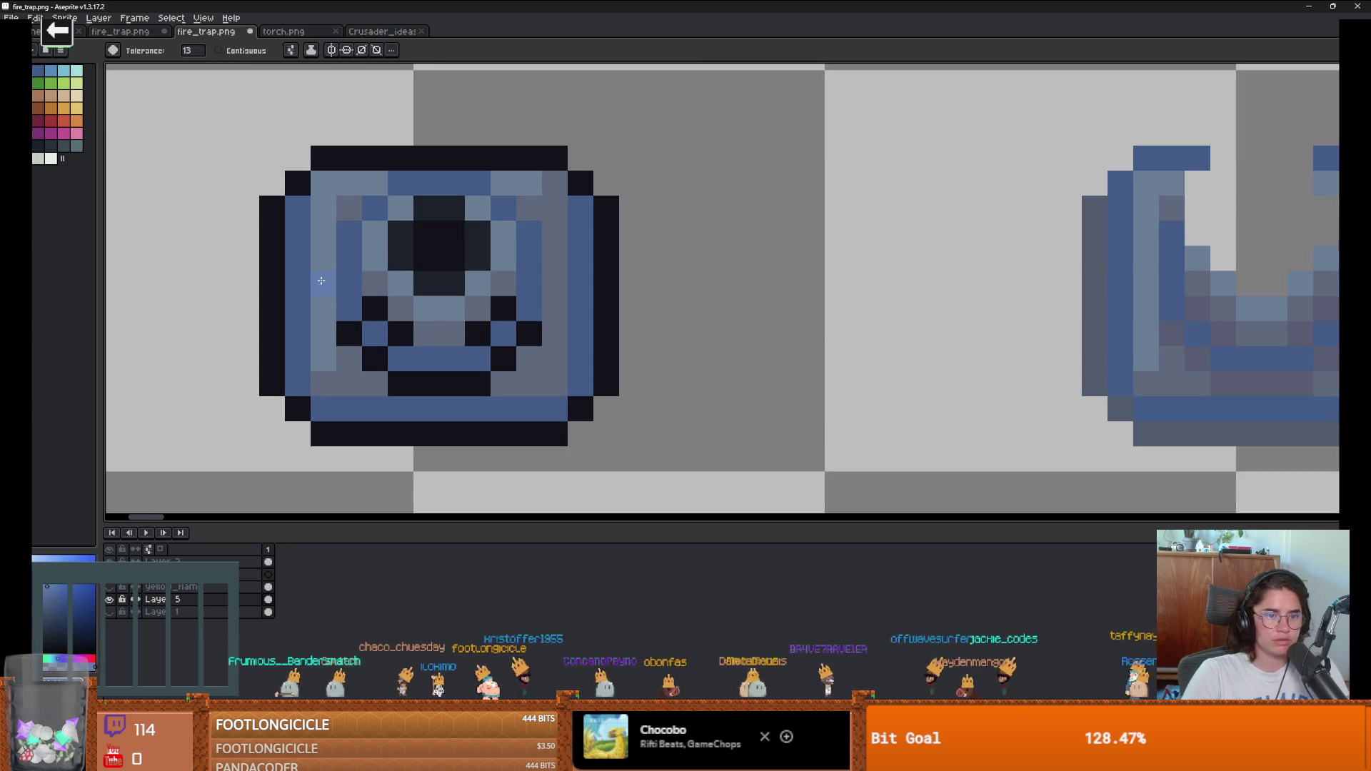
click(372, 282)
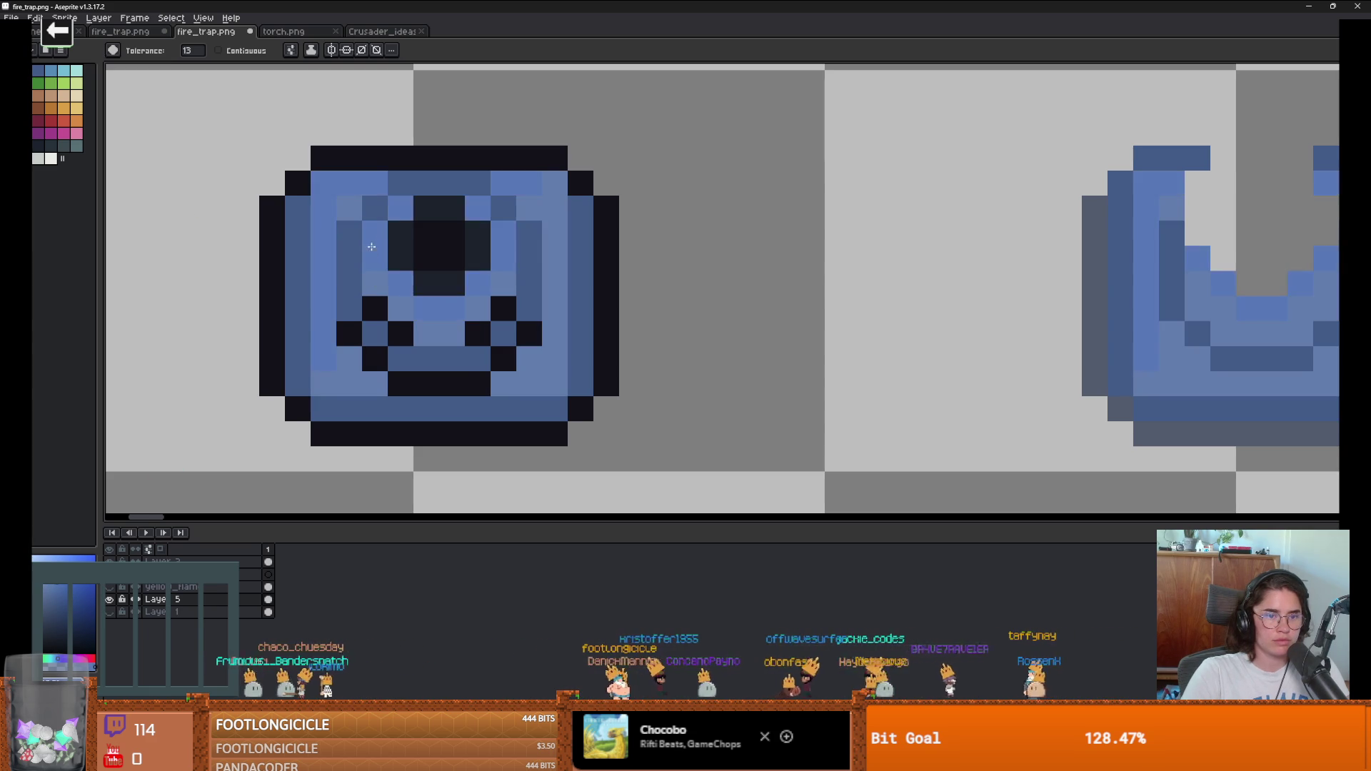
scroll(460, 385, down, 5)
scroll(462, 386, up, 5)
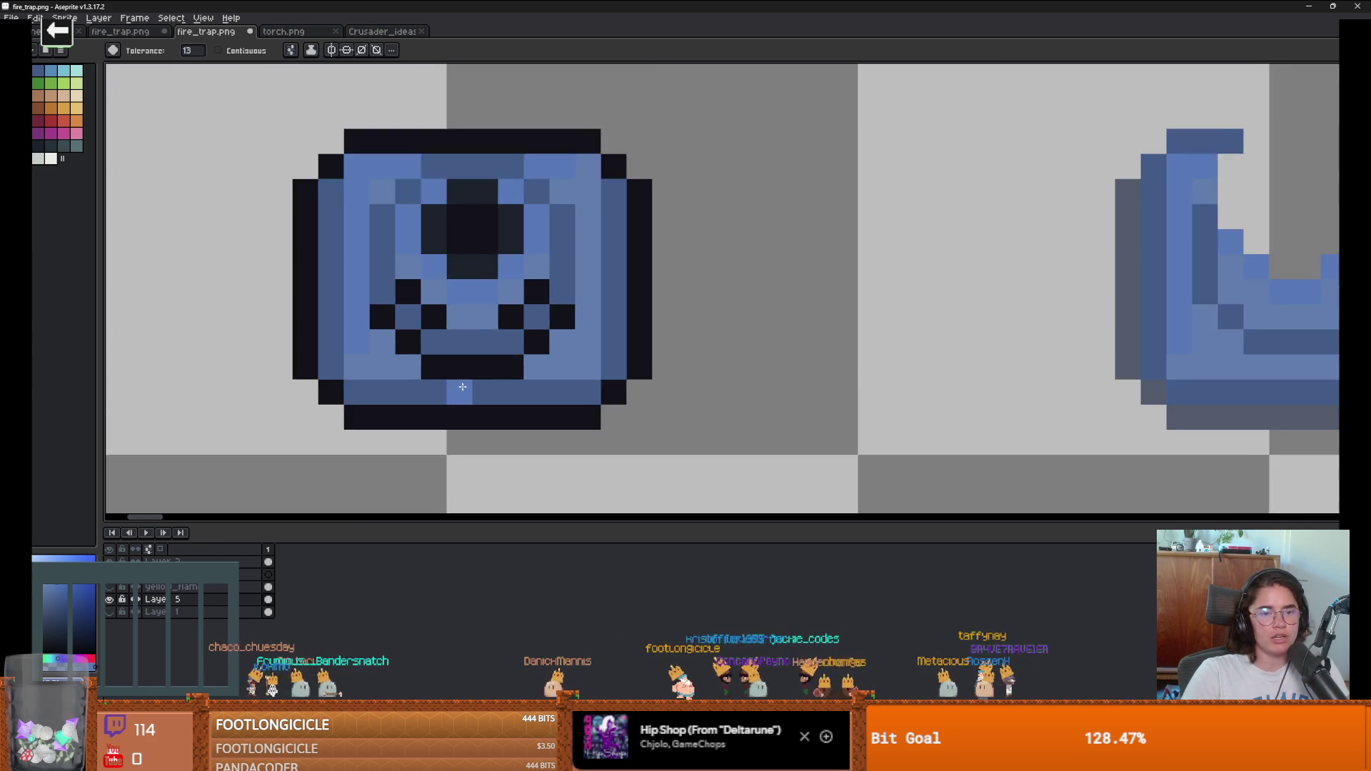
scroll(463, 386, up, 1)
scroll(567, 422, down, 1)
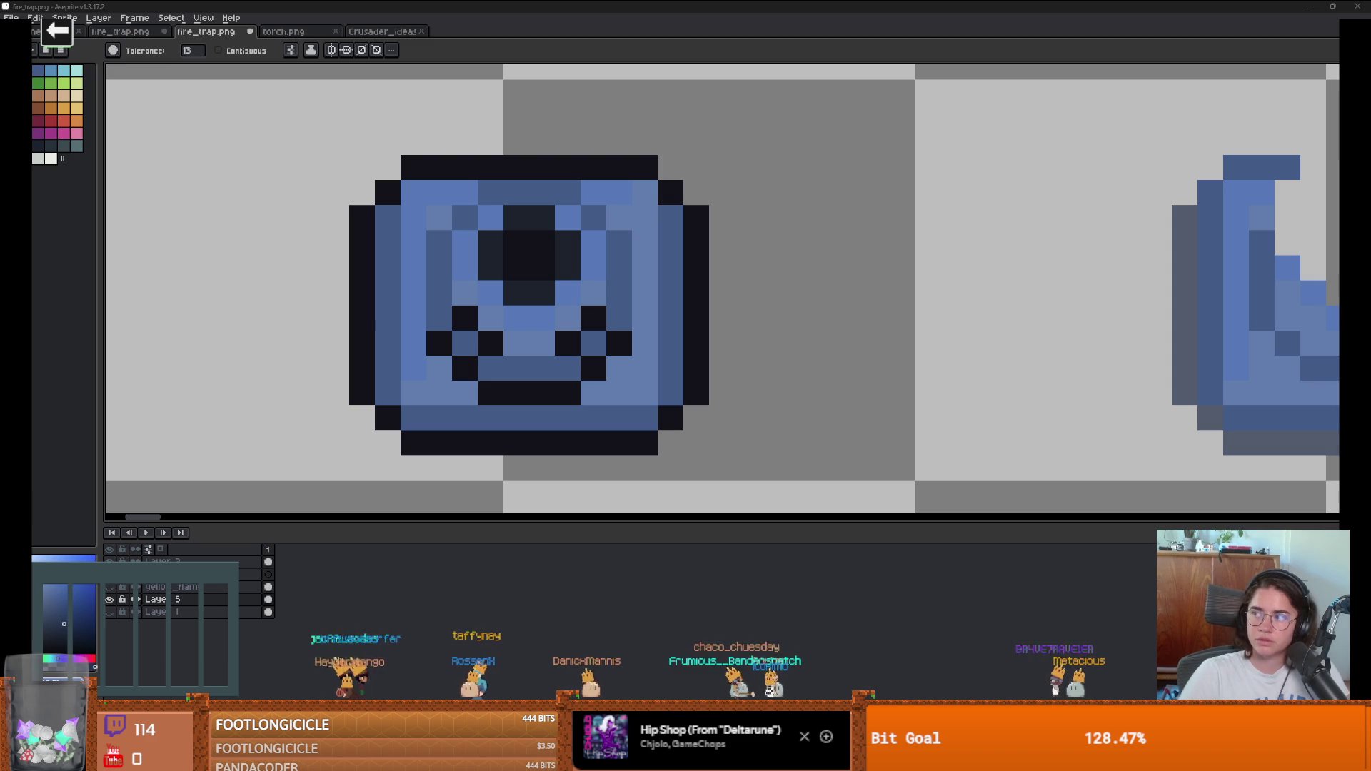
key(alt+Tab)
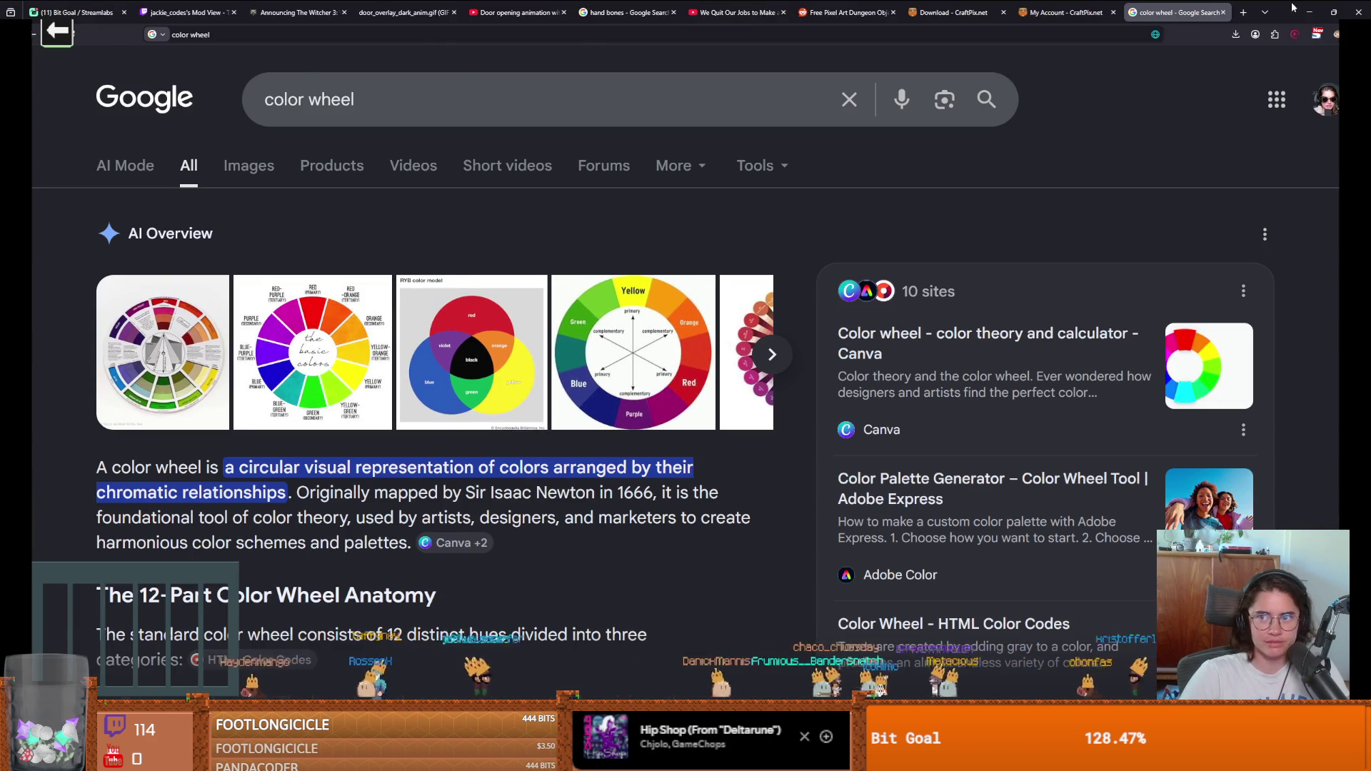
Step: Back in Aseprite, recolour two blue shades of the fire trap with a green swatch
key(alt+Tab)
click(52, 83)
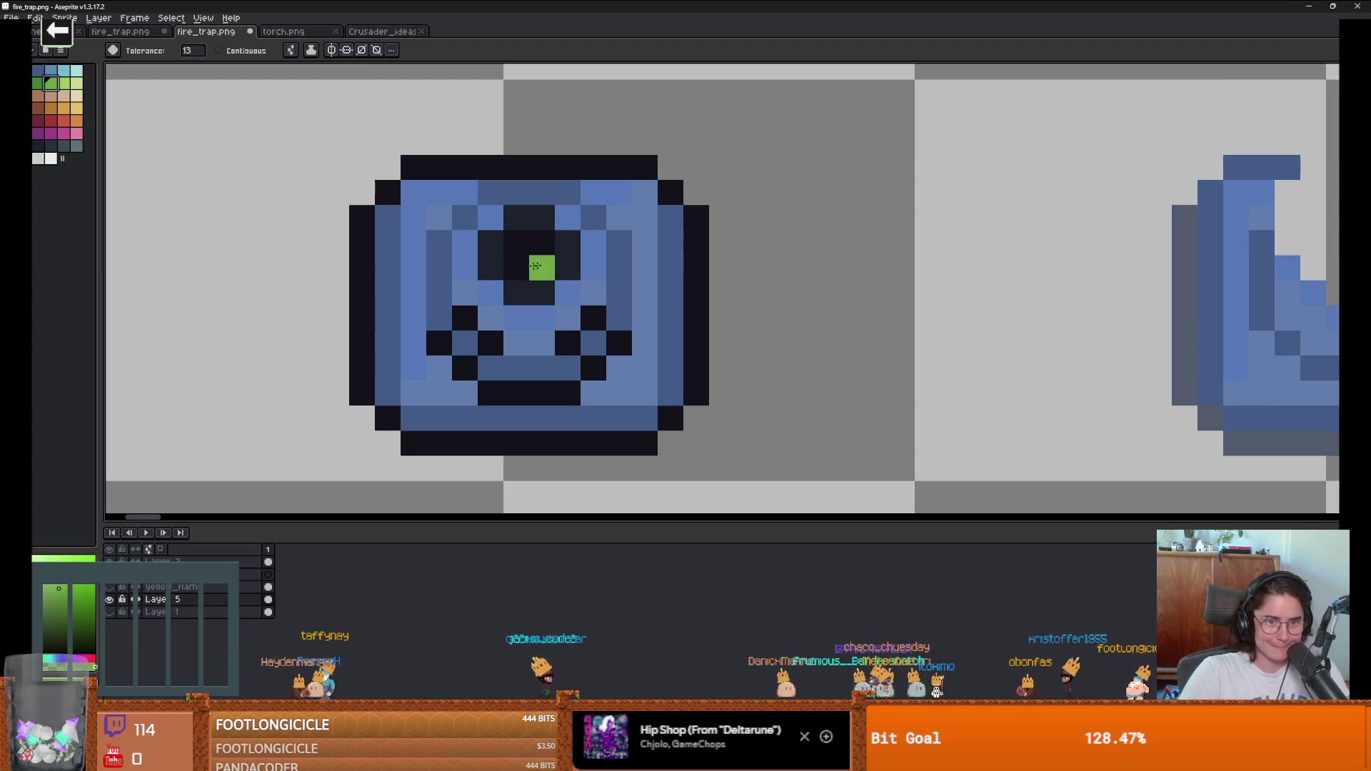
click(489, 289)
click(598, 346)
scroll(599, 347, down, 5)
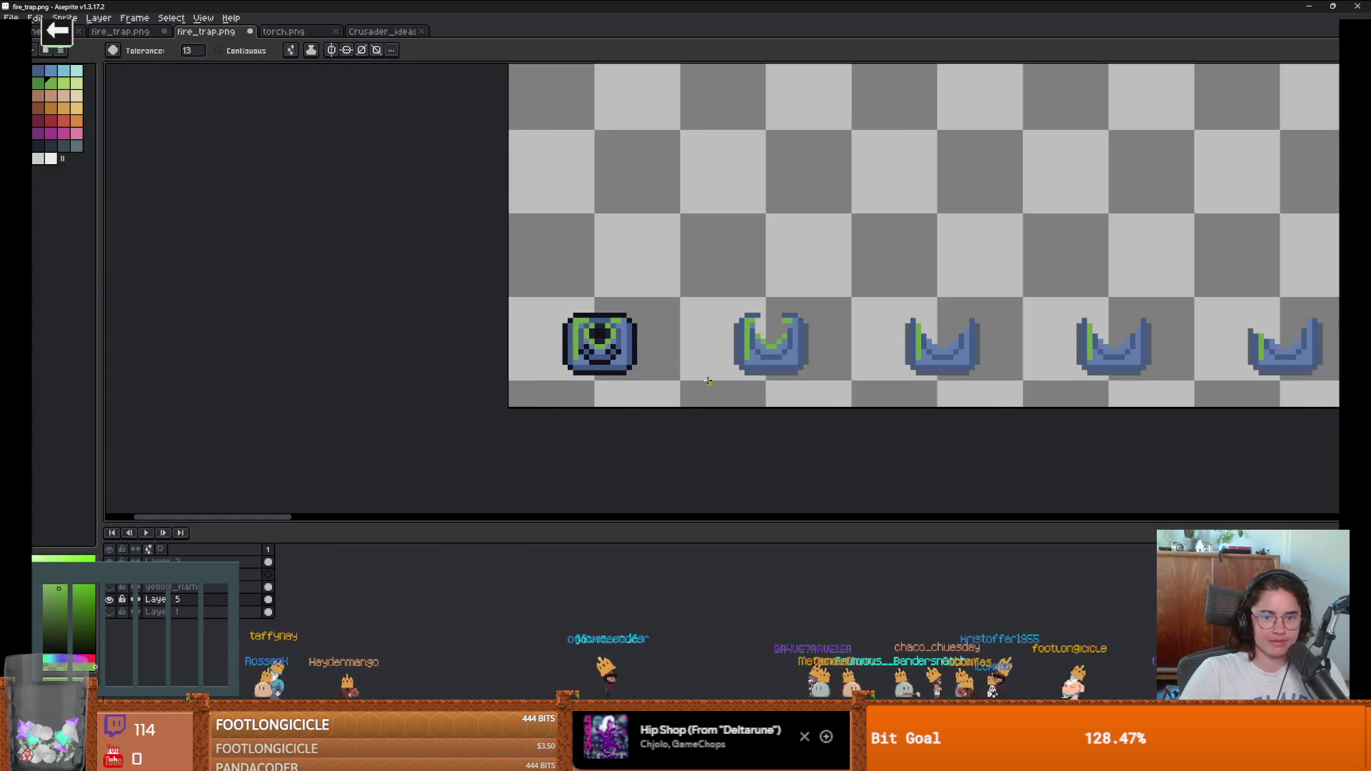
scroll(643, 361, up, 3)
key(ctrl)
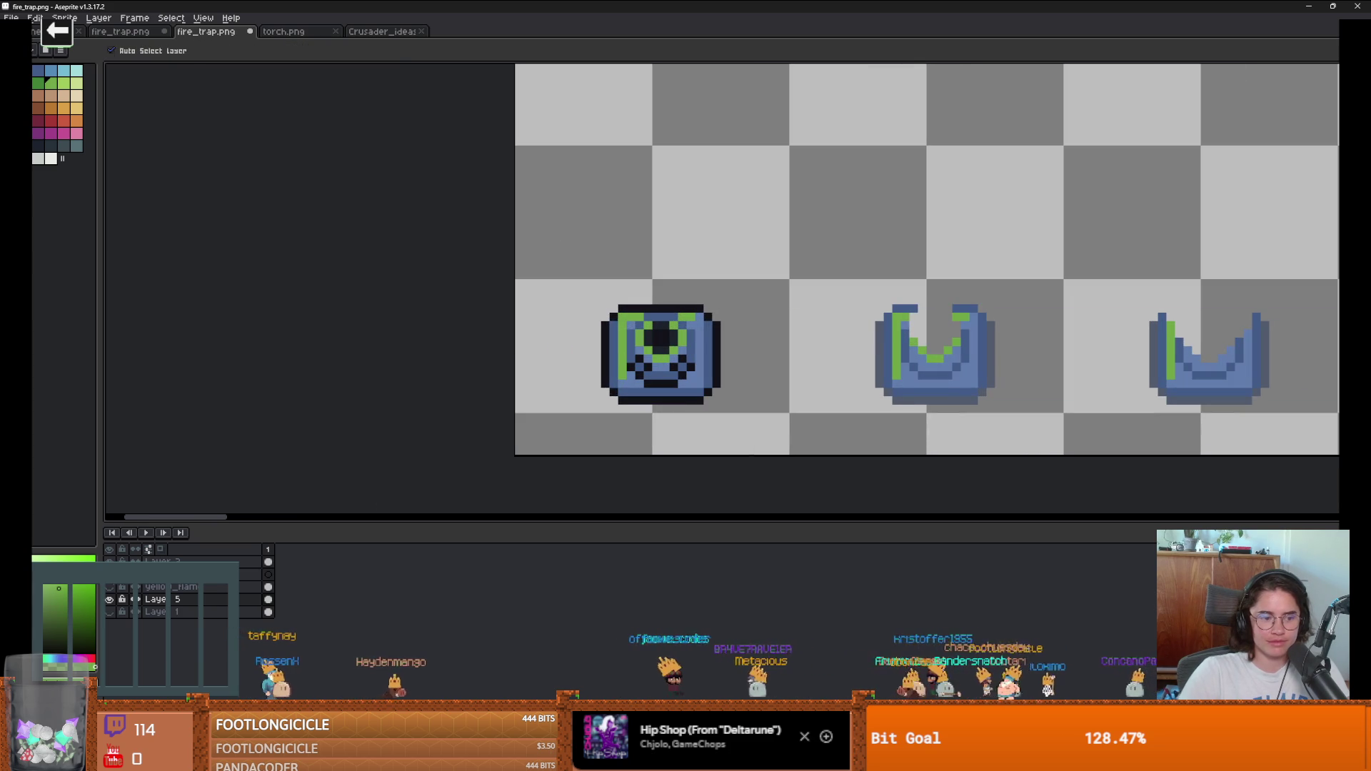
scroll(693, 343, up, 3)
scroll(745, 380, down, 5)
scroll(745, 380, down, 1)
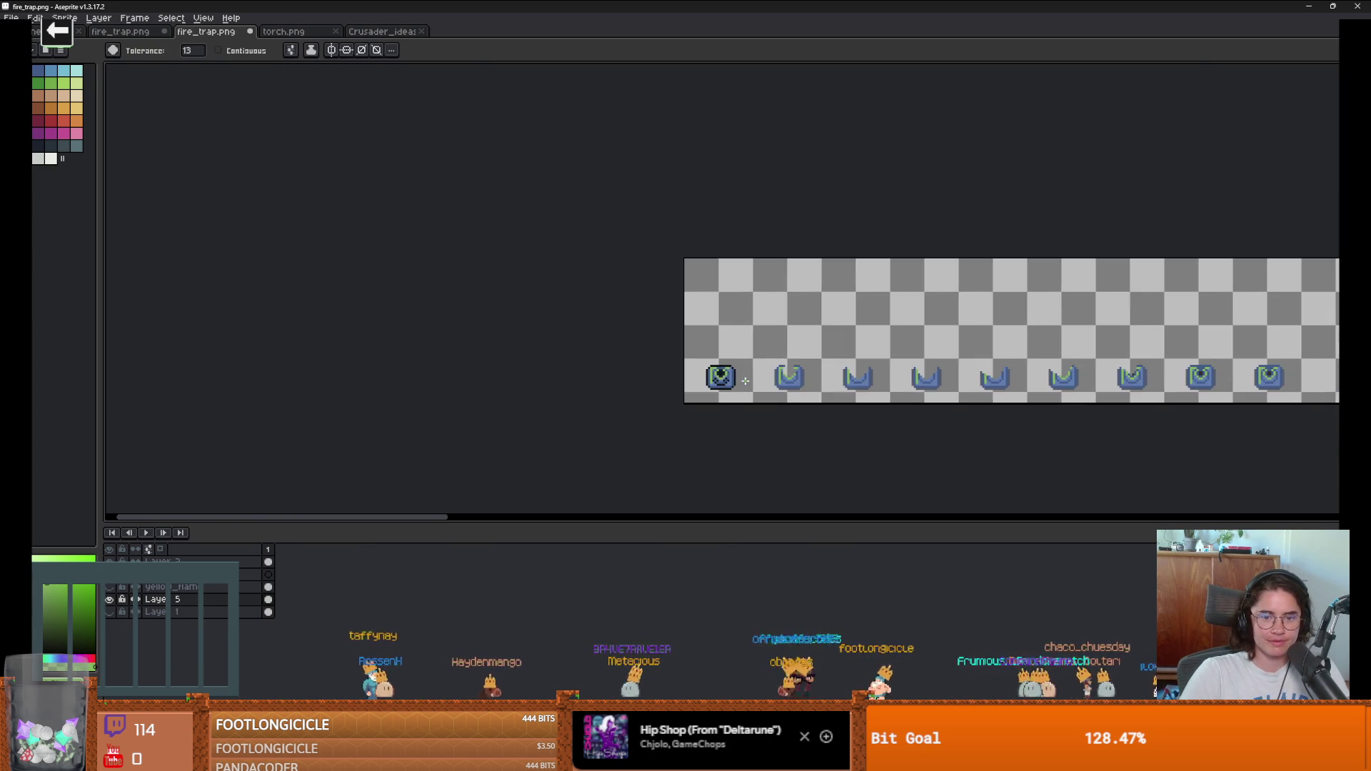
scroll(736, 375, up, 4)
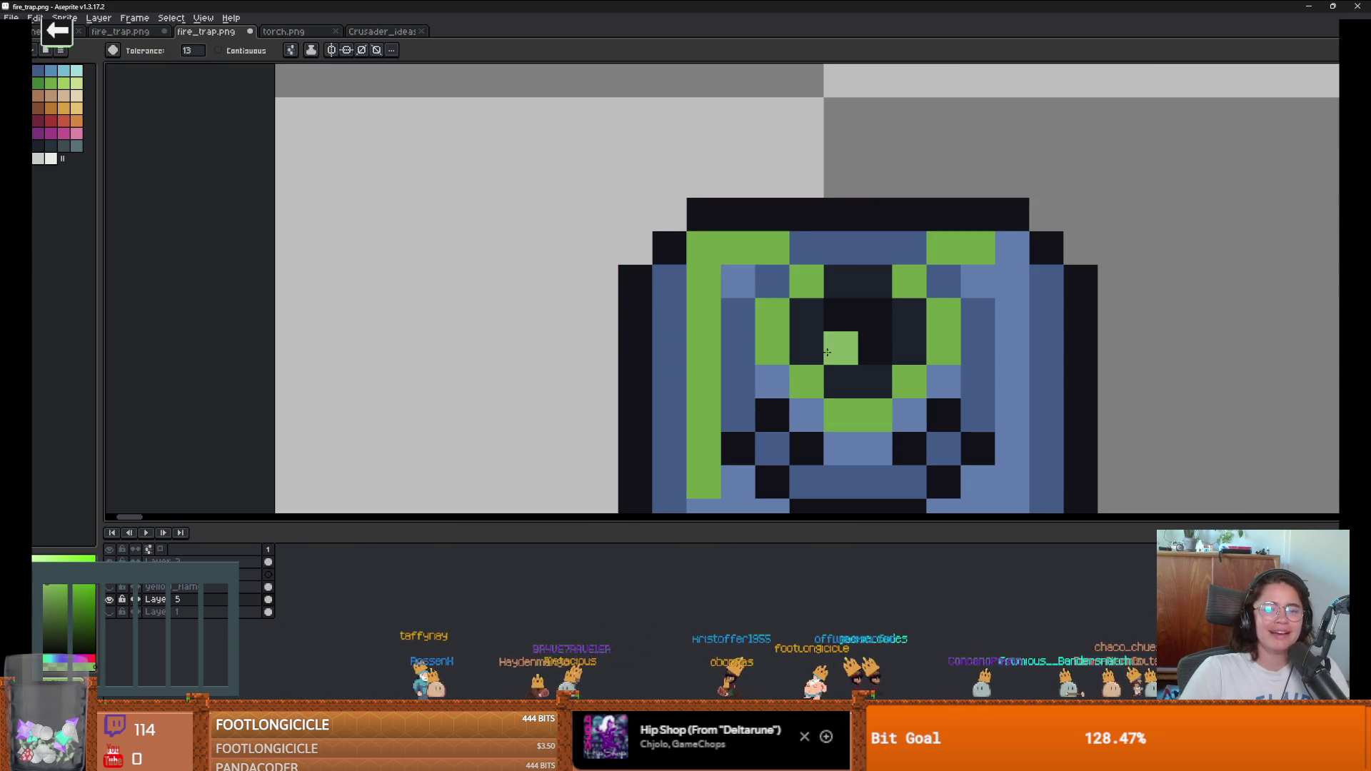
Step: Compare green against blue with undo and redo, keep the blue version, and return to the browser
key(ctrl+z)
key(ctrl+y)
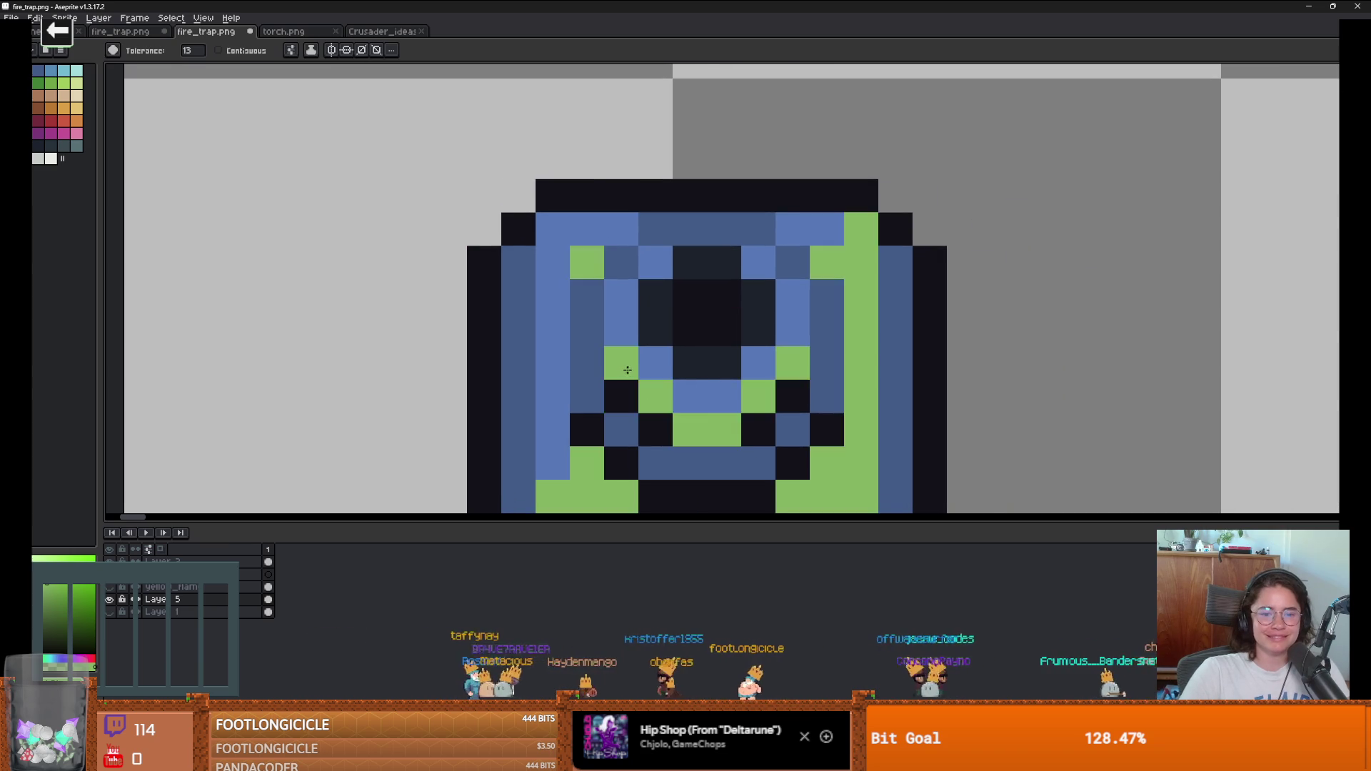
scroll(852, 421, down, 3)
key(ctrl+z)
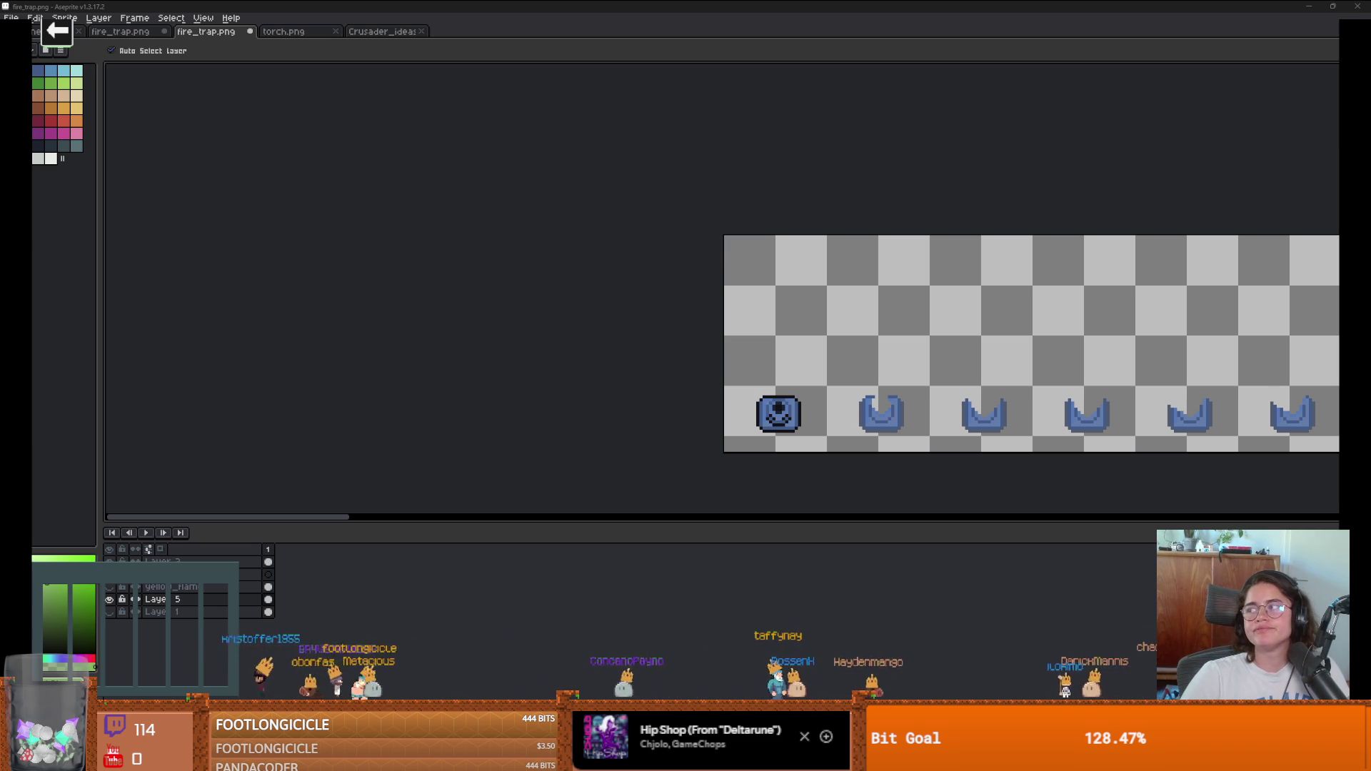
key(alt+Tab)
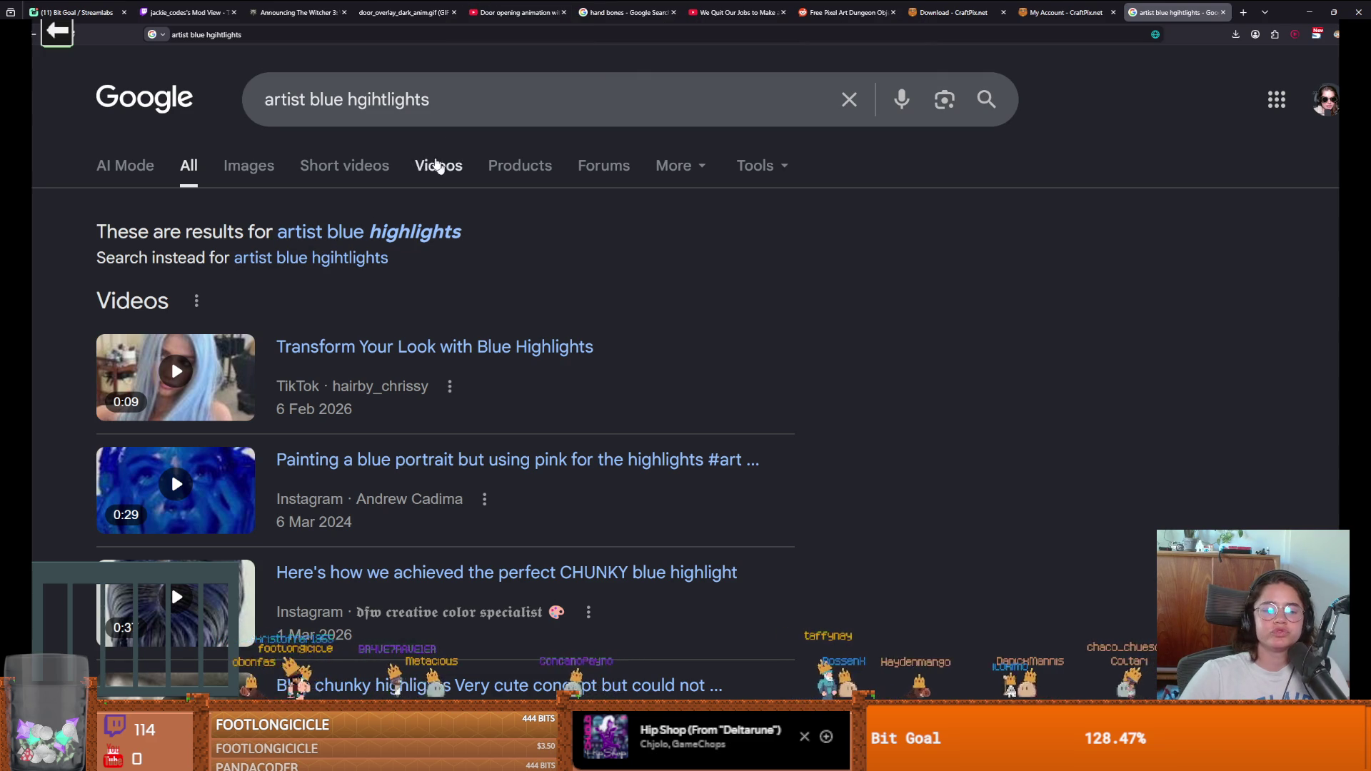
Step: Edit the Google search query, restore and clear it, then glance back at Aseprite
click(481, 97)
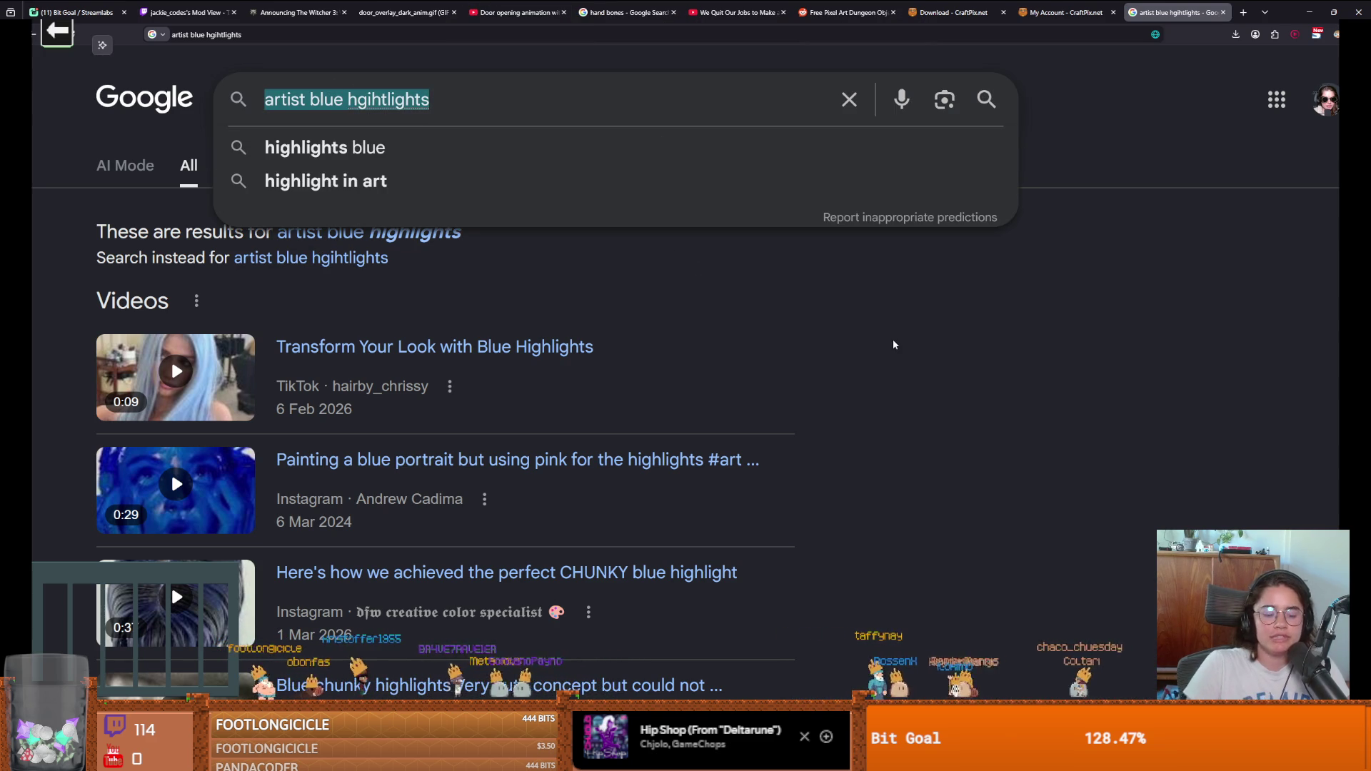
text(maki)
key(ctrl+z)
key(BackSpace)
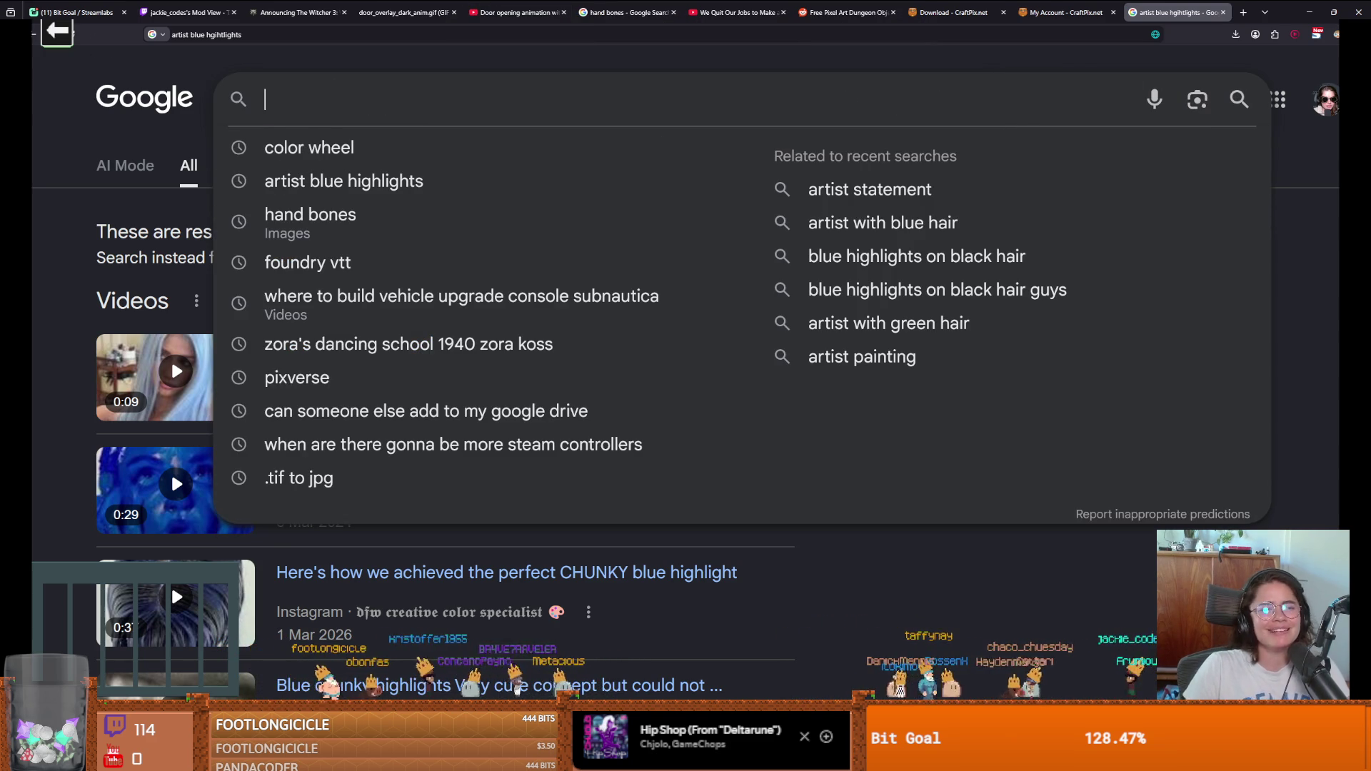
key(Escape)
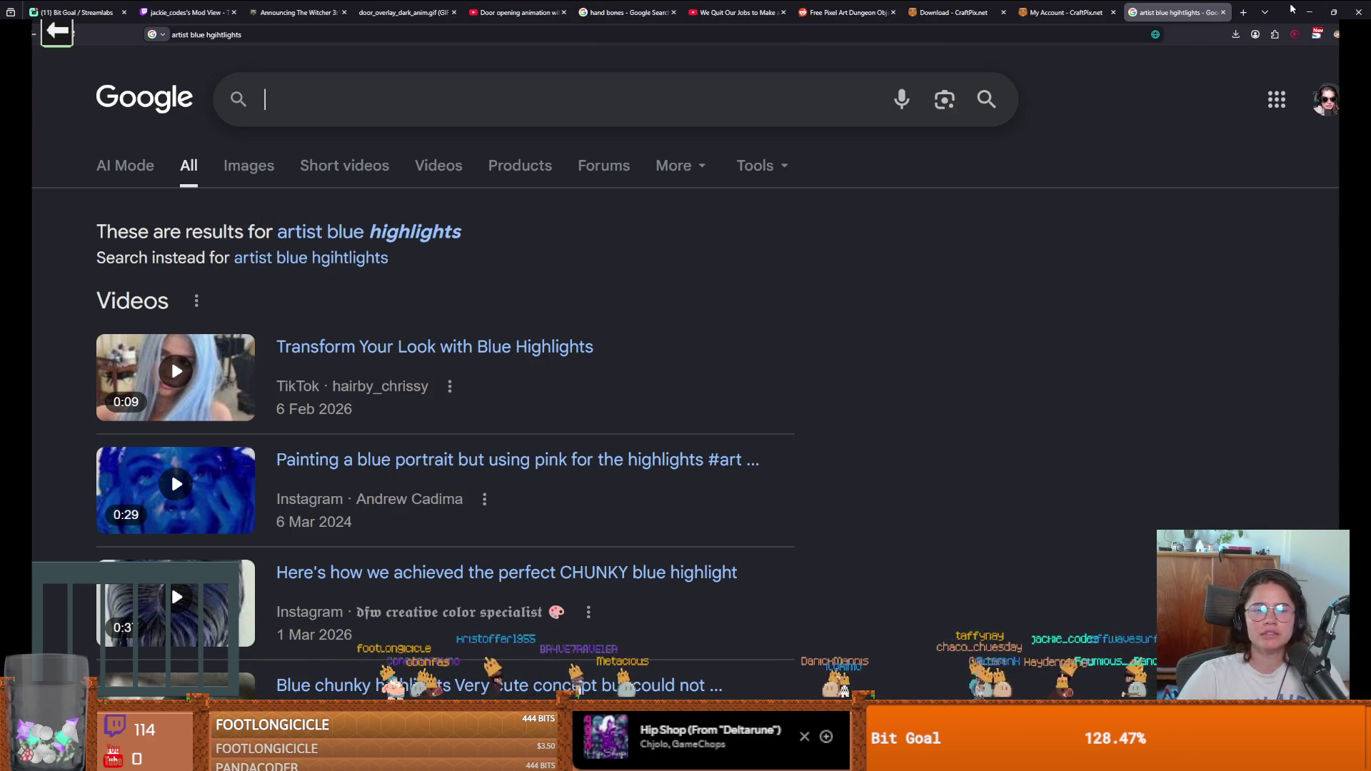
key(alt+Tab)
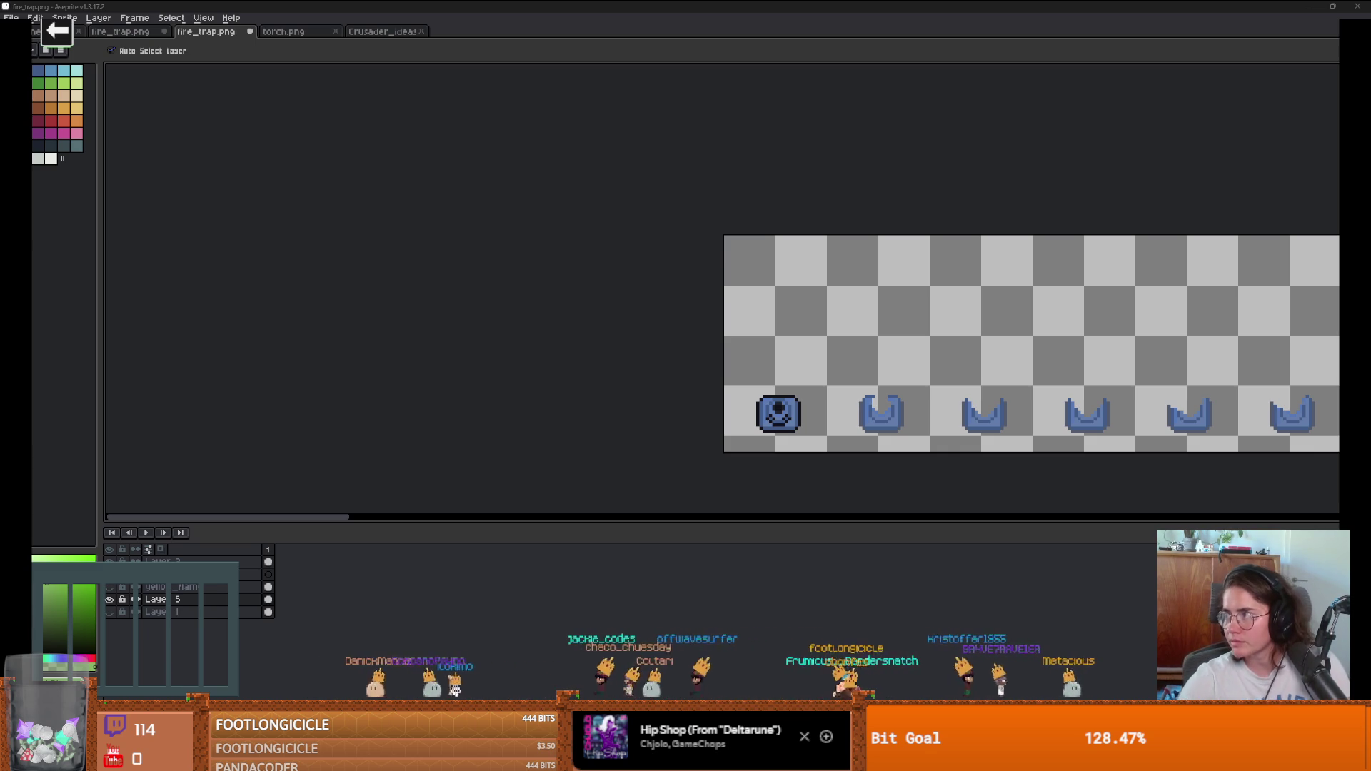
Step: Preview color wheel theory images including The Colour Theory, then return to the fire trap sprite
key(alt+Tab)
click(728, 357)
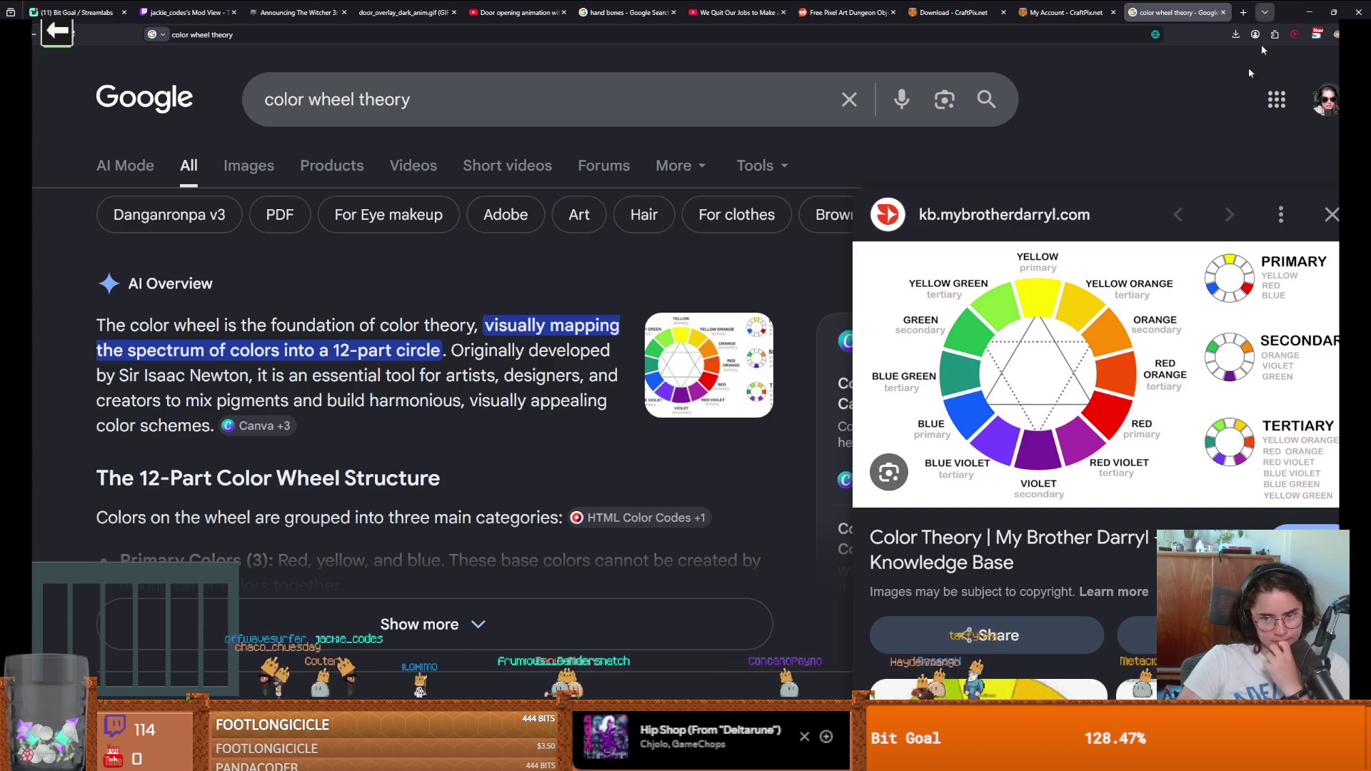
key(Escape)
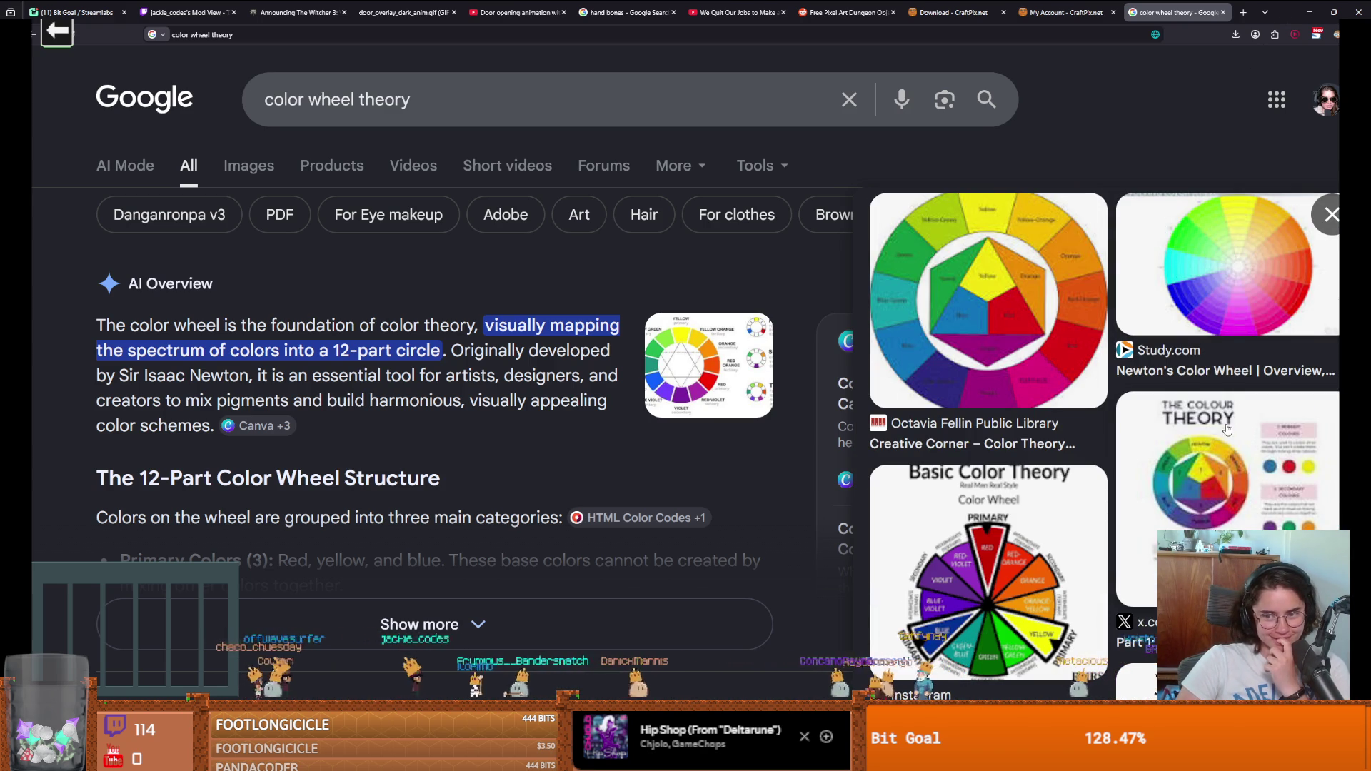
click(1226, 429)
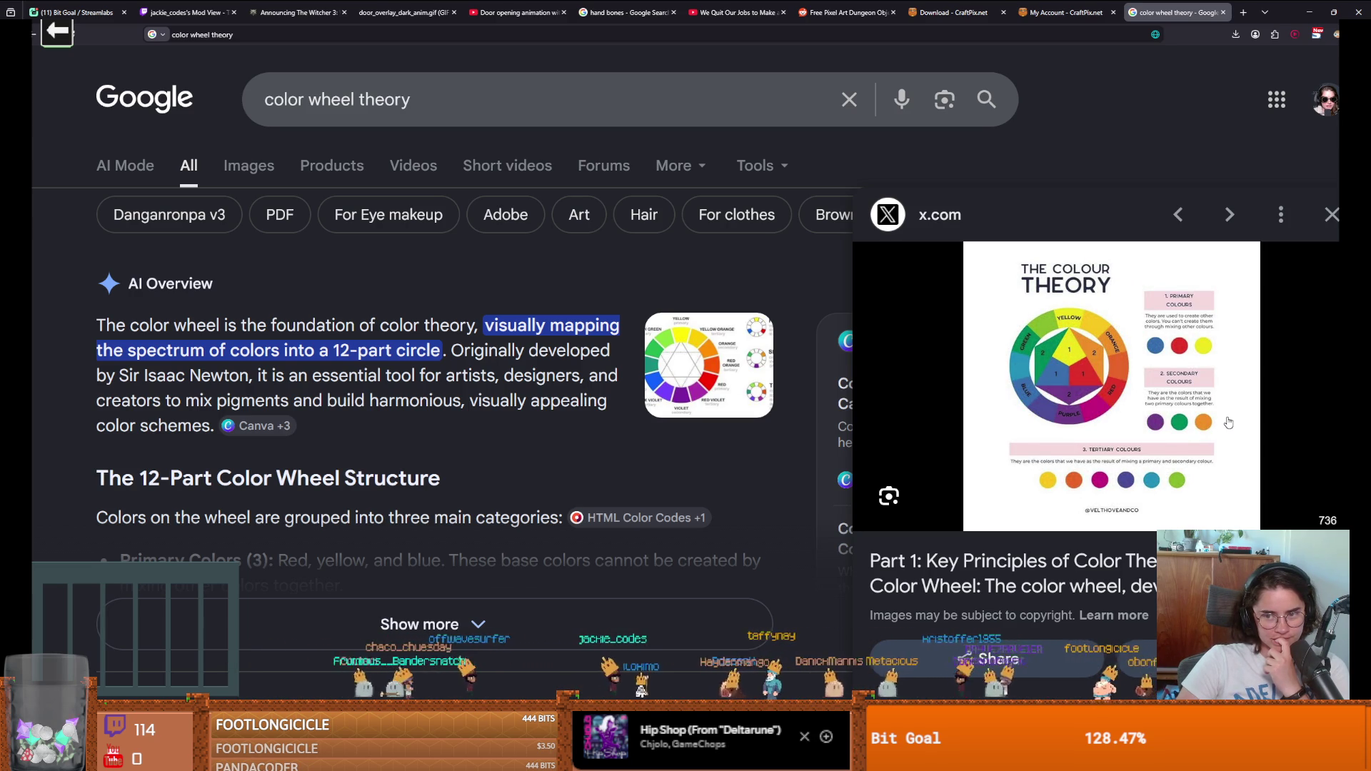
scroll(1228, 422, down, 10)
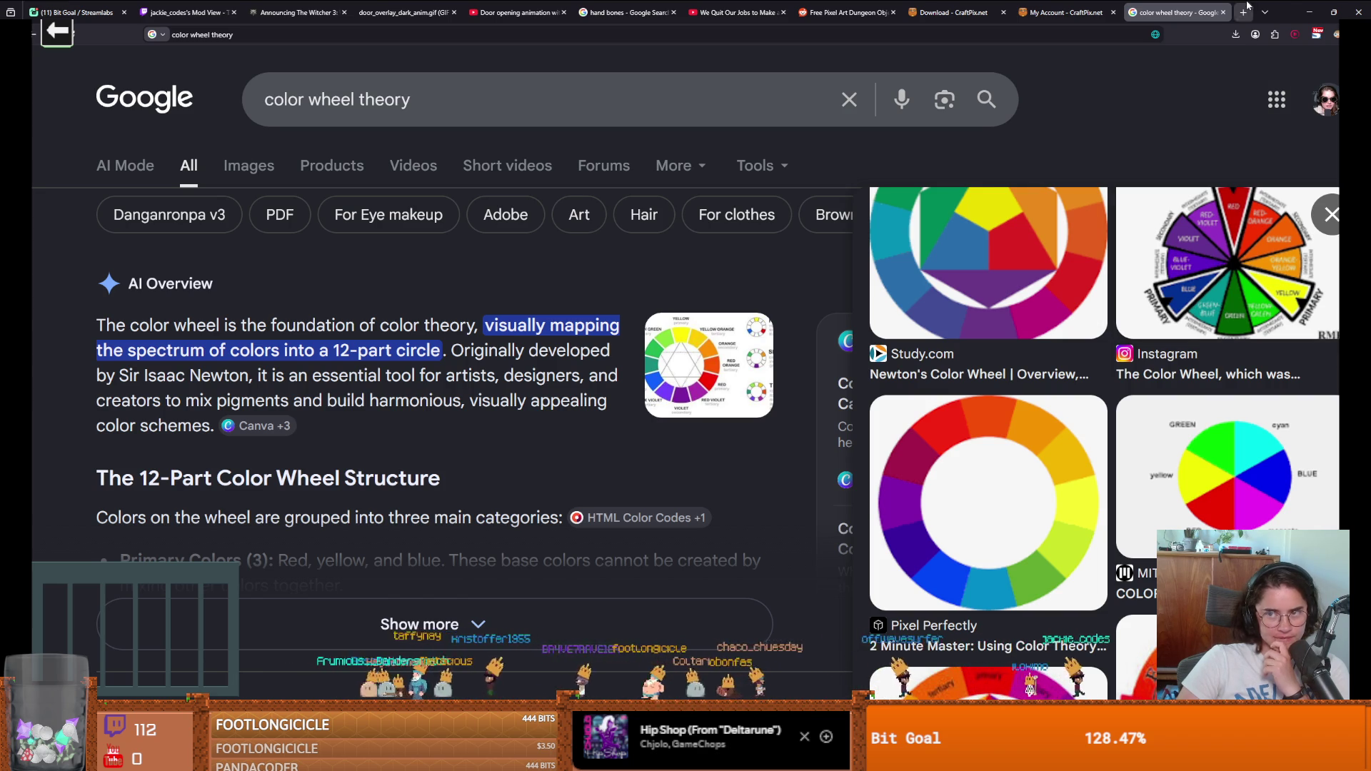
key(alt+Tab)
scroll(778, 414, up, 5)
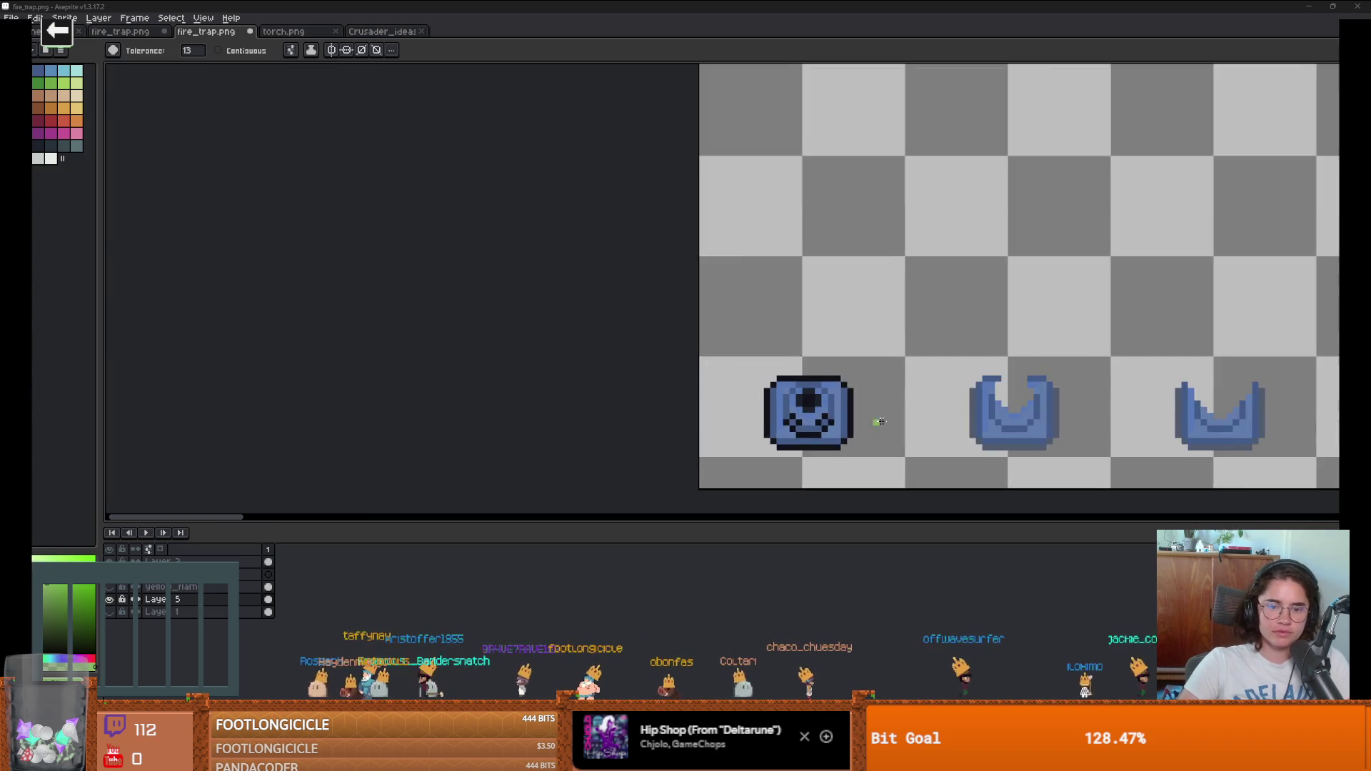
Step: Pick the green swatch and pencil green accent pixels around the trap's dark centre
click(58, 87)
scroll(691, 407, up, 3)
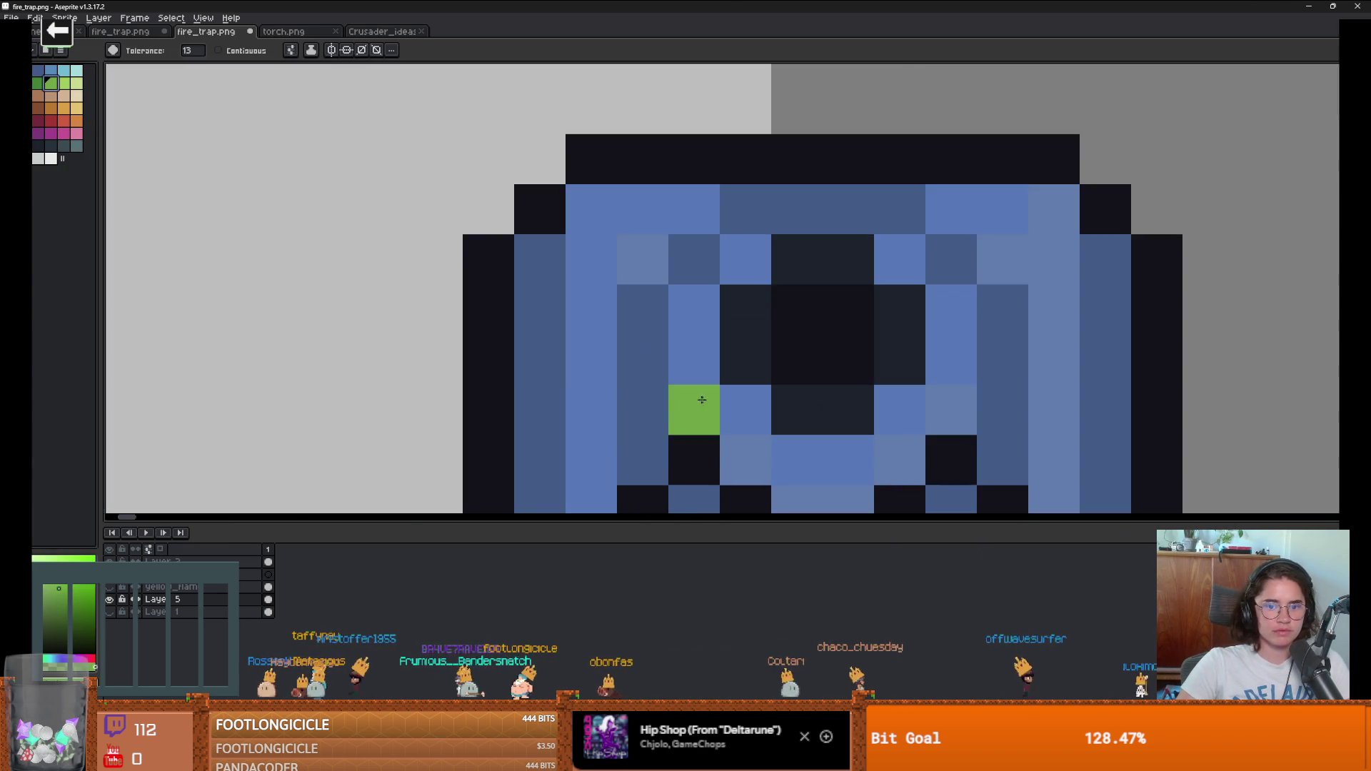
scroll(492, 293, down, 2)
key(b)
click(622, 320)
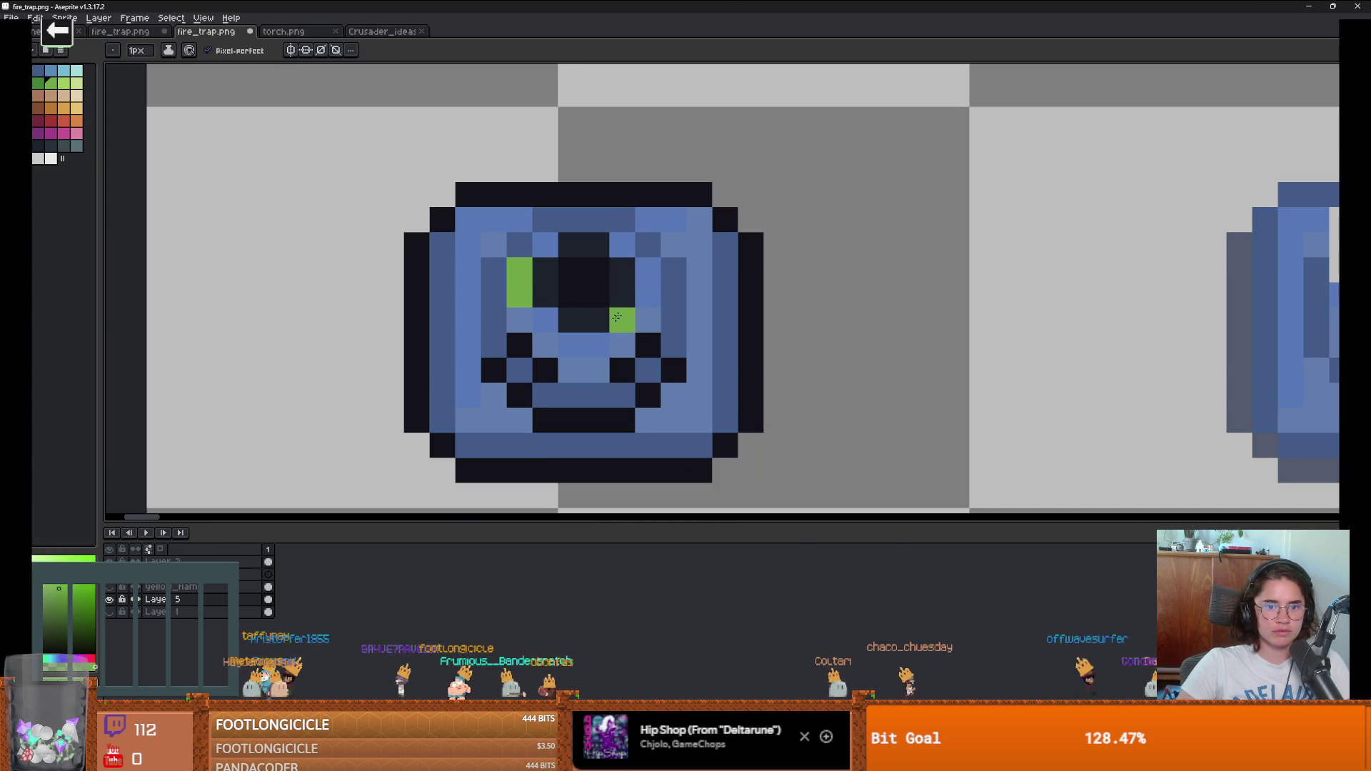
click(647, 270)
scroll(685, 371, down, 8)
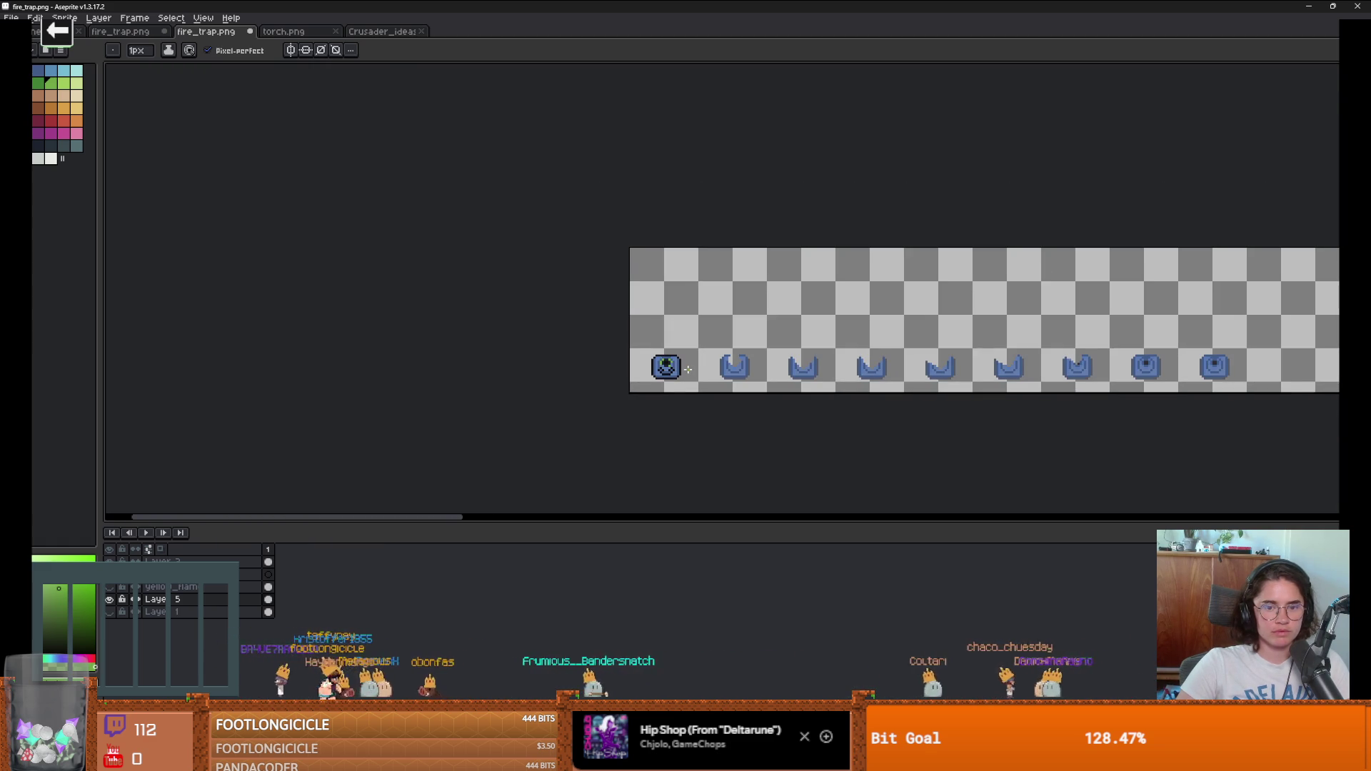
scroll(687, 369, up, 3)
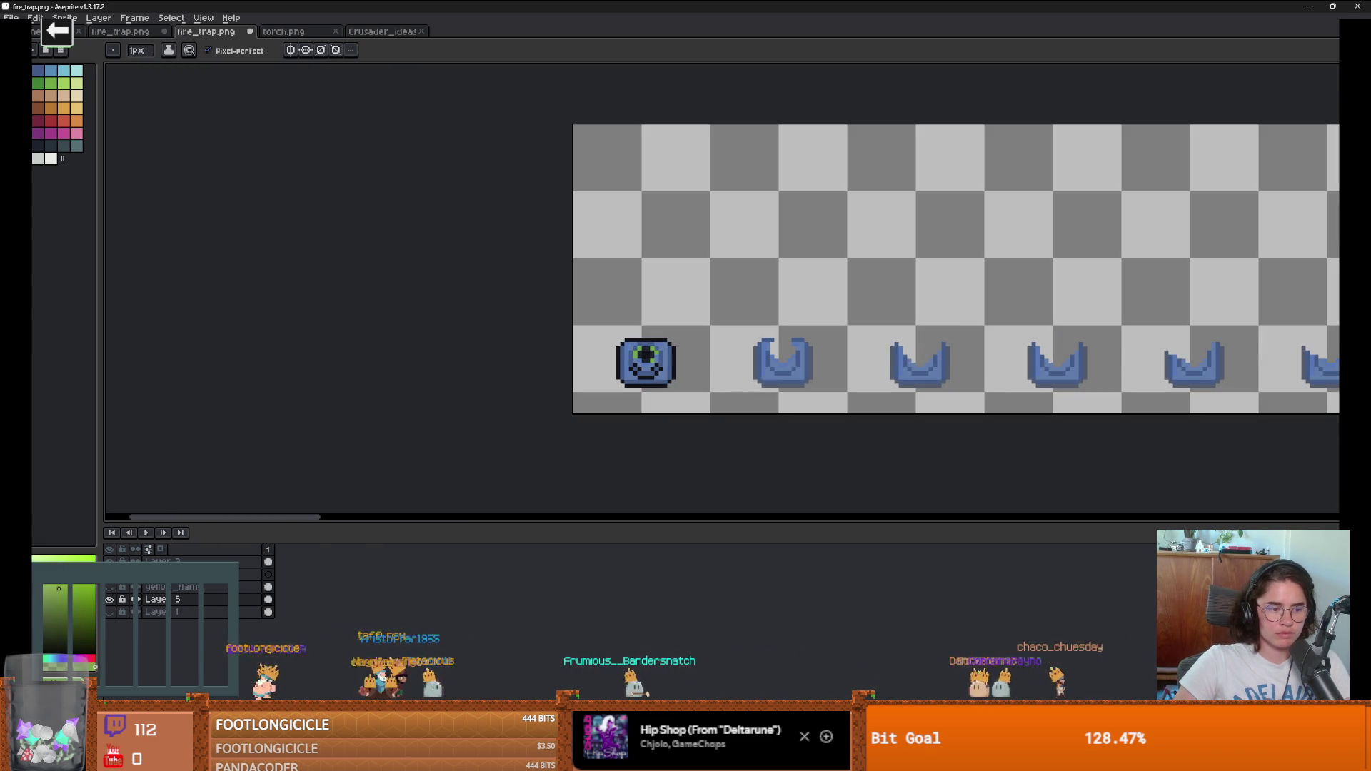
scroll(633, 344, up, 3)
Step: Choose purple from the palette as the new painting colour
key(g)
scroll(862, 464, down, 3)
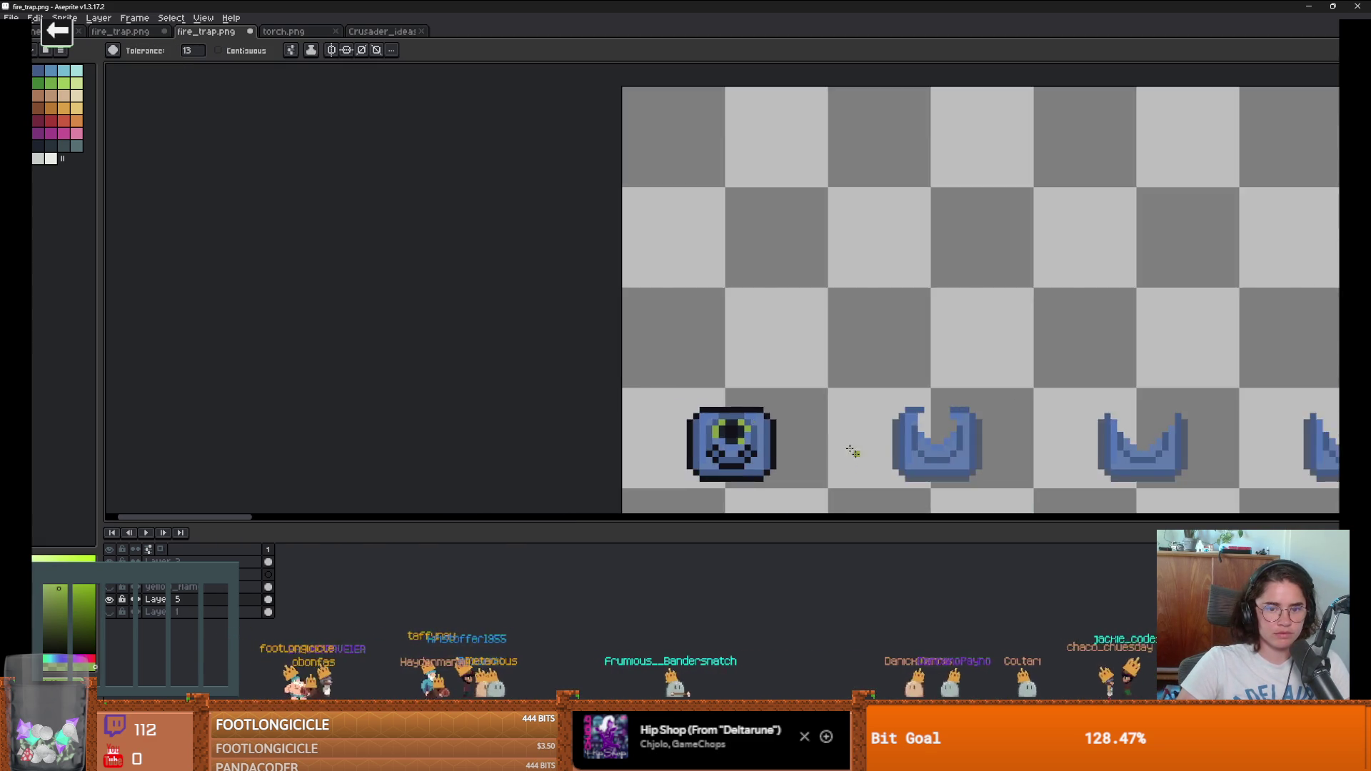
scroll(559, 307, down, 1)
scroll(559, 306, down, 2)
scroll(528, 314, up, 5)
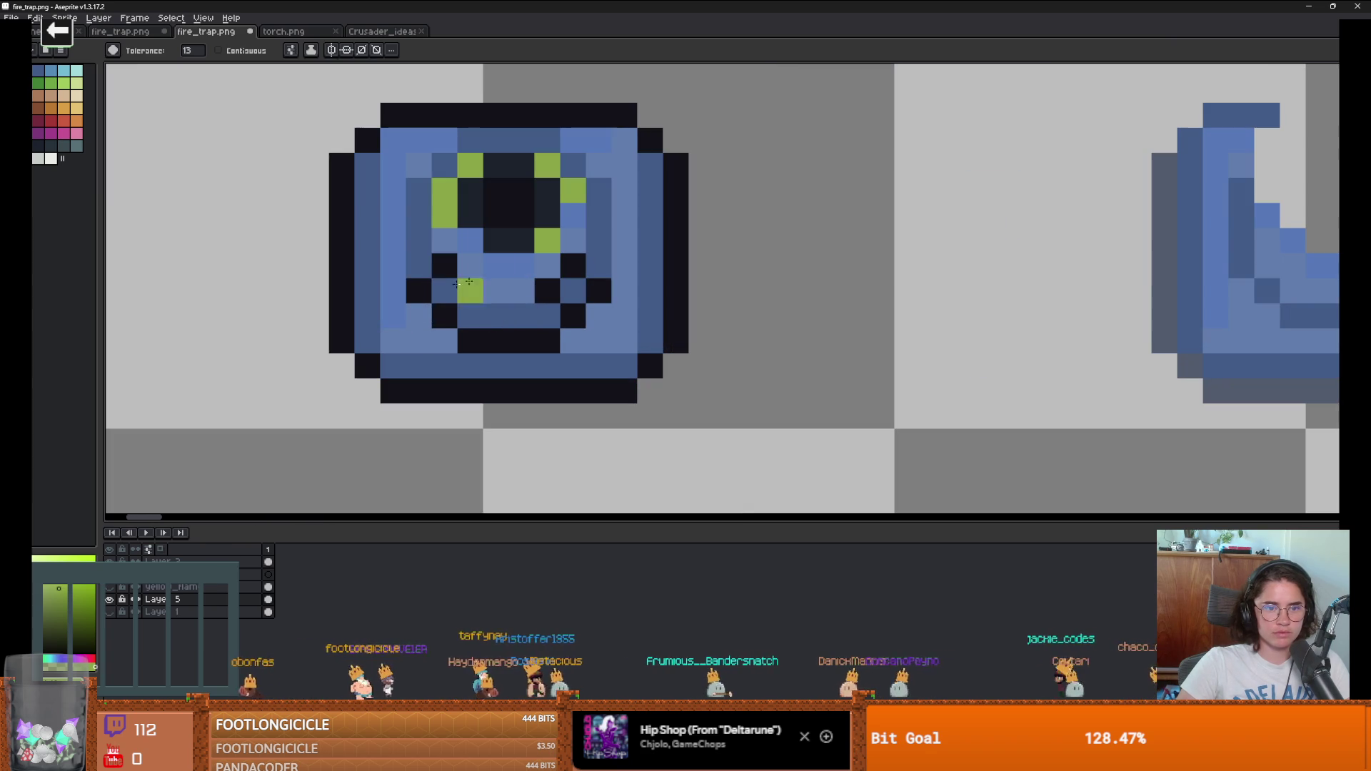
key(i)
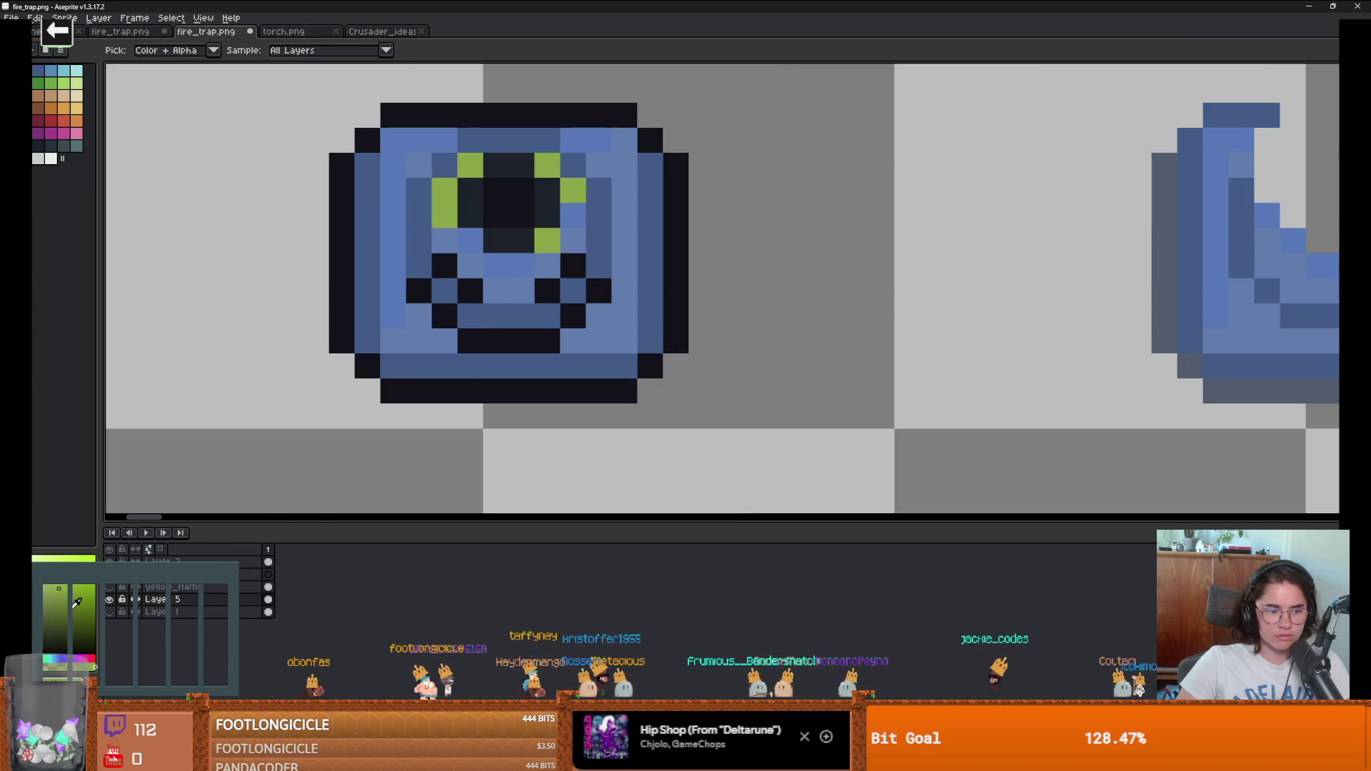
click(79, 661)
Step: Try a purple bucket fill on the trap's dark pixels, then undo it
key(g)
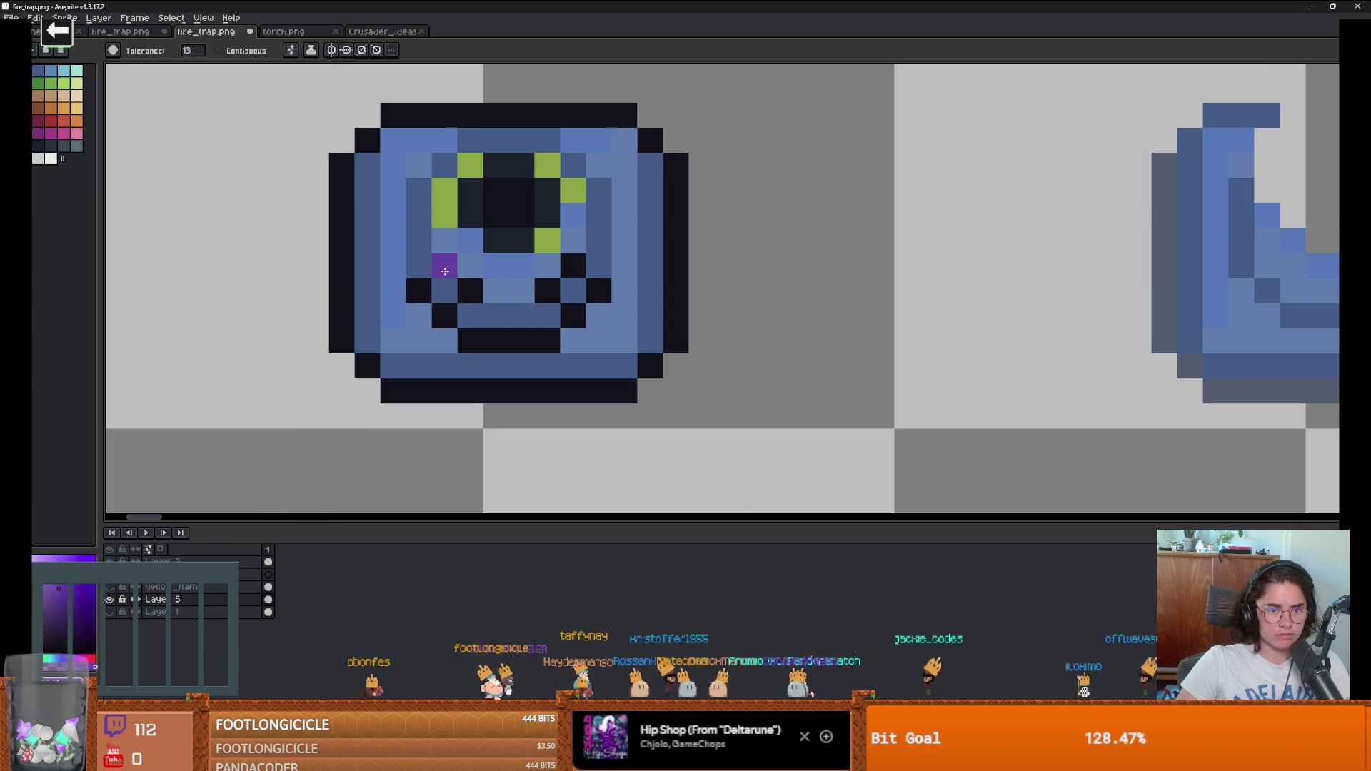
click(443, 272)
scroll(541, 365, down, 3)
scroll(542, 364, down, 2)
key(ctrl+z)
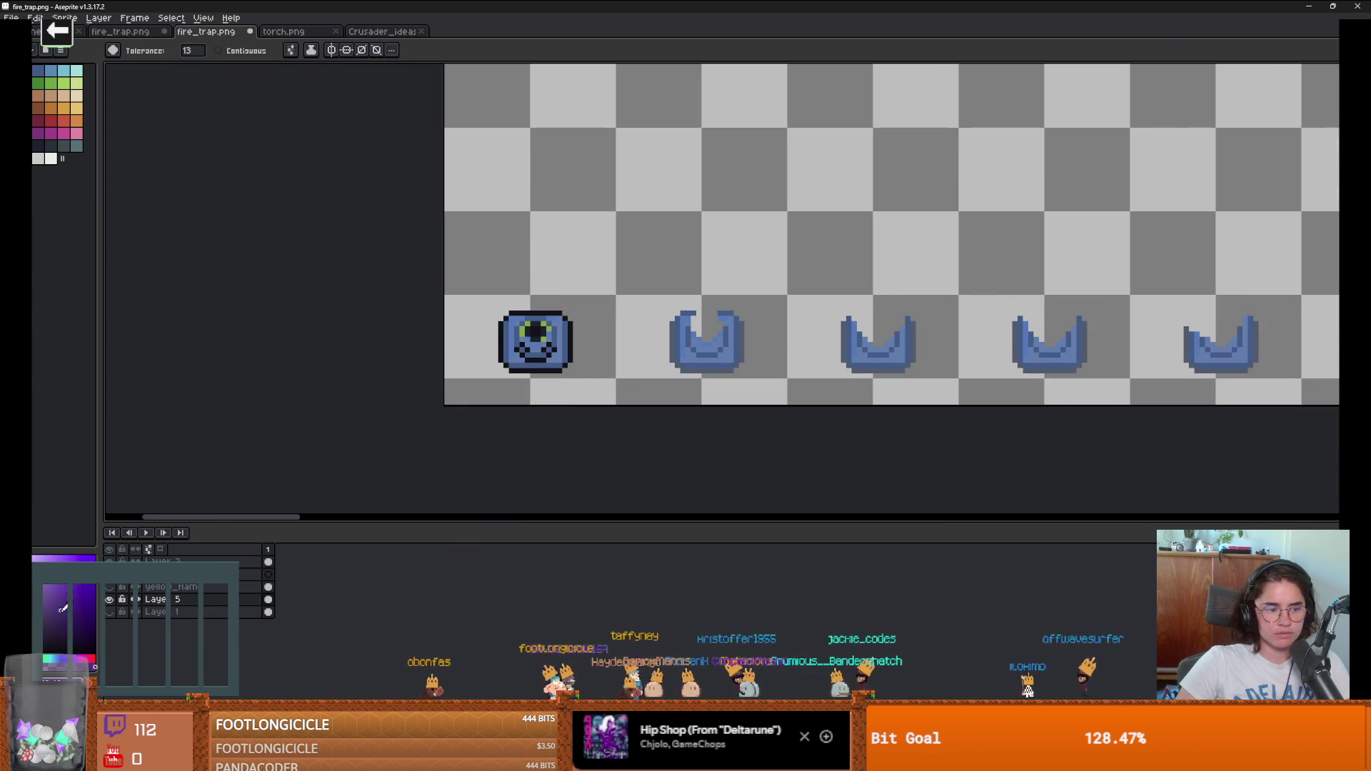
scroll(518, 334, up, 3)
Step: Pencil purple dither pixels onto the trap's lower face, undoing one stray pixel
key(b)
scroll(517, 333, up, 1)
click(541, 377)
click(554, 401)
click(501, 401)
click(529, 424)
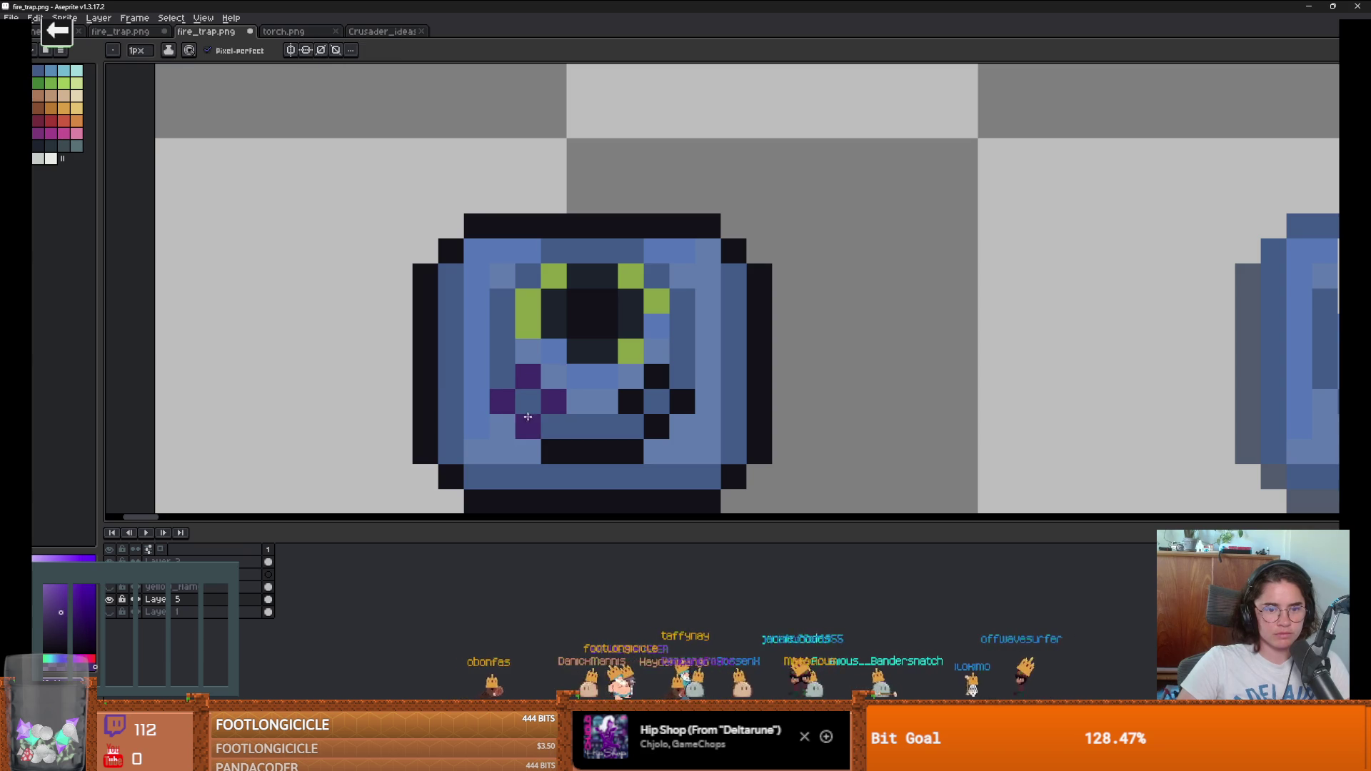
scroll(623, 418, down, 3)
scroll(623, 417, down, 2)
scroll(593, 414, up, 4)
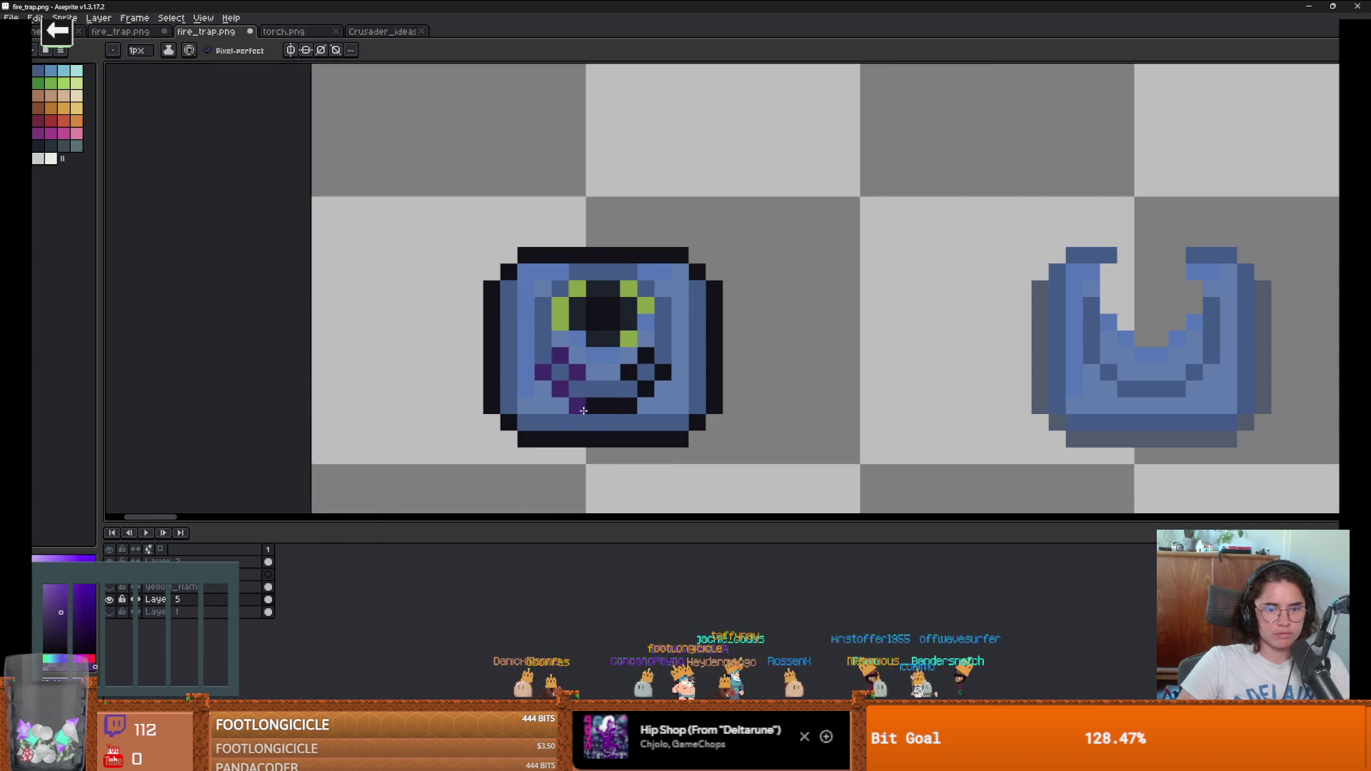
key(ctrl+z)
scroll(648, 353, down, 3)
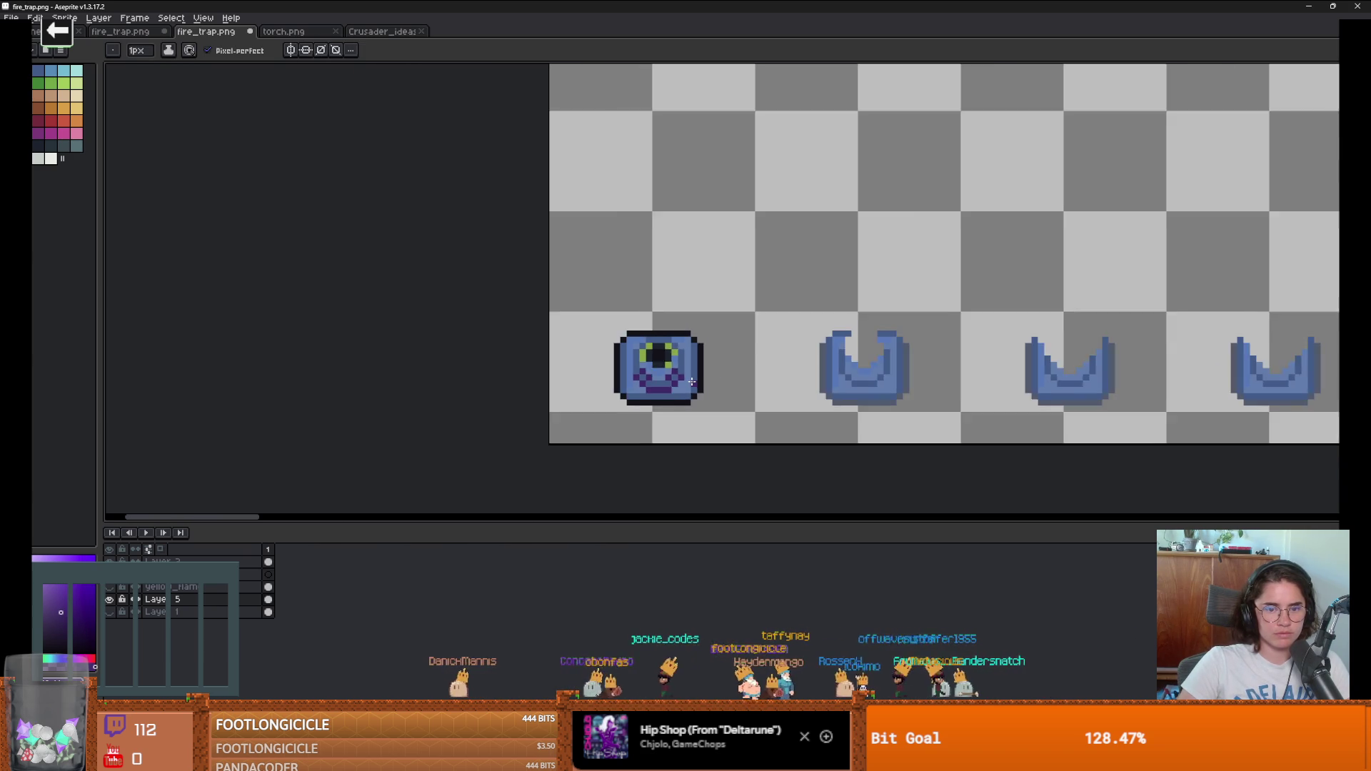
scroll(647, 350, up, 2)
Step: Pick a blue swatch and bucket-fill that blue shade on the sprite
click(38, 71)
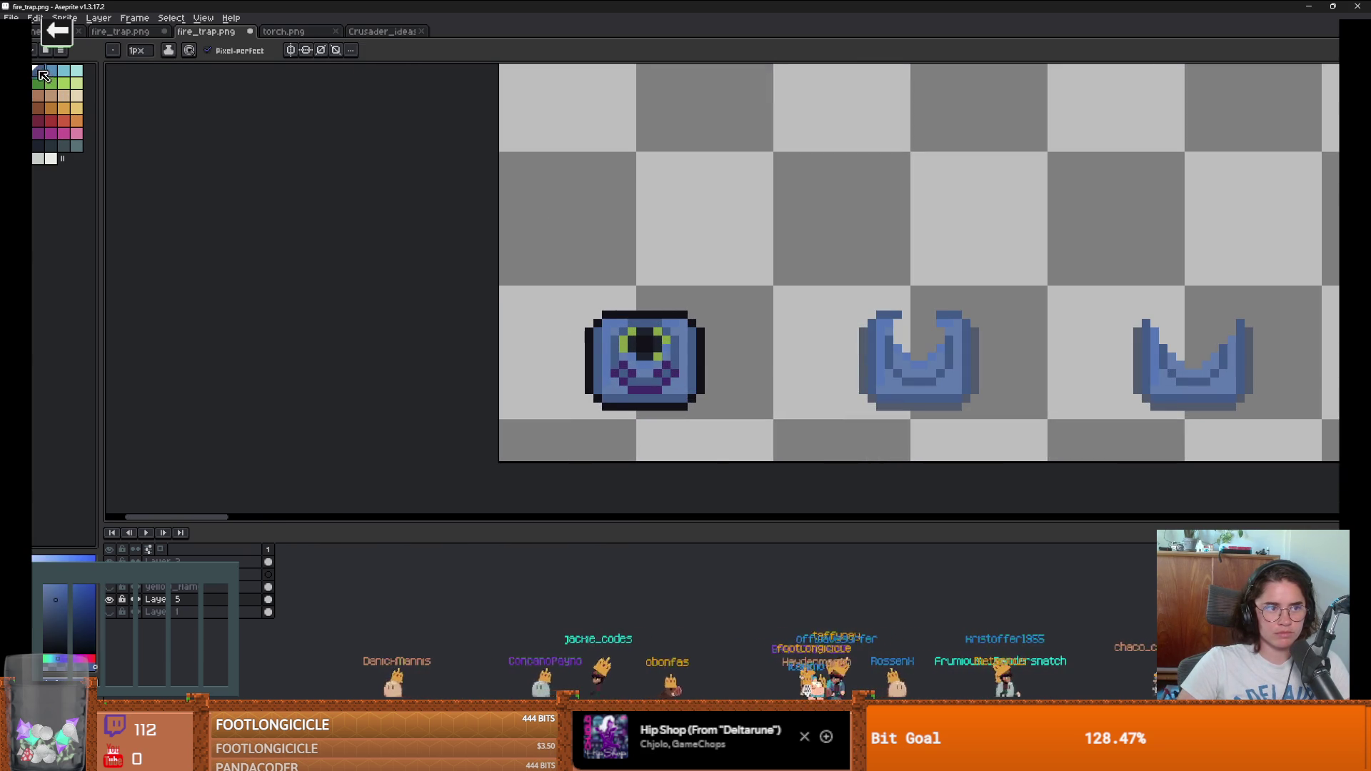
scroll(619, 357, up, 3)
key(g)
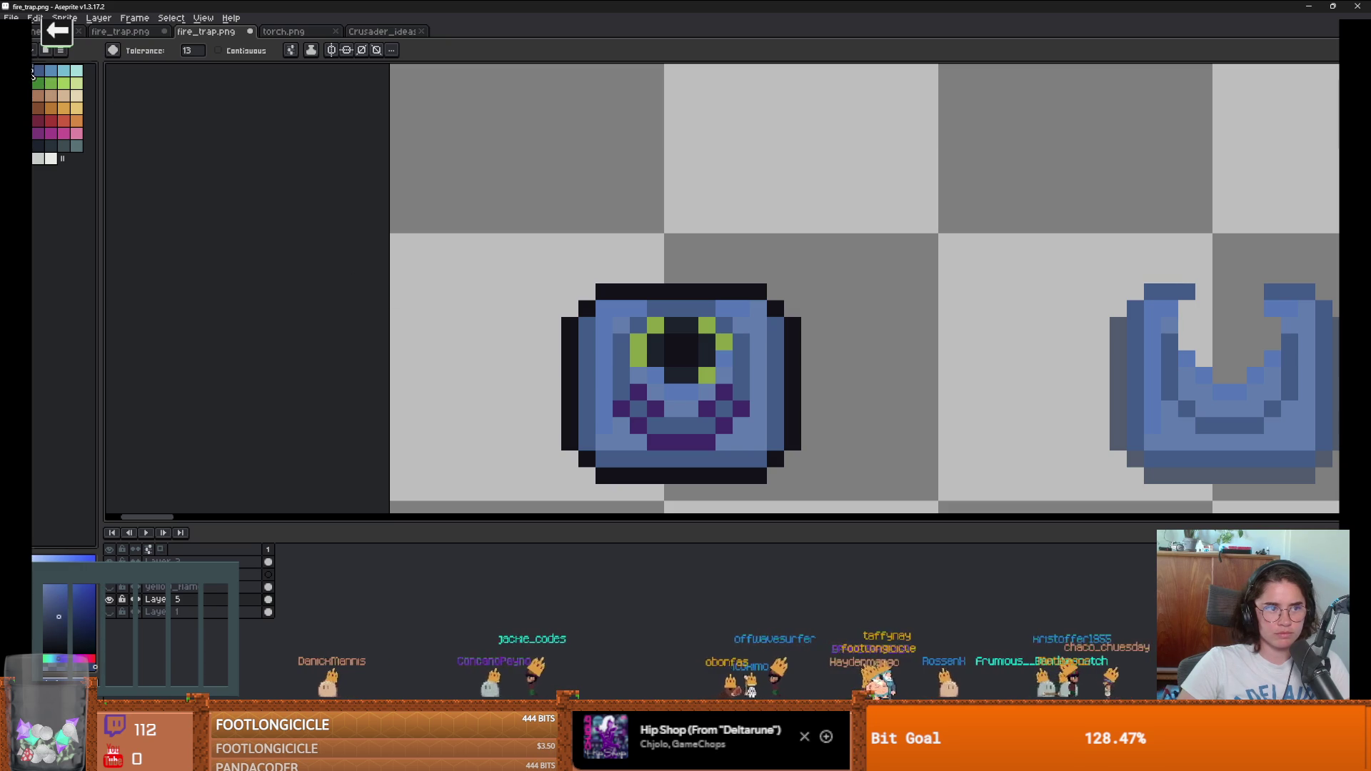
click(656, 375)
scroll(714, 392, down, 3)
key(v)
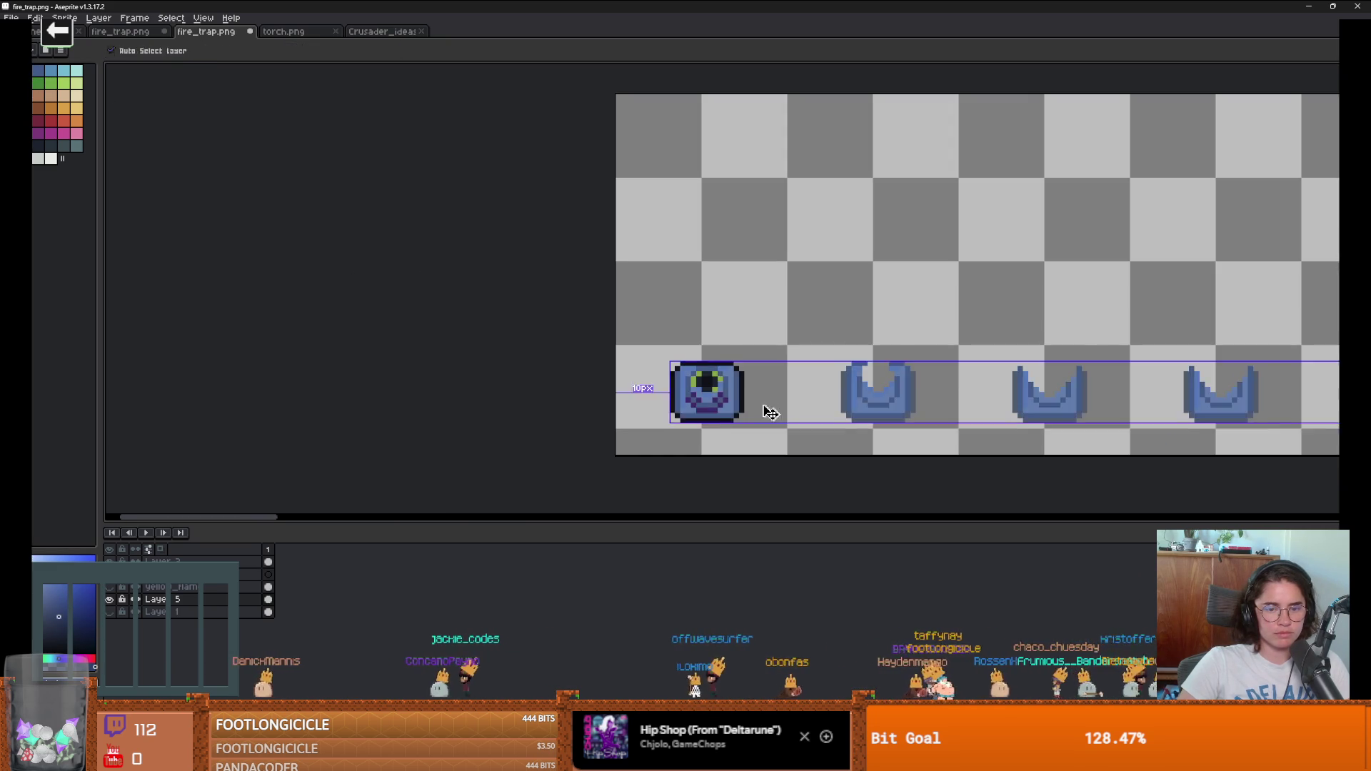
scroll(742, 397, up, 4)
Step: Sample a dark colour and repaint the four purple shading pixels dark
key(i)
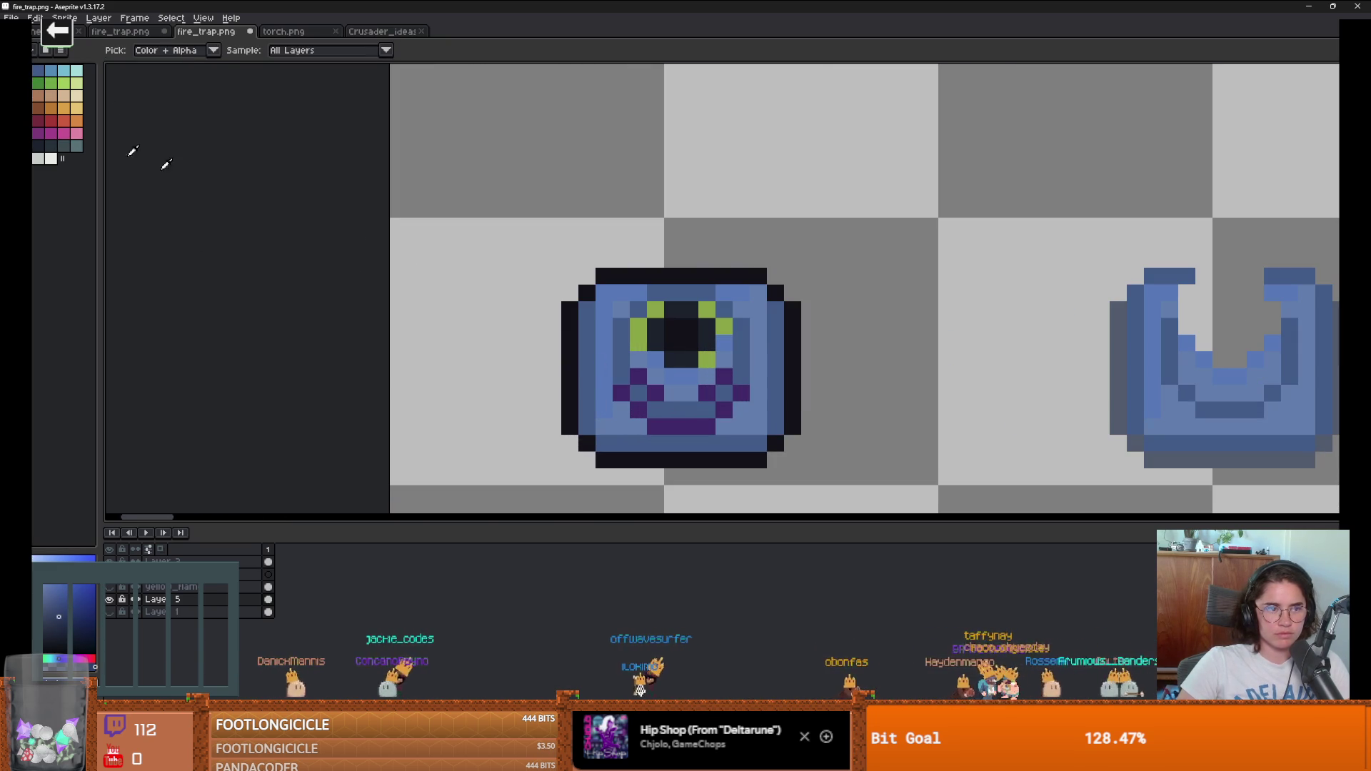
click(741, 393)
click(724, 375)
click(707, 393)
click(724, 409)
click(707, 427)
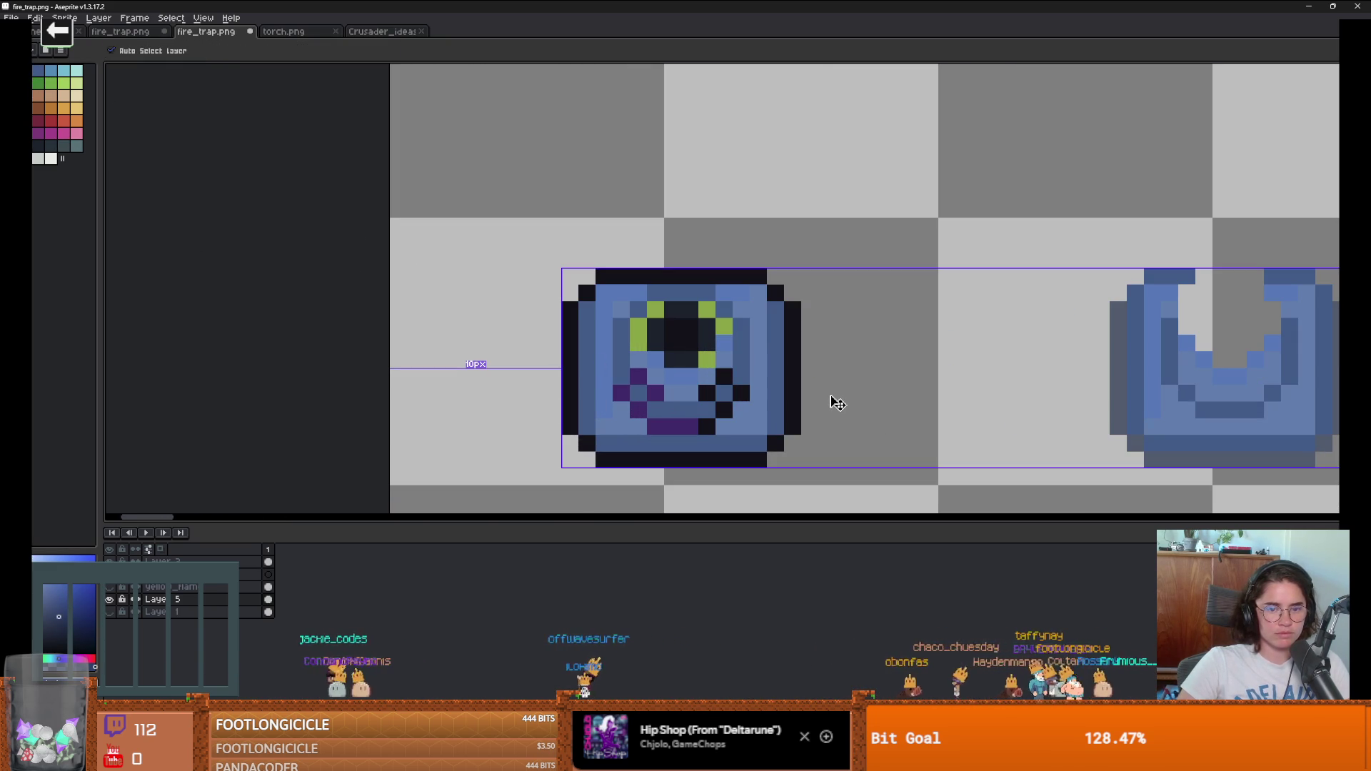
scroll(738, 392, up, 2)
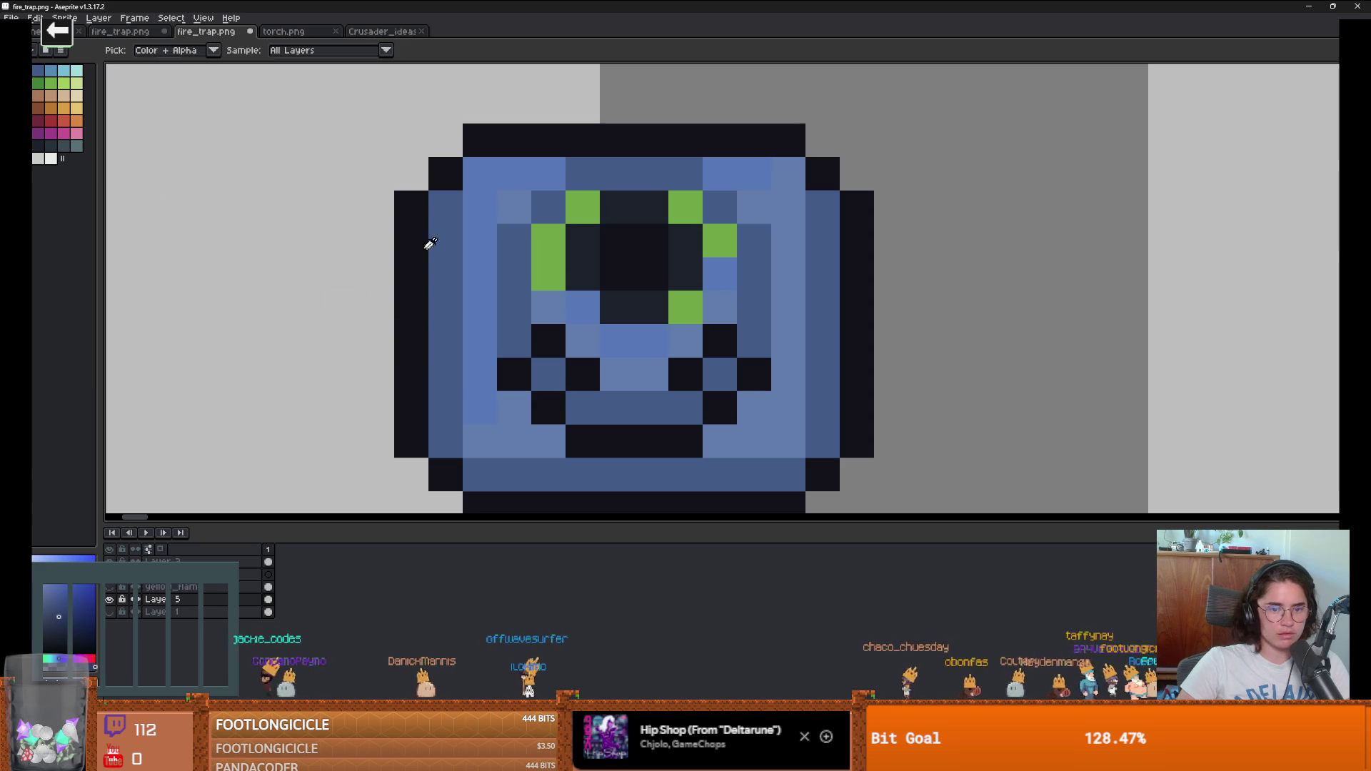
Step: Try a dark navy outline fill, undo it, and draw navy pixels on the trap's left side
key(g)
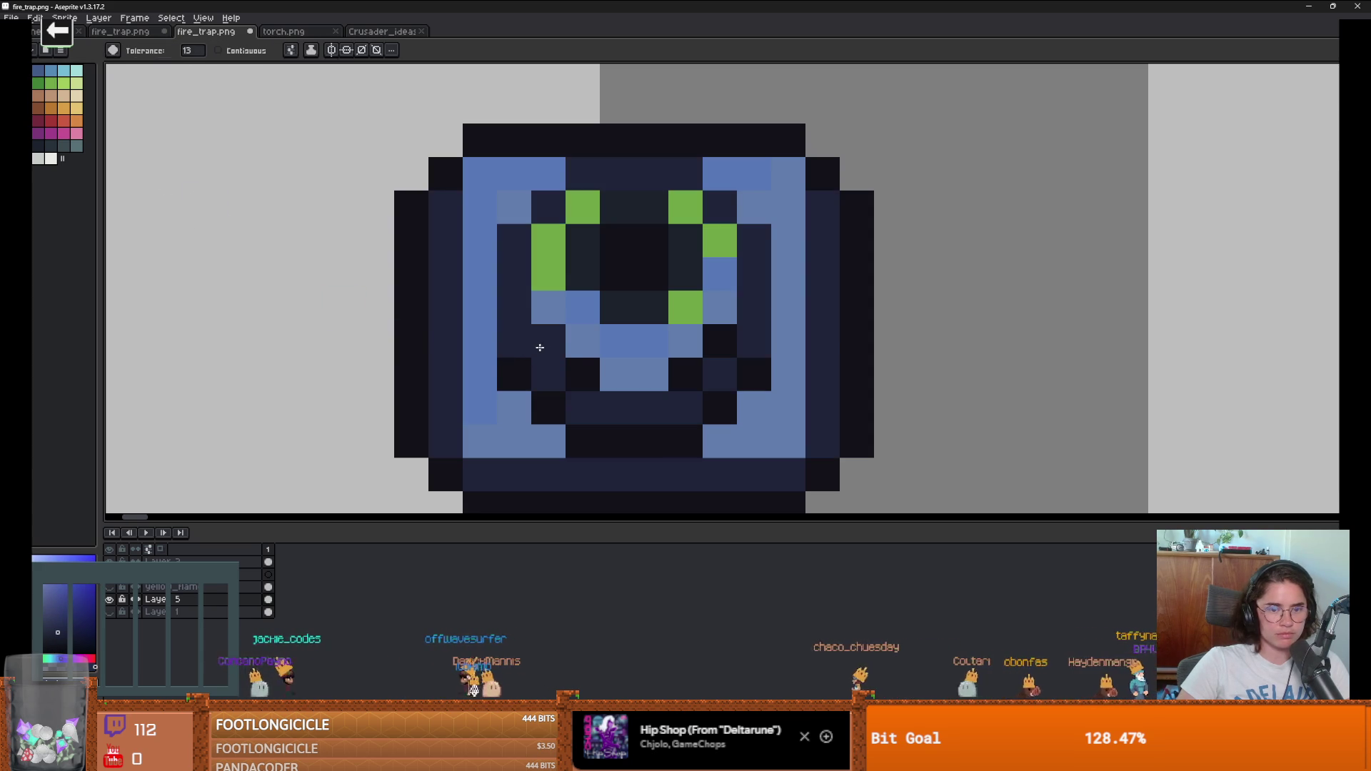
click(555, 348)
key(ctrl+z)
key(b)
mouse_move(549, 345)
mouse_down()
mouse_move(524, 349)
mouse_move(581, 435)
mouse_move(691, 443)
mouse_move(694, 384)
mouse_up()
scroll(566, 421, down, 3)
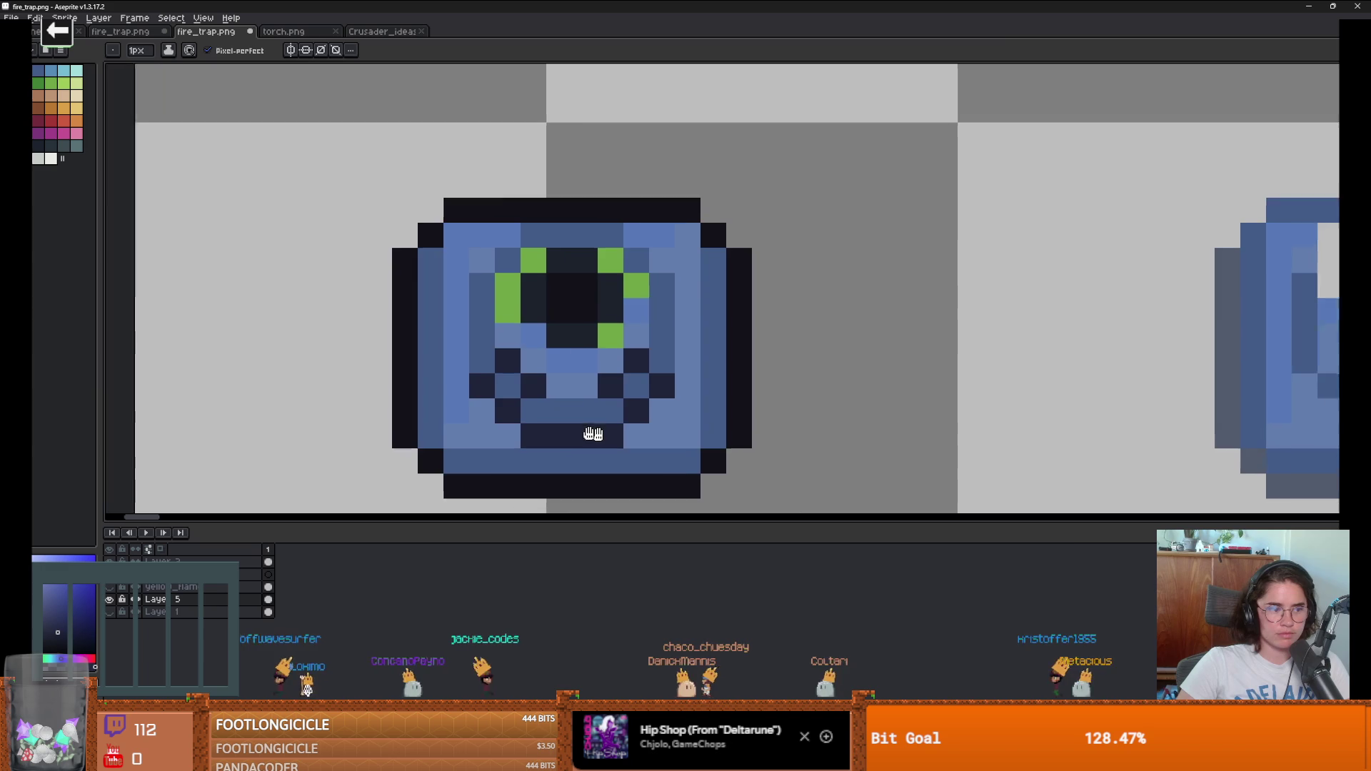
scroll(566, 421, down, 2)
scroll(588, 413, up, 4)
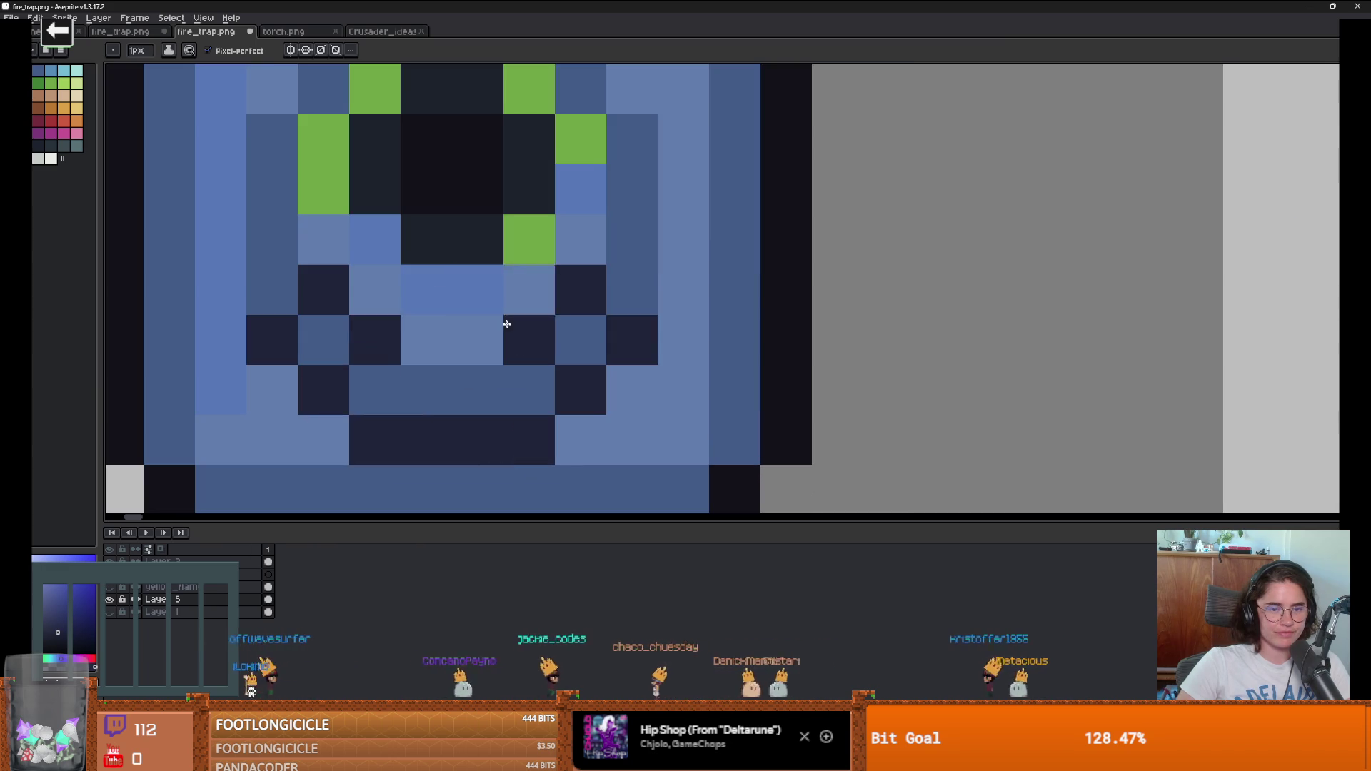
scroll(510, 328, down, 2)
Step: Pick green again and fill the blue pixel below the centre green
key(i)
click(50, 85)
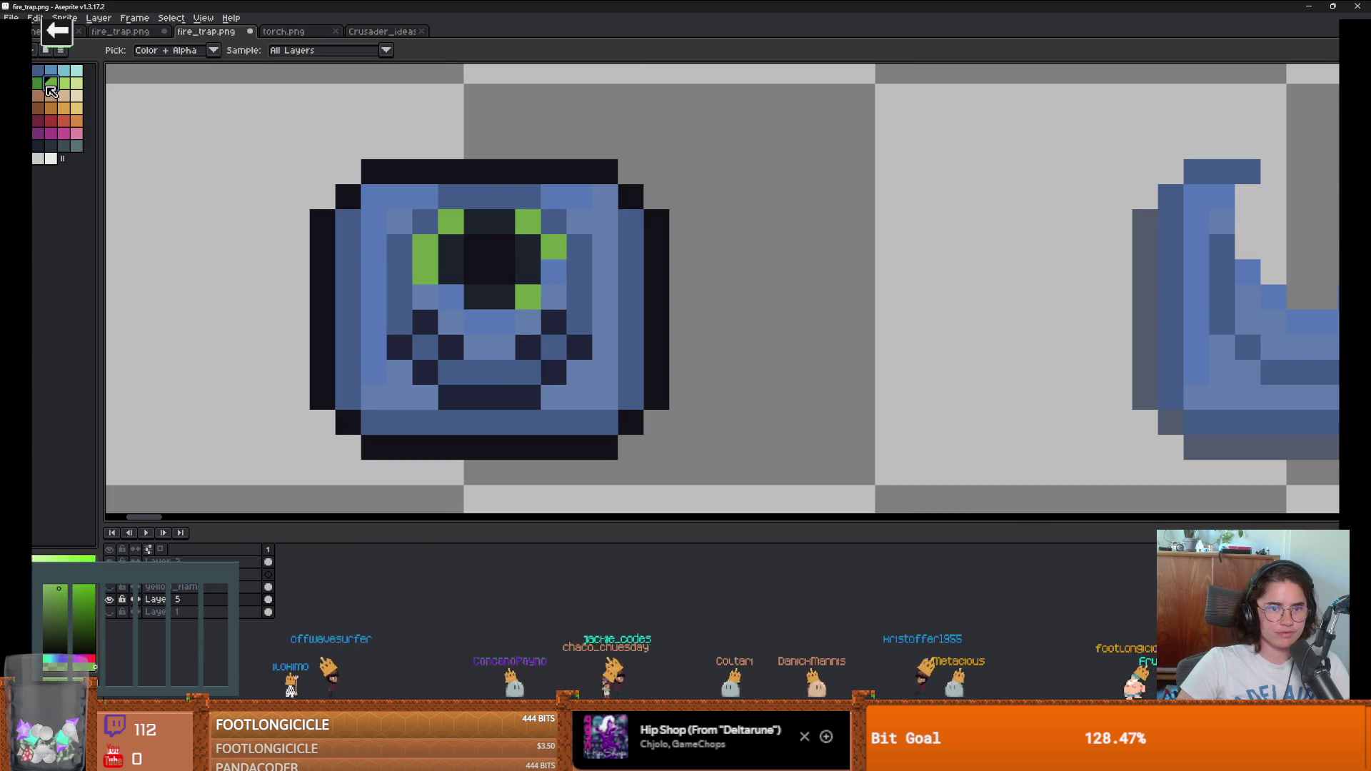
key(g)
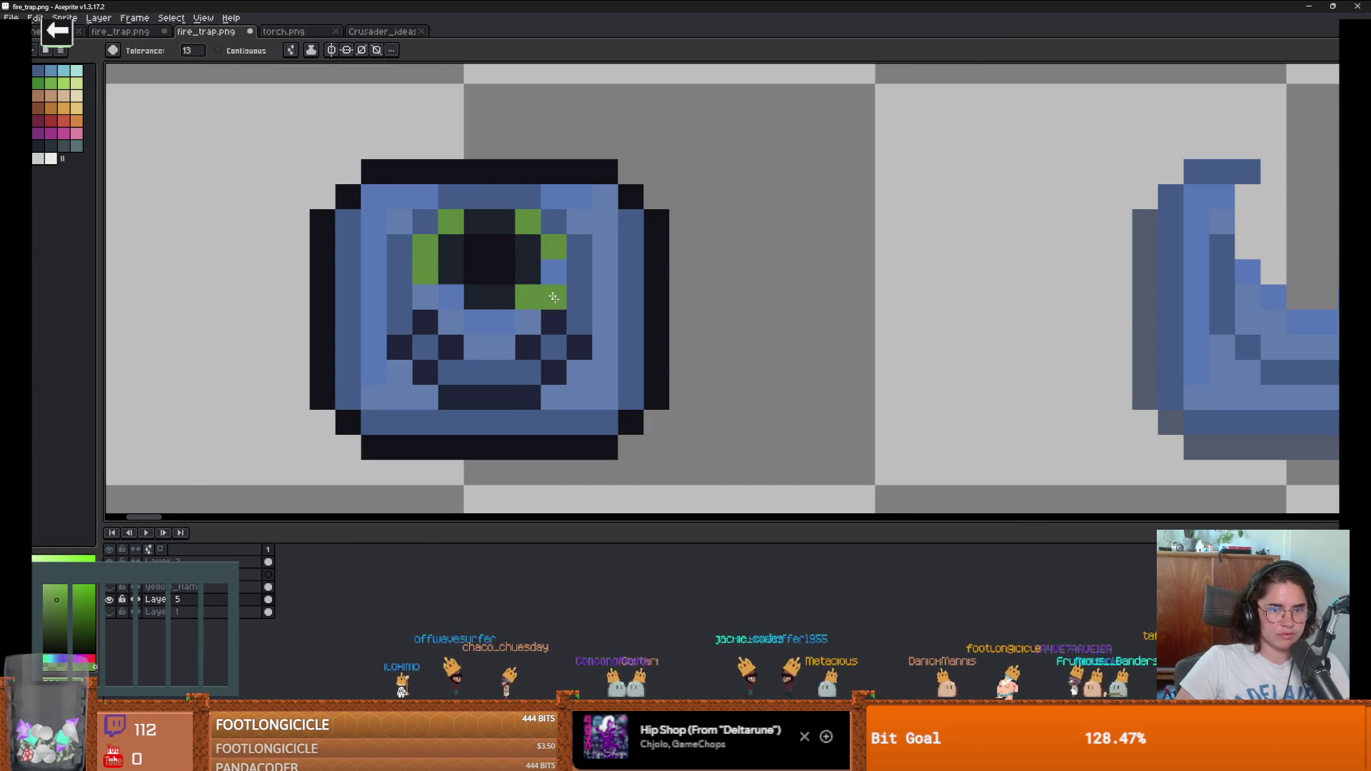
scroll(471, 286, down, 4)
scroll(487, 310, down, 2)
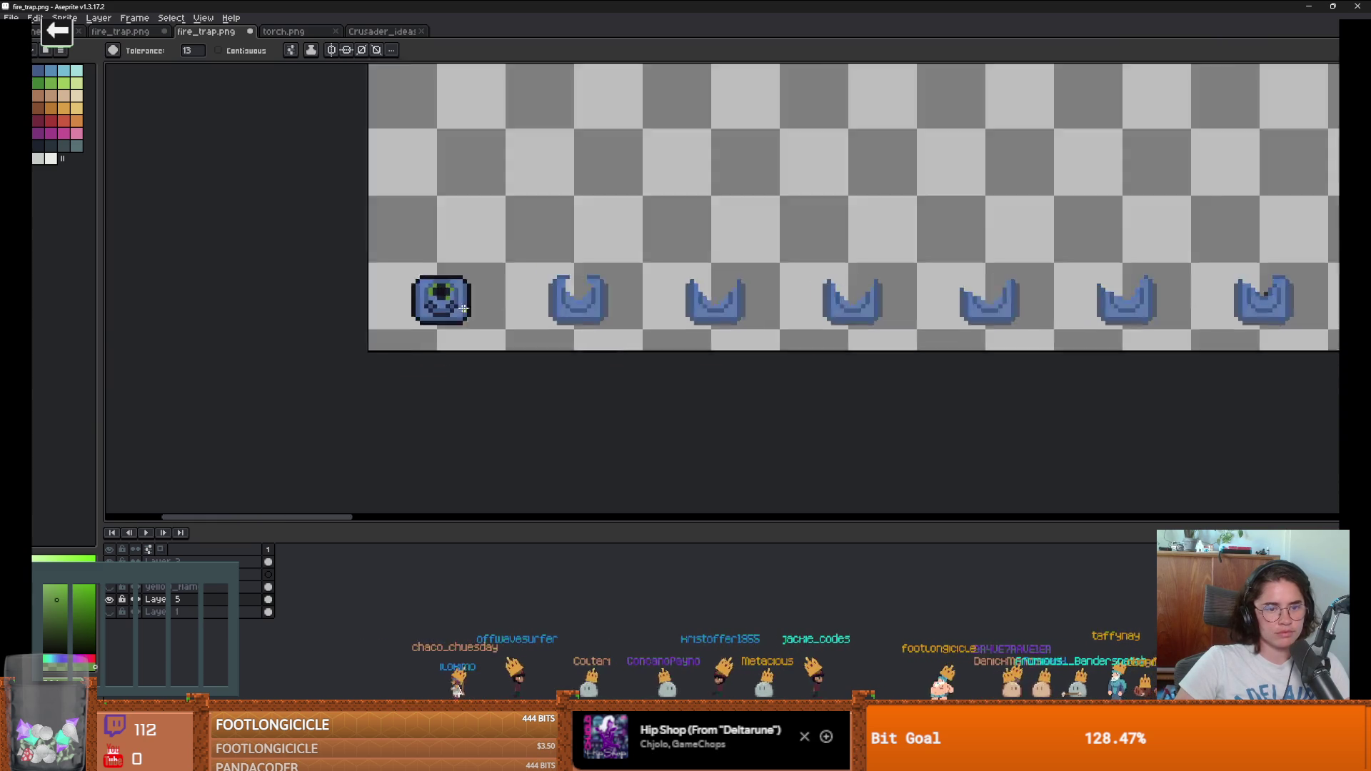
scroll(447, 288, up, 5)
click(412, 266)
key(b)
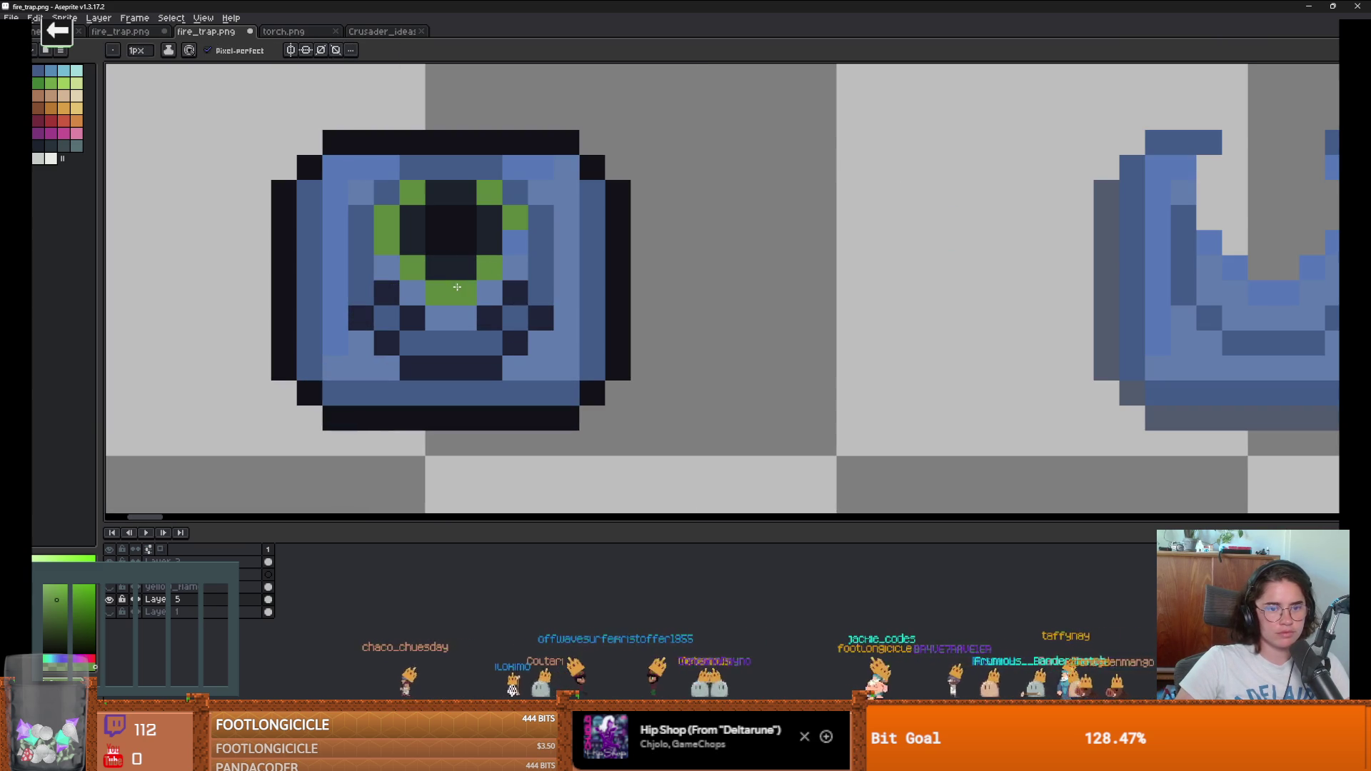
scroll(500, 271, down, 6)
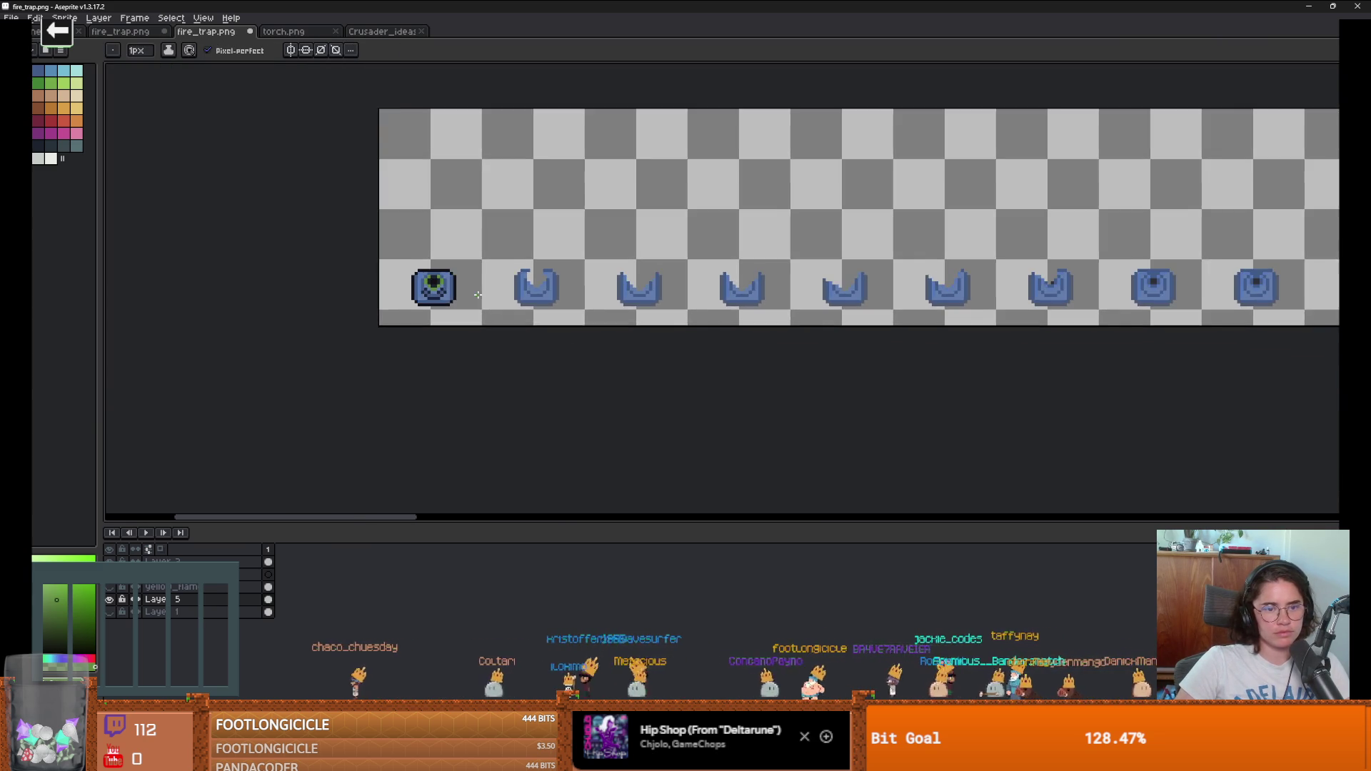
scroll(492, 292, up, 2)
scroll(492, 292, down, 3)
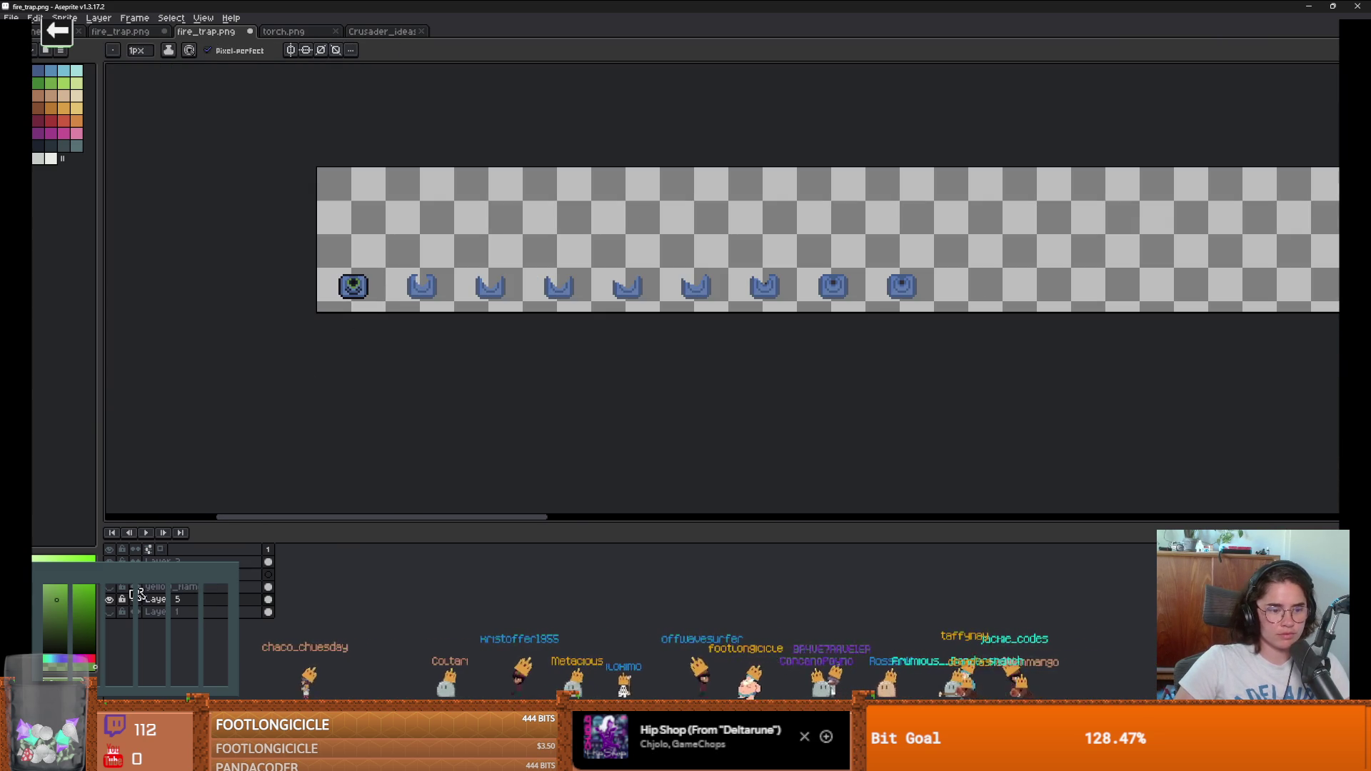
scroll(370, 315, up, 5)
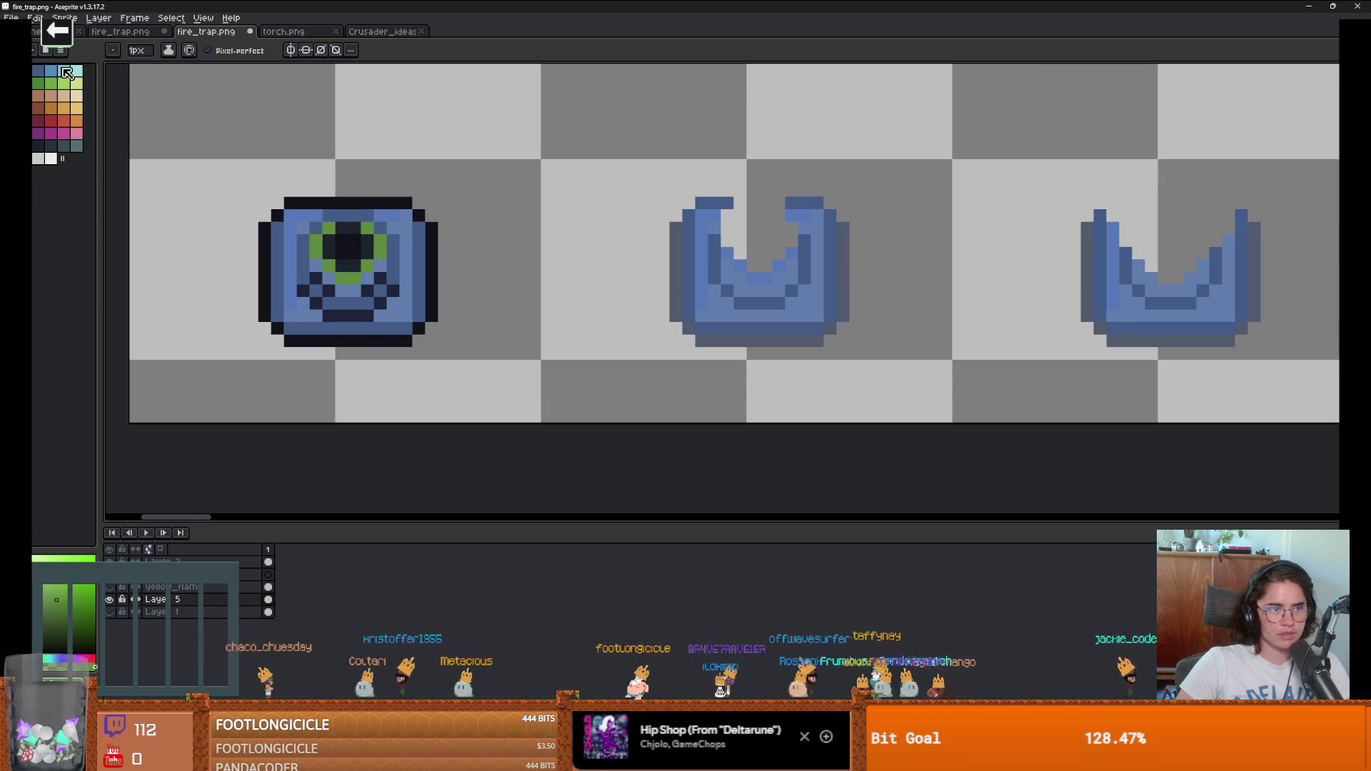
Step: Flood-fill the green ring with light blue, then bring up the torch sprite sheet
click(66, 72)
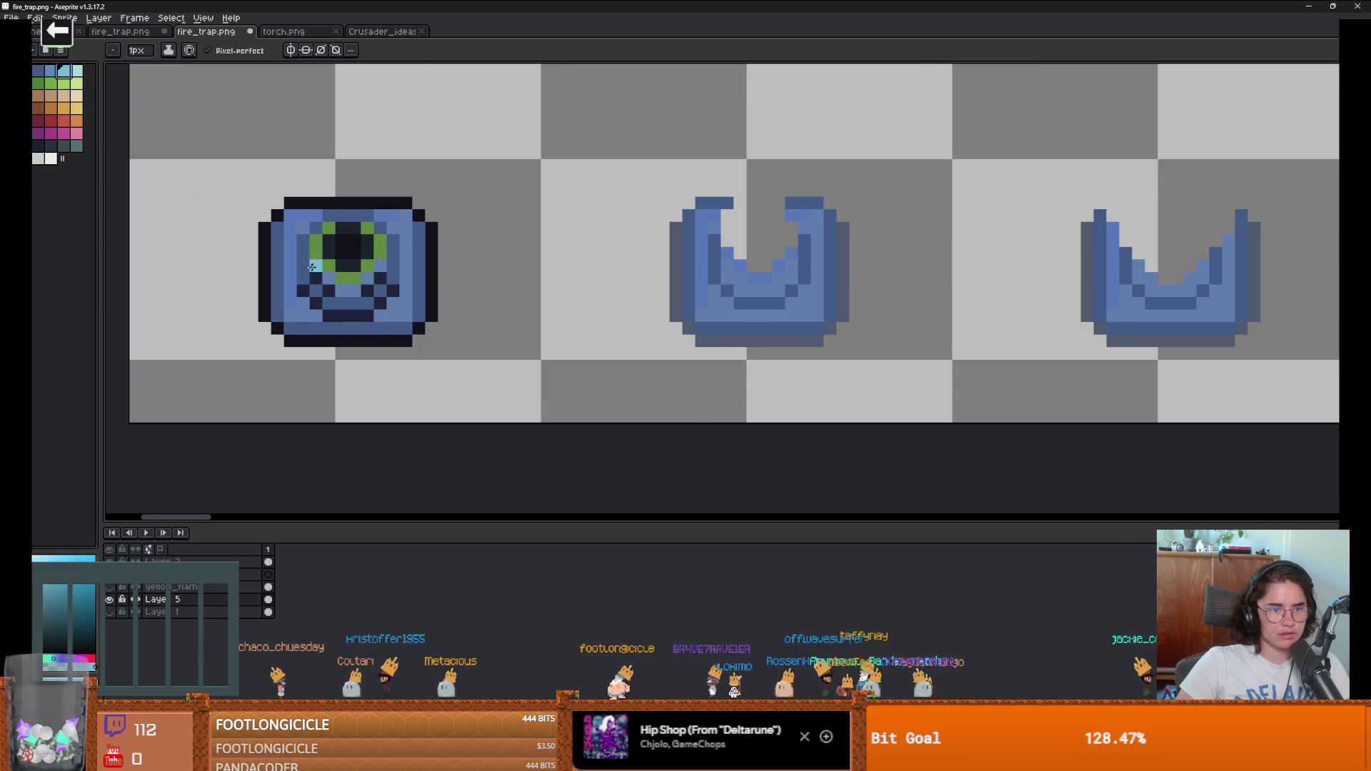
scroll(313, 266, up, 1)
key(g)
alt+click(289, 216)
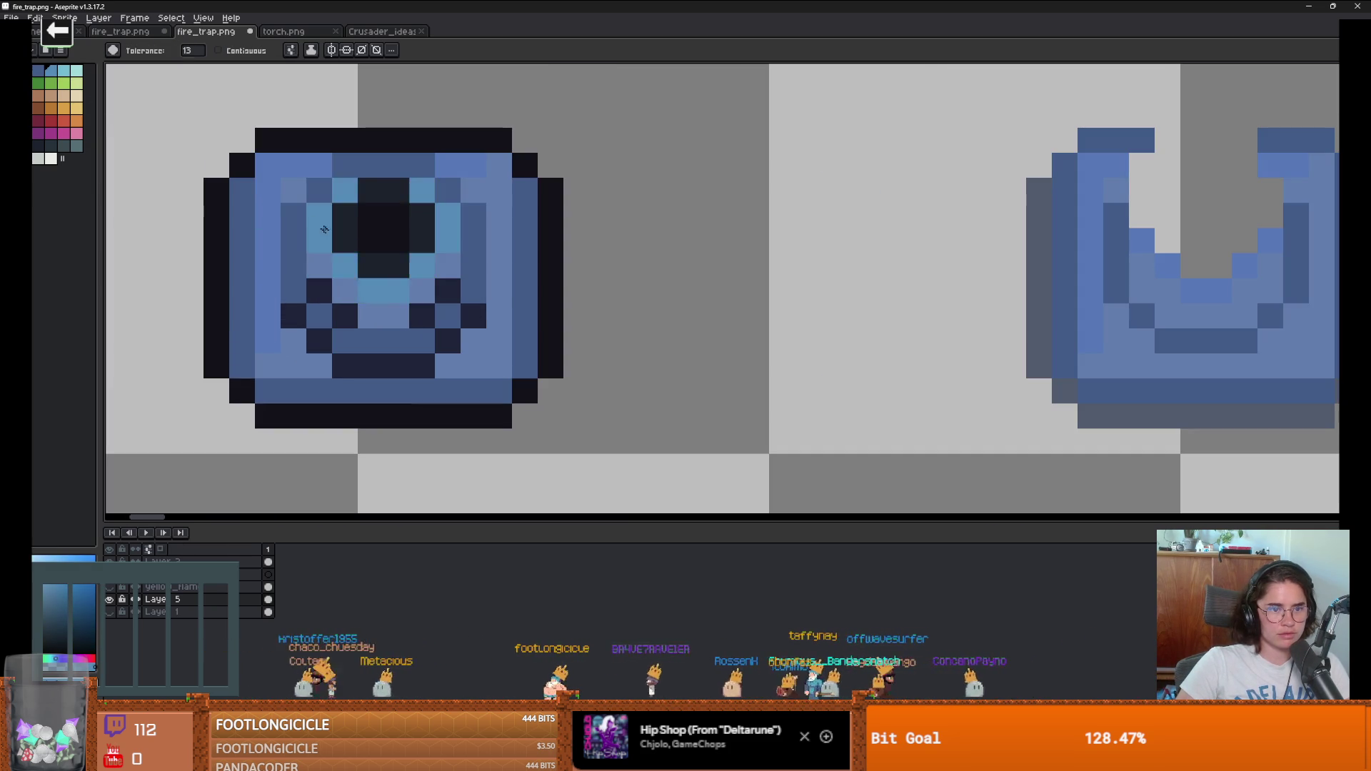
scroll(417, 335, down, 4)
scroll(417, 335, up, 5)
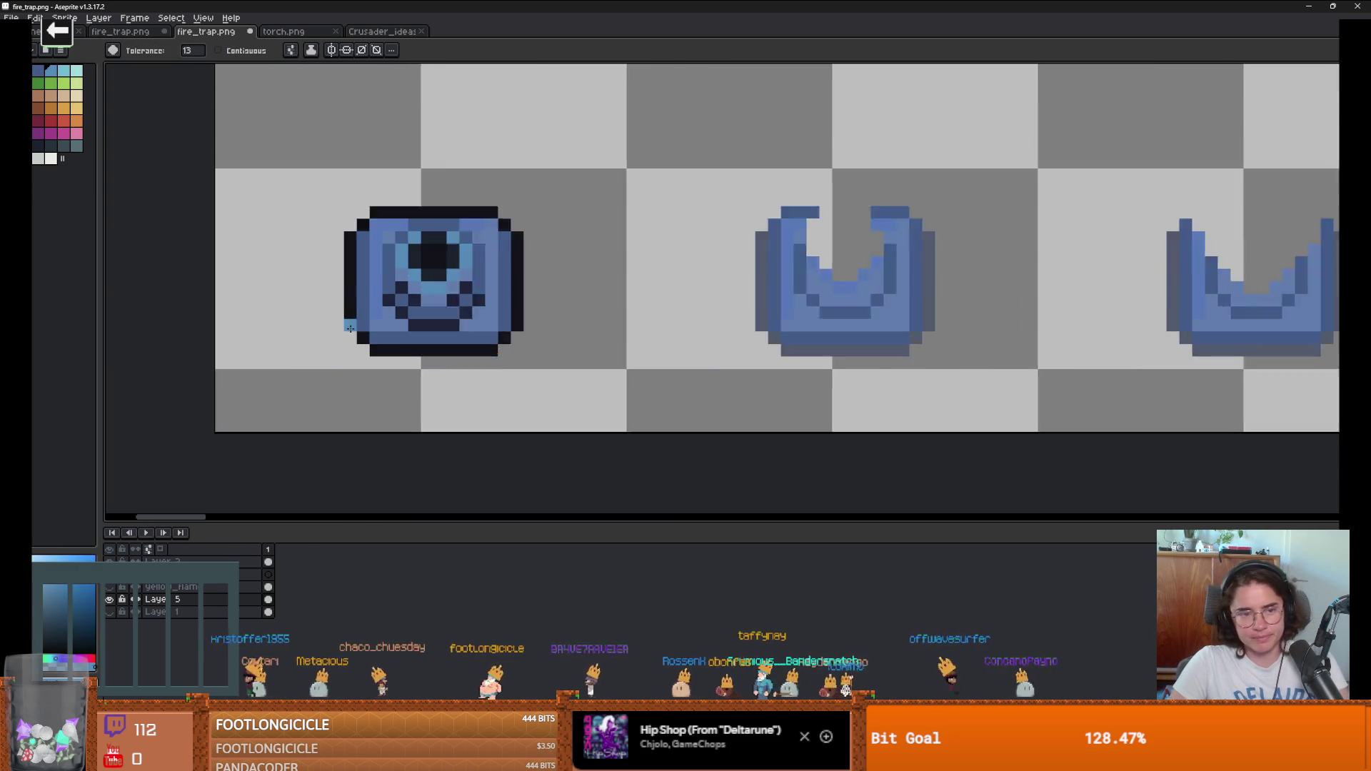
scroll(443, 315, down, 1)
scroll(438, 312, up, 2)
scroll(421, 311, down, 3)
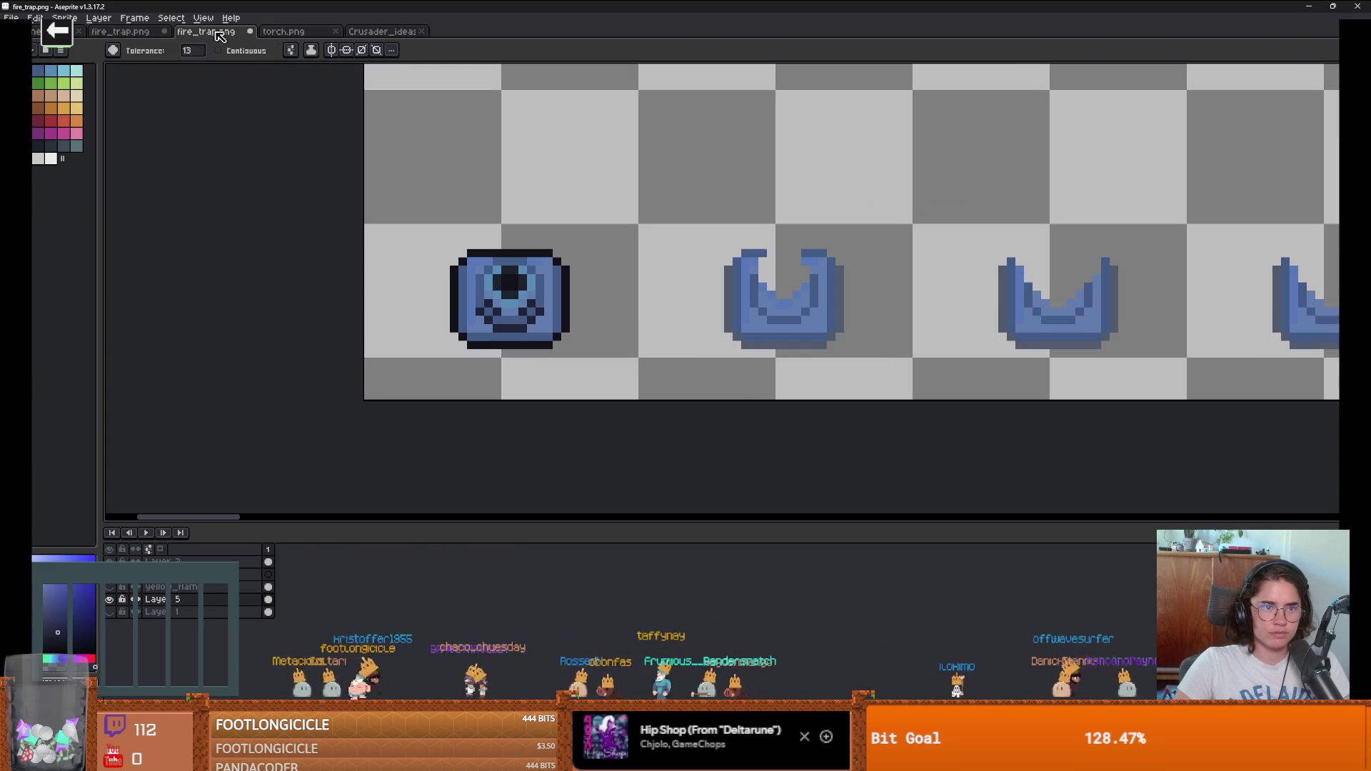
click(284, 31)
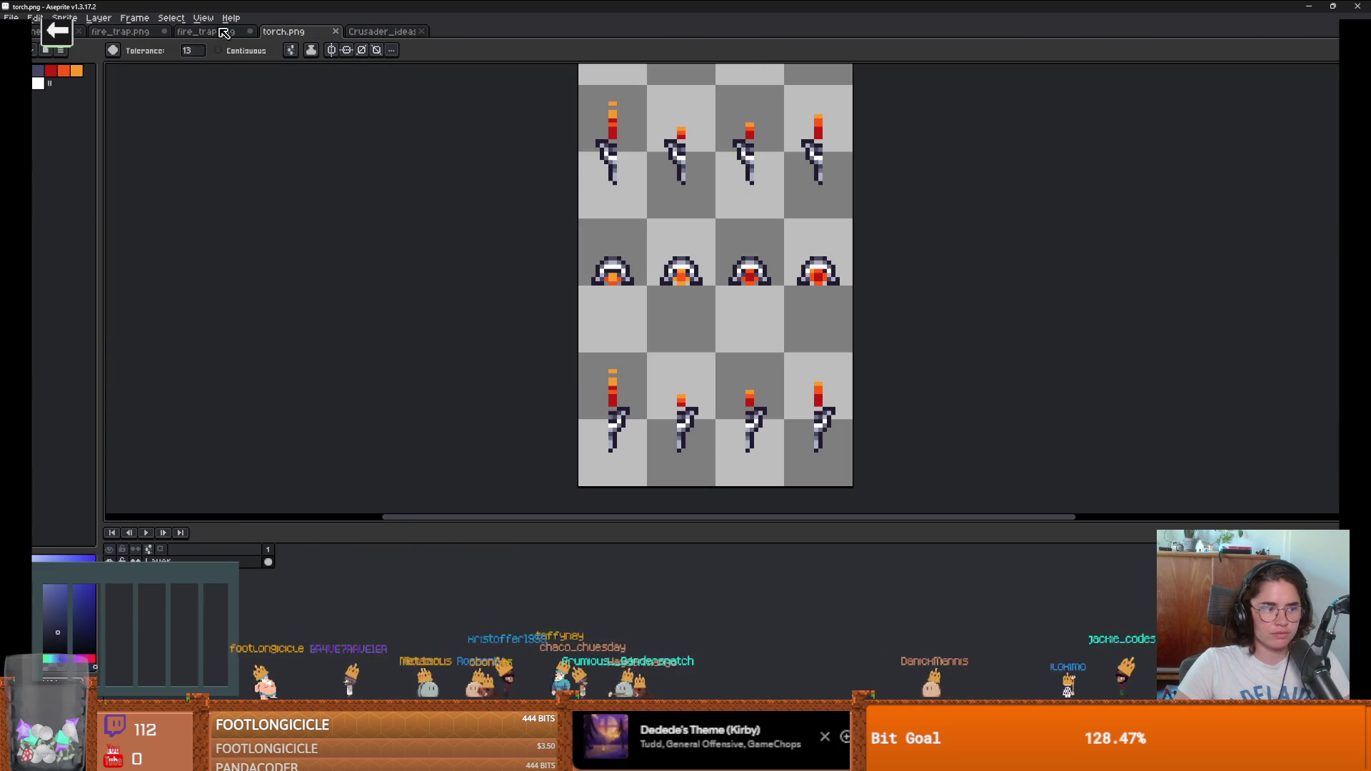
Step: Browse the fire_trap, flame-trap, torch and Crusader_ideas sheets, returning to the blue fire-trap sheet
click(224, 33)
click(120, 31)
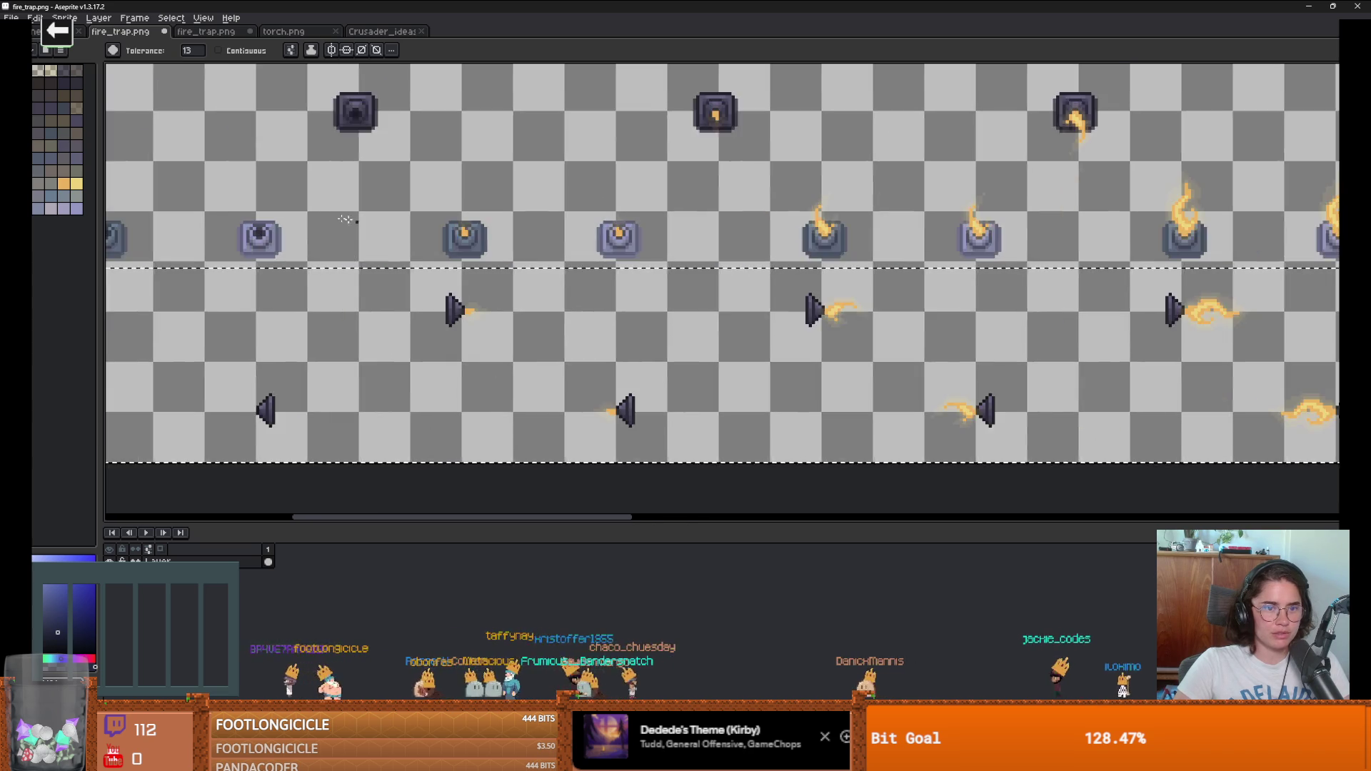
scroll(184, 214, up, 2)
drag(184, 215, 526, 220)
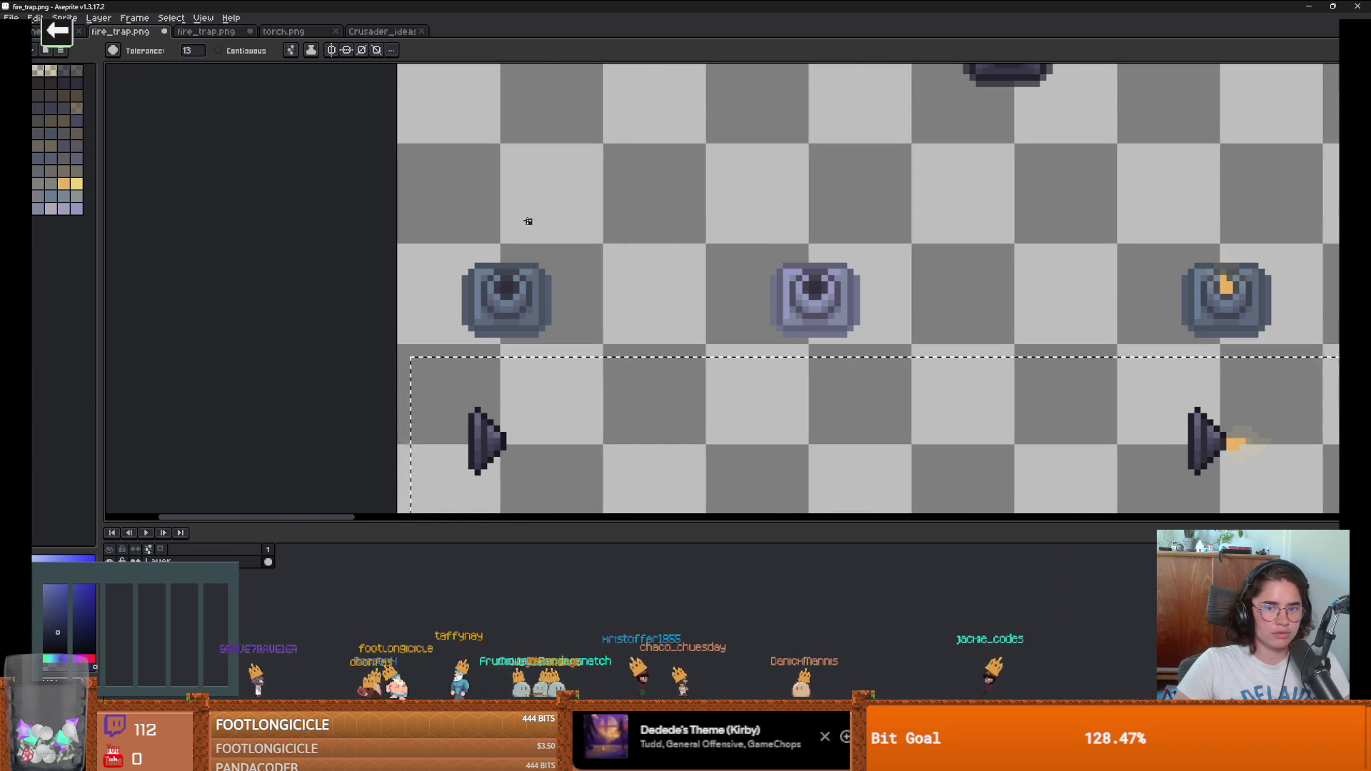
click(286, 33)
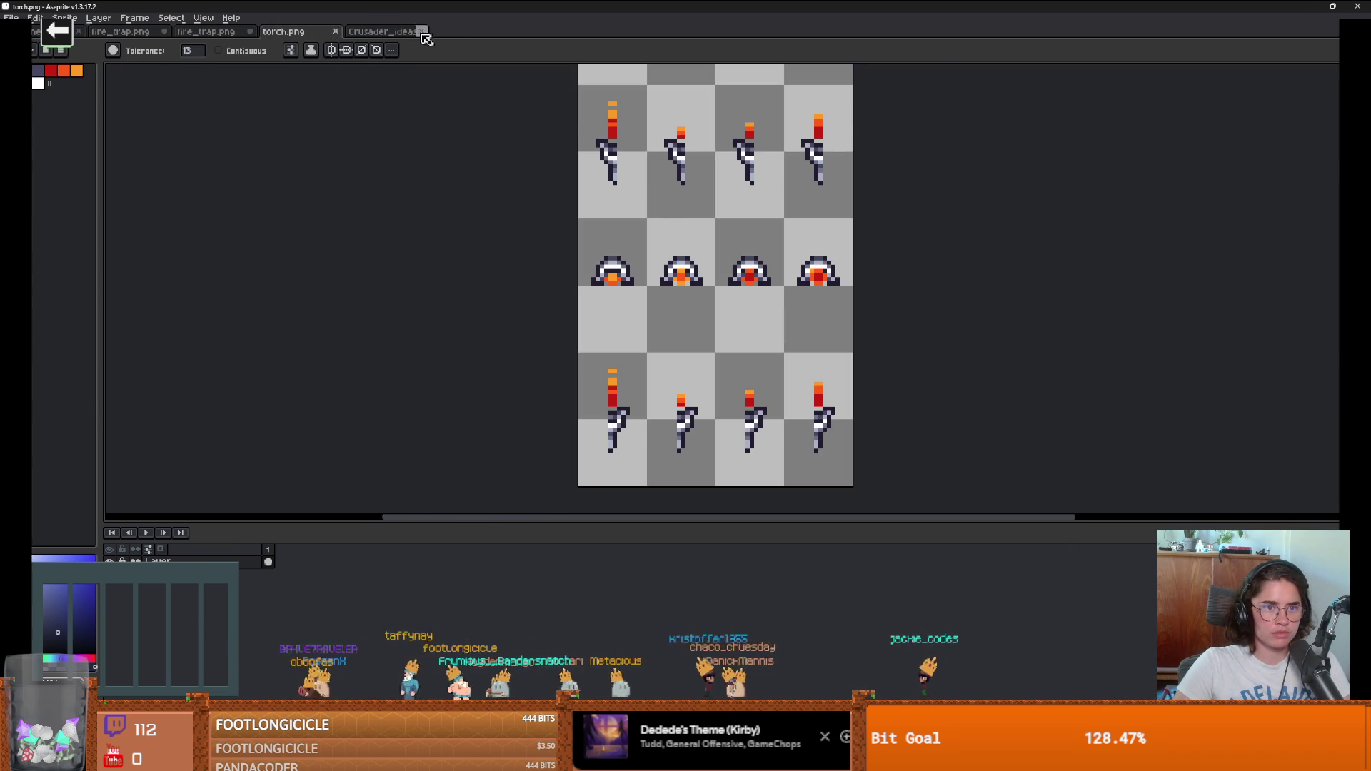
click(421, 32)
click(207, 34)
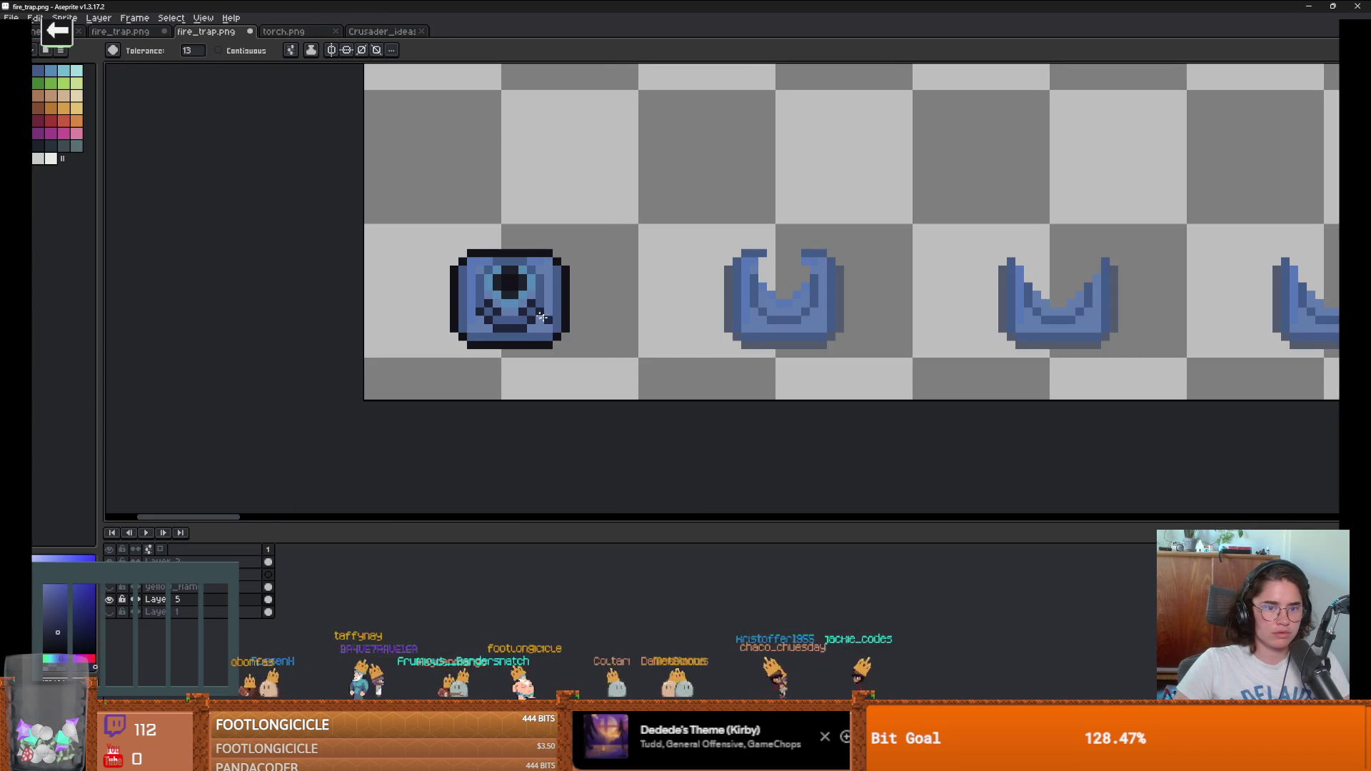
scroll(547, 320, up, 2)
Step: Recolour a dark trap pixel blue and test new shade fills, undoing the darker one
alt+click(401, 226)
click(433, 314)
alt+click(436, 381)
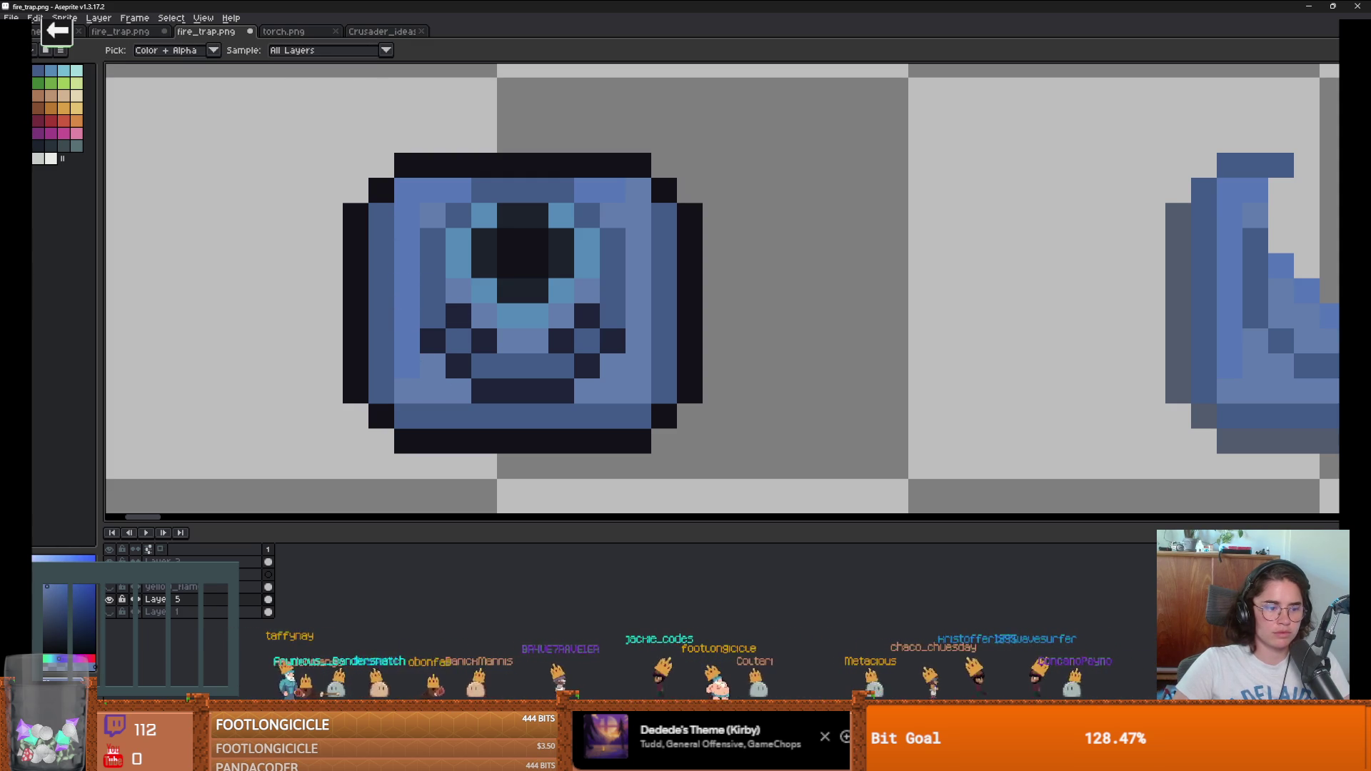
click(404, 266)
scroll(272, 482, down, 2)
scroll(272, 482, up, 1)
key(ctrl+z)
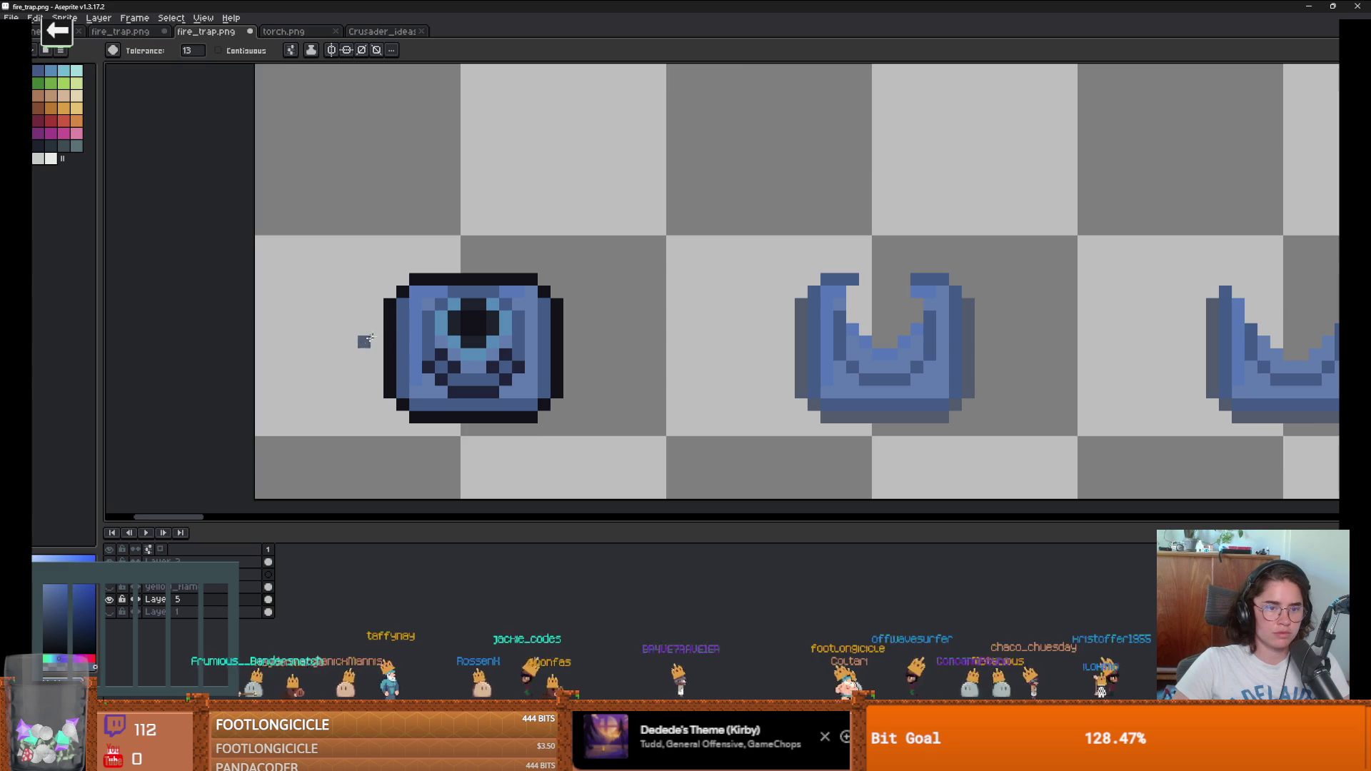
click(416, 336)
scroll(431, 407, down, 2)
scroll(431, 407, up, 2)
key(ctrl+z)
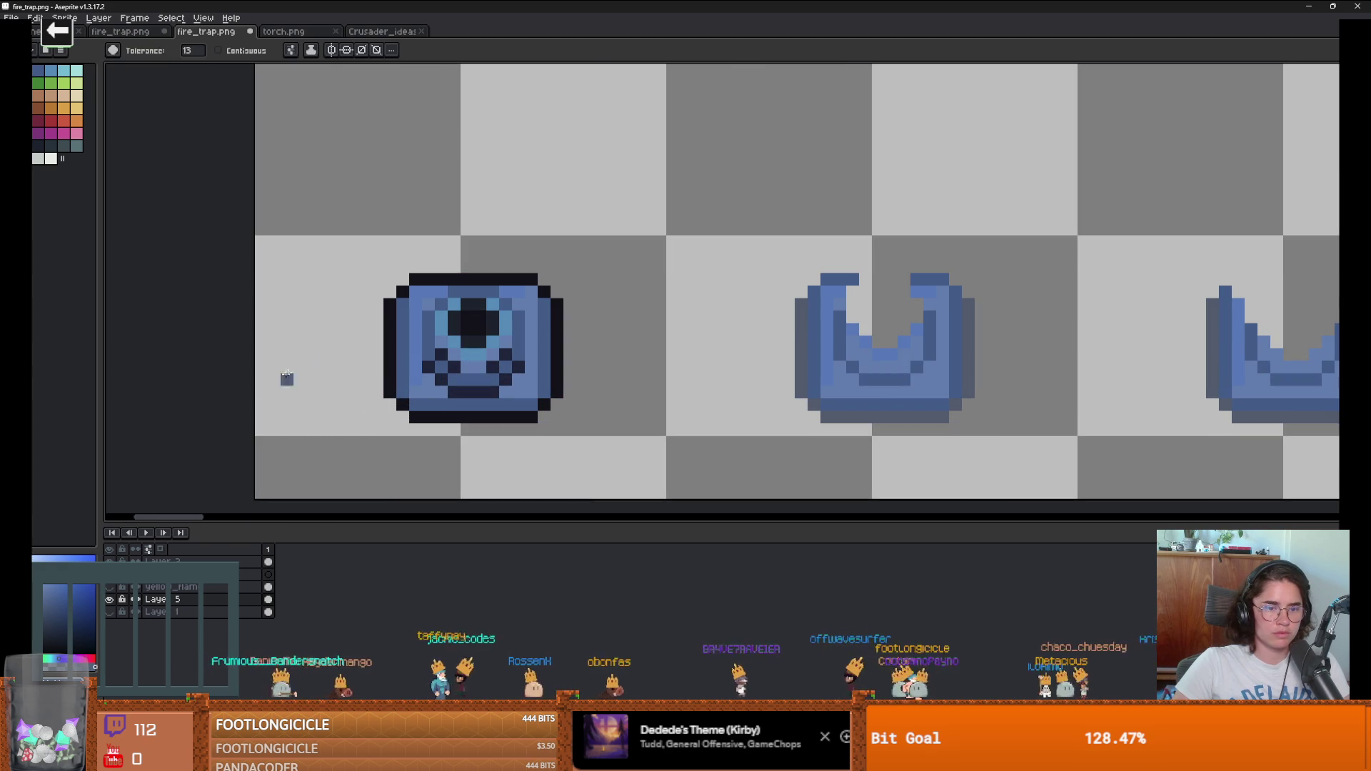
Step: Pick a magenta swatch and marquee-select the first trap sprite
click(37, 135)
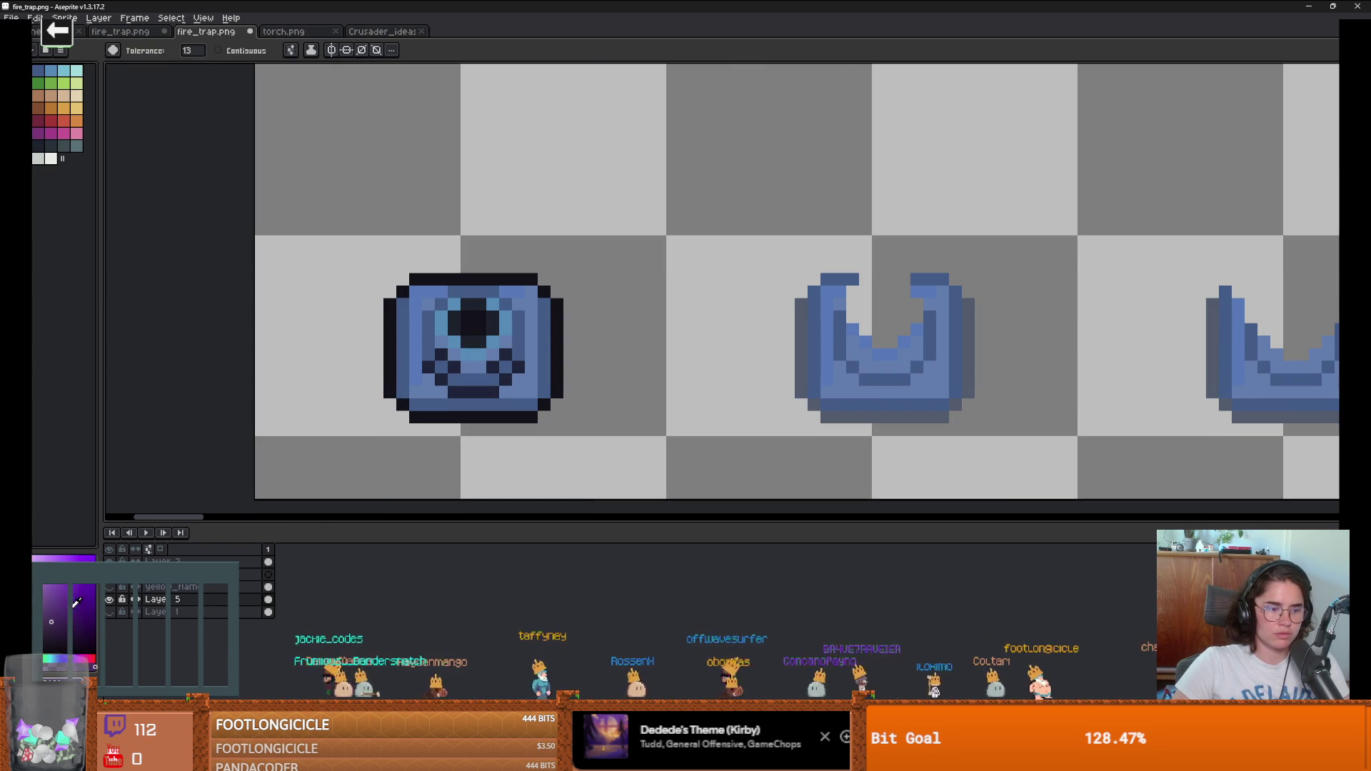
scroll(435, 407, down, 3)
key(v)
key(g)
scroll(471, 407, up, 2)
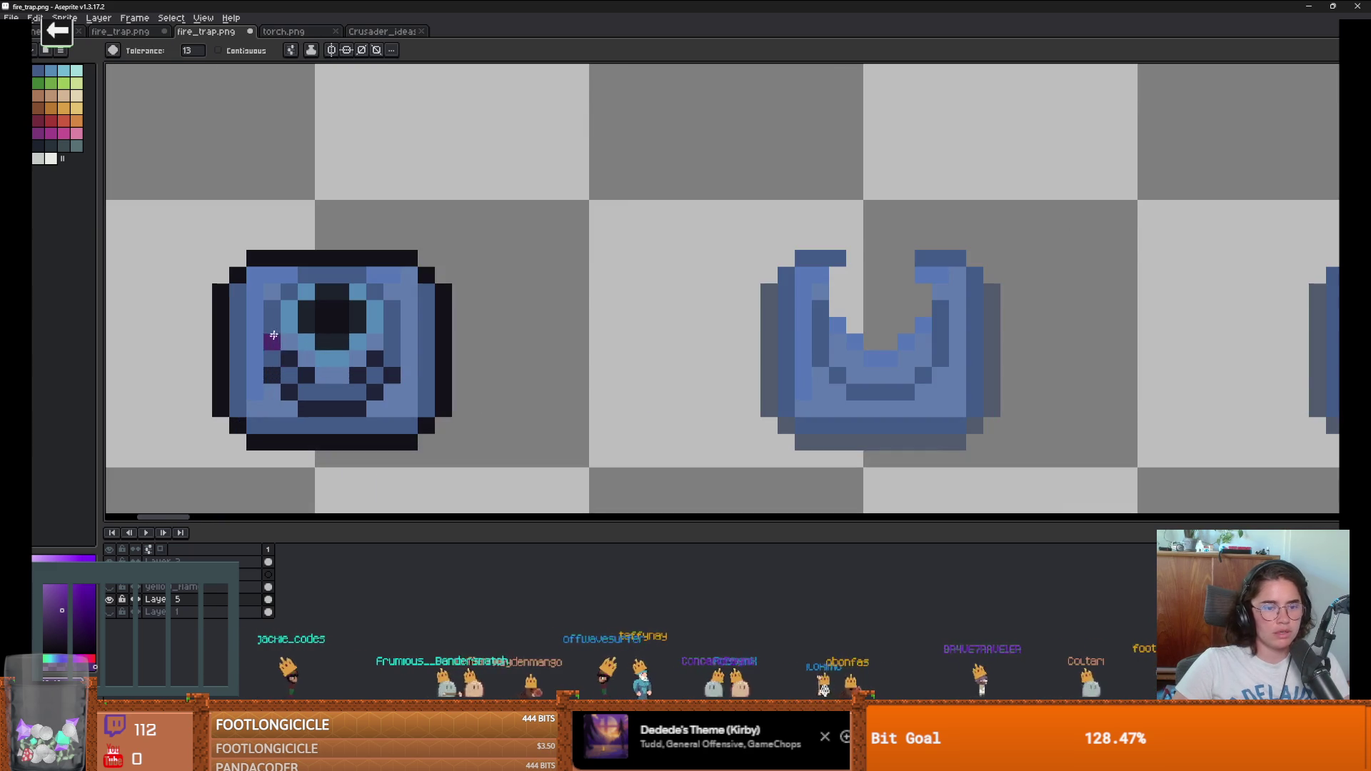
scroll(413, 408, down, 1)
key(m)
drag(478, 423, 225, 293)
scroll(350, 421, down, 2)
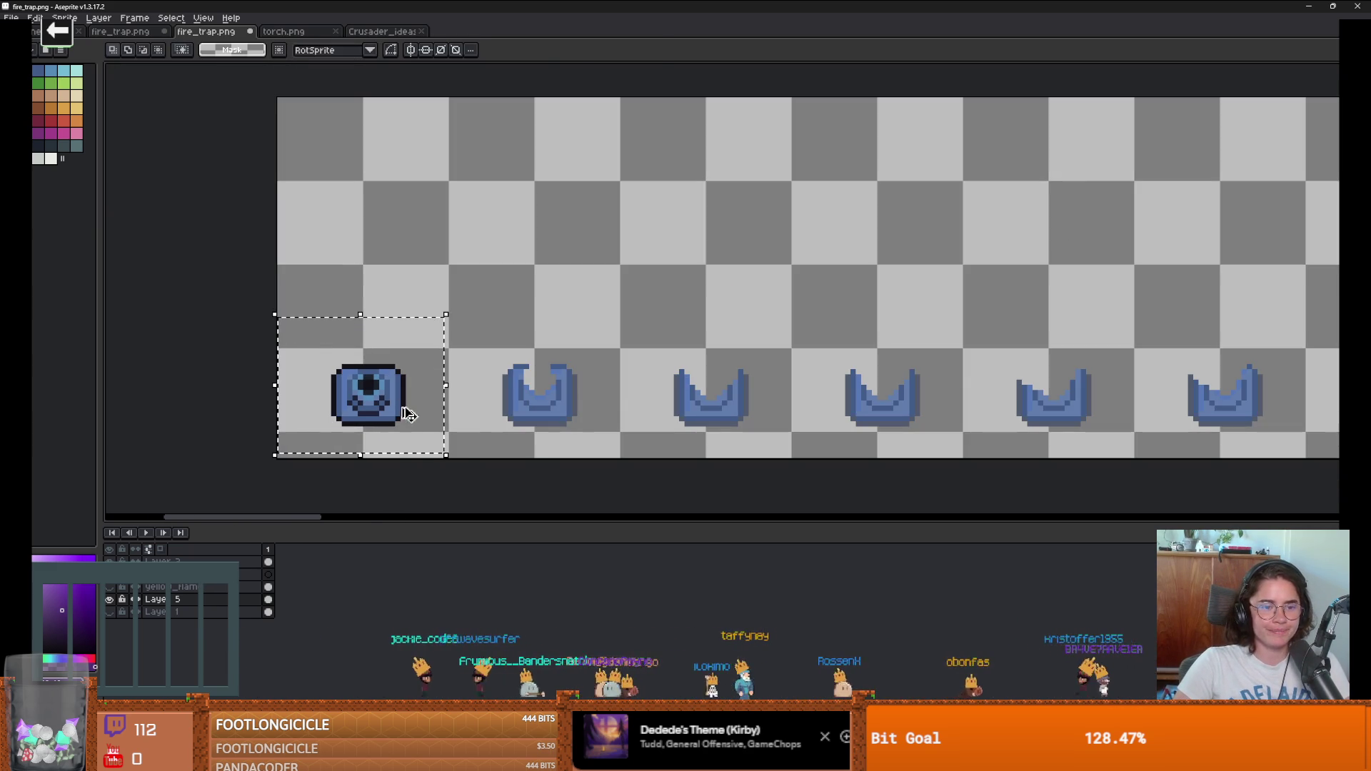
Step: Test copying the trap one slot right, undo it, and turn the selection into a brush
drag(410, 410, 577, 420)
scroll(582, 430, down, 1)
key(ctrl+z)
key(ctrl+b)
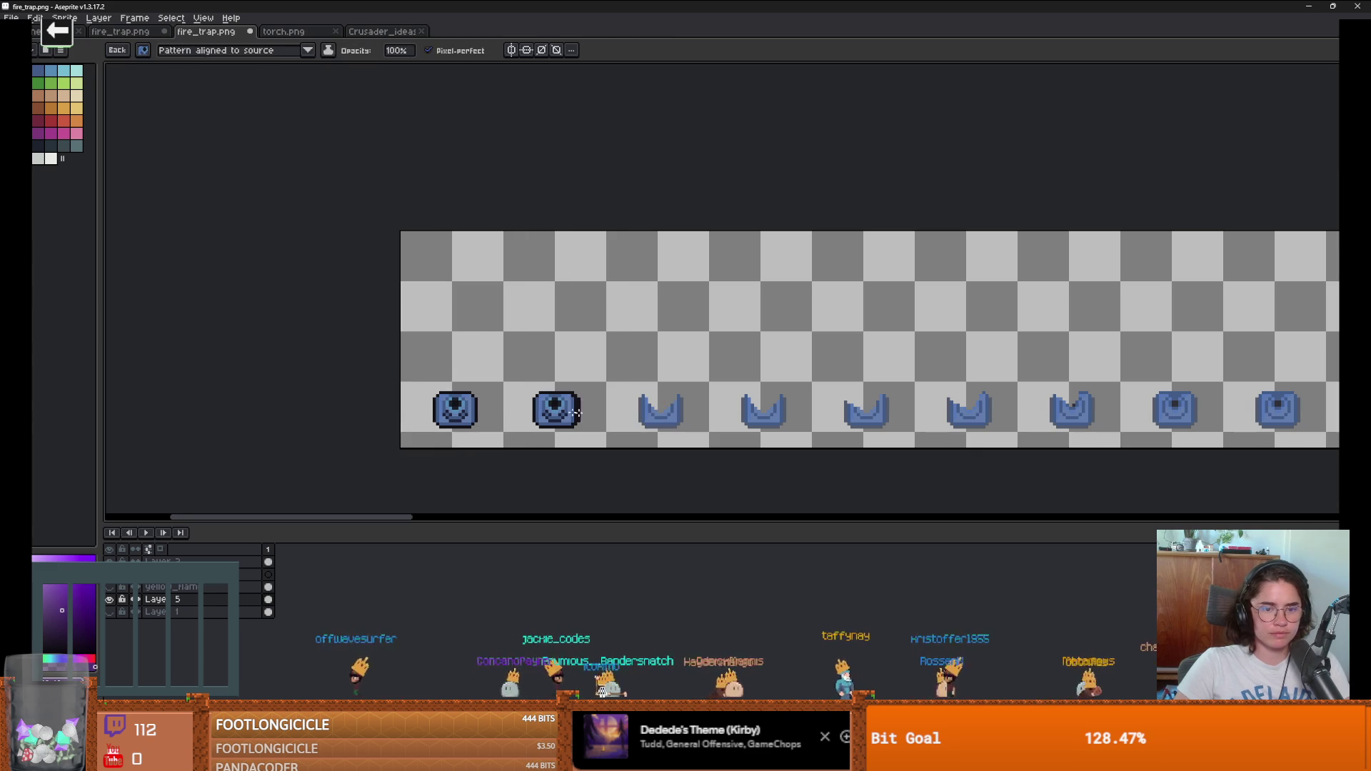
scroll(593, 395, up, 3)
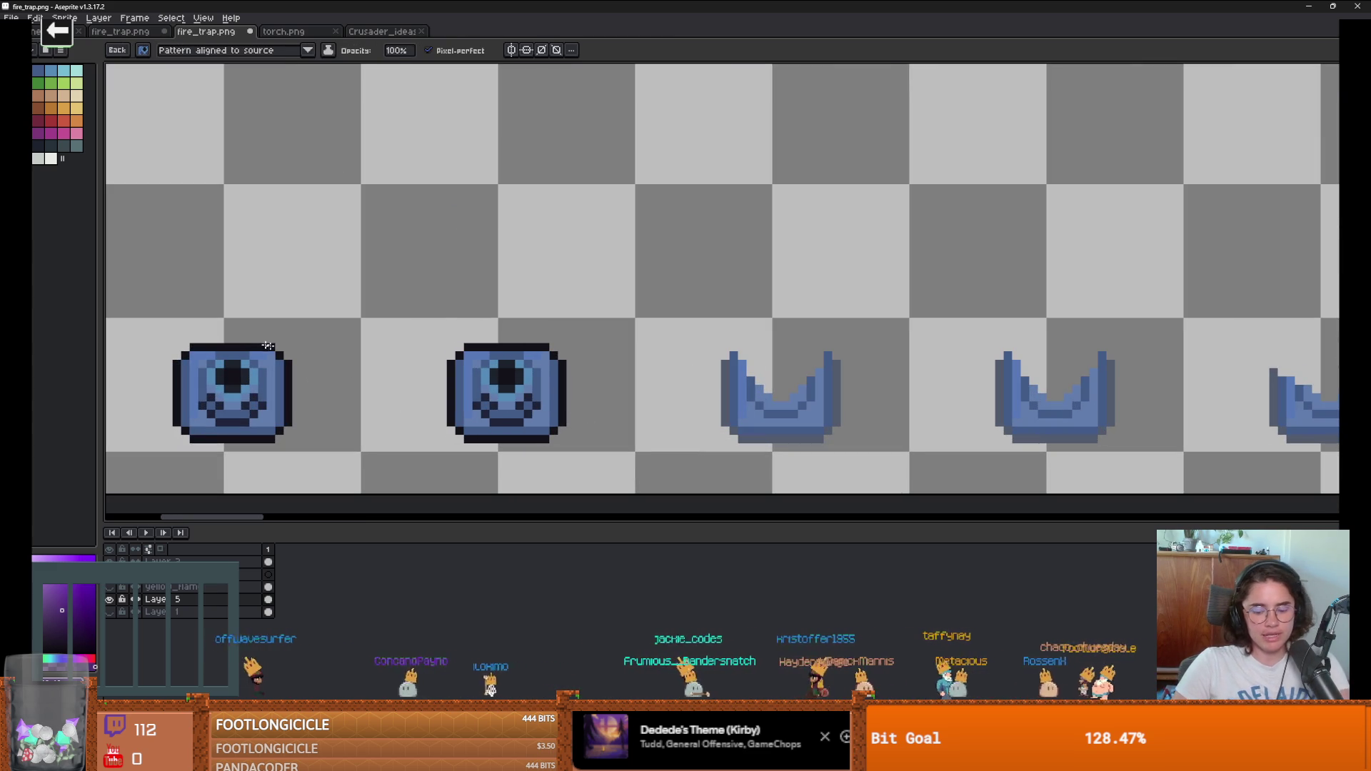
Step: Reselect the trap and copy it over each remaining U-shaped frame in the bottom row
key(m)
drag(185, 322, 345, 472)
drag(386, 309, 620, 471)
mouse_move(533, 454)
mouse_down()
mouse_move(800, 439)
mouse_move(808, 456)
mouse_up()
scroll(808, 456, right, 5)
mouse_move(511, 392)
mouse_down()
mouse_move(750, 371)
mouse_move(735, 382)
mouse_move(1025, 378)
mouse_move(446, 326)
mouse_up()
mouse_move(406, 269)
mouse_down()
mouse_move(678, 293)
mouse_move(391, 276)
mouse_move(684, 260)
mouse_move(647, 250)
mouse_move(643, 266)
mouse_move(909, 254)
mouse_move(928, 275)
mouse_up()
mouse_move(1017, 301)
mouse_down()
mouse_move(400, 266)
mouse_move(665, 229)
mouse_up()
scroll(664, 229, down, 1)
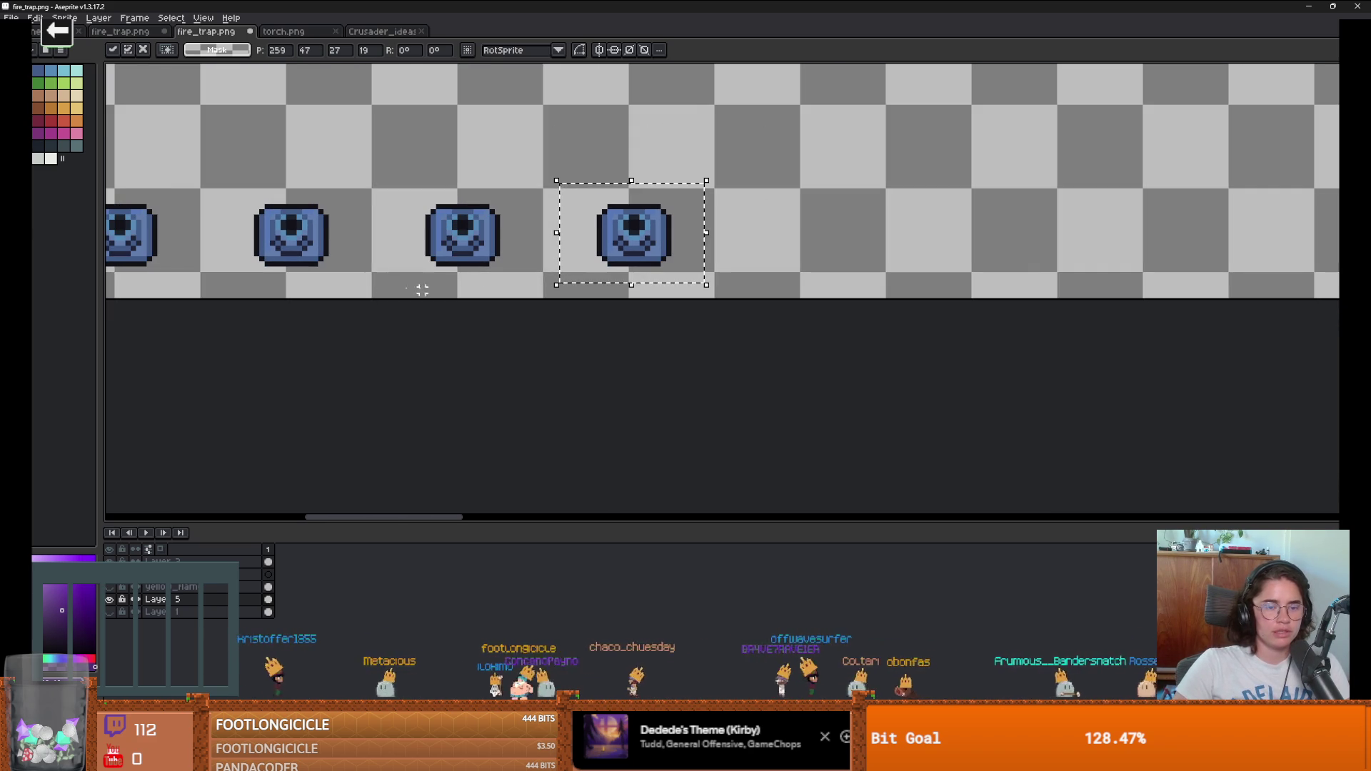
Step: Deselect, check the row of traps, and make the hidden flame layer visible
key(ctrl+d)
drag(506, 285, 606, 293)
scroll(606, 293, down, 1)
scroll(756, 286, up, 2)
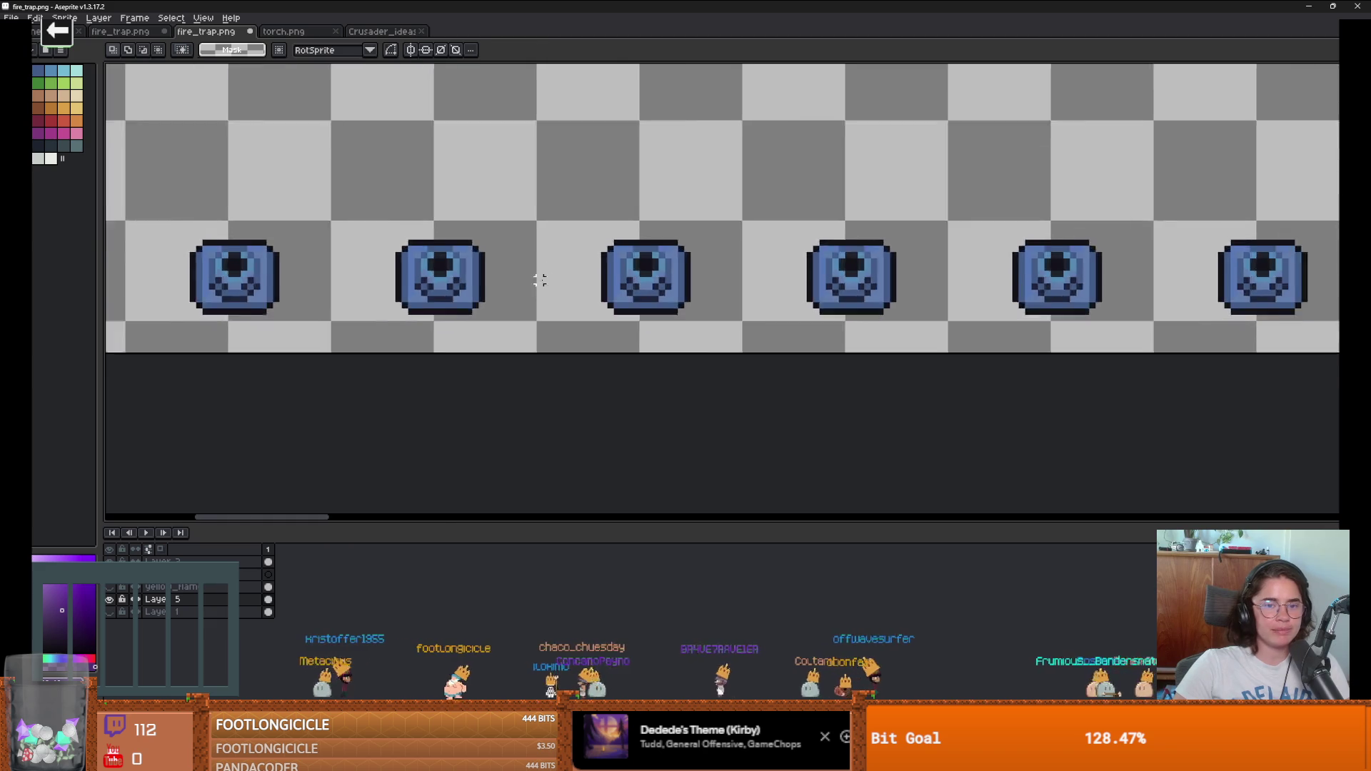
scroll(546, 282, down, 3)
drag(793, 289, 743, 289)
scroll(743, 289, right, 5)
scroll(745, 272, down, 1)
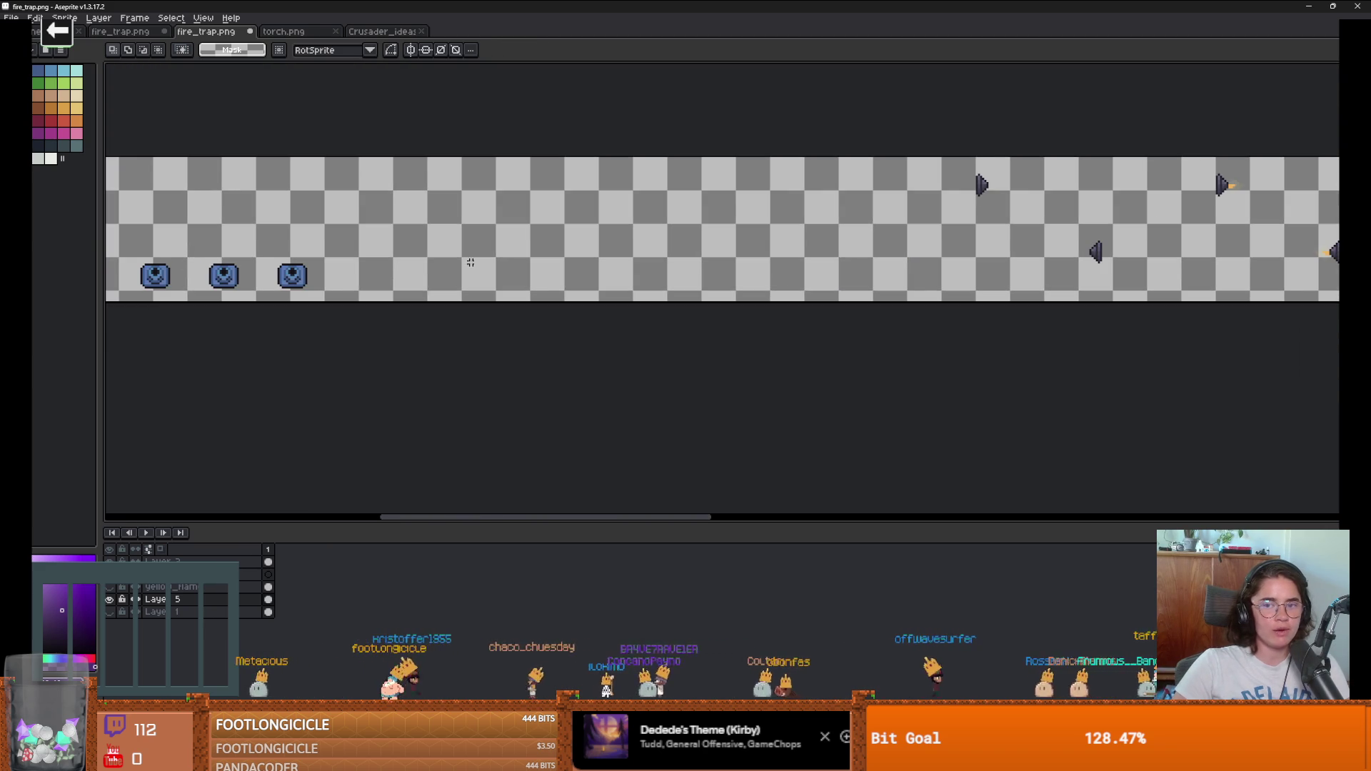
scroll(745, 253, left, 3)
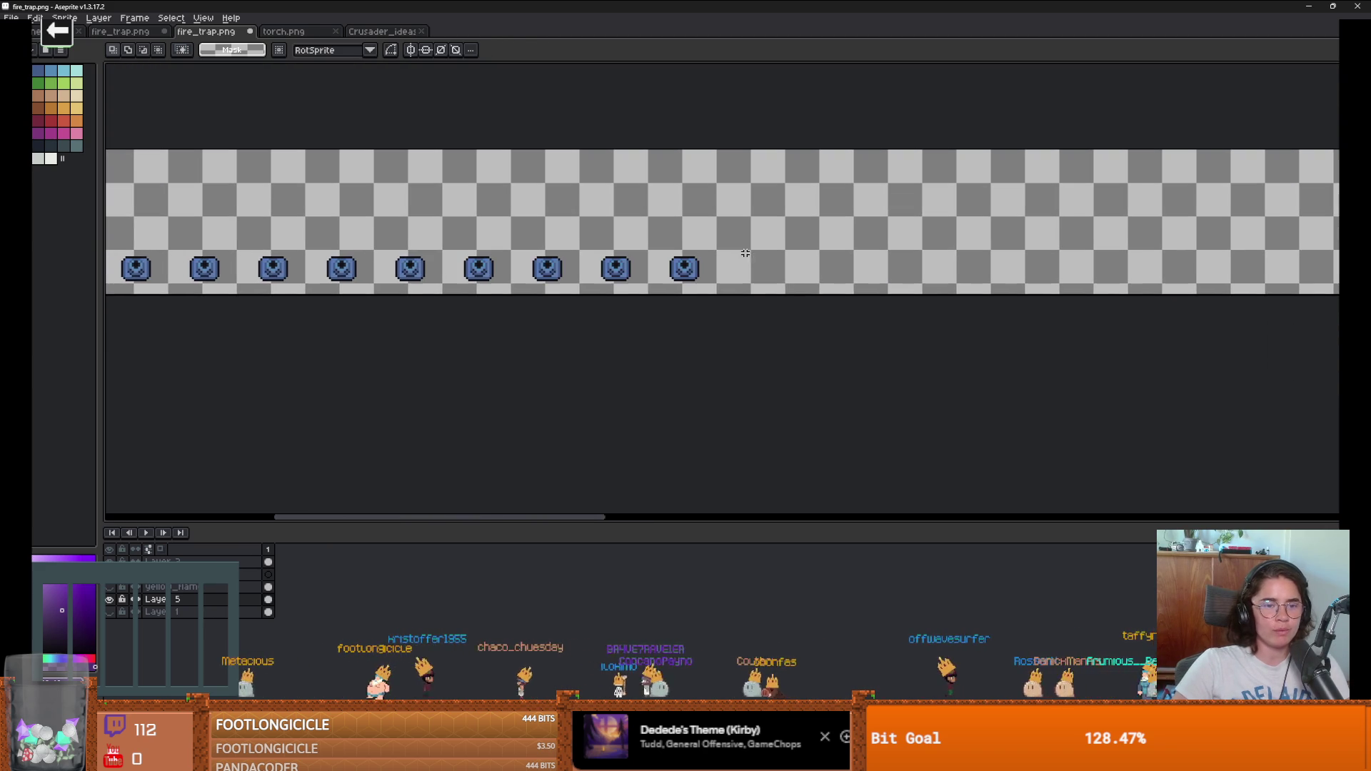
click(109, 587)
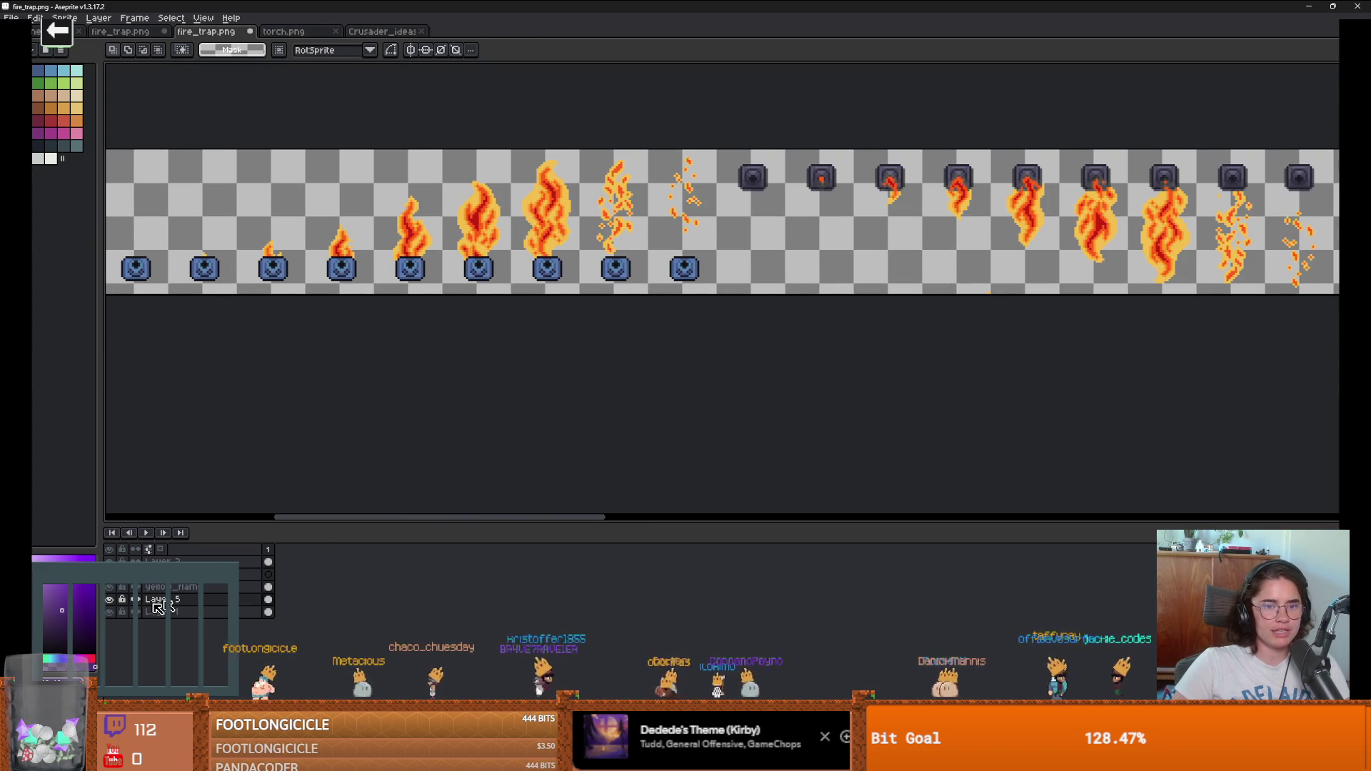
Step: Move Layer 5 below Layer 1 so the flames draw in front of the pots
scroll(323, 312, right, 3)
scroll(323, 313, down, 2)
scroll(535, 315, up, 3)
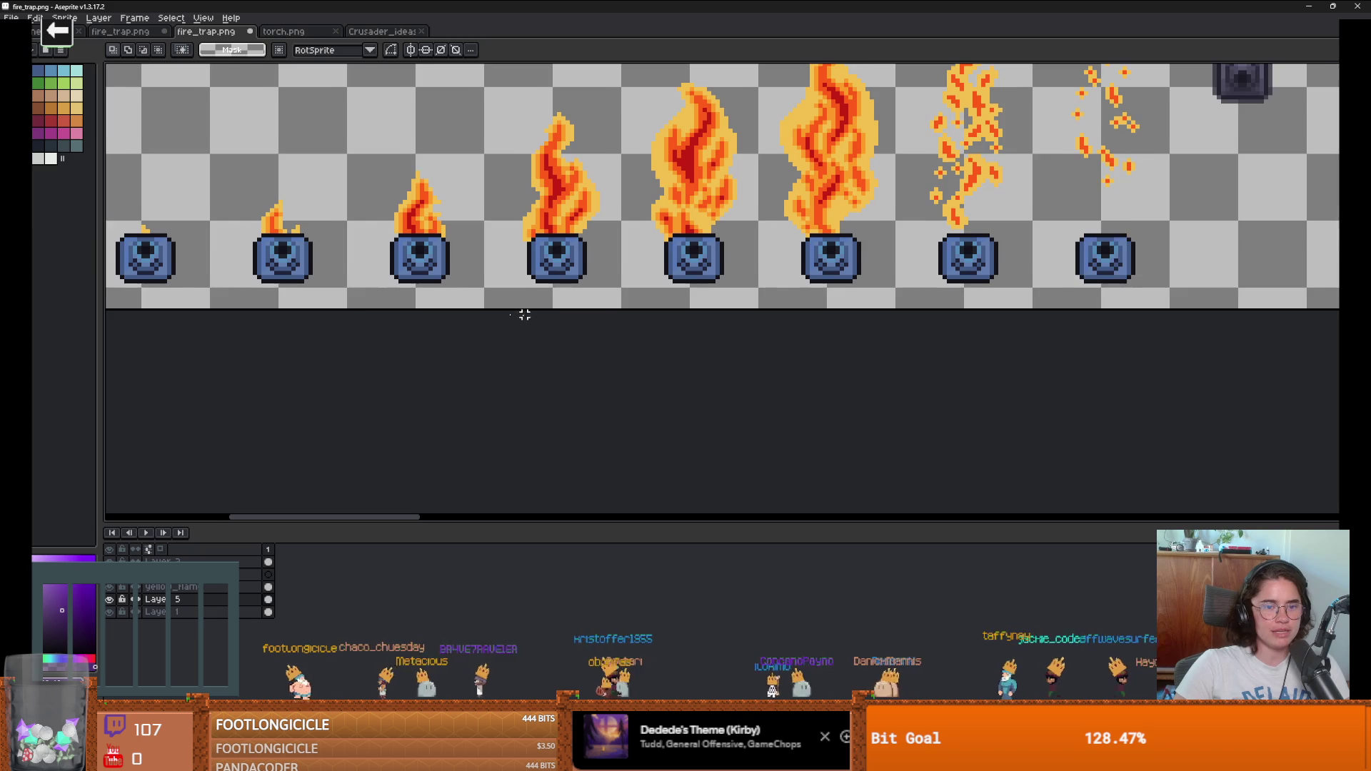
scroll(422, 297, left, 2)
click(191, 602)
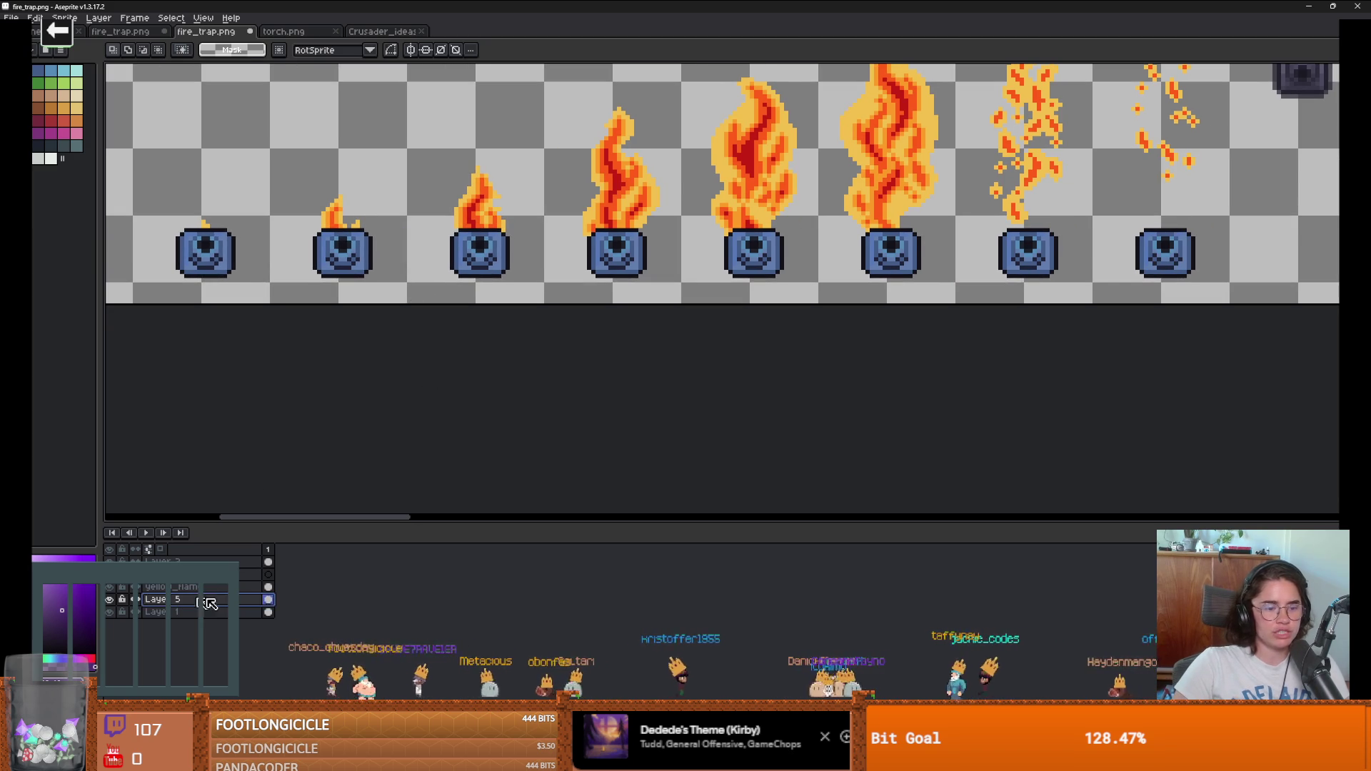
drag(280, 608, 278, 618)
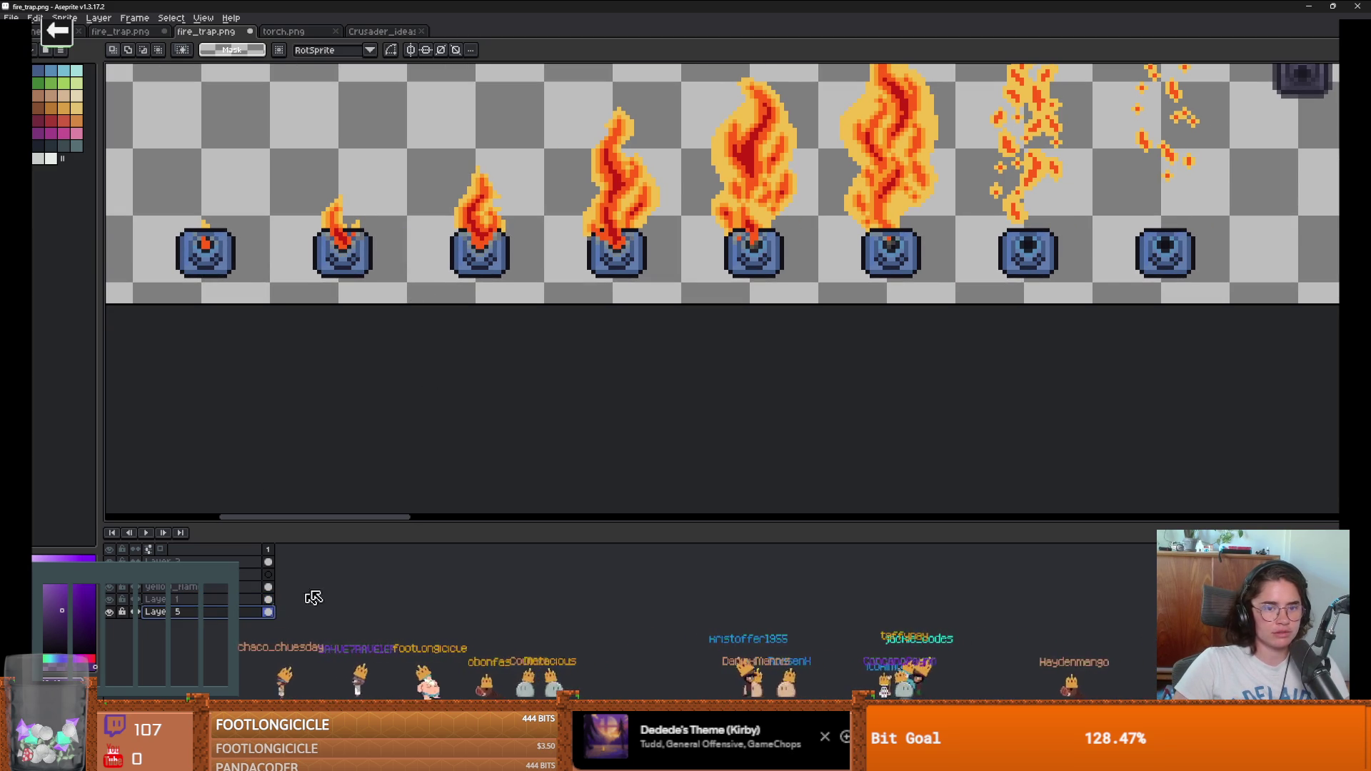
Step: Switch to Godot and run the game with F5 to test the trap
scroll(486, 300, down, 3)
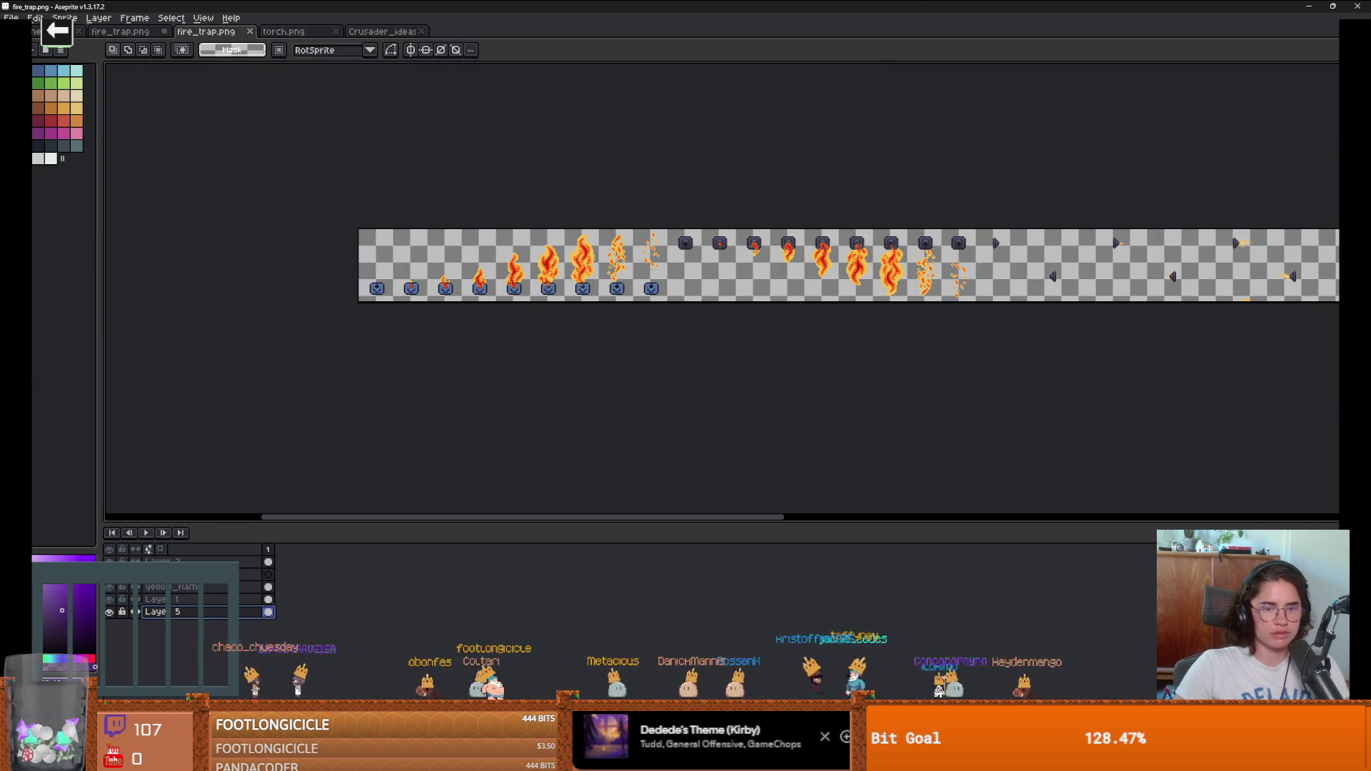
key(alt+Tab)
key(F5)
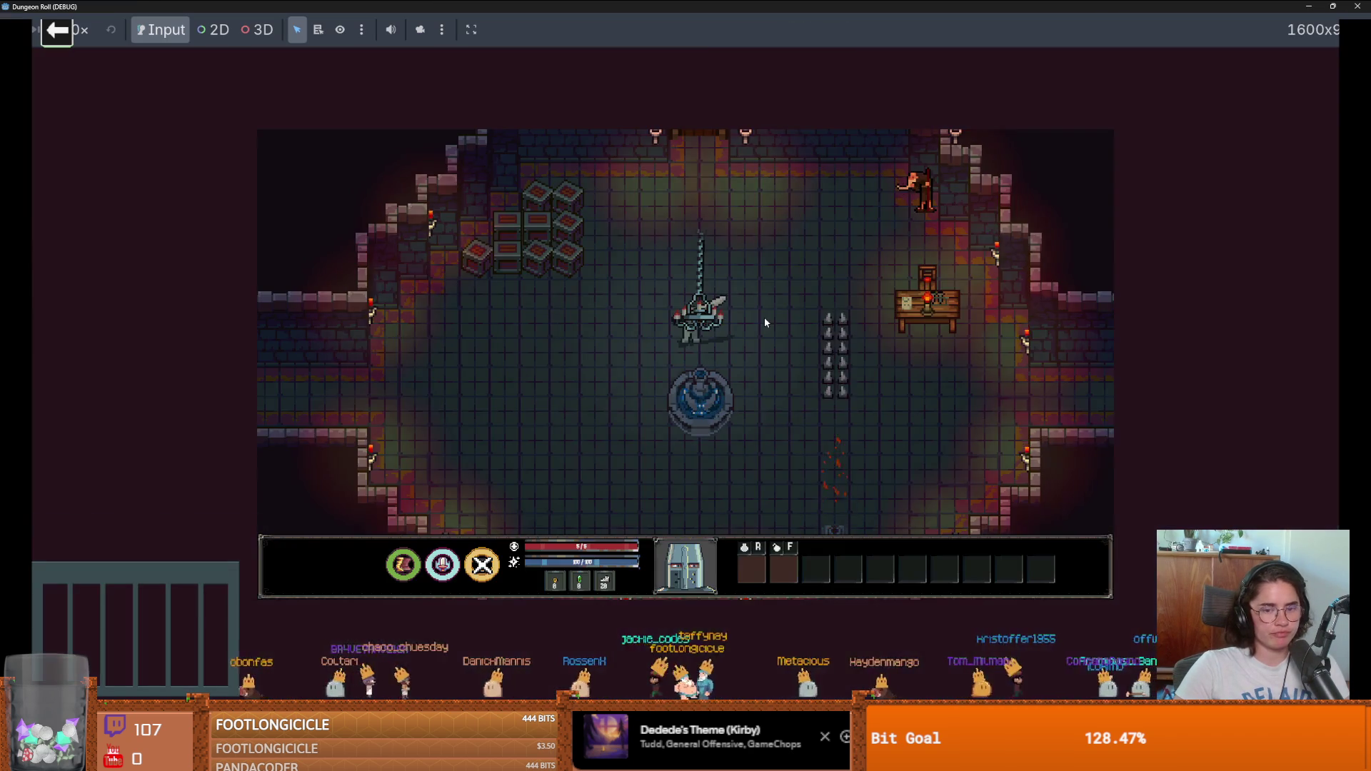
Step: Walk the knight down and right to the fire trap, then return to the fire_trap.png strip
key(s)
key(d)
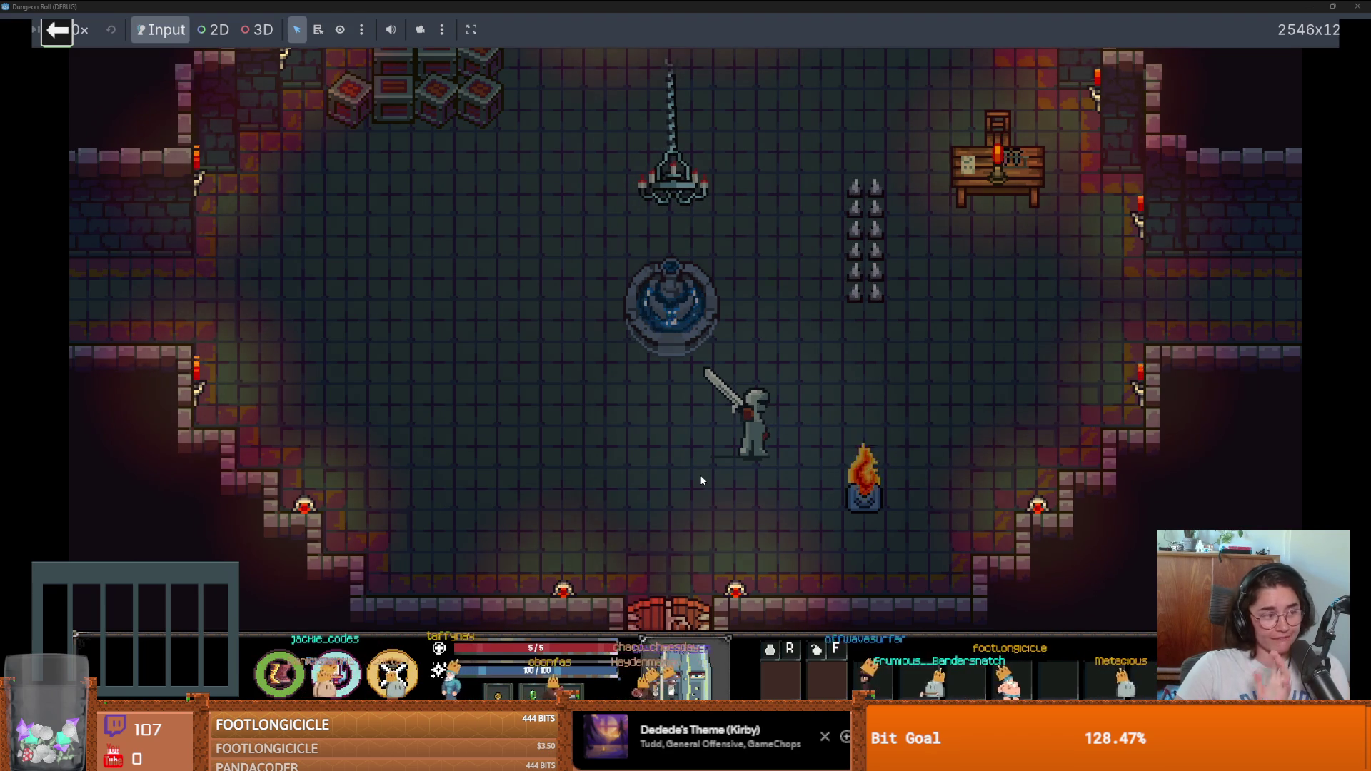
key(d)
key(d)
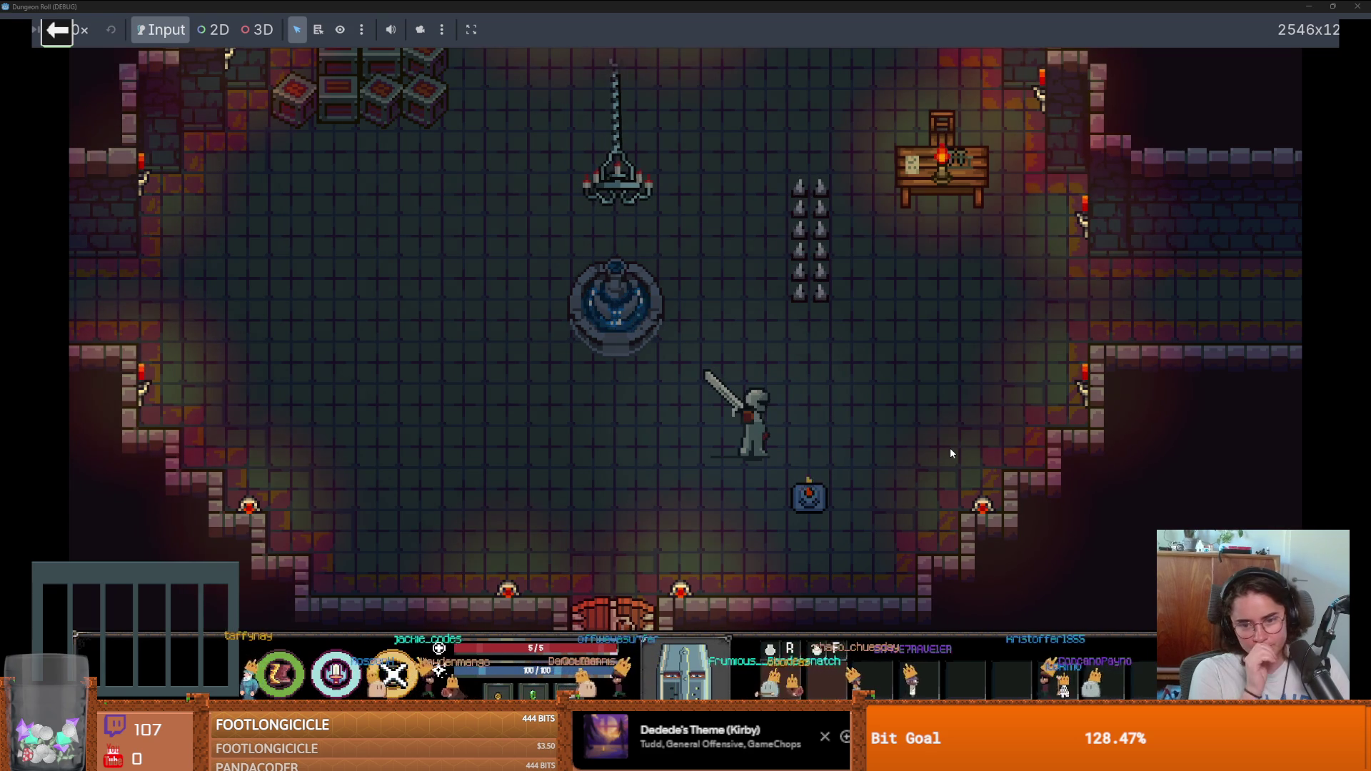
key(s)
key(w)
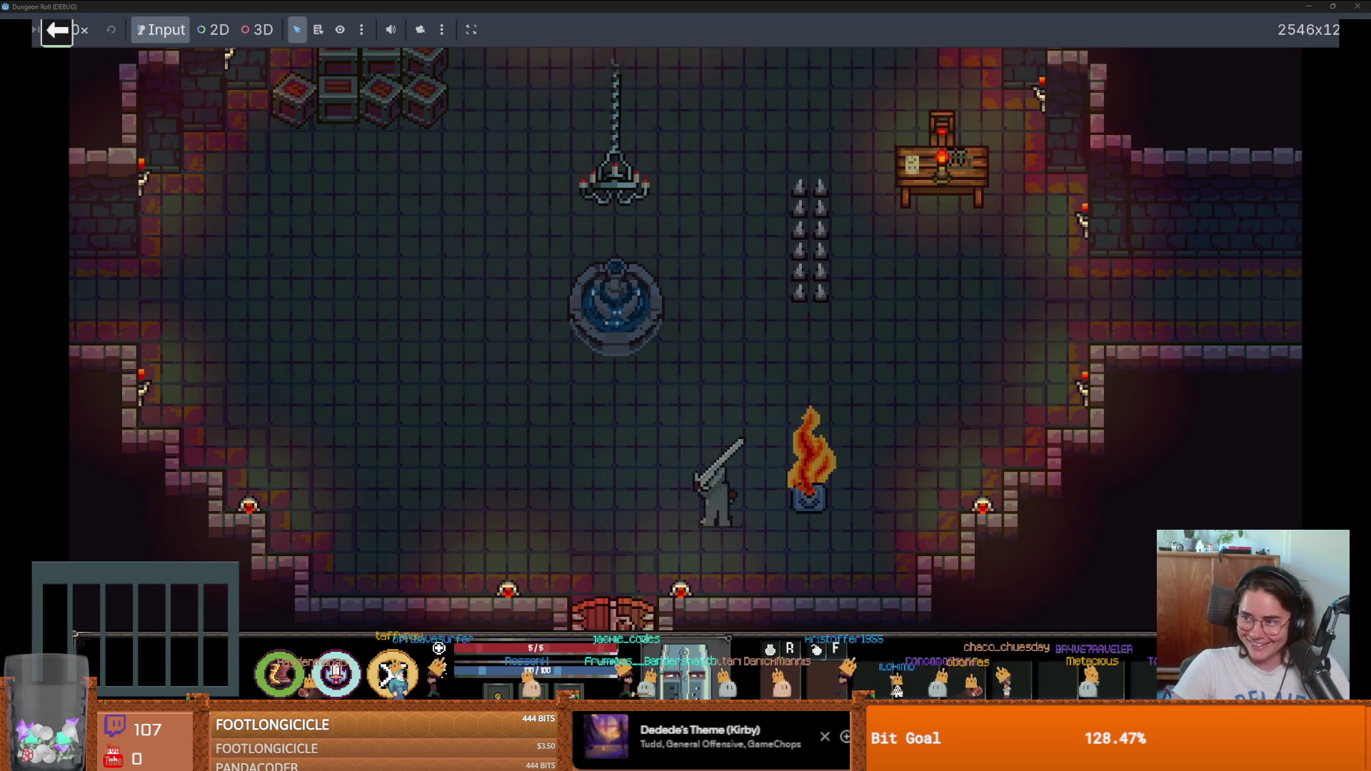
key(alt+Tab)
scroll(528, 260, up, 3)
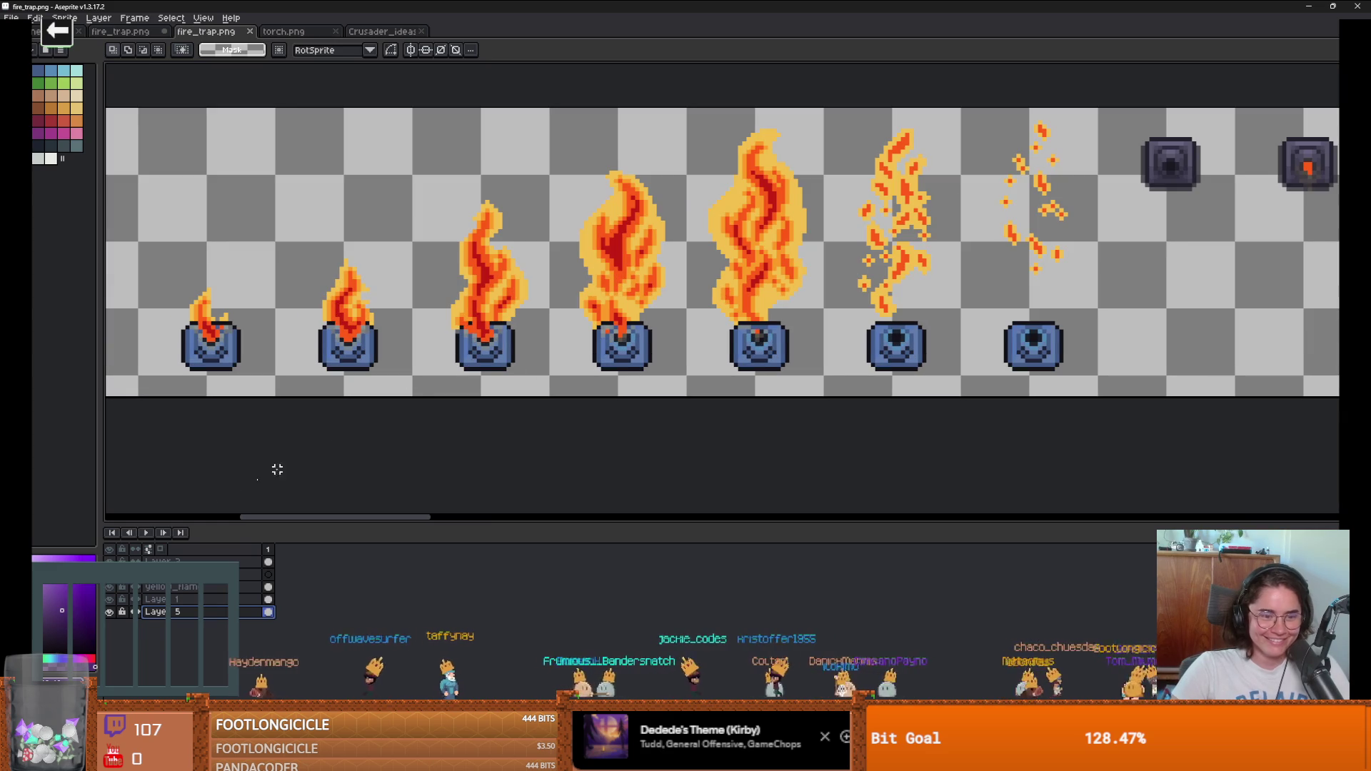
click(115, 590)
click(114, 590)
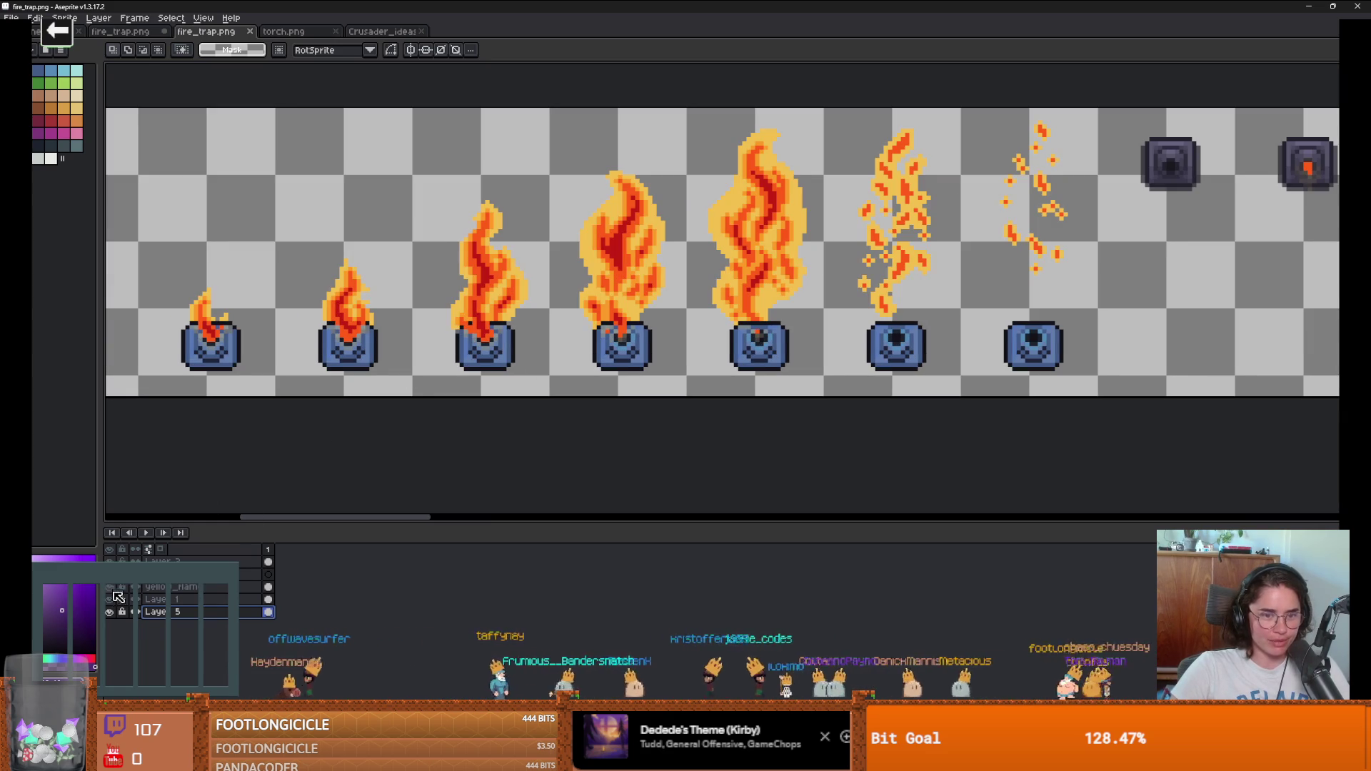
click(171, 587)
scroll(663, 326, up, 3)
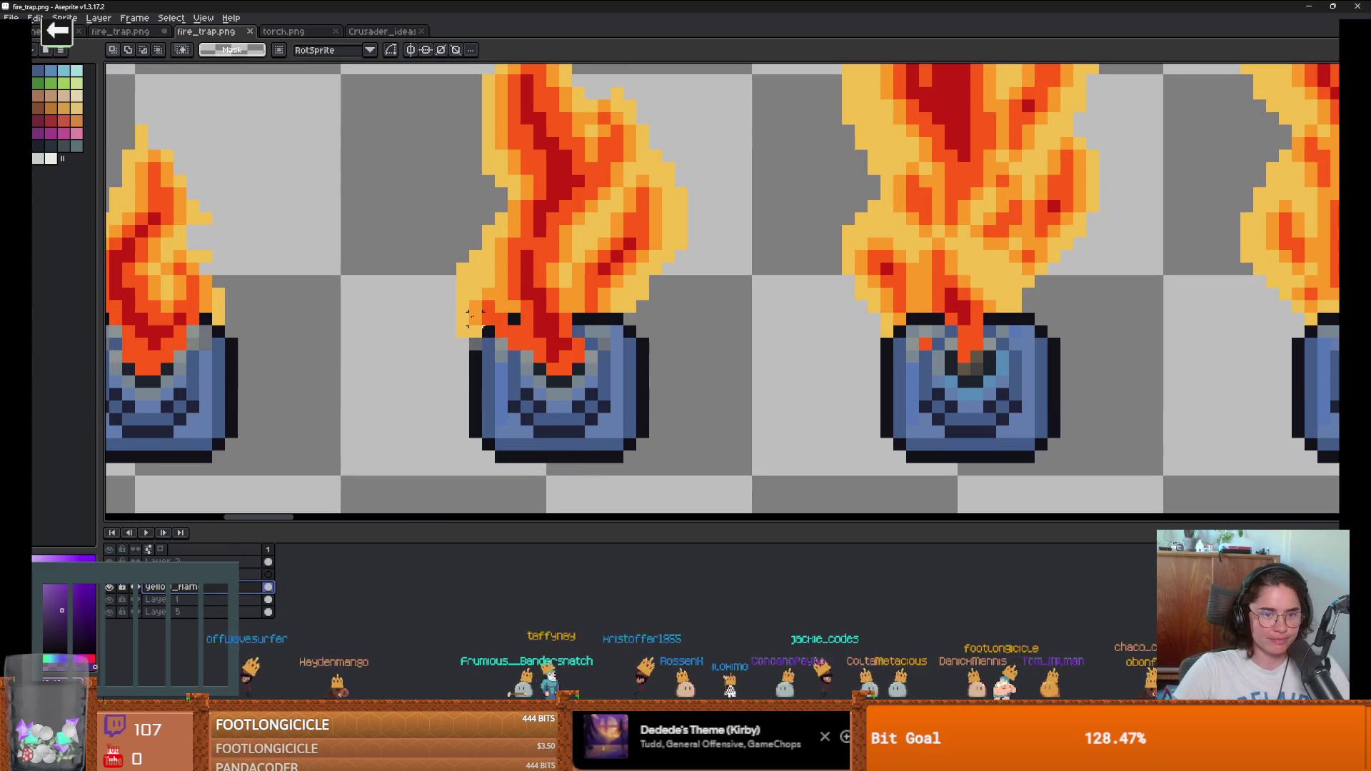
key(b)
click(497, 341)
key(ctrl+z)
key(ctrl+z)
key(ctrl+z)
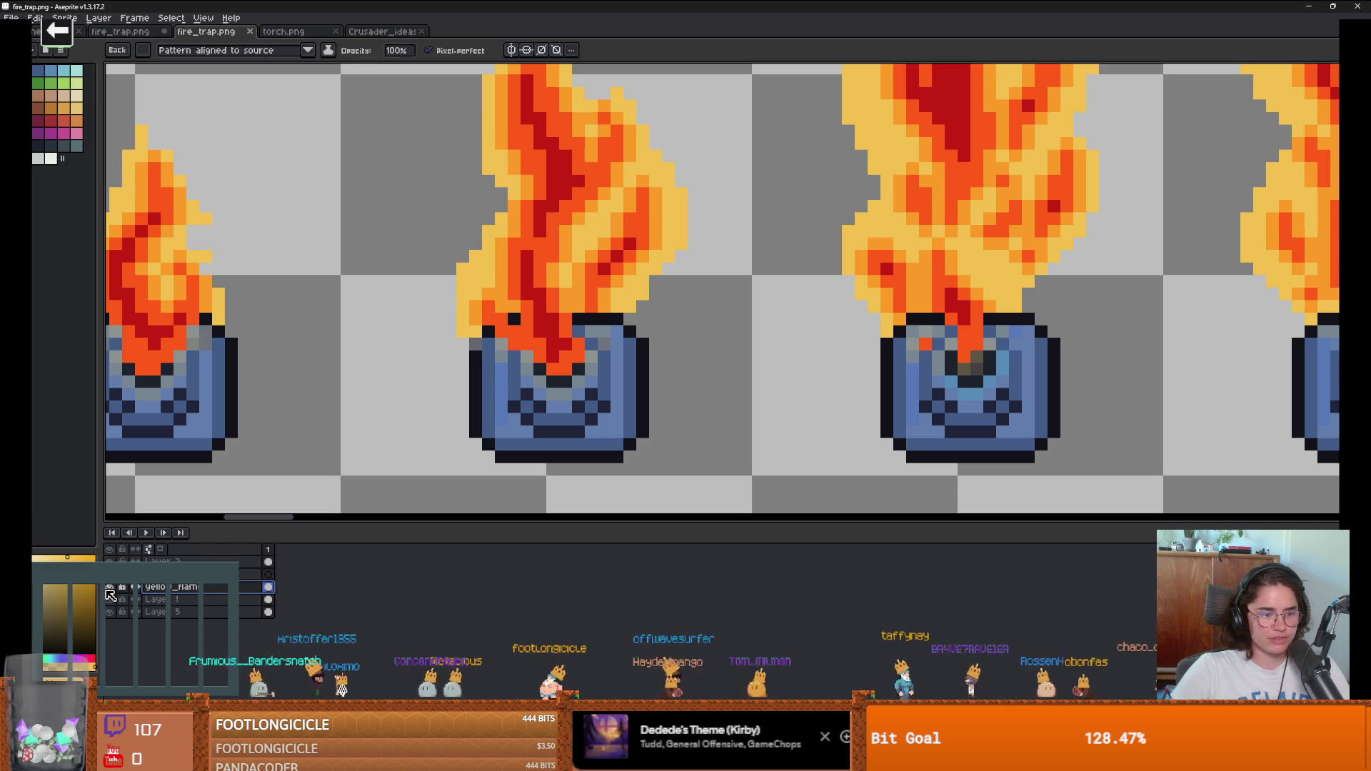
click(471, 296)
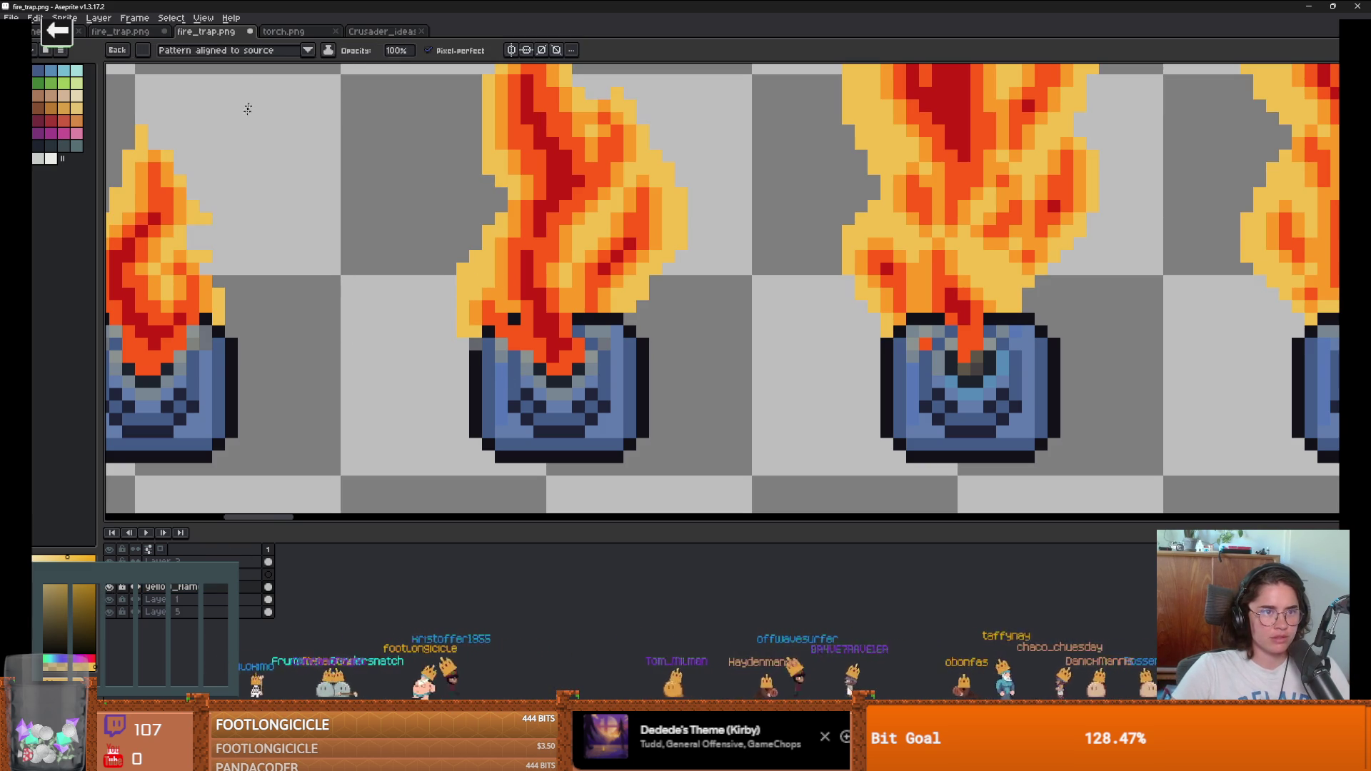
click(148, 52)
scroll(476, 307, up, 2)
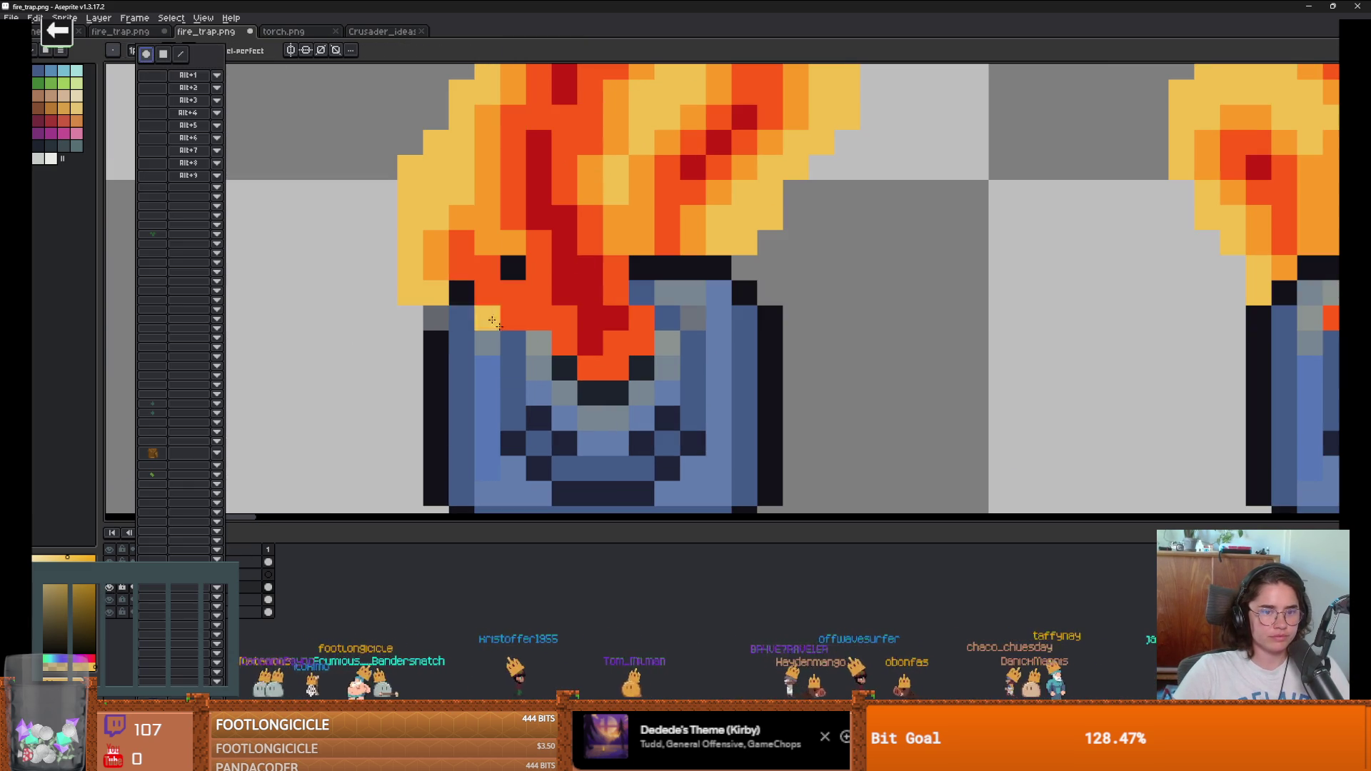
Step: Paint a yellow flame column down the first pot and erase stray yellow pixels at its bottom
click(512, 268)
mouse_move(641, 267)
mouse_down()
mouse_move(666, 282)
mouse_move(651, 387)
mouse_move(589, 417)
mouse_move(537, 343)
mouse_up()
mouse_move(593, 407)
mouse_down()
mouse_move(590, 393)
mouse_move(616, 393)
mouse_move(641, 368)
mouse_up()
key(e)
mouse_move(615, 418)
mouse_down()
mouse_move(590, 417)
mouse_move(636, 413)
mouse_move(641, 393)
mouse_up()
click(667, 368)
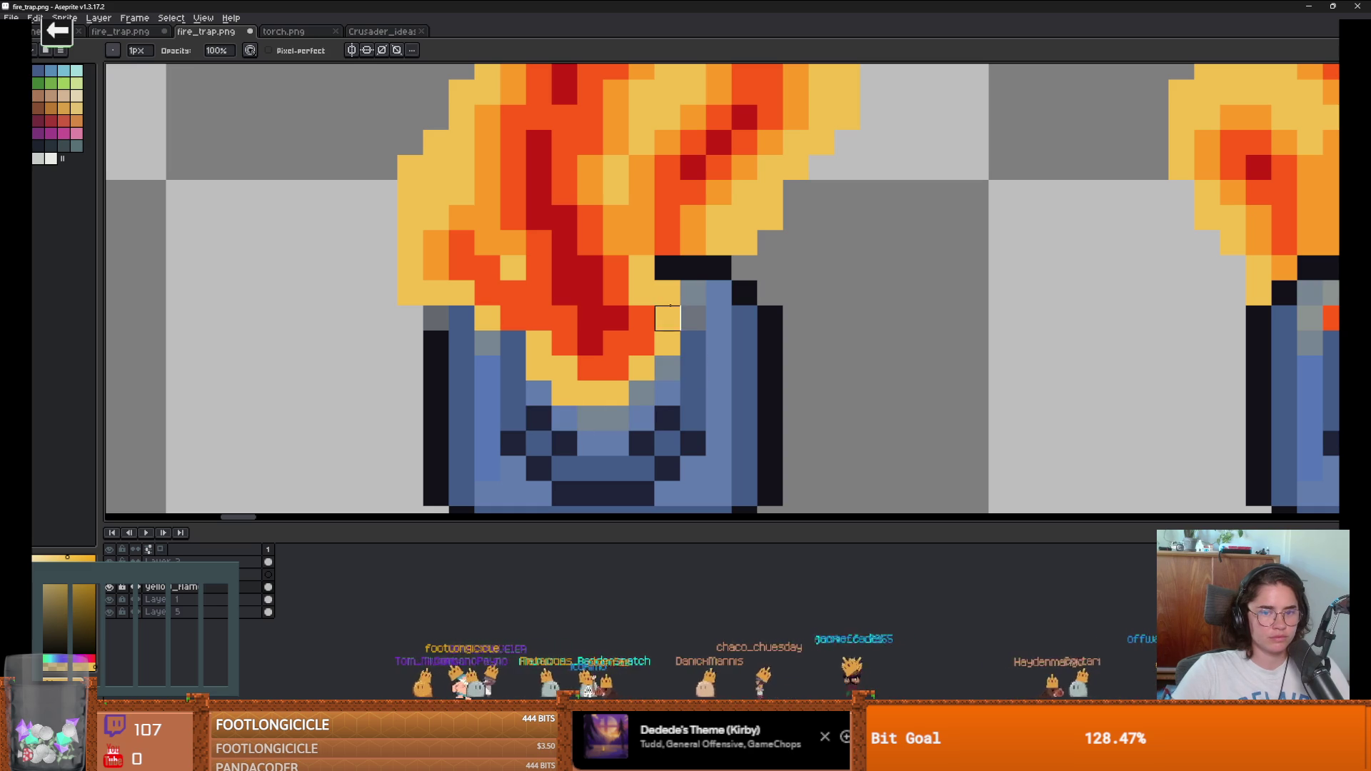
Step: Paint the remaining rim and pot pixels beside the flame yellow
key(b)
drag(667, 267, 693, 268)
click(692, 317)
scroll(700, 343, left, 1)
drag(575, 346, 555, 343)
scroll(540, 371, down, 4)
scroll(646, 336, up, 4)
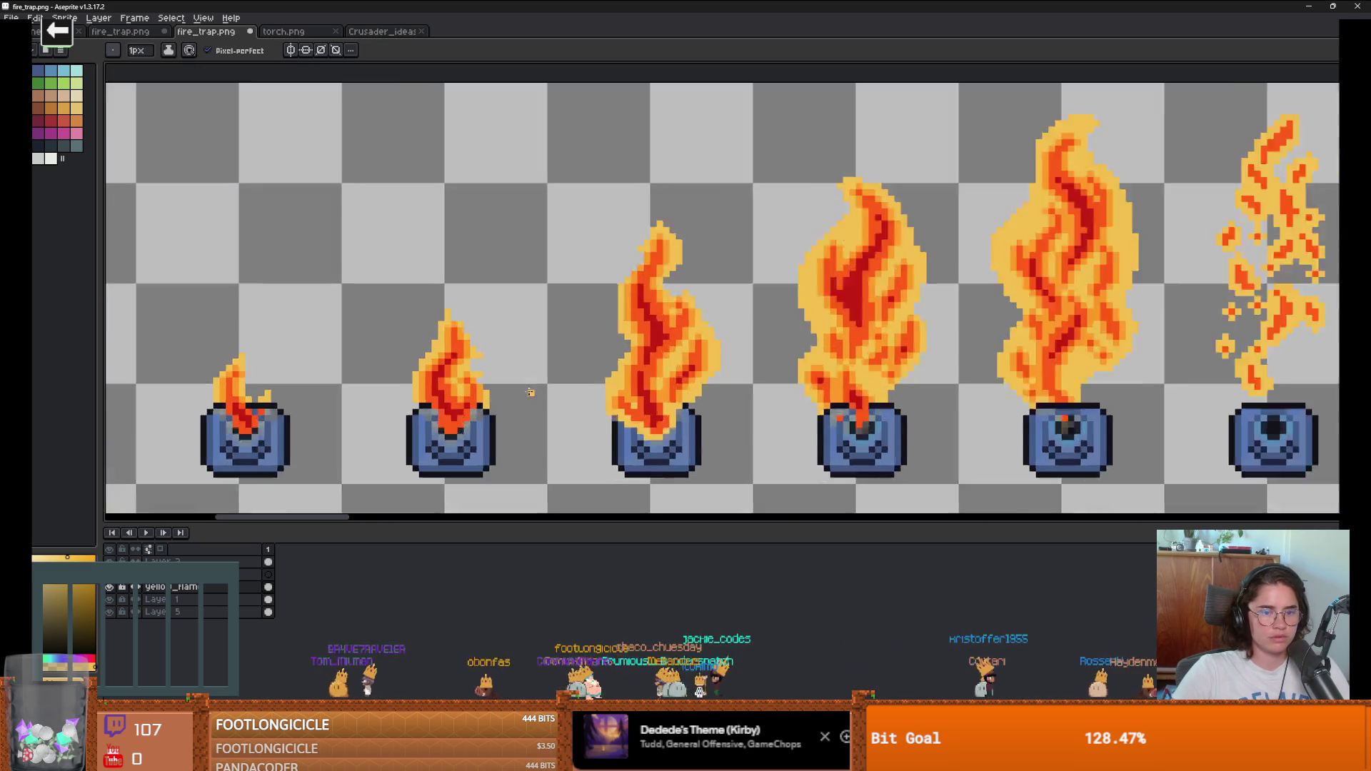
click(647, 336)
Step: Undo an accidental yellow fill and toggle the yellow and red-orange flame layers to compare
key(g)
click(618, 382)
key(ctrl+z)
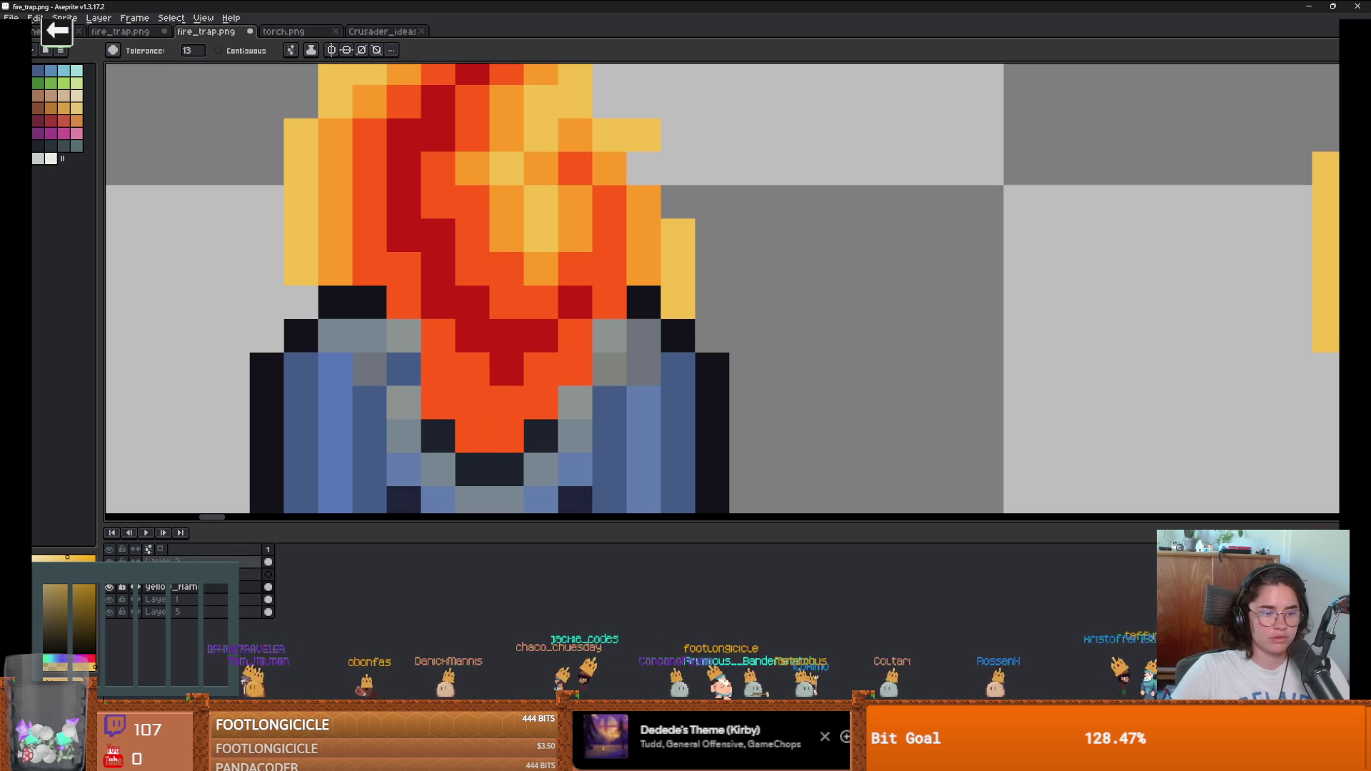
click(109, 588)
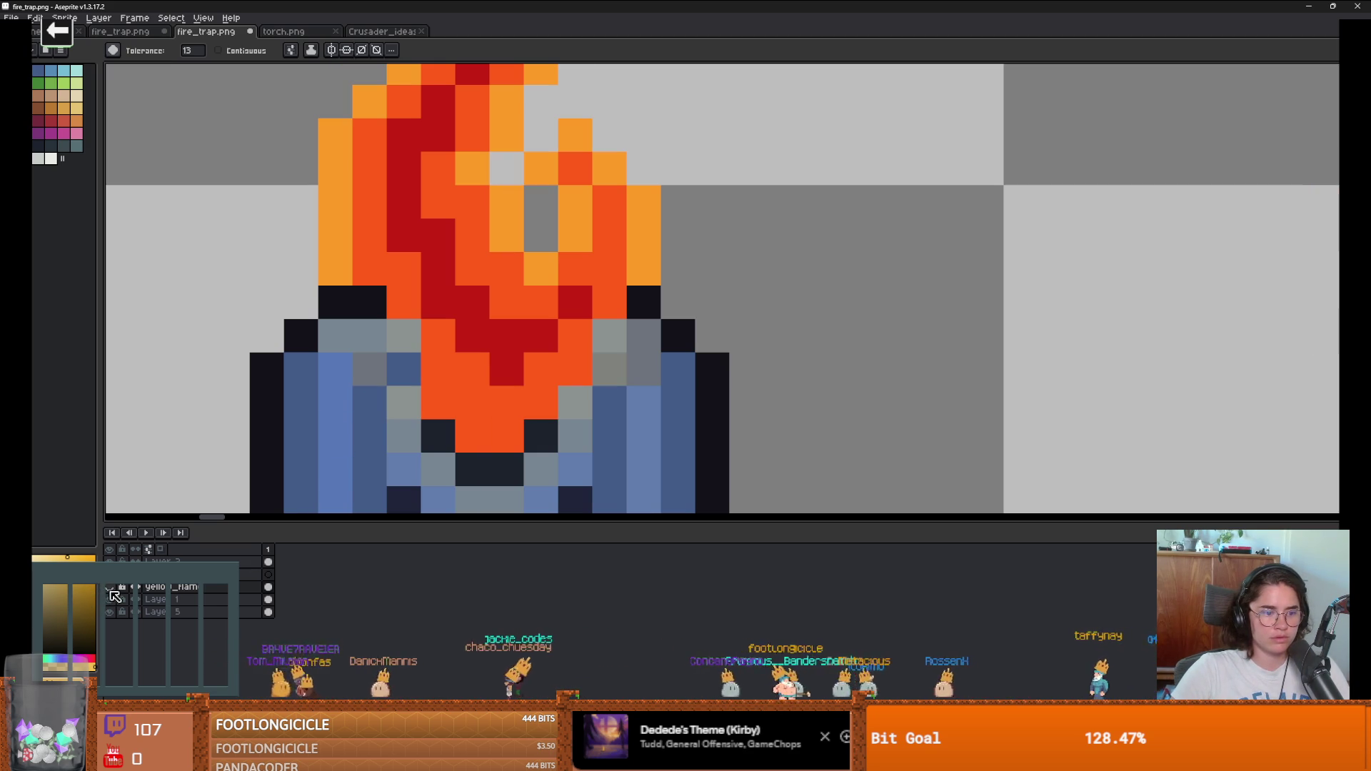
click(110, 588)
click(110, 600)
click(112, 600)
click(111, 600)
click(111, 600)
Step: Make Layer 1 active, try rectangle and colour selections, and undo another yellow fill
click(125, 602)
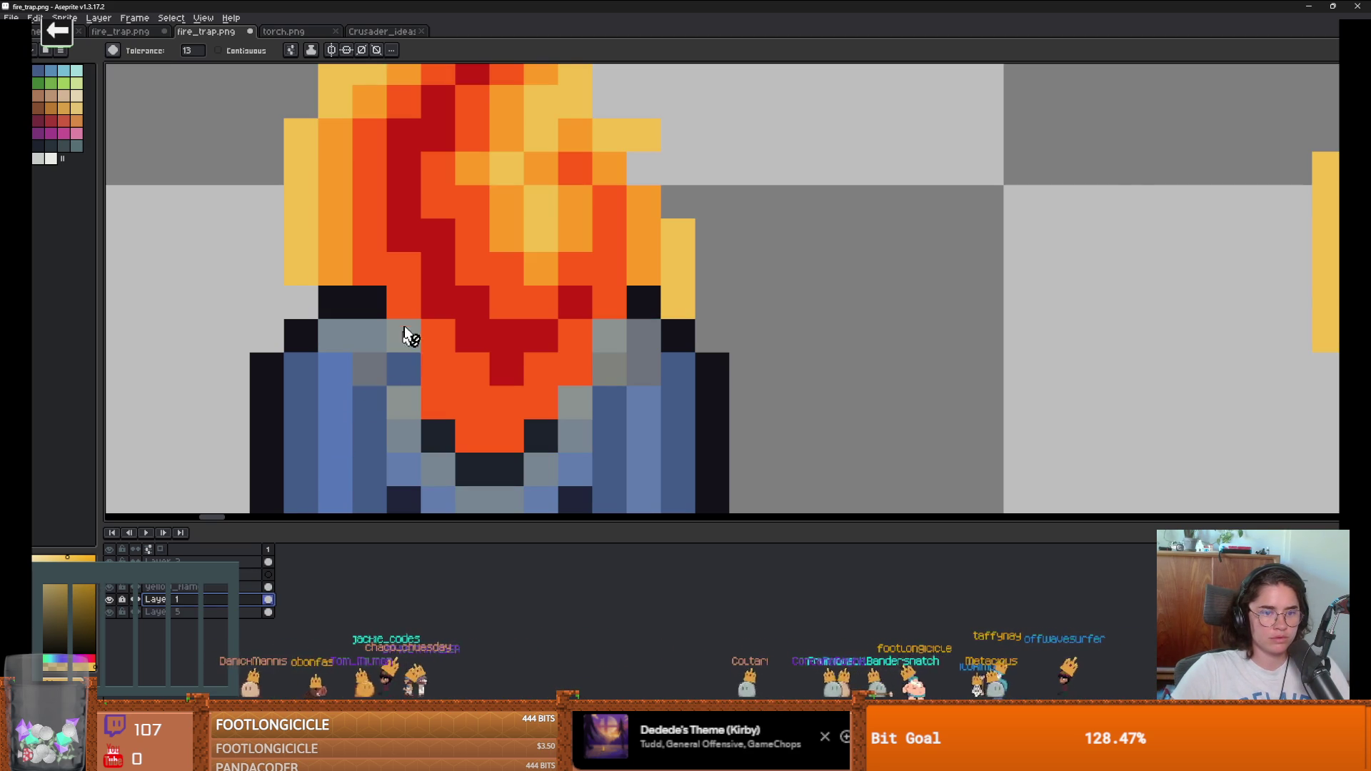
scroll(411, 369, down, 5)
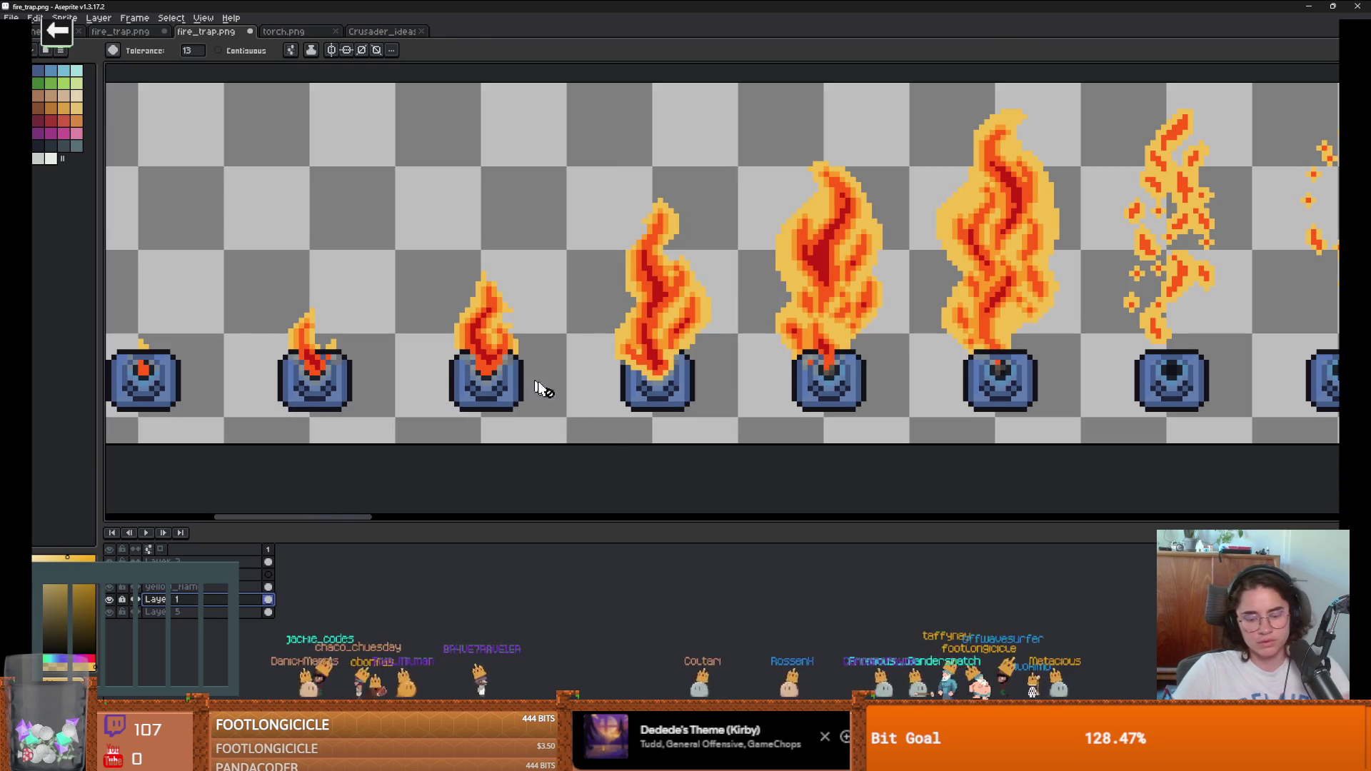
key(m)
scroll(469, 386, up, 2)
key(w)
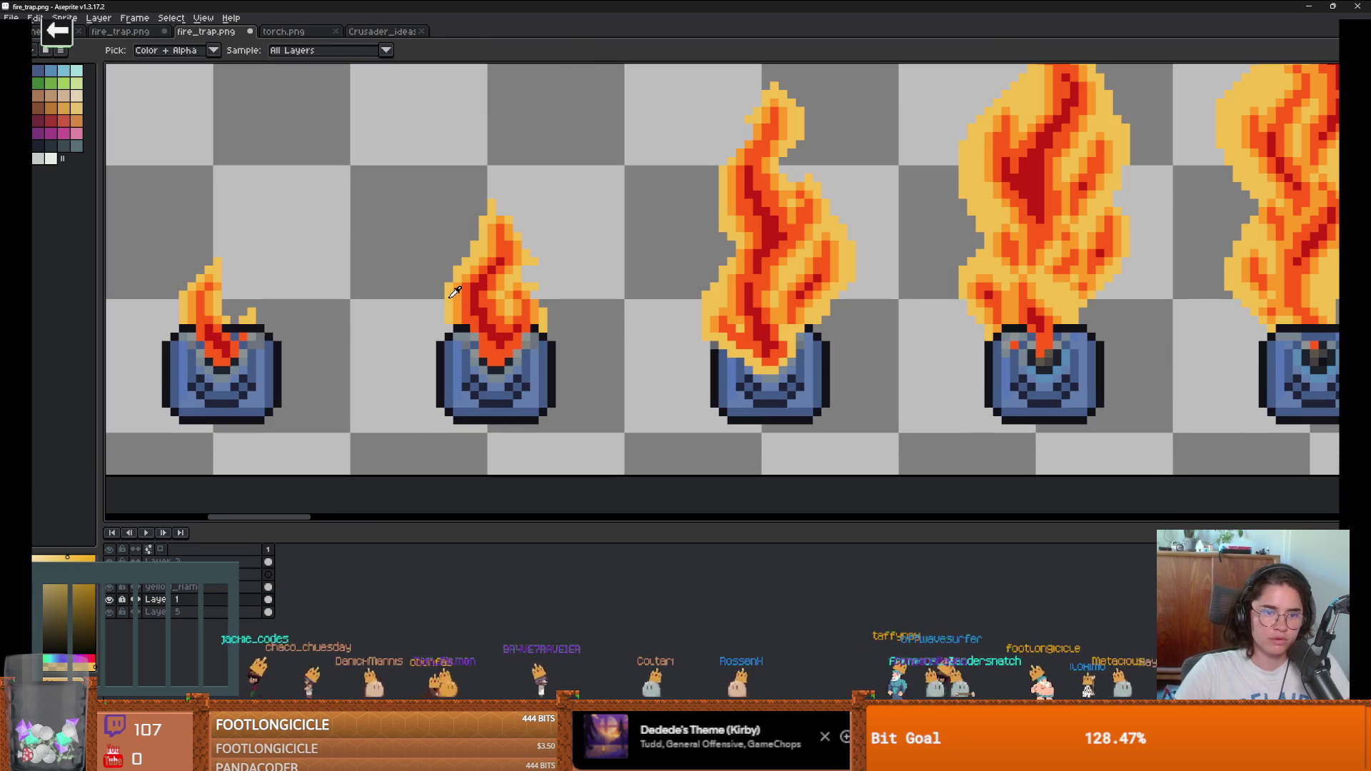
click(110, 601)
click(111, 601)
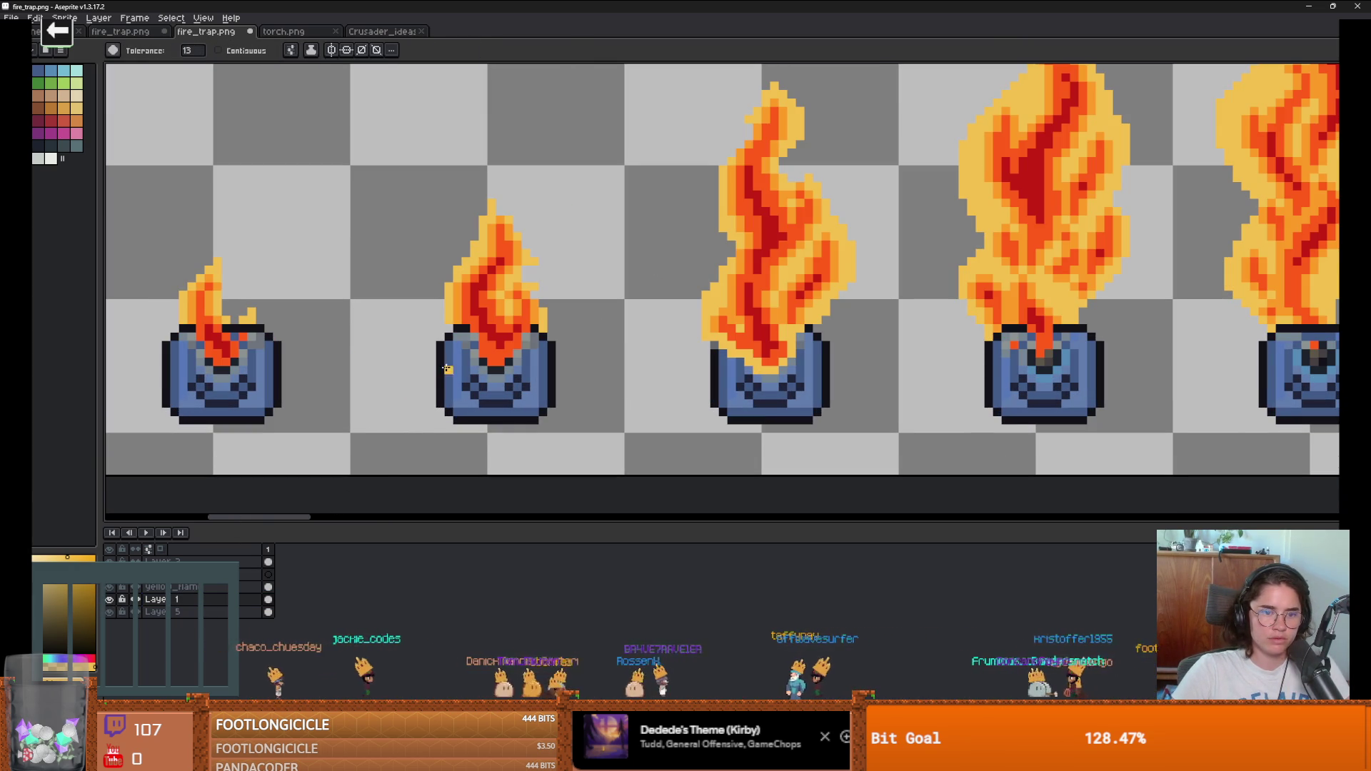
click(469, 343)
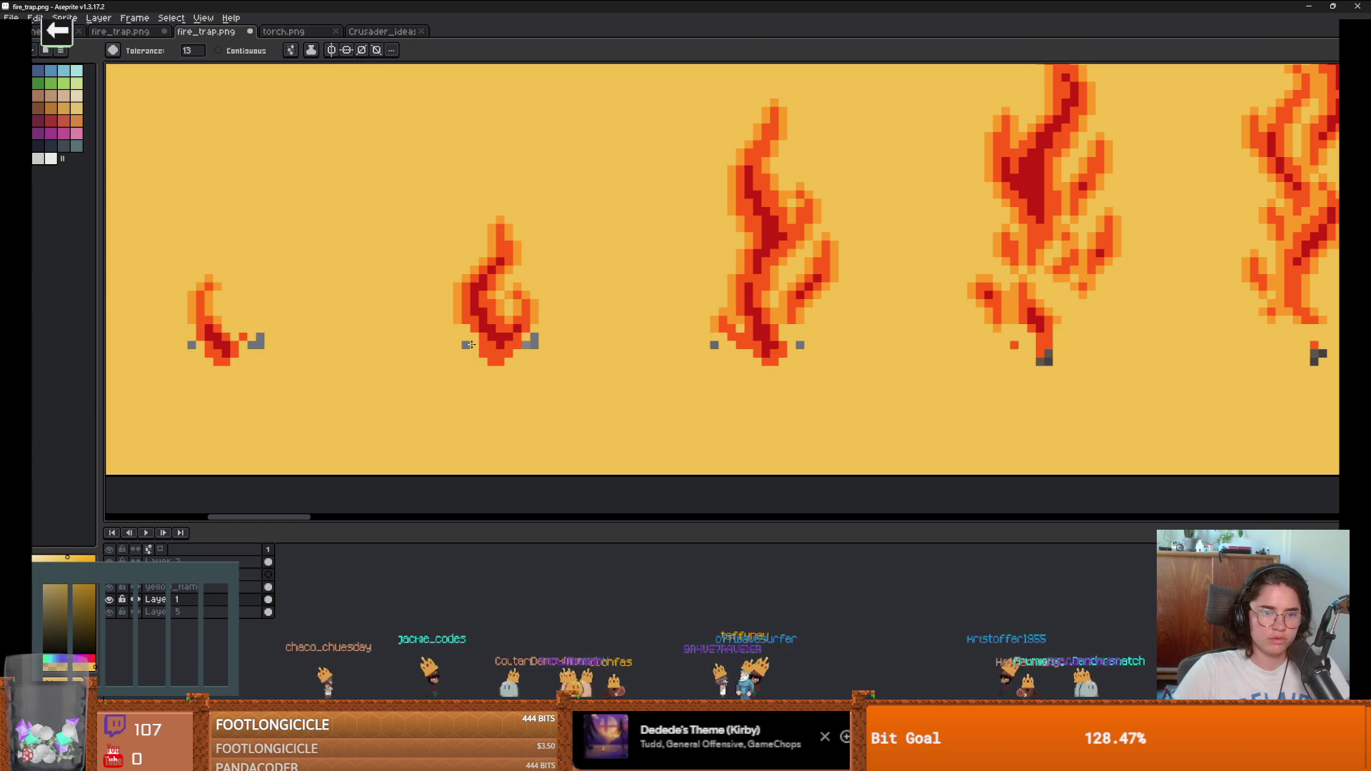
key(ctrl+z)
Step: With the Pencil, paint orange-red pixels on the pot rim and pick yellow from the flame
key(b)
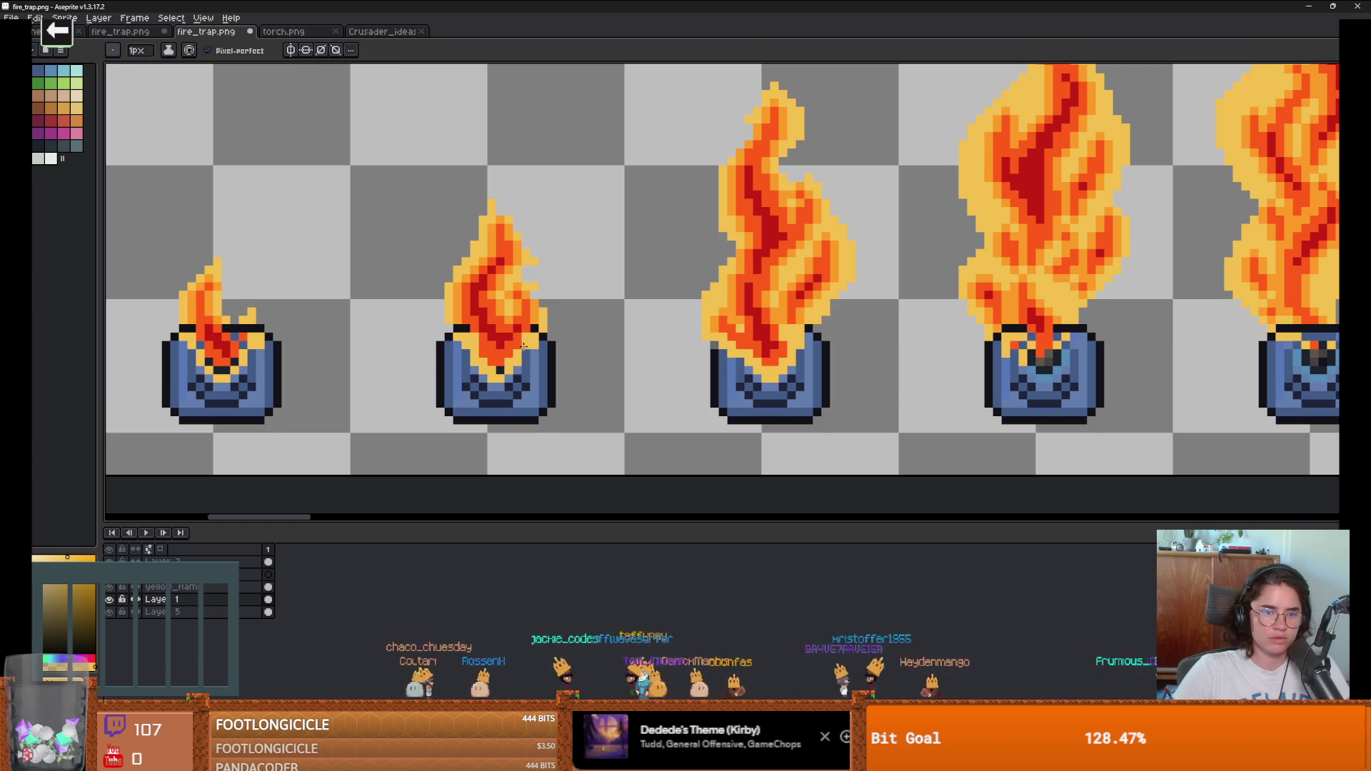
scroll(504, 368, down, 5)
scroll(358, 382, up, 8)
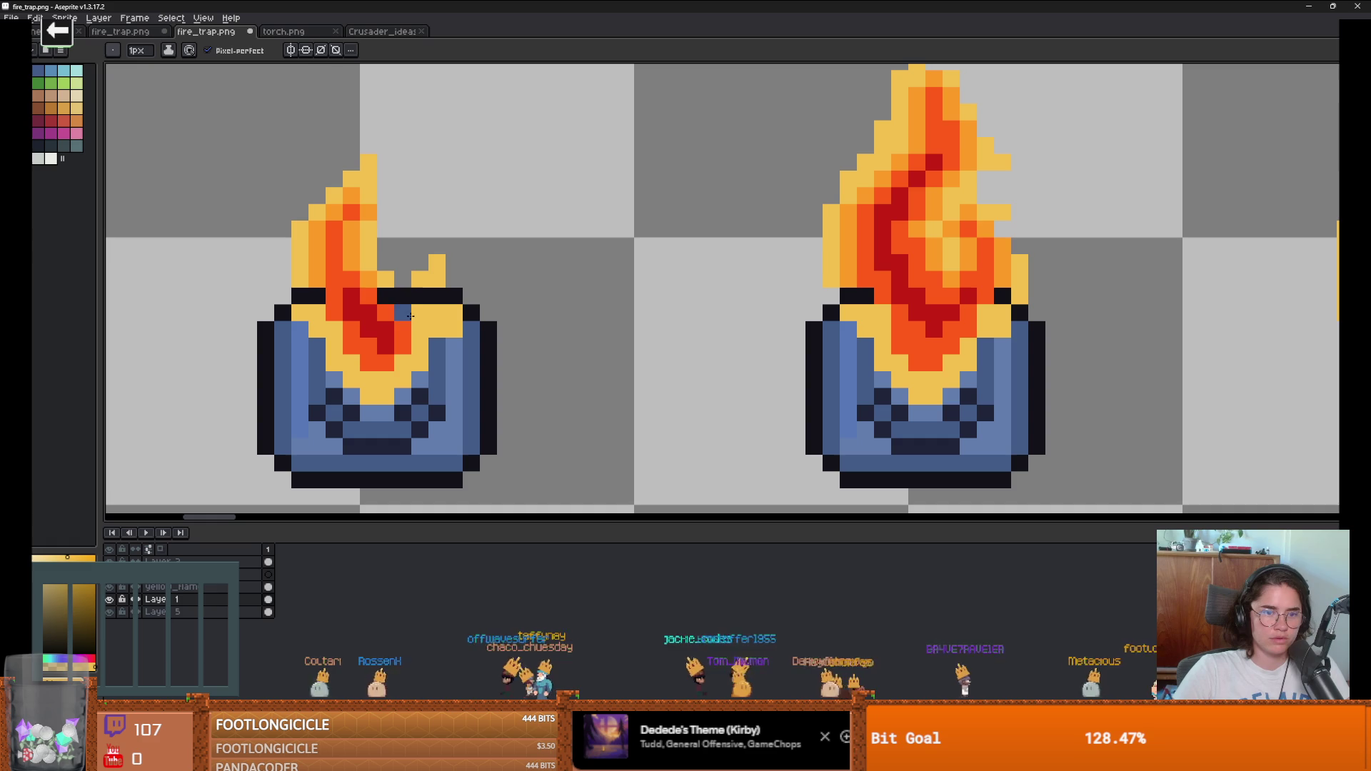
alt+click(414, 336)
click(417, 312)
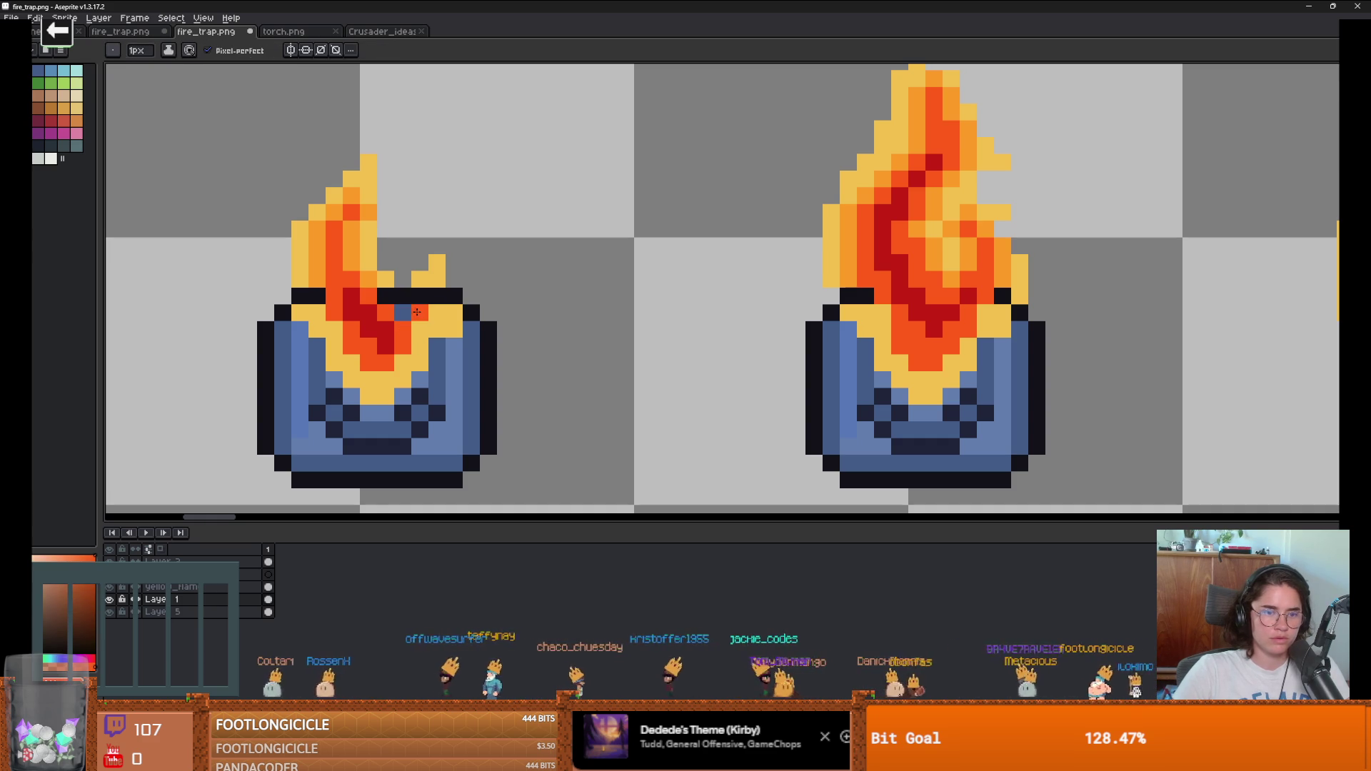
scroll(407, 312, down, 3)
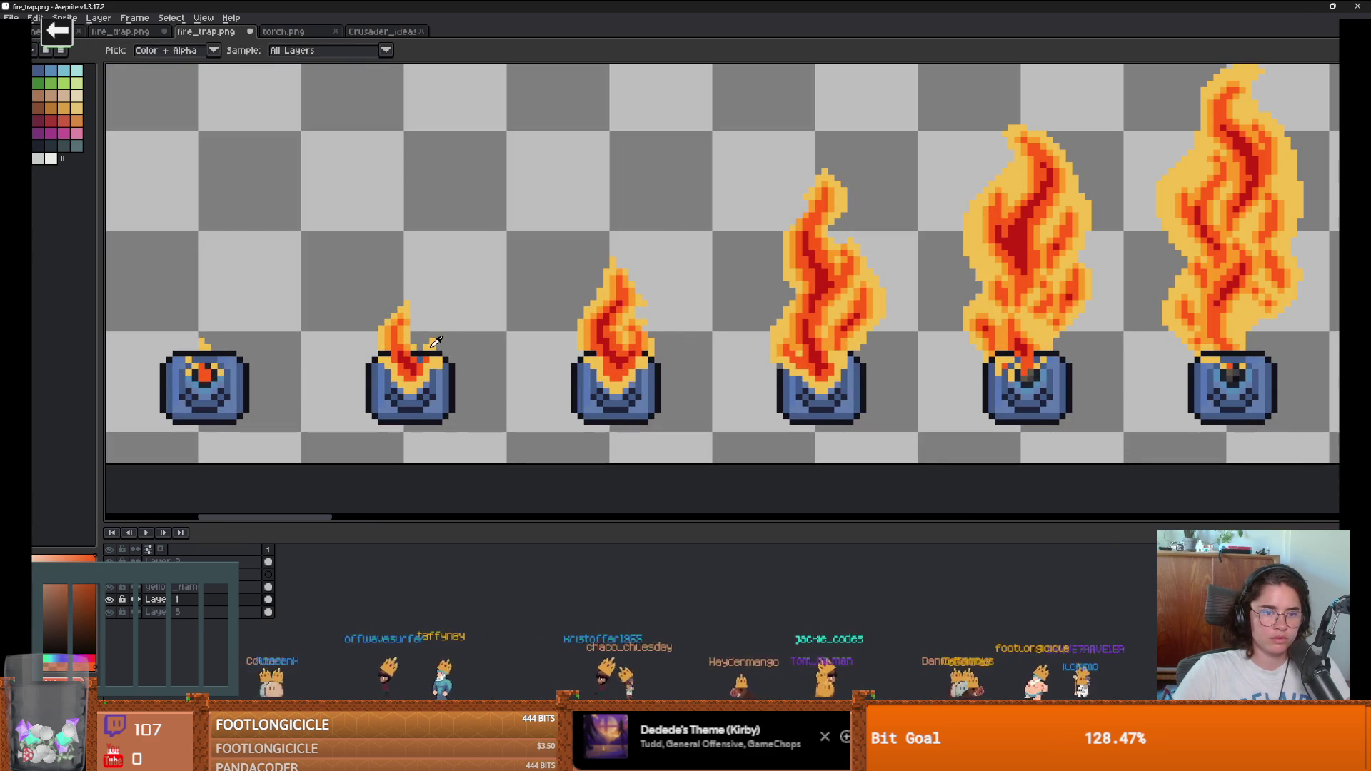
alt+click(433, 352)
scroll(433, 352, up, 3)
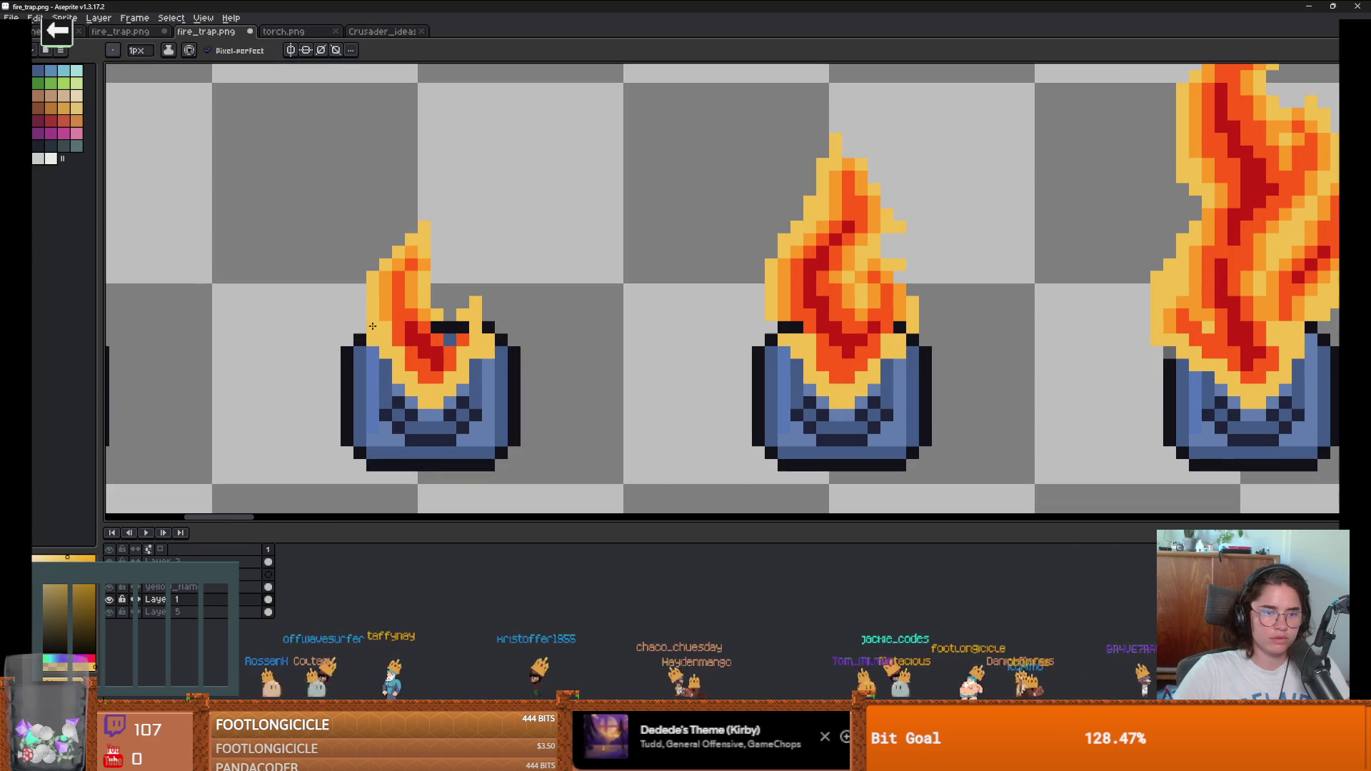
alt+click(387, 332)
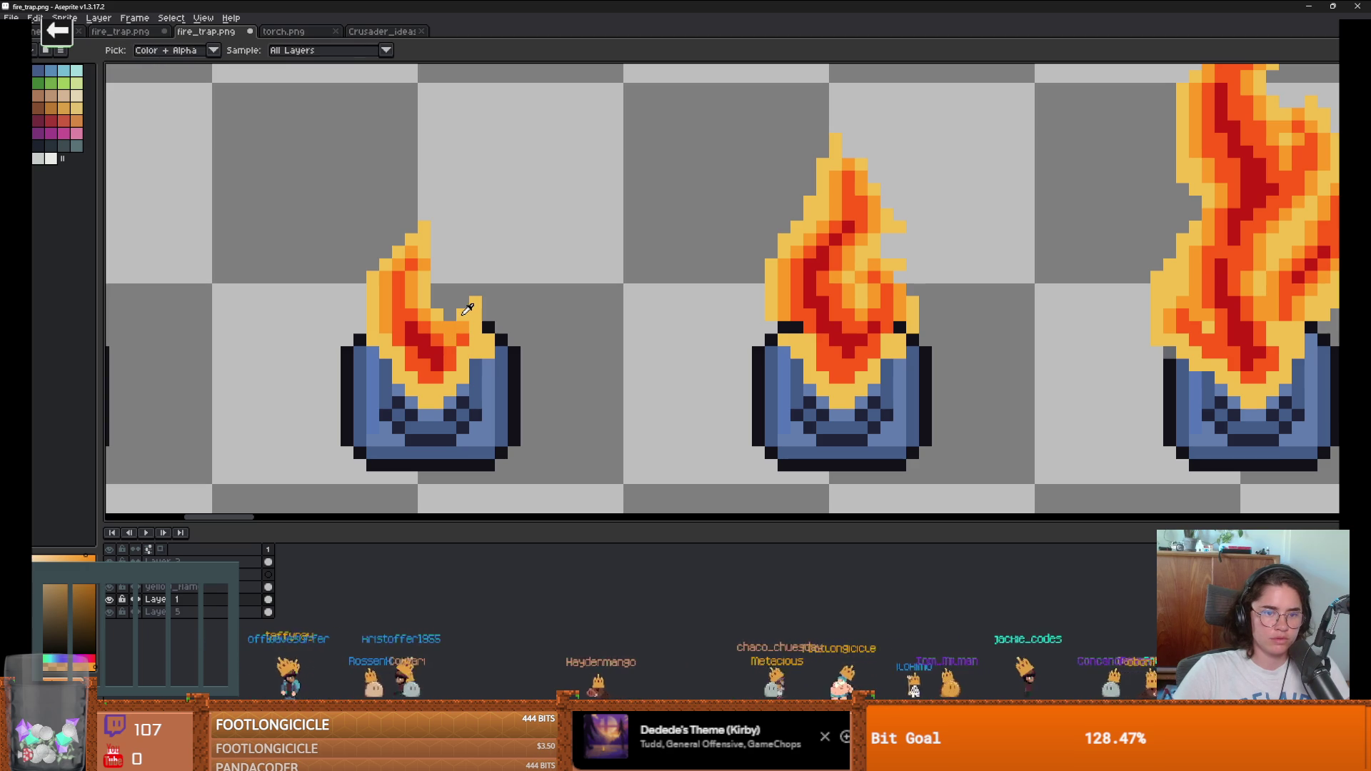
Step: Pick flame colours from the artwork and paint a dark flame pixel orange
scroll(521, 416, down, 2)
scroll(521, 416, down, 1)
scroll(464, 357, up, 4)
key(alt)
alt+click(422, 316)
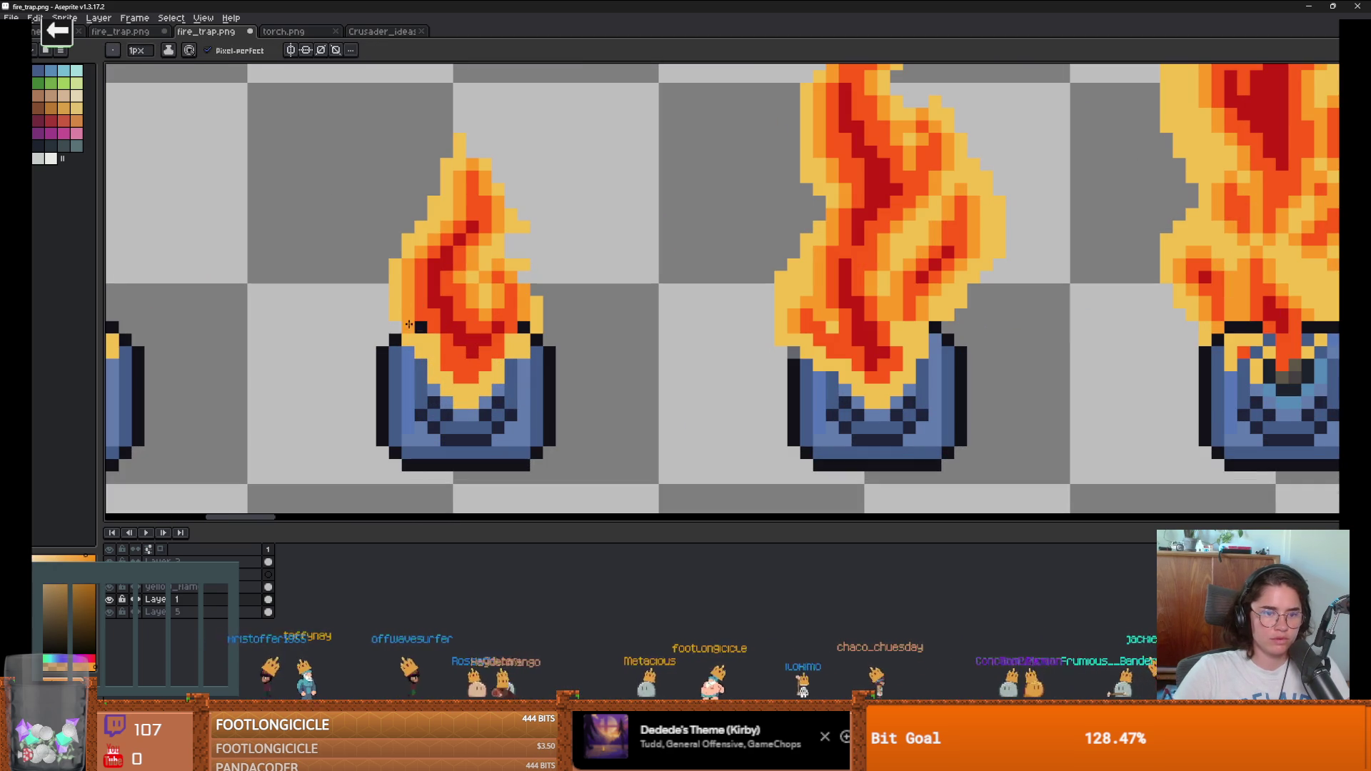
scroll(600, 416, down, 2)
scroll(380, 398, up, 3)
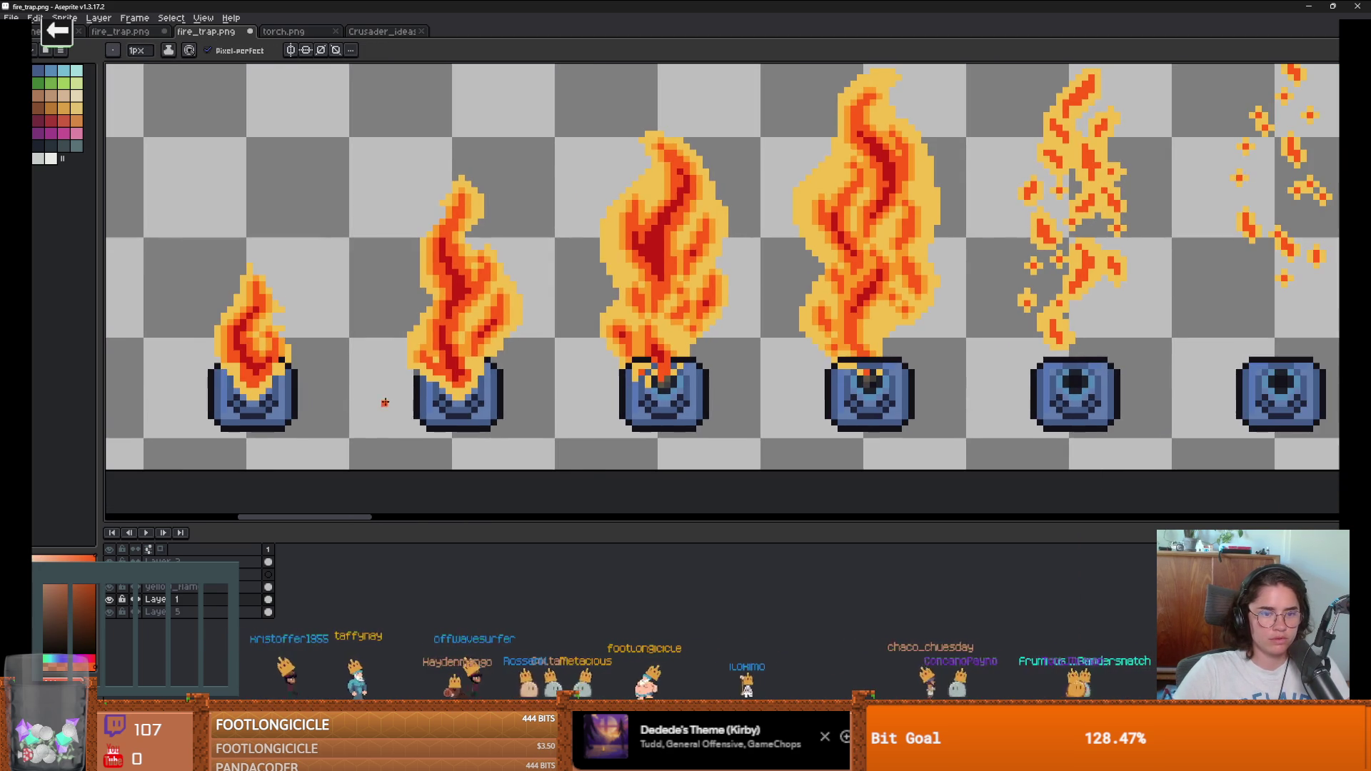
click(279, 332)
alt+click(297, 329)
alt+click(285, 344)
scroll(288, 344, down, 2)
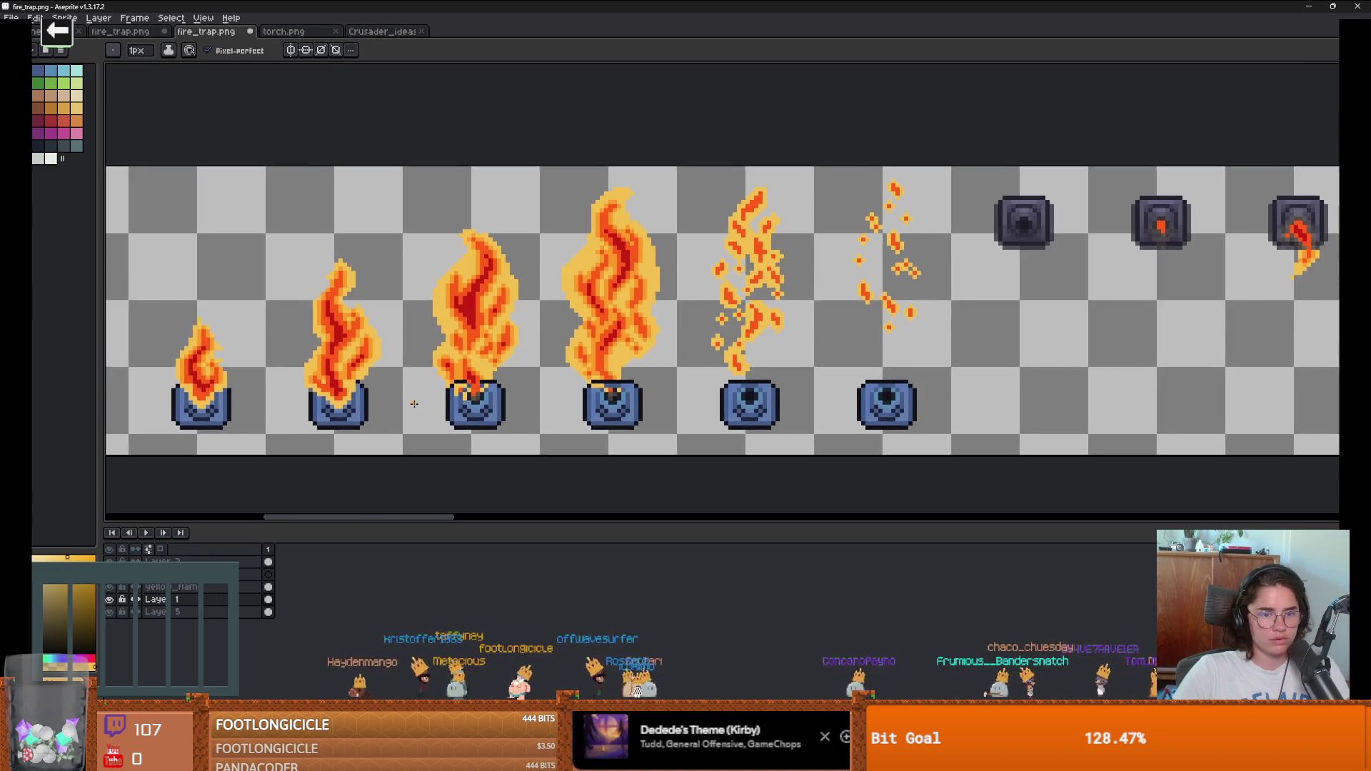
scroll(506, 327, up, 3)
Step: Paint the middle pots' dark and blue rim pixels orange and yellow, undoing one misplaced pixel
click(487, 327)
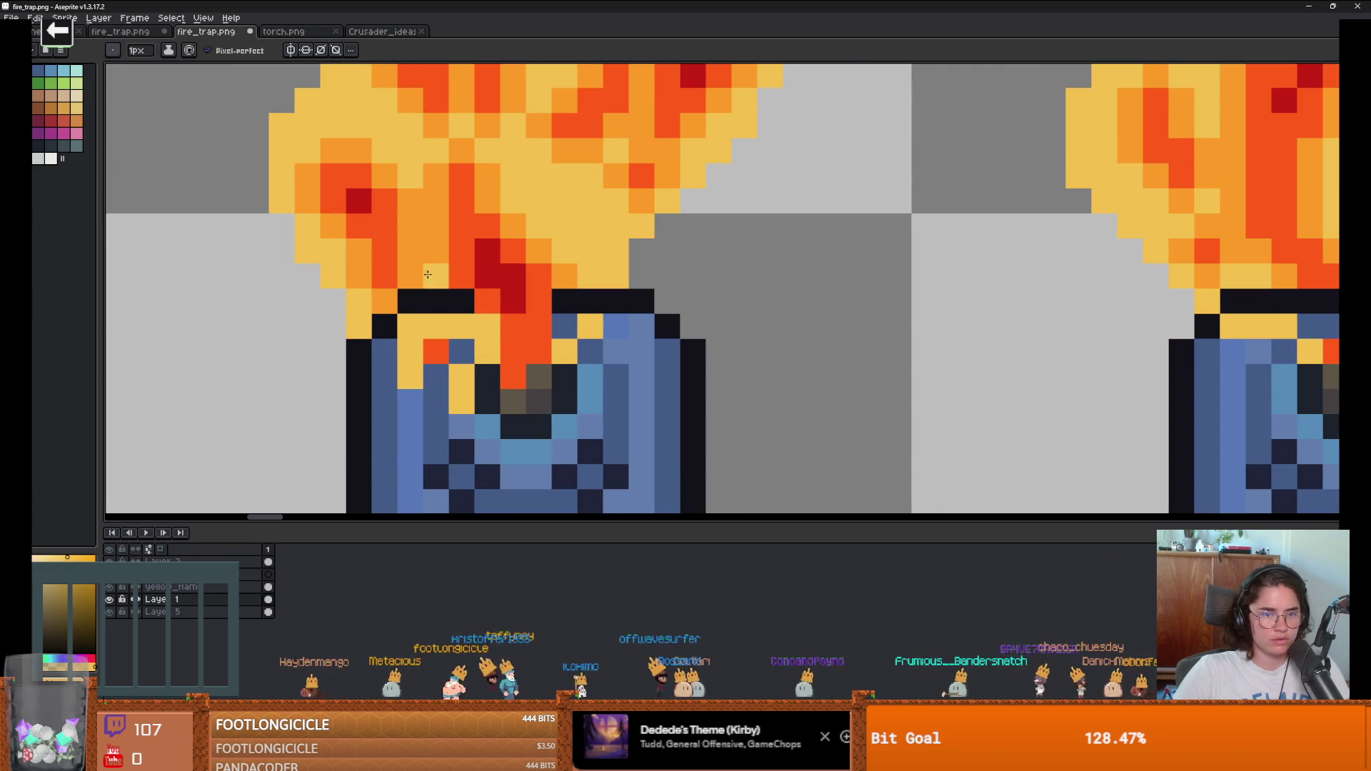
alt+click(513, 336)
drag(461, 301, 436, 301)
alt+click(473, 335)
click(461, 352)
click(411, 301)
click(384, 326)
click(591, 302)
key(ctrl+z)
click(564, 301)
click(616, 301)
Step: Paint further rim pixels red, light orange and yellow from flame colours, restoring one to blue
key(alt)
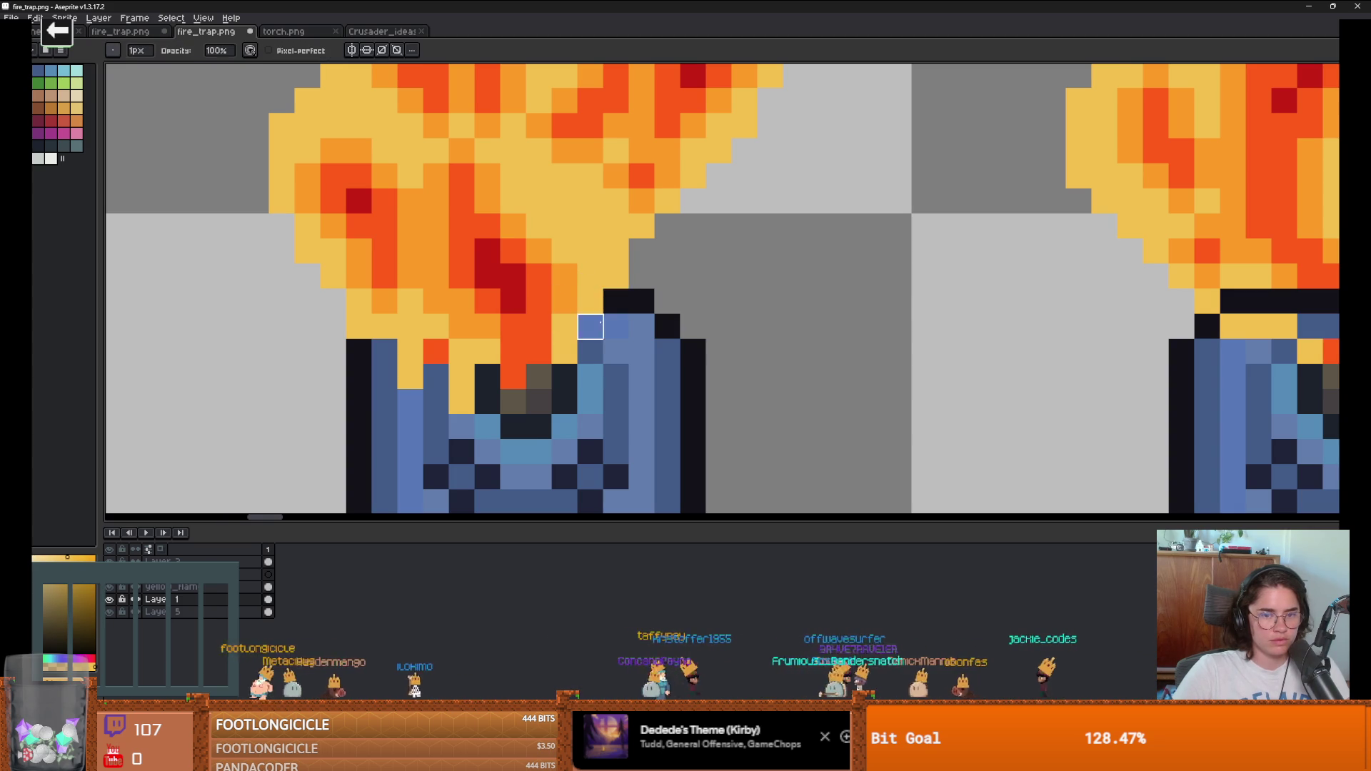
scroll(385, 389, down, 3)
scroll(505, 374, up, 4)
alt+click(564, 314)
mouse_move(564, 337)
mouse_down()
mouse_move(562, 360)
mouse_move(612, 358)
mouse_up()
alt+click(597, 305)
alt+click(624, 302)
click(590, 388)
alt+click(641, 389)
click(616, 389)
click(461, 339)
scroll(304, 319, down, 2)
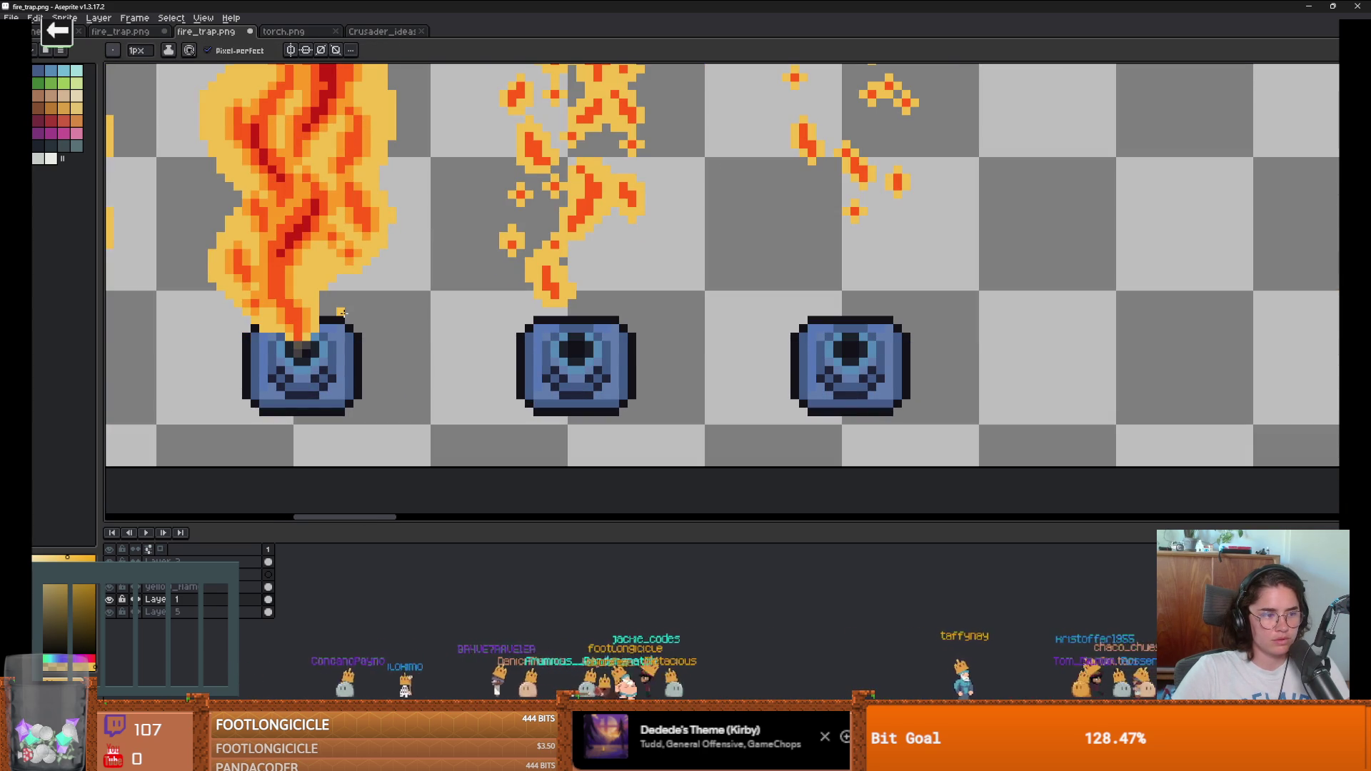
scroll(341, 312, up, 1)
scroll(341, 312, down, 2)
scroll(341, 312, up, 2)
scroll(482, 360, up, 4)
mouse_move(482, 359)
mouse_down()
mouse_move(416, 389)
mouse_move(407, 435)
mouse_up()
scroll(410, 432, down, 4)
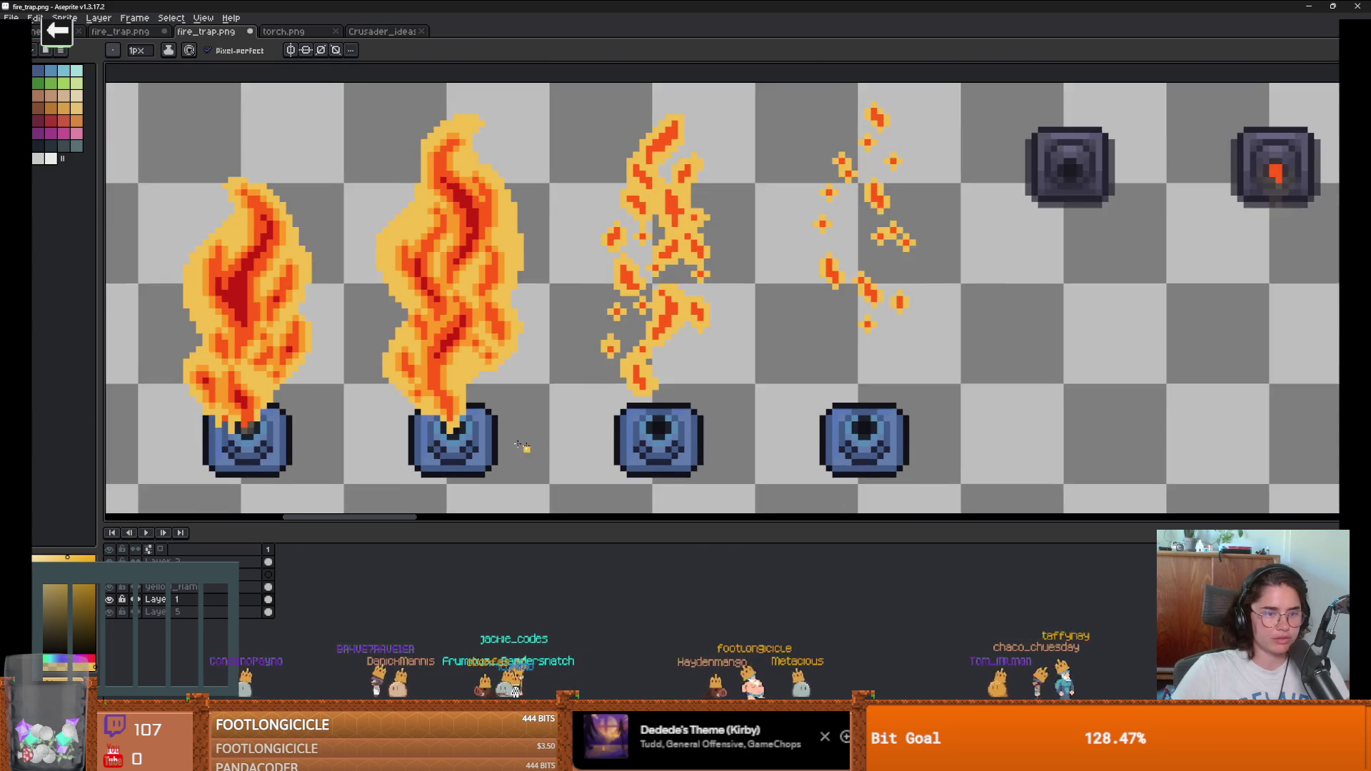
scroll(577, 426, left, 2)
scroll(577, 426, up, 4)
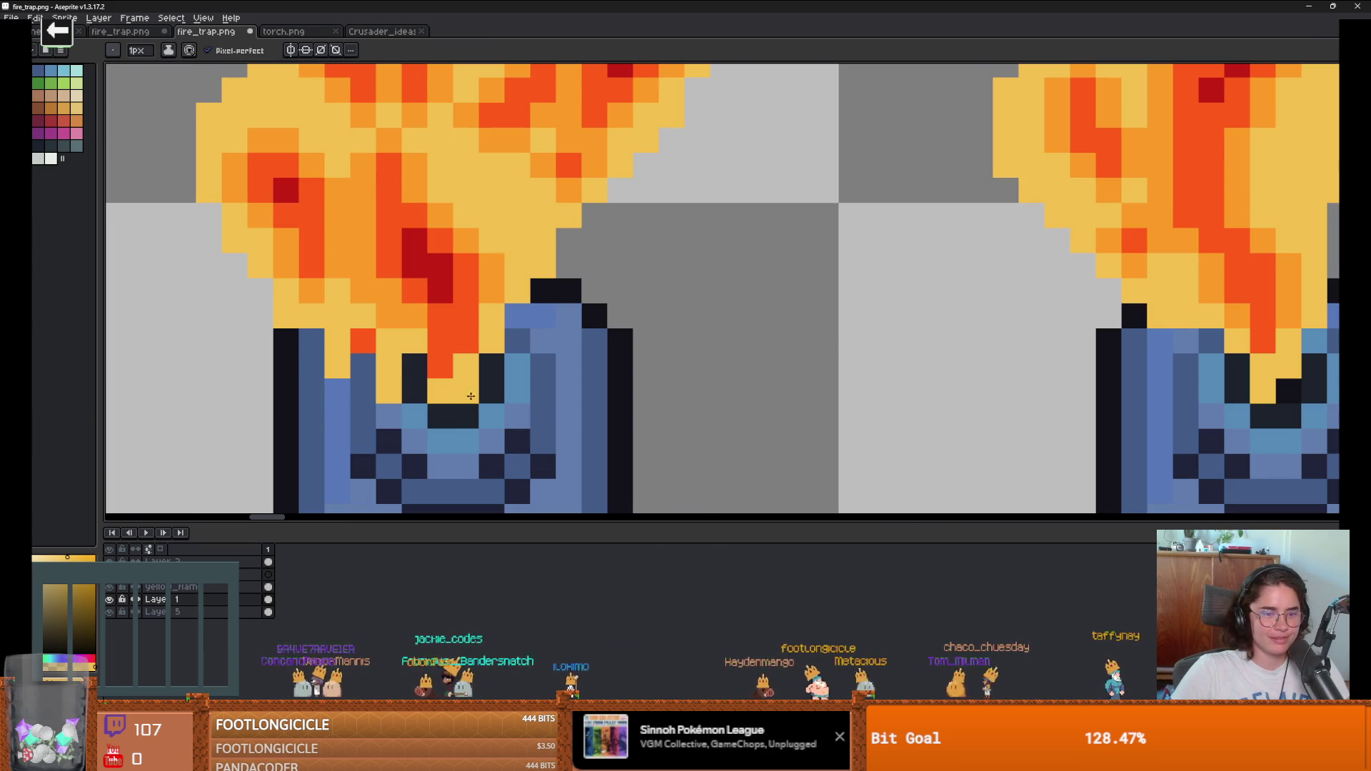
key(e)
scroll(368, 411, down, 5)
scroll(369, 411, left, 10)
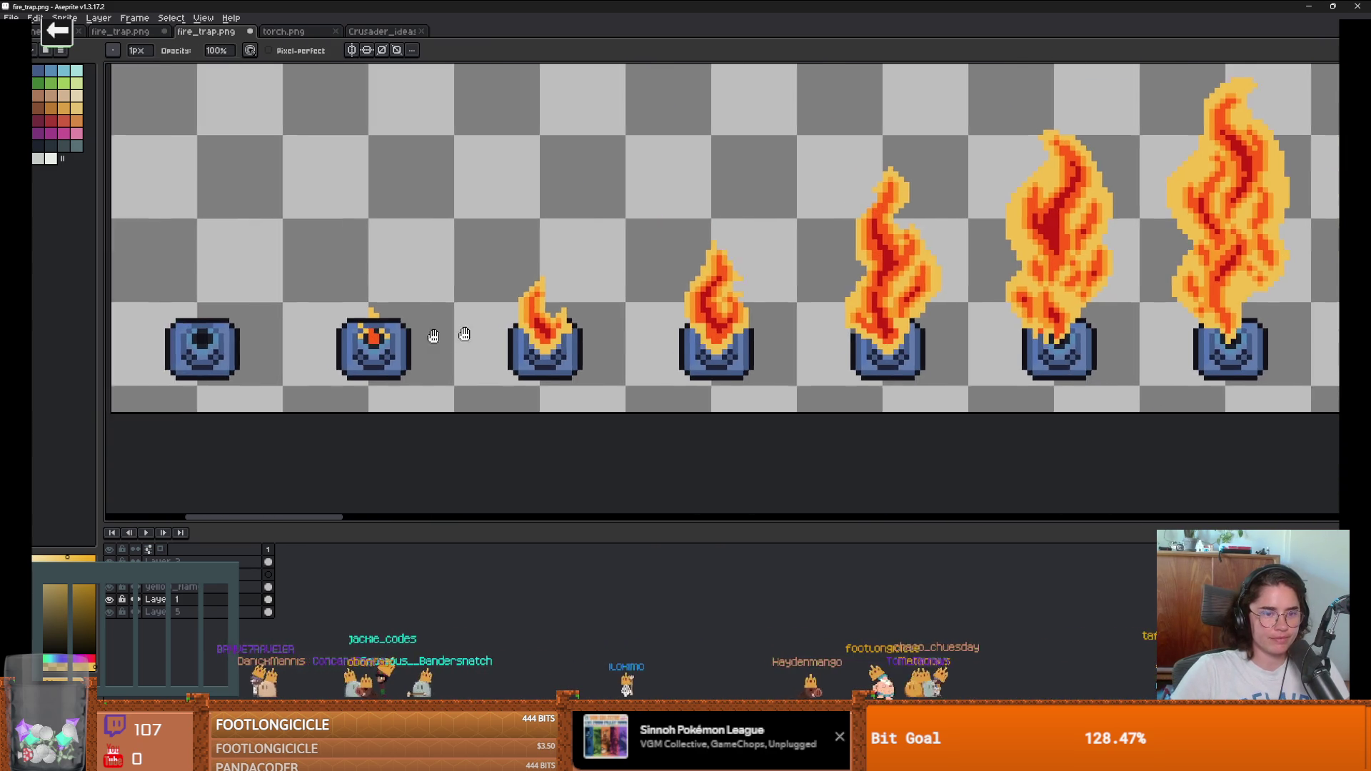
scroll(567, 323, up, 4)
scroll(567, 322, up, 2)
key(b)
drag(707, 250, 727, 278)
scroll(728, 279, down, 5)
scroll(376, 337, right, 3)
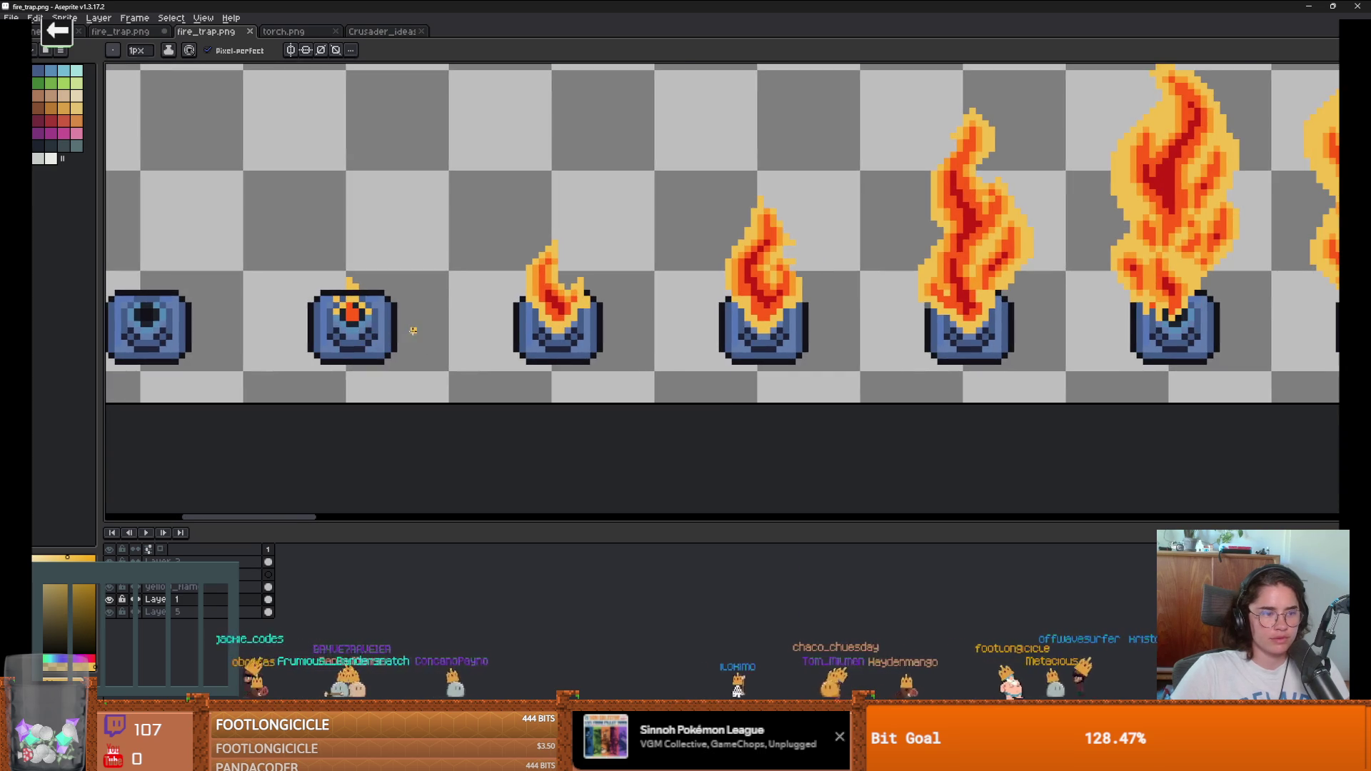
scroll(413, 330, down, 1)
scroll(300, 312, up, 4)
scroll(330, 284, up, 1)
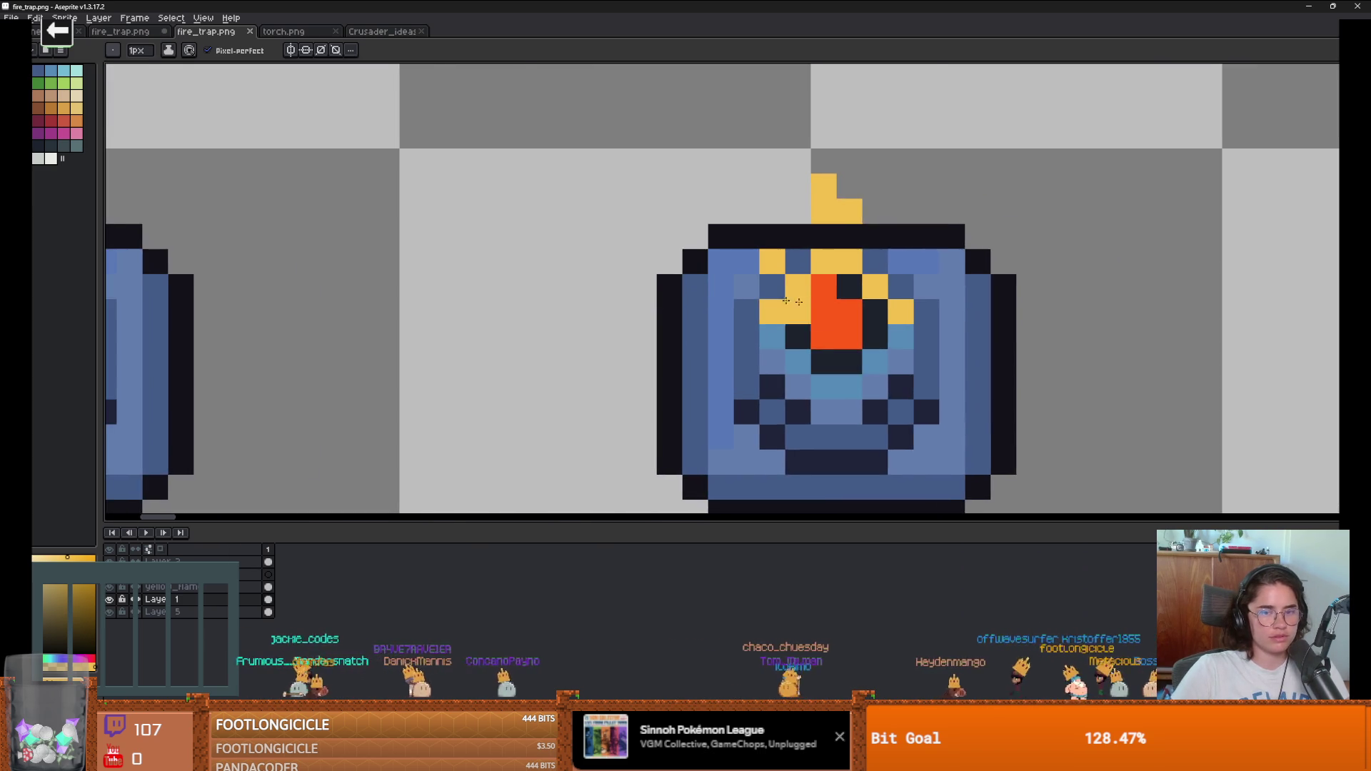
scroll(463, 293, right, 3)
scroll(468, 333, down, 3)
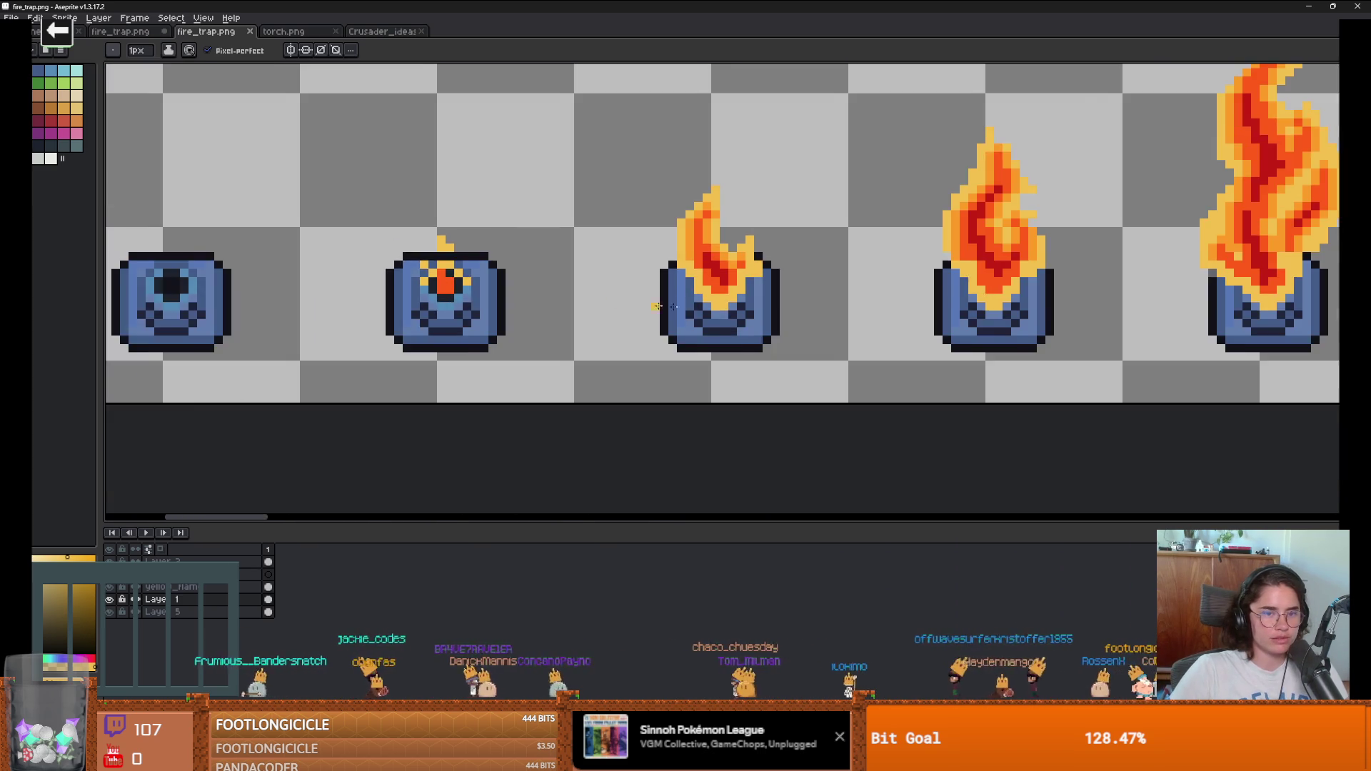
scroll(612, 299, up, 4)
scroll(322, 194, down, 1)
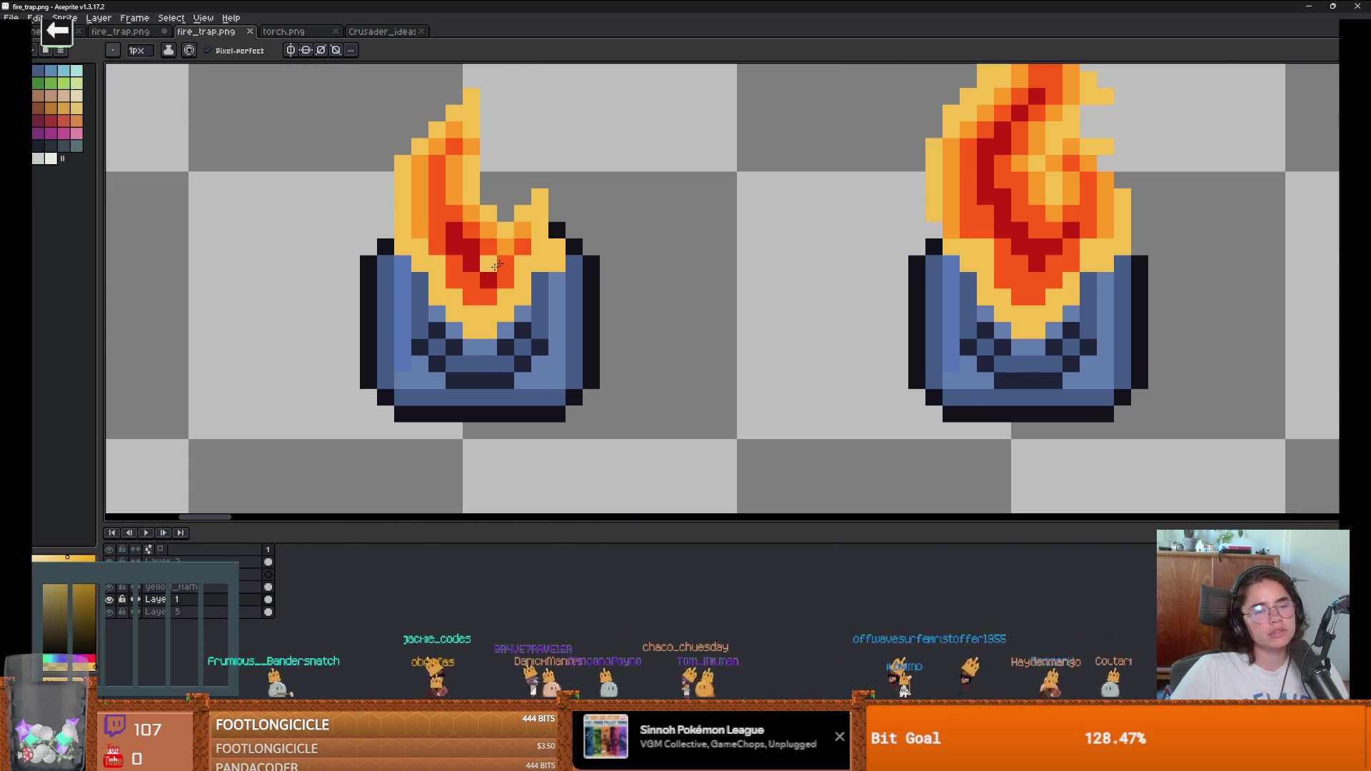
scroll(322, 194, down, 3)
scroll(314, 297, up, 4)
scroll(409, 274, down, 2)
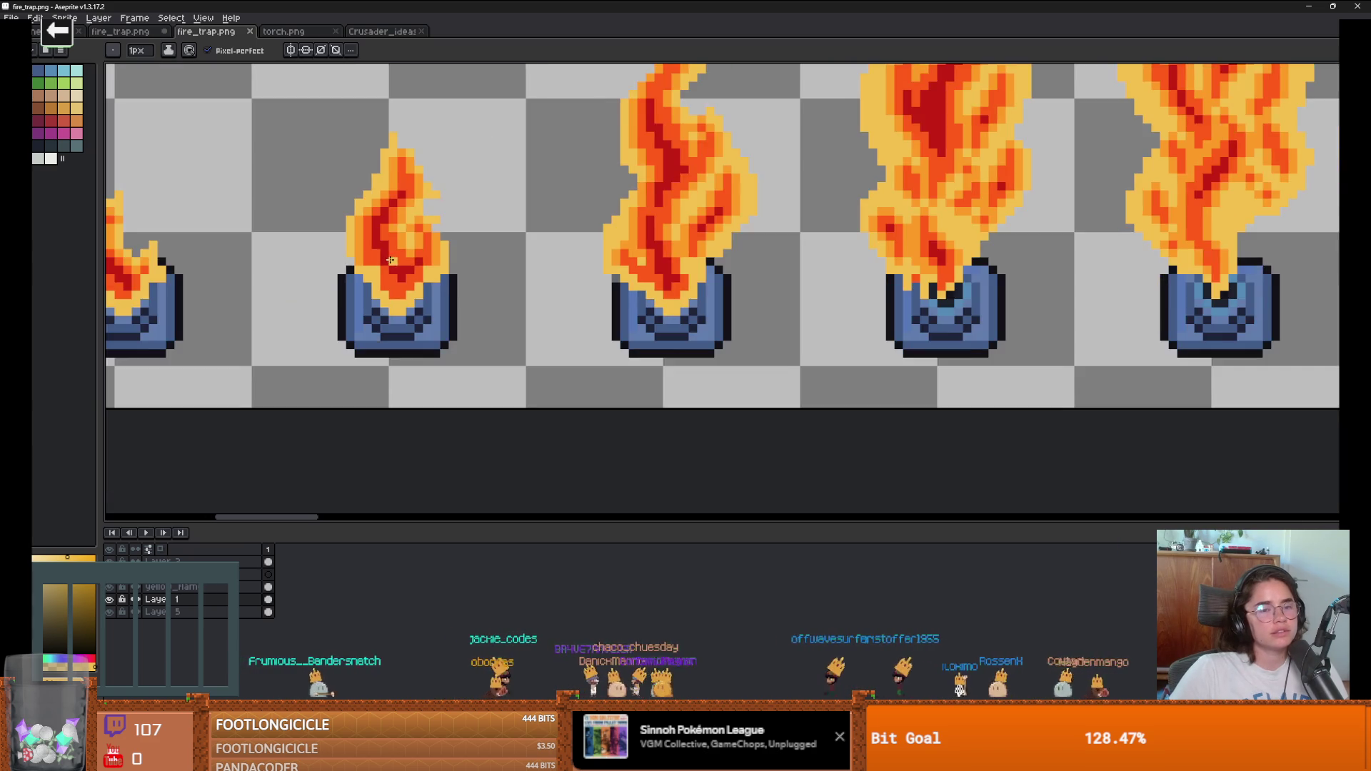
scroll(401, 291, right, 5)
scroll(591, 260, right, 3)
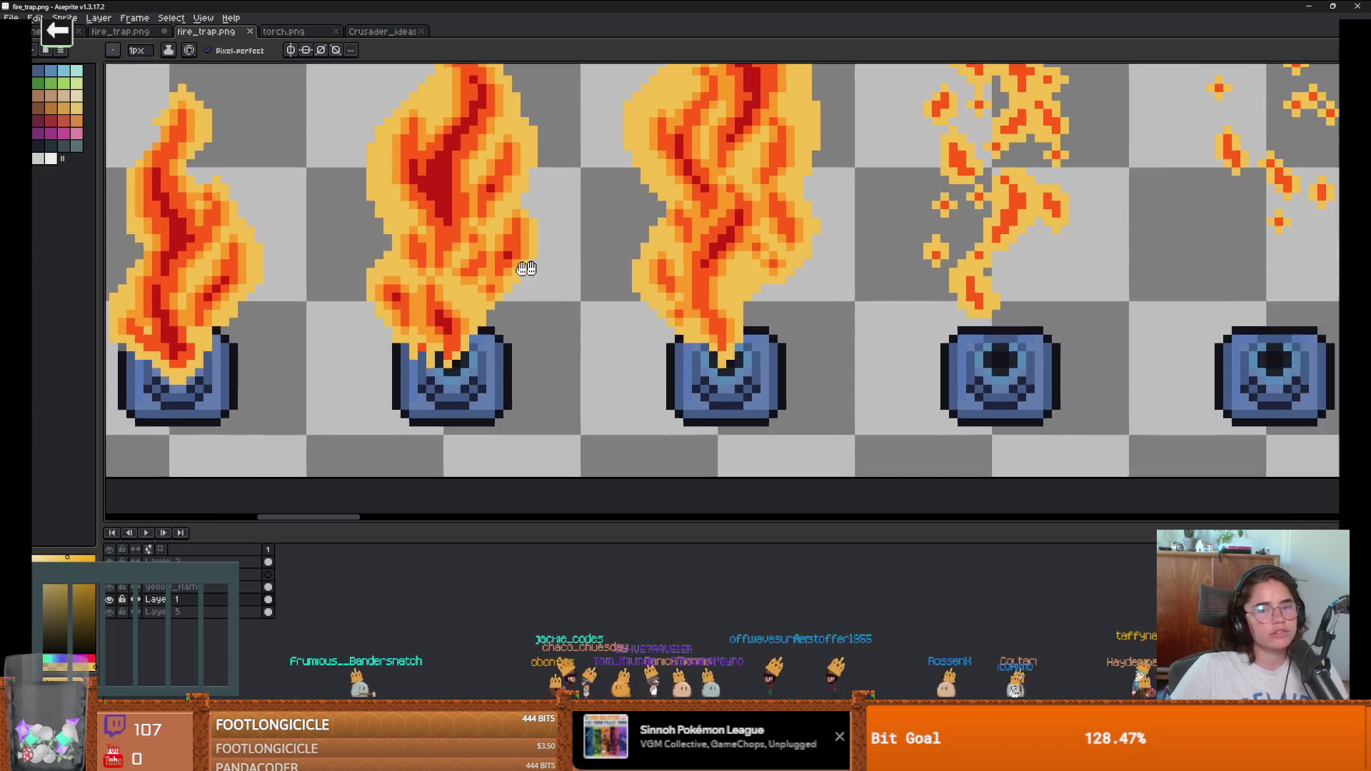
scroll(579, 245, down, 2)
scroll(483, 259, up, 1)
scroll(485, 257, up, 1)
scroll(500, 253, down, 2)
scroll(546, 221, up, 1)
key(e)
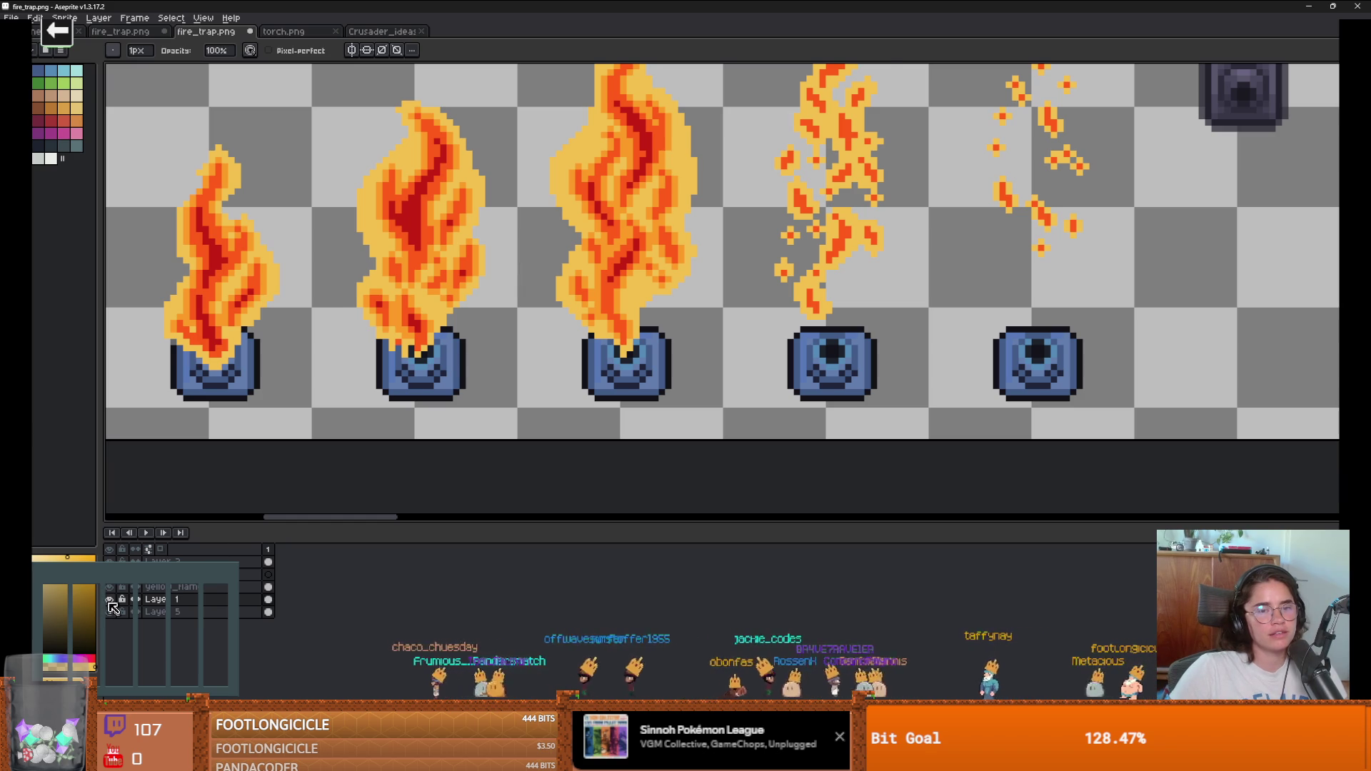
Step: Make the yellow flame layer active and enlarge the brush to 3 pixels
click(110, 612)
click(109, 586)
click(158, 587)
key(plus)
key(plus)
click(591, 116)
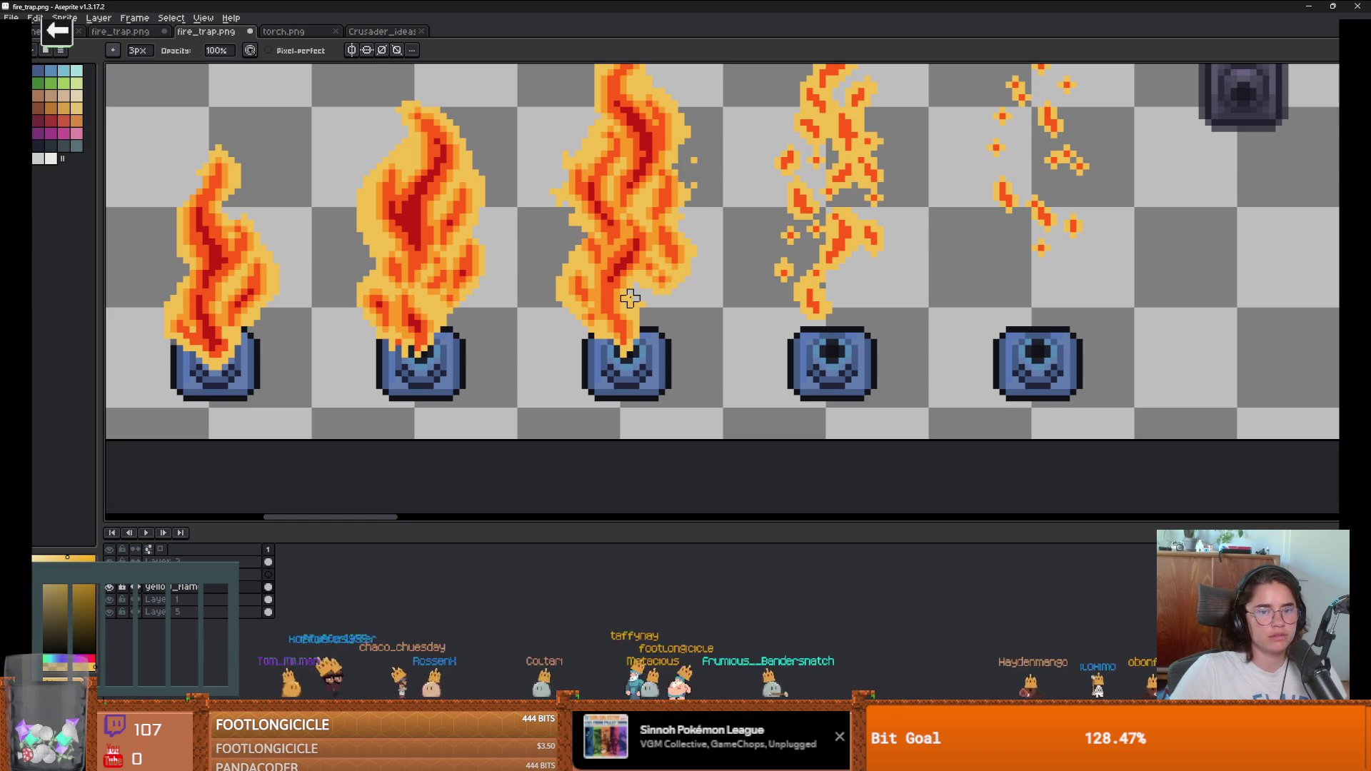
Step: Zoom and pan across the flame frames to inspect the yellow edges, then hide the red-orange layer
scroll(654, 193, up, 3)
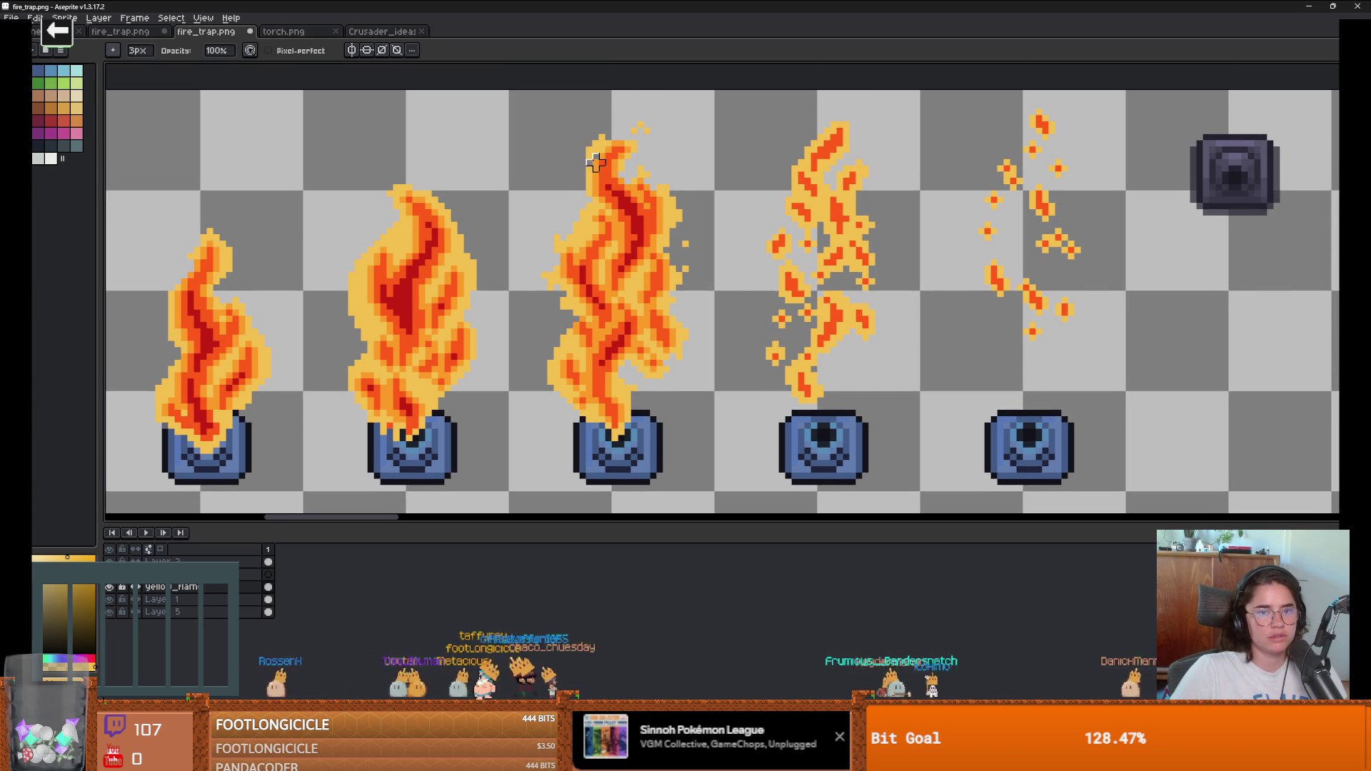
scroll(582, 181, down, 2)
scroll(581, 215, up, 1)
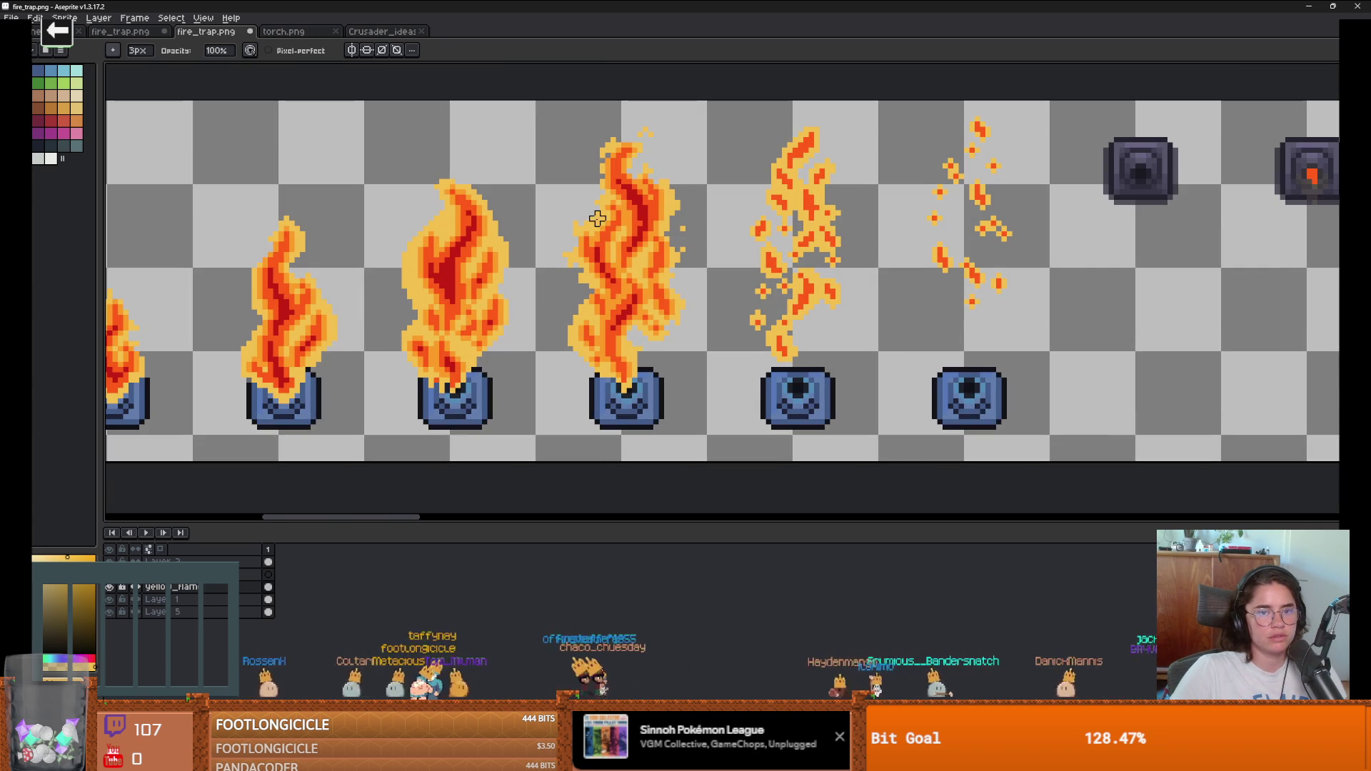
scroll(526, 214, down, 1)
scroll(449, 264, up, 3)
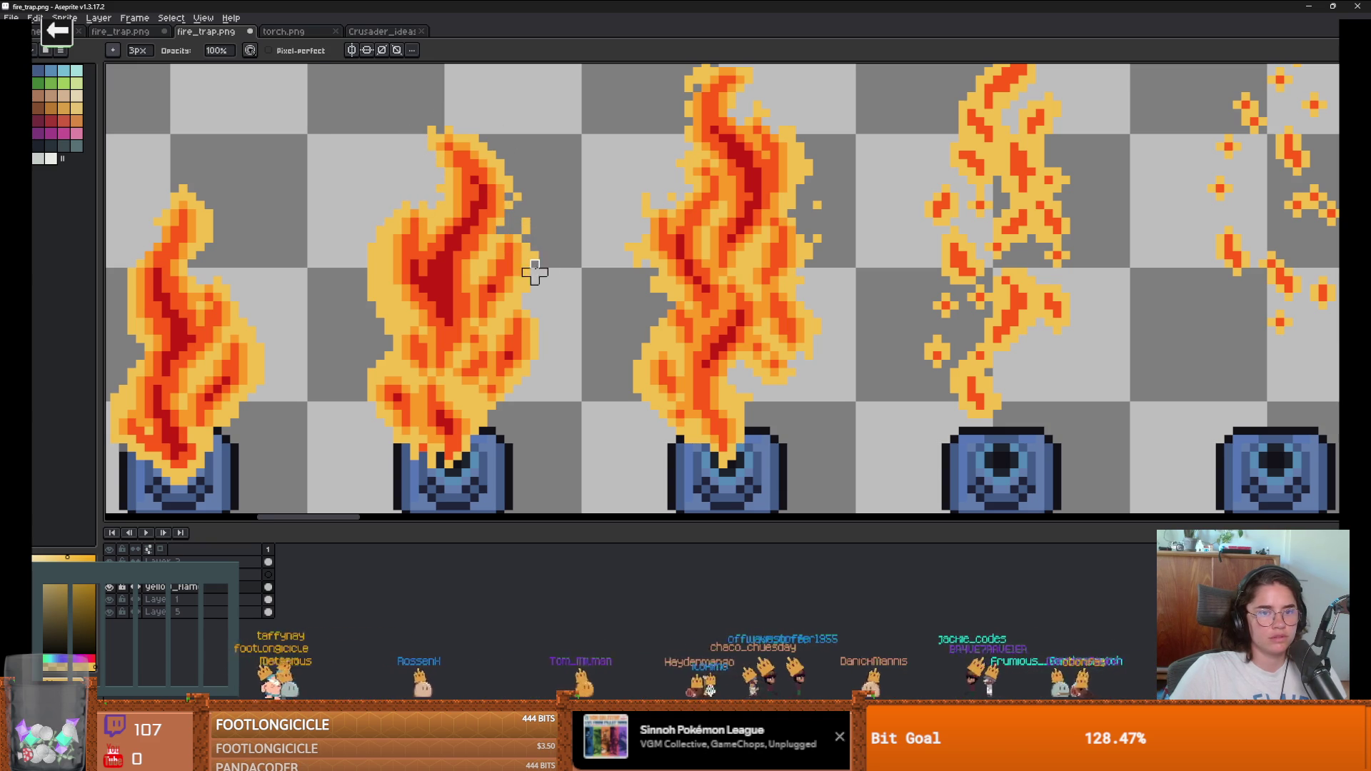
scroll(361, 205, up, 3)
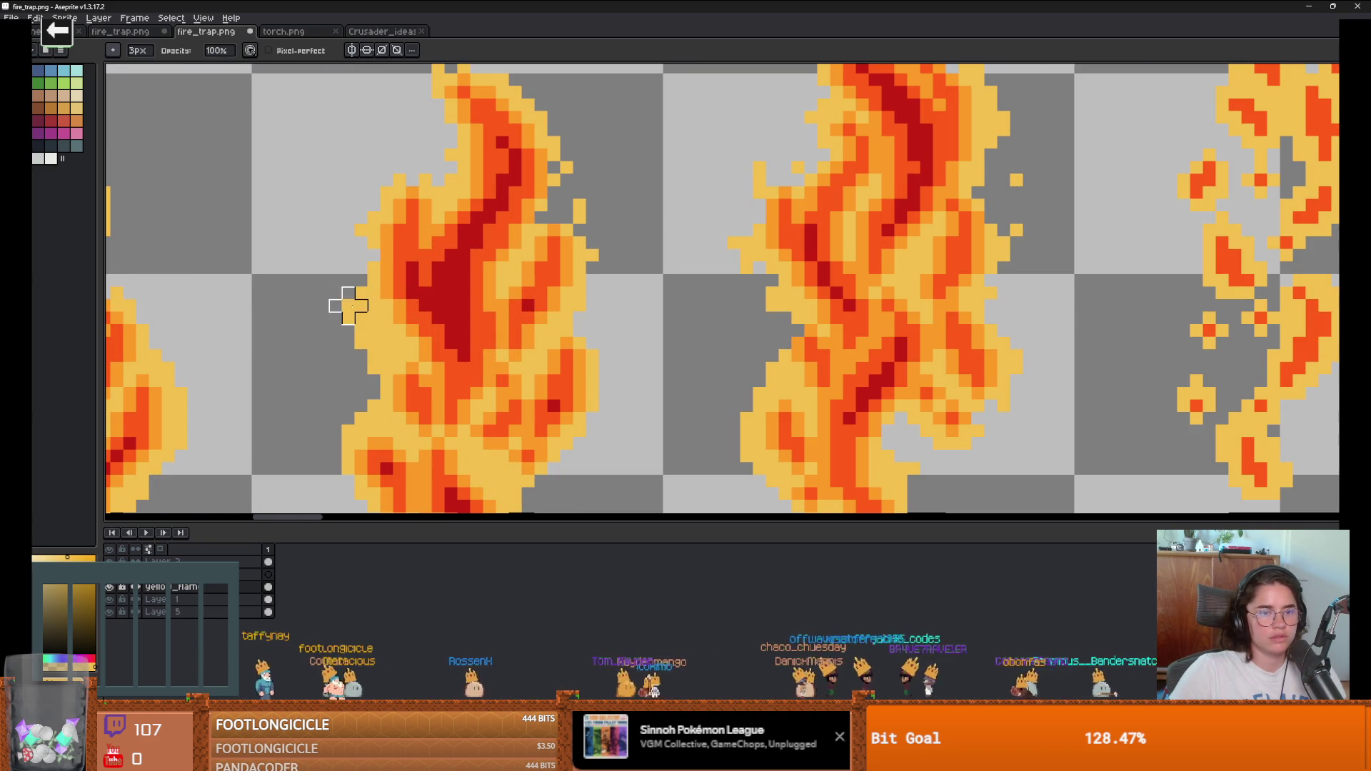
scroll(390, 356, down, 3)
scroll(399, 349, up, 2)
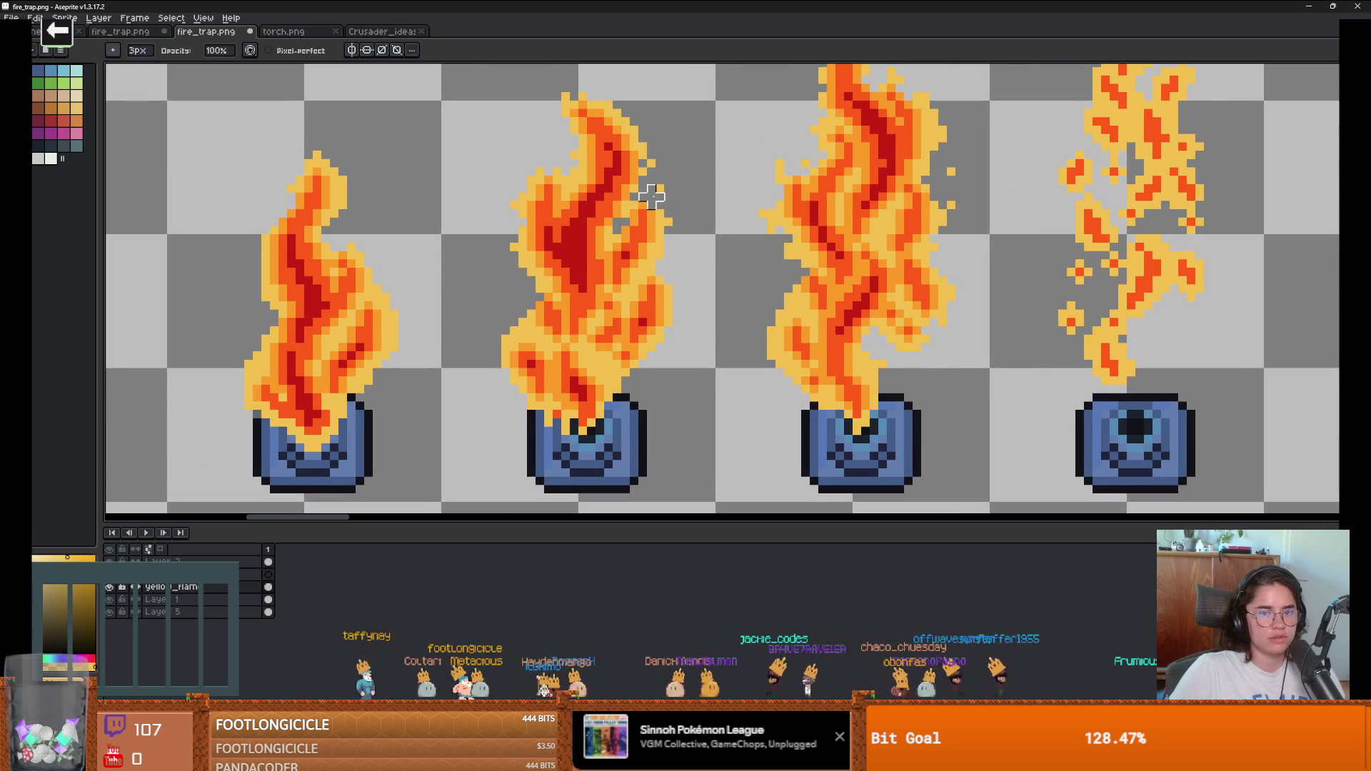
scroll(643, 281, down, 5)
scroll(490, 297, up, 5)
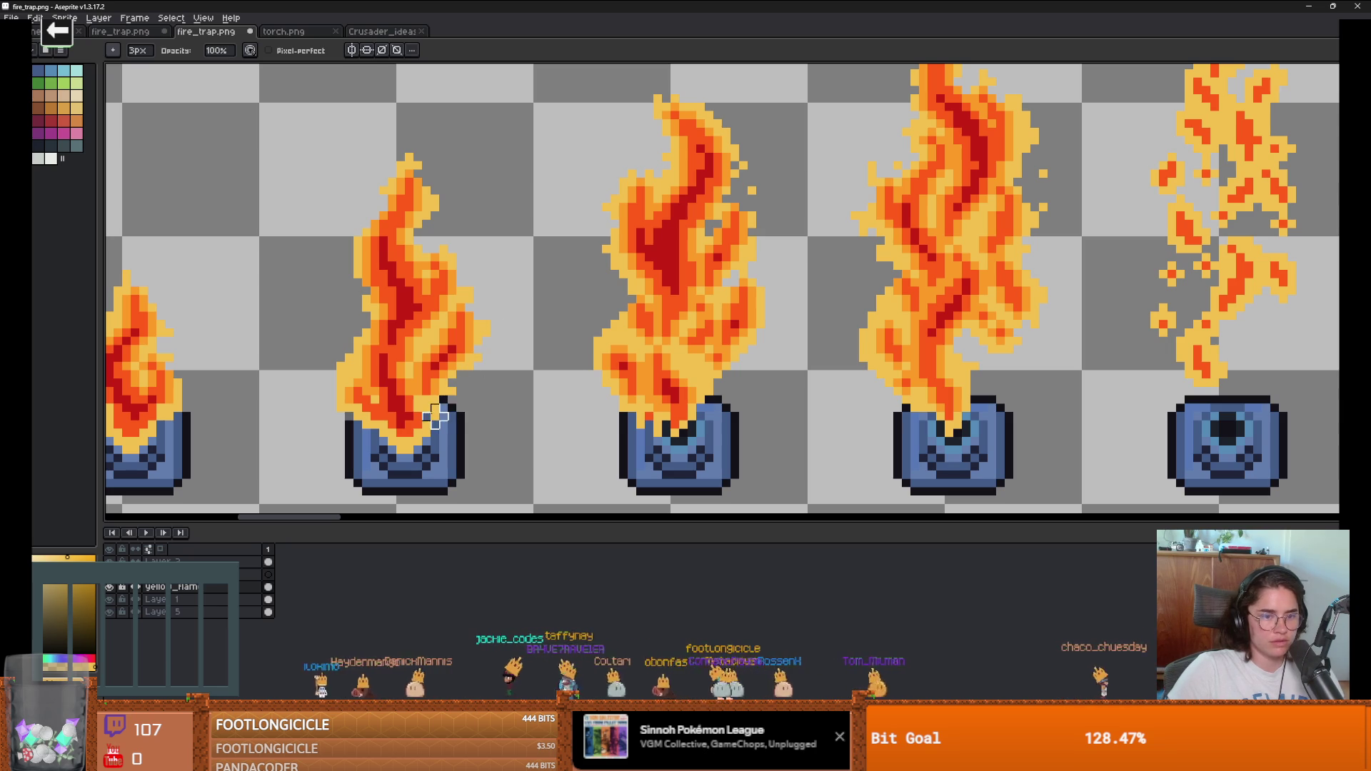
scroll(449, 401, down, 1)
scroll(439, 386, up, 1)
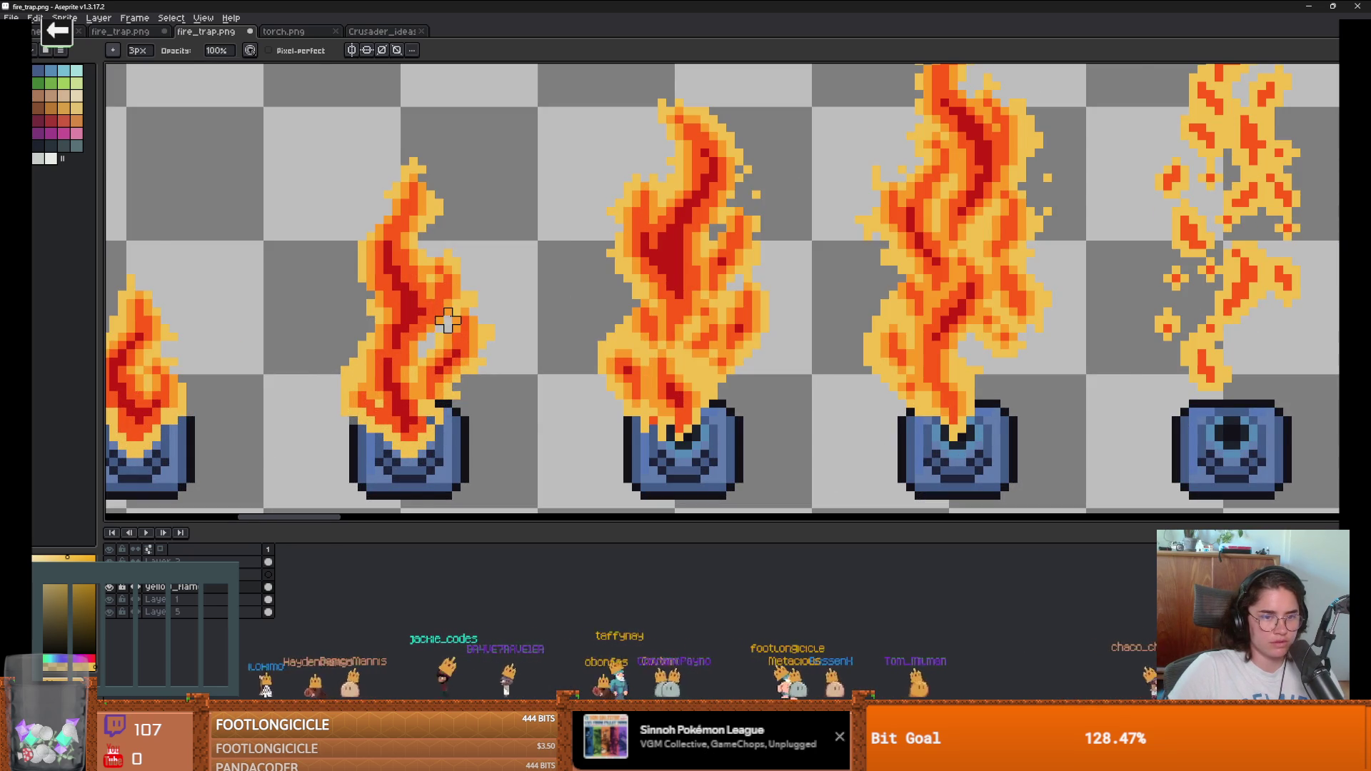
scroll(447, 321, down, 1)
scroll(542, 322, right, 3)
scroll(539, 325, down, 1)
scroll(542, 290, right, 2)
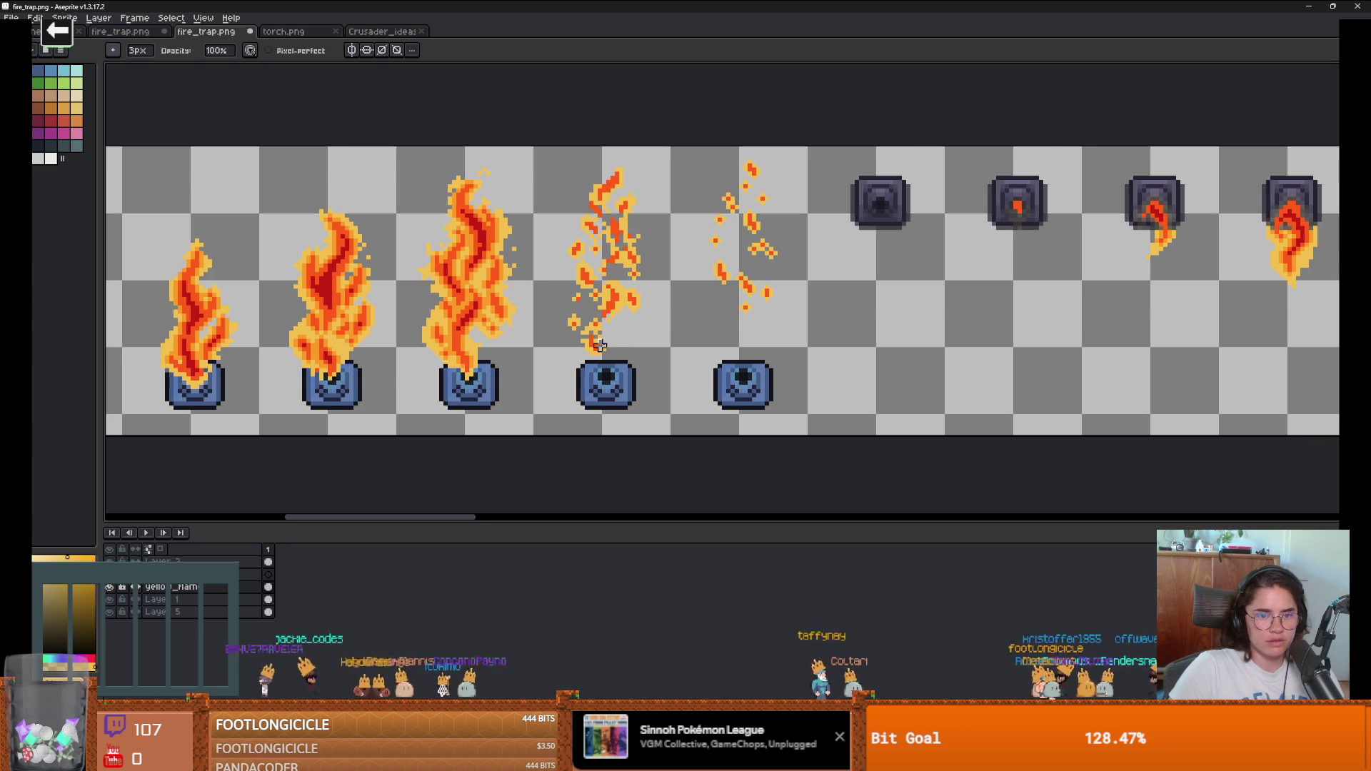
scroll(600, 346, up, 2)
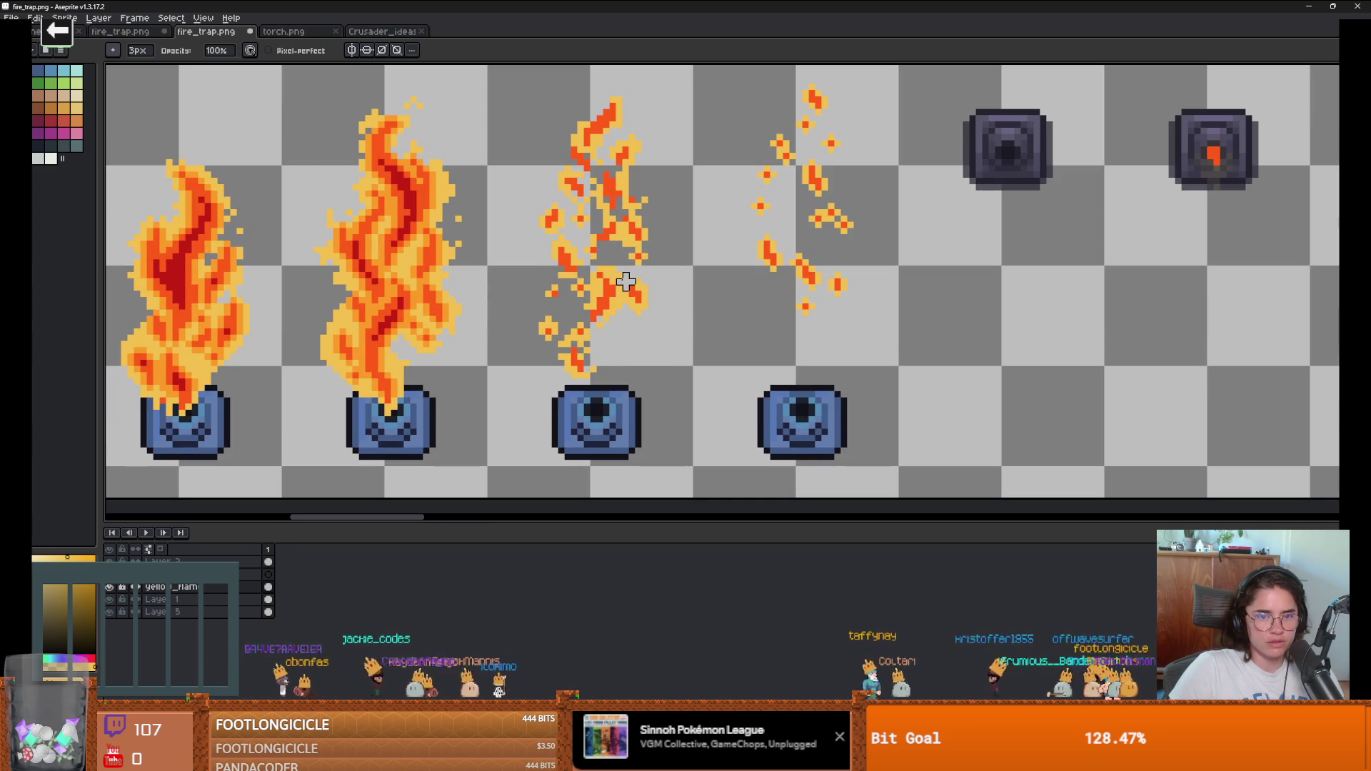
scroll(664, 338, down, 3)
scroll(454, 291, up, 4)
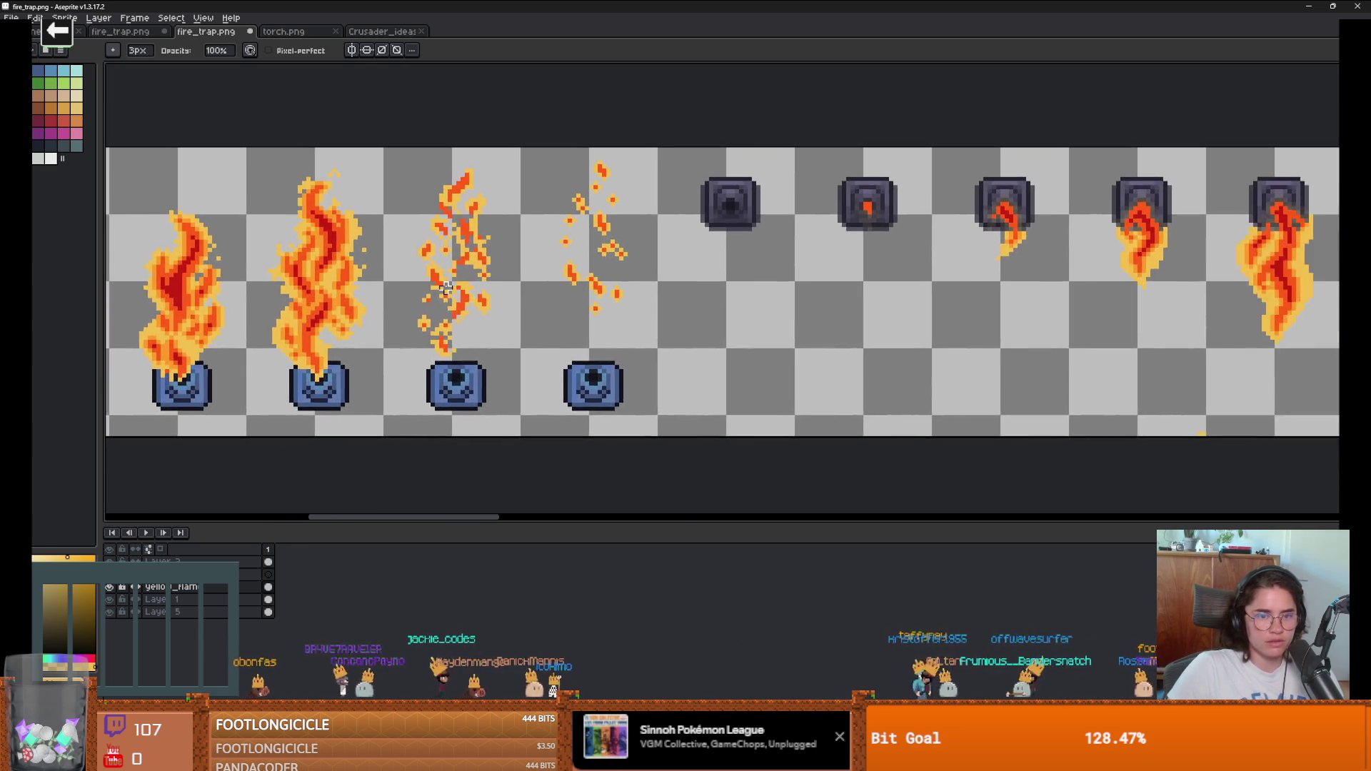
click(112, 600)
Step: Show the red-orange layer again and rename Layer 1 to 'fire'
click(112, 600)
double_click(176, 604)
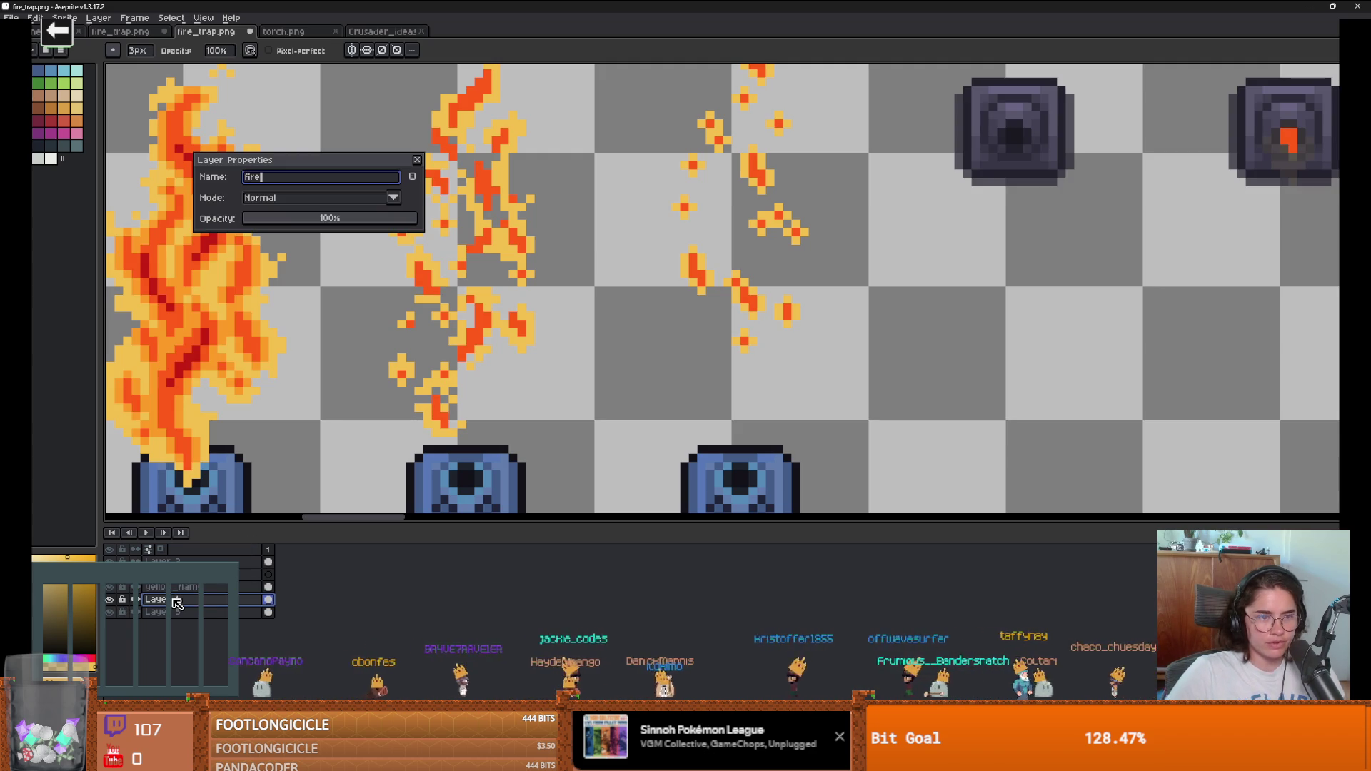
key(Return)
key(i)
key(b)
scroll(435, 366, down, 2)
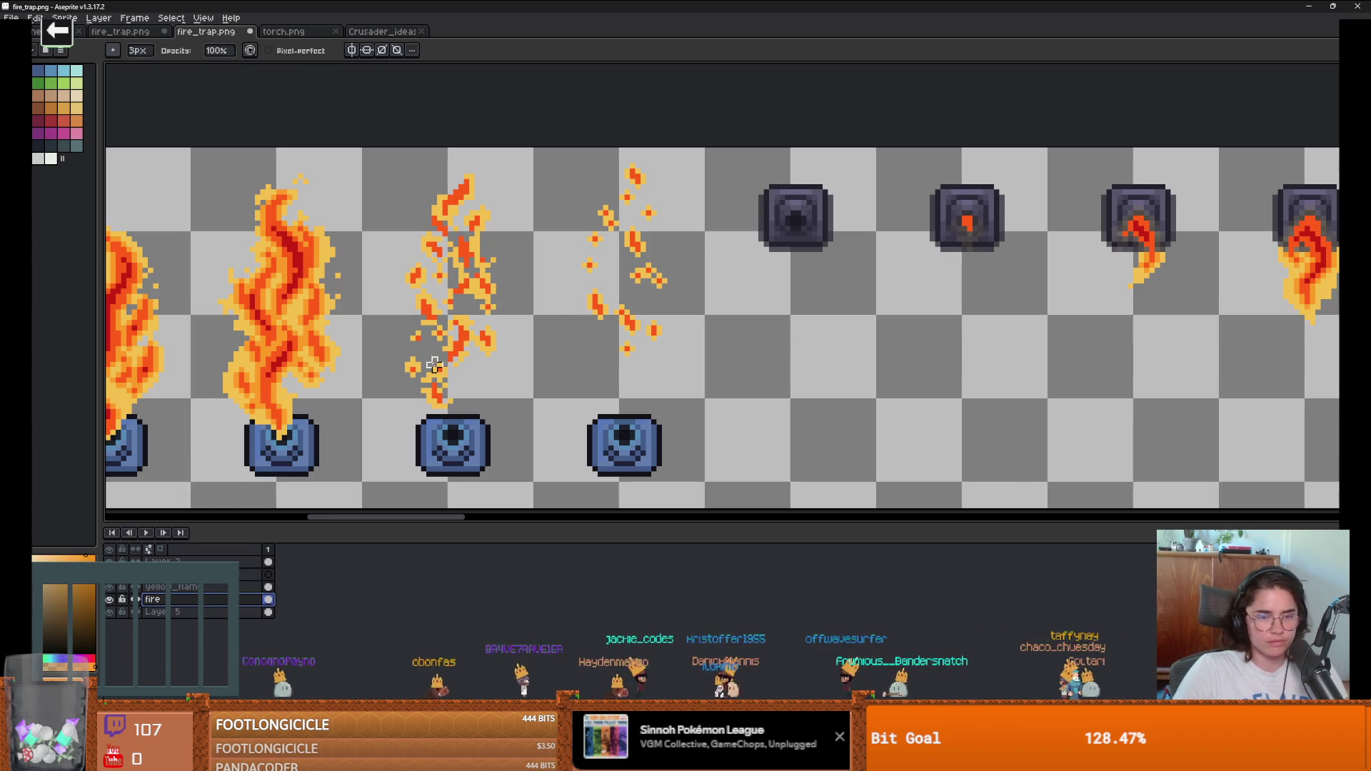
Step: Marquee-select the fire frame with scattered embers, drop the selection, and bring up the running game
key(m)
mouse_move(529, 420)
mouse_down()
mouse_move(366, 168)
mouse_move(378, 145)
mouse_up()
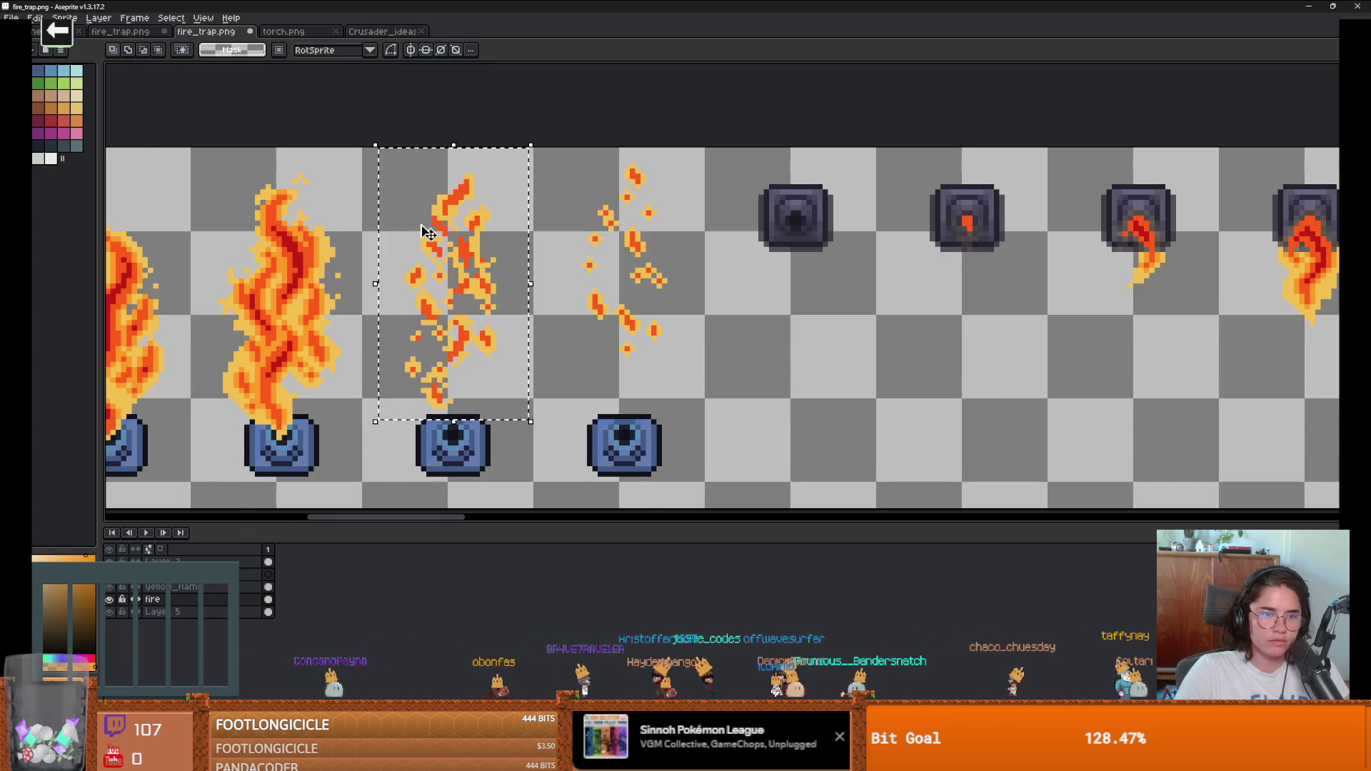
scroll(417, 217, up, 1)
key(w)
scroll(493, 235, down, 2)
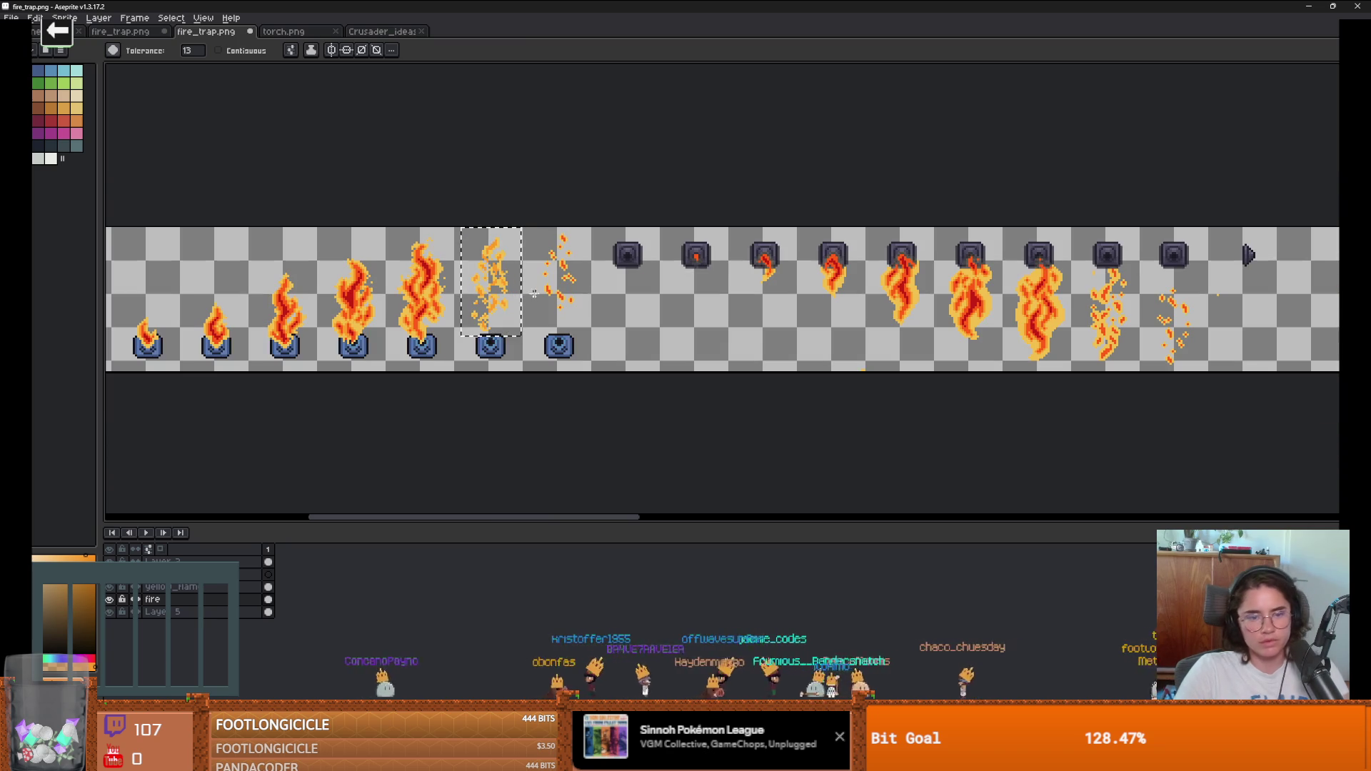
key(m)
click(375, 321)
scroll(375, 322, up, 1)
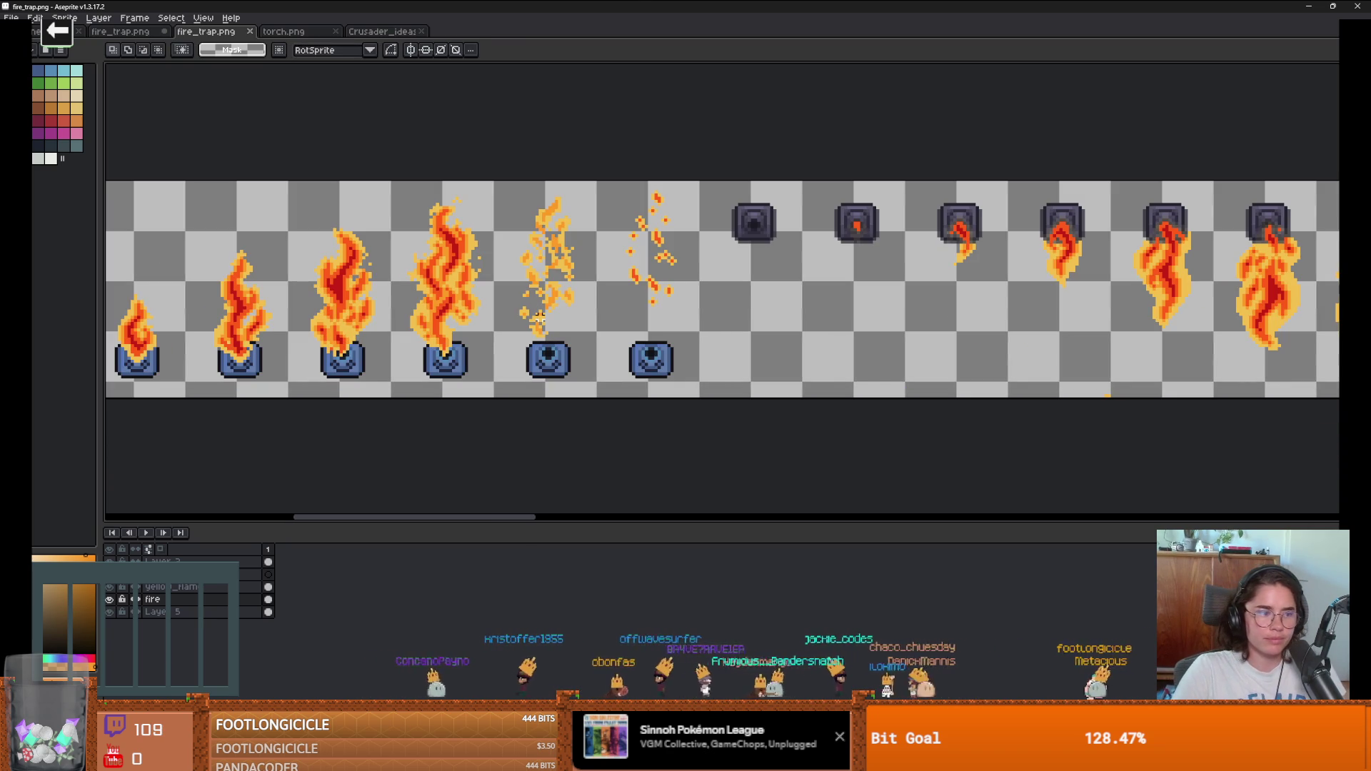
key(alt+Tab)
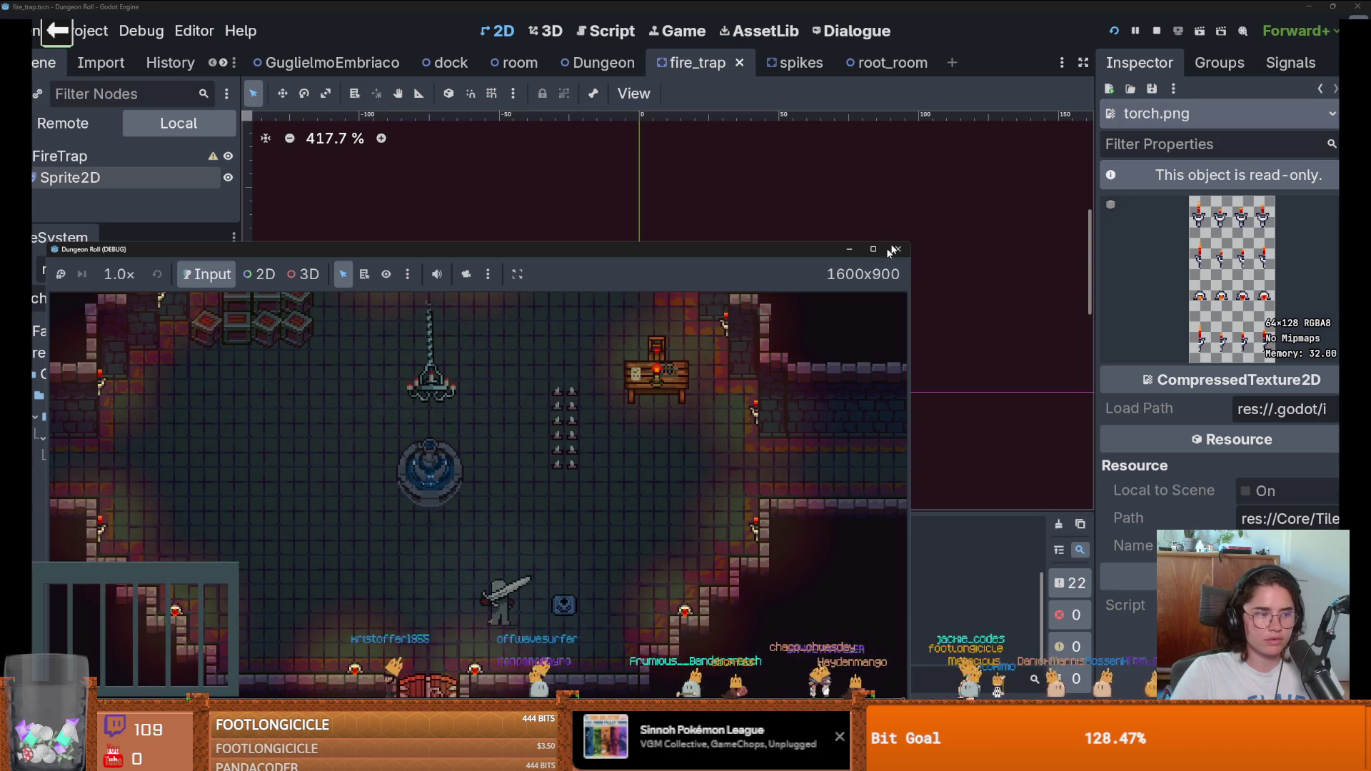
Step: Stop the debug run, relaunch Dungeon Roll to test the fire trap, then stop it
click(898, 249)
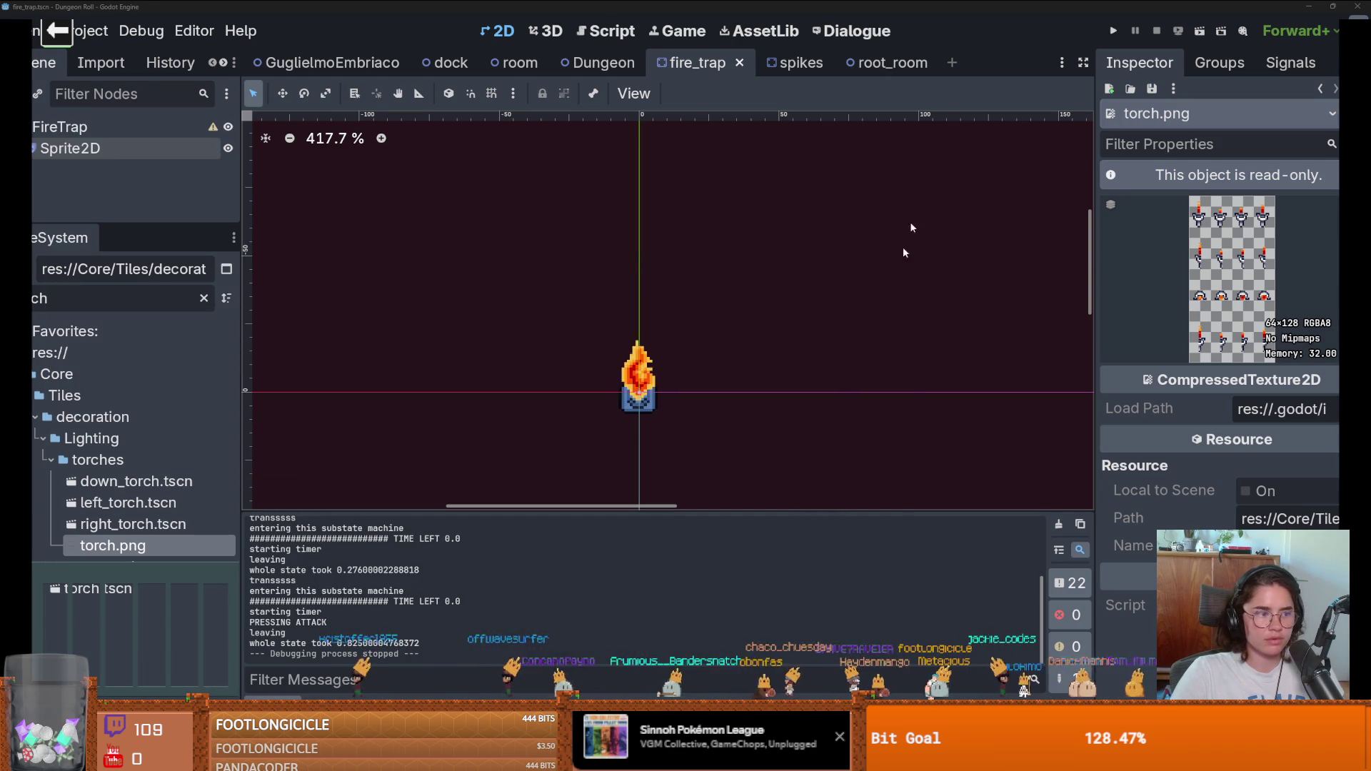
click(1112, 31)
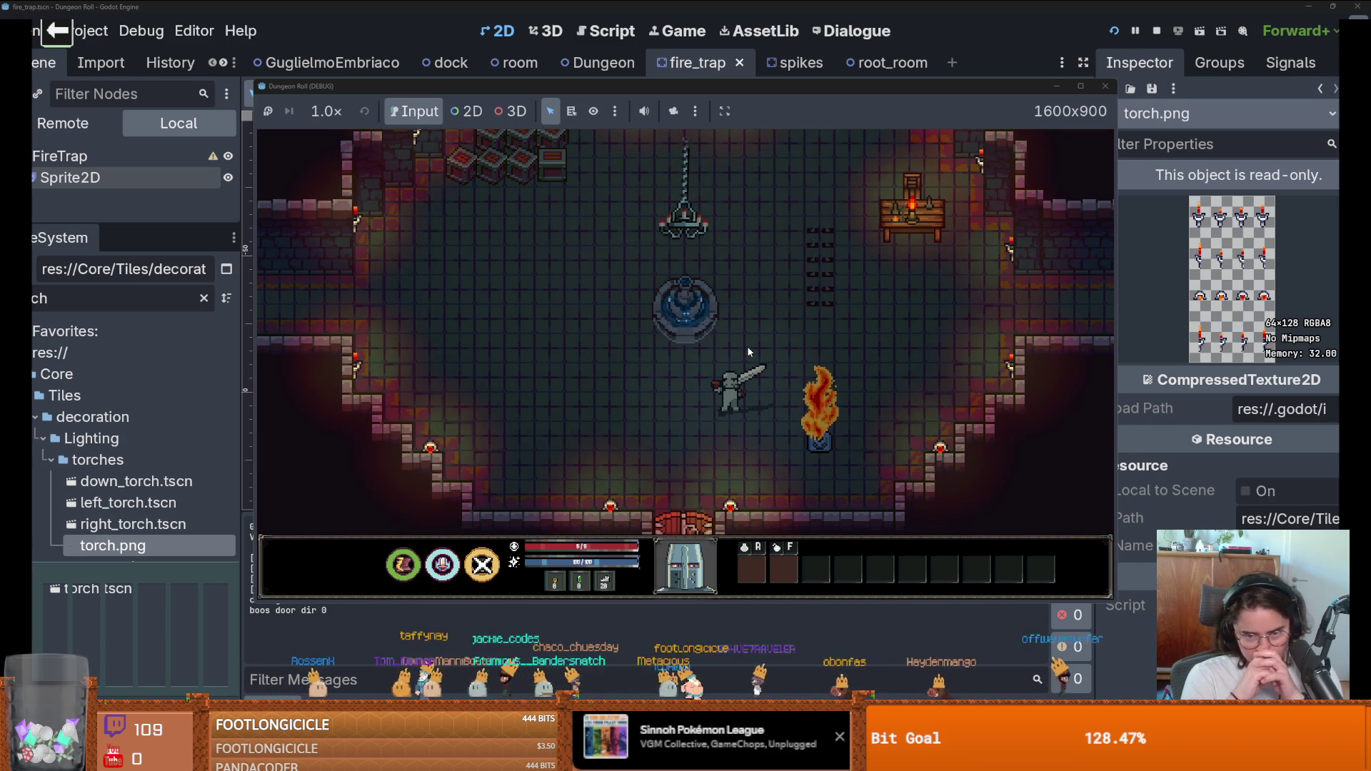
click(1105, 86)
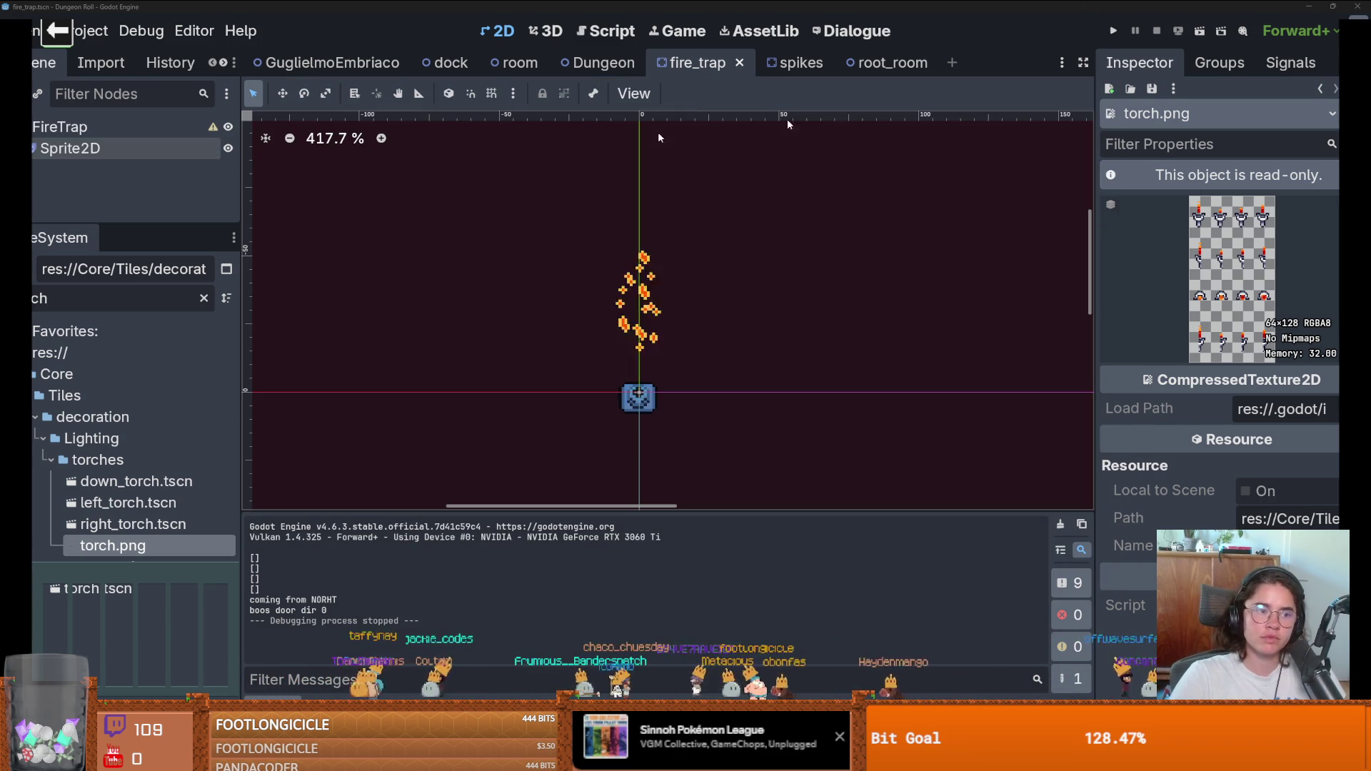
Step: Select the FireTrap root node, cancel Instantiate Child Scene, and clear the file filter
click(126, 128)
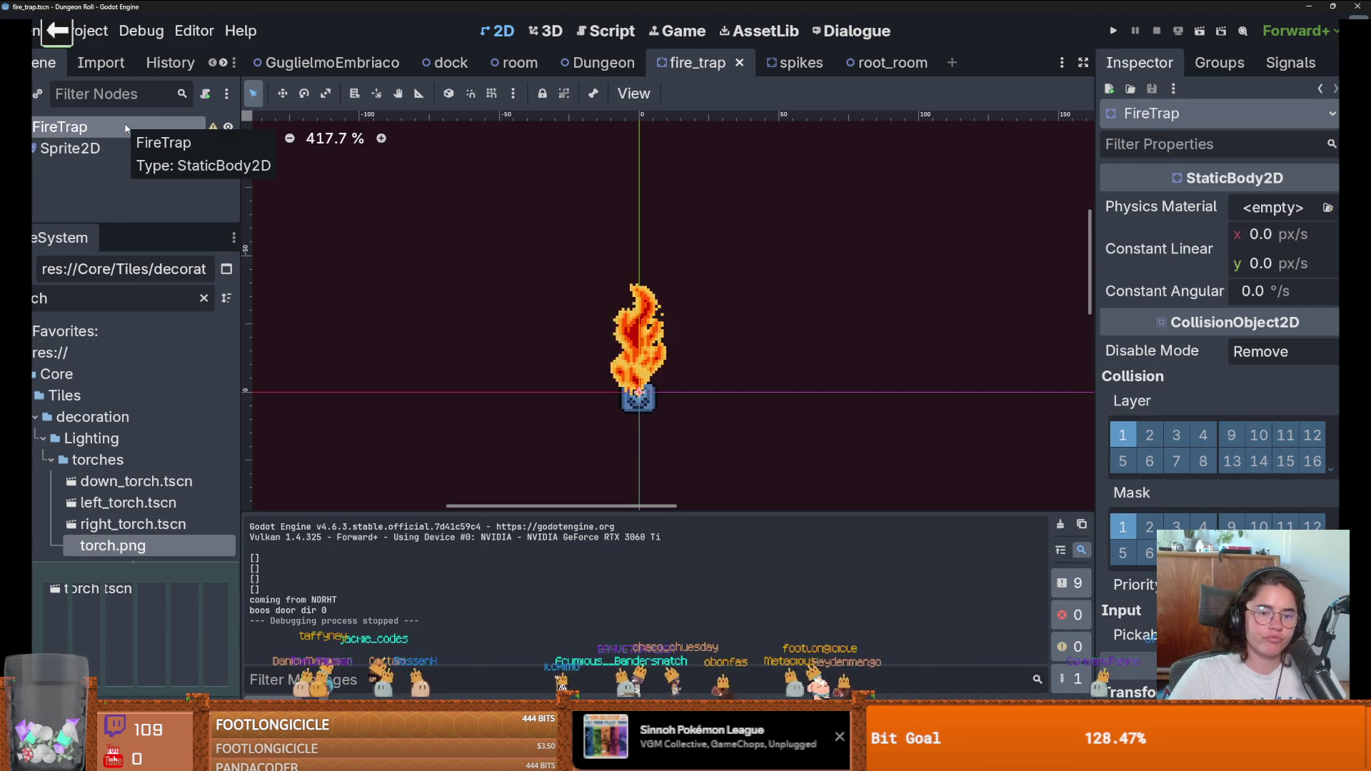
click(37, 94)
text(g)
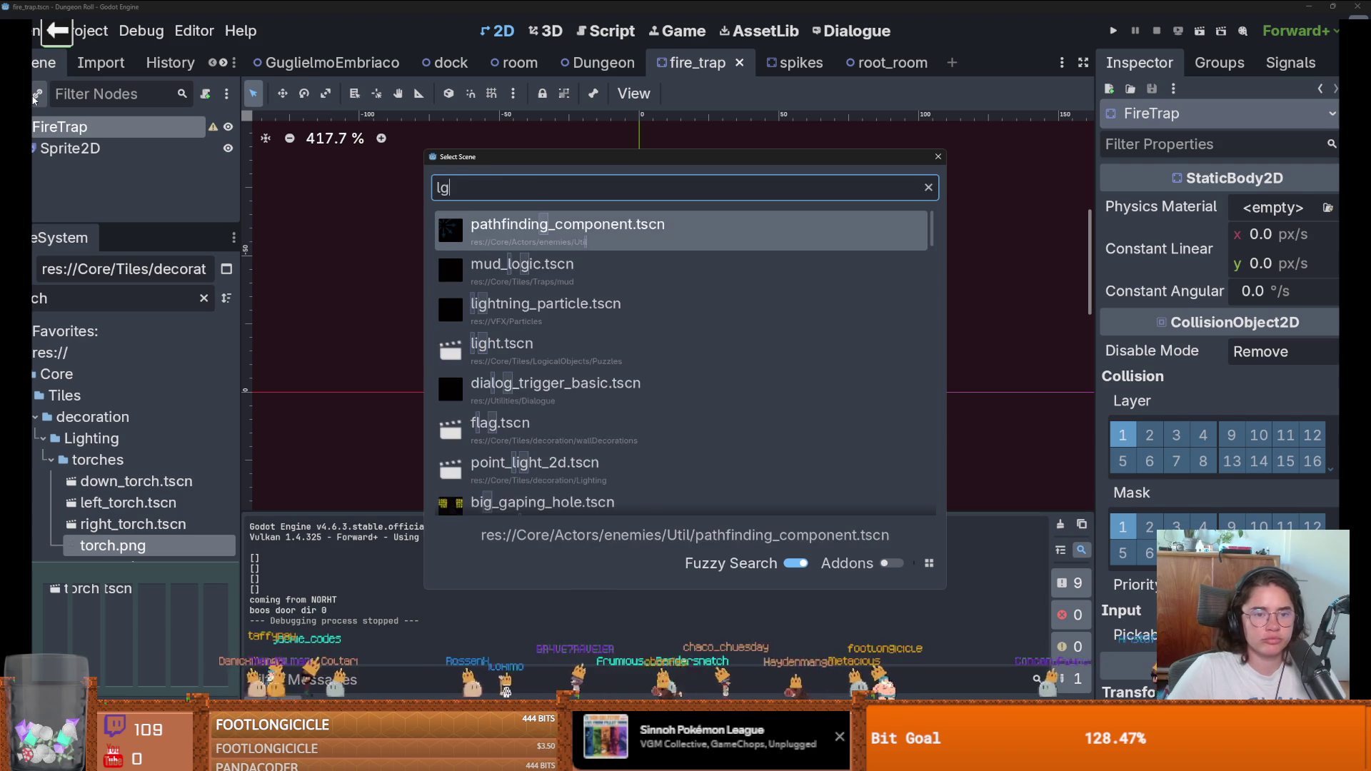
key(Escape)
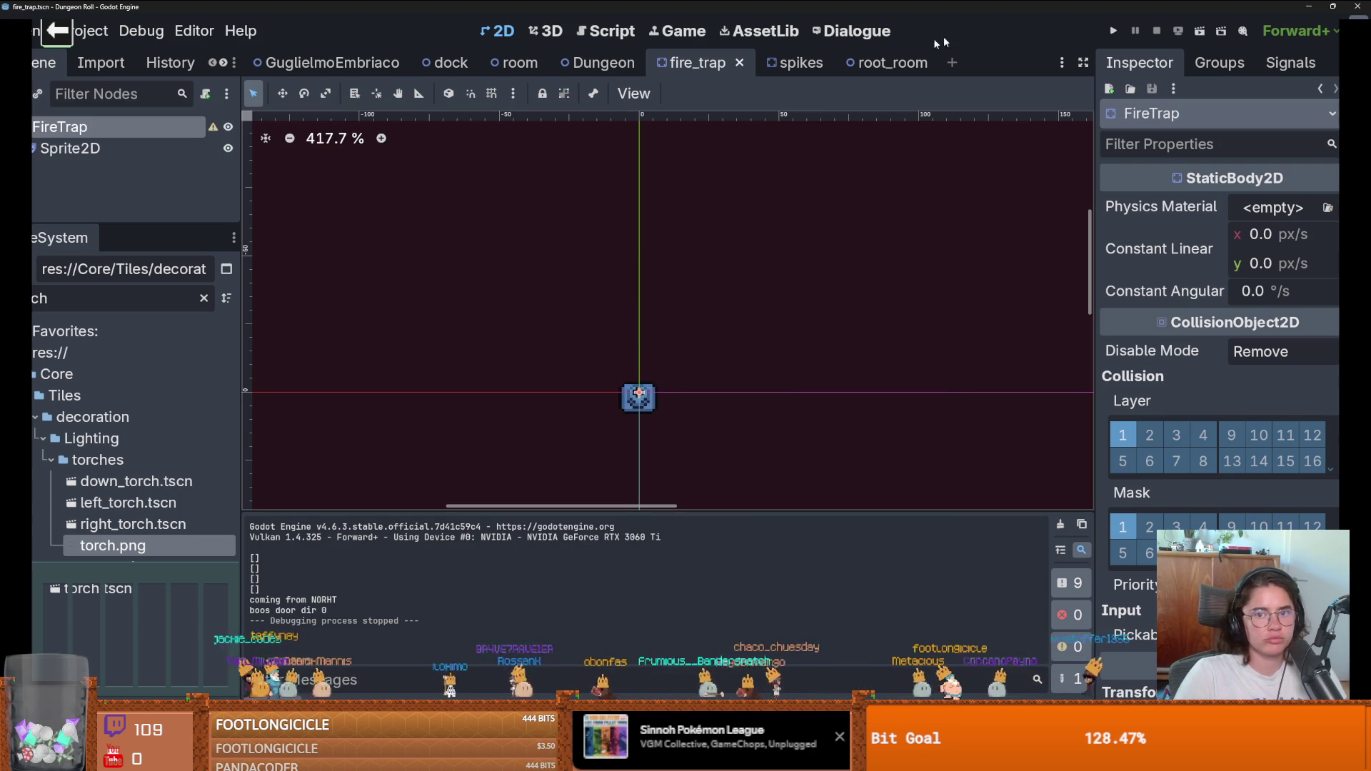
double_click(169, 298)
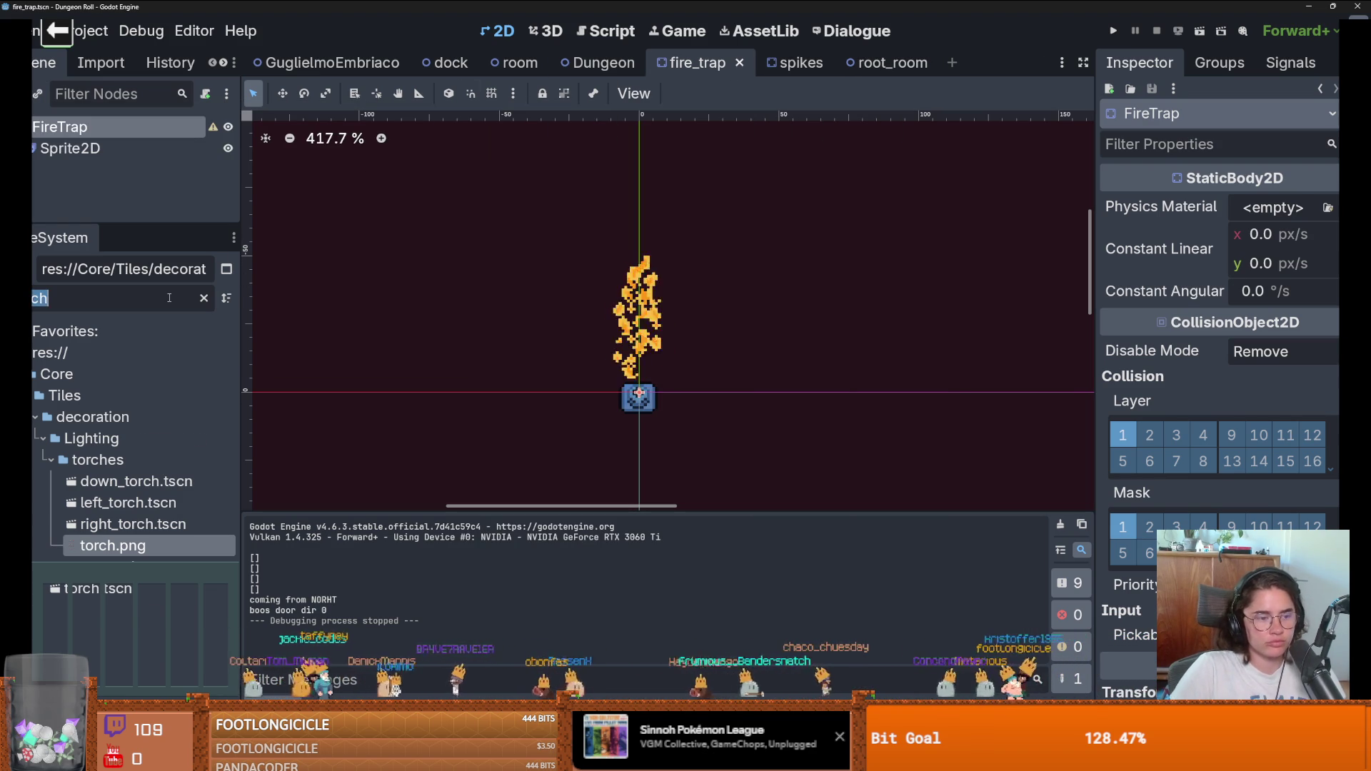
key(BackSpace)
Step: Open the down_torch scene and copy its flickering PointLight2D
text(ch)
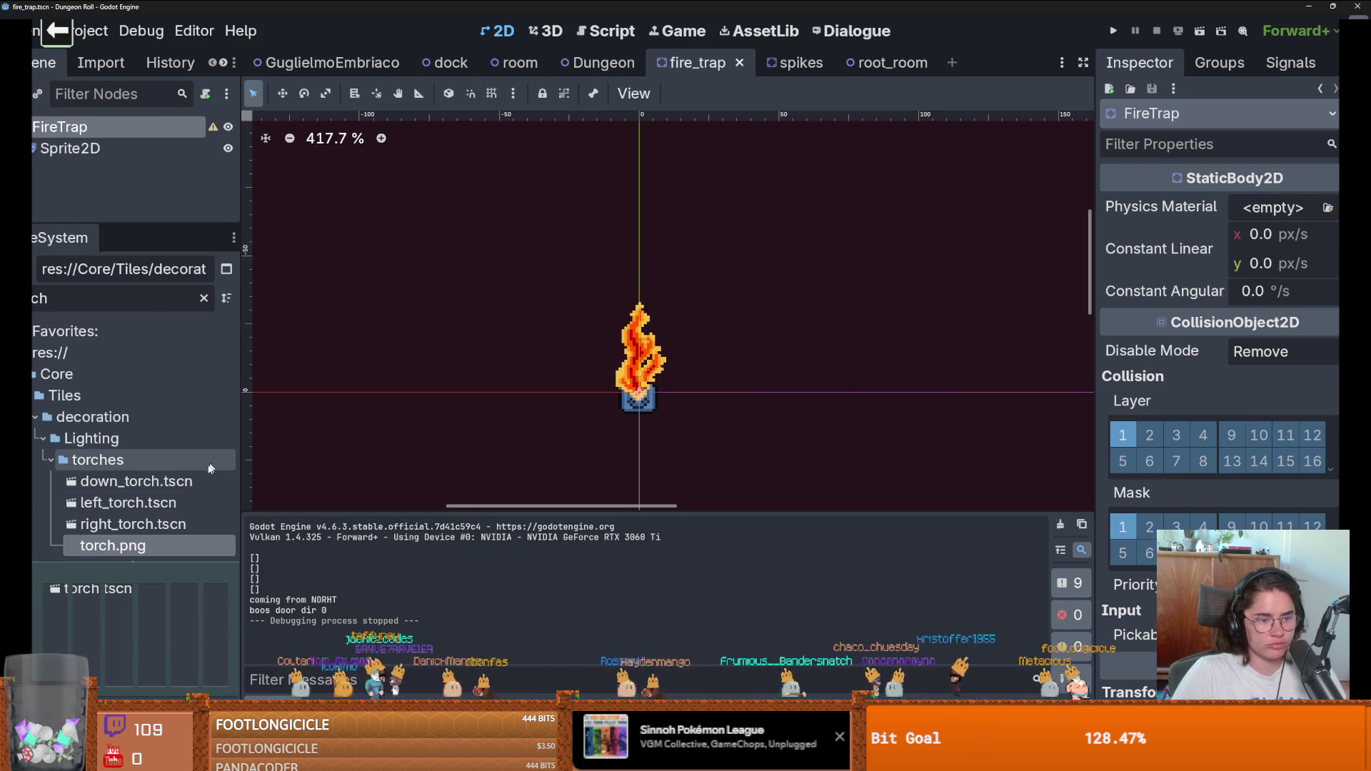
double_click(196, 486)
scroll(500, 371, down, 3)
scroll(504, 377, up, 6)
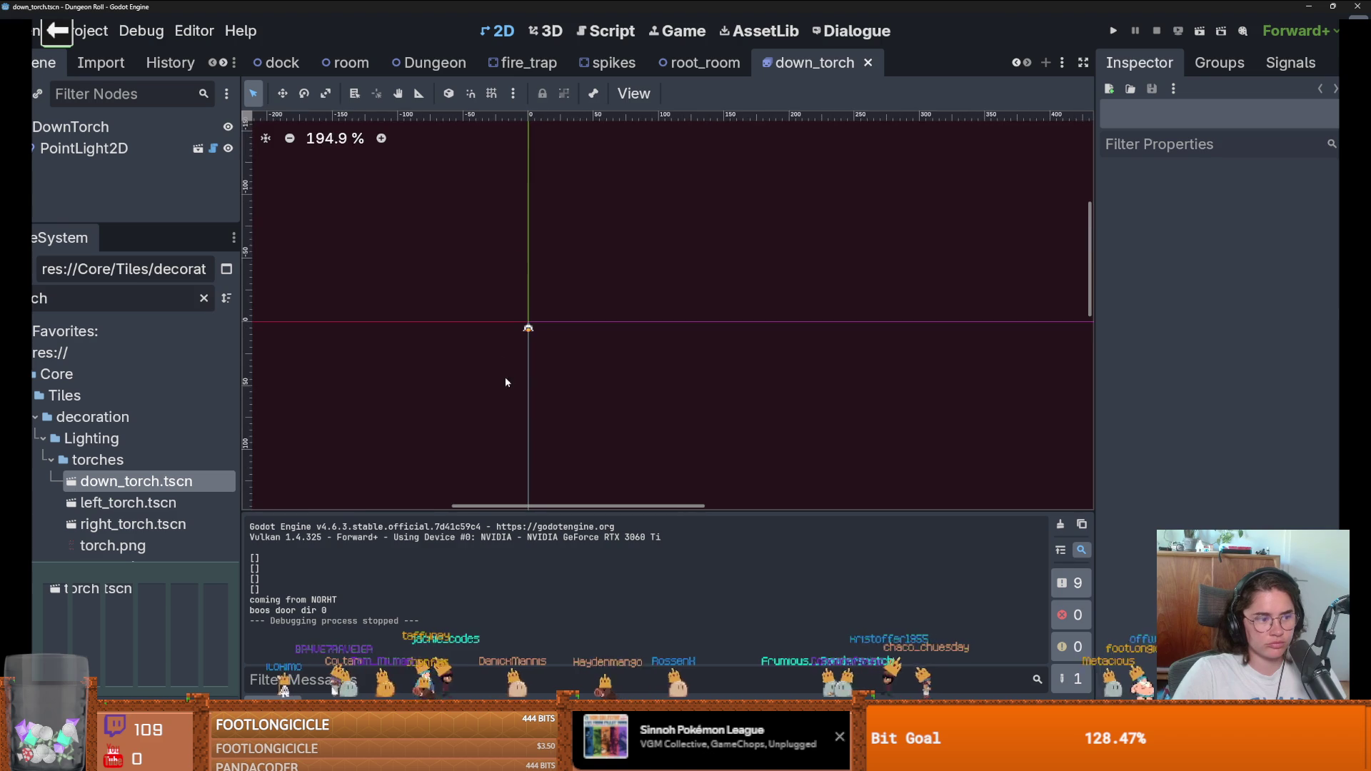
scroll(518, 366, down, 6)
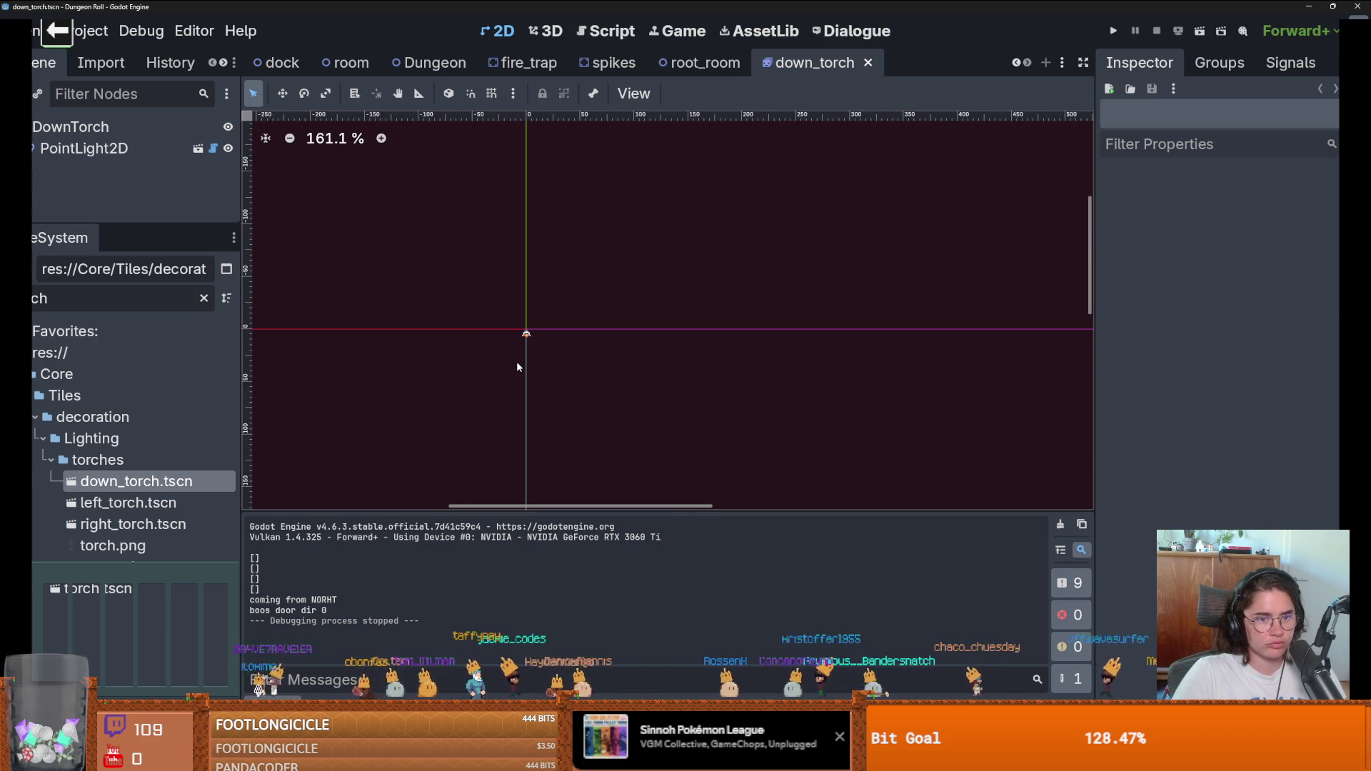
click(173, 146)
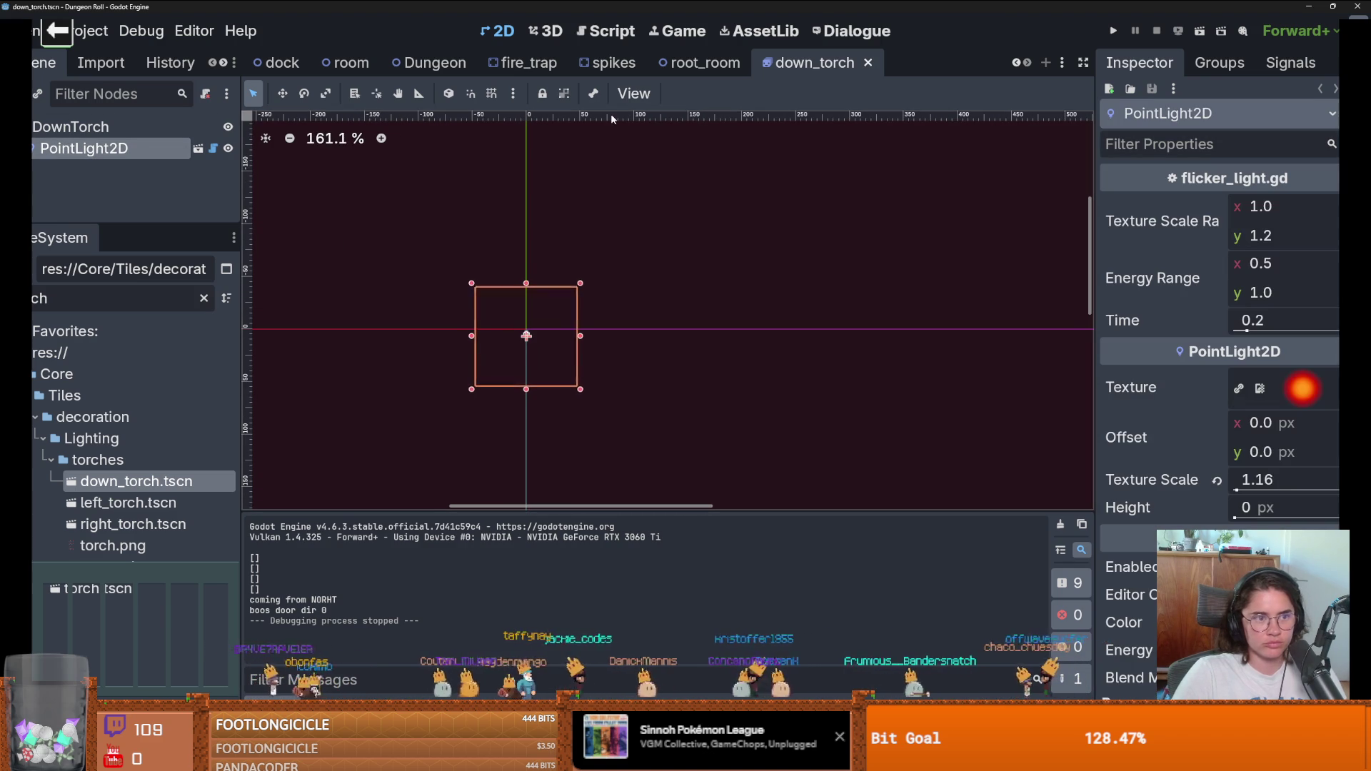
Step: Paste the point light into the fire_trap scene and raise it slightly above the trap
click(654, 65)
click(614, 63)
scroll(593, 231, down, 3)
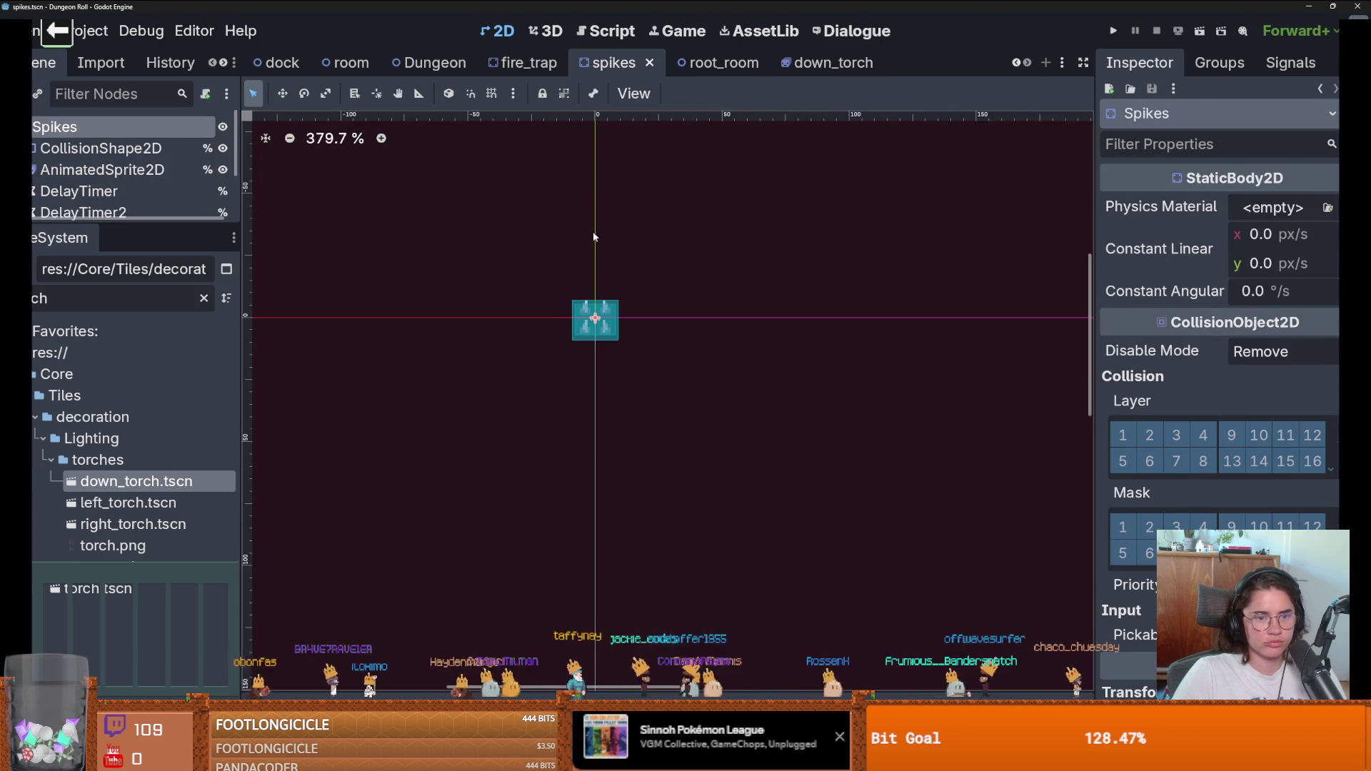
scroll(593, 232, up, 1)
click(696, 63)
click(841, 63)
click(532, 63)
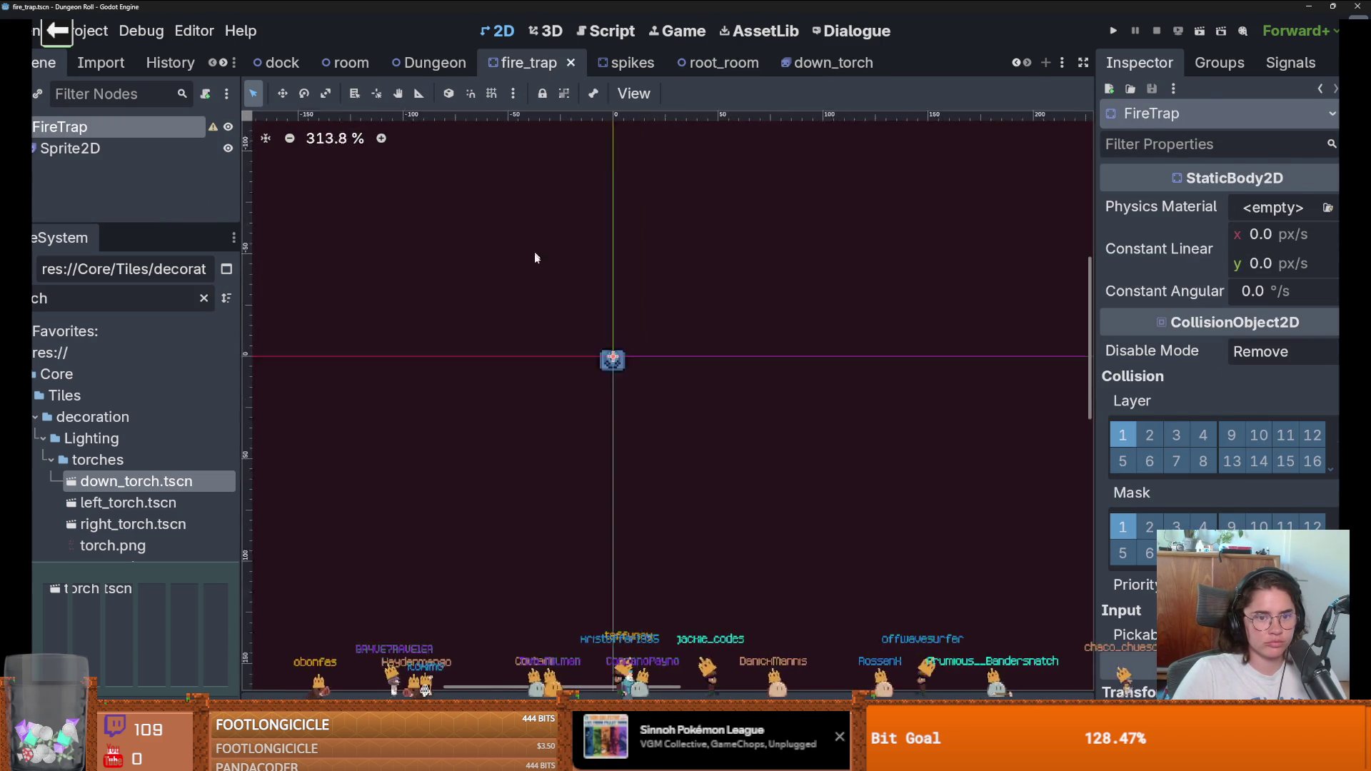
click(107, 169)
scroll(650, 400, up, 3)
scroll(650, 399, down, 3)
mouse_move(650, 409)
mouse_down()
mouse_move(648, 333)
mouse_move(650, 380)
mouse_up()
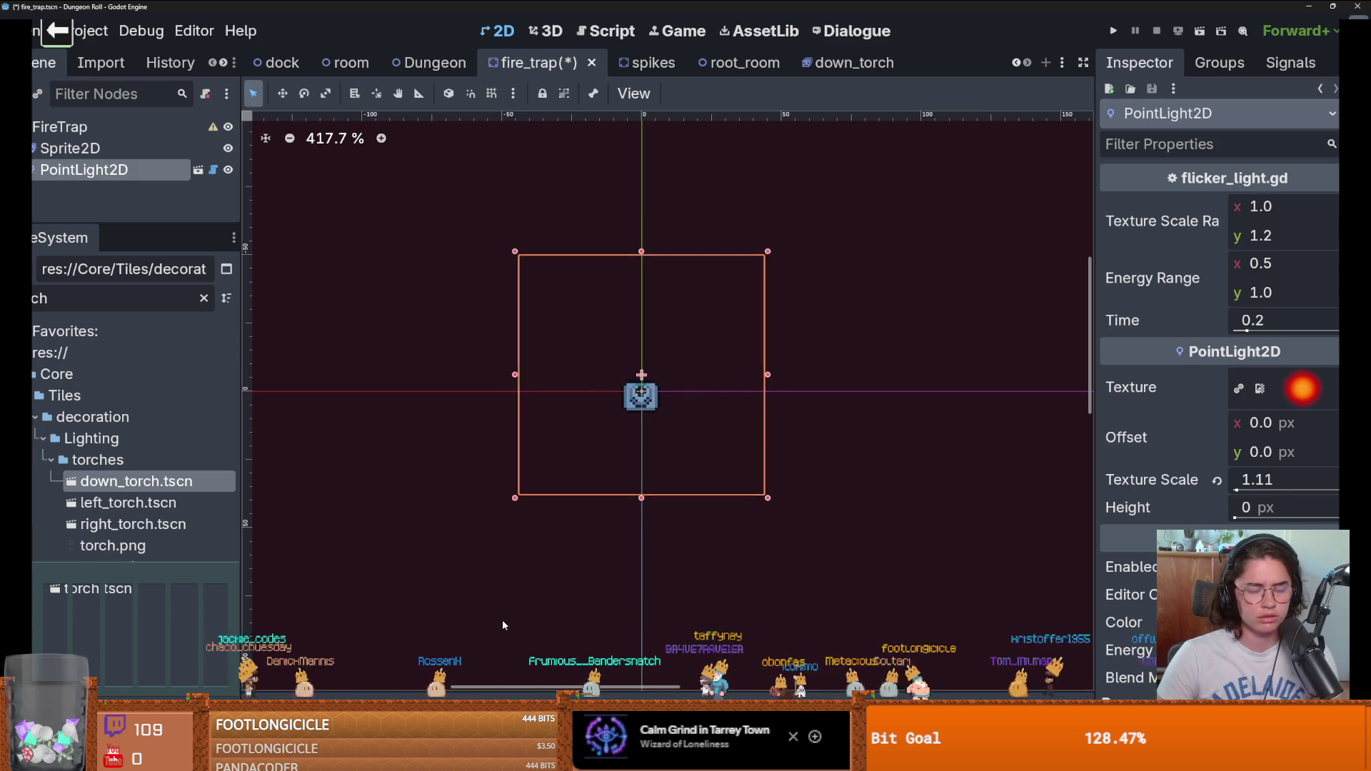
Step: Run the game in a maximized window and walk the knight around the starting room
key(F5)
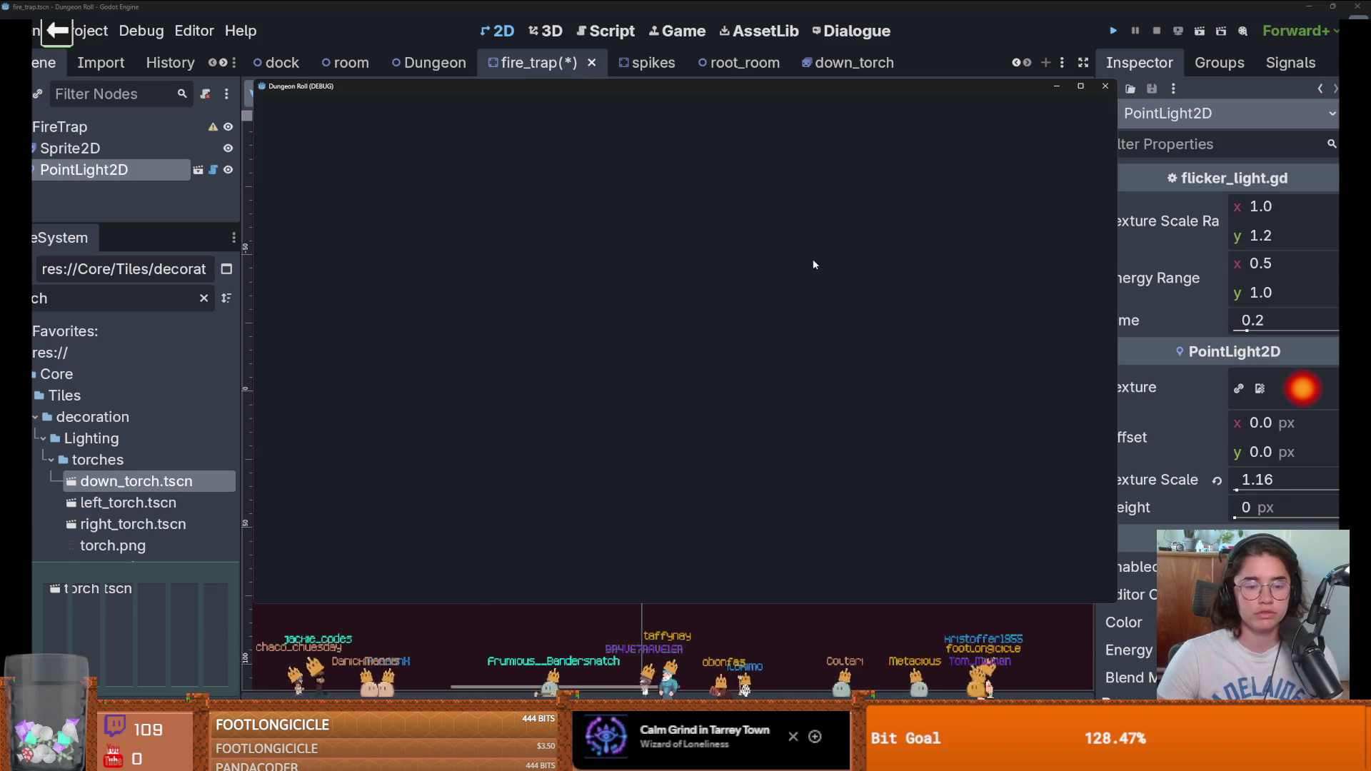
click(1081, 86)
key(a)
key(s)
key(d)
key(w)
key(w)
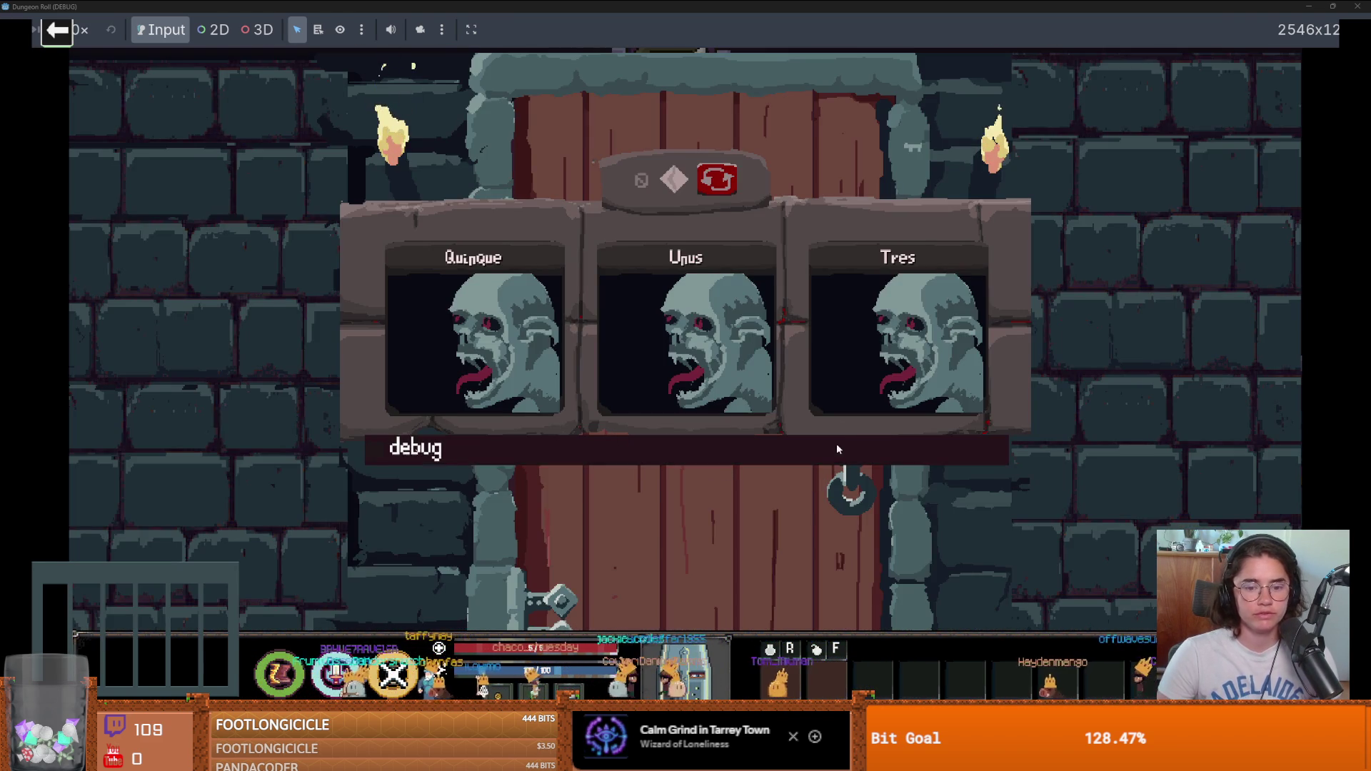
Step: Use the debug room selector to reach Godfrey, recruit him, close the game and save
click(876, 457)
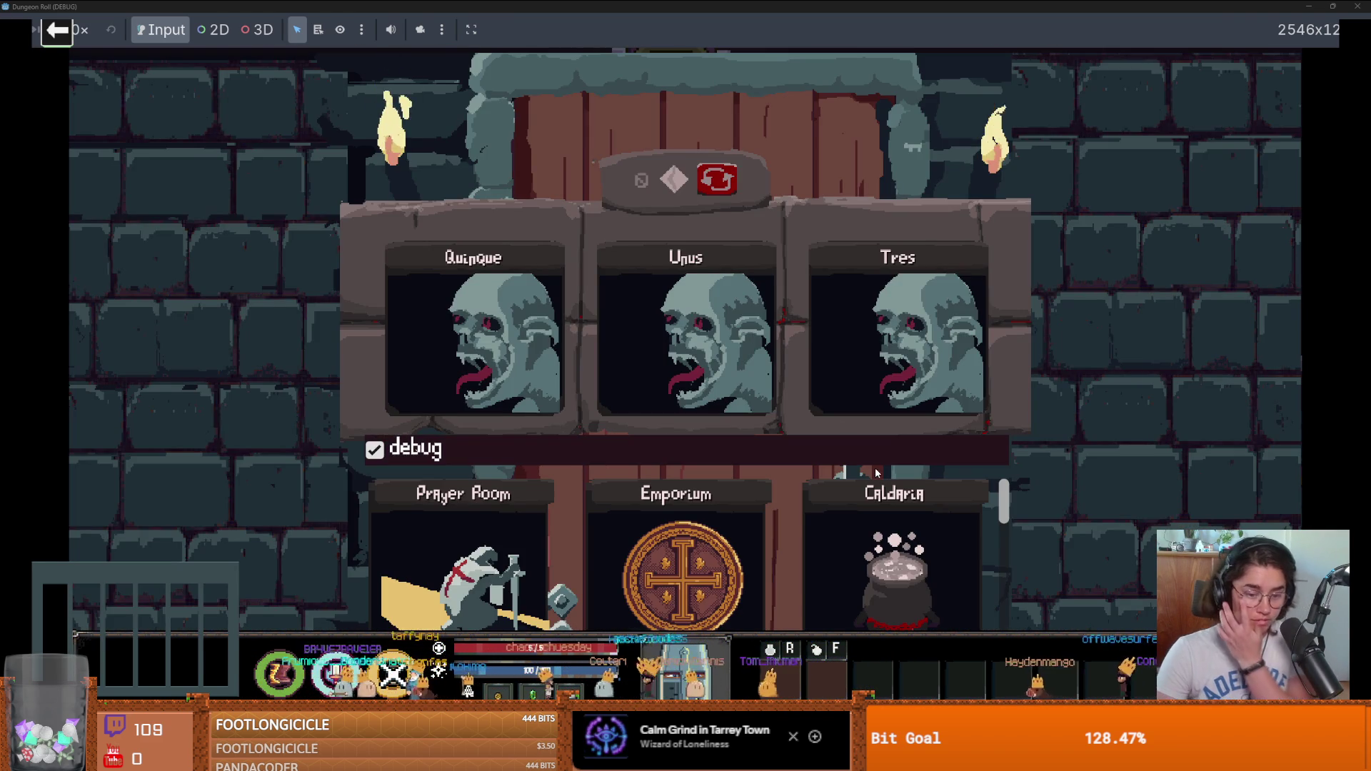
scroll(852, 497, down, 3)
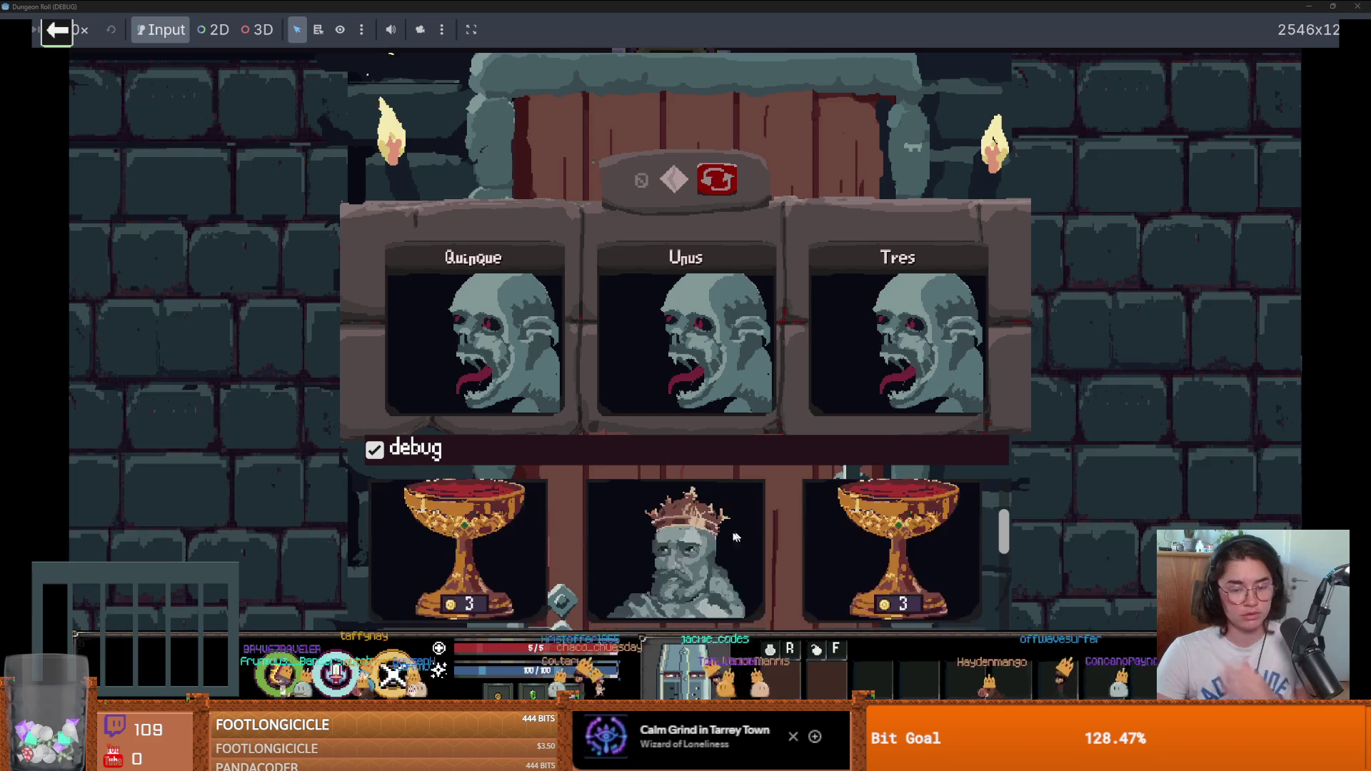
click(671, 525)
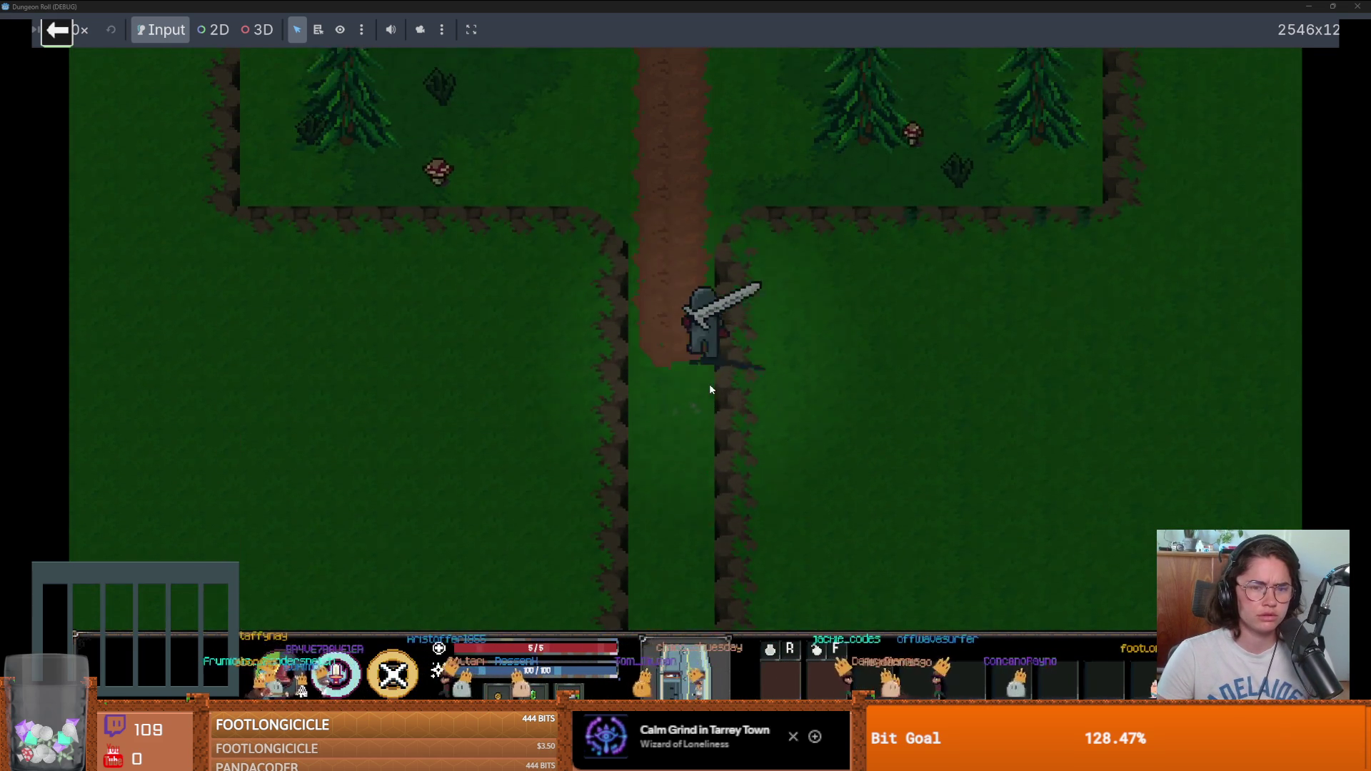
key(w)
key(e)
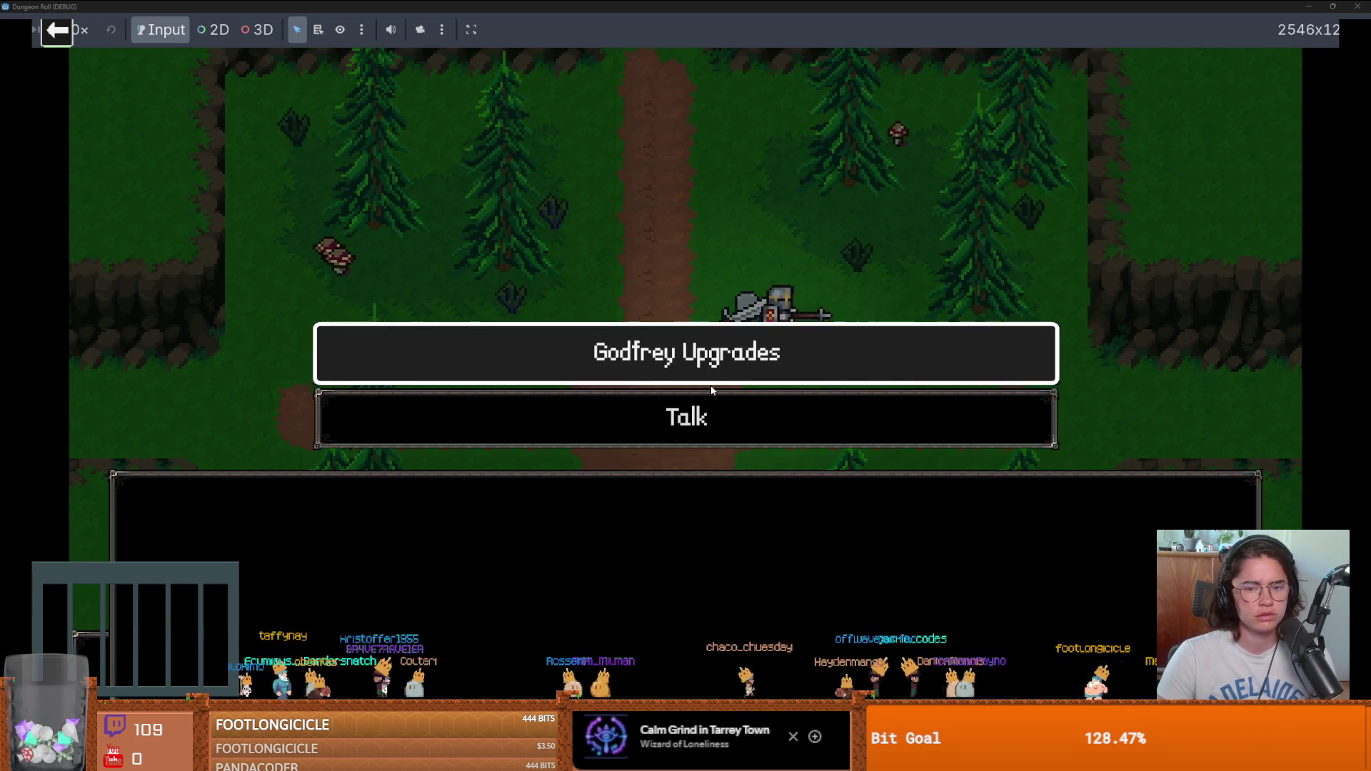
key(e)
key(e)
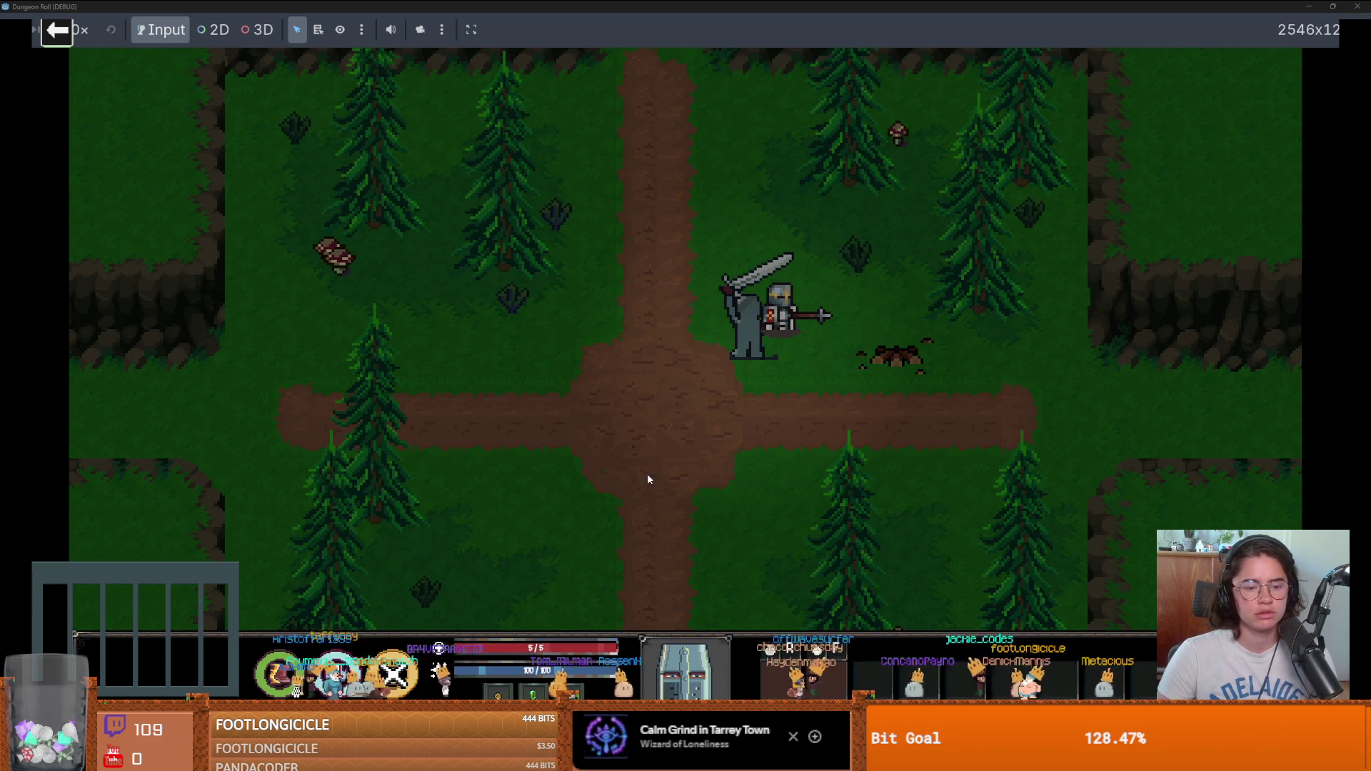
key(F11)
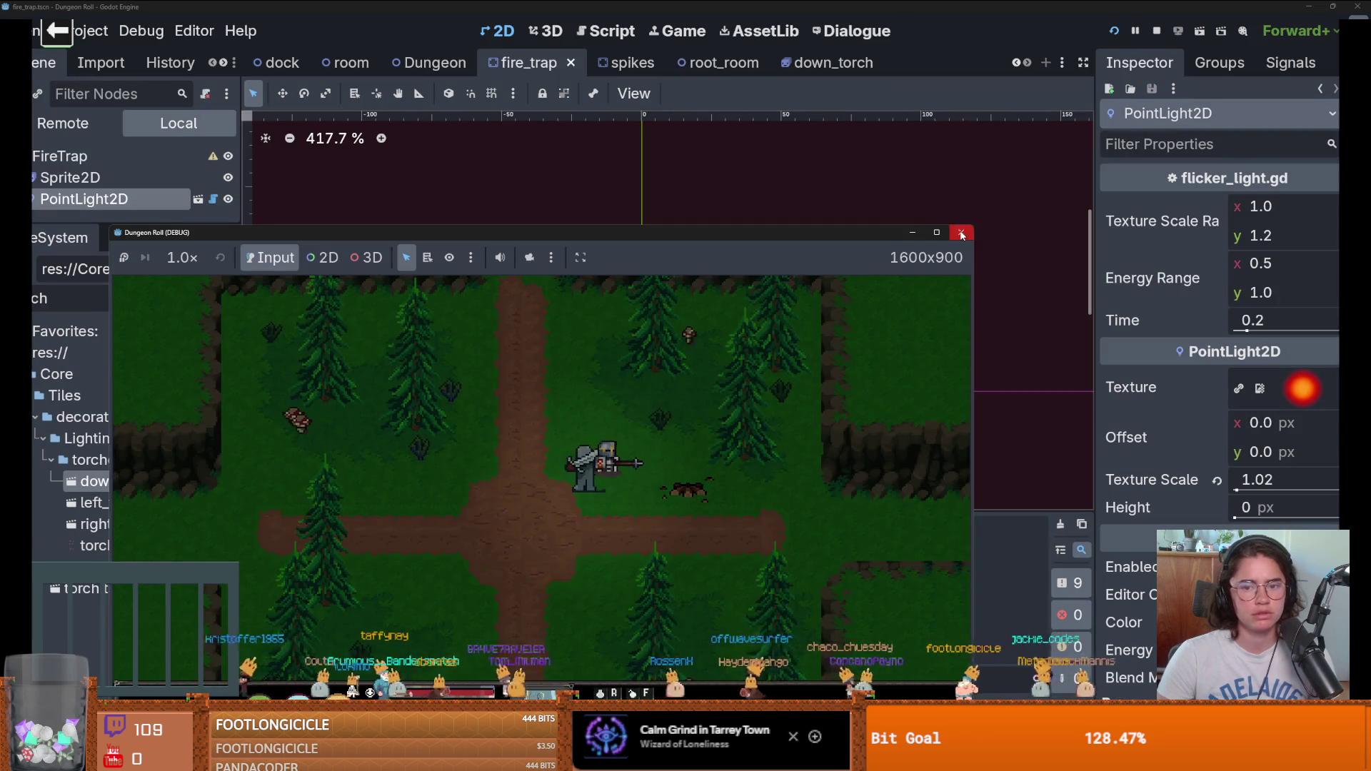
click(961, 233)
key(ctrl+s)
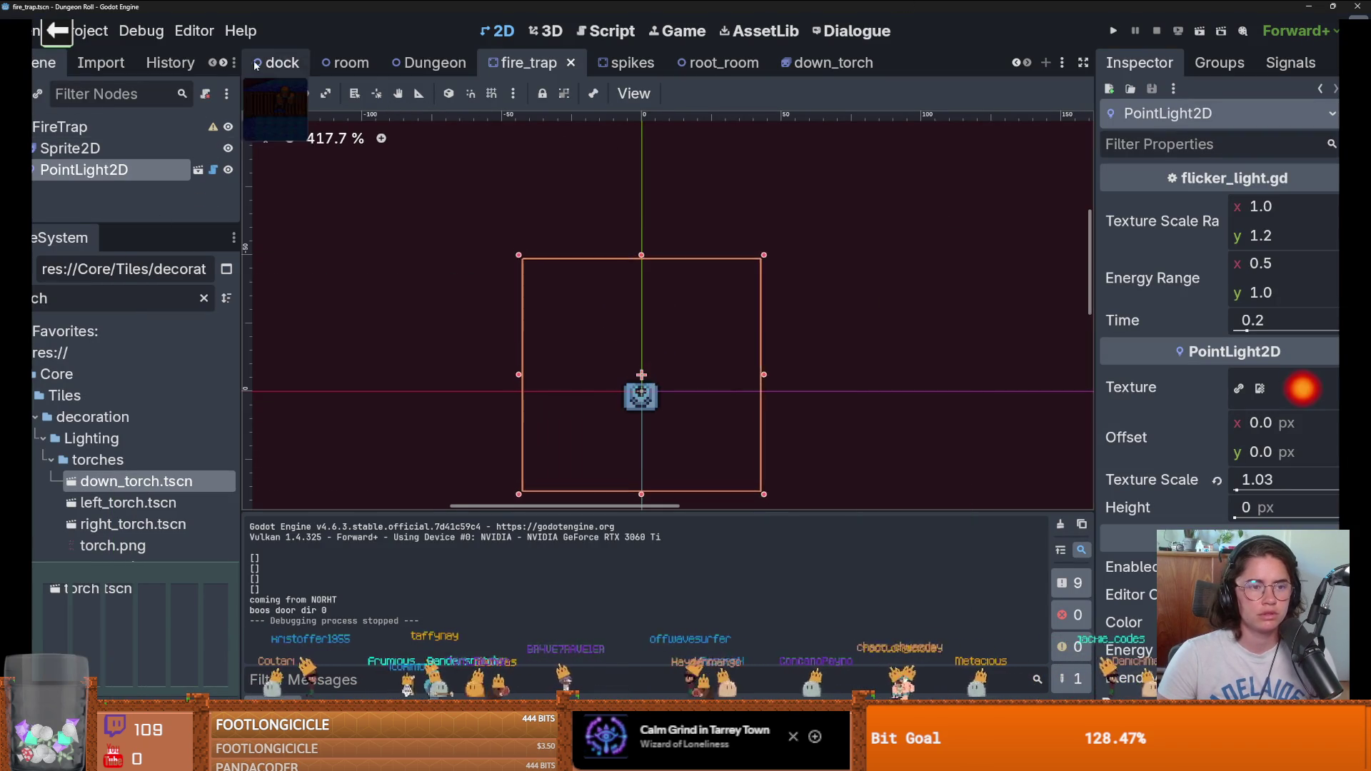
Step: Filter the FileSystem for 'godfrey' and open GodfreyCrusaderRoom.tscn
click(132, 298)
key(BackSpace)
key(BackSpace)
key(BackSpace)
text(godfrey)
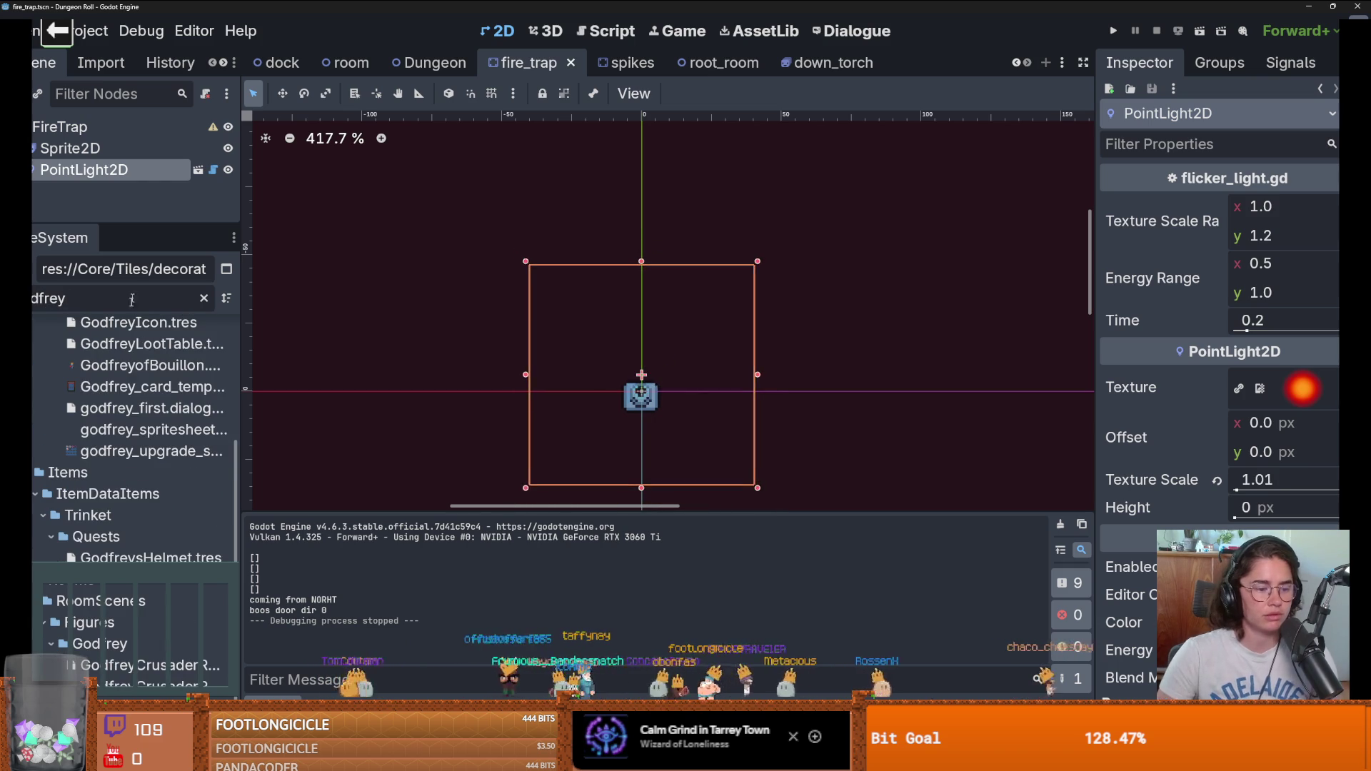
double_click(140, 664)
Step: Select the Godfrey node and open its attached icon_script.gd
scroll(627, 370, up, 4)
drag(109, 222, 108, 546)
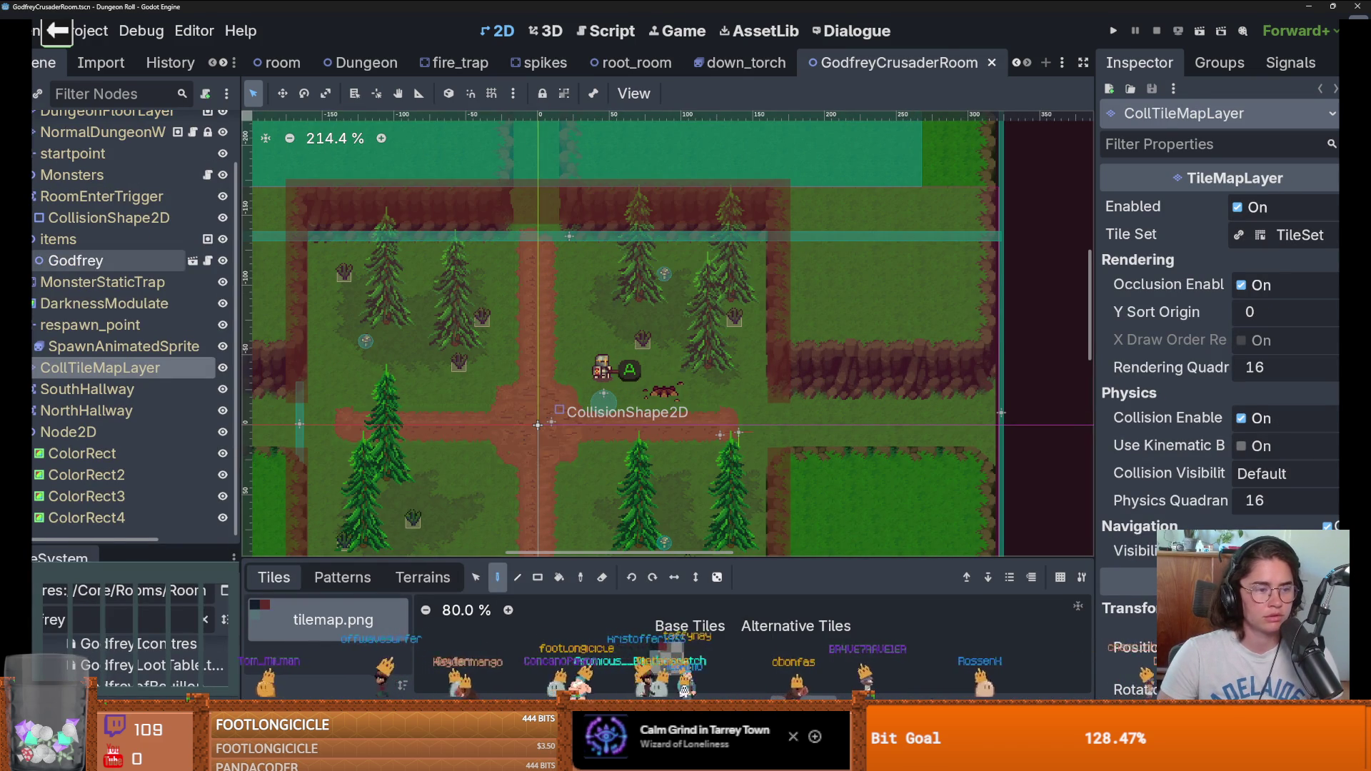
click(34, 282)
click(34, 282)
click(131, 259)
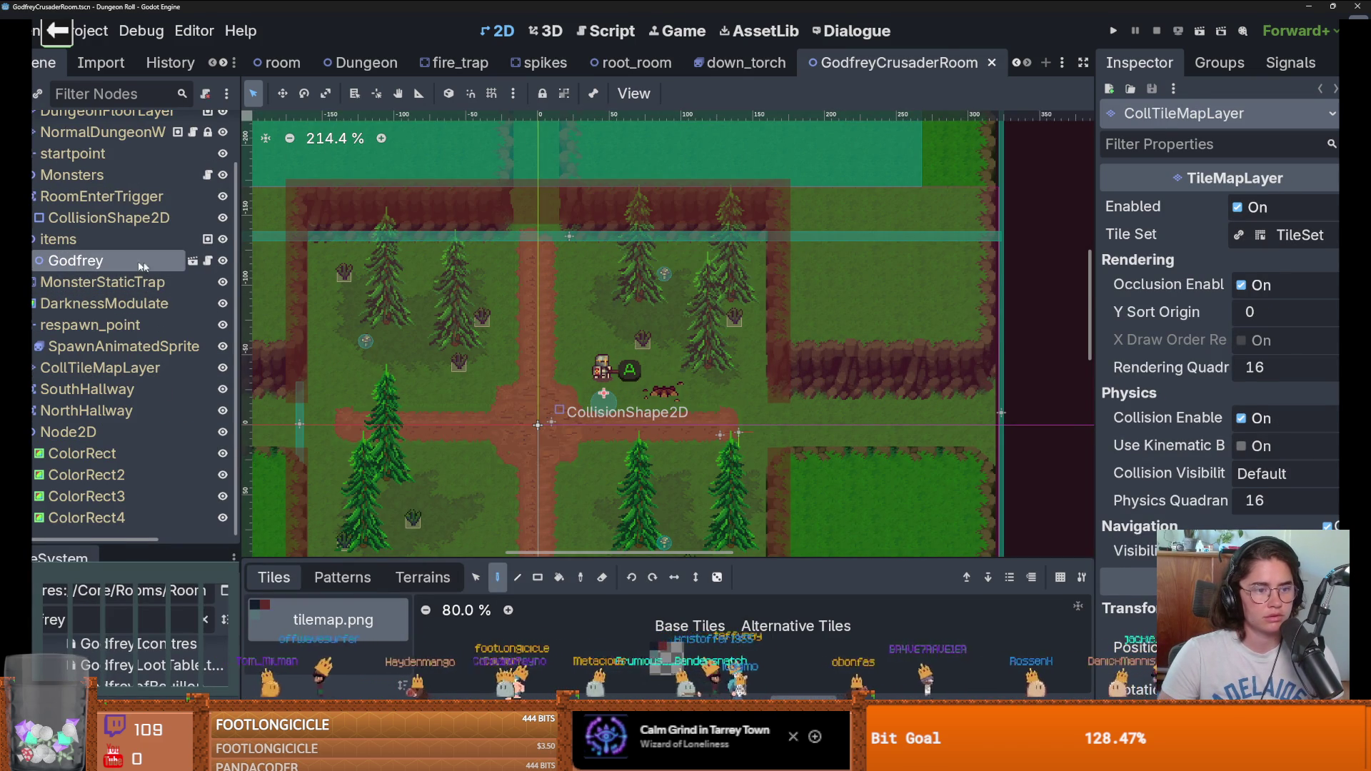
click(208, 262)
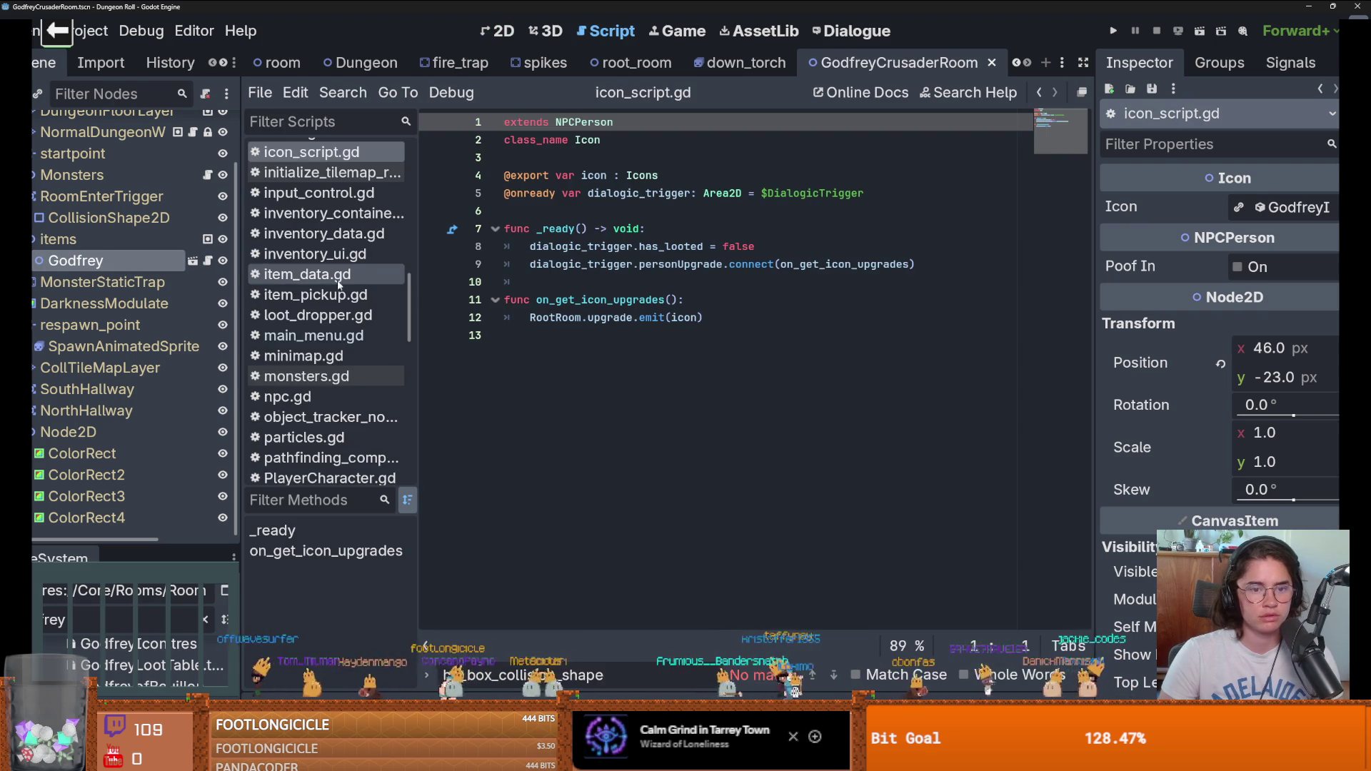
Step: Select 'upgrade' on line 12 and run a Find in Files search for it
scroll(336, 286, up, 2)
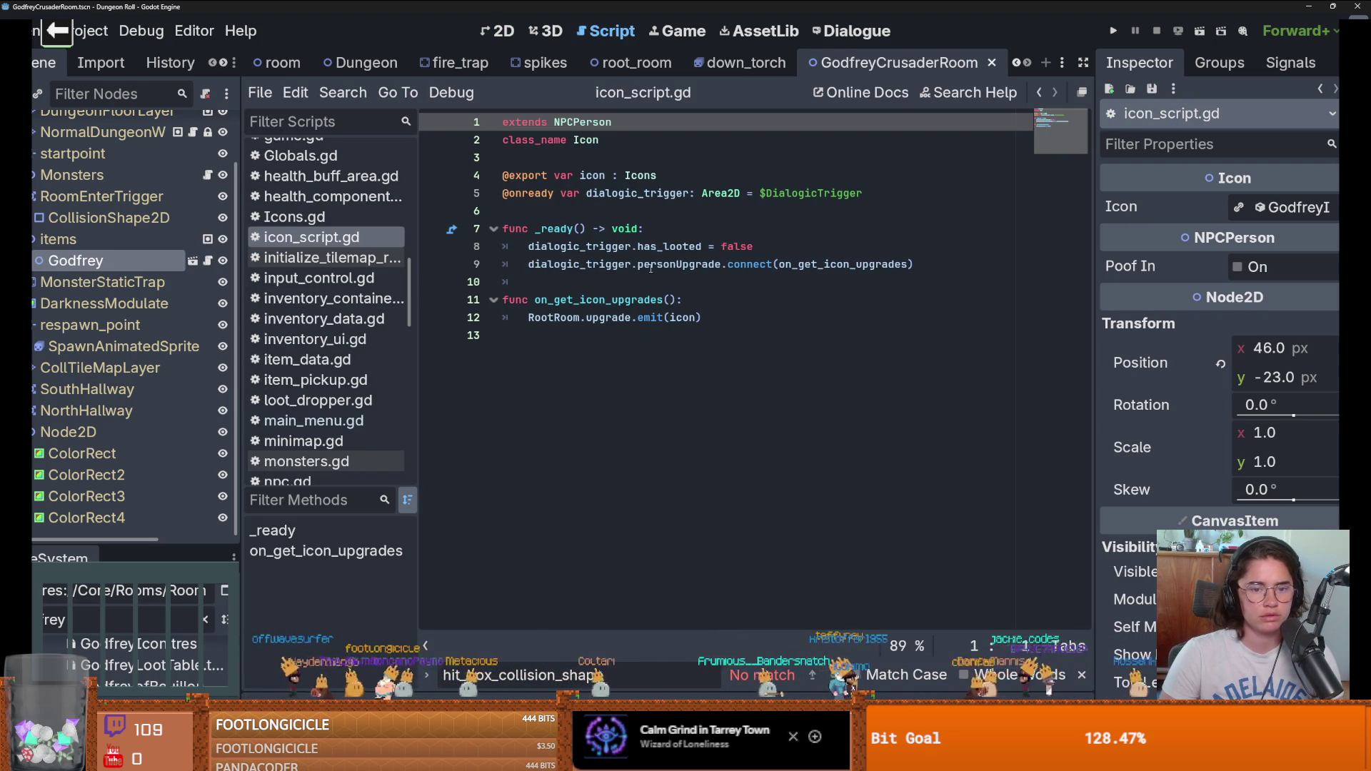
double_click(601, 265)
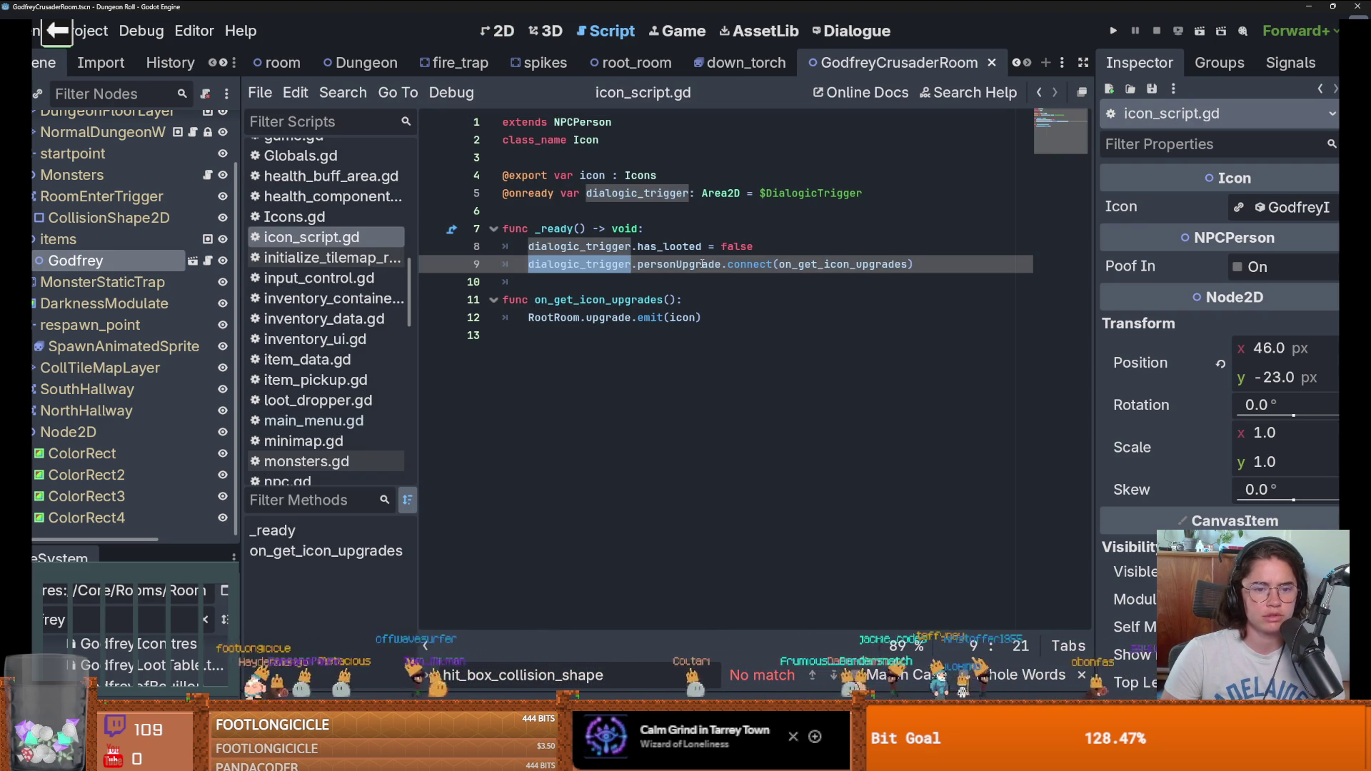
double_click(602, 325)
click(342, 93)
click(352, 210)
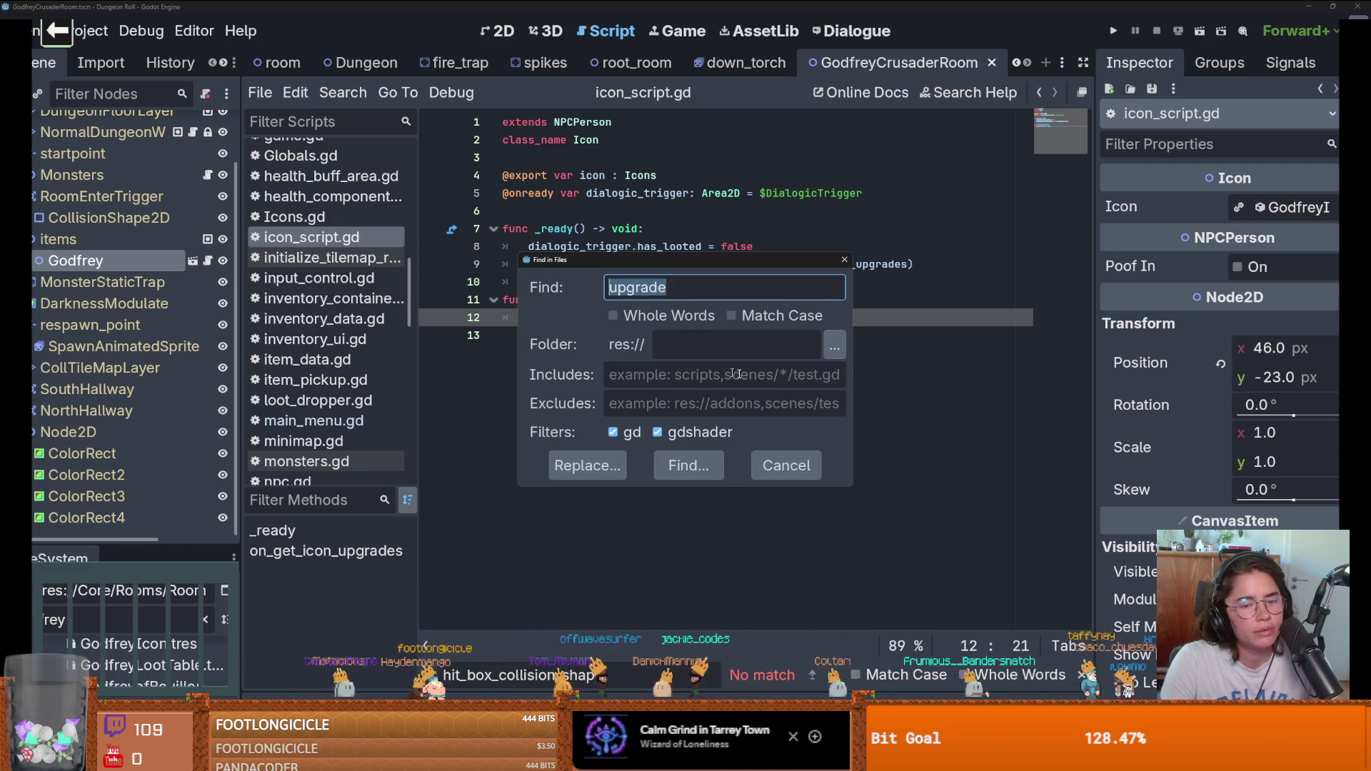
click(723, 467)
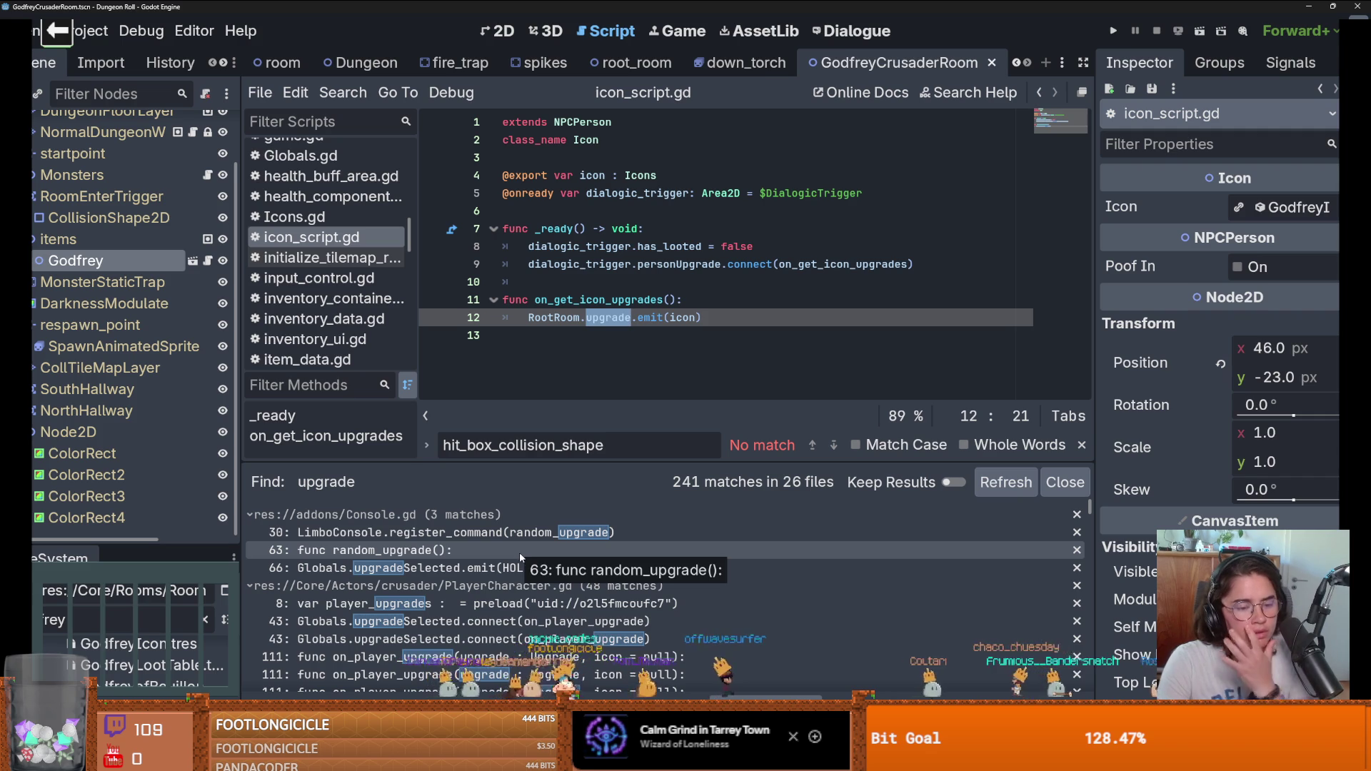
Step: Browse the 241 matches across 26 files, then switch to the Dungeon scene
scroll(521, 556, down, 1)
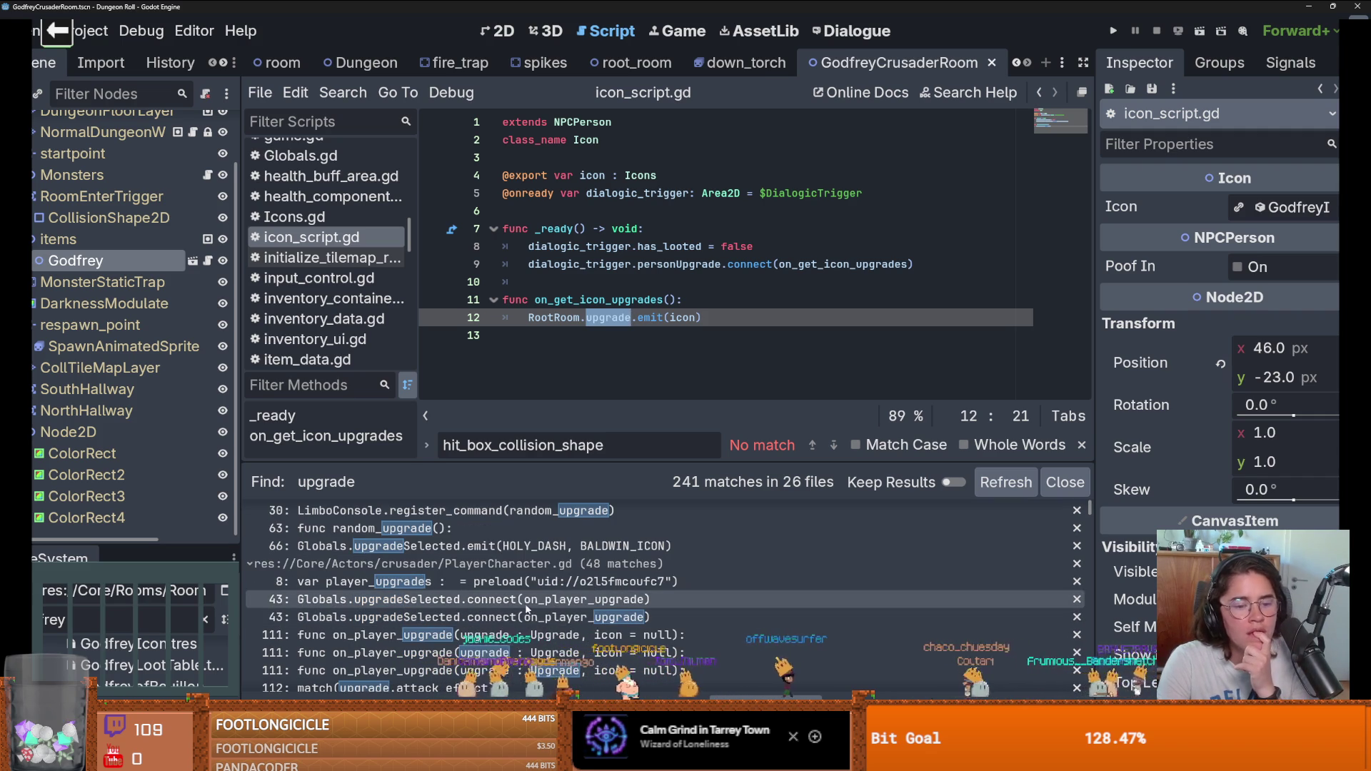
scroll(521, 605, down, 1)
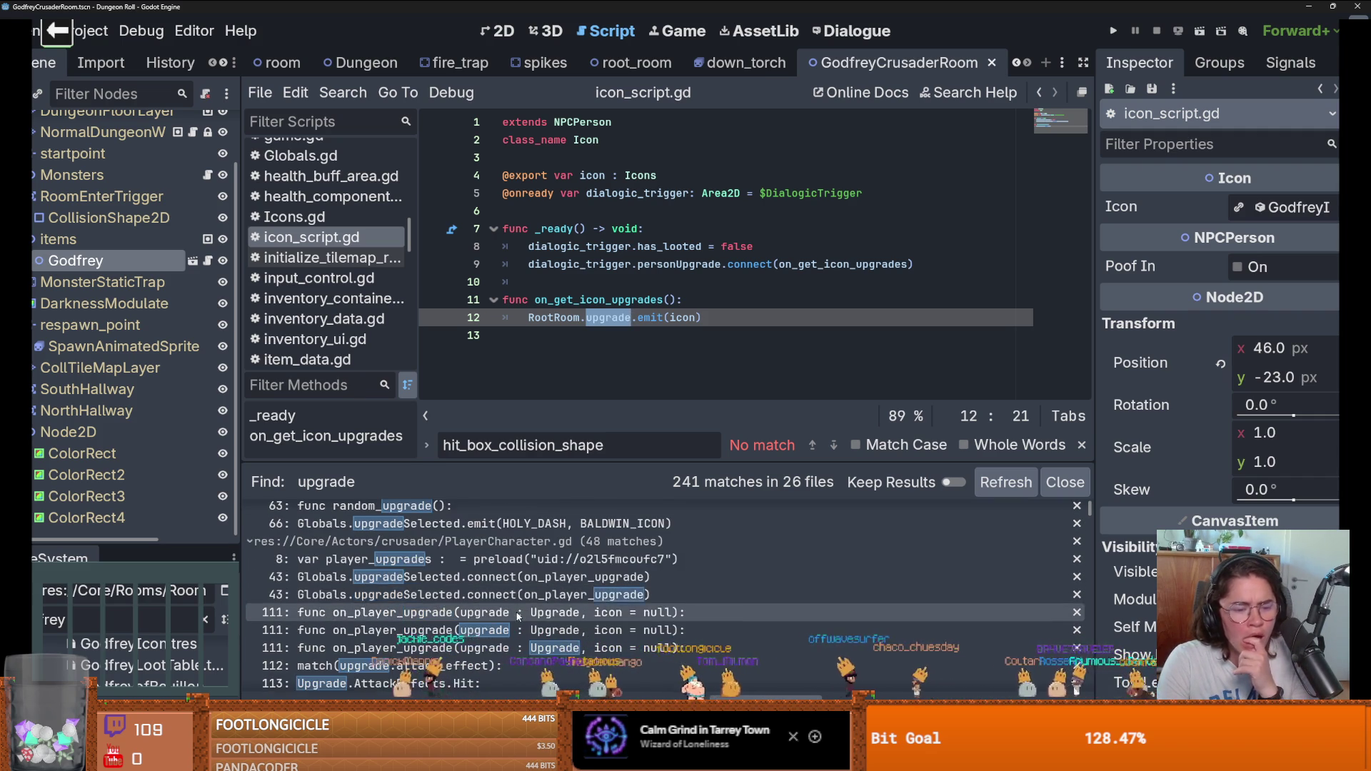
scroll(564, 618, down, 2)
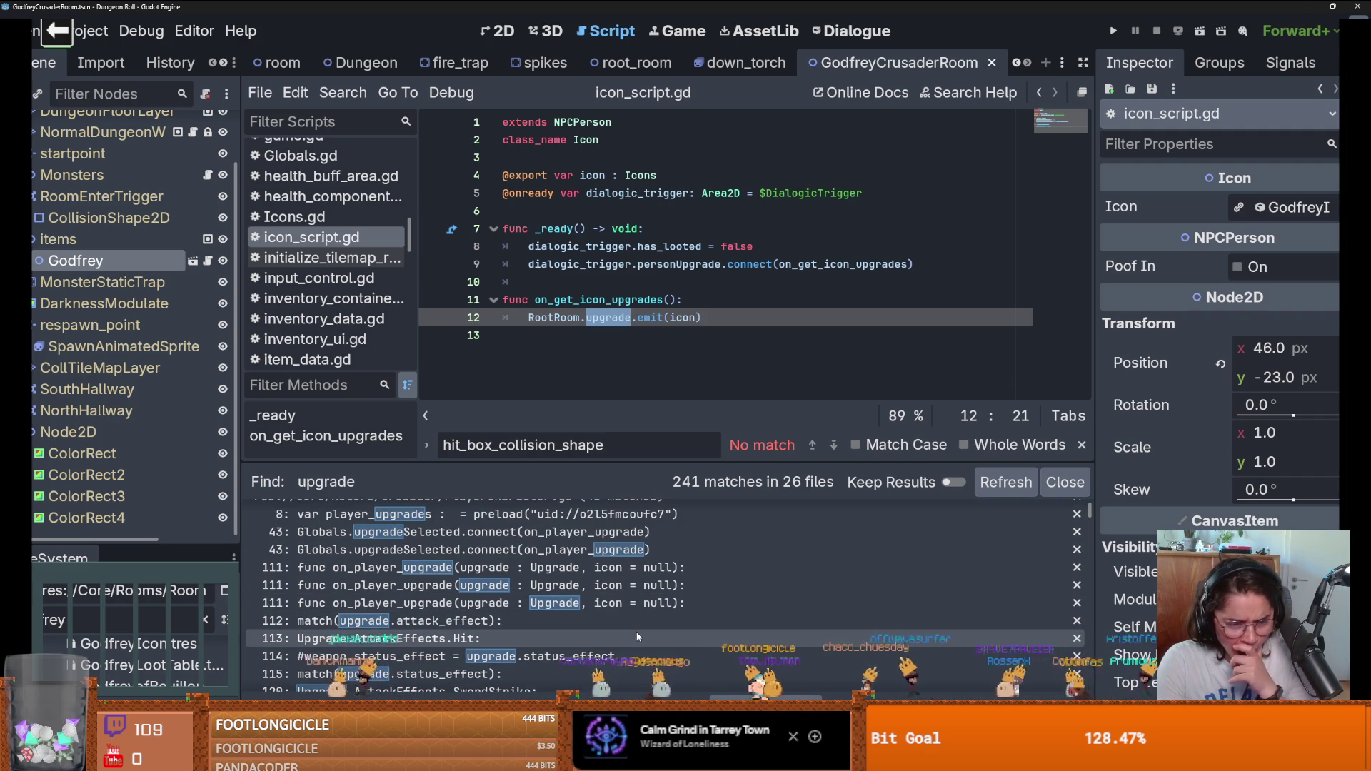
scroll(635, 634, down, 2)
scroll(634, 633, down, 5)
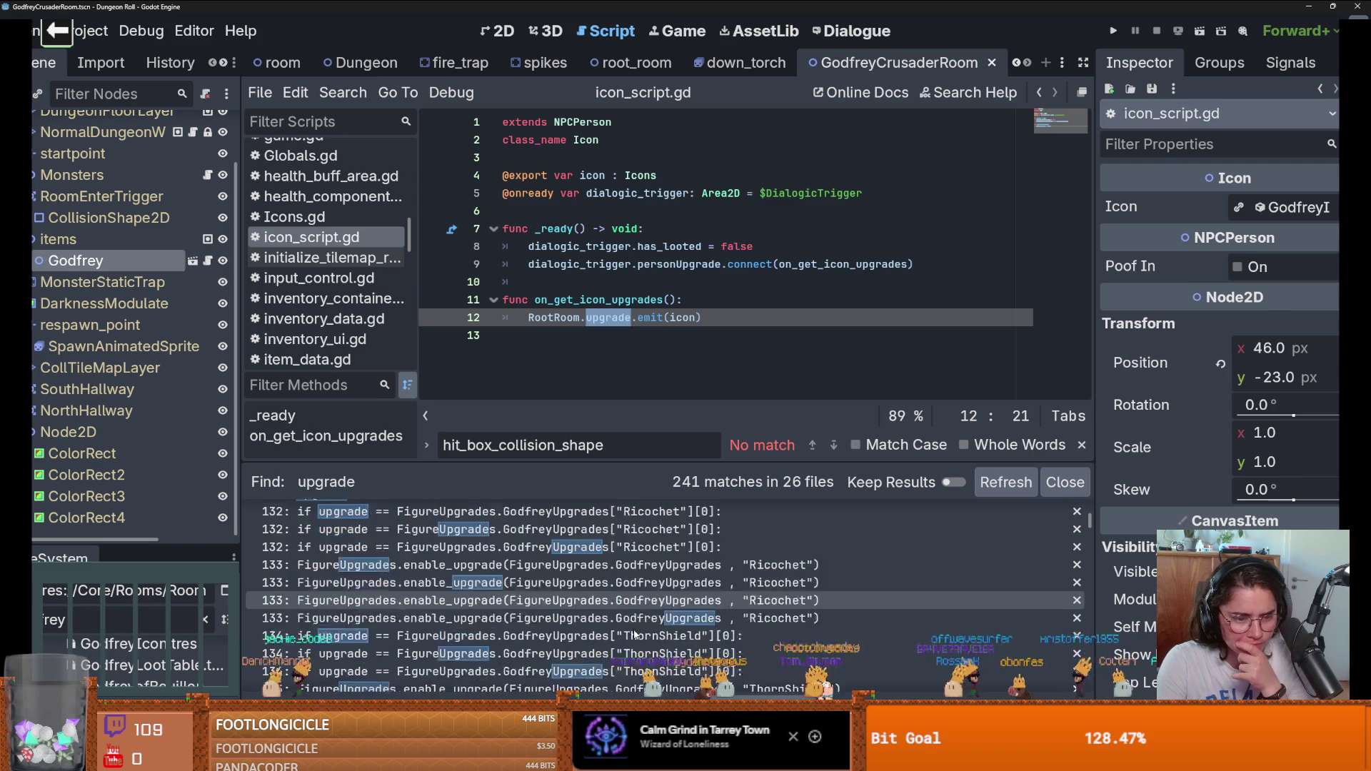
scroll(633, 631, down, 5)
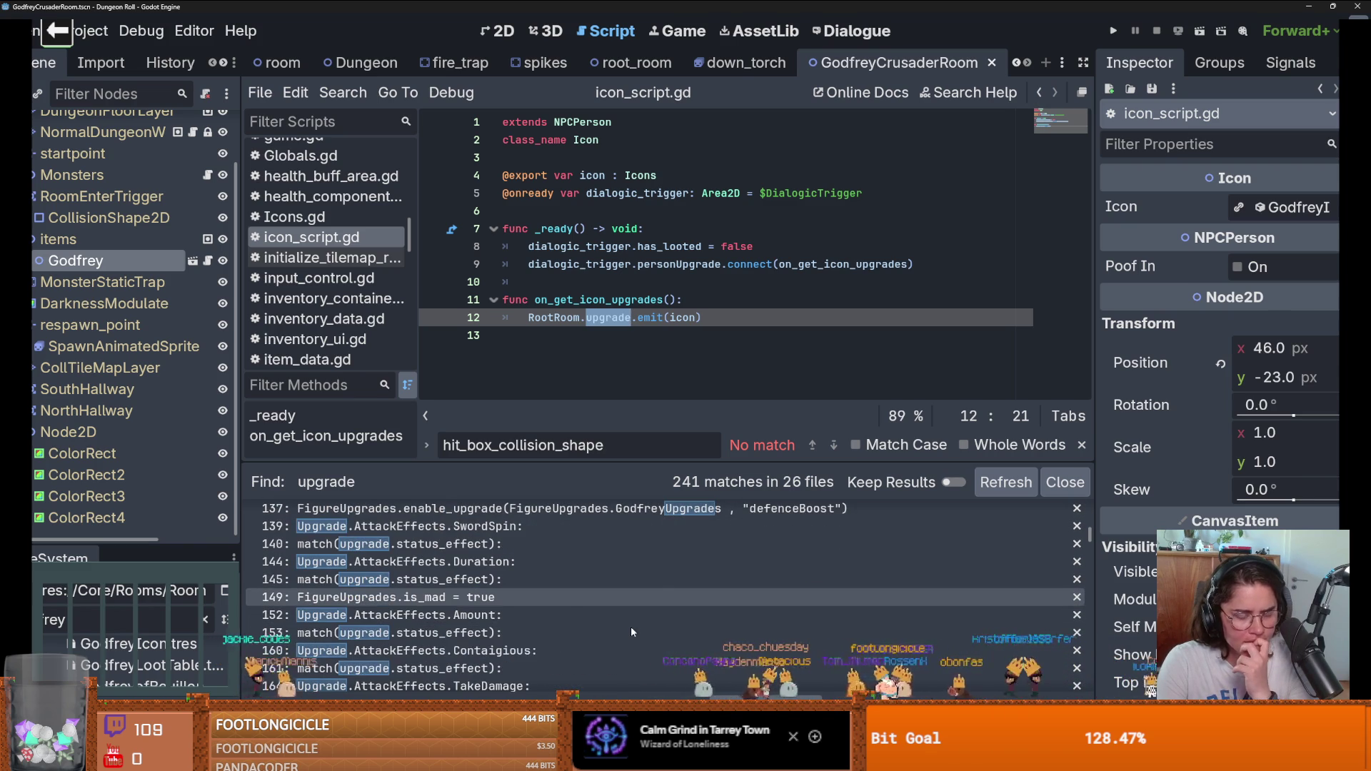
scroll(631, 627, down, 4)
scroll(631, 627, up, 1)
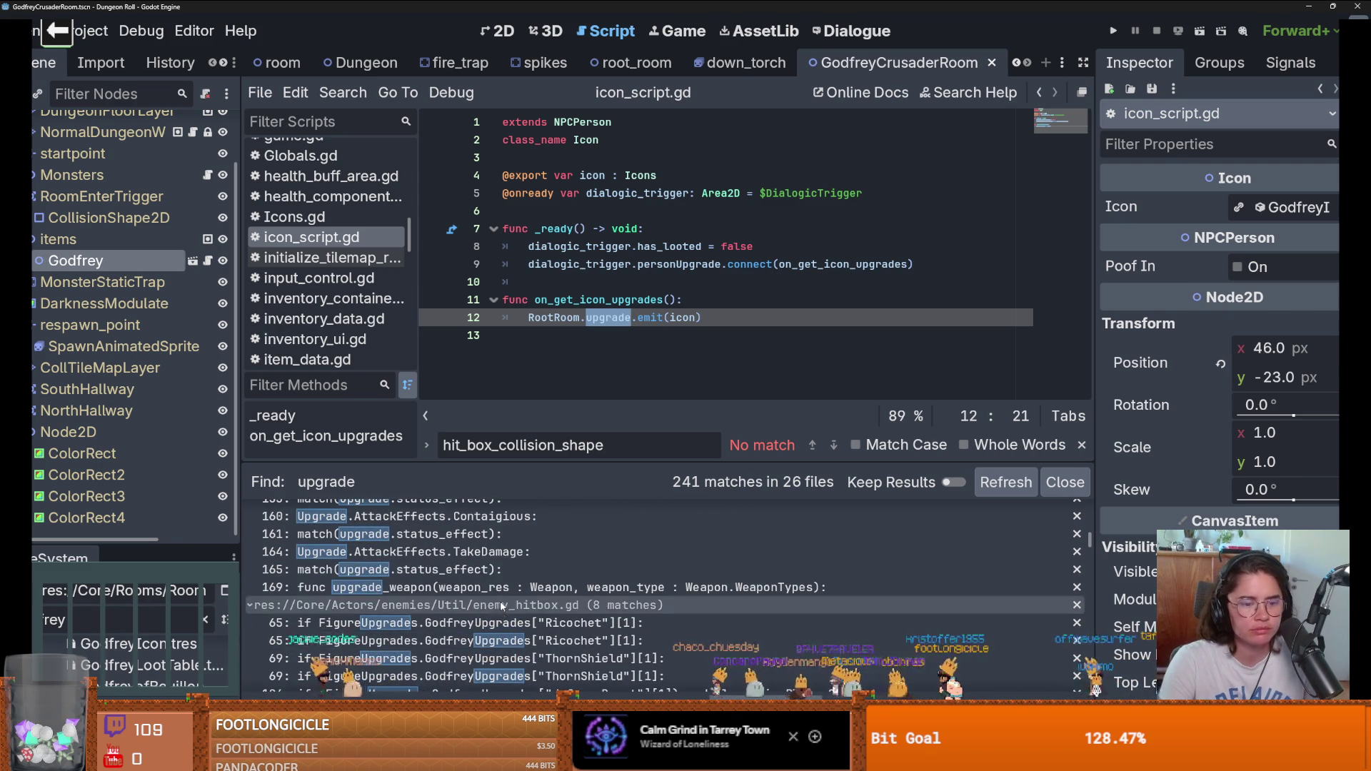
click(363, 62)
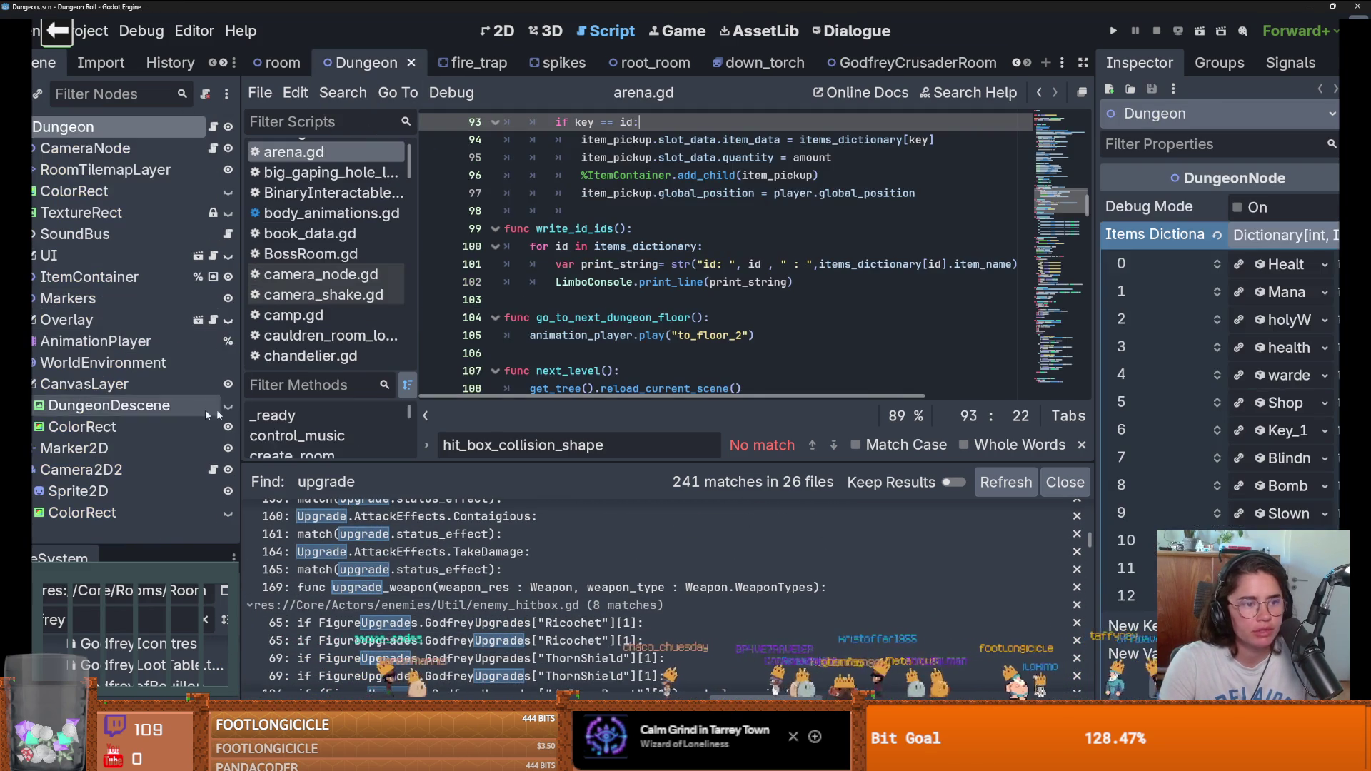
Step: Open the CharacterOverlay scene and its character_overlay.gd script
key(ctrl+F1)
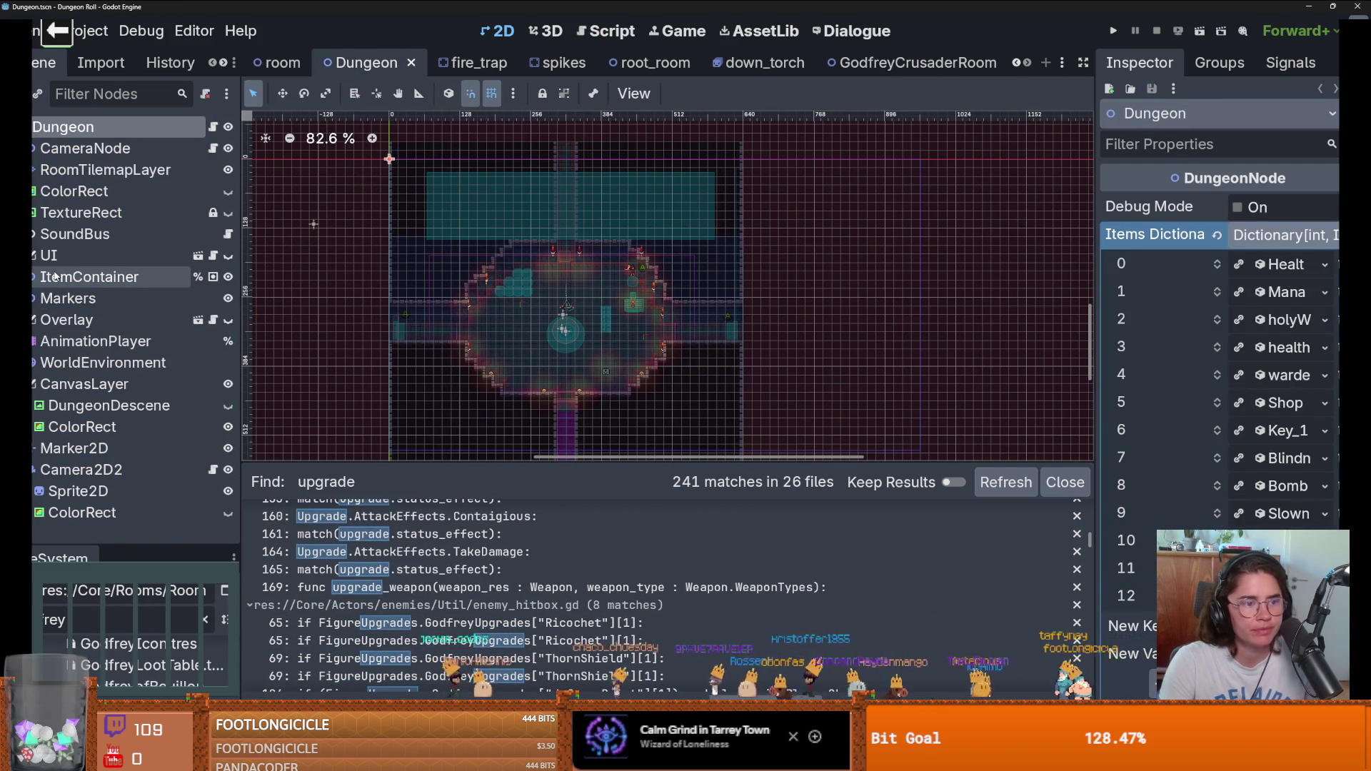
click(198, 320)
scroll(257, 288, down, 5)
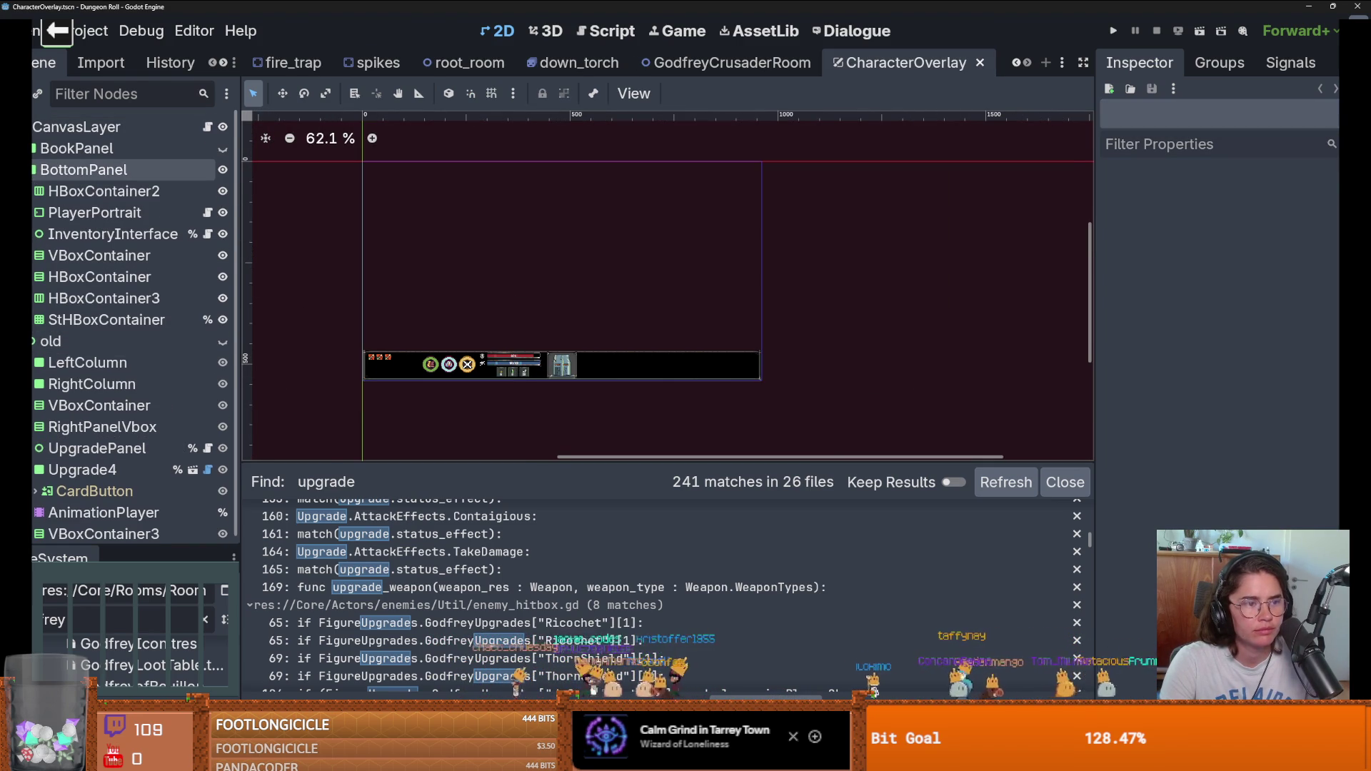
click(34, 169)
click(86, 320)
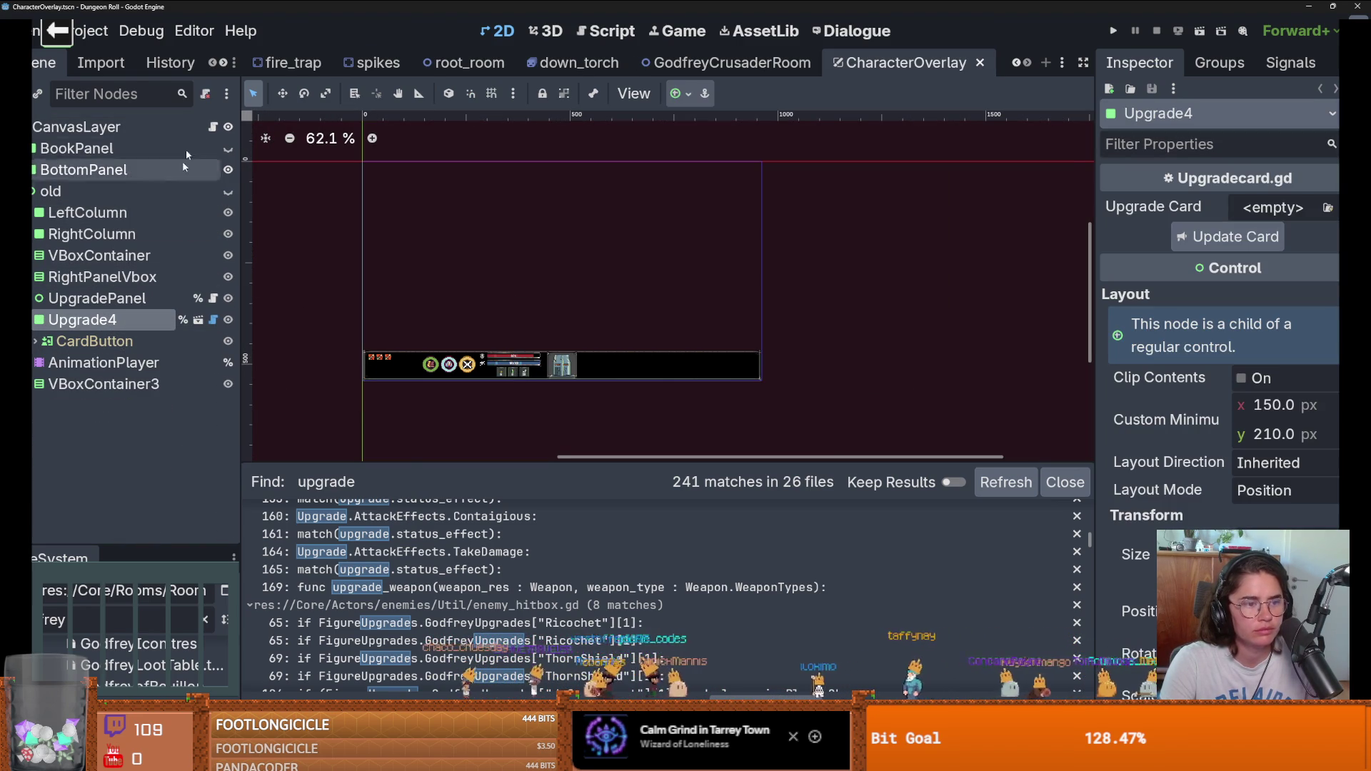
click(212, 125)
Step: Enlarge the code area and search character_overlay.gd for 'upgra'
scroll(964, 283, up, 20)
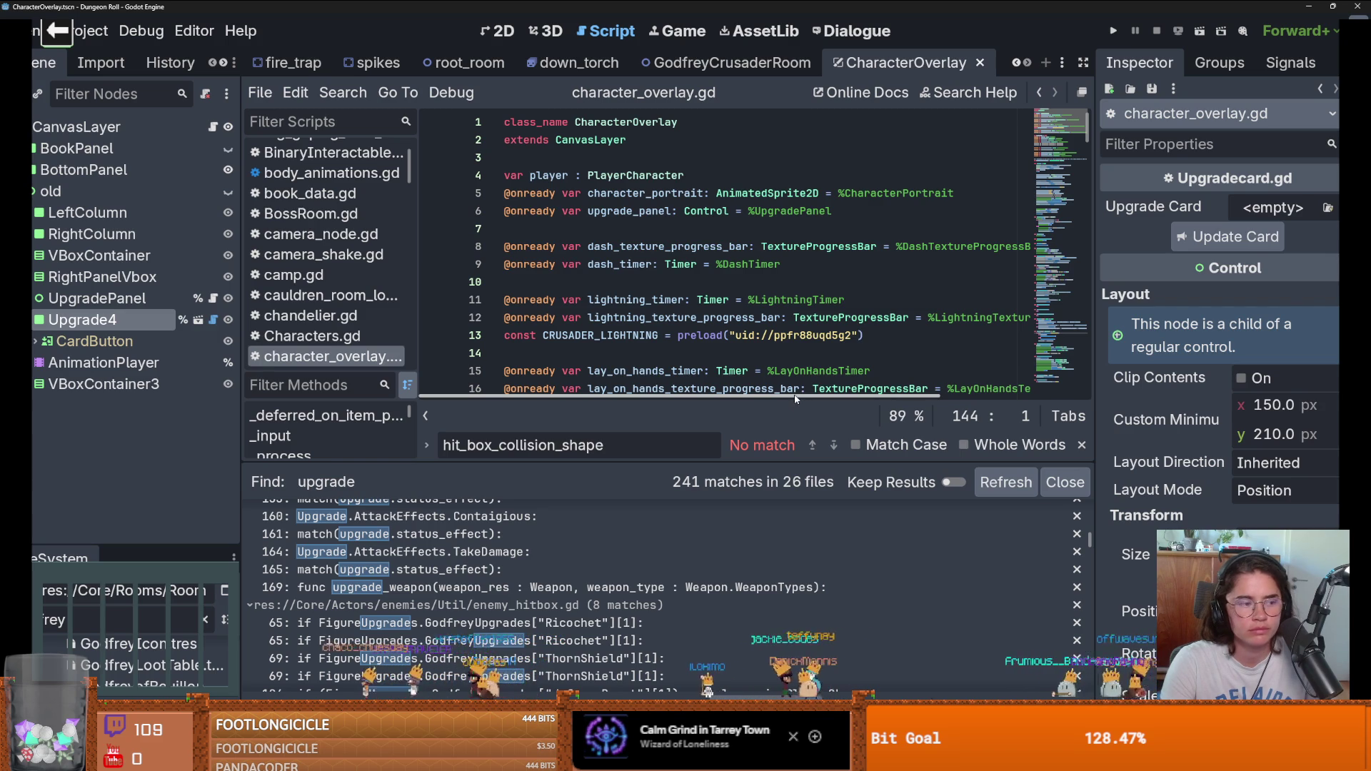
drag(744, 463, 743, 559)
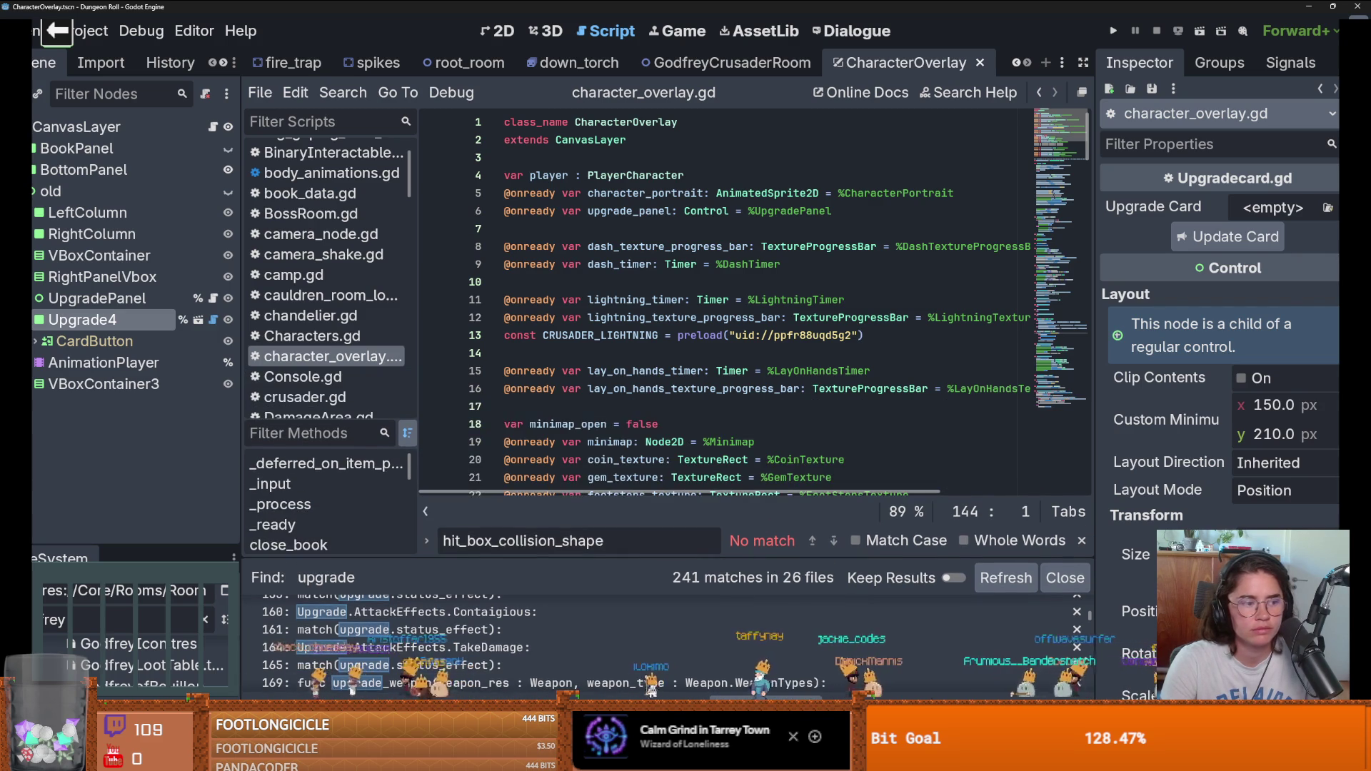
scroll(674, 324, down, 10)
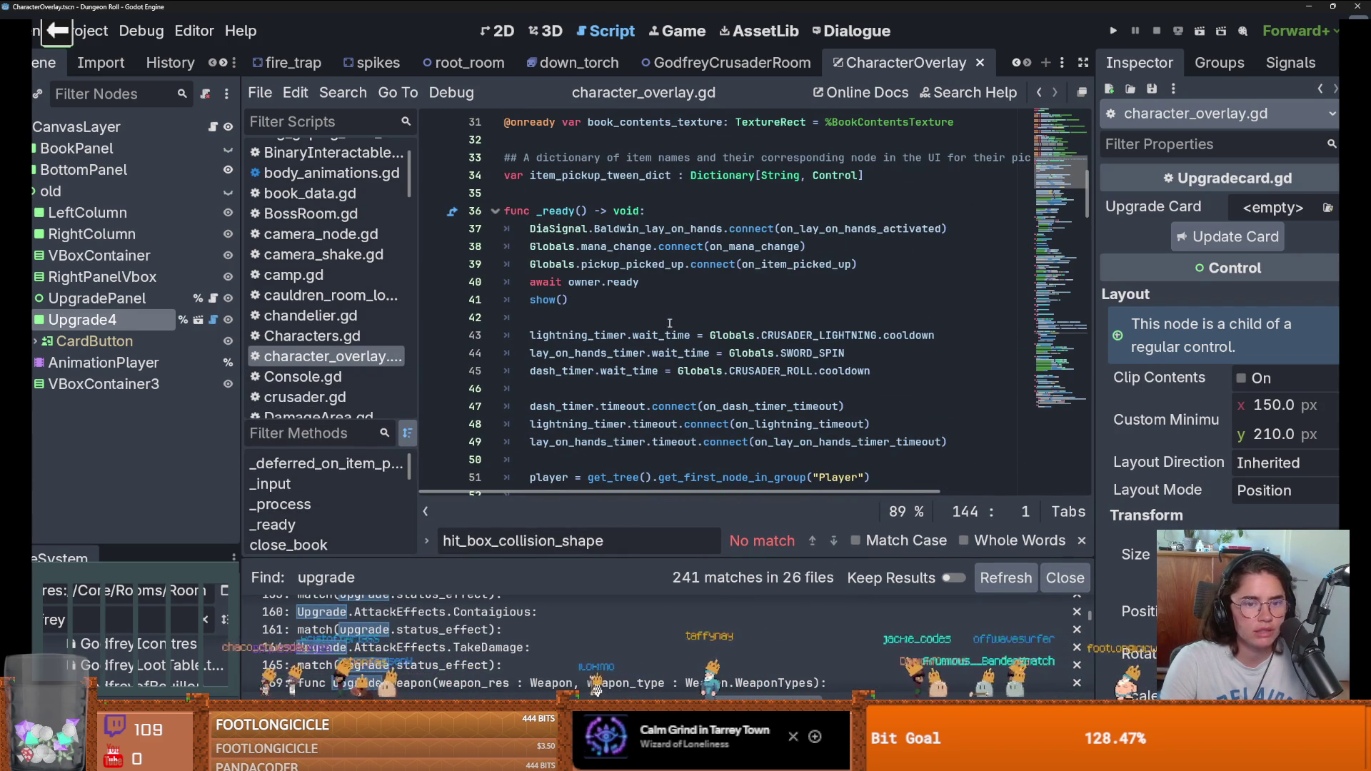
scroll(645, 323, down, 8)
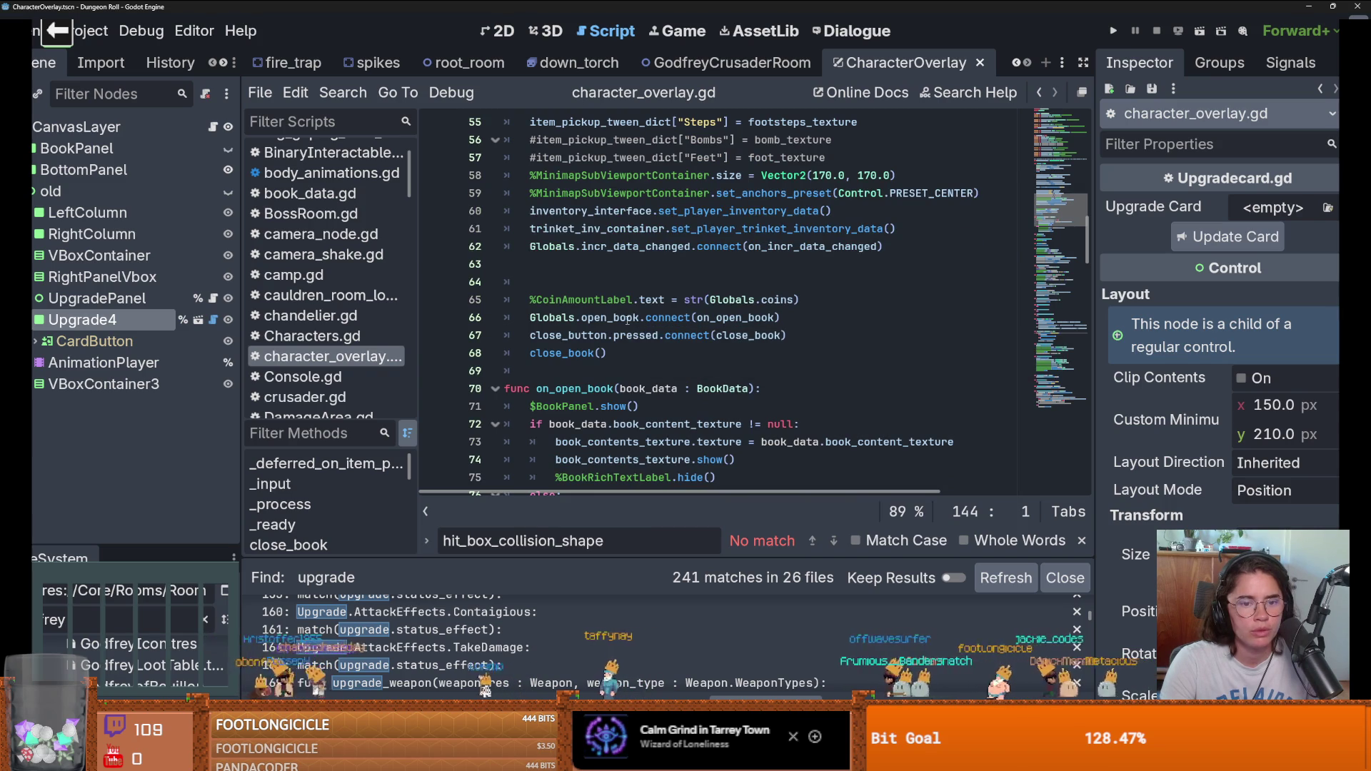
scroll(624, 322, down, 1)
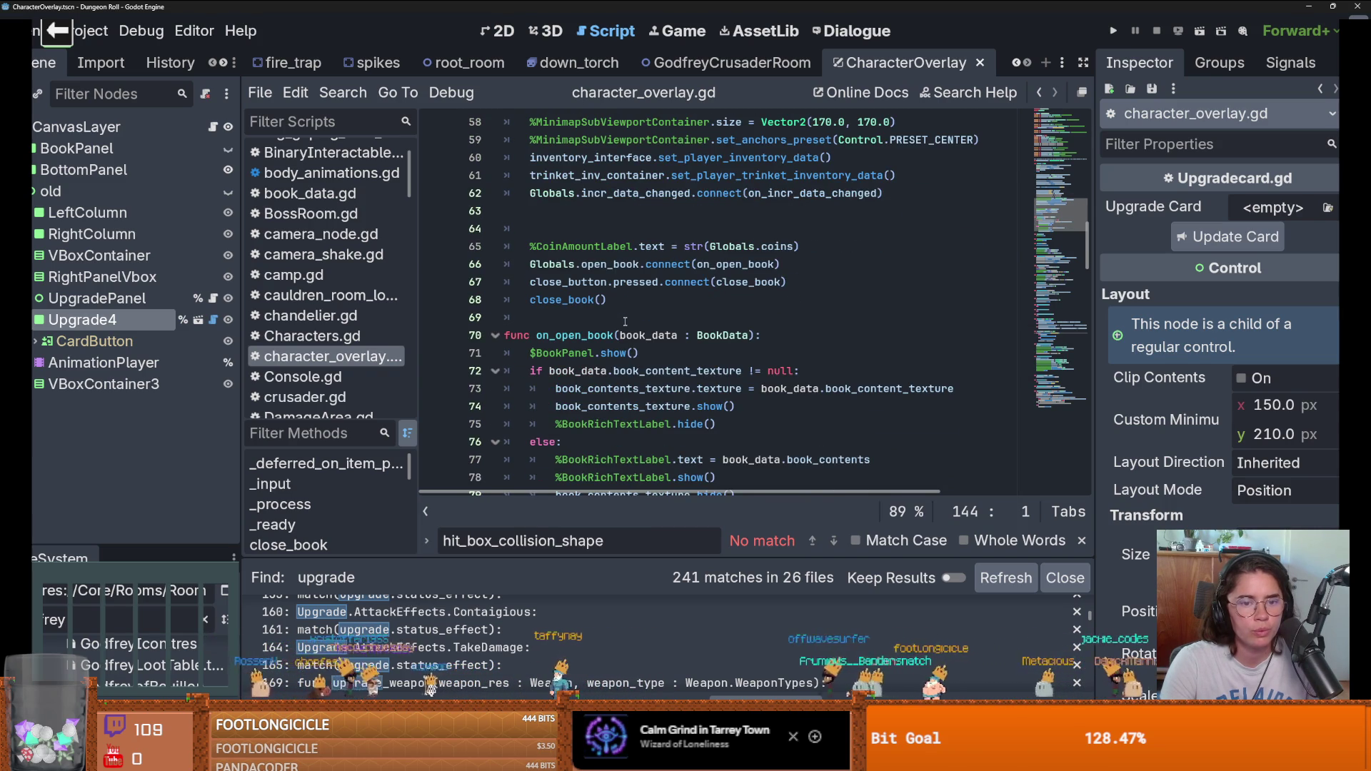
key(ctrl+f)
text(up)
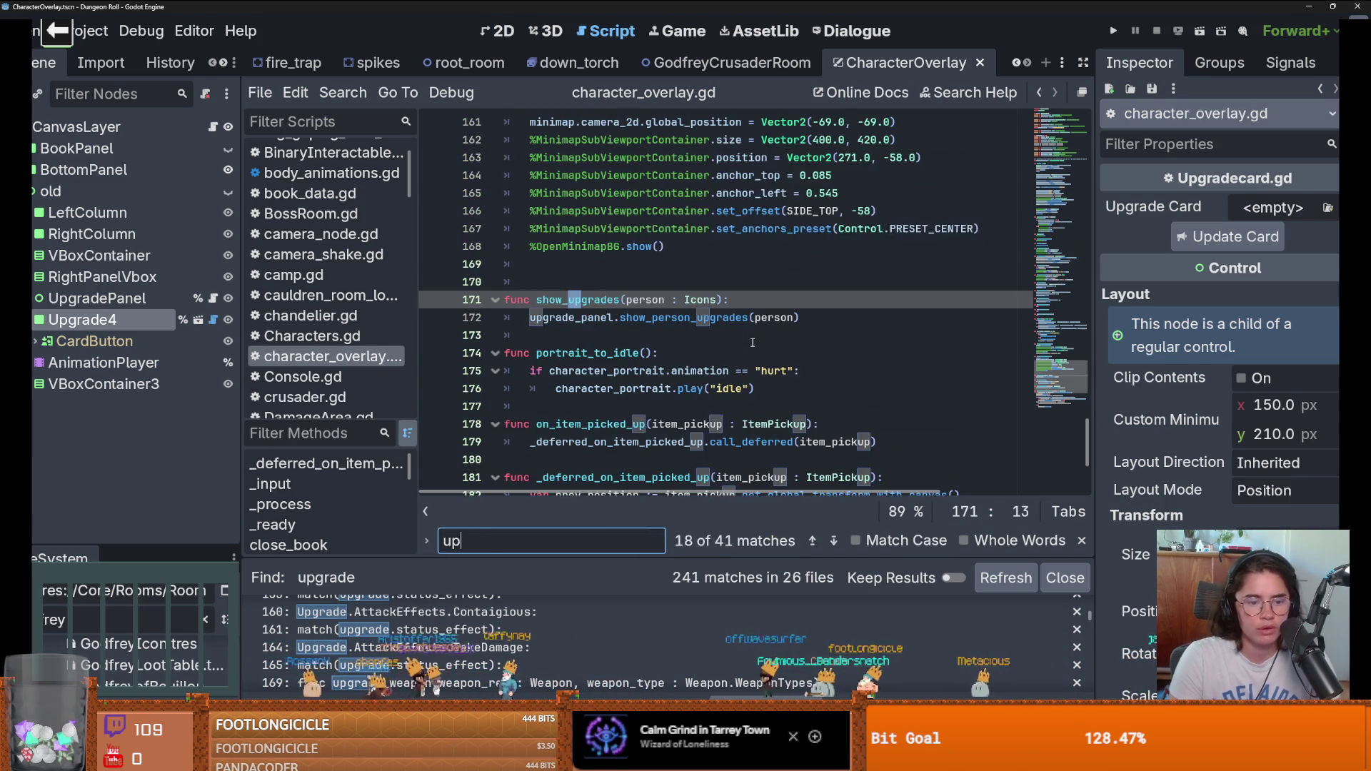
key(BackSpace)
key(BackSpace)
key(BackSpace)
text(p)
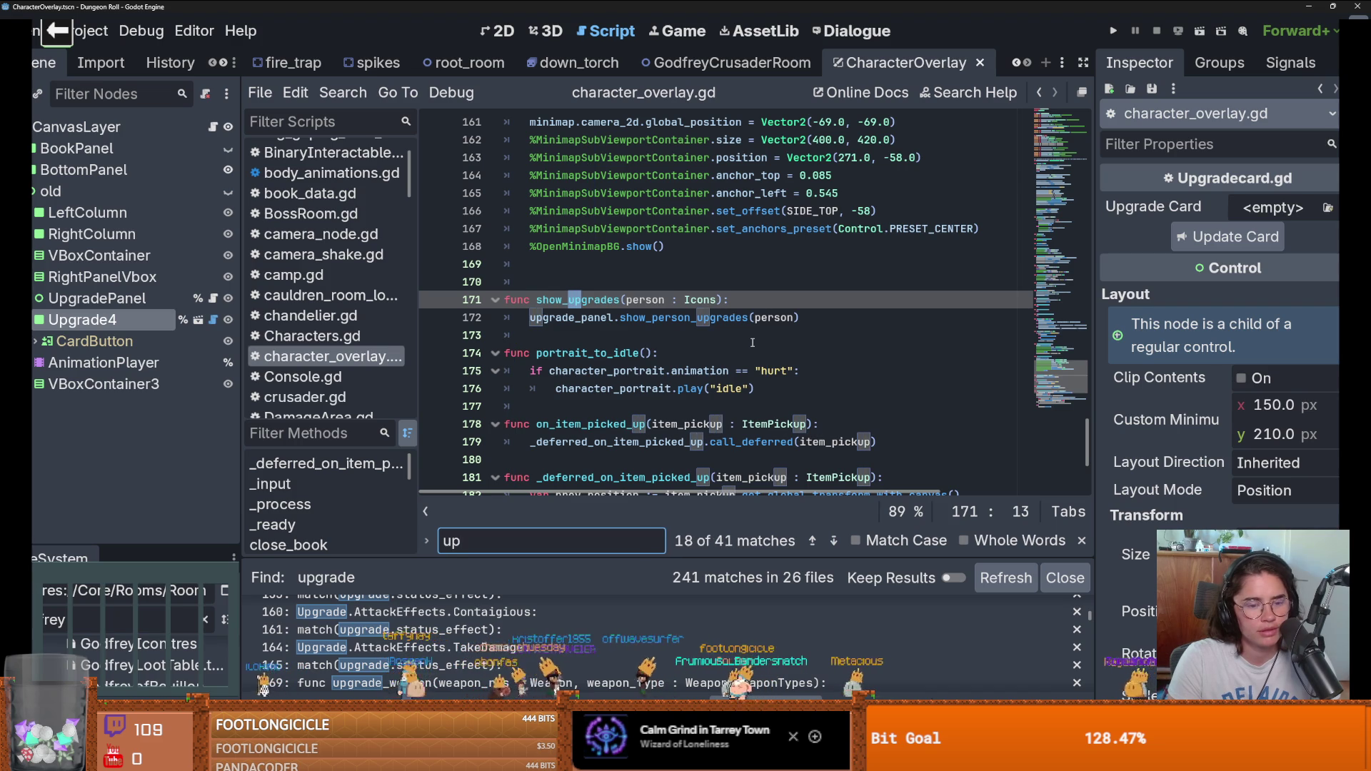
text(grade)
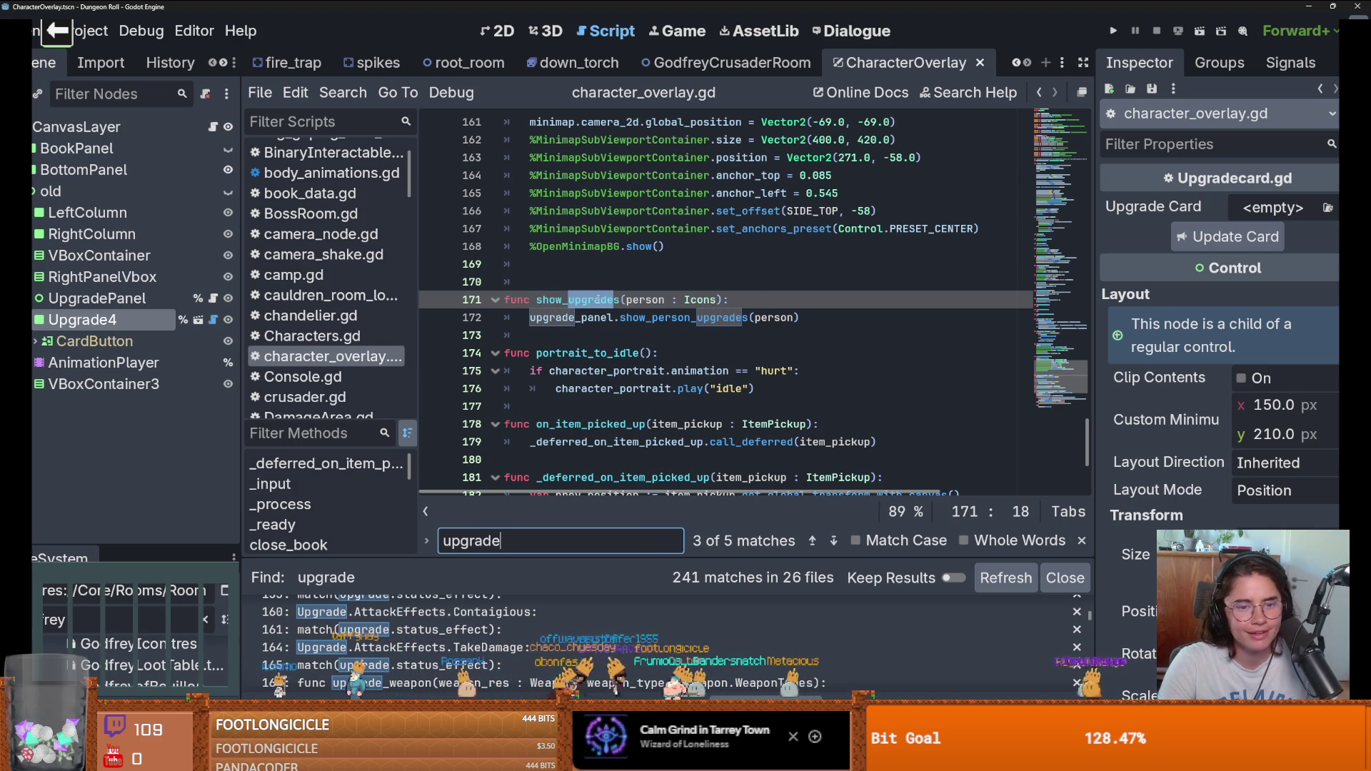
Step: Find show_upgrades project-wide, open its arena.gd call, and start a search for upgrade_window
click(342, 92)
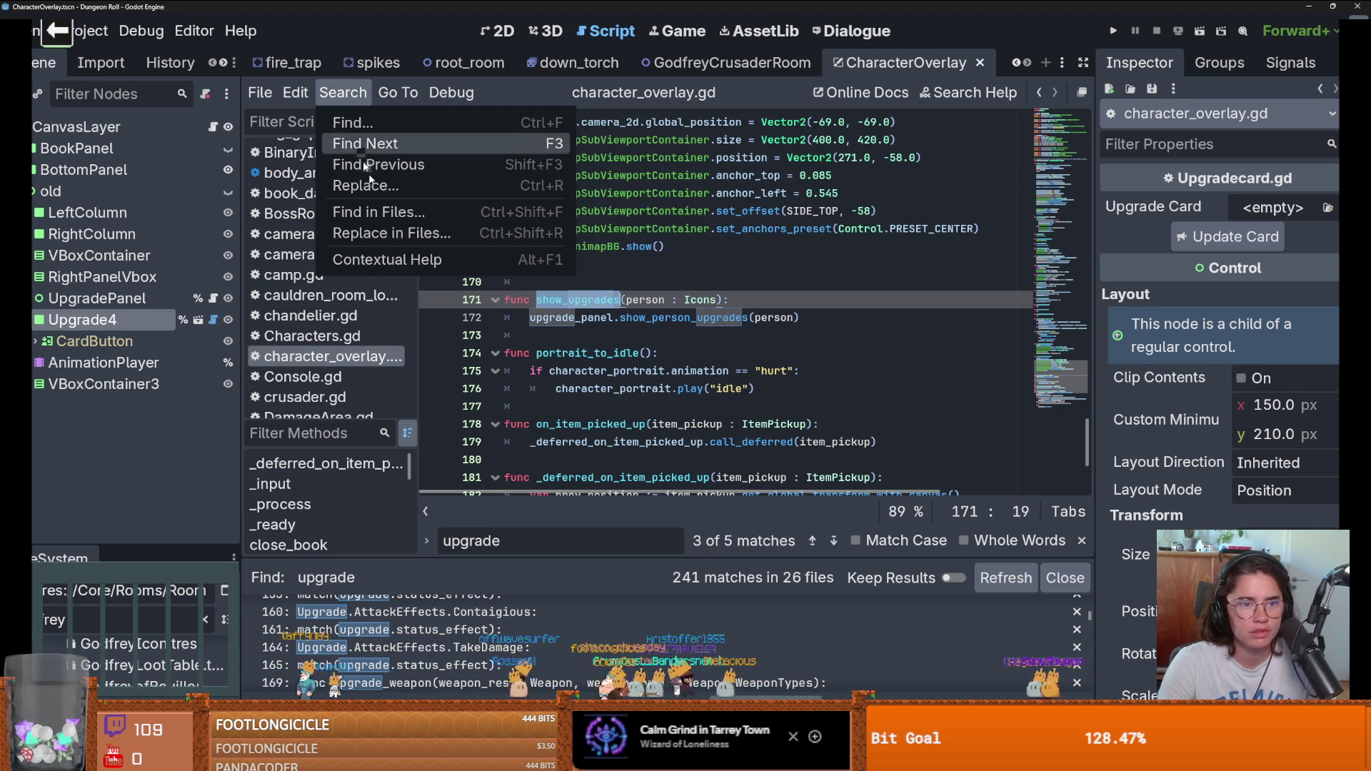
click(357, 205)
click(698, 464)
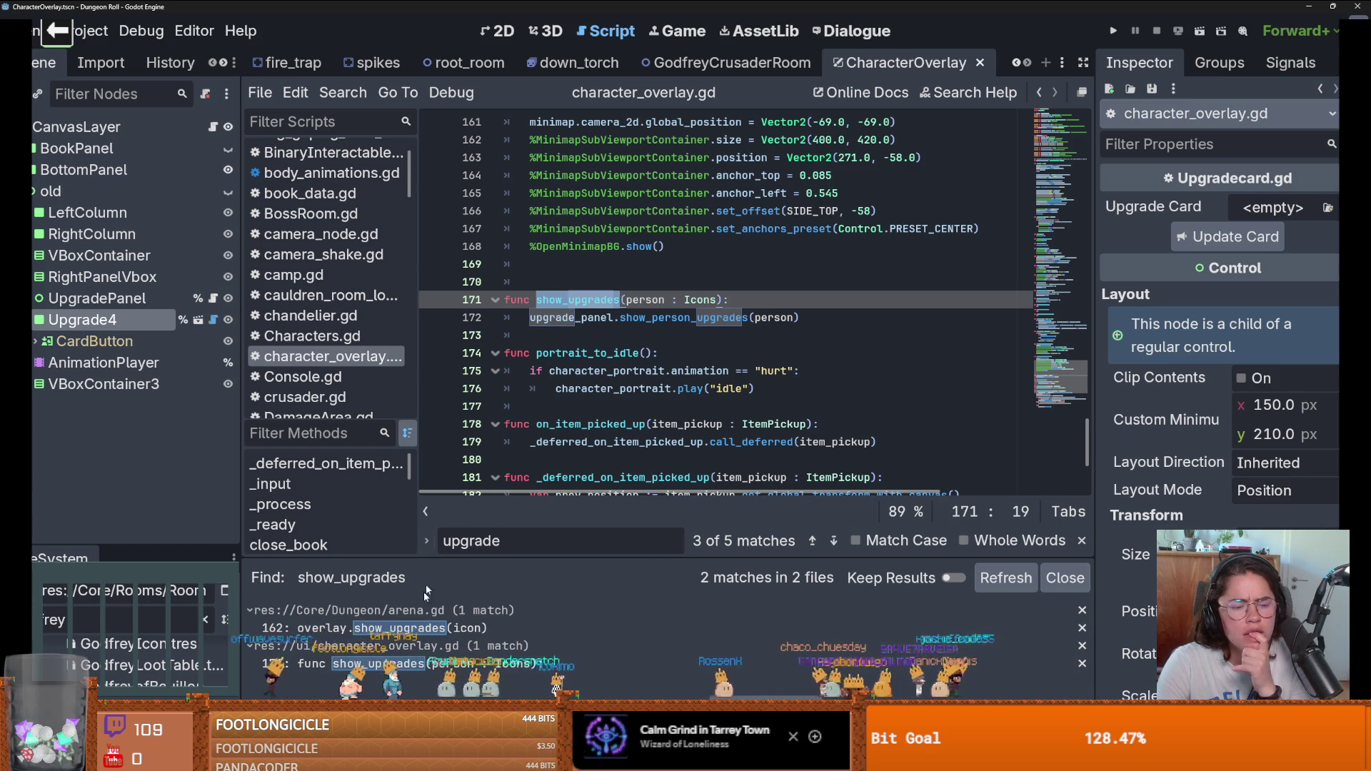
click(406, 628)
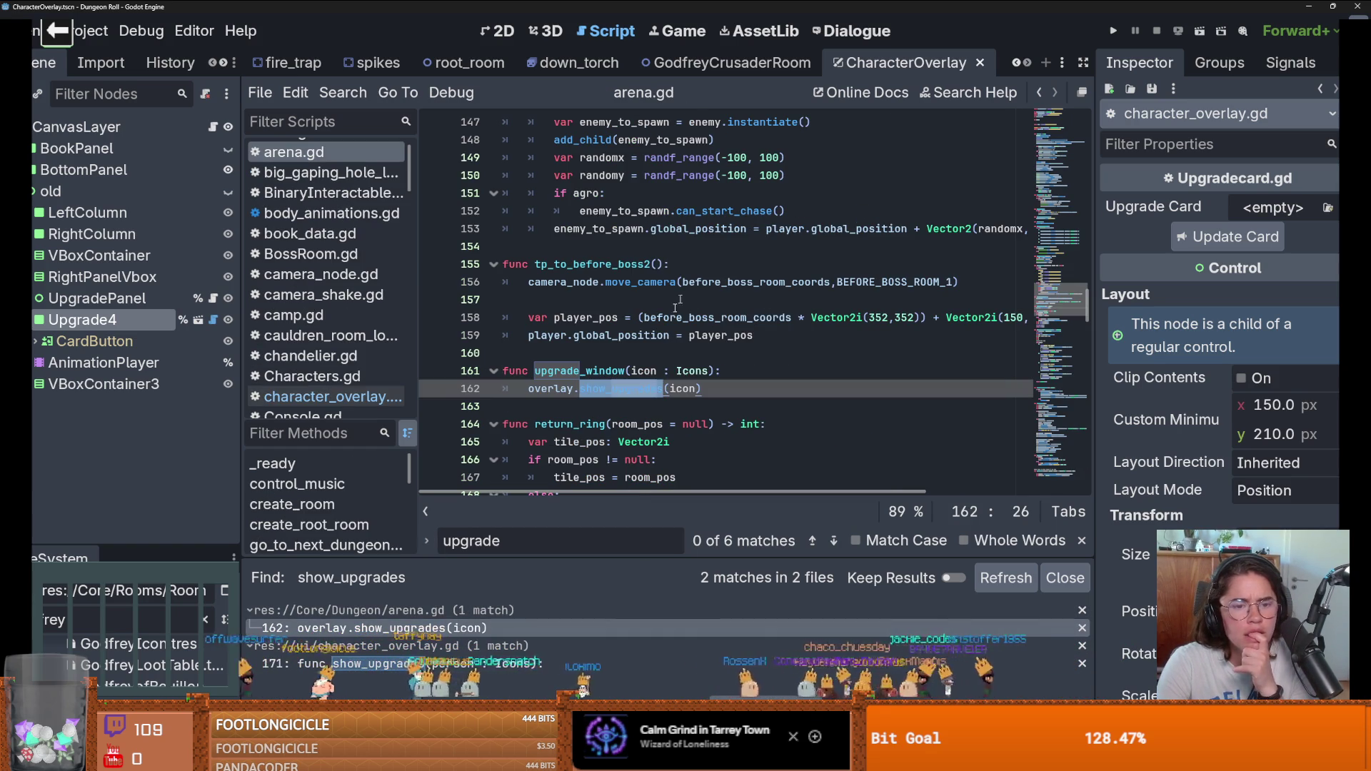
double_click(555, 373)
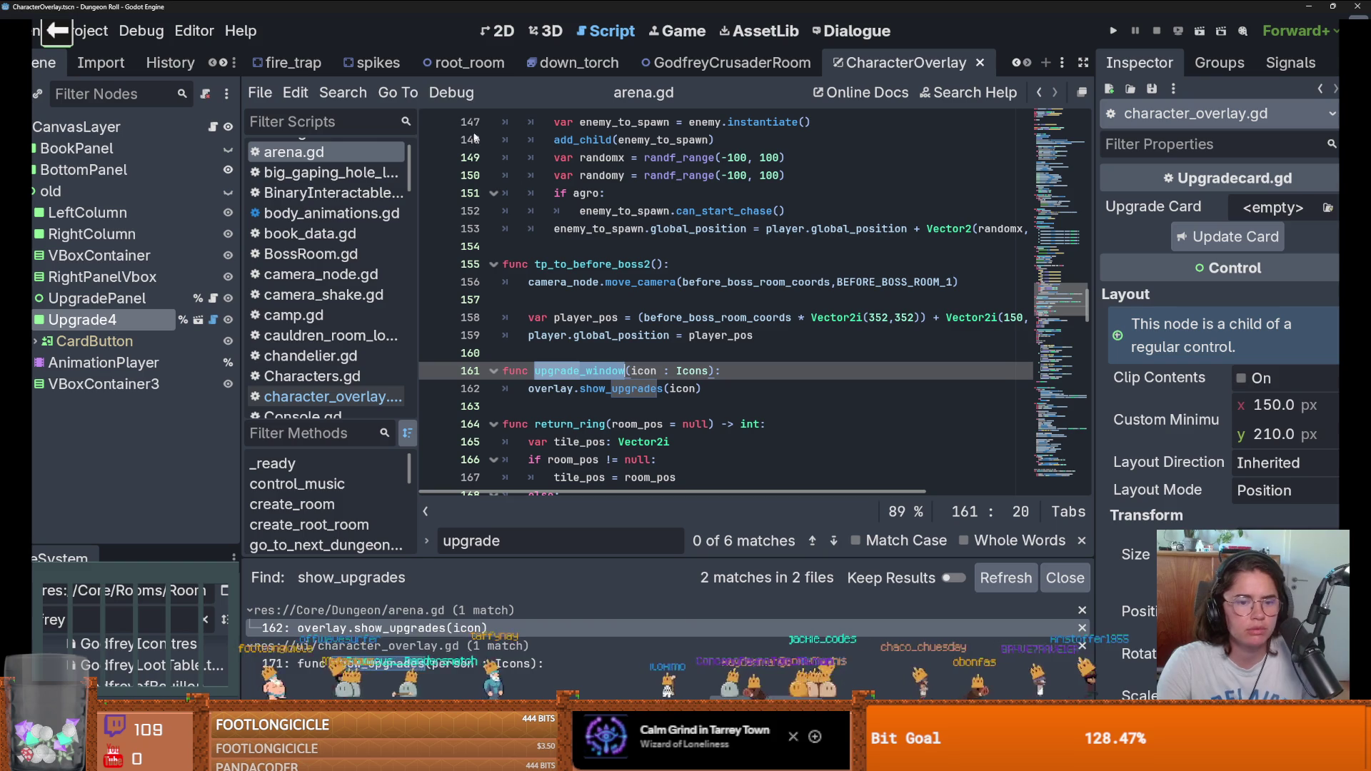
click(343, 92)
click(417, 210)
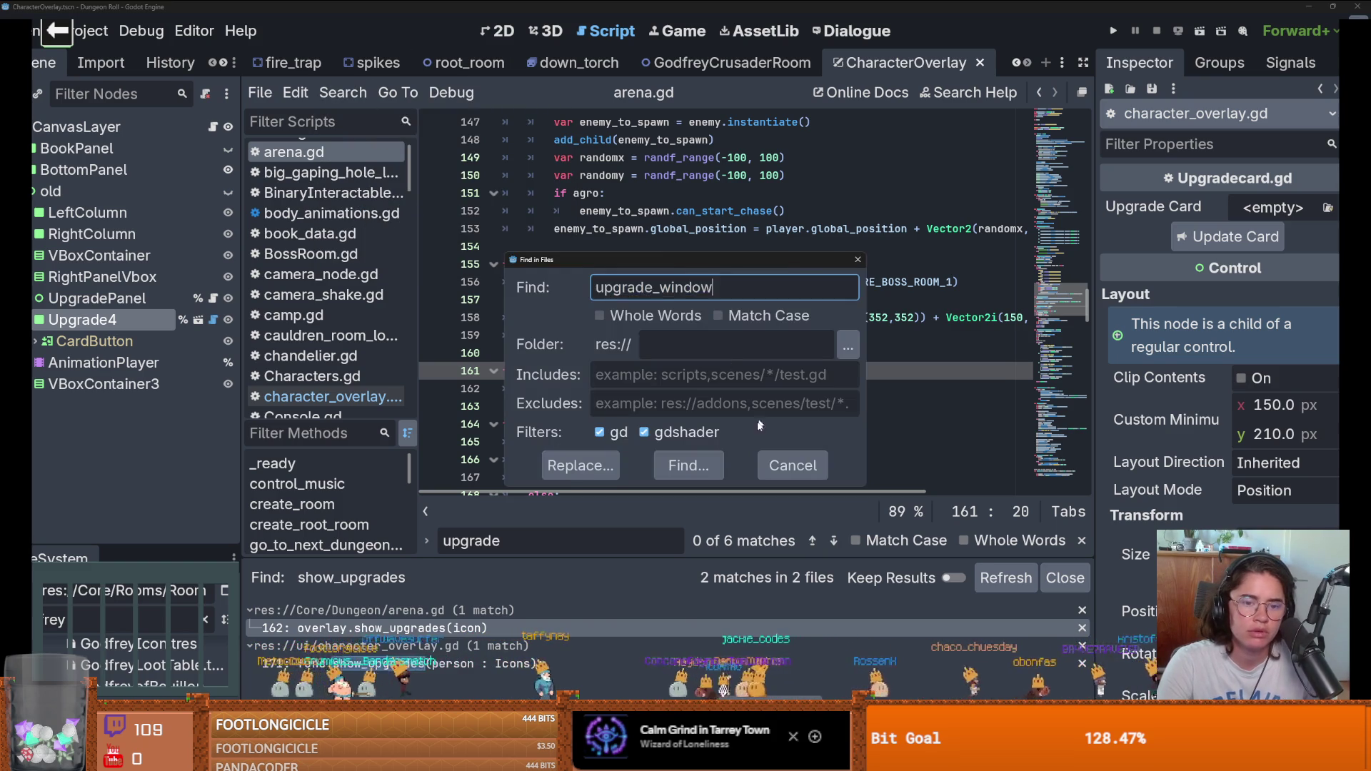
Step: Find upgrade_window's 3 matches, jump to line 254, and cycle through each occurrence
click(705, 460)
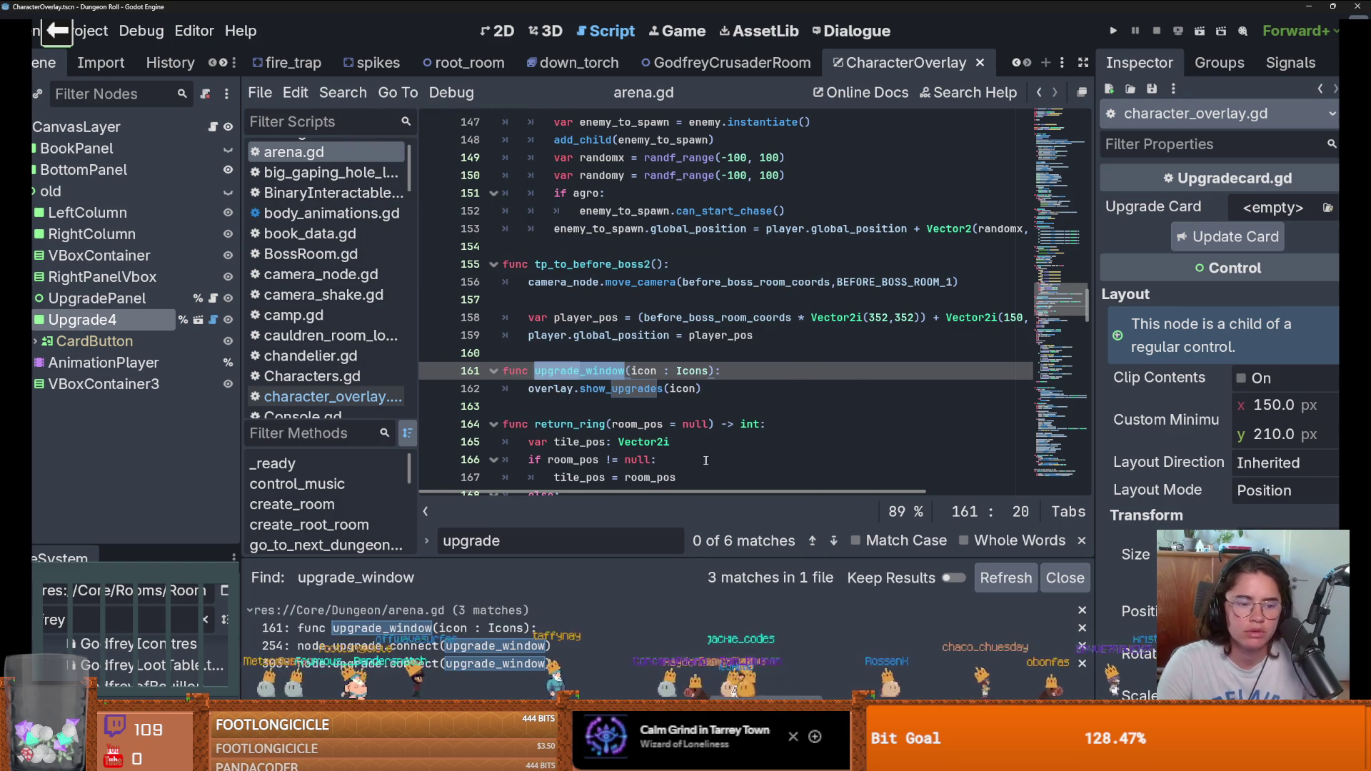
click(438, 647)
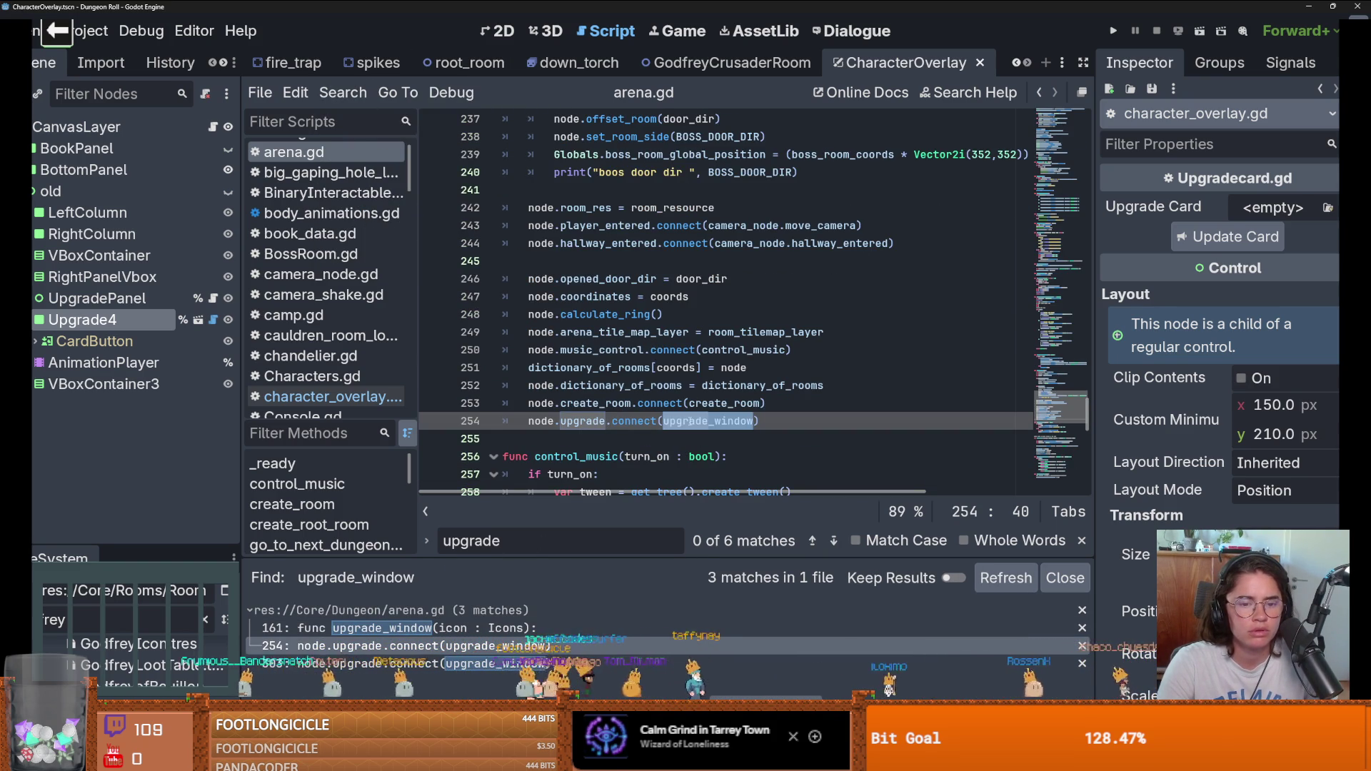
mouse_move(1063, 418)
mouse_down()
mouse_move(1071, 299)
mouse_move(1093, 285)
mouse_move(1100, 232)
mouse_move(1099, 121)
mouse_move(1091, 197)
mouse_up()
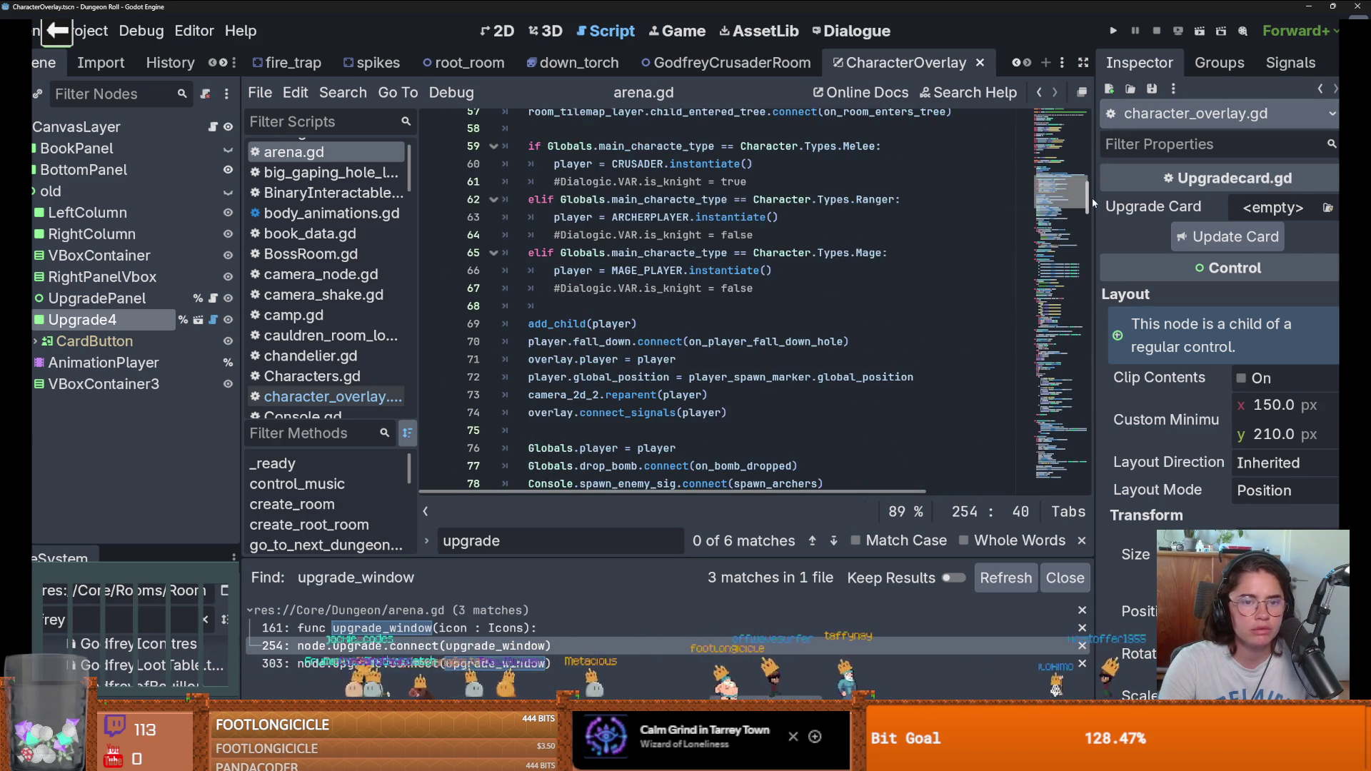
key(ctrl+f)
key(Return)
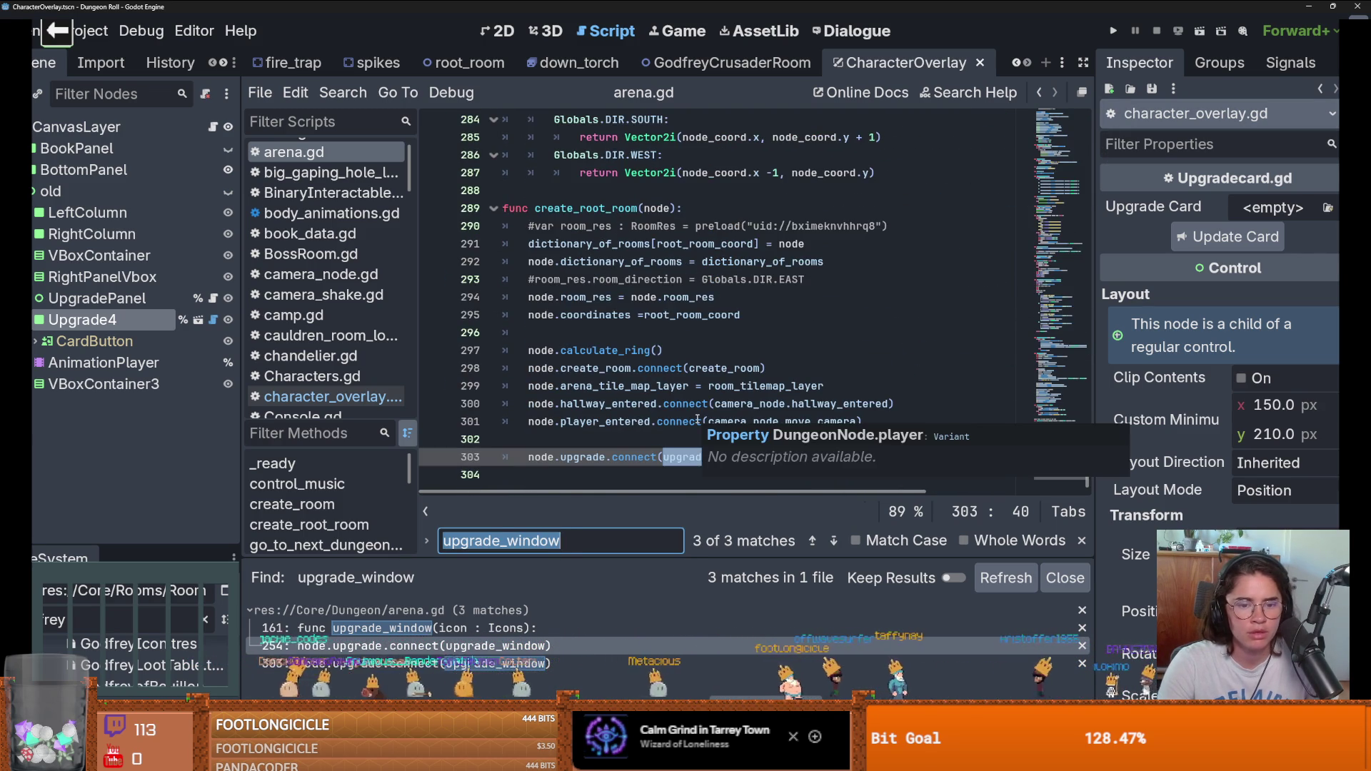
key(Return)
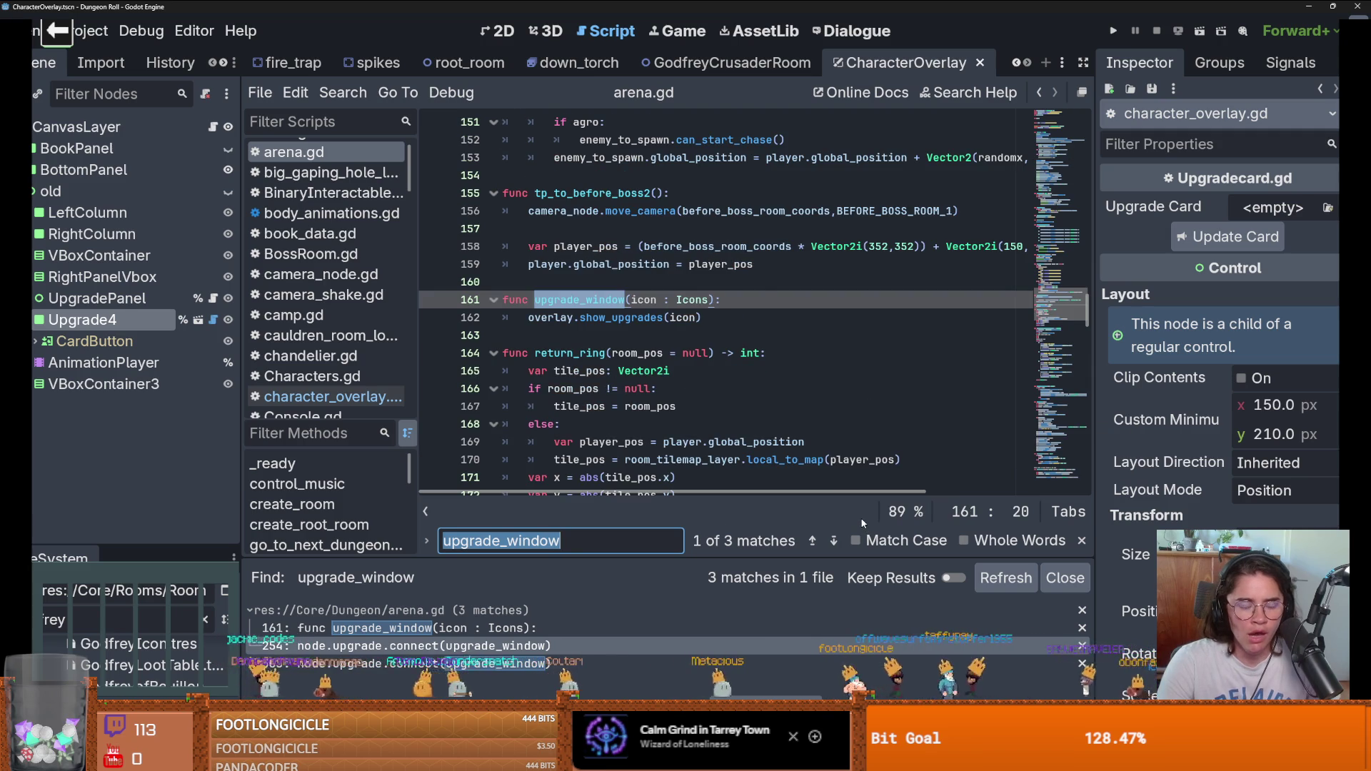
key(Return)
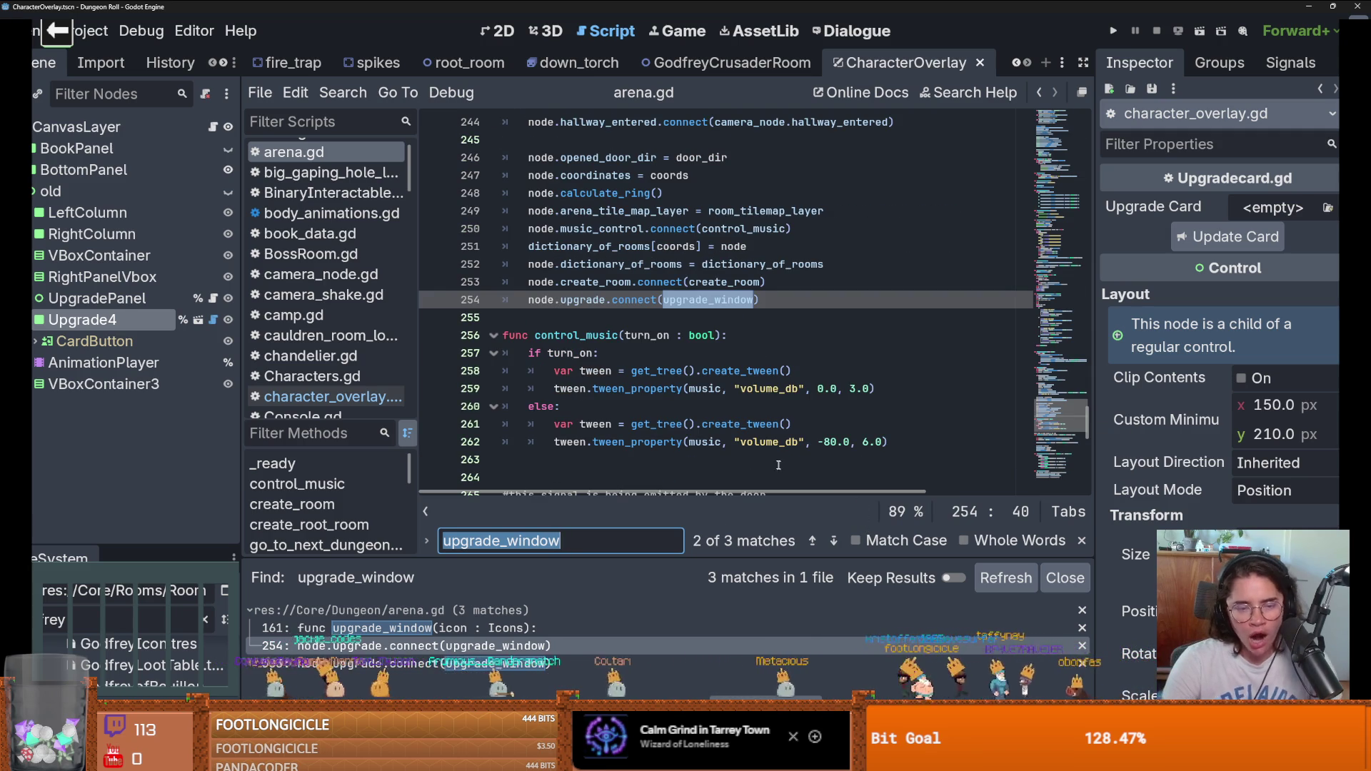
key(Return)
key(Return)
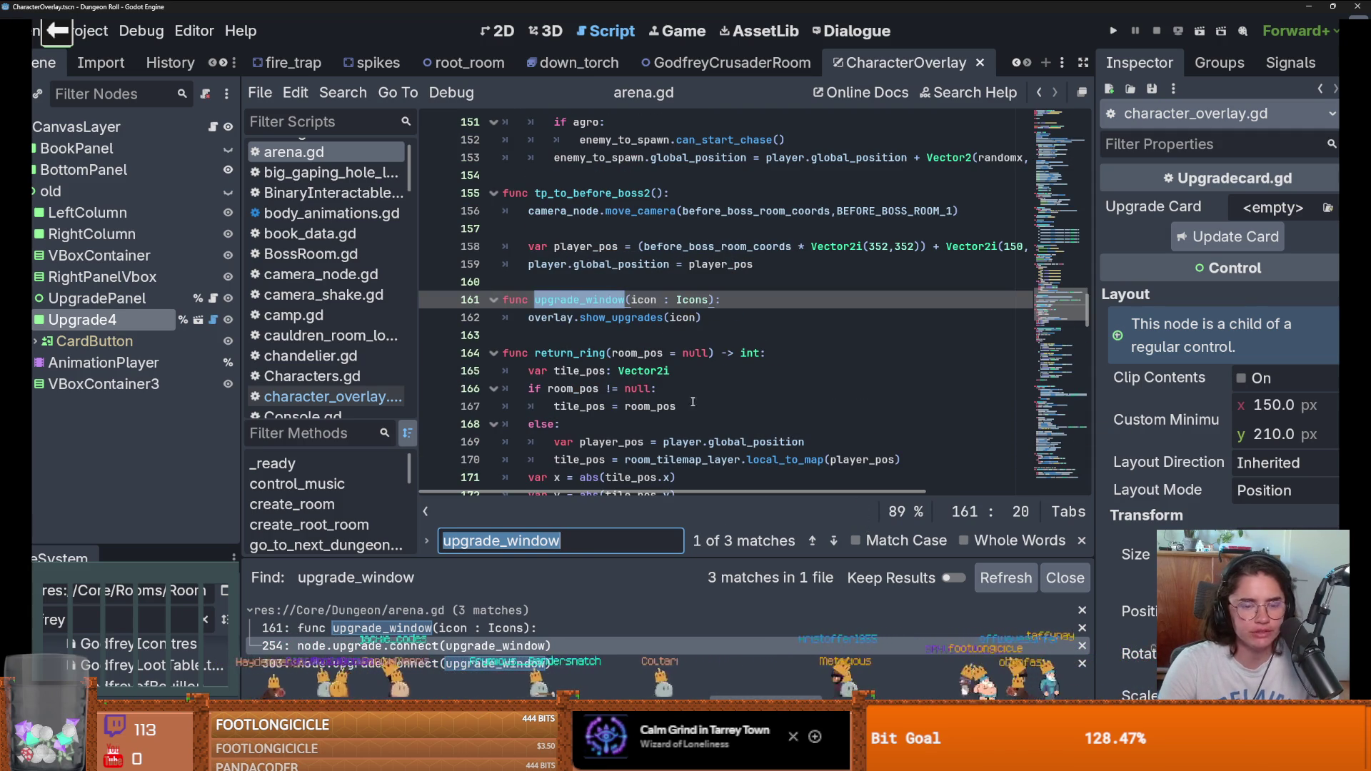
Step: Review the overlay usage on line 162, revisit the definition, then reopen character_overlay.gd
double_click(549, 317)
drag(1083, 301, 1102, 124)
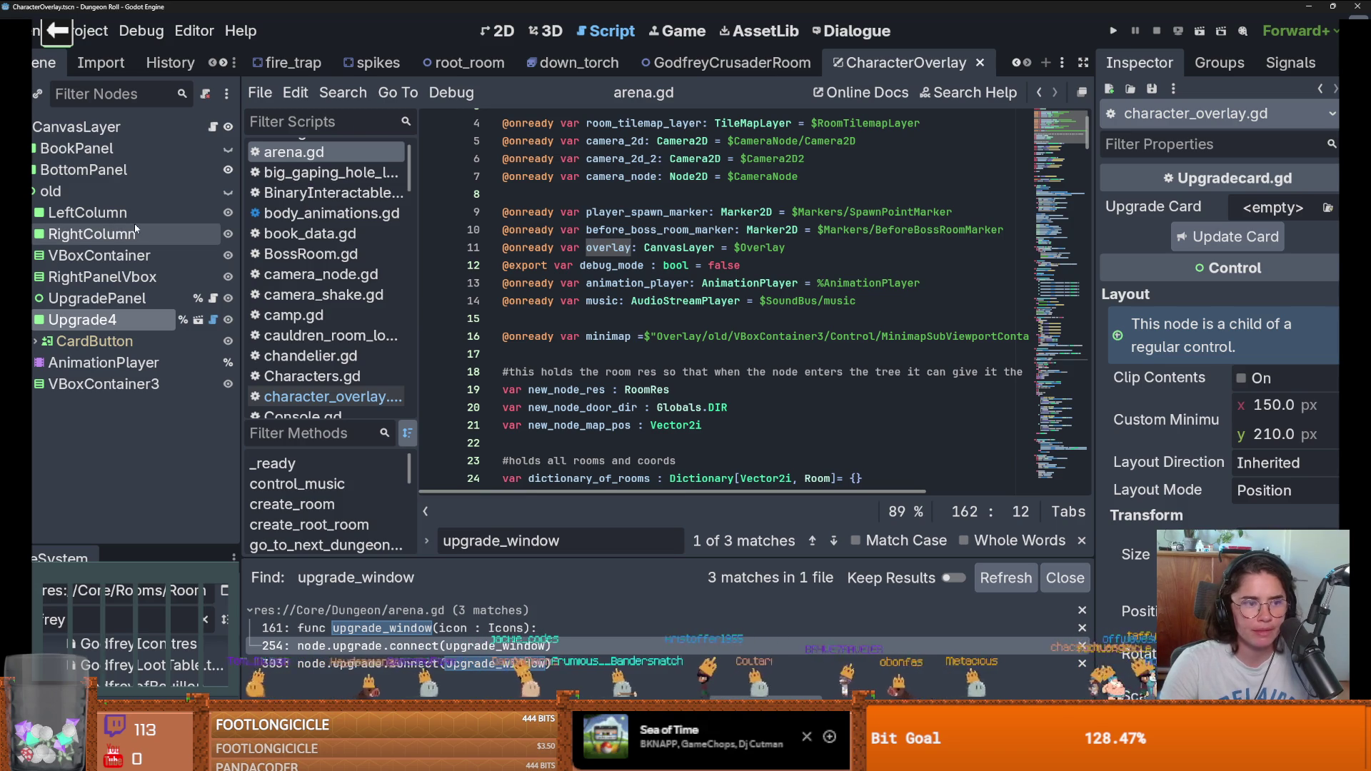
drag(1061, 136, 1070, 498)
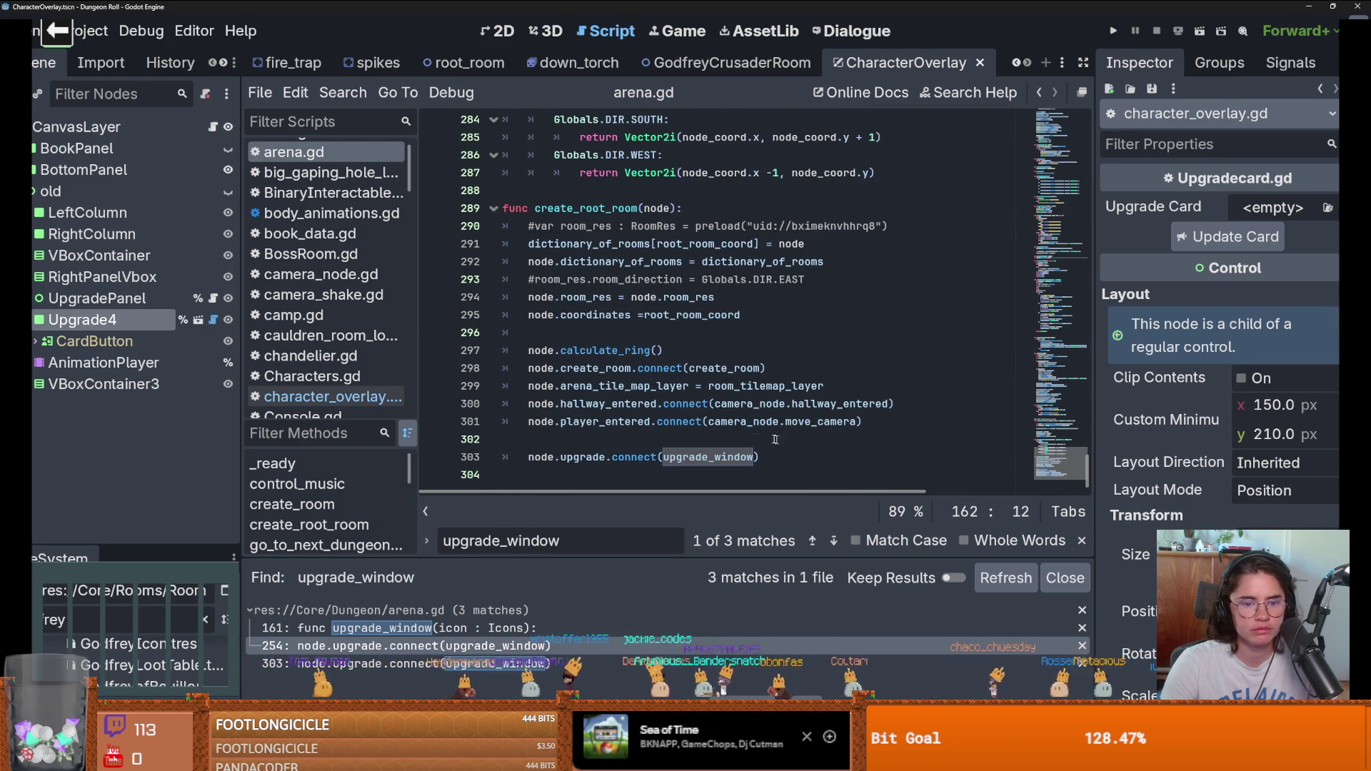
ctrl+click(718, 455)
ctrl+click(621, 315)
drag(1091, 431, 1093, 116)
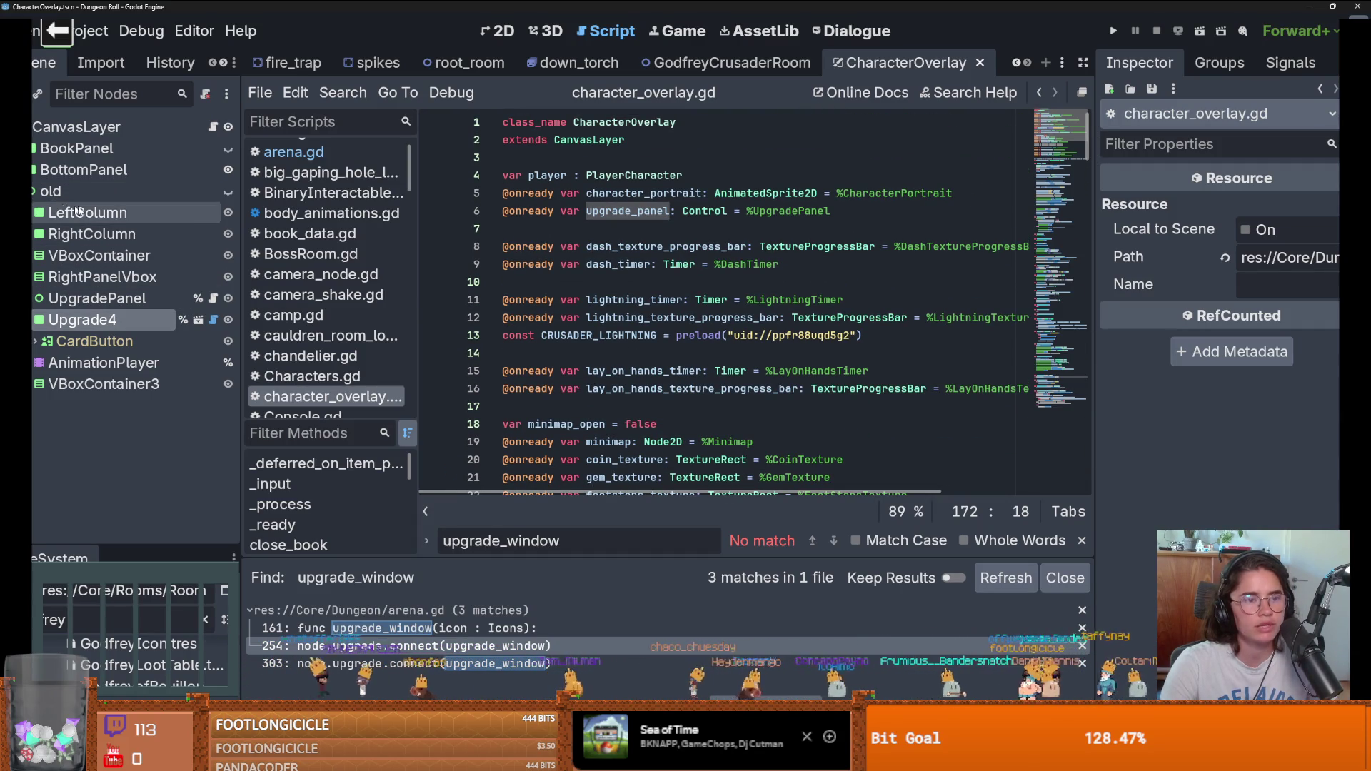
Step: Move the Upgrade4 node directly under CanvasLayer
drag(81, 320, 92, 227)
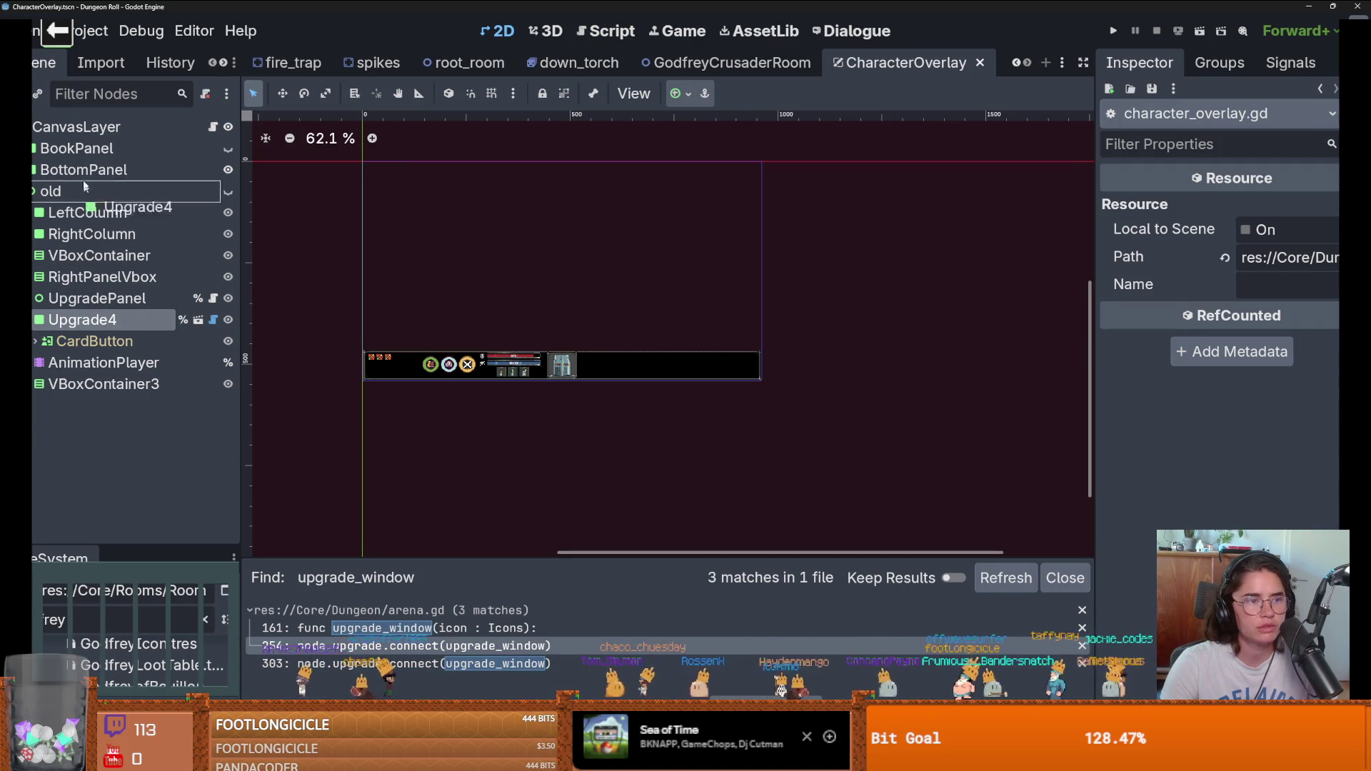
drag(84, 133, 84, 130)
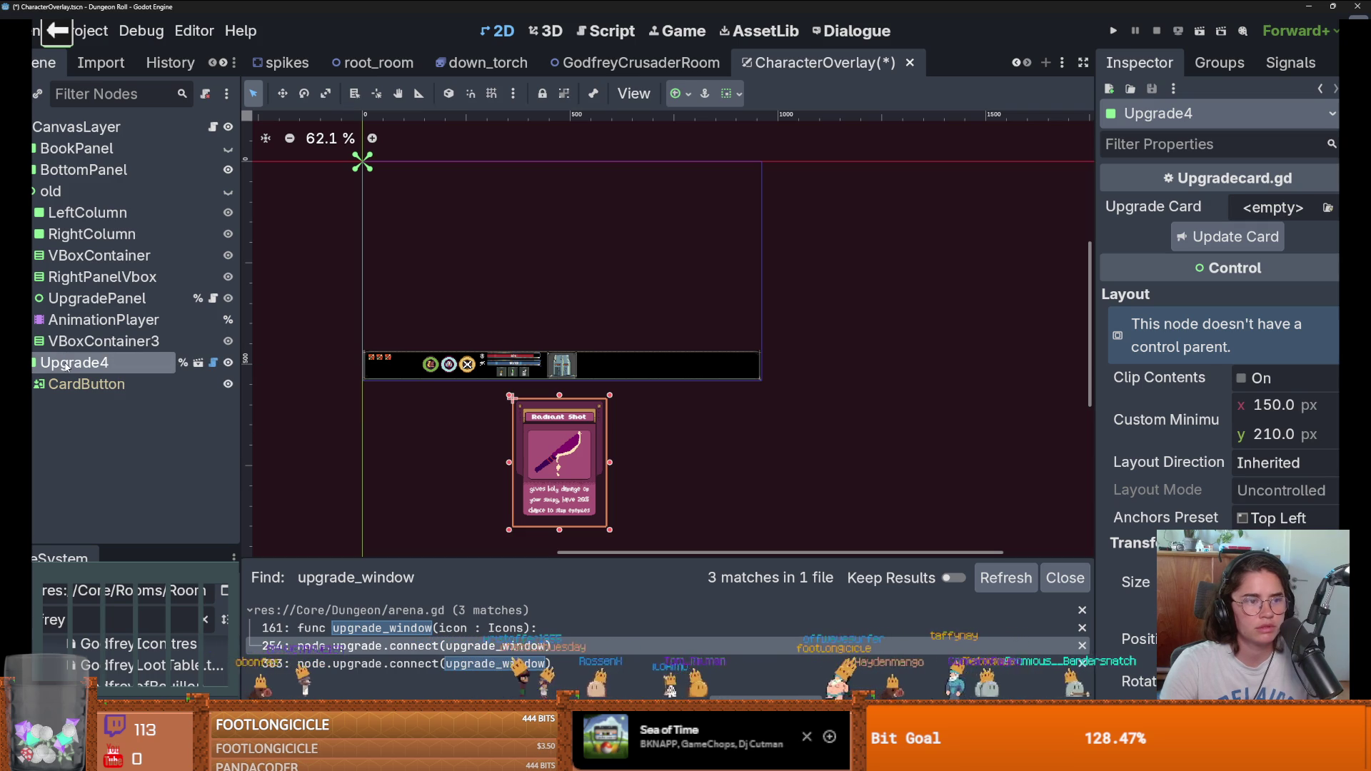
key(ctrl+z)
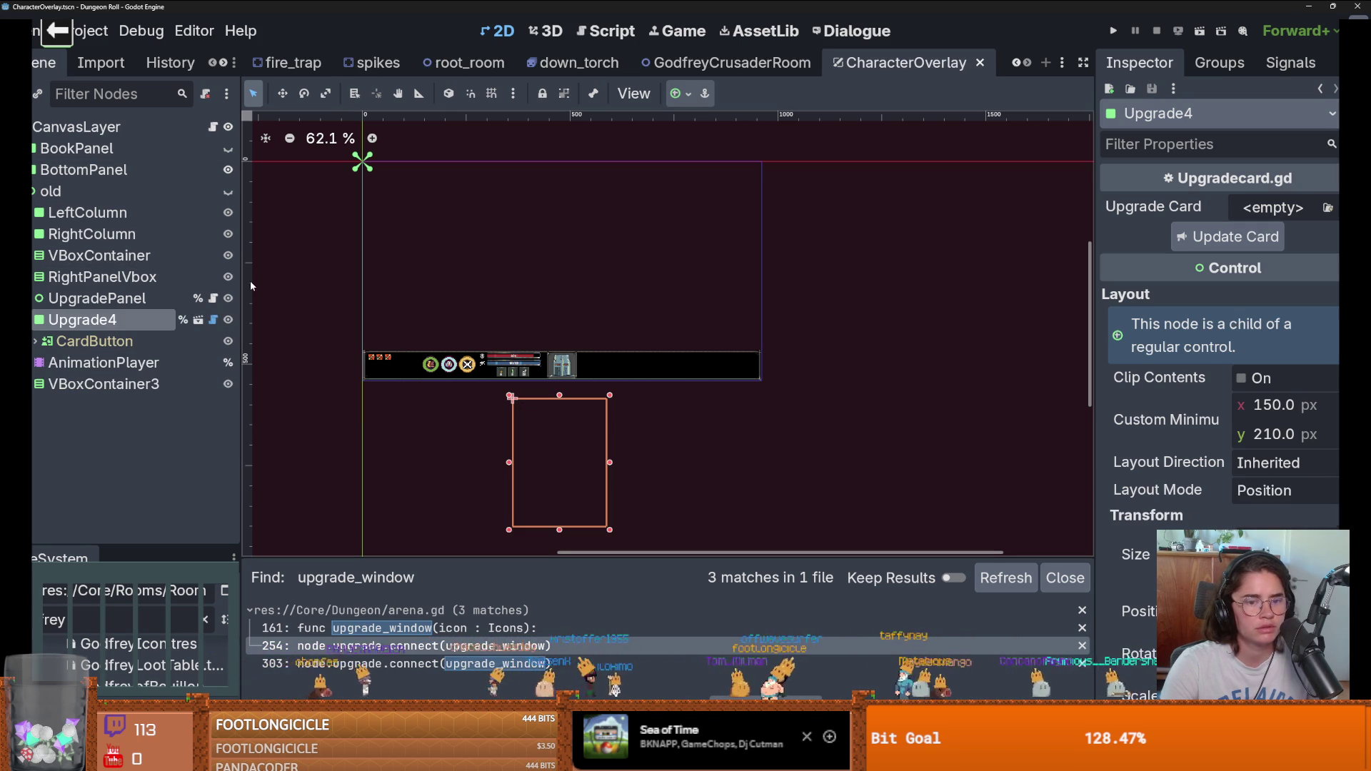
drag(95, 326, 98, 250)
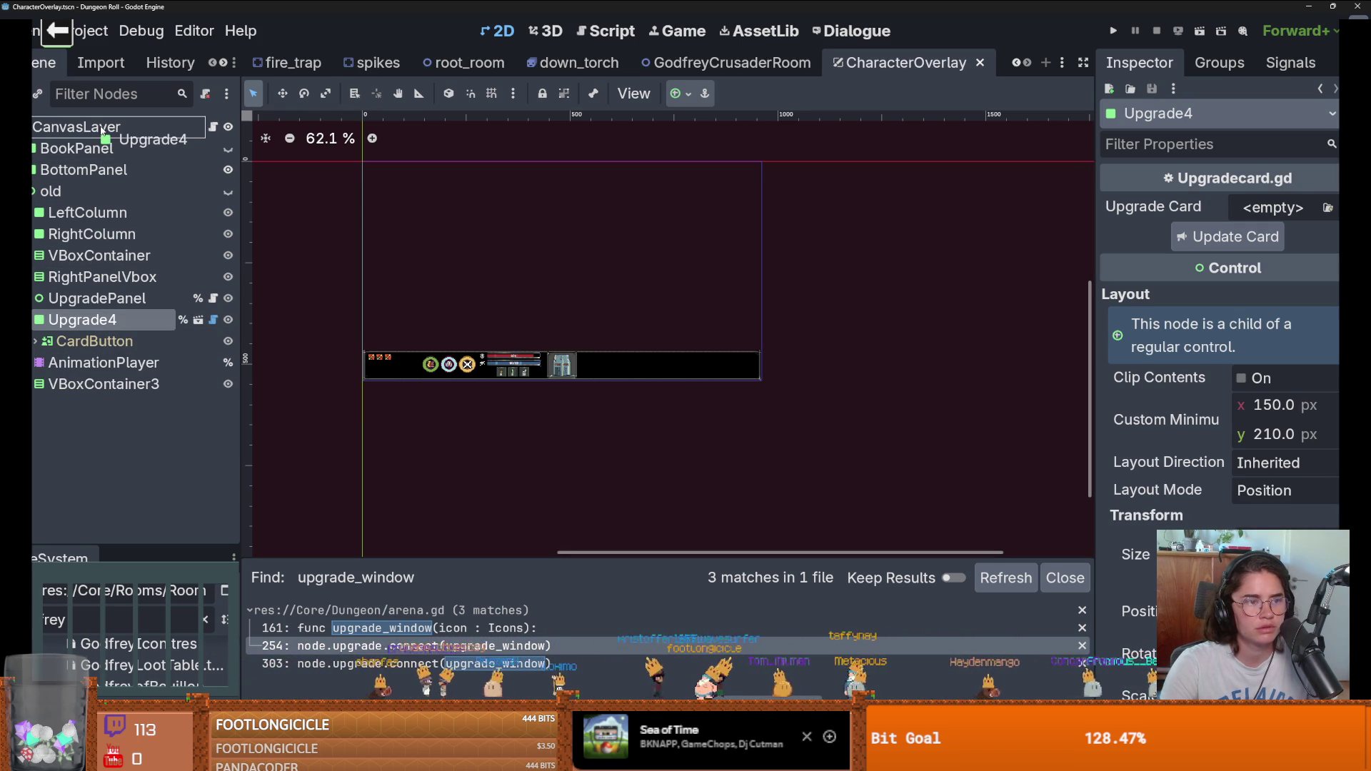
drag(105, 133, 105, 134)
Step: Delete the LeftColumn and RightColumn nodes from the old group
click(33, 192)
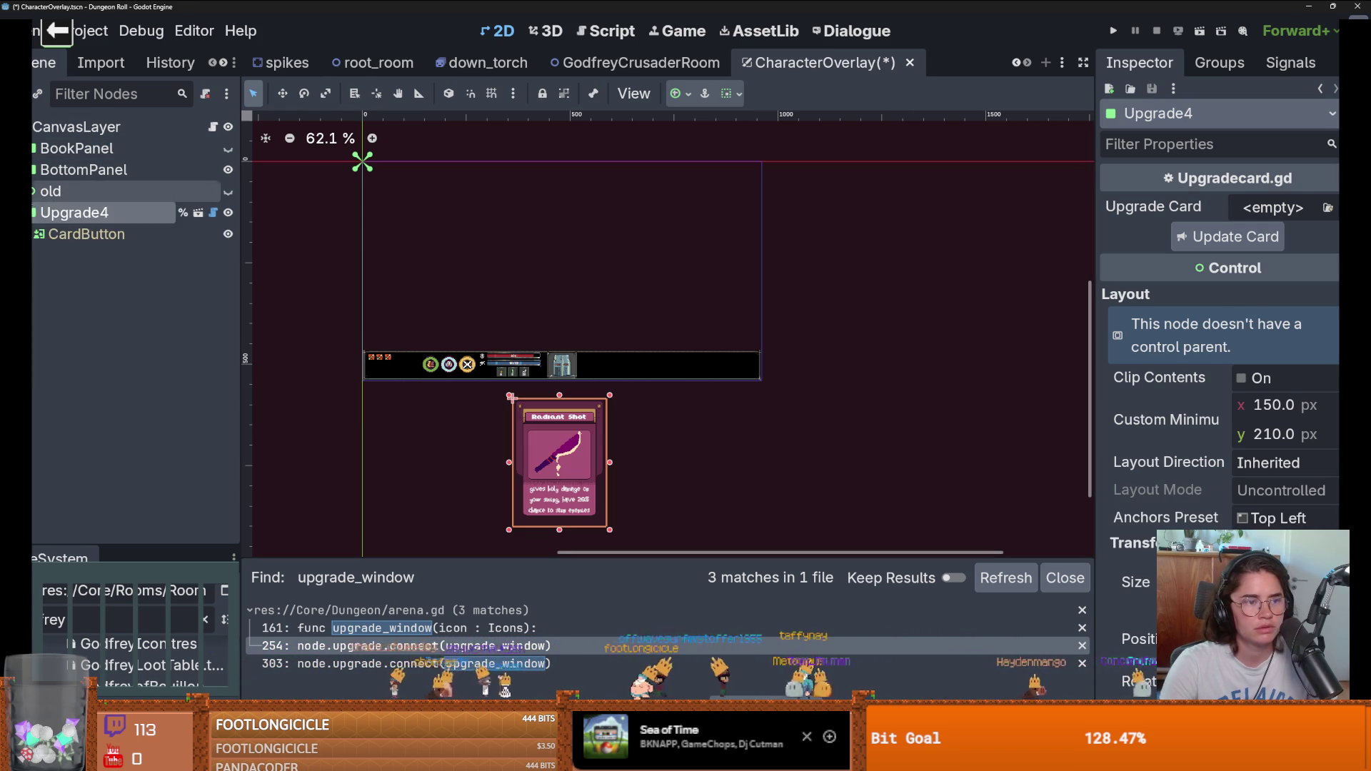
click(34, 191)
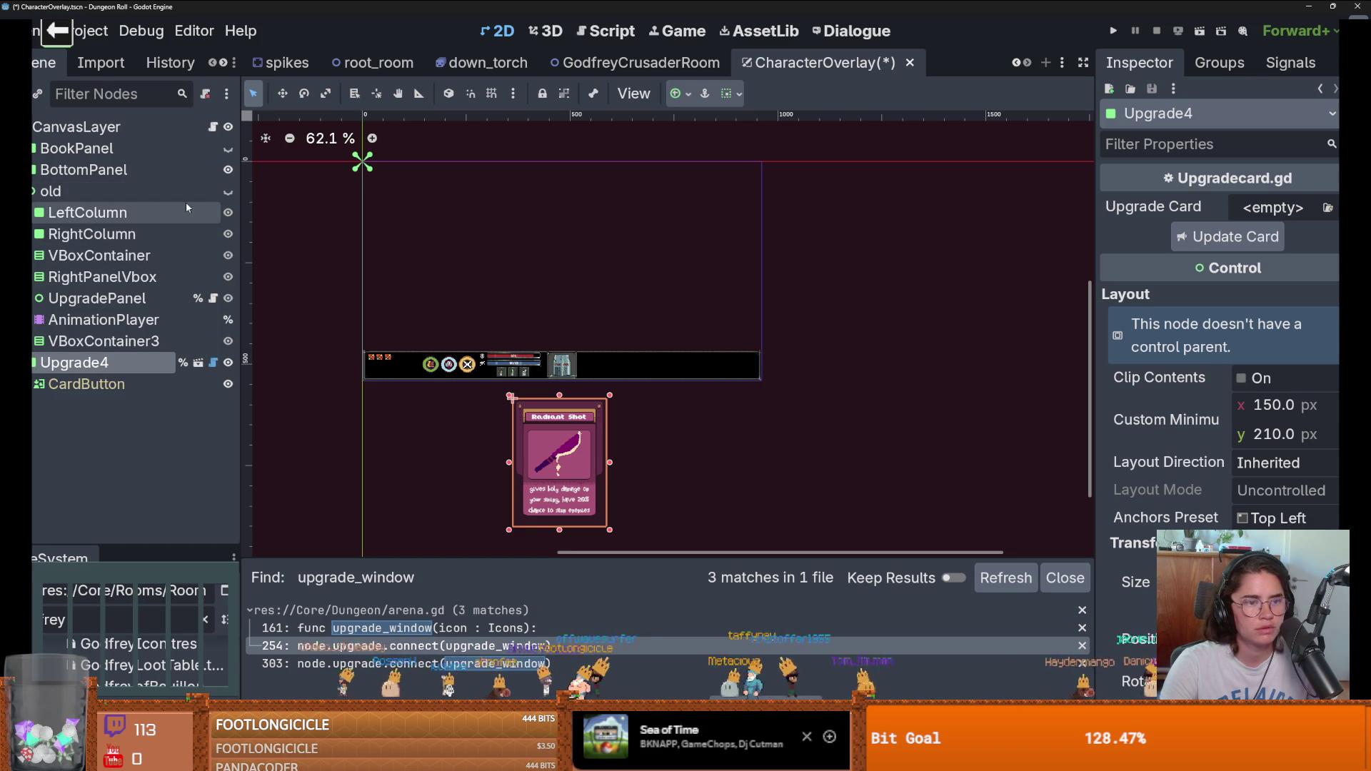
click(55, 217)
shift+click(91, 245)
right_click(91, 245)
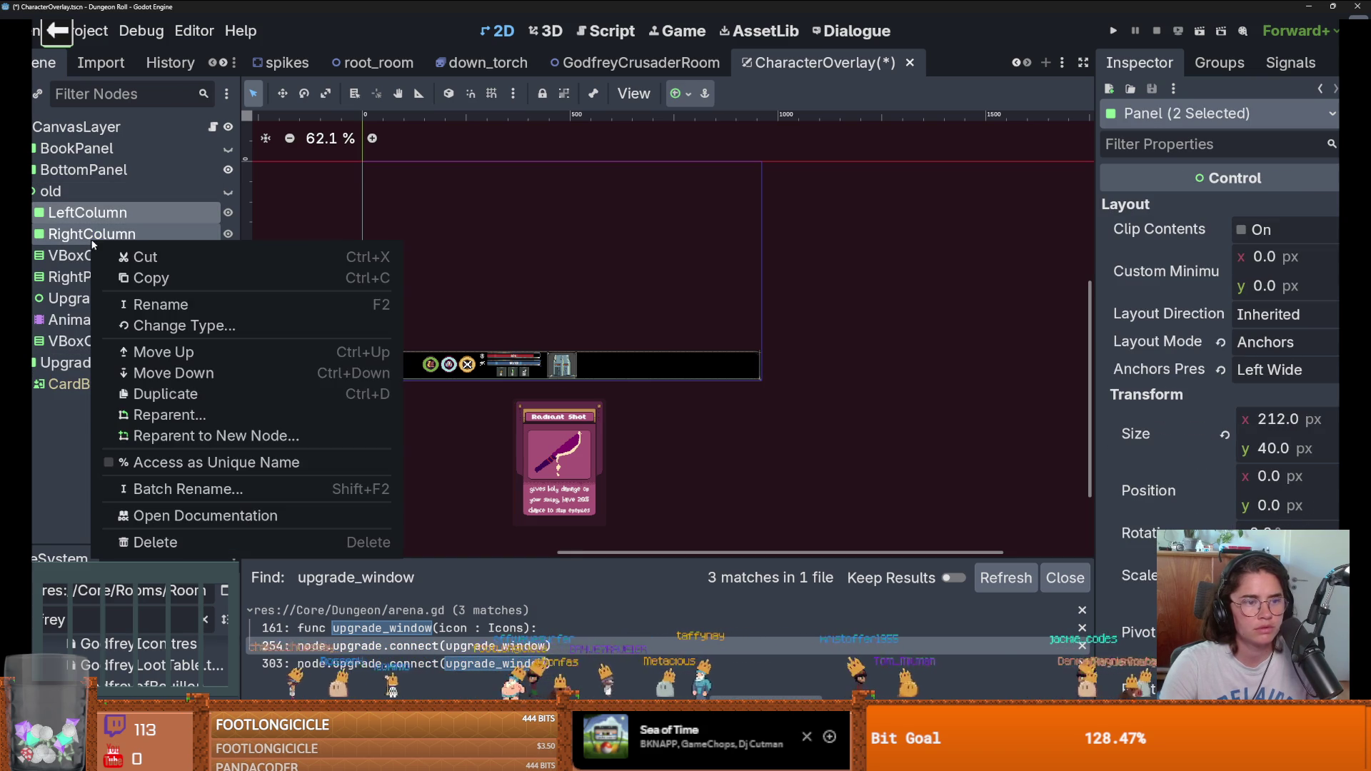
click(143, 541)
click(646, 394)
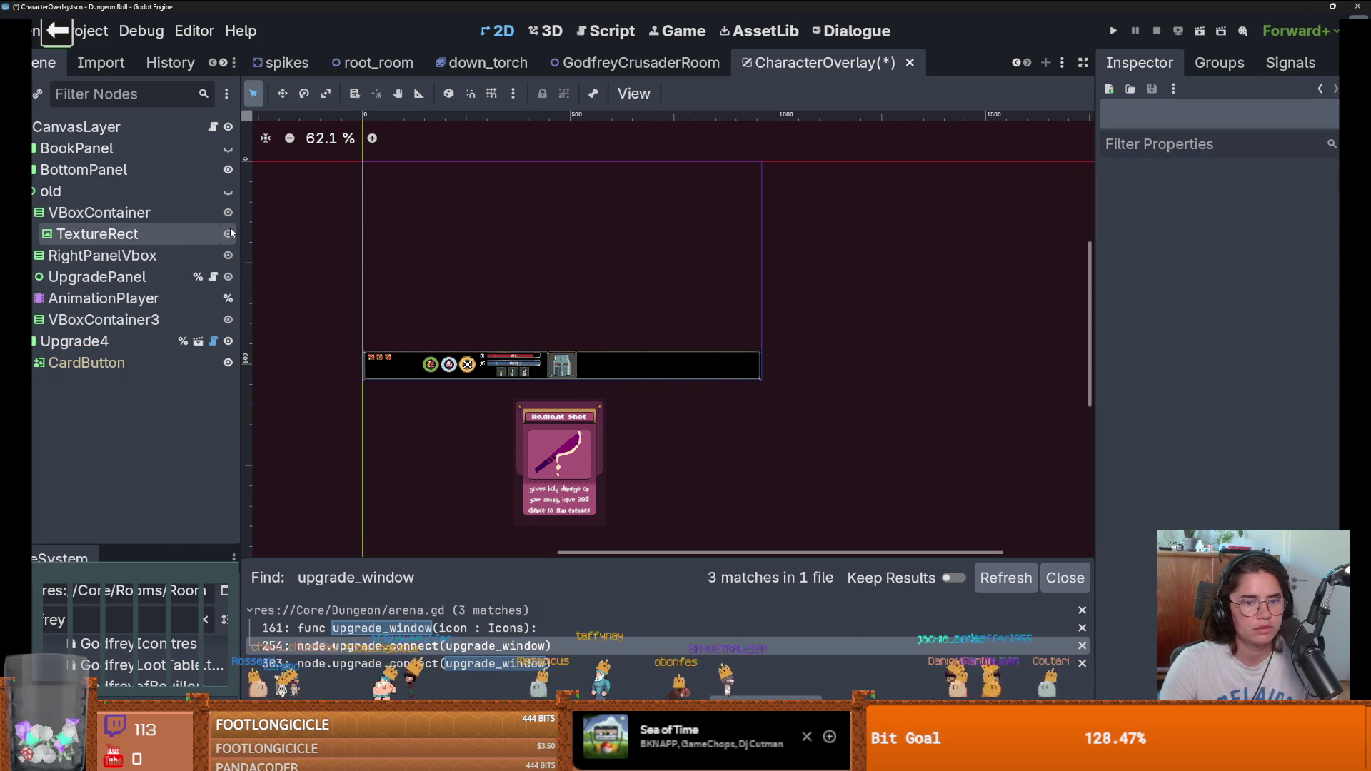
Step: Move VBoxContainer above old, then delete it together with TextureRect
mouse_move(100, 212)
mouse_down()
mouse_move(175, 214)
mouse_move(136, 187)
mouse_up()
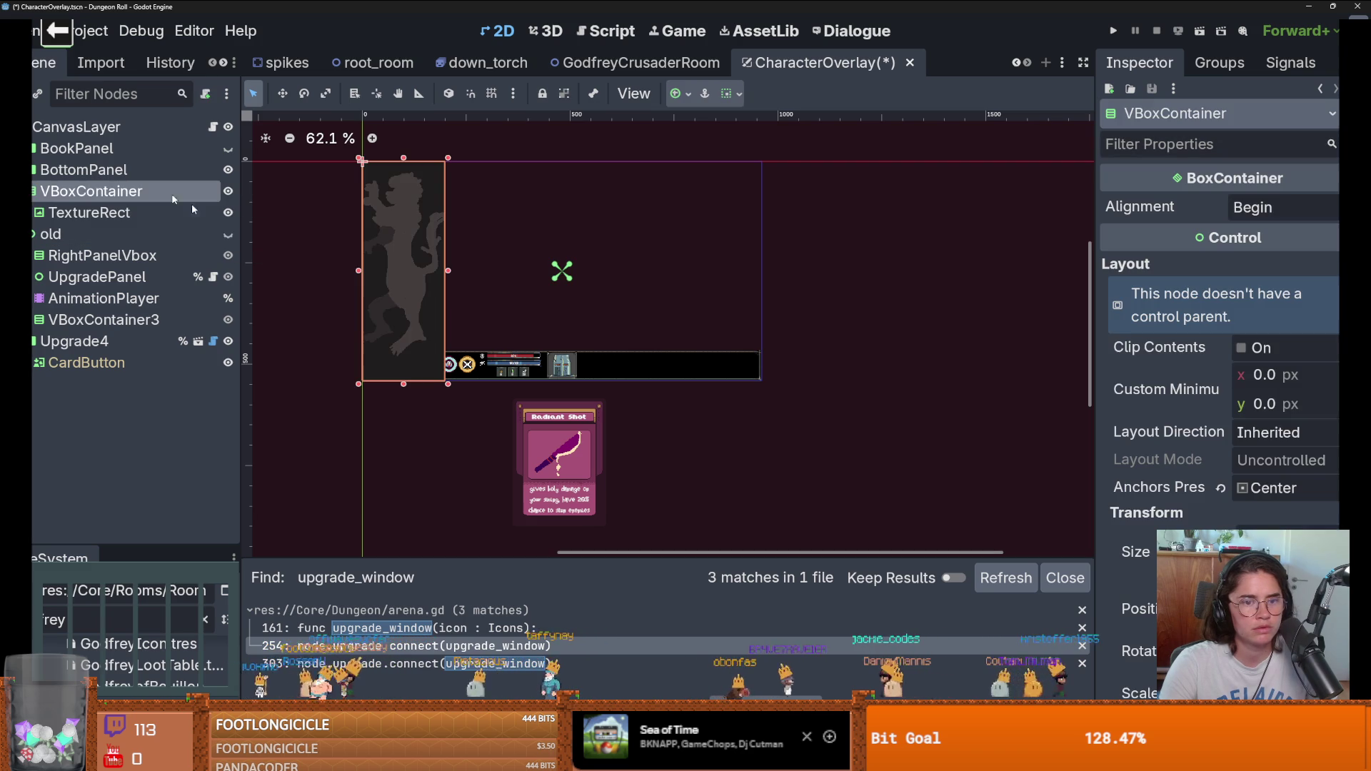
shift+click(87, 212)
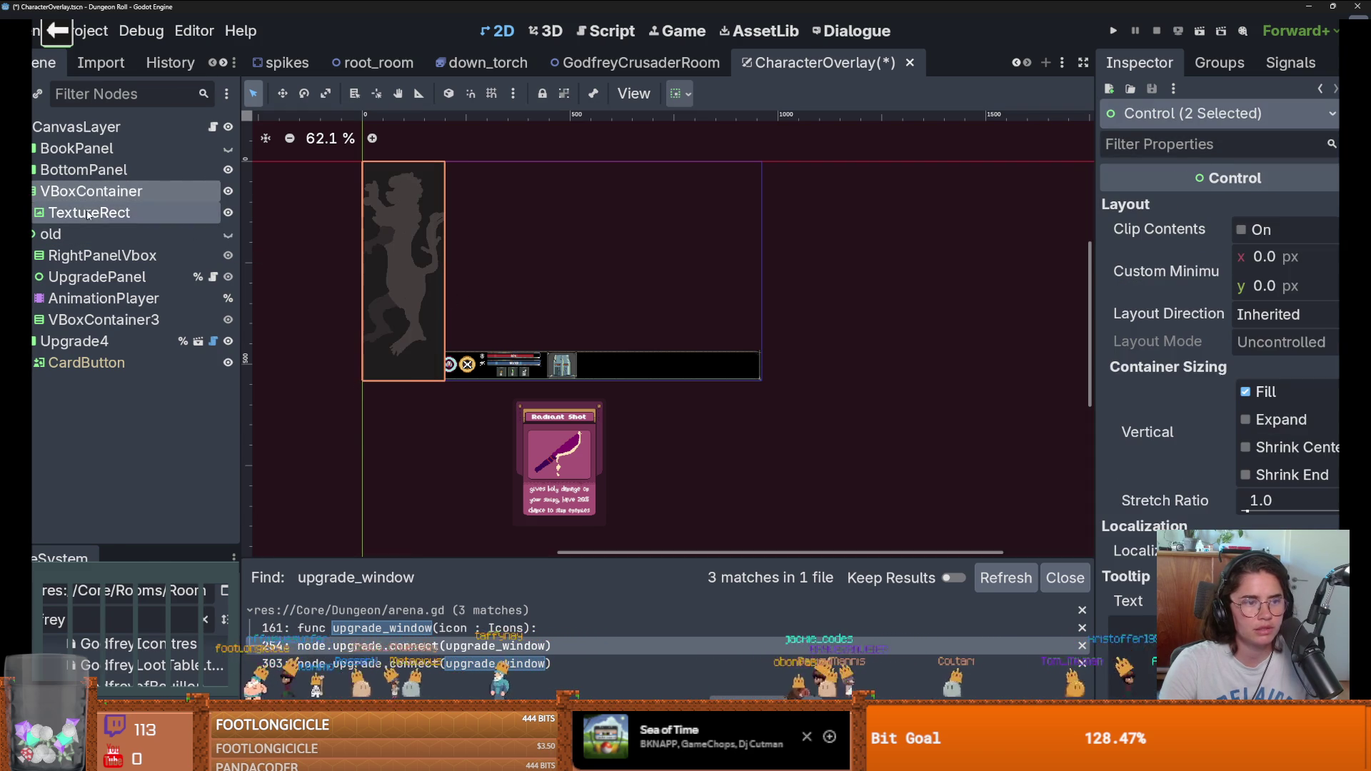
right_click(92, 213)
click(182, 643)
key(Return)
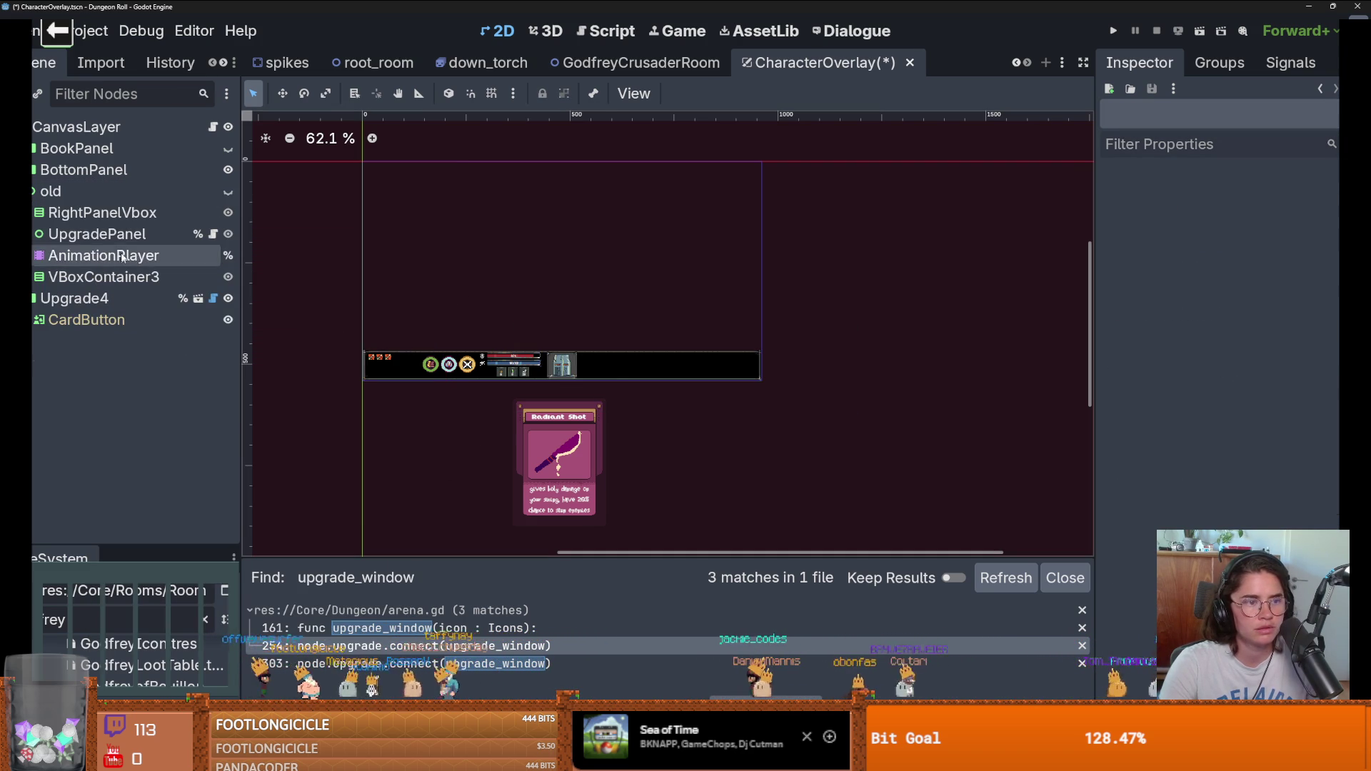
Step: Inspect the old group's branches and toggle its visibility to check its contents
click(34, 214)
scroll(79, 227, down, 1)
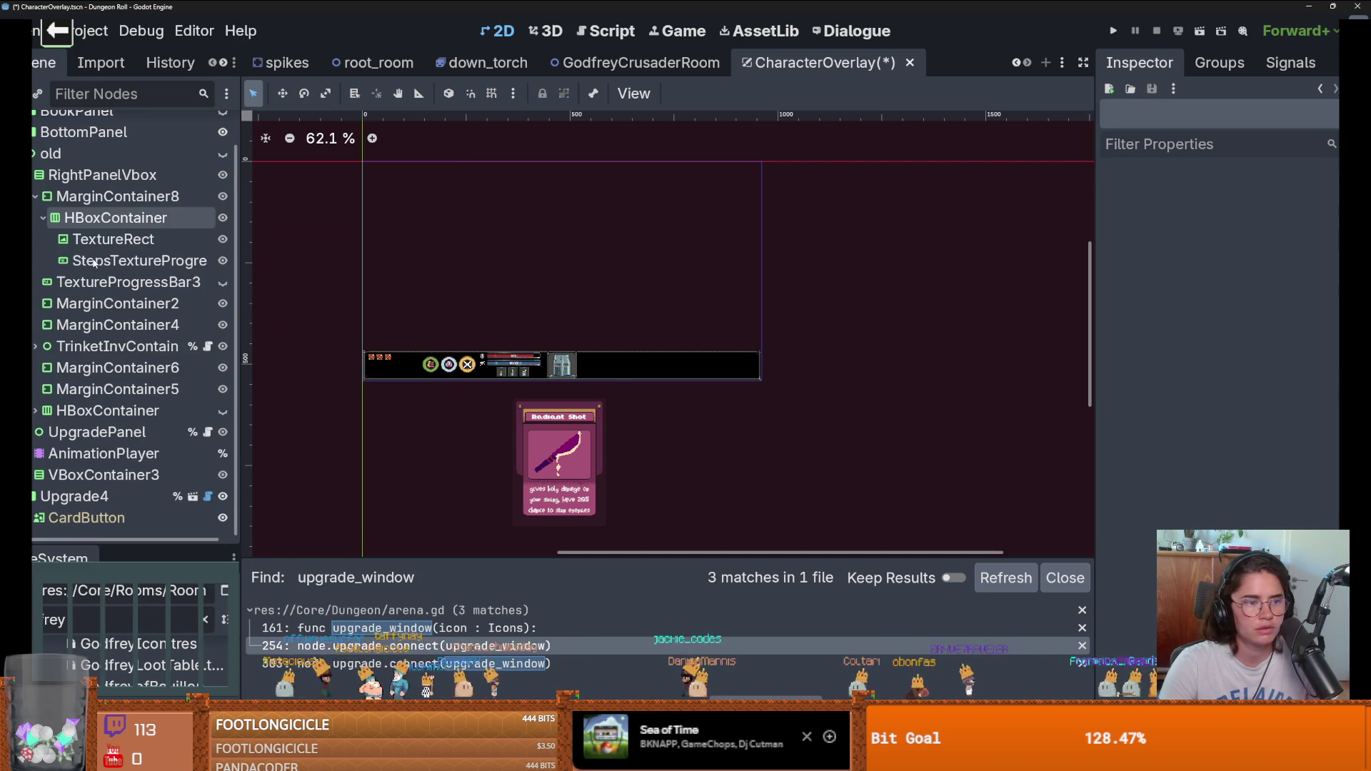
click(222, 155)
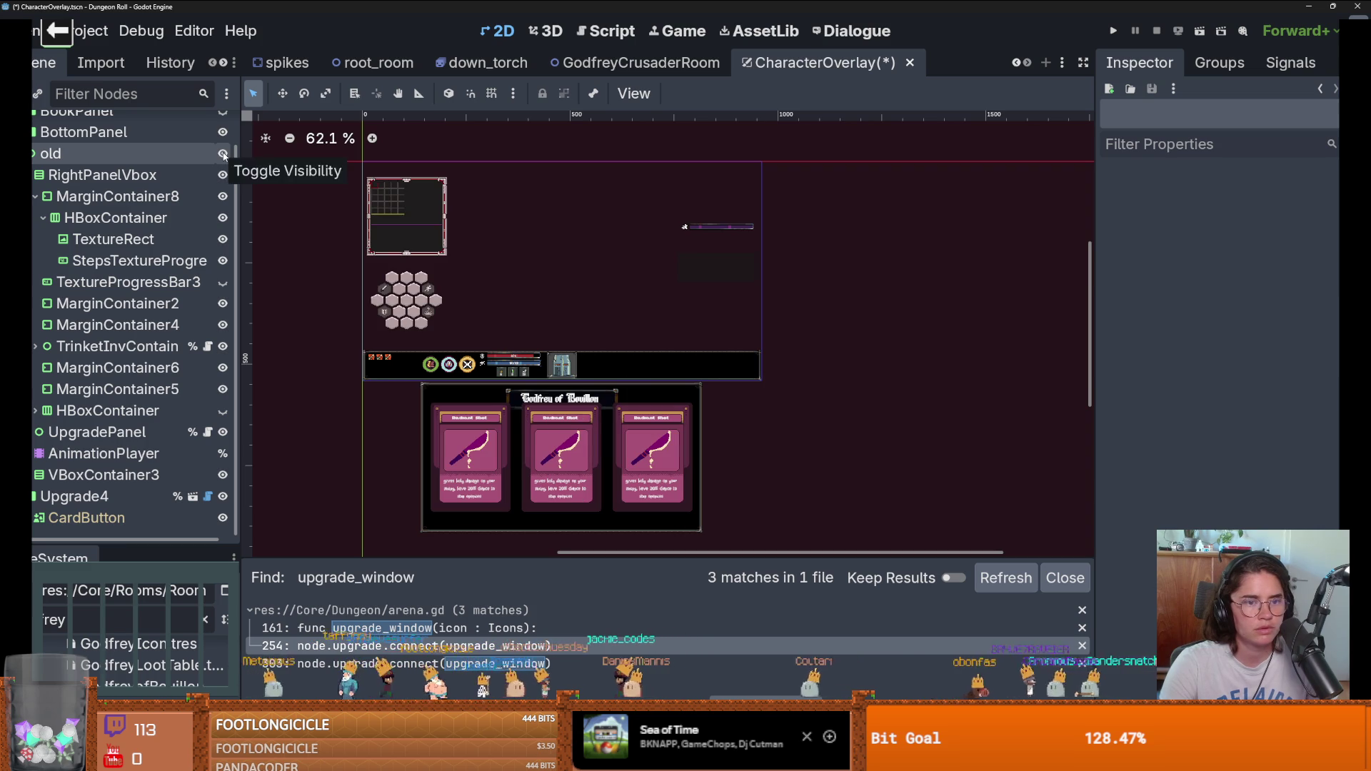
click(223, 155)
click(34, 153)
click(33, 191)
click(34, 213)
click(34, 234)
click(34, 235)
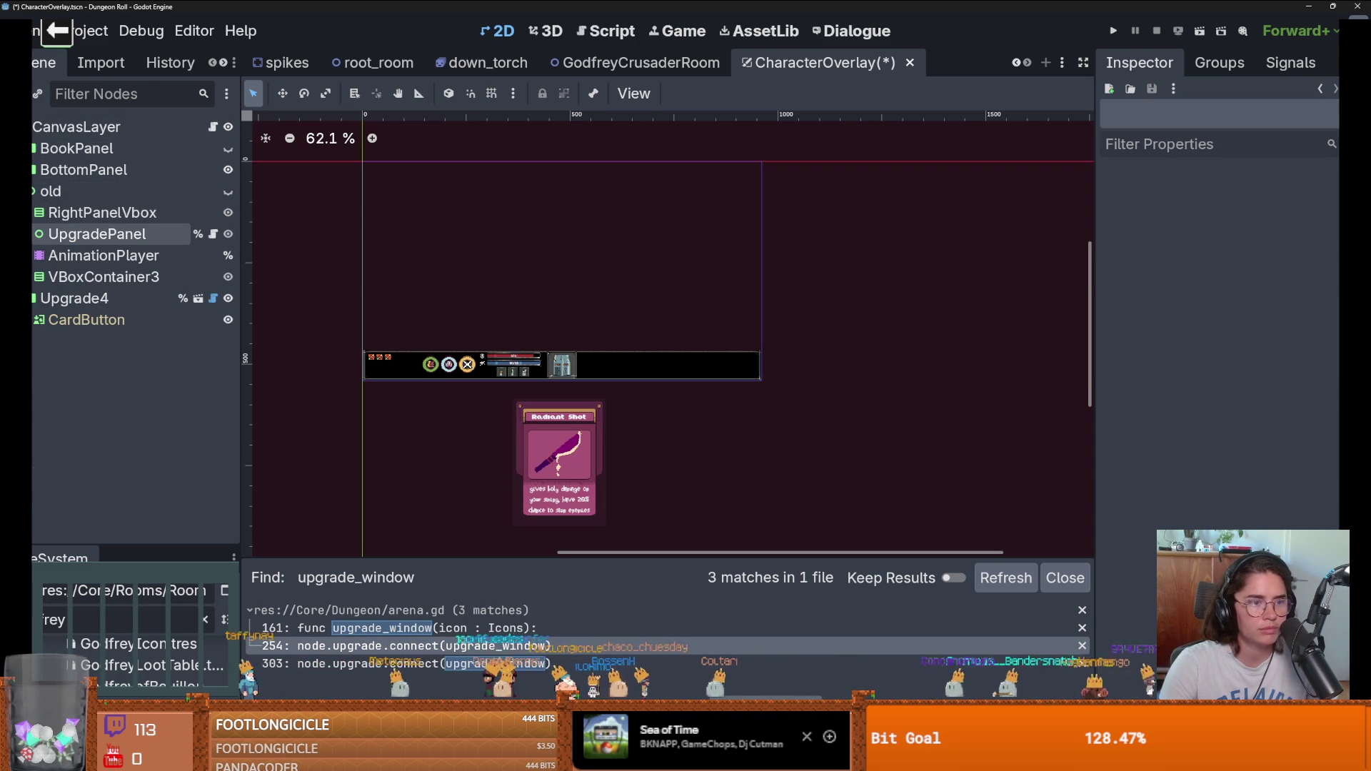
Step: Put UpgradePanel and AnimationPlayer directly under CanvasLayer, verify, and save CharacterOverlay
click(76, 240)
drag(72, 131, 72, 128)
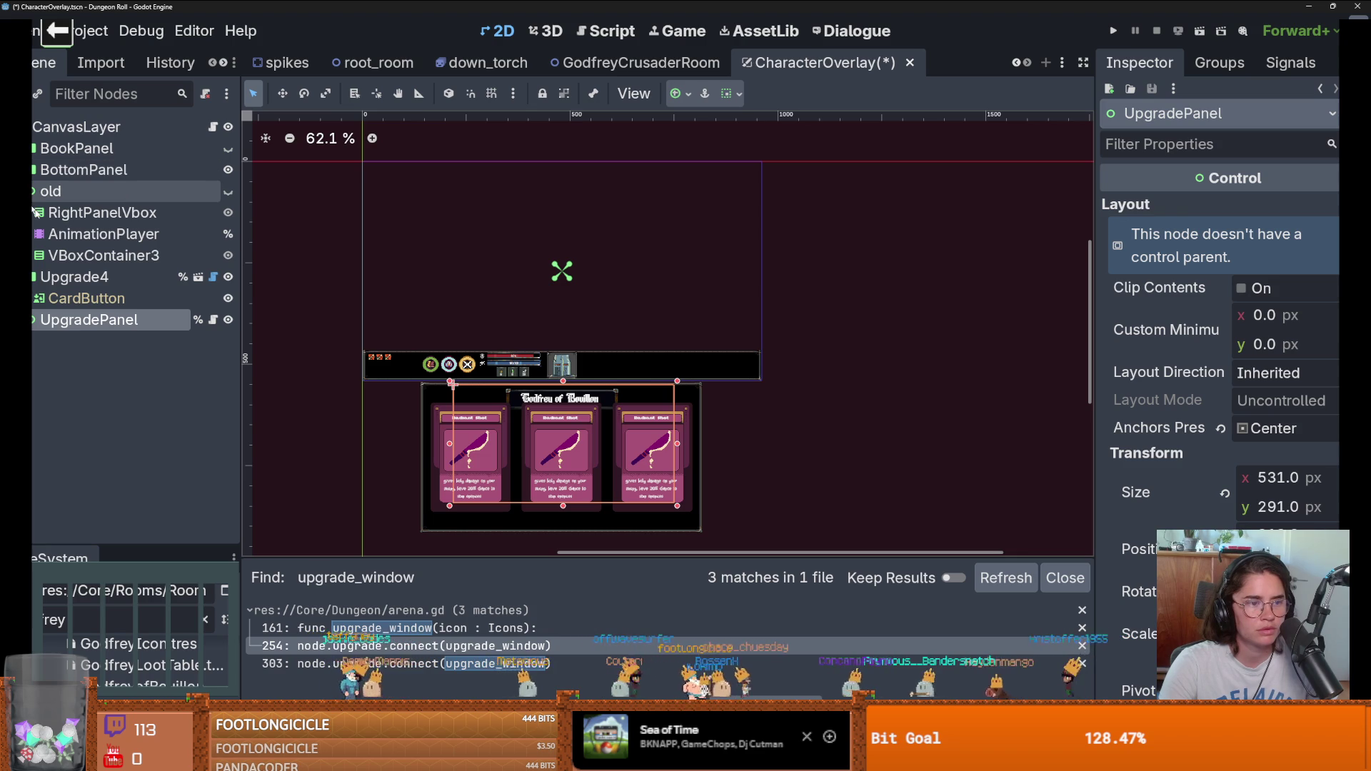
click(67, 234)
drag(68, 234, 71, 129)
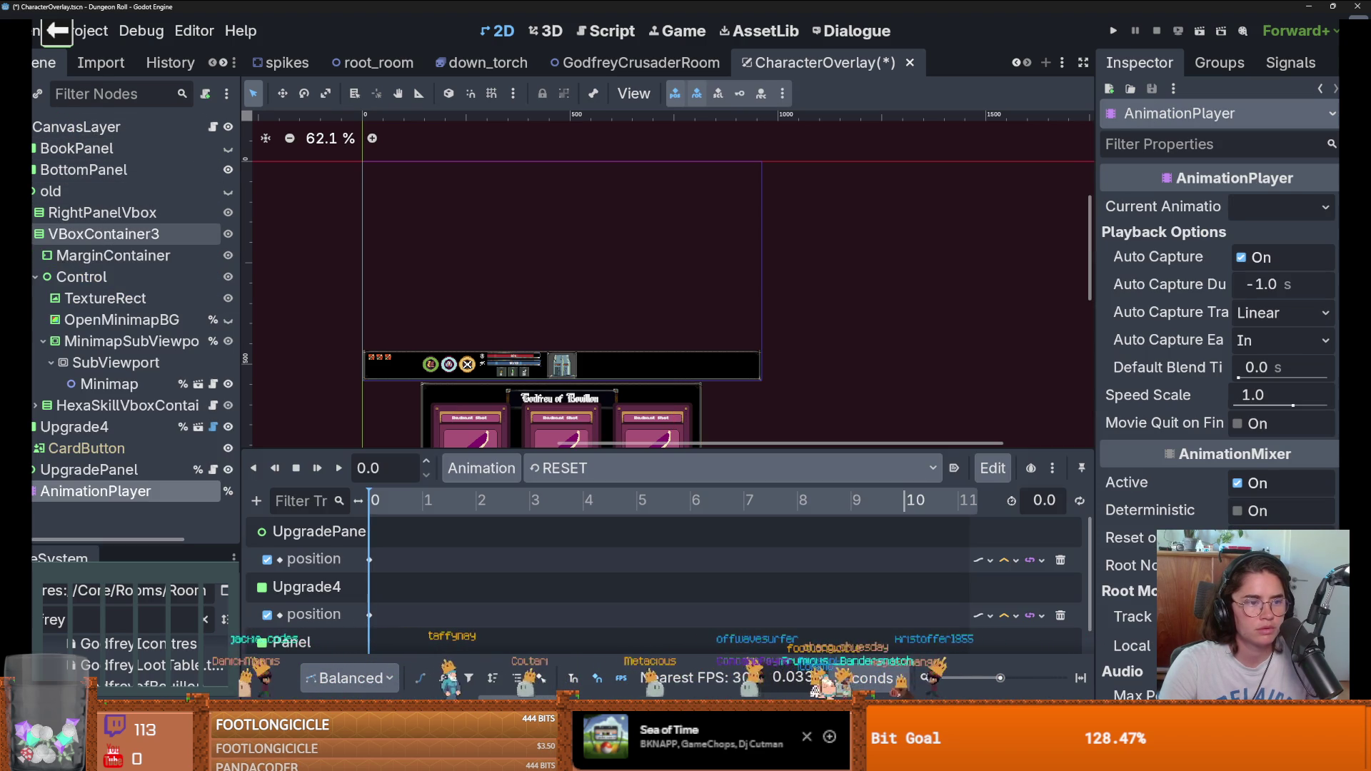
click(228, 193)
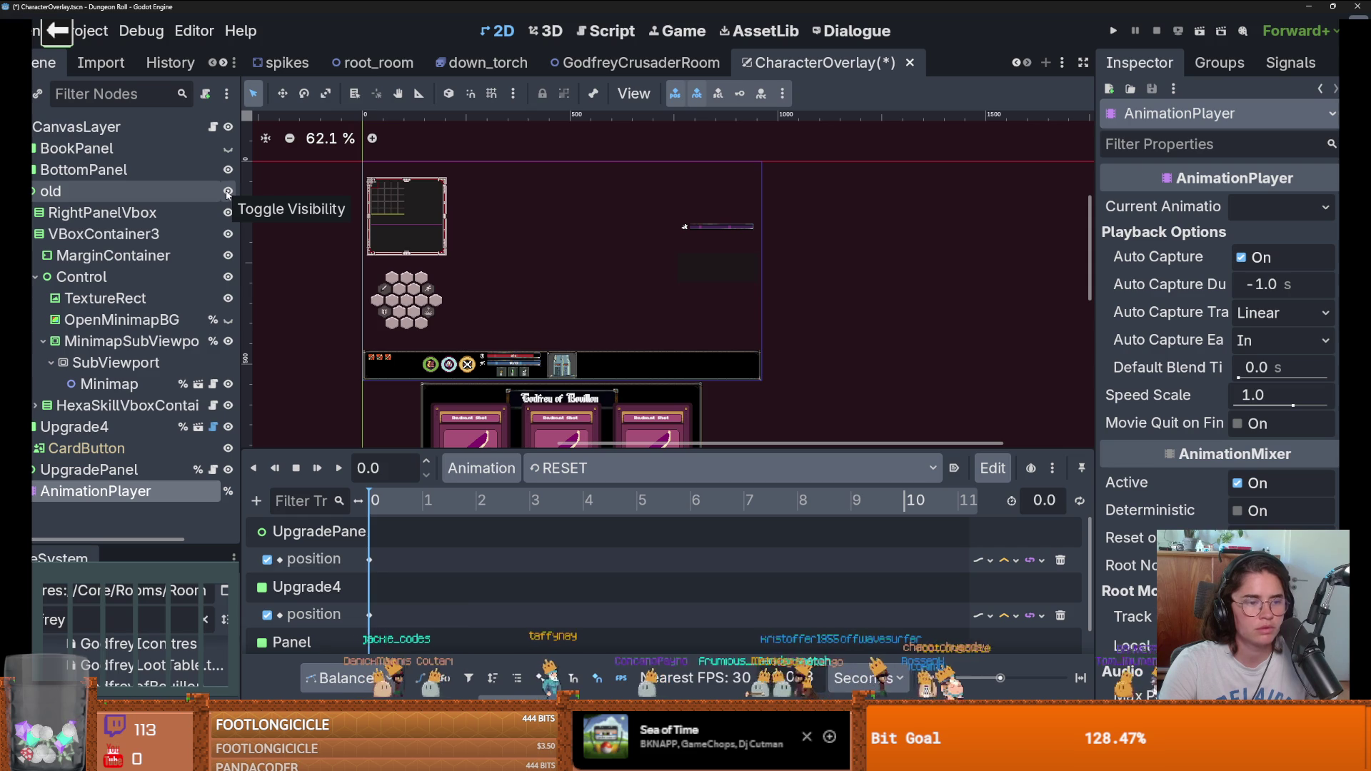
click(228, 193)
key(ctrl+s)
key(ctrl+s)
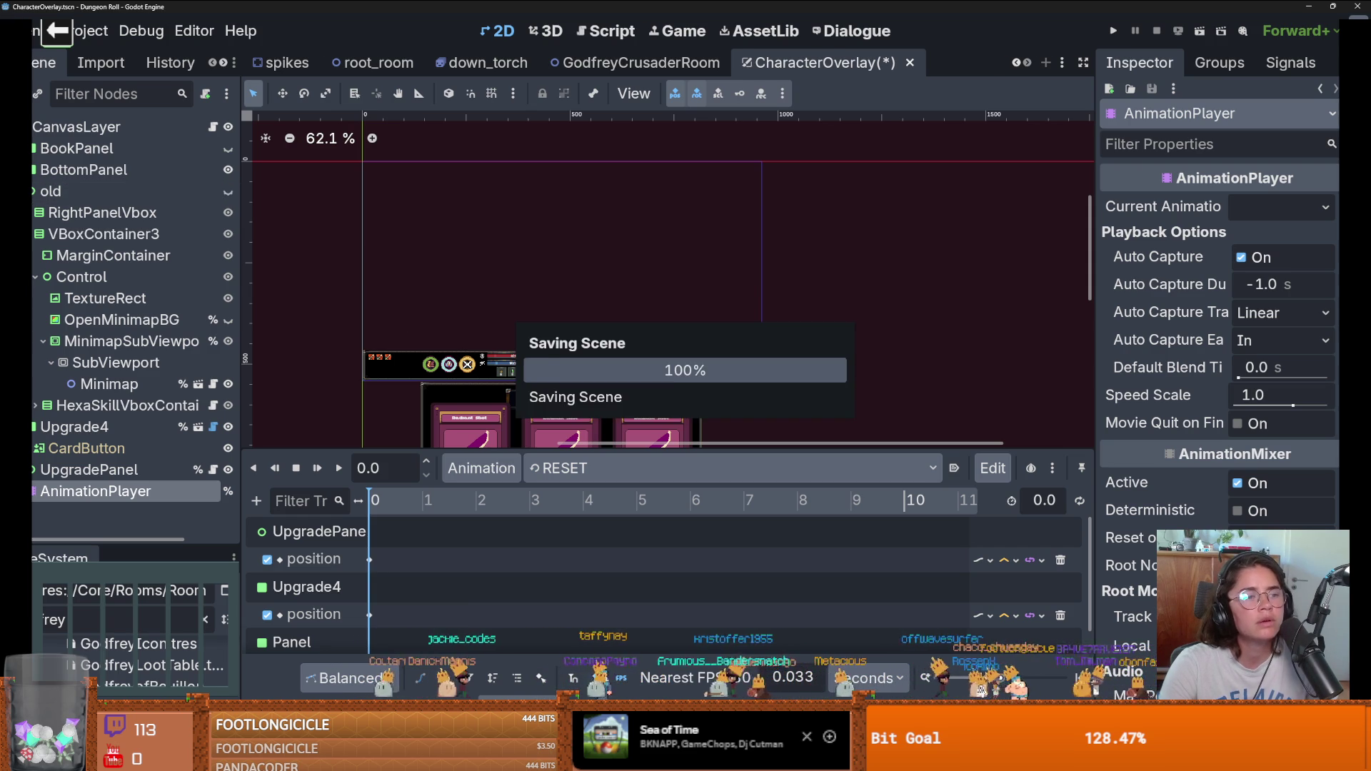
Step: Run the game, walk through the top door, enable debug rooms, and enter the forest crossroads
key(F5)
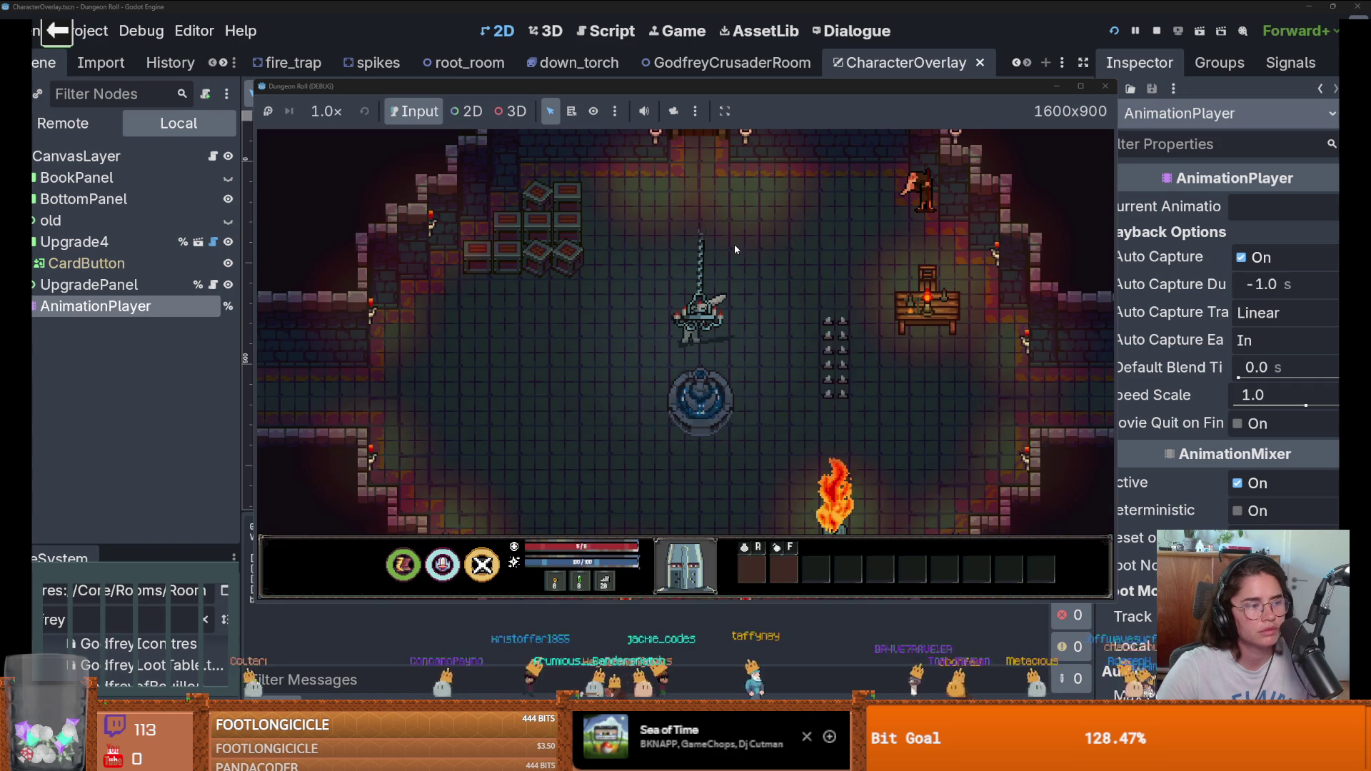
key(w)
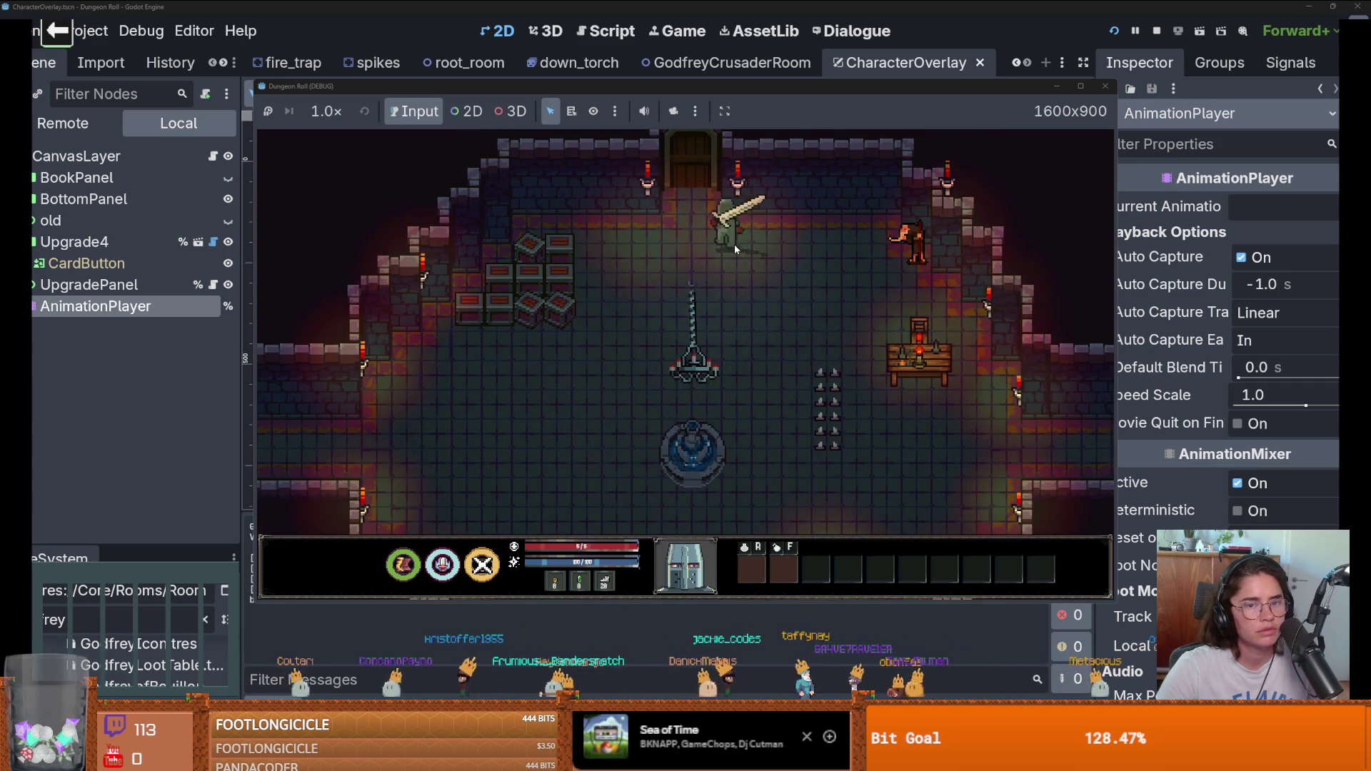
click(718, 411)
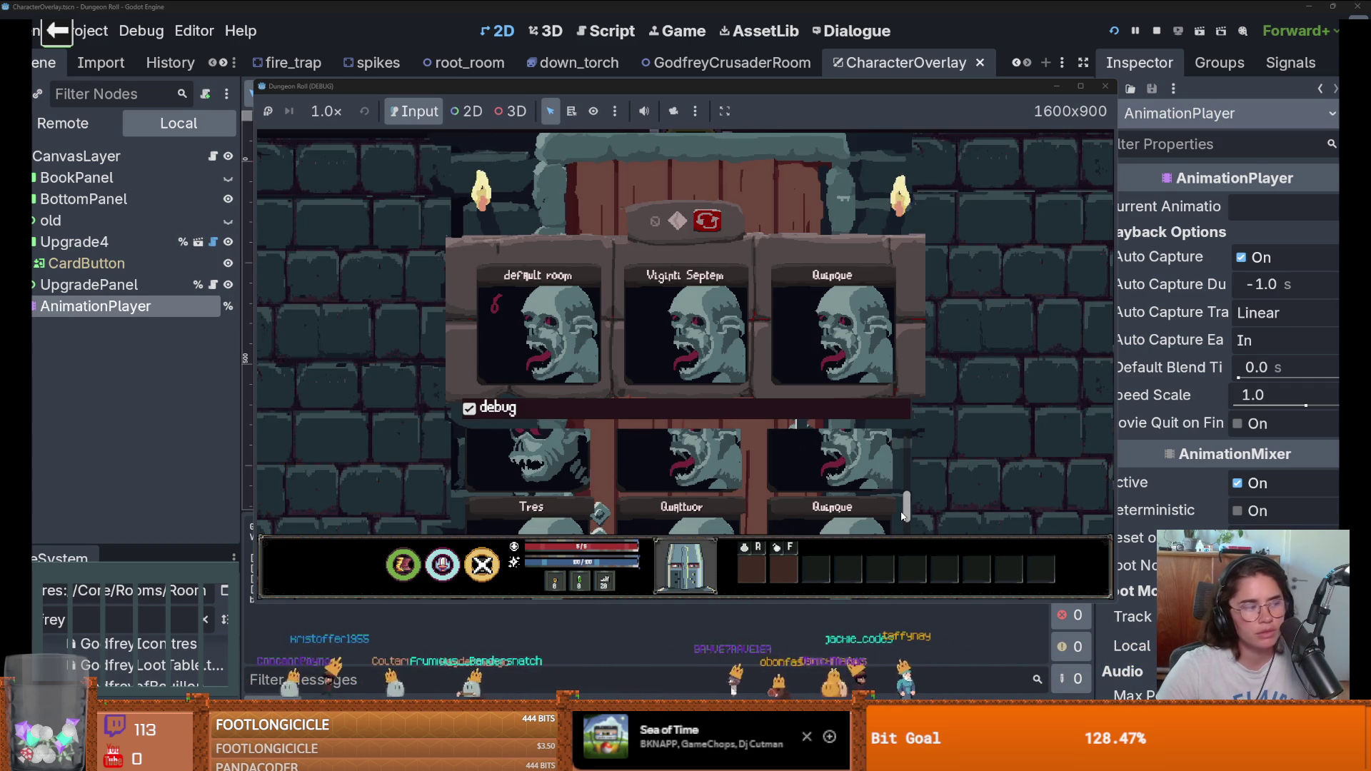
drag(901, 515, 886, 563)
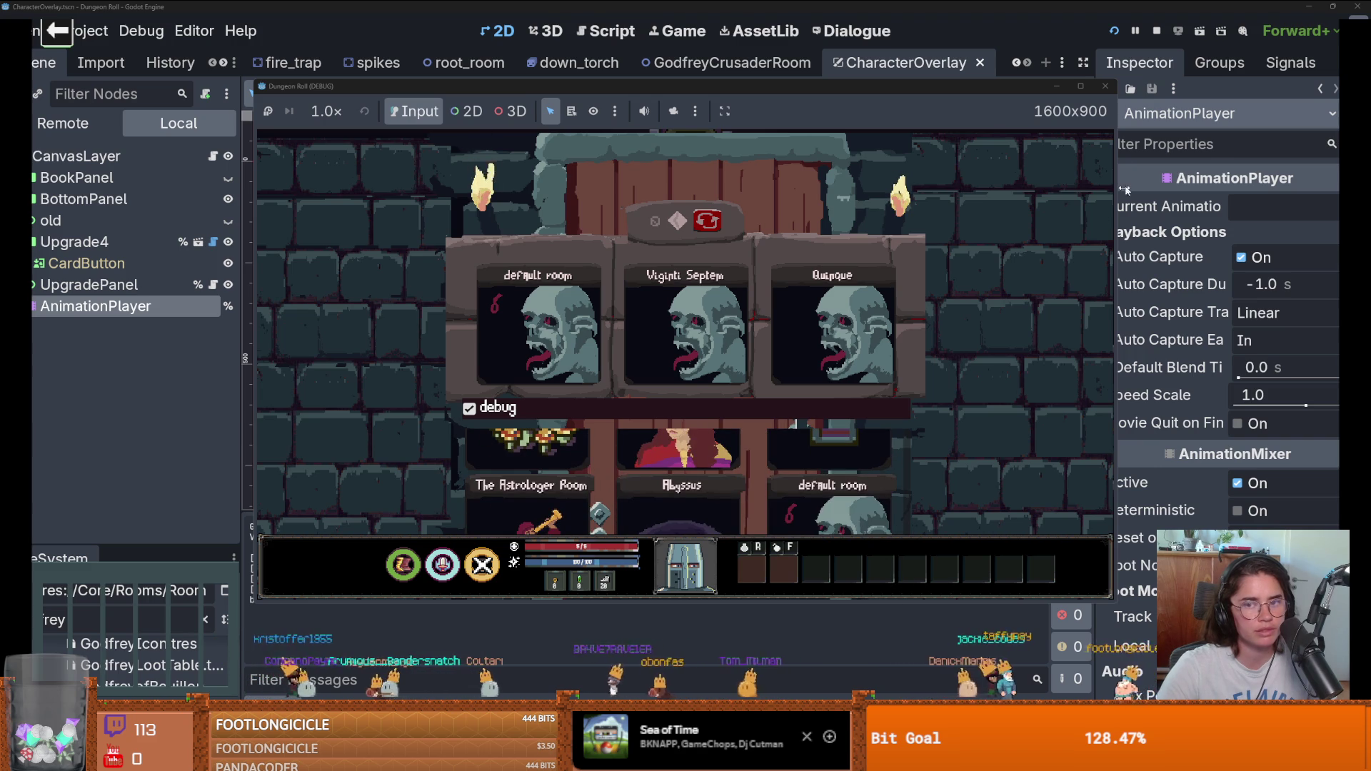
click(1079, 85)
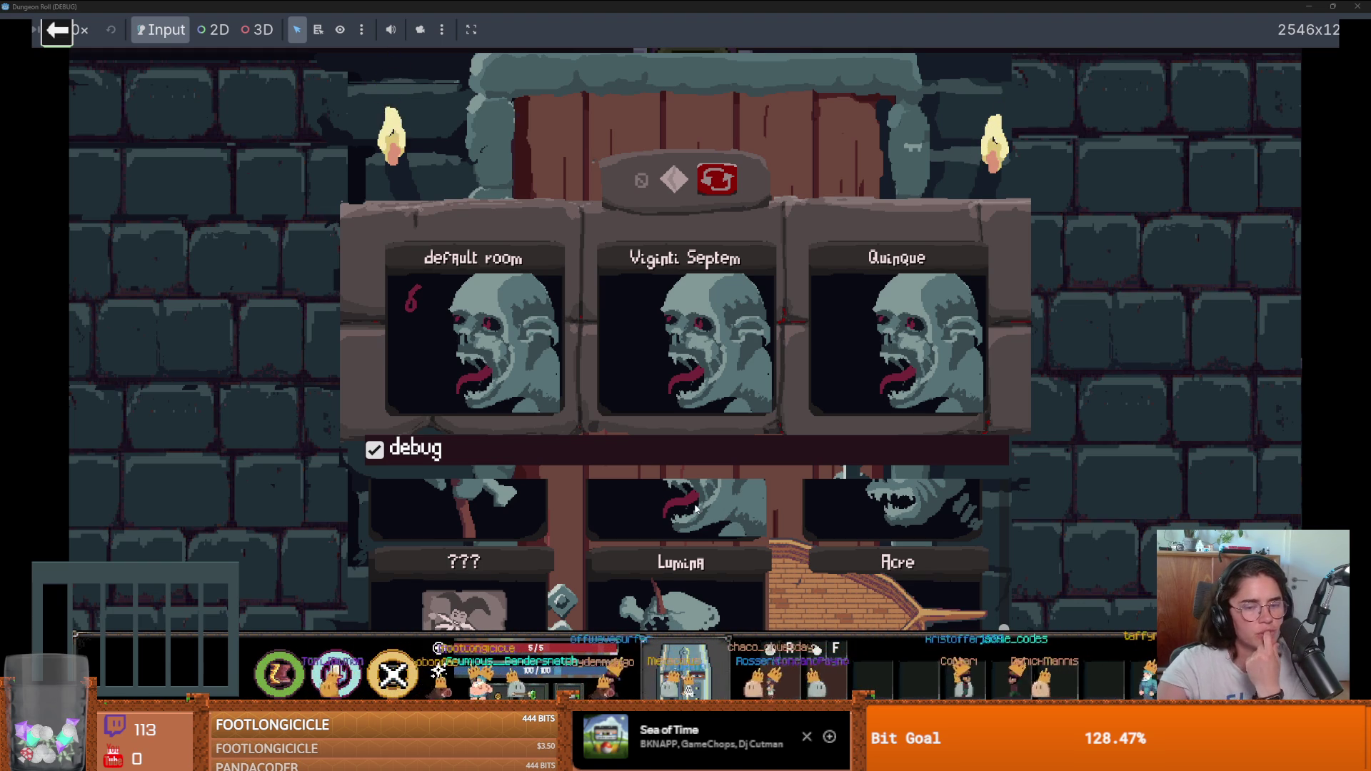
scroll(696, 508, up, 5)
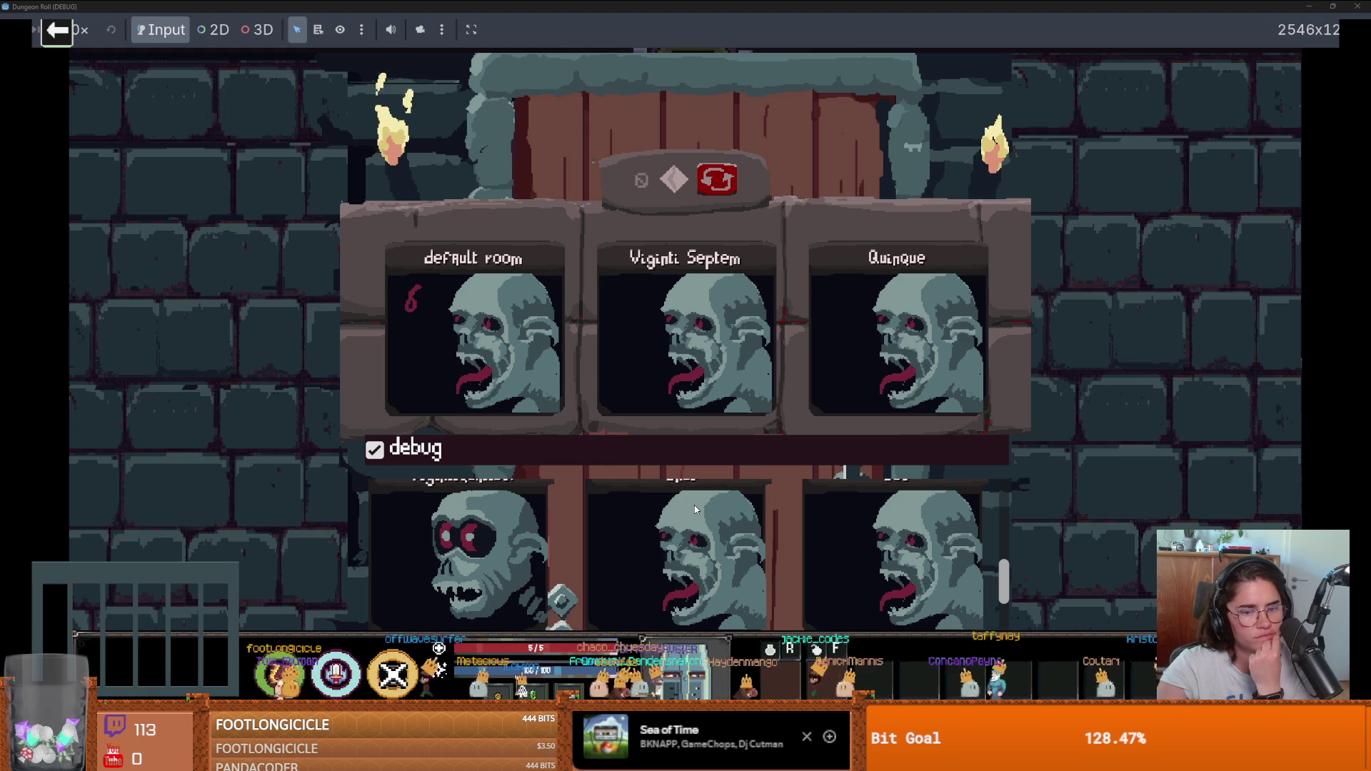
scroll(696, 508, up, 2)
scroll(694, 508, up, 3)
click(698, 537)
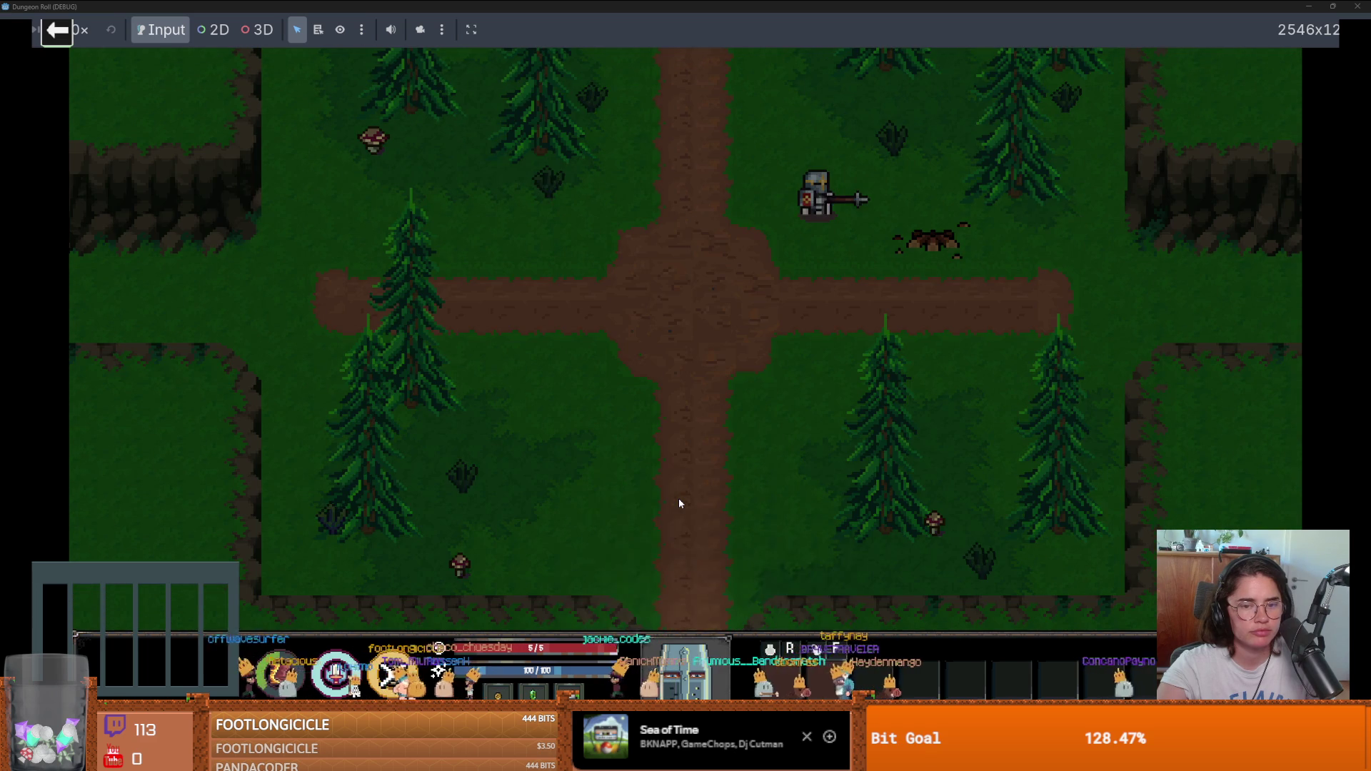
Step: Walk to Godfrey, choose Godfrey Upgrades, and take the Thorns Damage upgrade
key(w)
key(e)
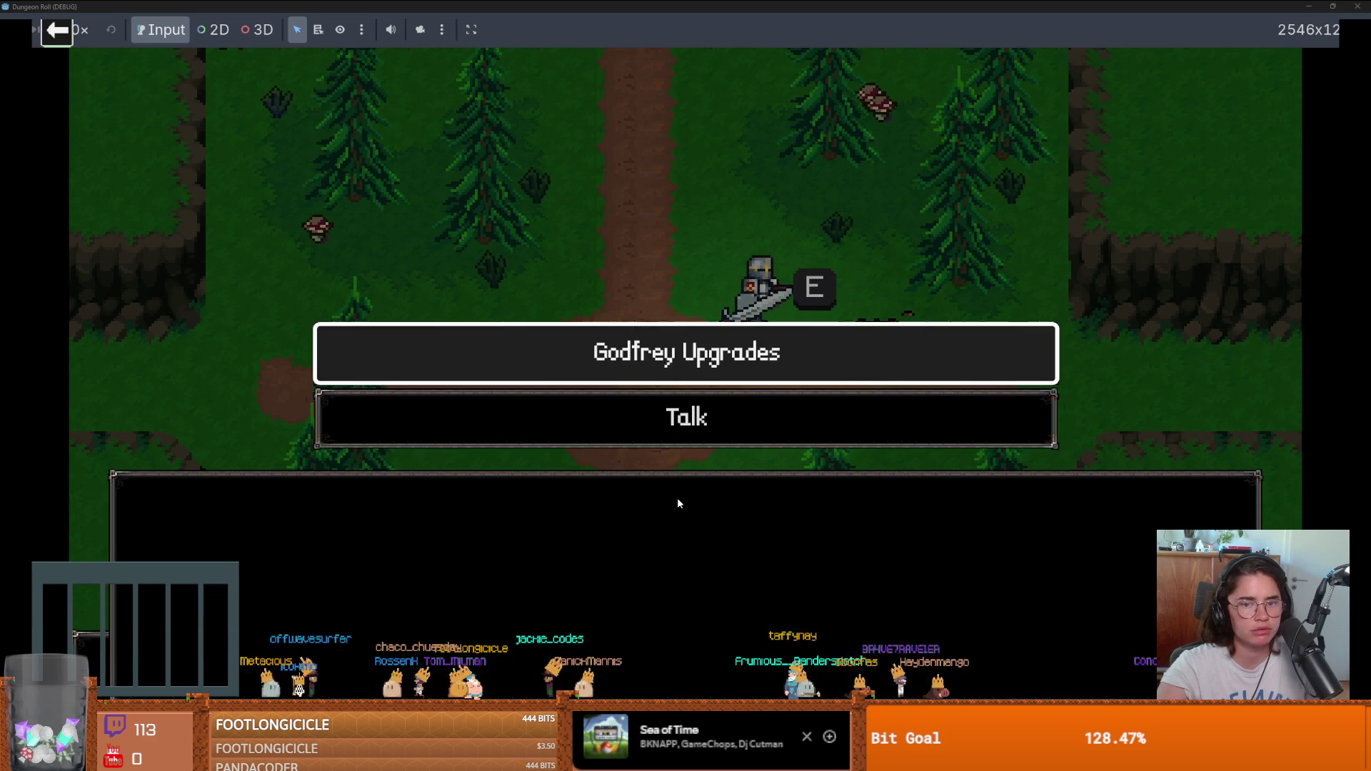
click(644, 362)
click(621, 499)
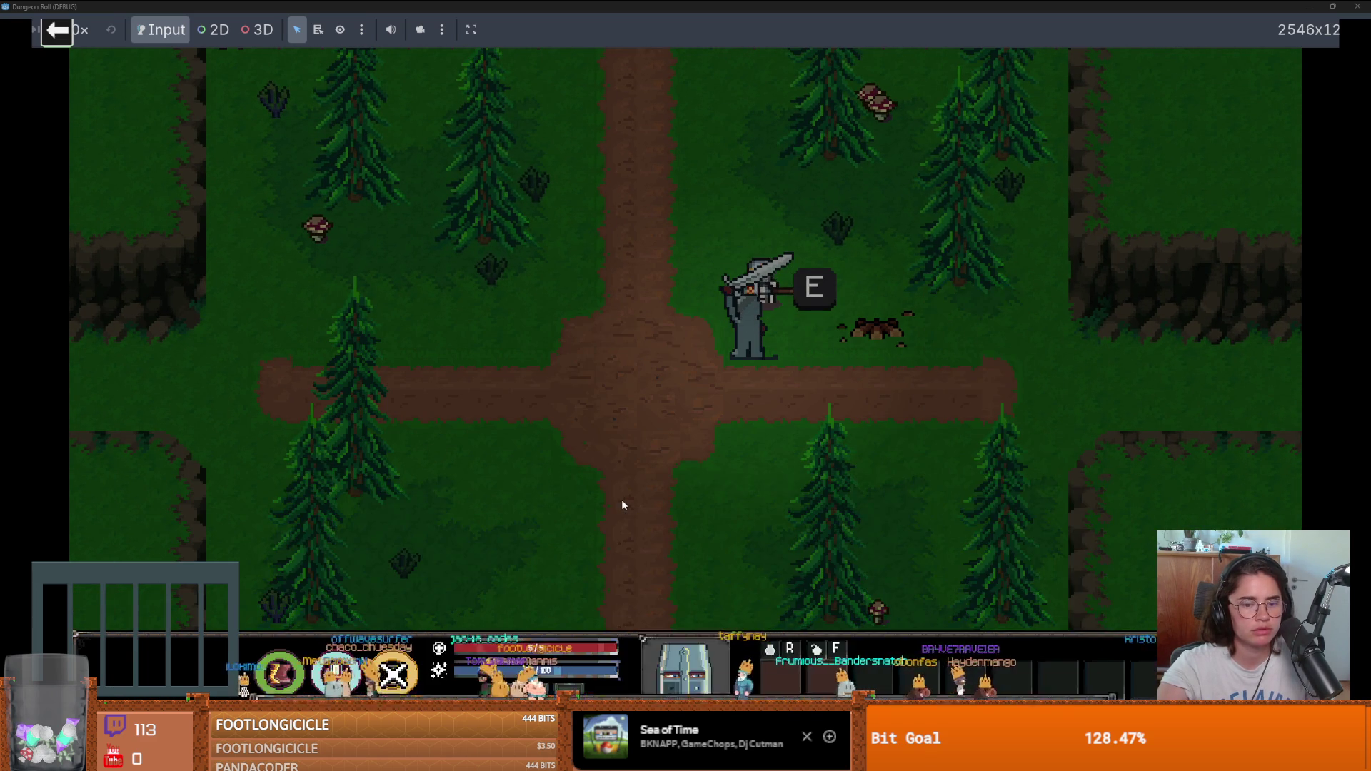
click(1010, 401)
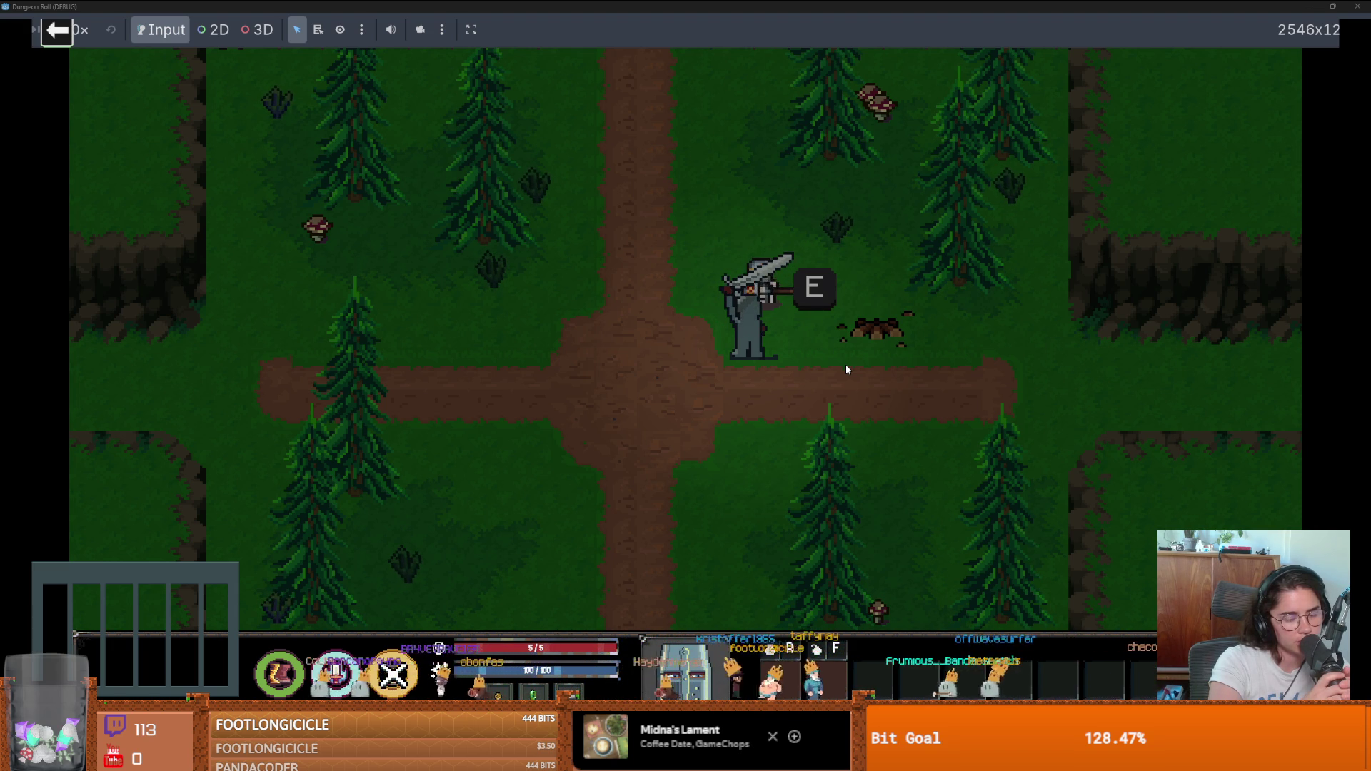
Step: Take the Defence Boost card from Godfrey's upgrades, then launch Cannon from the game selection menu
key(e)
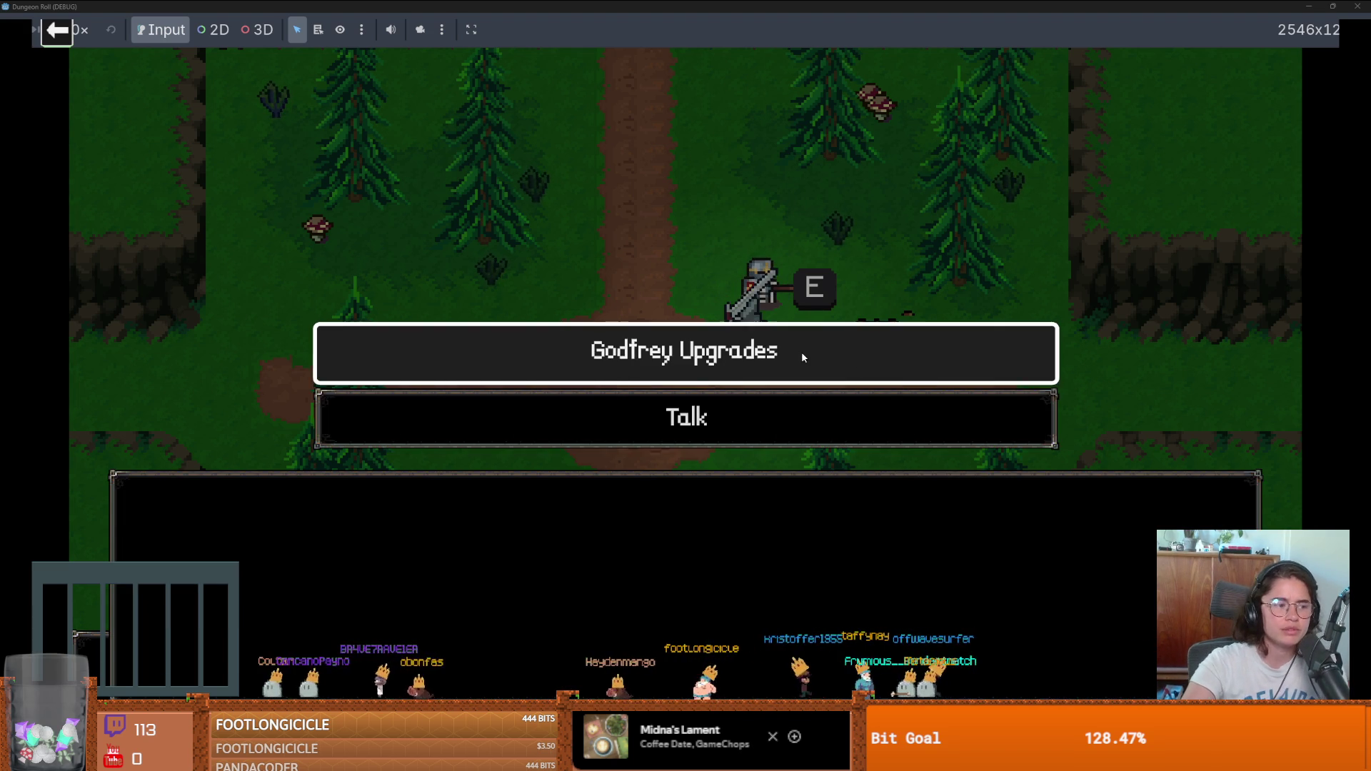
click(801, 351)
click(674, 483)
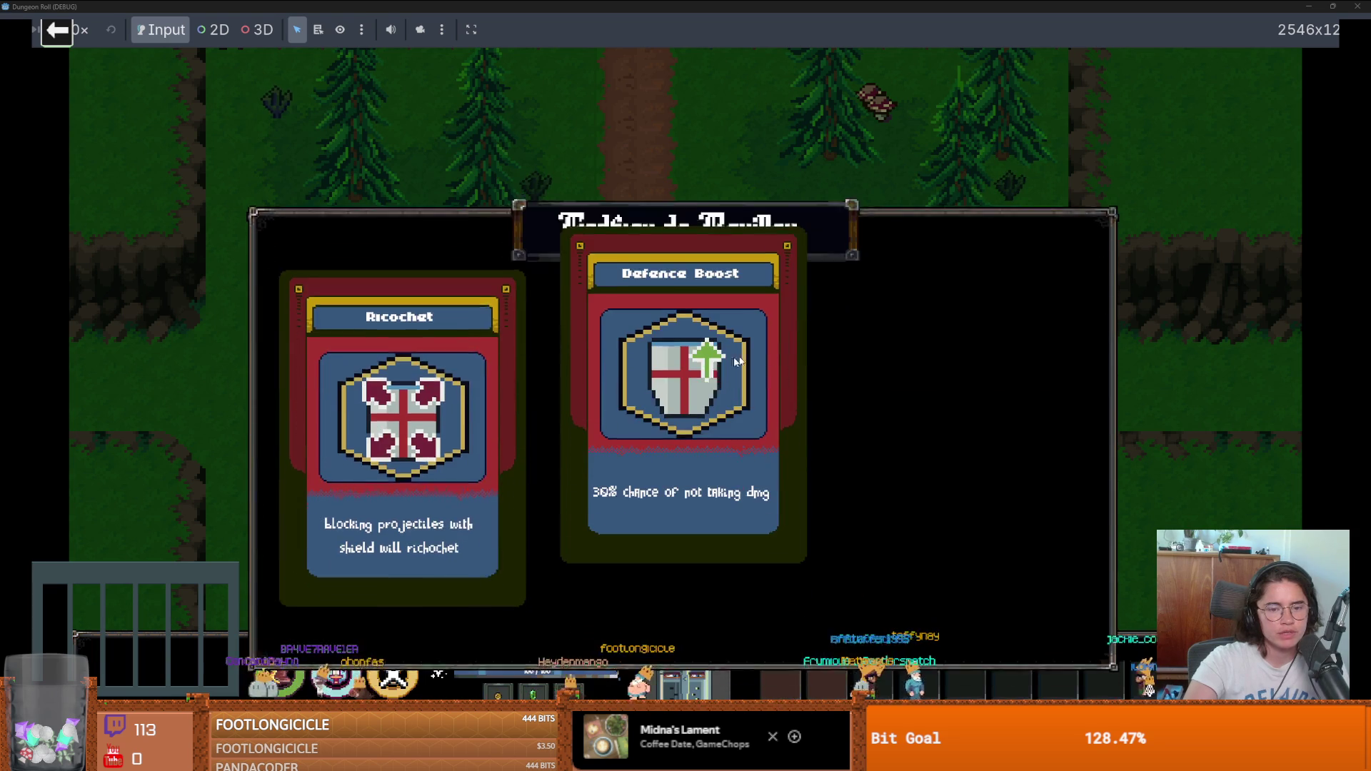
click(674, 375)
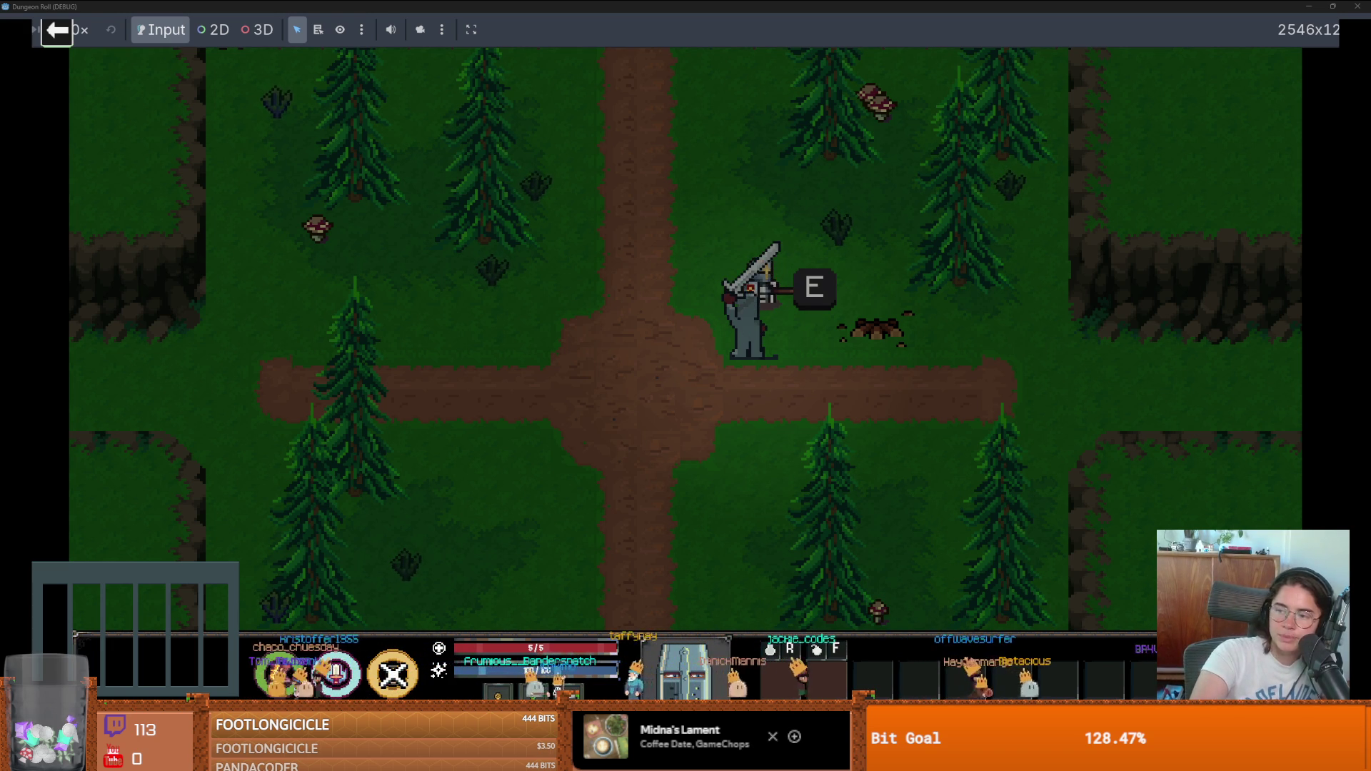
click(63, 40)
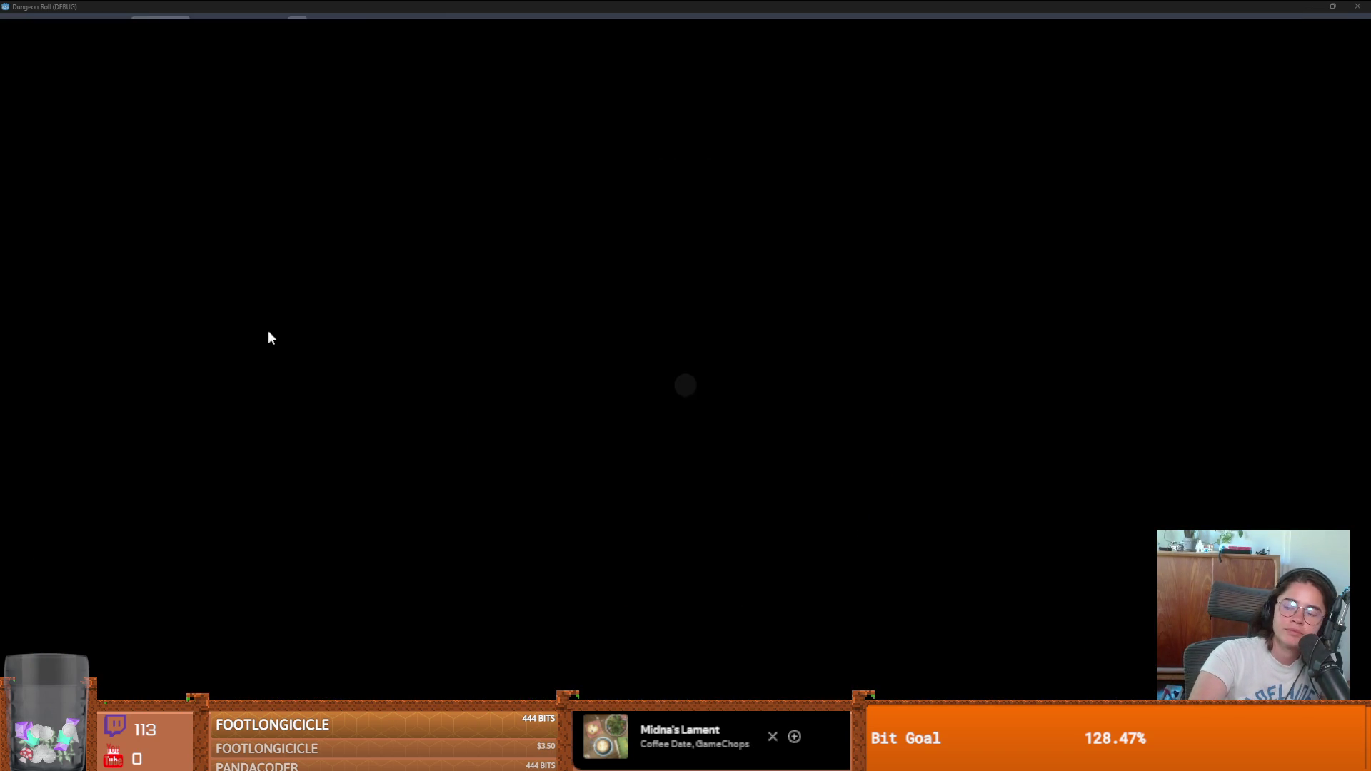
click(541, 394)
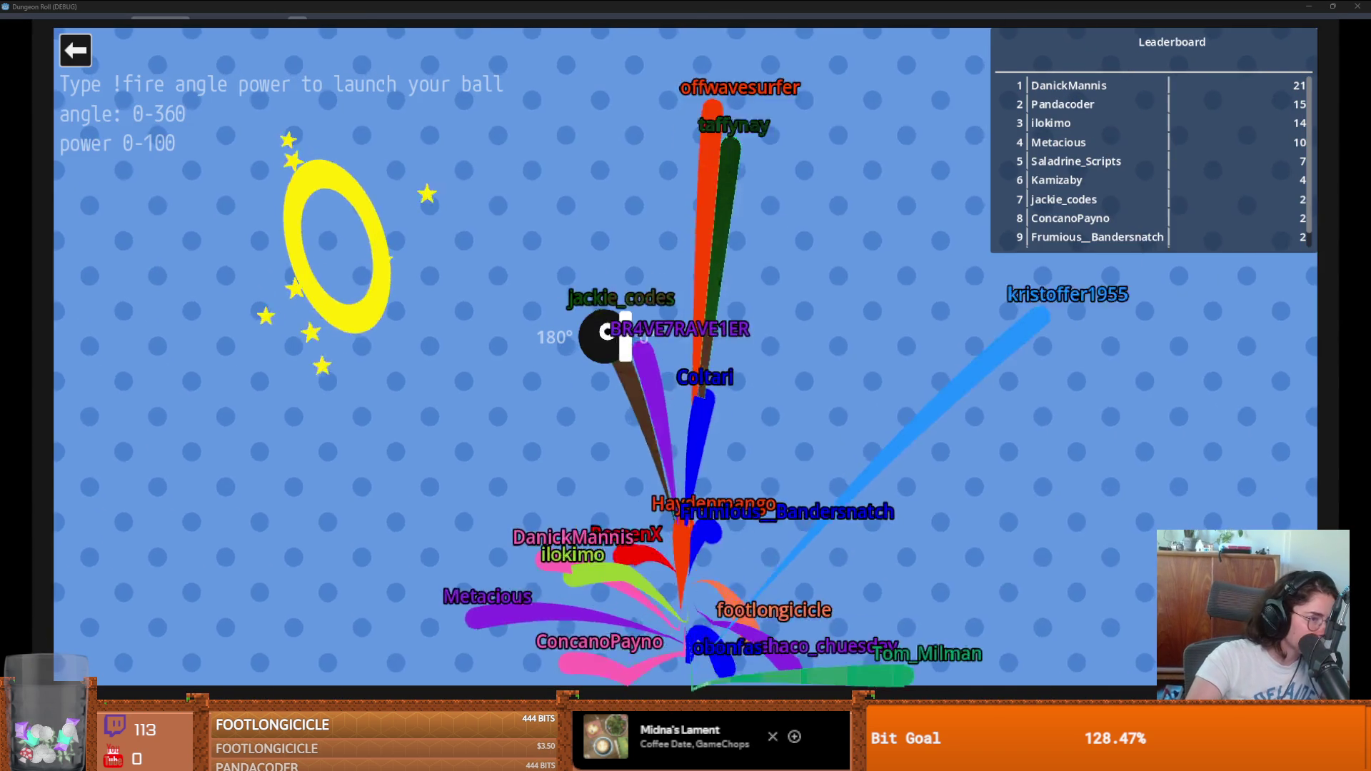
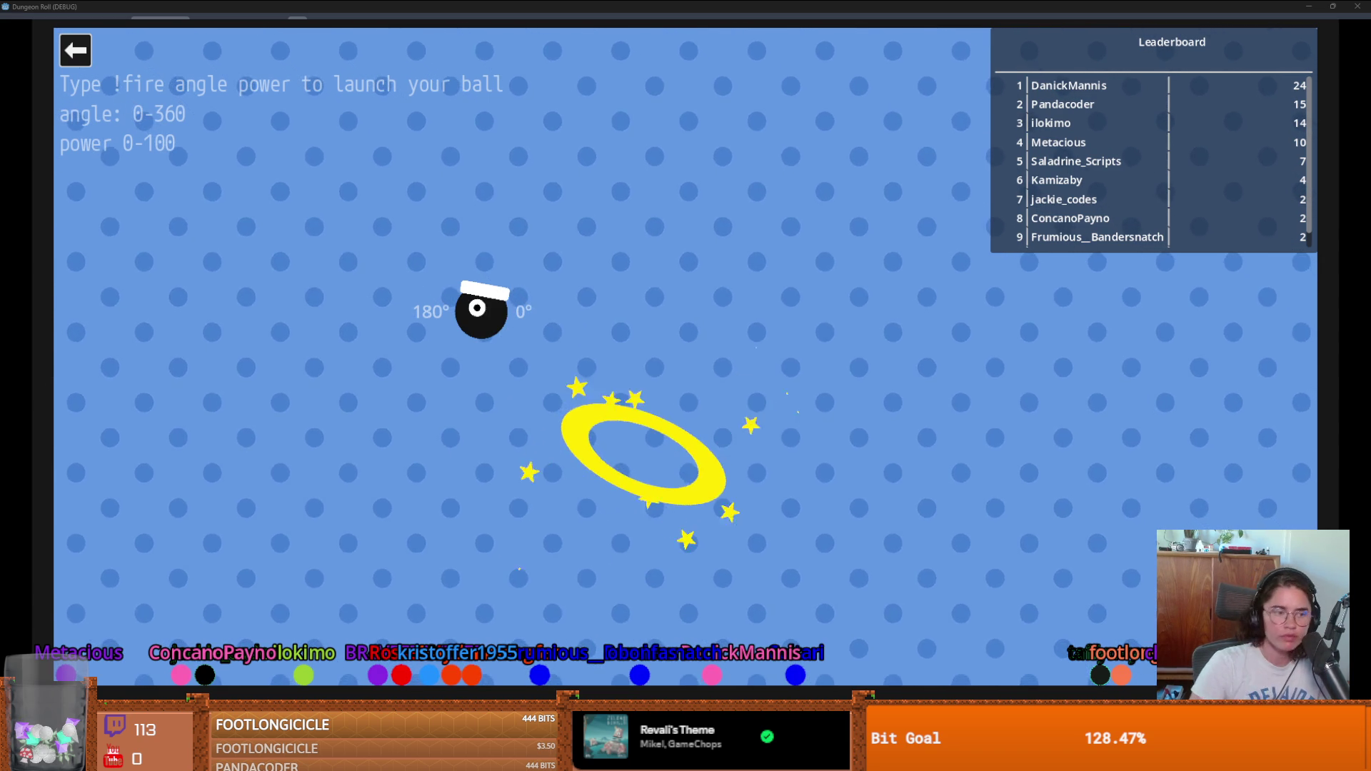
Step: Leave the Cannon minigame for the game menu and launch Jackie's Lemmings
key(Escape)
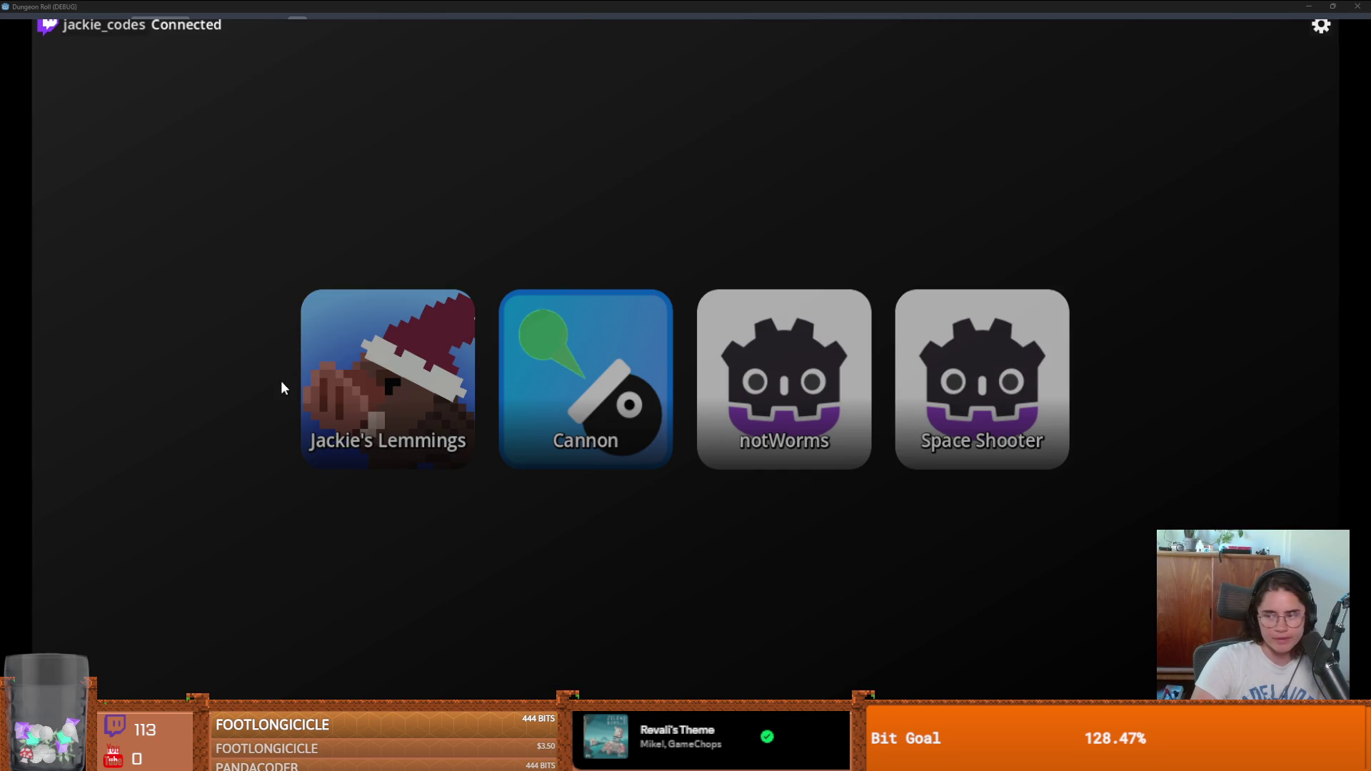
click(379, 378)
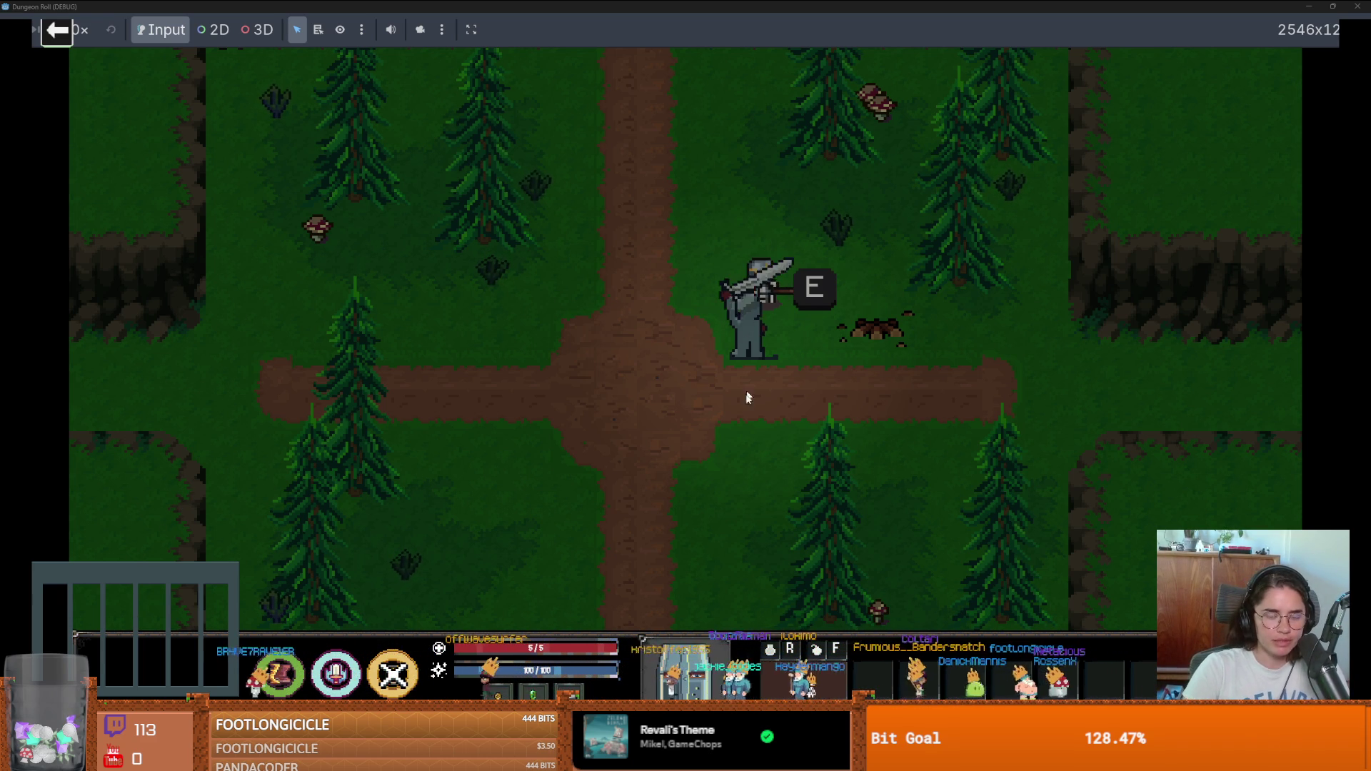
Step: Dismiss the Unlock Door prompt, restore the game to a smaller window, then close it
key(e)
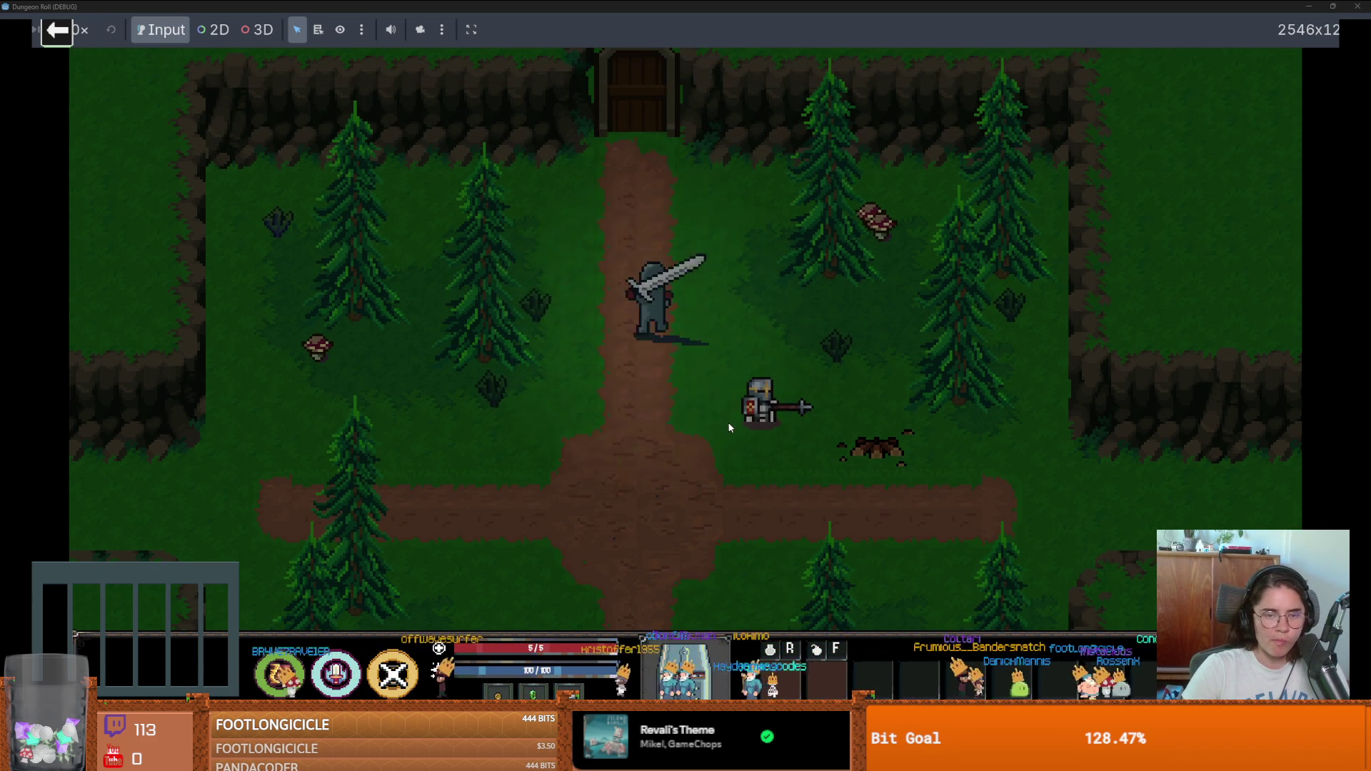
click(725, 421)
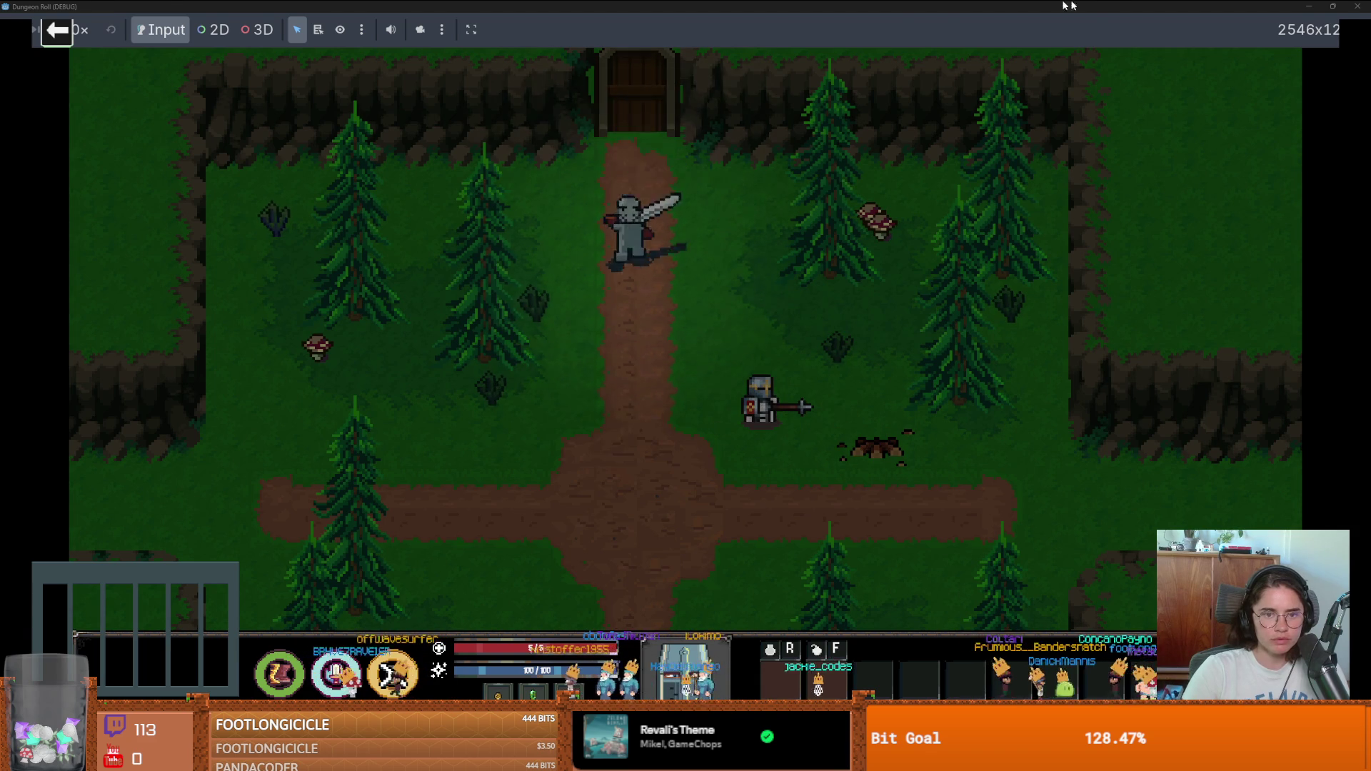
double_click(1102, 4)
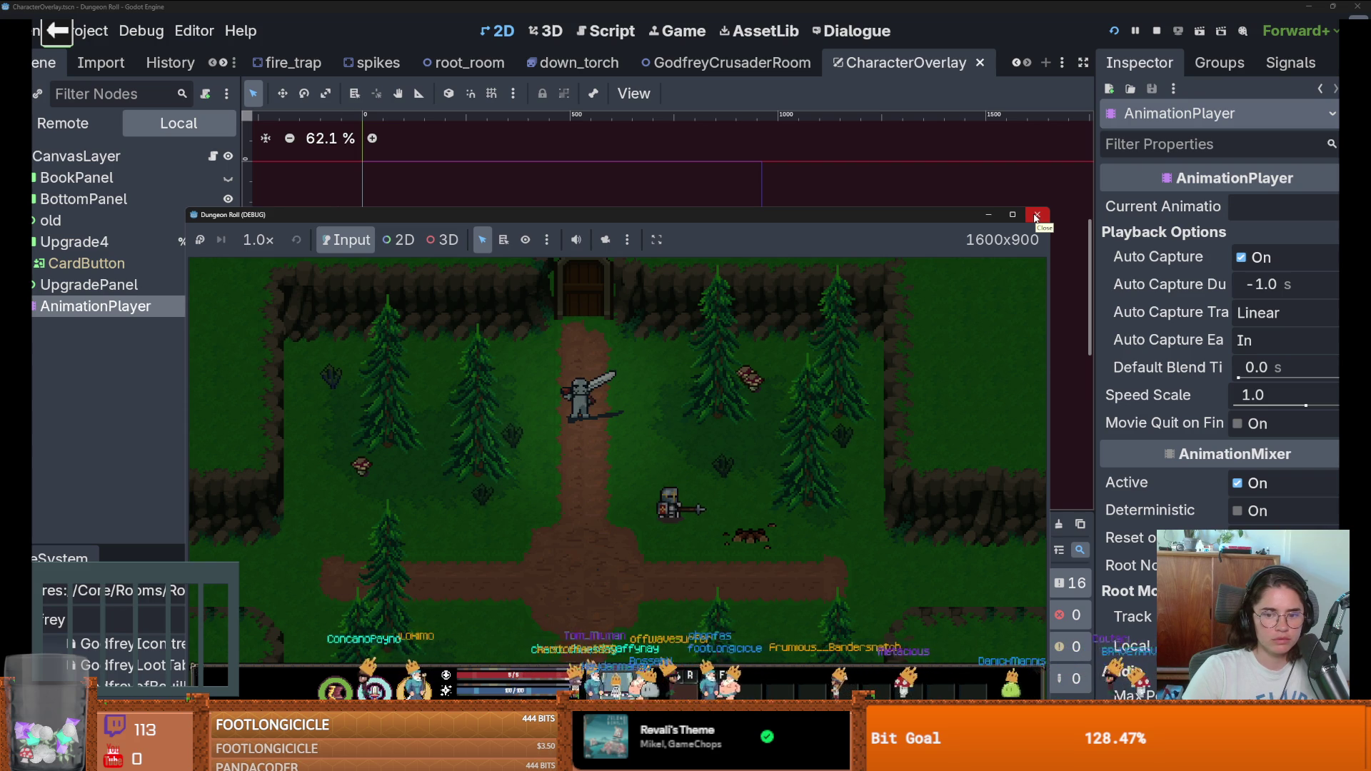
click(1036, 217)
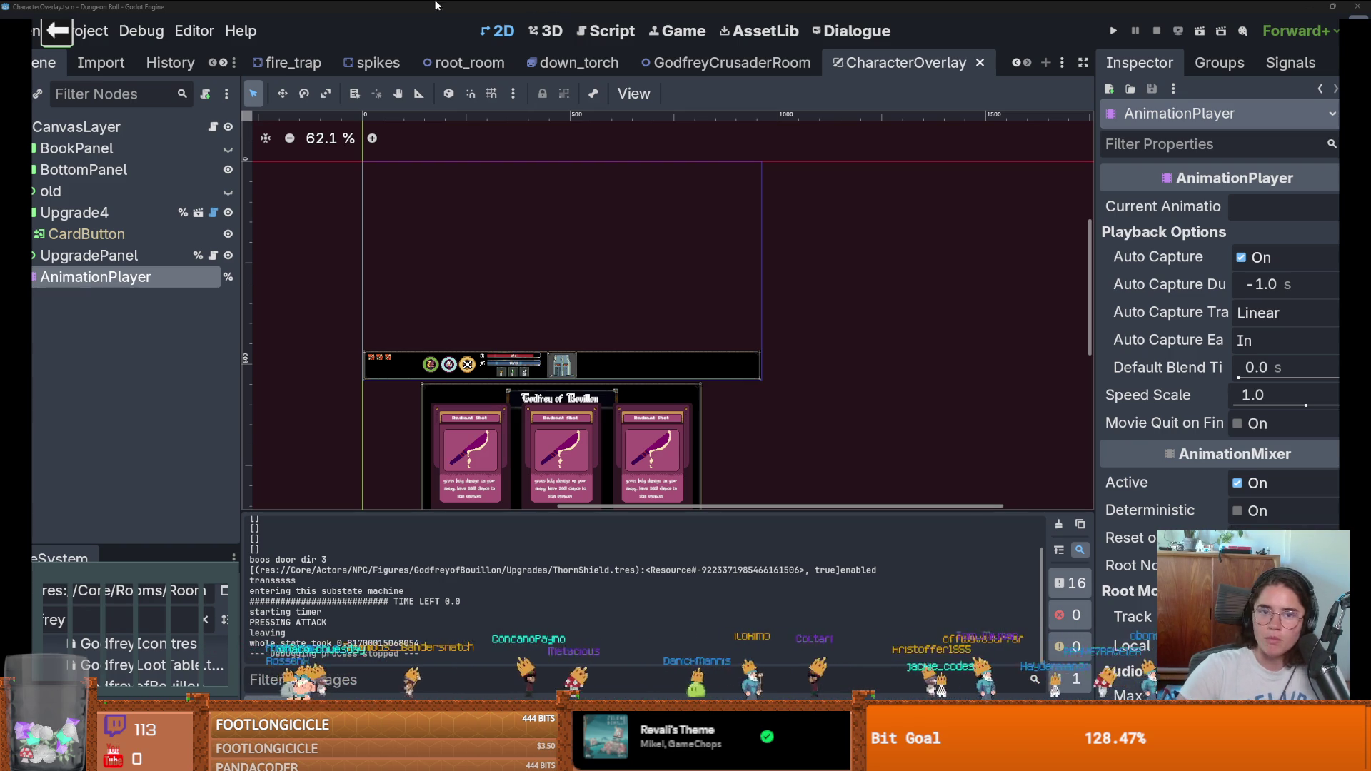
Step: Switch to the chess.com game in the browser and play the pawn e7 to e6
key(alt+Tab)
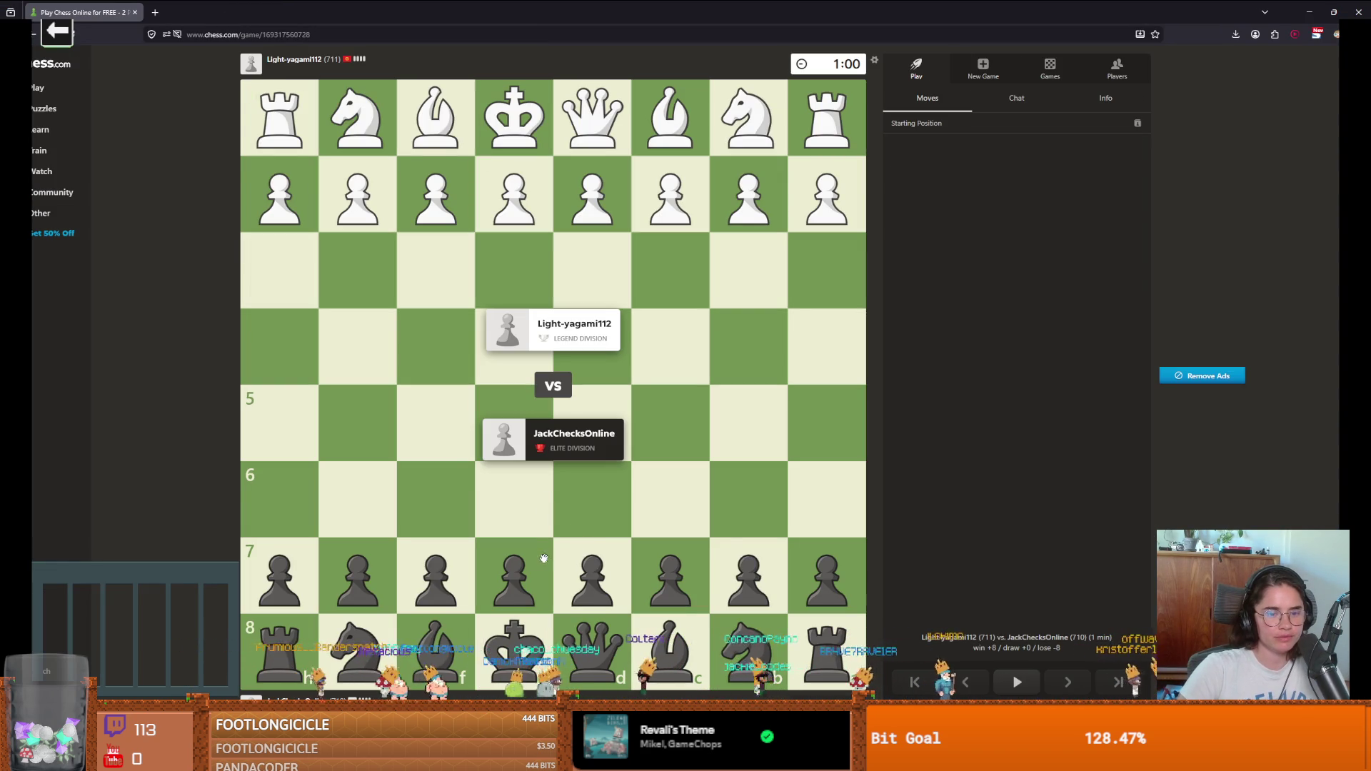
mouse_move(525, 566)
mouse_down()
mouse_move(508, 449)
mouse_move(514, 500)
mouse_up()
Step: Develop Black with Nc6, Qf6, d6, Bd7, Qg6, f6 and e5
mouse_move(748, 646)
mouse_down()
mouse_move(700, 526)
mouse_move(675, 503)
mouse_up()
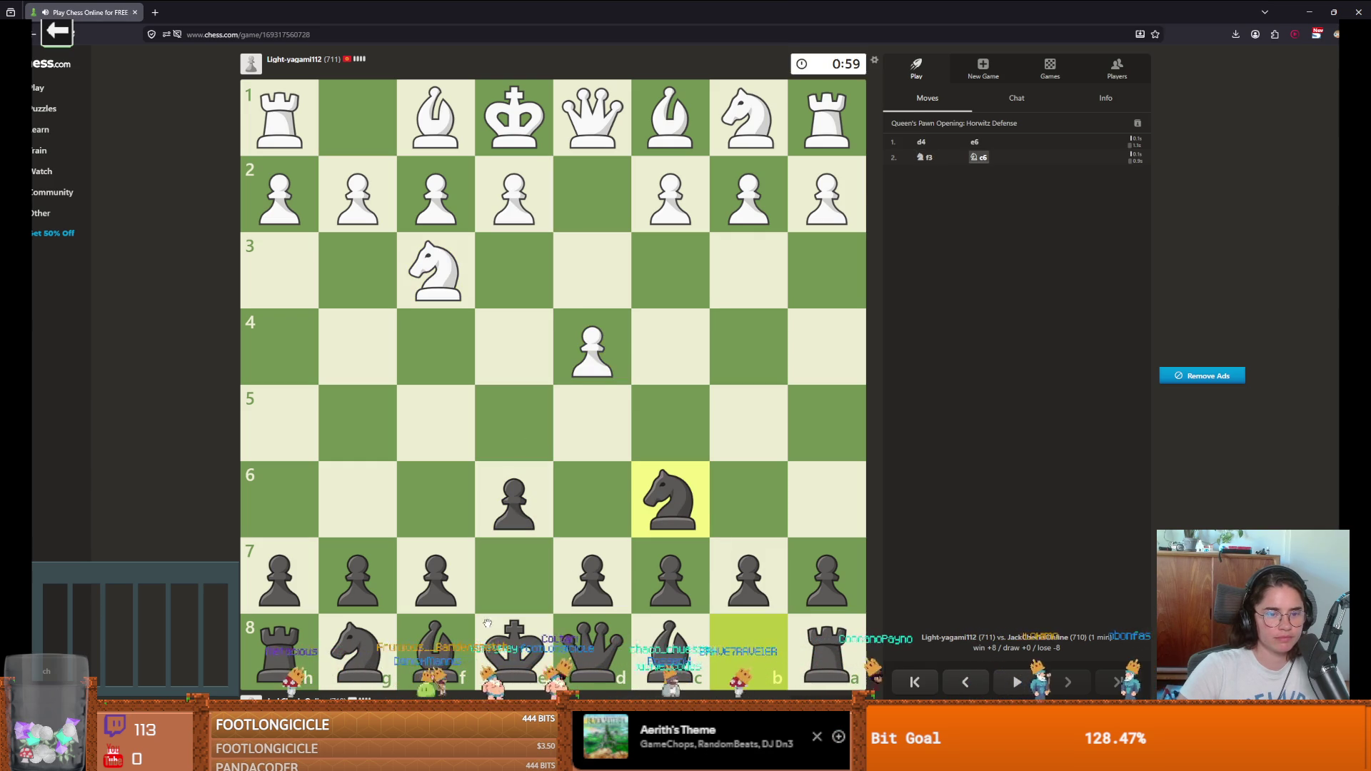
drag(596, 661, 435, 500)
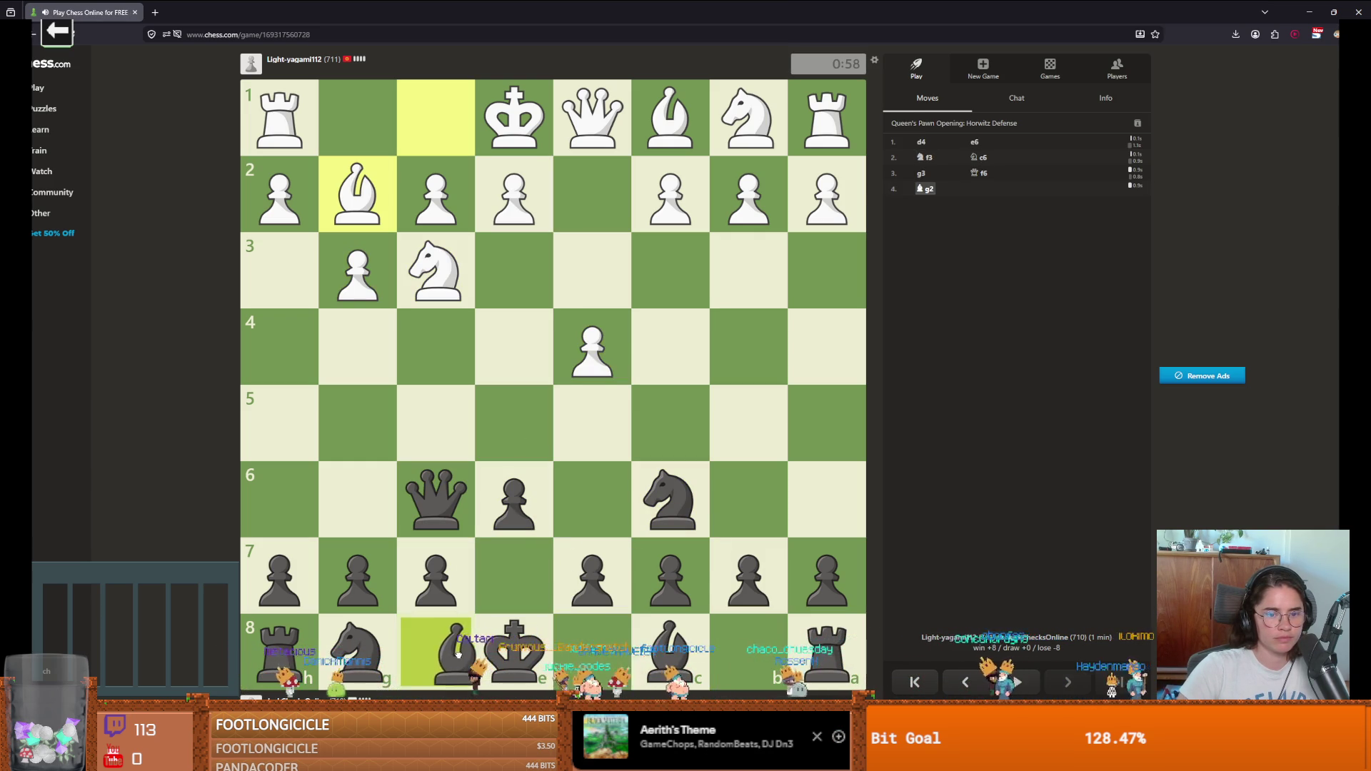
mouse_move(592, 574)
mouse_down()
mouse_move(591, 500)
mouse_move(511, 429)
mouse_move(516, 442)
mouse_up()
drag(670, 651, 566, 569)
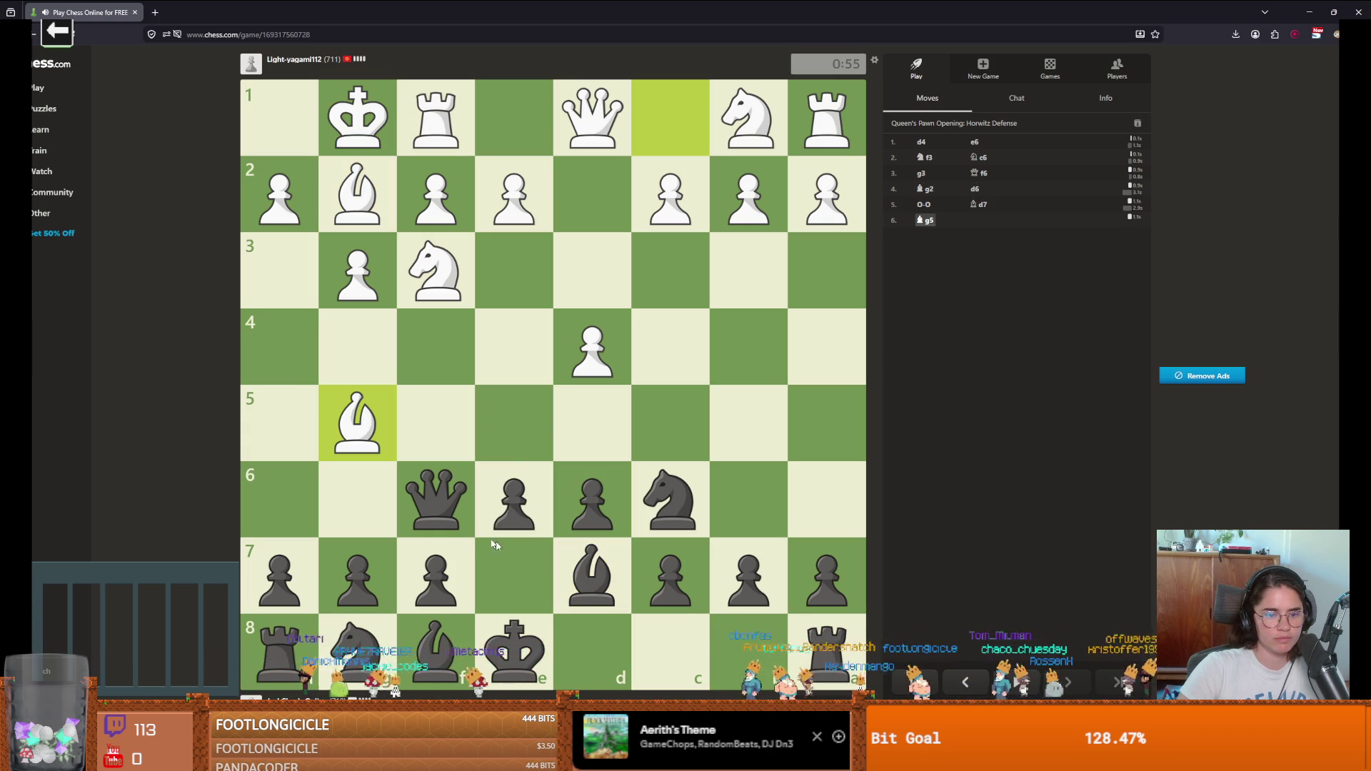
drag(446, 521, 370, 508)
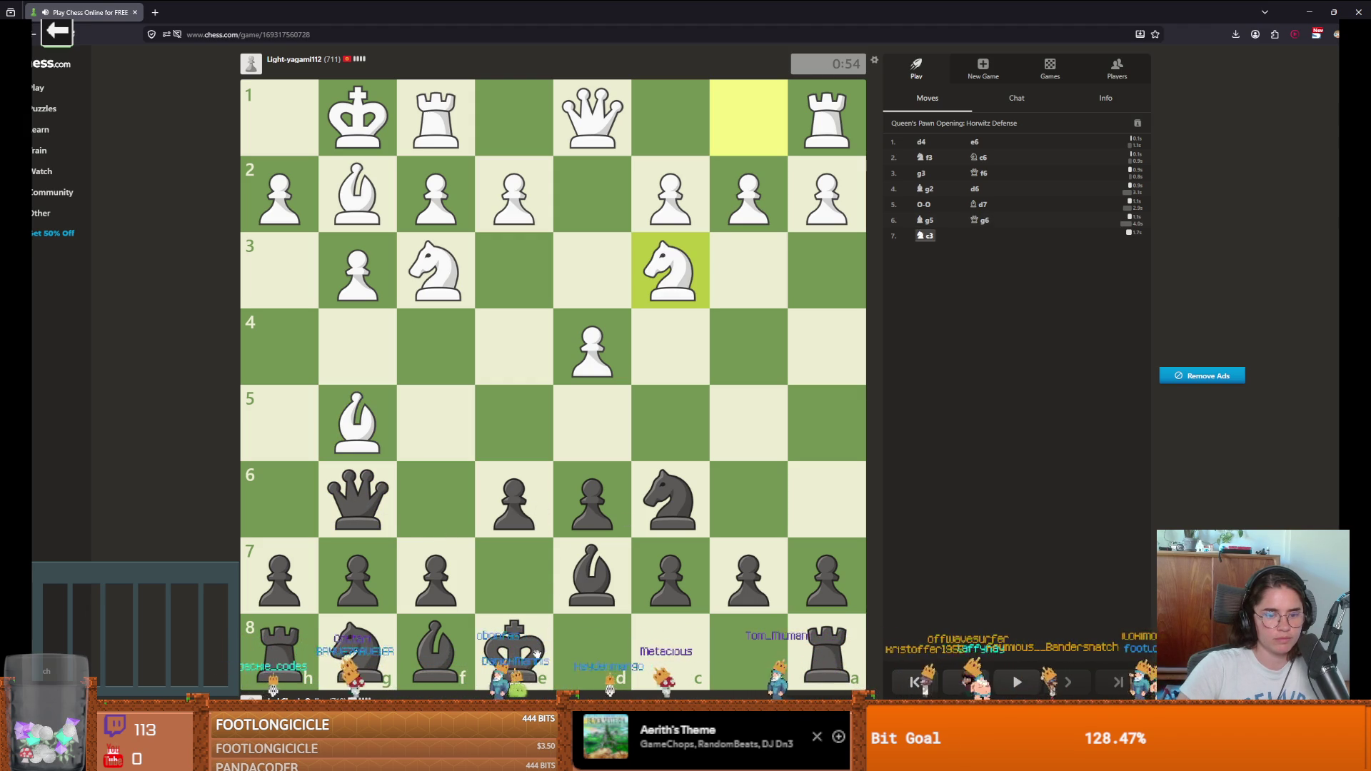
drag(457, 600, 437, 501)
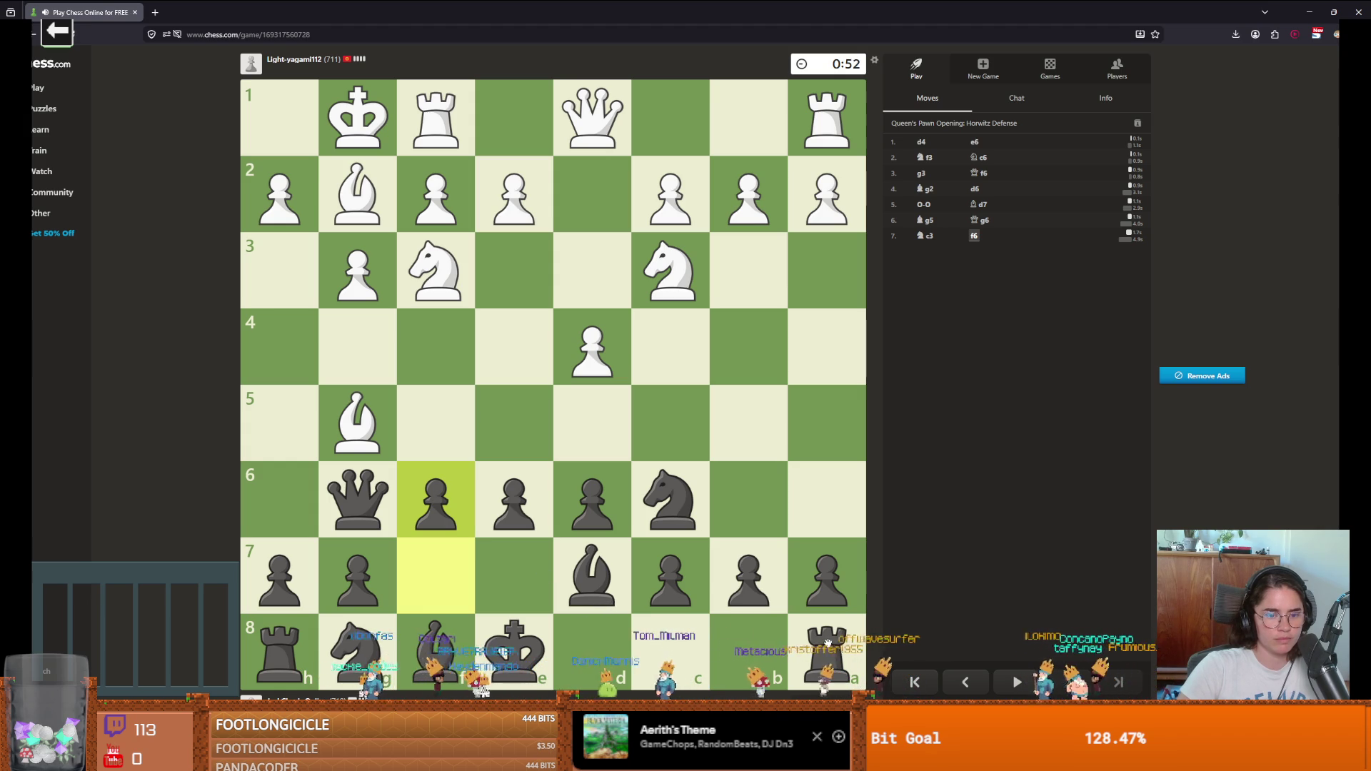
mouse_move(493, 508)
mouse_down()
mouse_move(513, 423)
mouse_move(540, 419)
mouse_move(597, 353)
mouse_up()
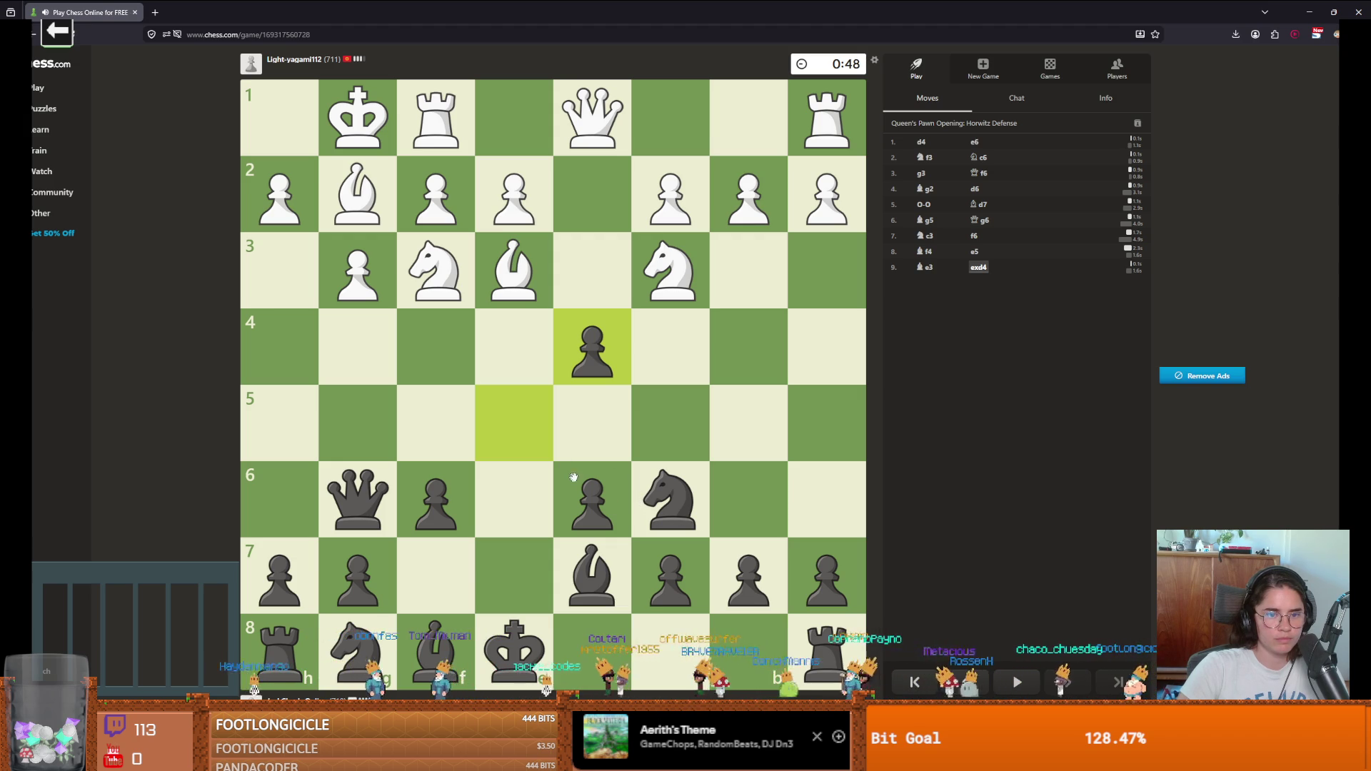
Step: Capture with Nxd4 and Qxc2, play Rb8, then take b2 with the queen
mouse_move(670, 500)
mouse_down()
mouse_move(629, 357)
mouse_move(592, 350)
mouse_up()
drag(357, 500, 671, 212)
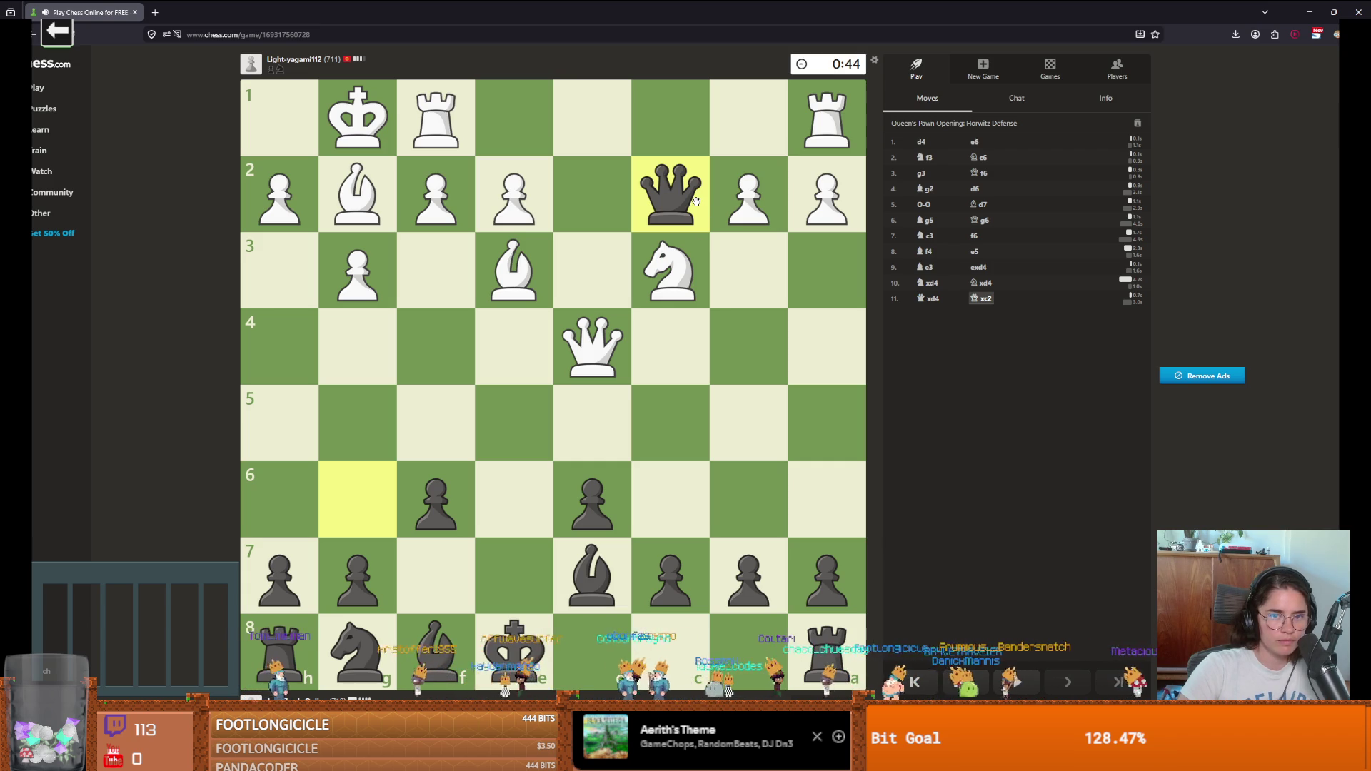
mouse_move(381, 642)
mouse_down()
mouse_move(524, 568)
mouse_move(357, 650)
mouse_up()
drag(827, 651, 748, 651)
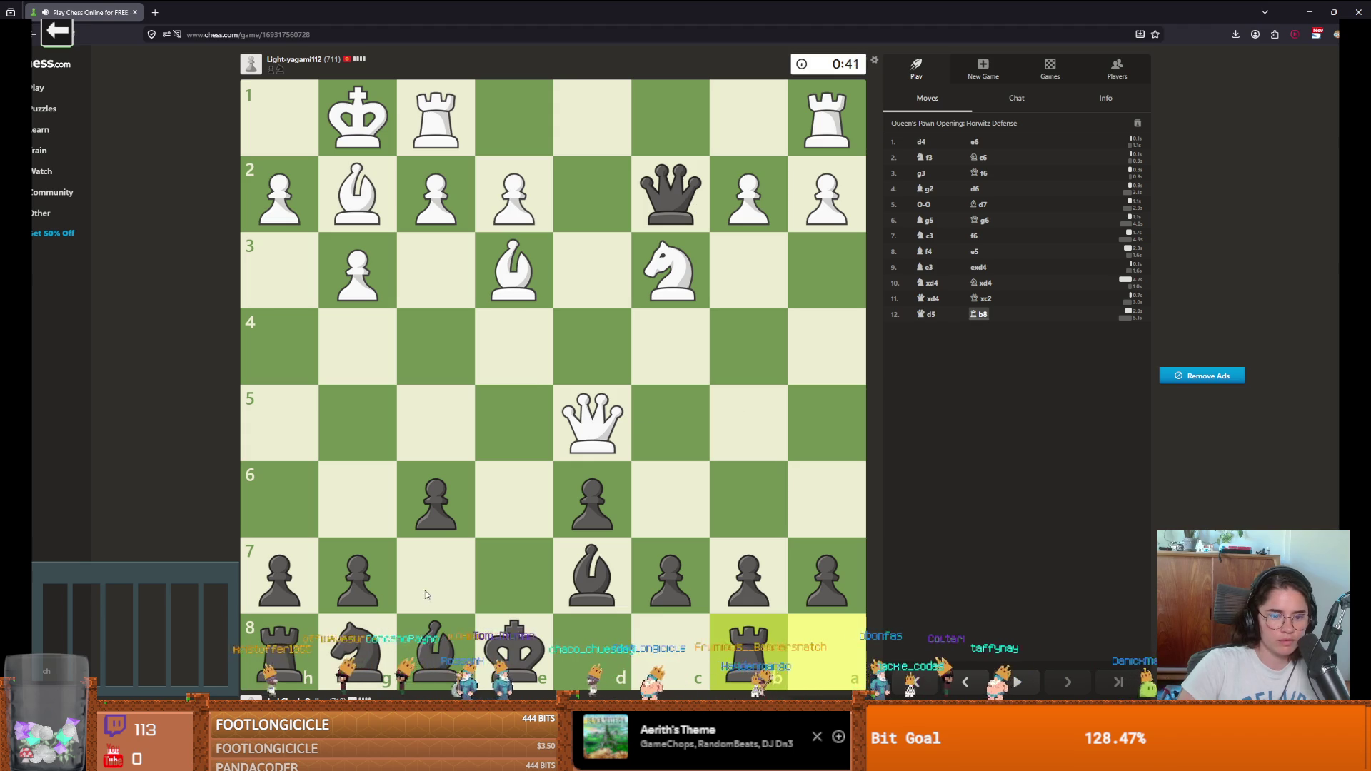
mouse_move(682, 203)
mouse_down()
mouse_move(819, 357)
mouse_move(760, 283)
mouse_up()
drag(687, 210, 756, 208)
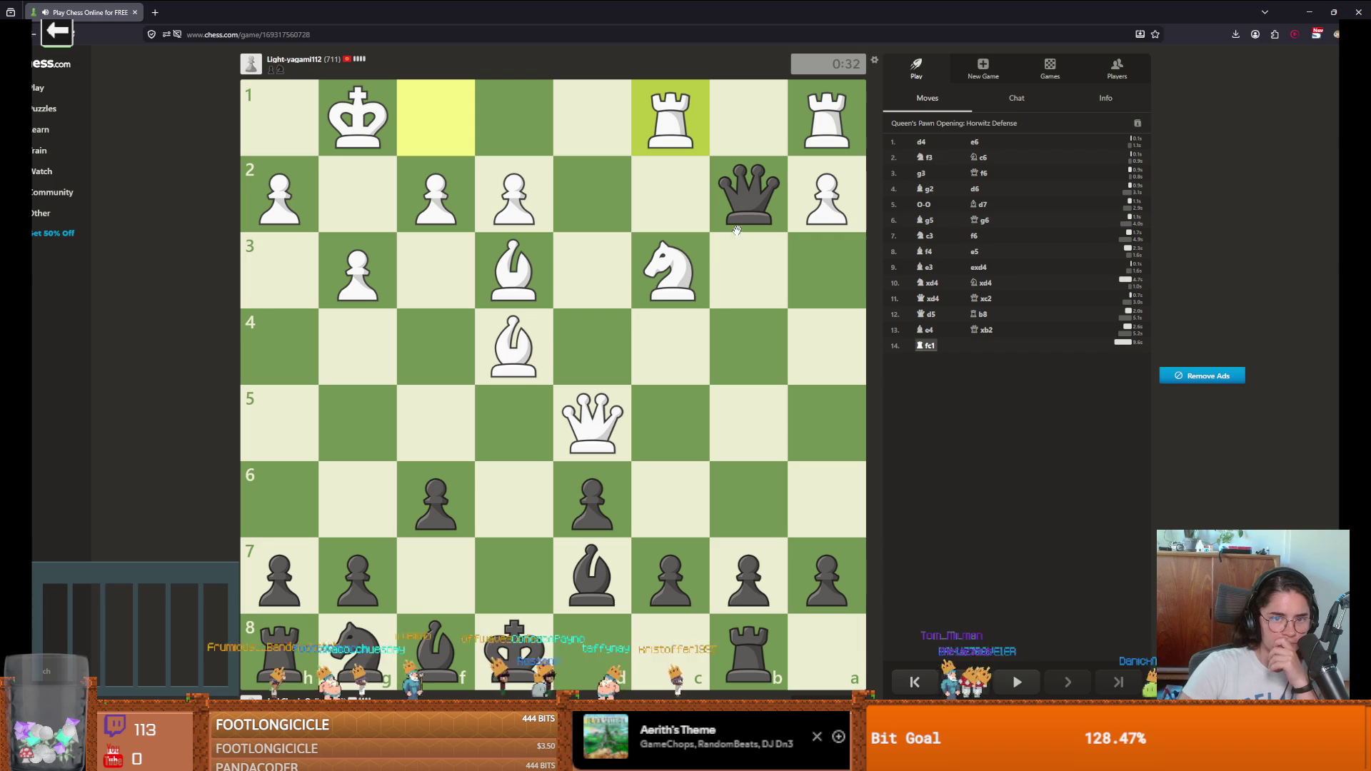
Step: Play Ne7 and Qa3, capture White's queen with the knight, then Ke7
drag(357, 646, 500, 575)
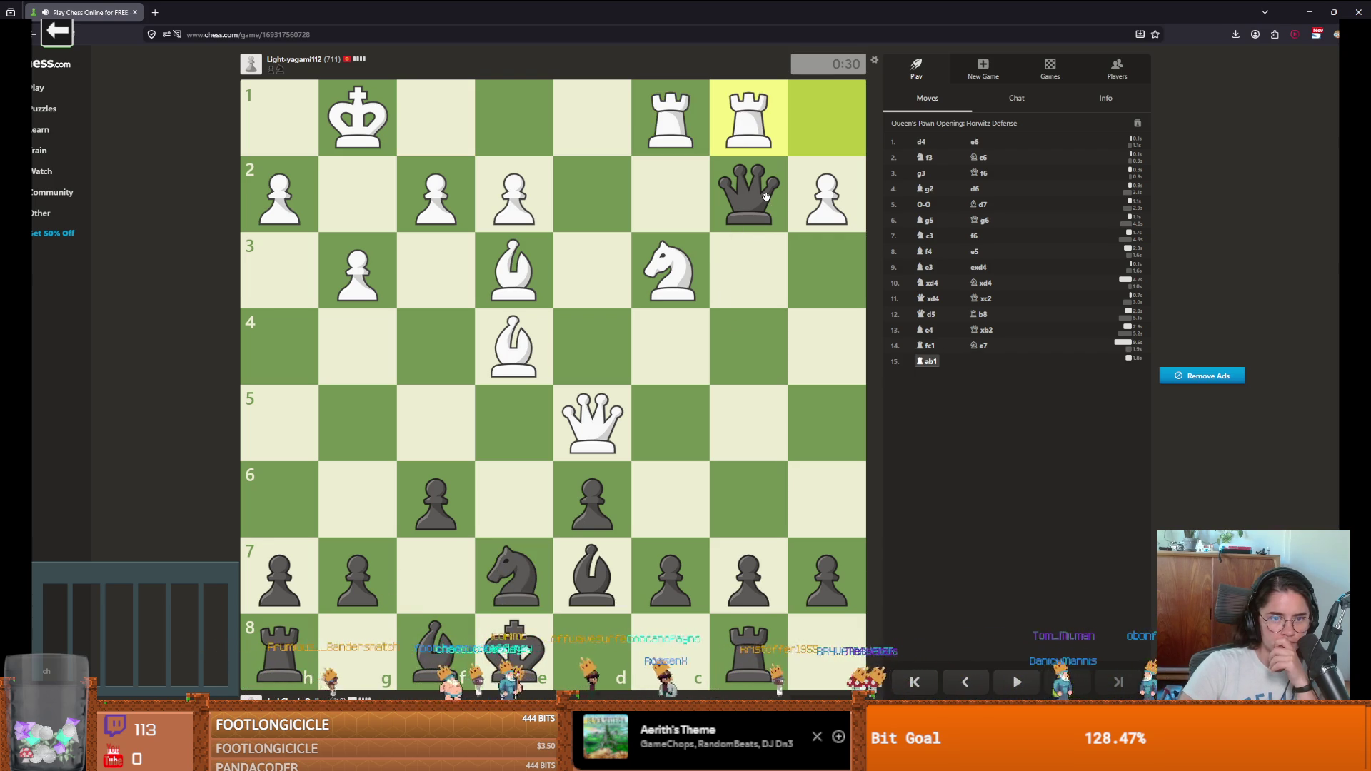
drag(766, 197, 824, 269)
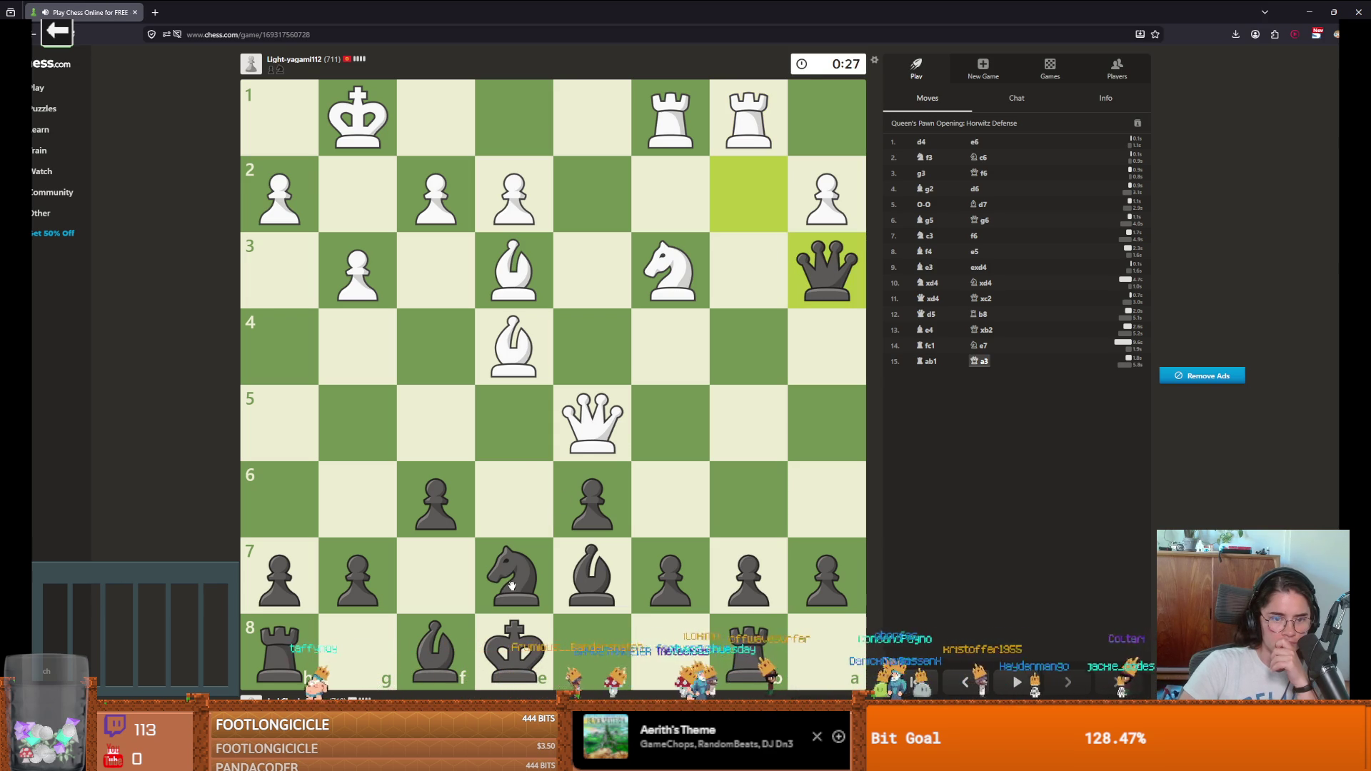
drag(511, 586, 576, 439)
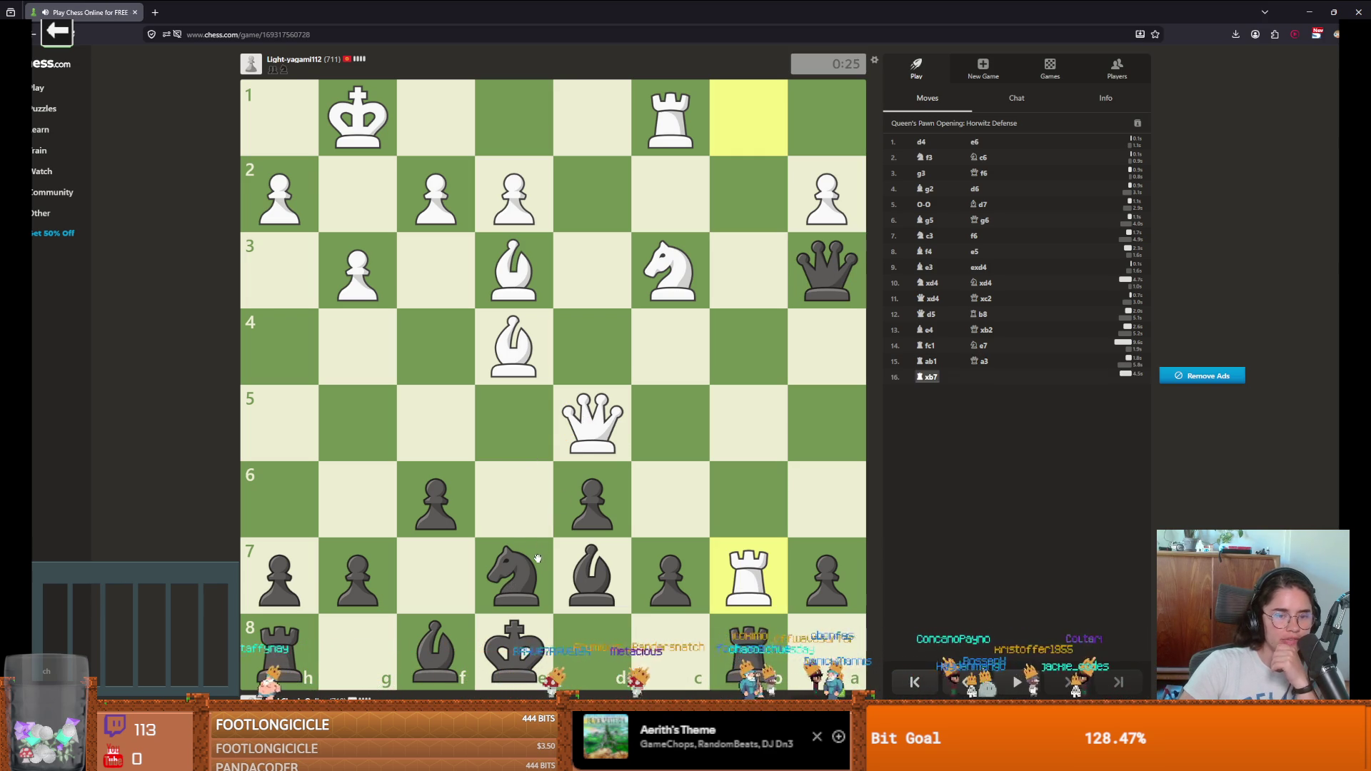
mouse_move(537, 558)
mouse_down()
mouse_move(568, 467)
mouse_move(601, 427)
mouse_up()
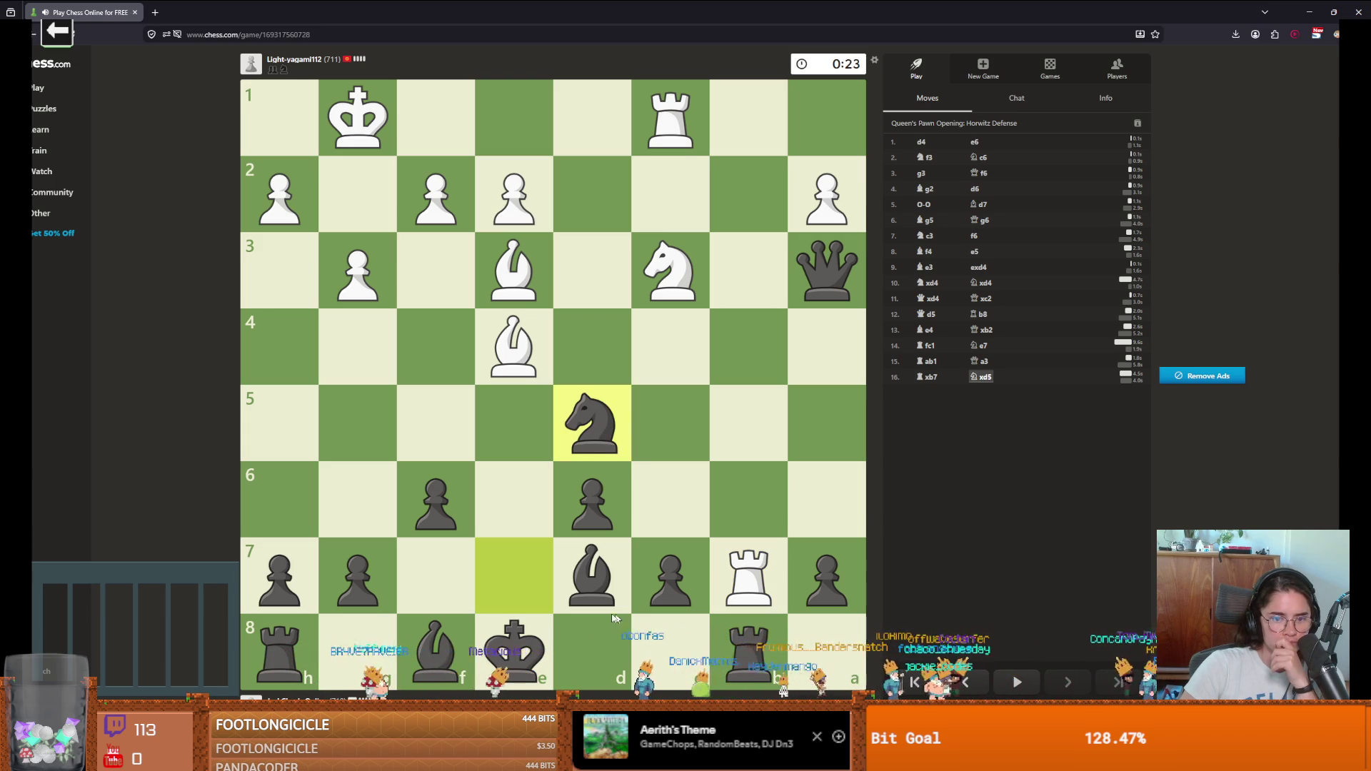
drag(513, 651, 519, 582)
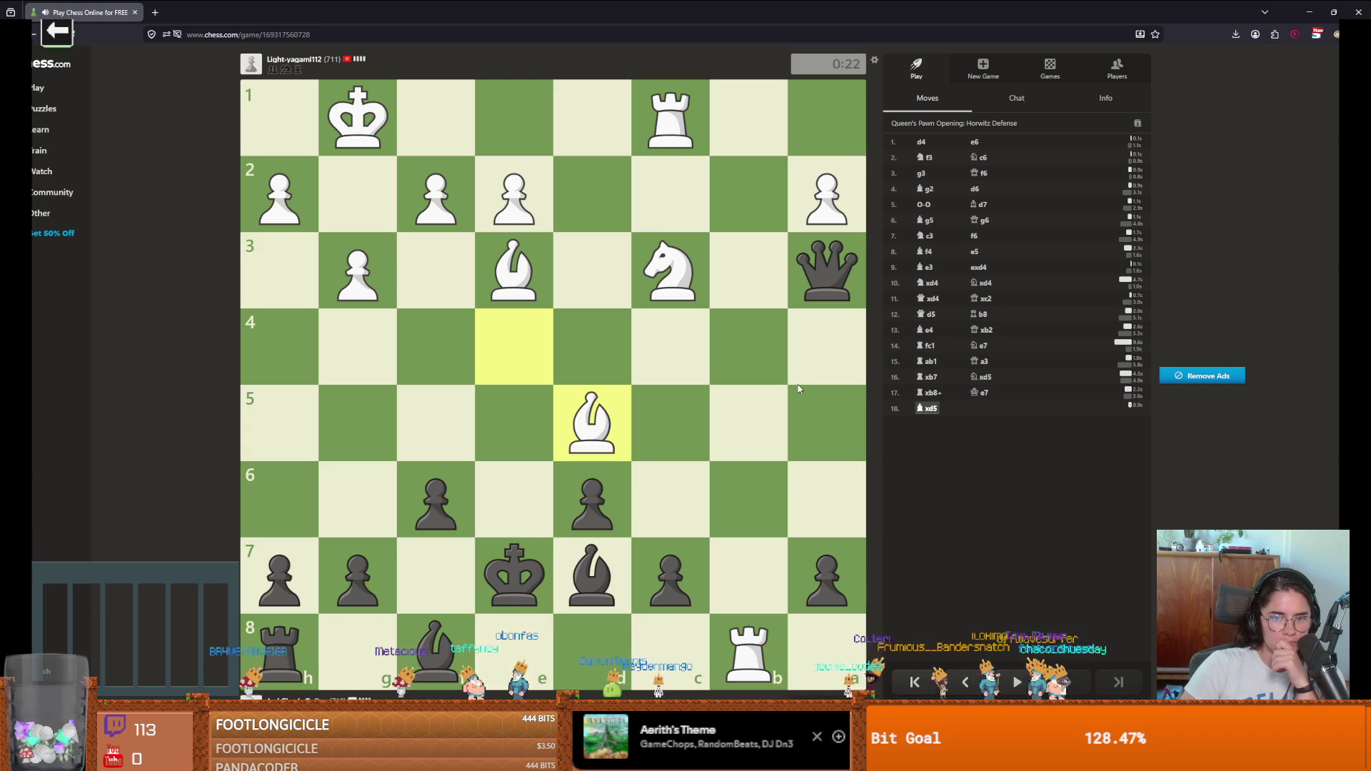
Step: Push c6, d5 and d4, then recapture on f6 with the queen
drag(663, 555, 668, 500)
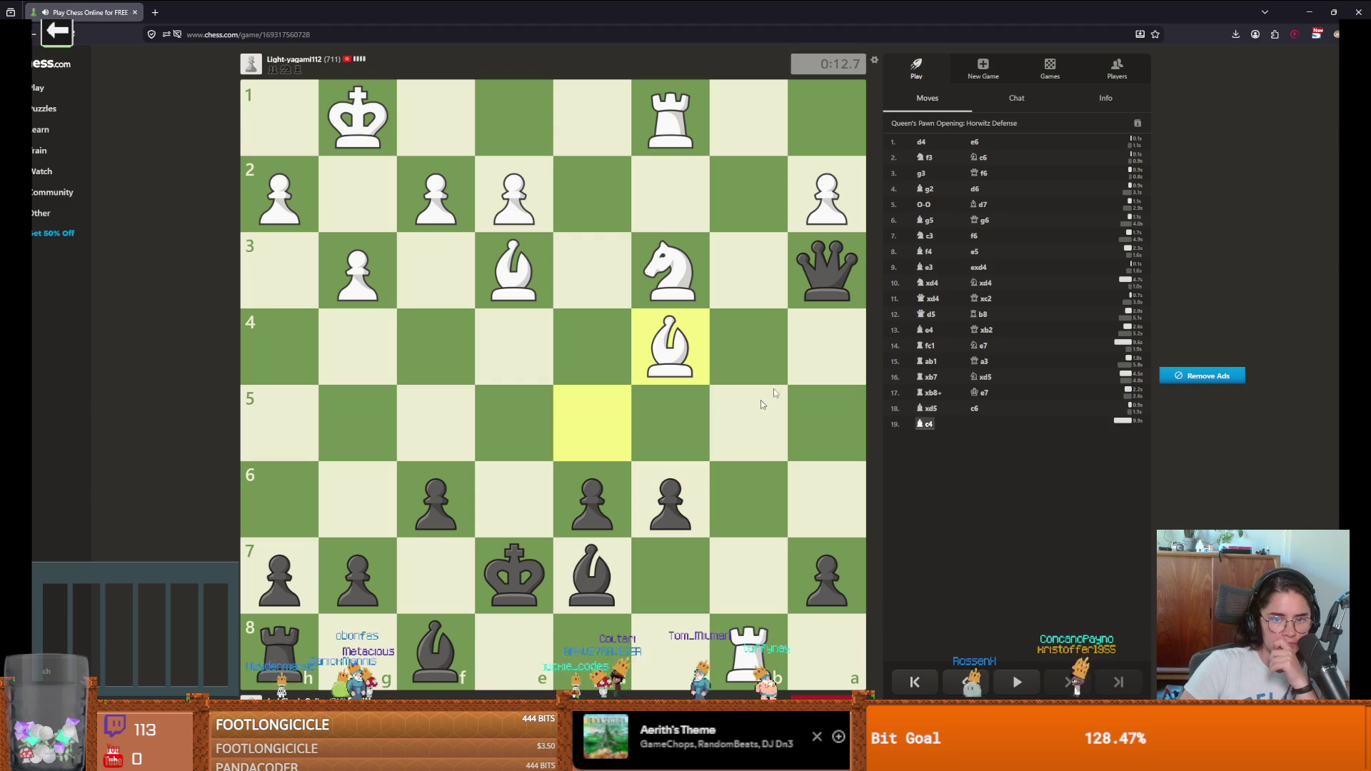
drag(833, 273, 679, 433)
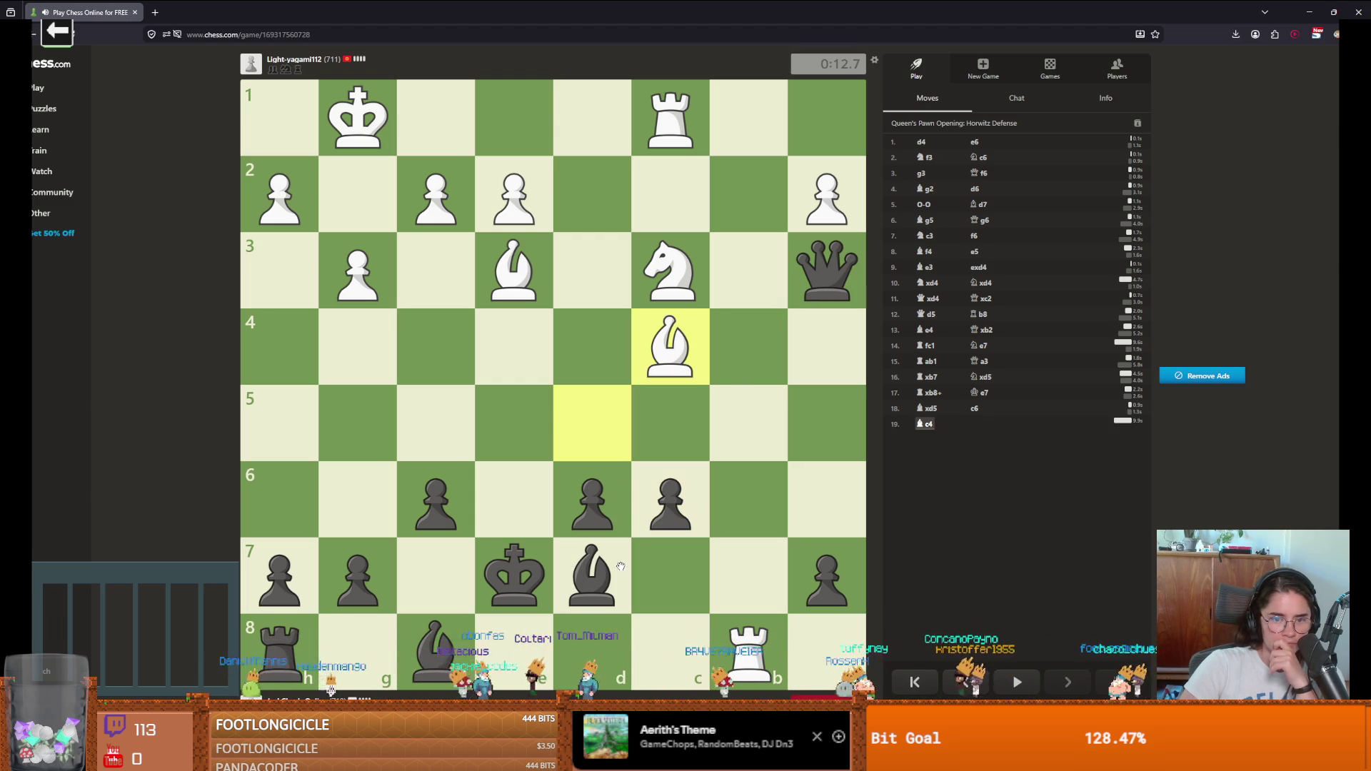
drag(596, 500, 611, 417)
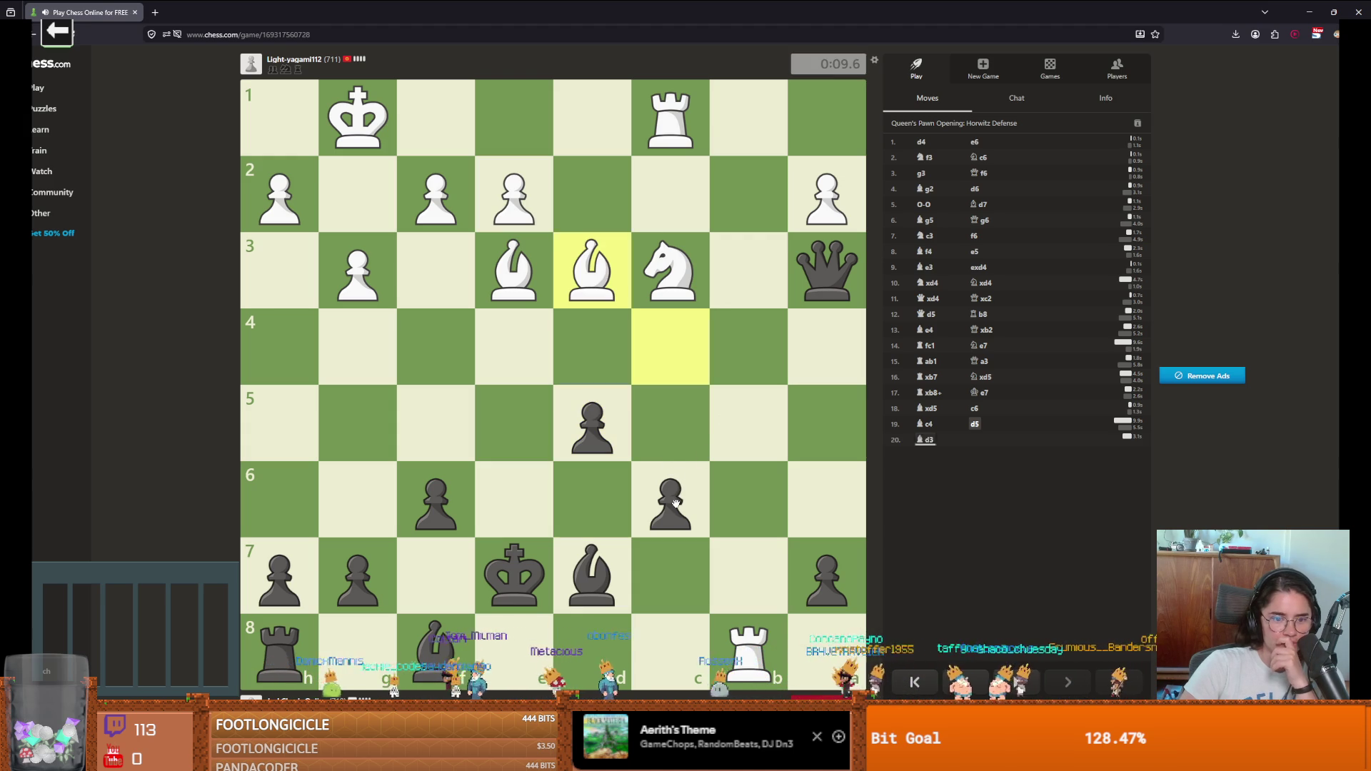
drag(594, 427, 608, 351)
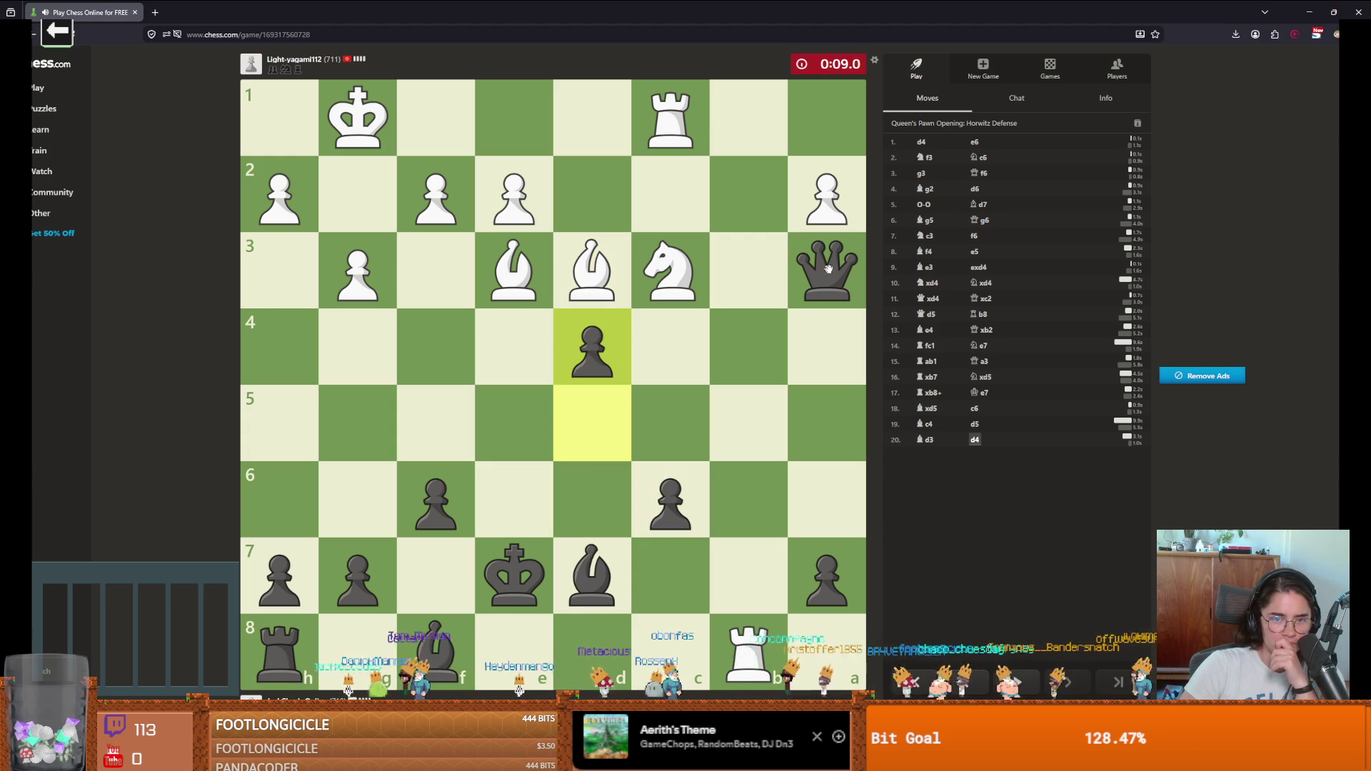
mouse_move(838, 292)
mouse_down()
mouse_move(591, 499)
mouse_move(438, 497)
mouse_move(416, 519)
mouse_move(487, 397)
mouse_up()
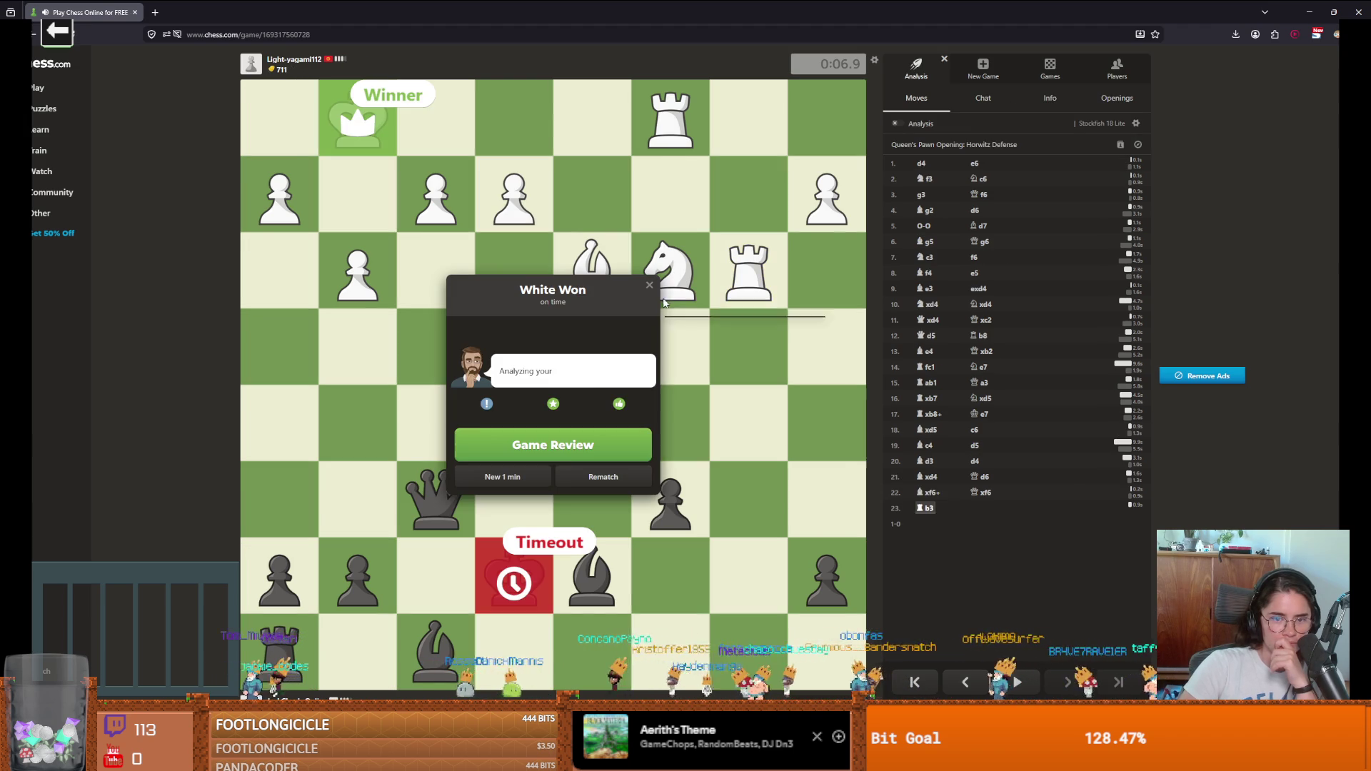
Step: Close the game-over result, start a new 1-minute game and answer with e7-e5
right_click(665, 301)
click(673, 291)
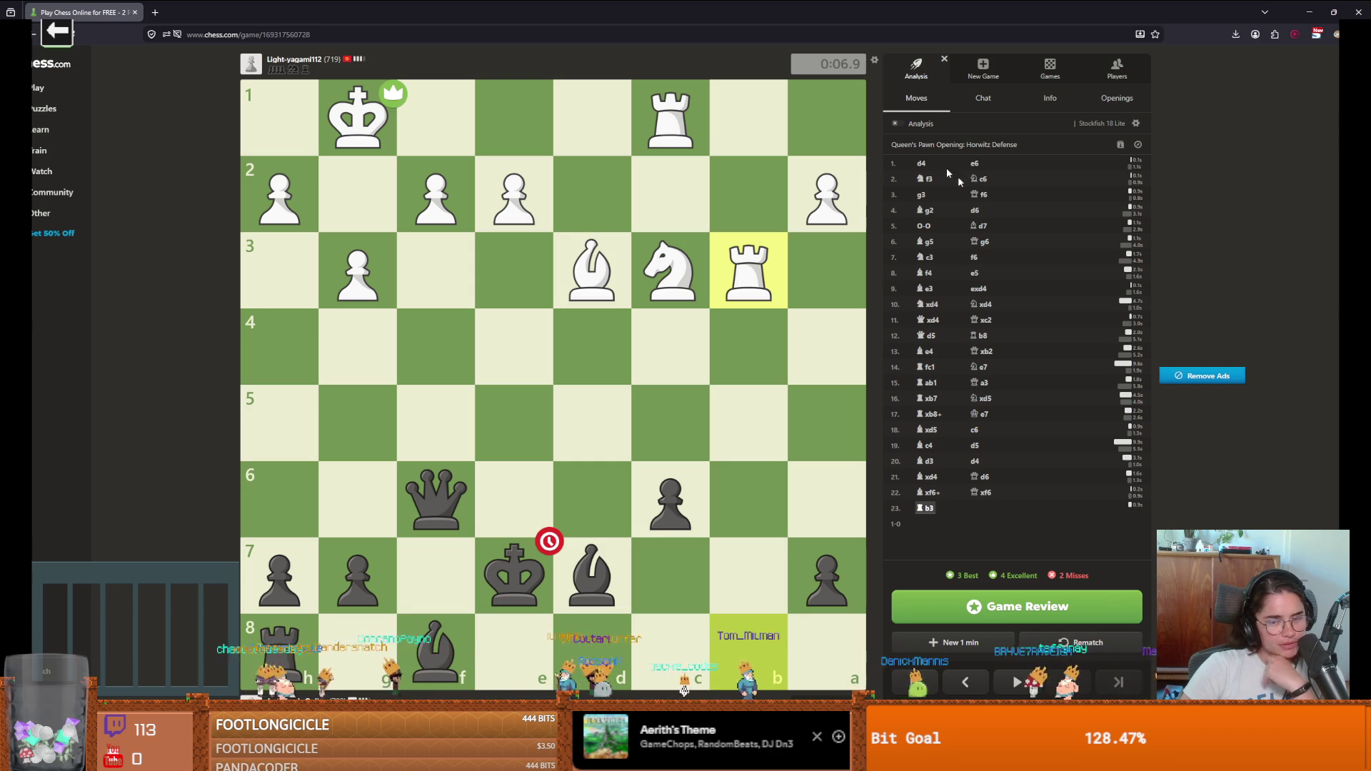
click(980, 647)
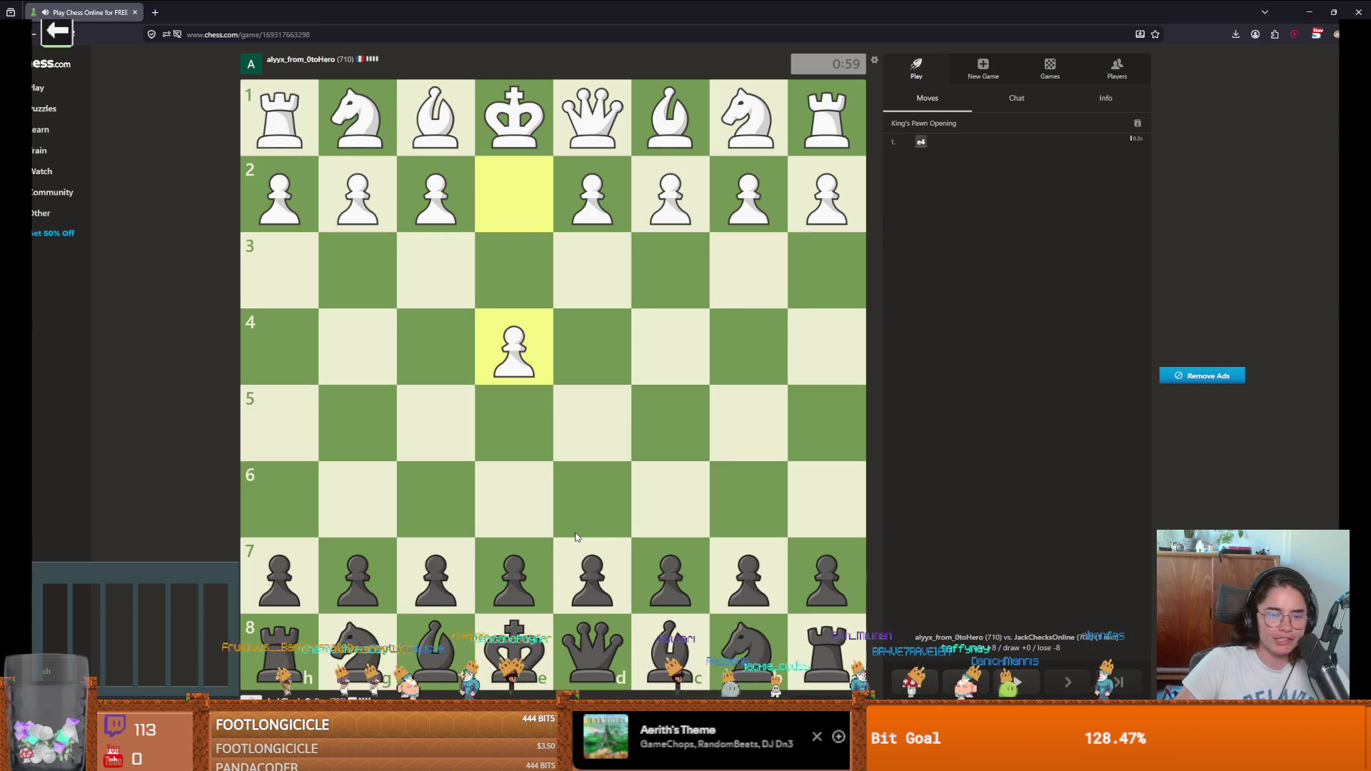
drag(514, 578, 514, 425)
Step: Play Bc5, Nf6, kingside castling, Qe7 and h6 as Black
drag(435, 650, 664, 425)
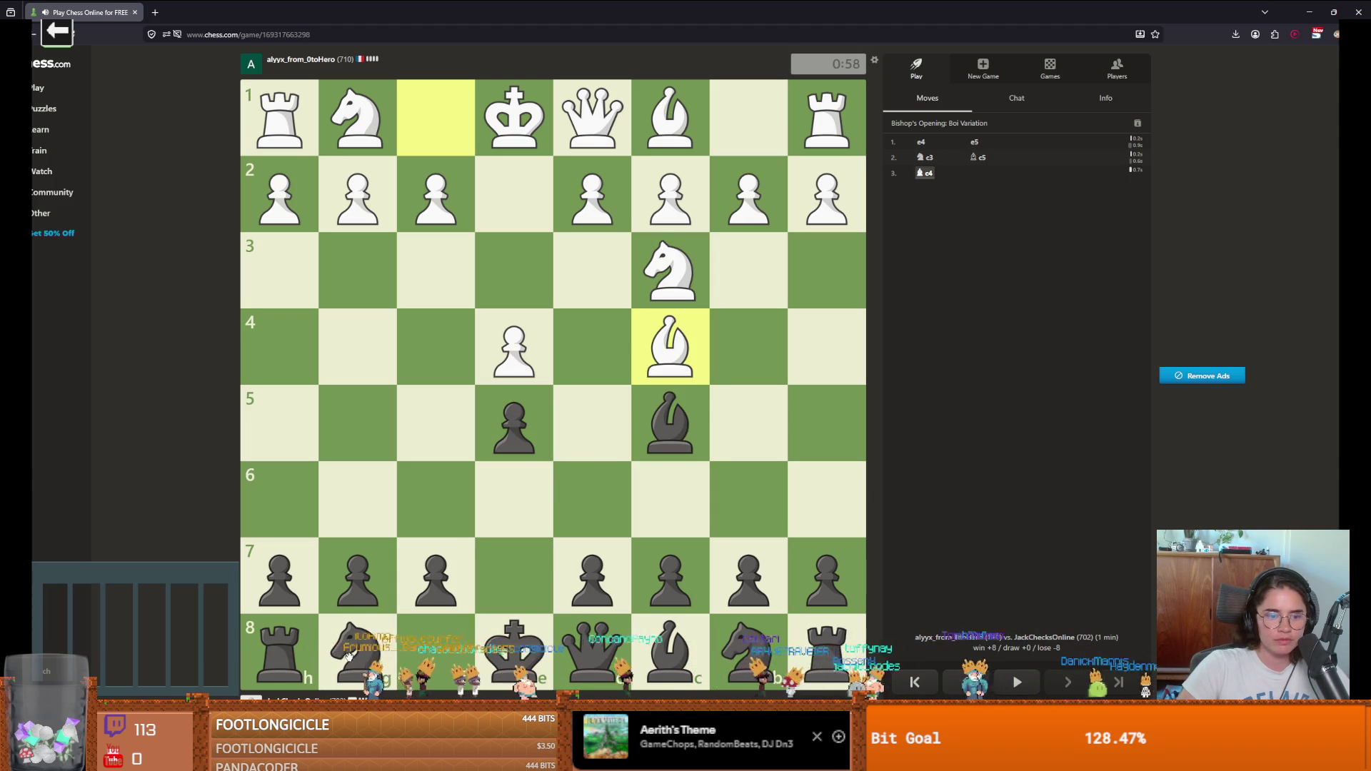
drag(357, 649, 436, 499)
drag(514, 646, 357, 646)
drag(593, 642, 504, 603)
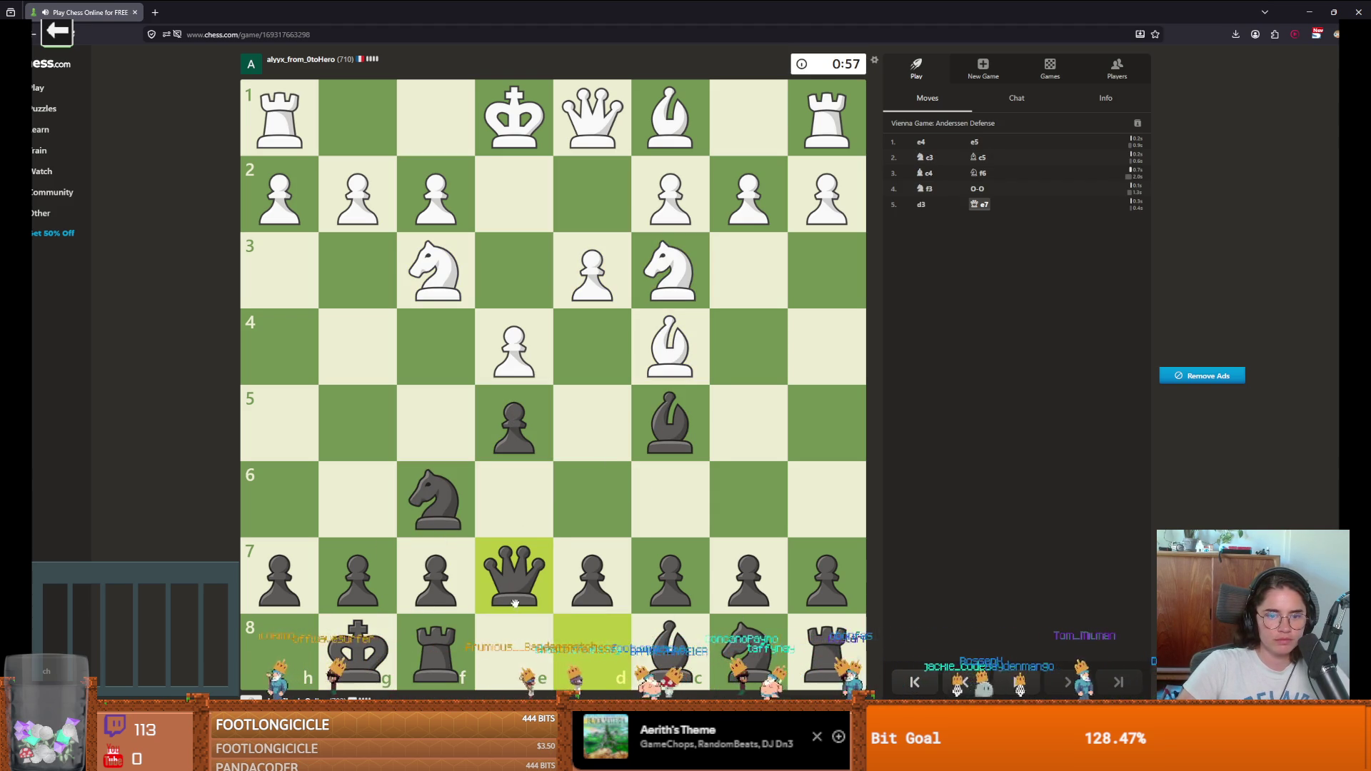
drag(271, 575, 279, 500)
Step: Recapture on f6 with the g-pawn, then play Qe7 and Nc6 until White mates
mouse_move(467, 537)
mouse_down()
mouse_move(443, 496)
mouse_move(580, 429)
mouse_move(546, 599)
mouse_move(600, 646)
mouse_up()
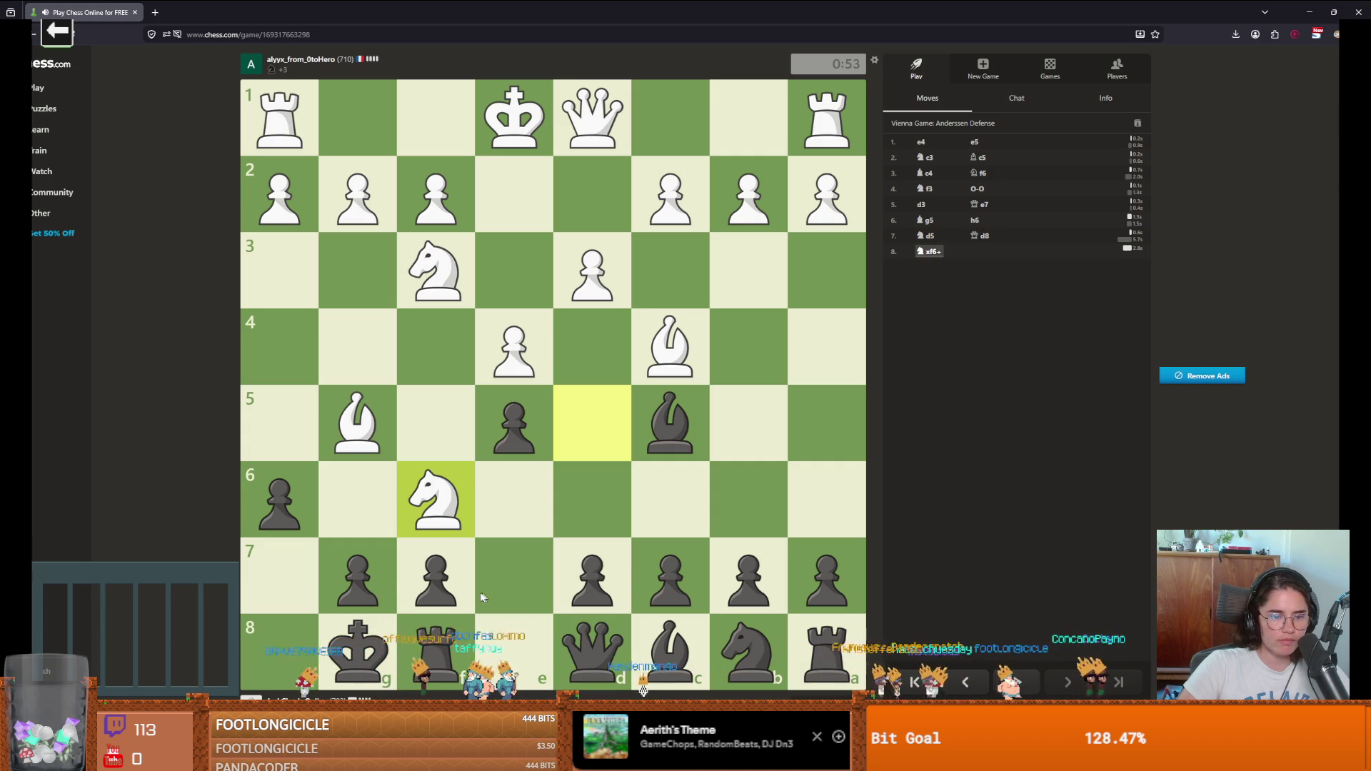
drag(380, 580, 437, 499)
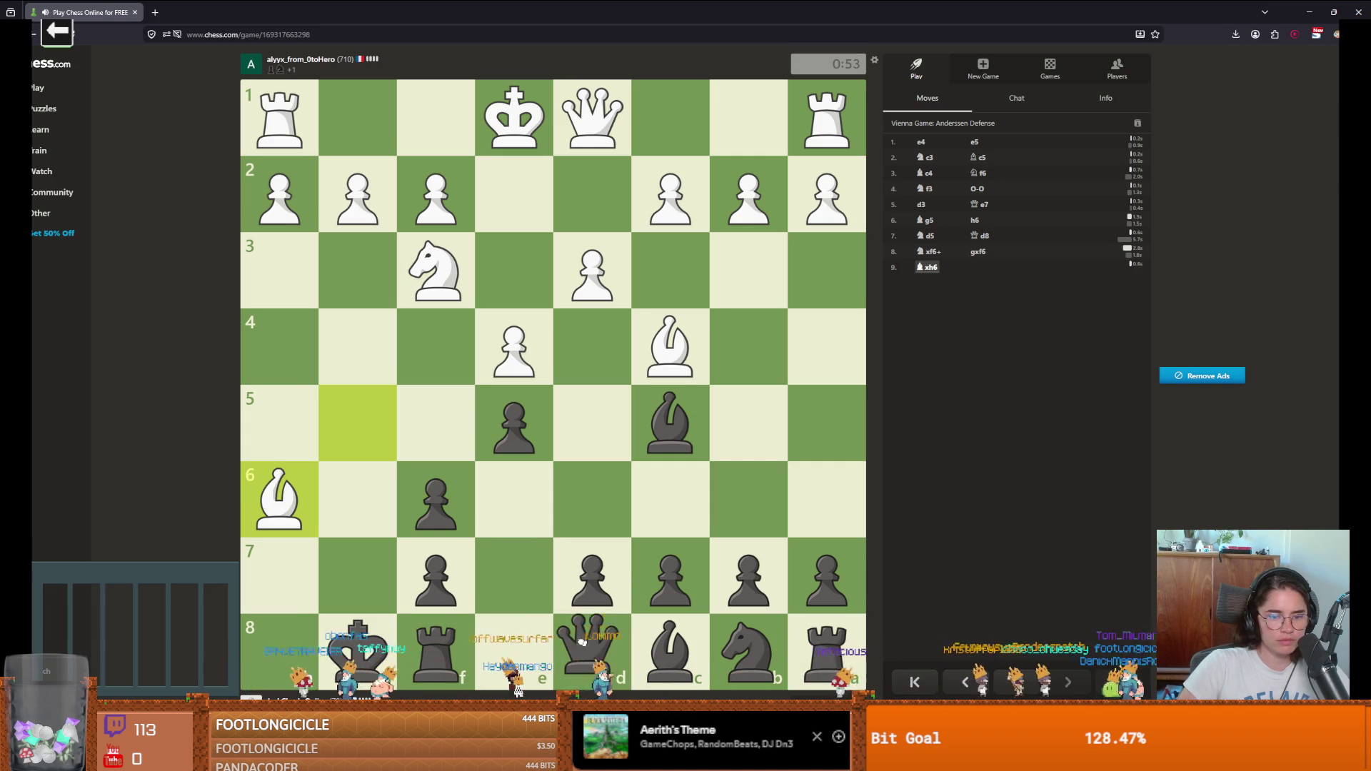
drag(592, 644, 535, 561)
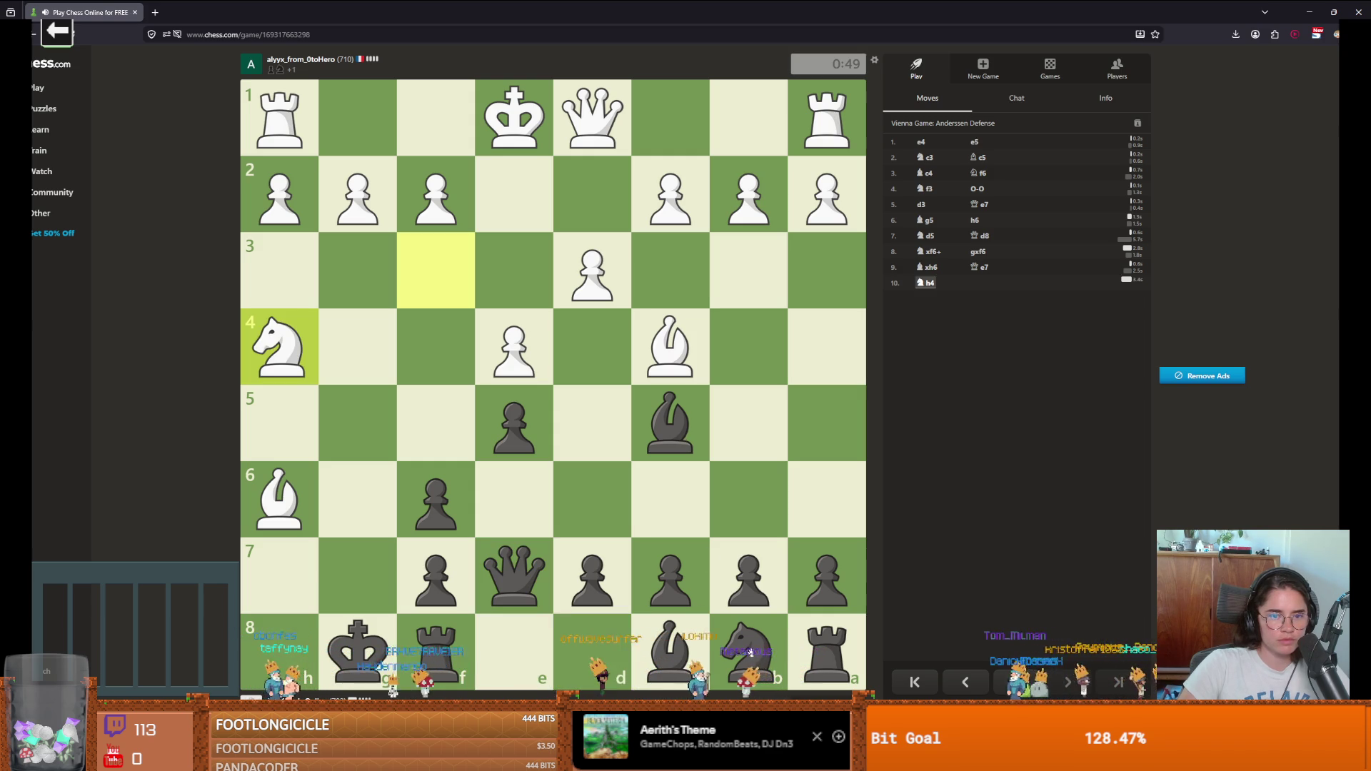
drag(748, 646, 669, 499)
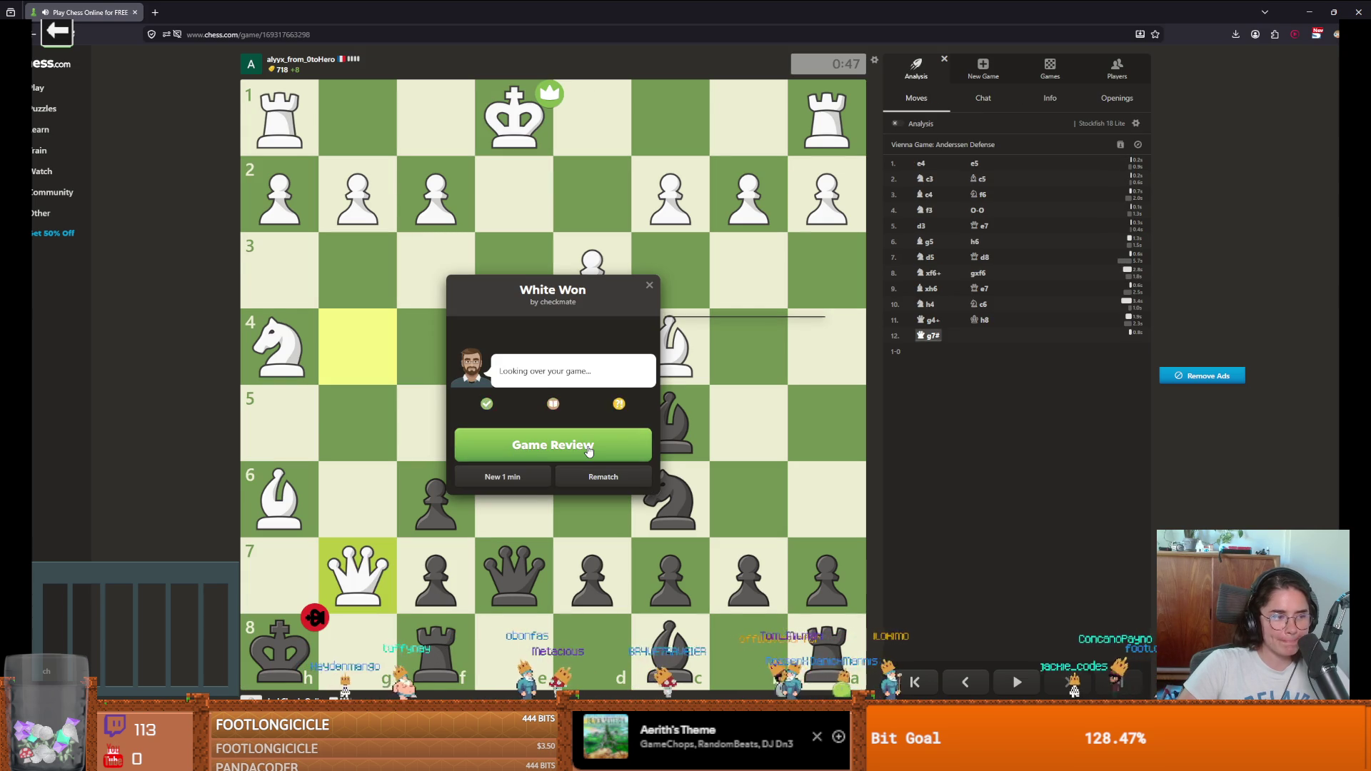
click(534, 478)
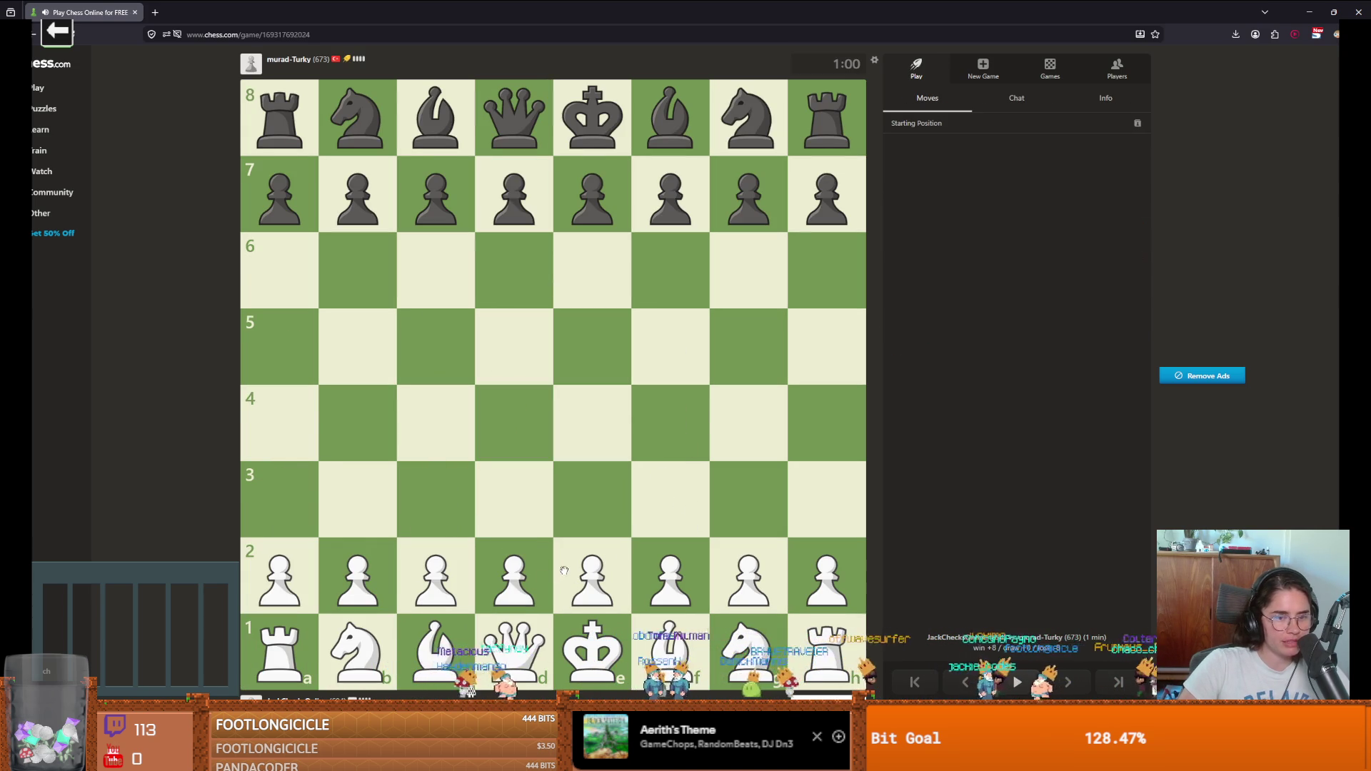
Step: Open as White with e4, Nf3, Bc4, d3 and kingside castling
drag(573, 577, 592, 423)
mouse_move(748, 652)
mouse_down()
mouse_move(745, 616)
mouse_move(671, 498)
mouse_up()
drag(671, 651, 435, 422)
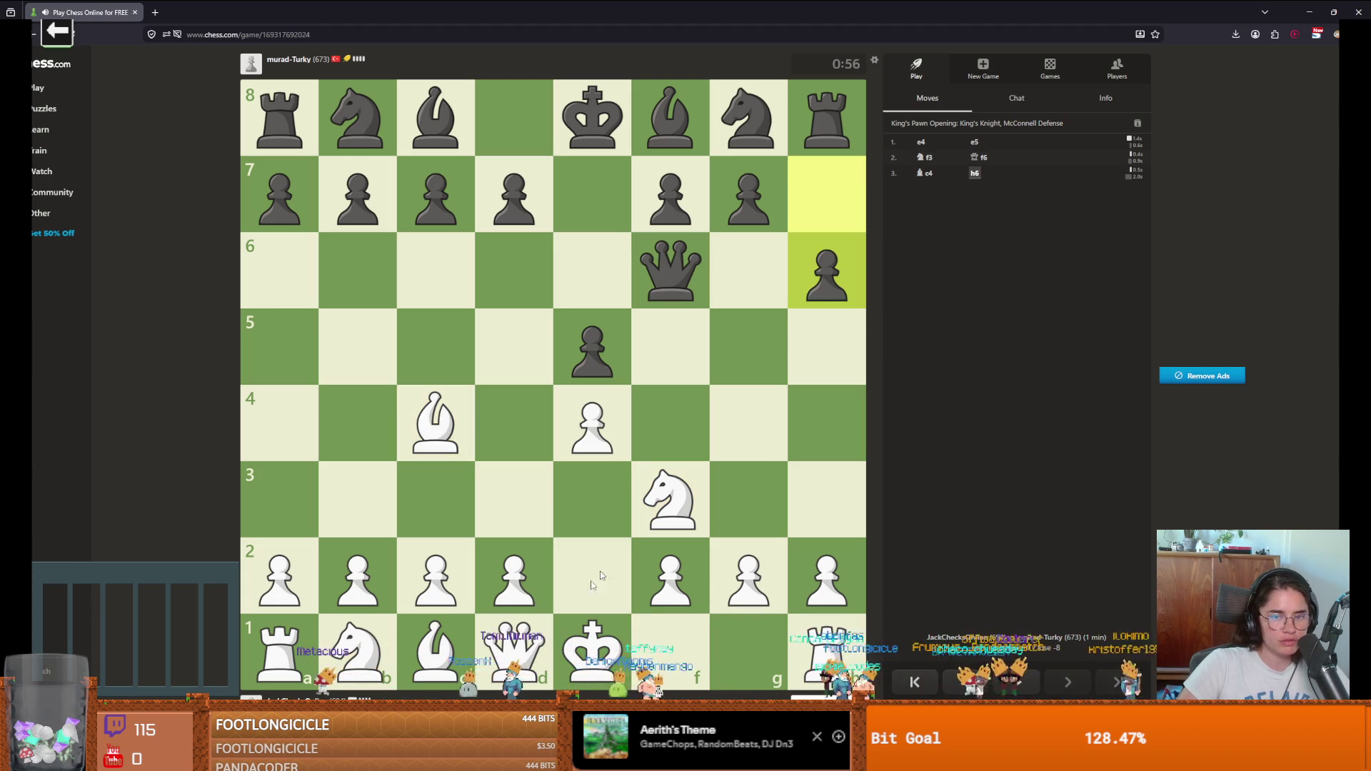
click(515, 579)
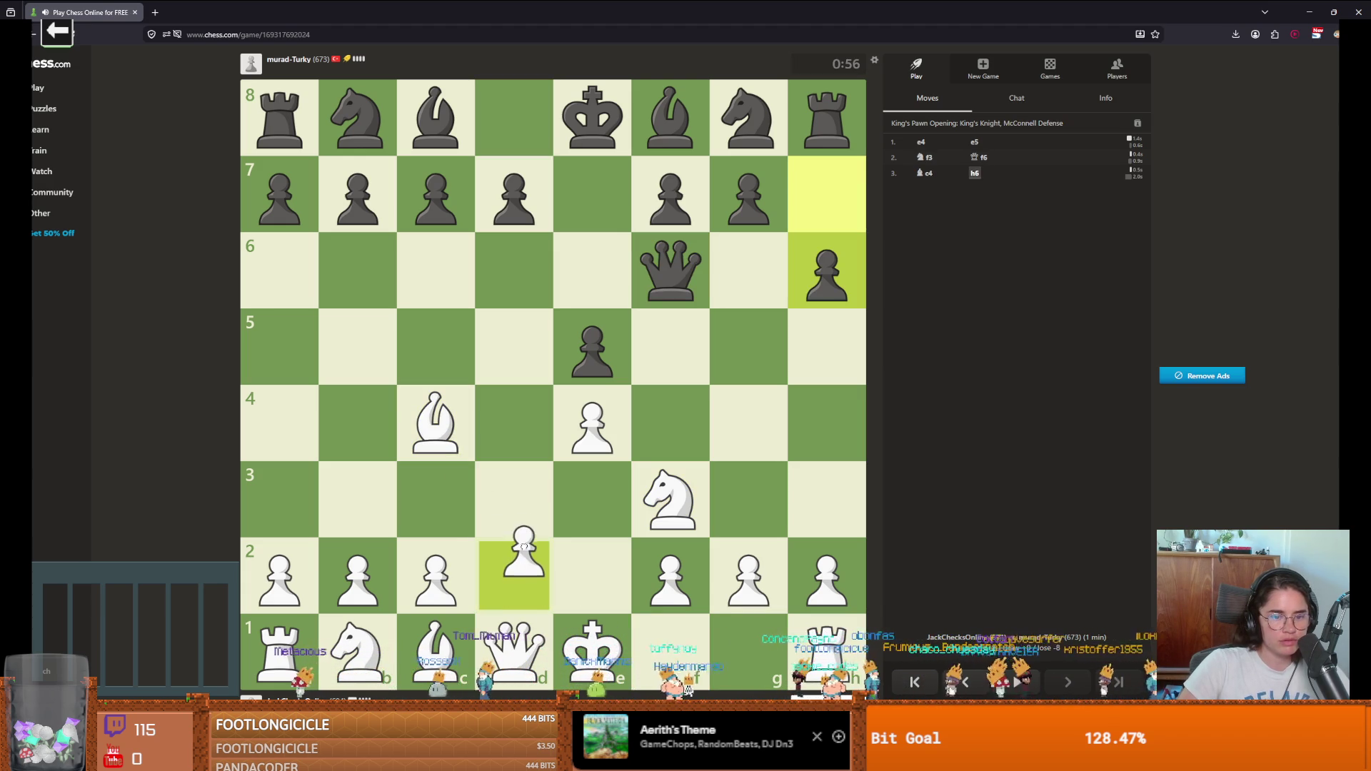
click(514, 500)
click(575, 632)
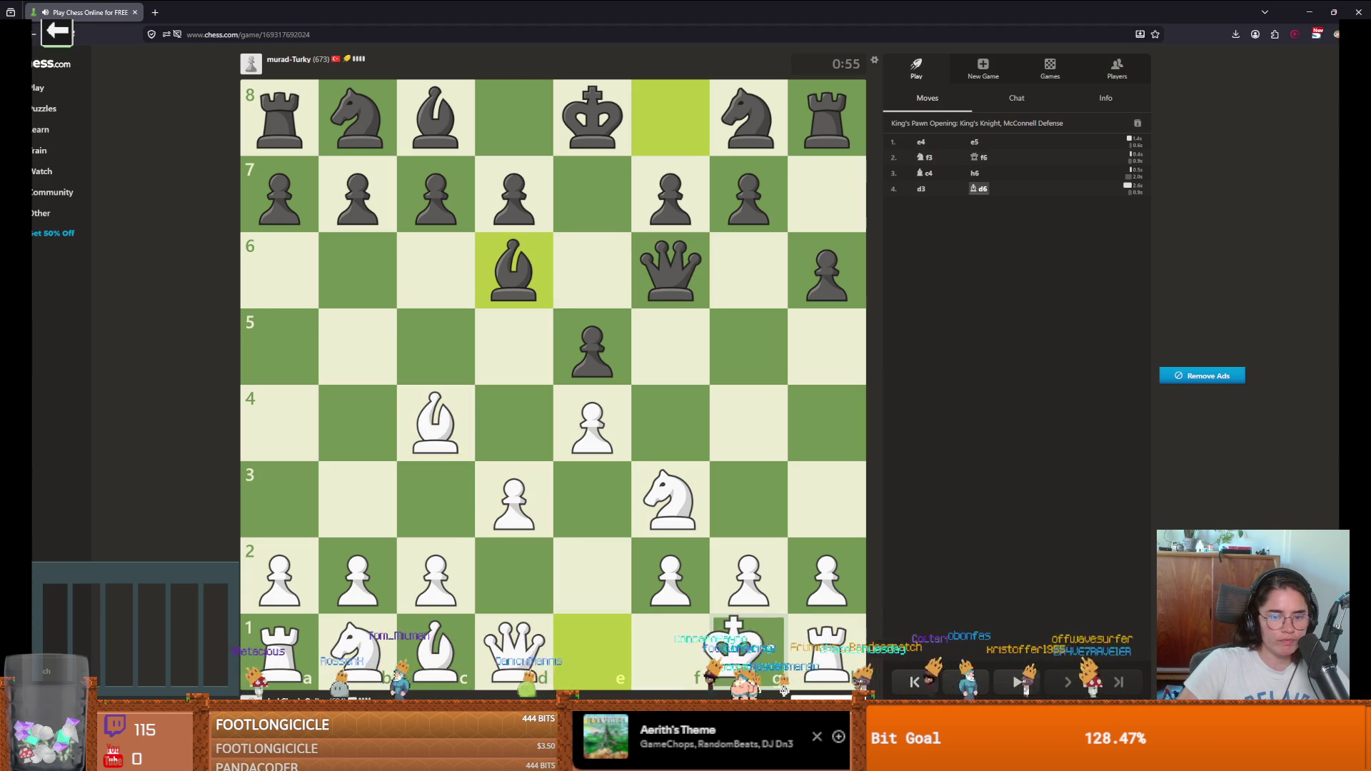
click(748, 646)
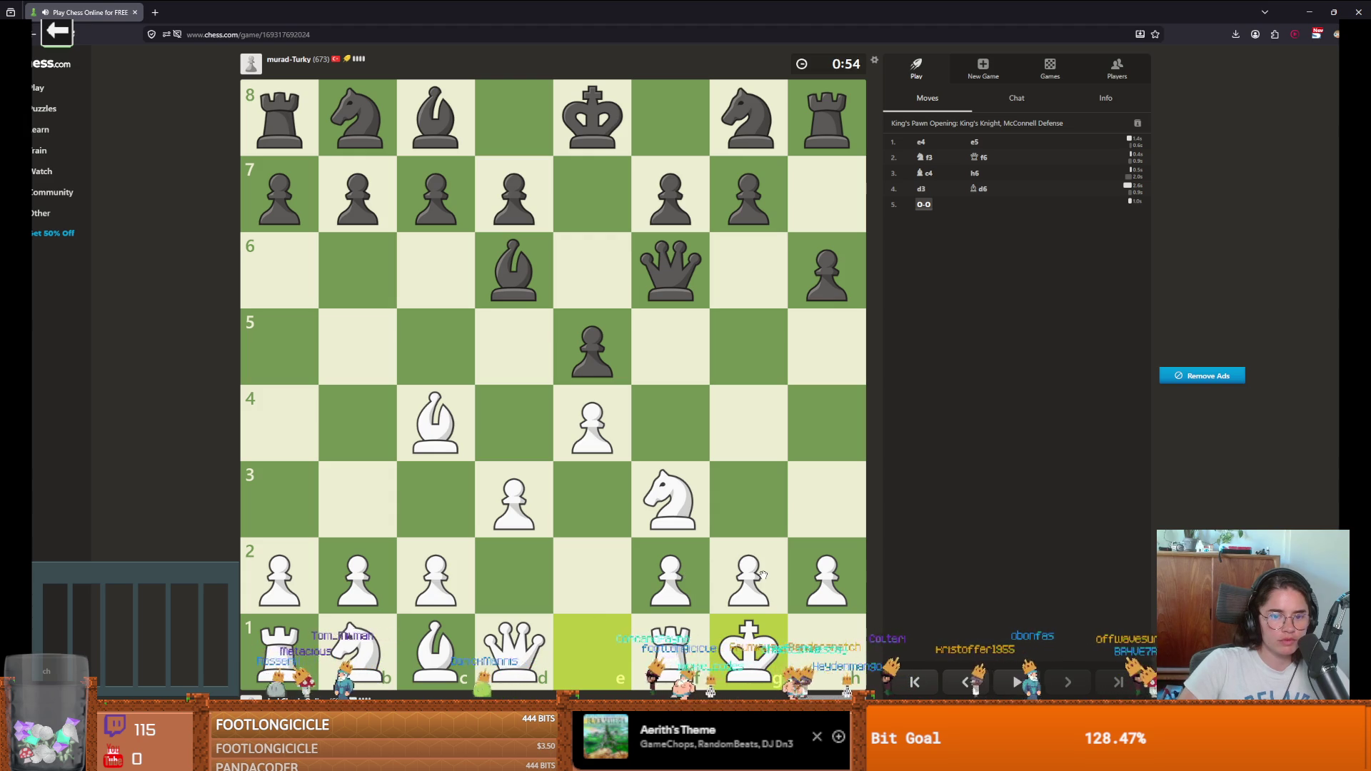
Step: Route the knight Nc3-d5xc7+ to win the queen on e6, then Nh4
drag(377, 634, 450, 476)
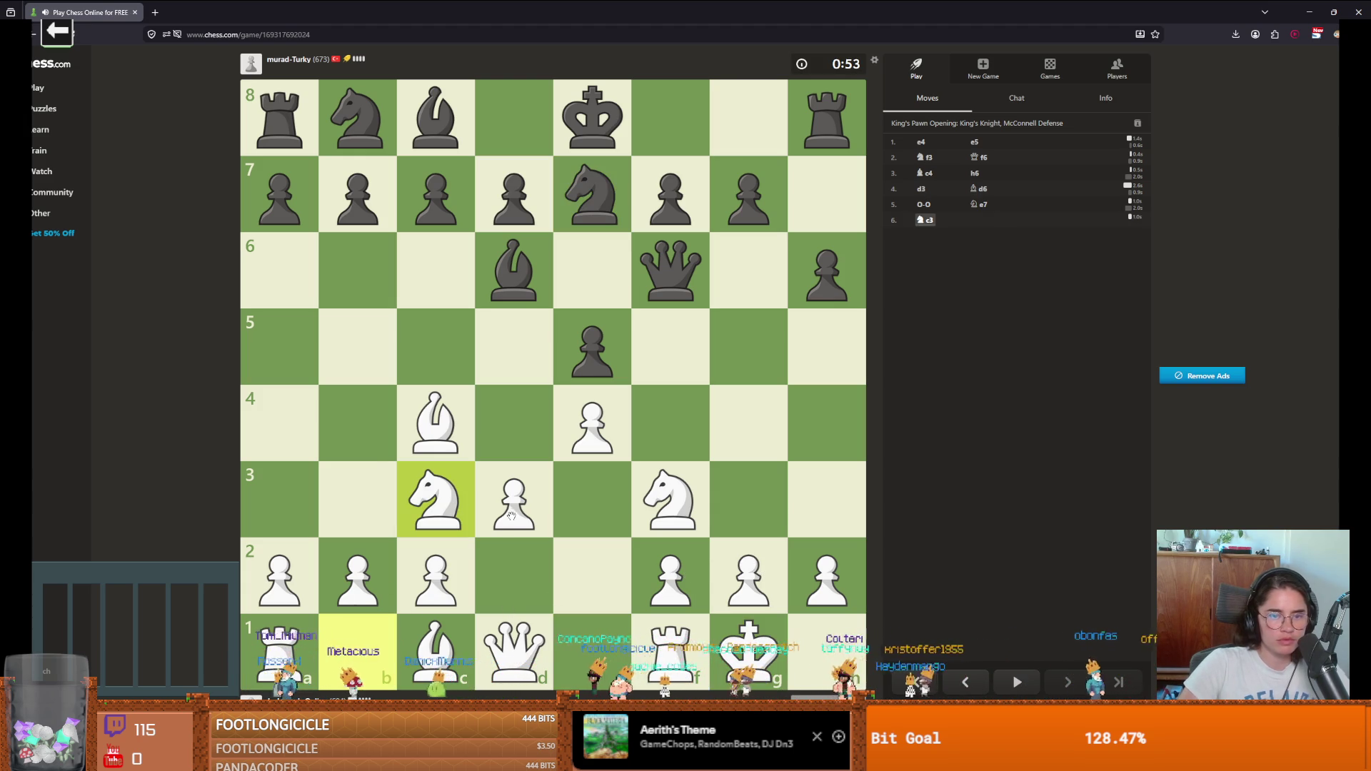
drag(470, 522, 533, 339)
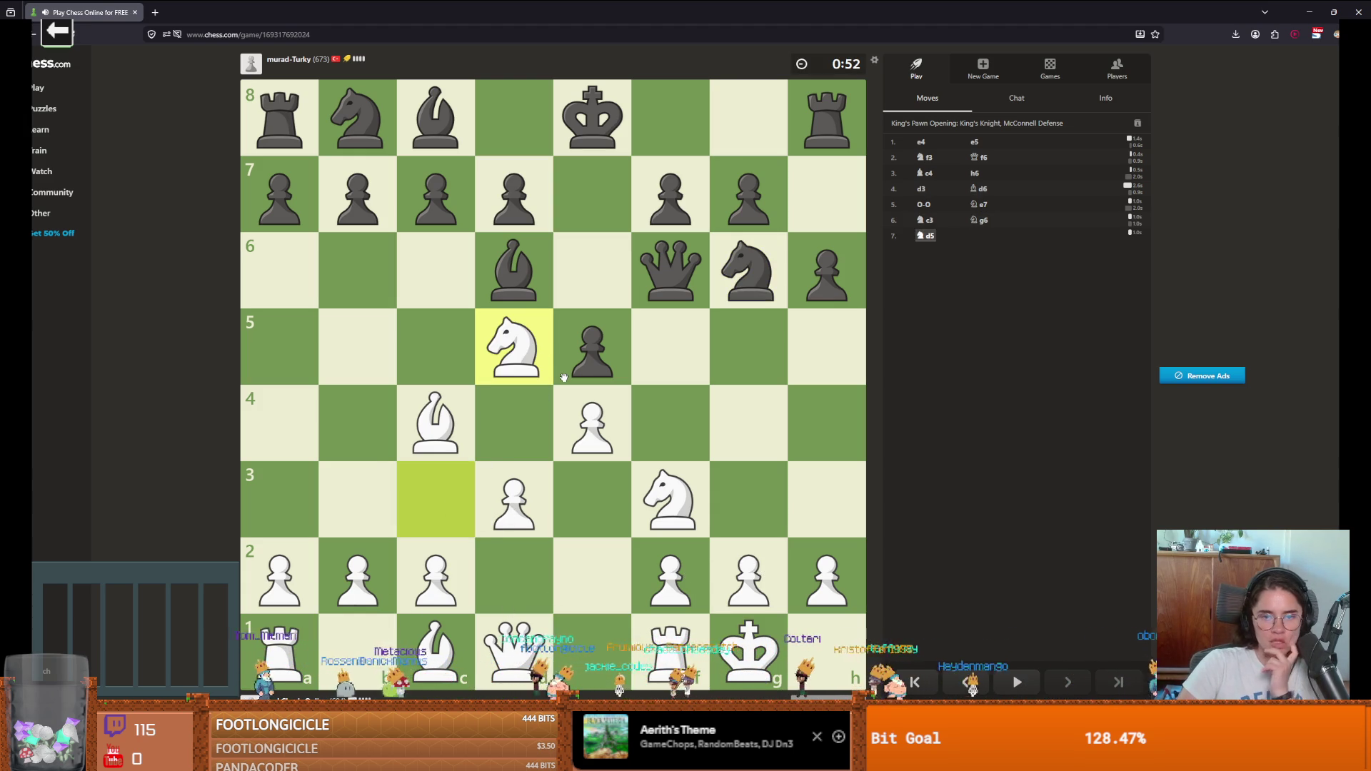
drag(506, 360, 441, 203)
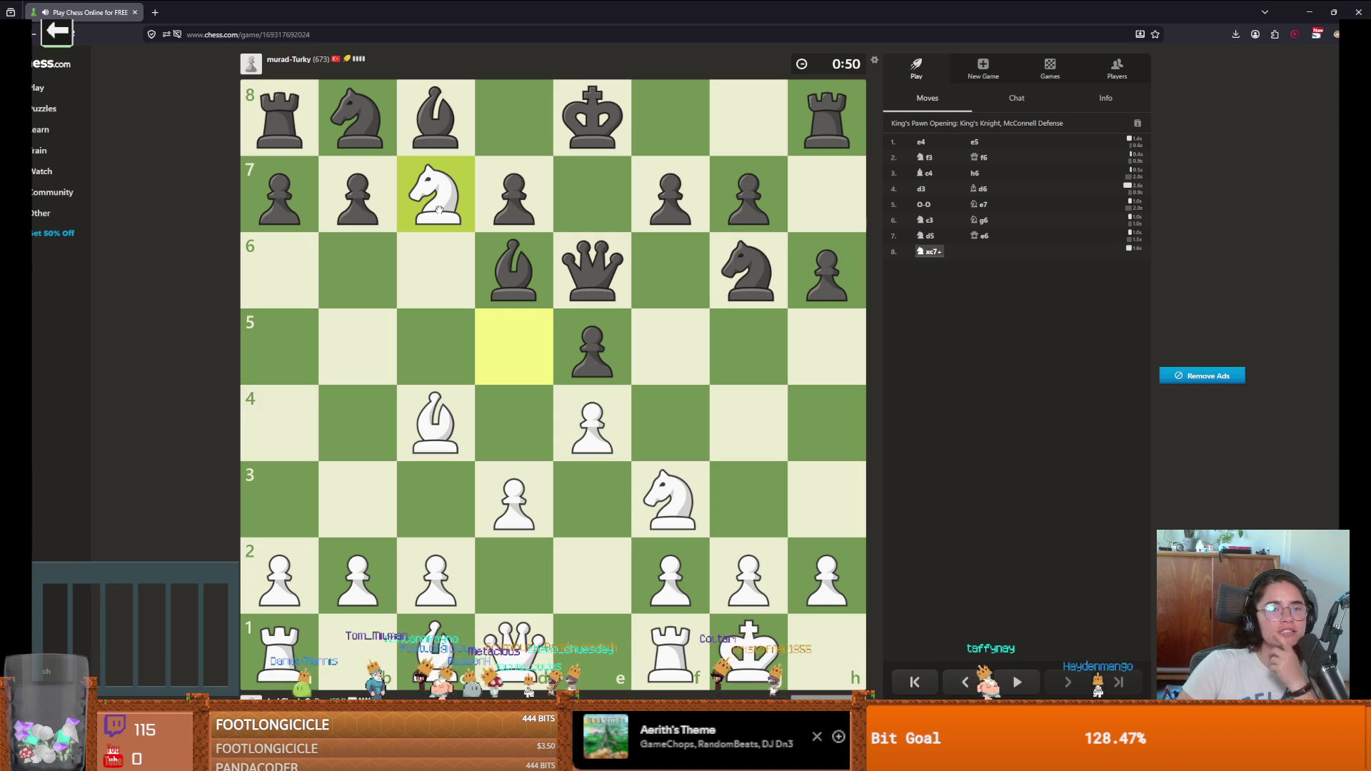
drag(441, 207, 590, 282)
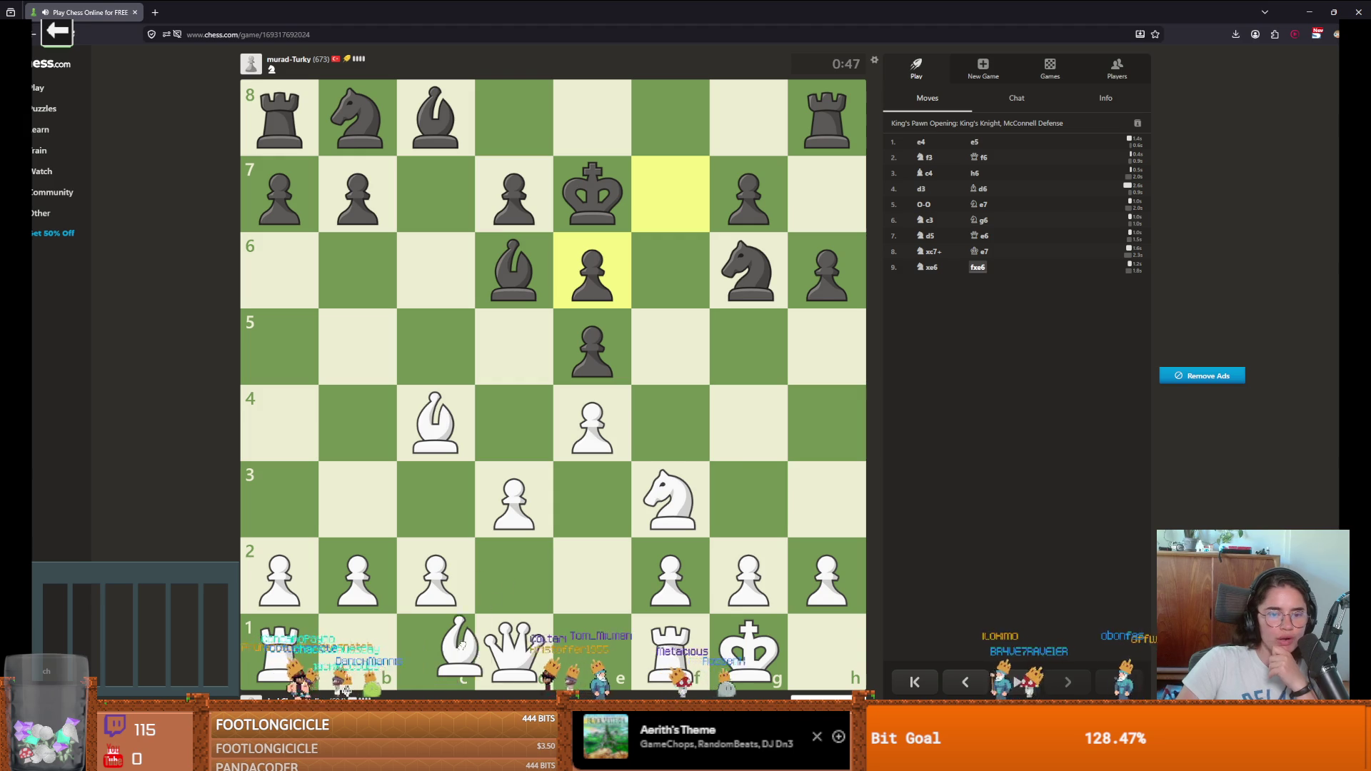
mouse_move(671, 504)
mouse_down()
mouse_move(692, 525)
mouse_move(820, 424)
mouse_move(813, 454)
mouse_move(819, 400)
mouse_move(766, 270)
mouse_move(826, 119)
mouse_up()
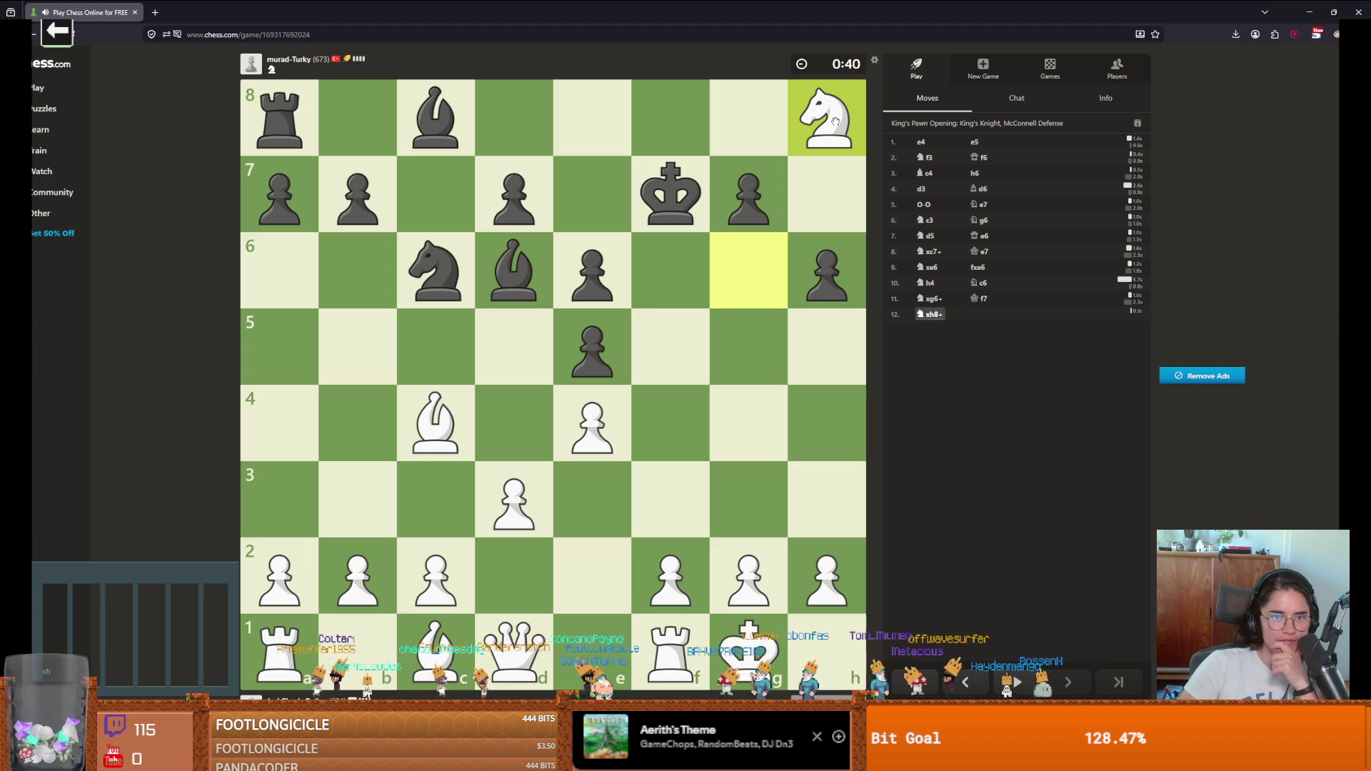
drag(835, 122, 749, 266)
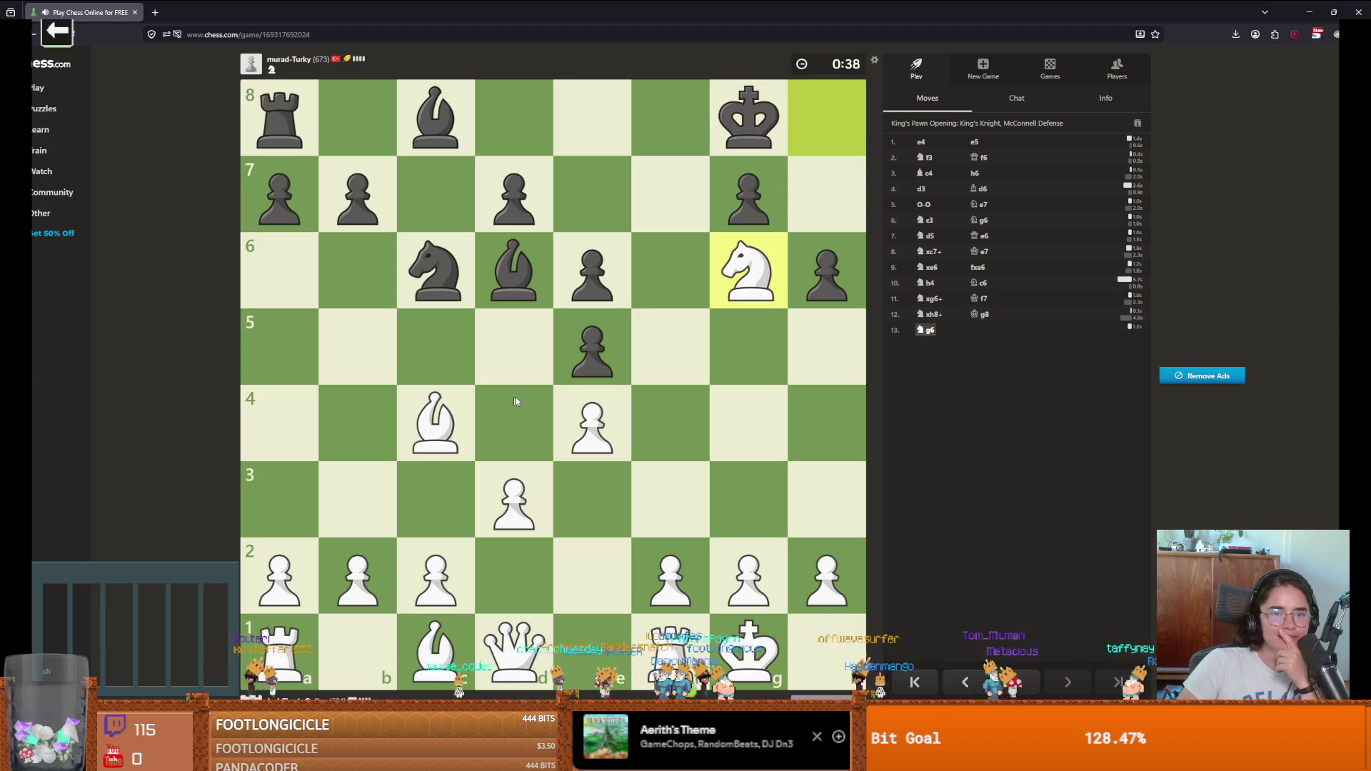
Step: Consolidate with c3, Qc2, Bb3 and a3
mouse_move(437, 575)
mouse_down()
mouse_move(437, 500)
mouse_move(539, 395)
mouse_up()
mouse_move(514, 646)
mouse_down()
mouse_move(535, 589)
mouse_move(434, 575)
mouse_move(447, 582)
mouse_up()
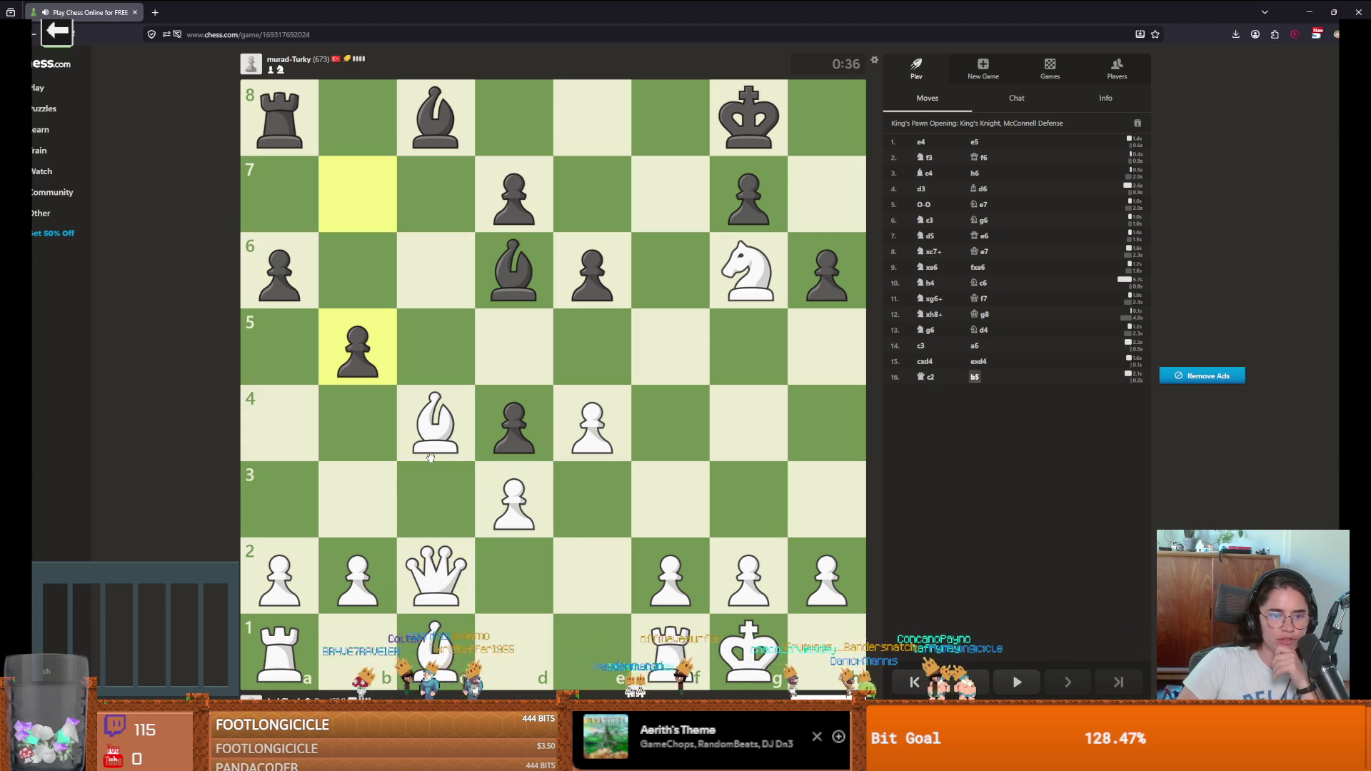
drag(432, 437, 357, 500)
drag(434, 557, 446, 201)
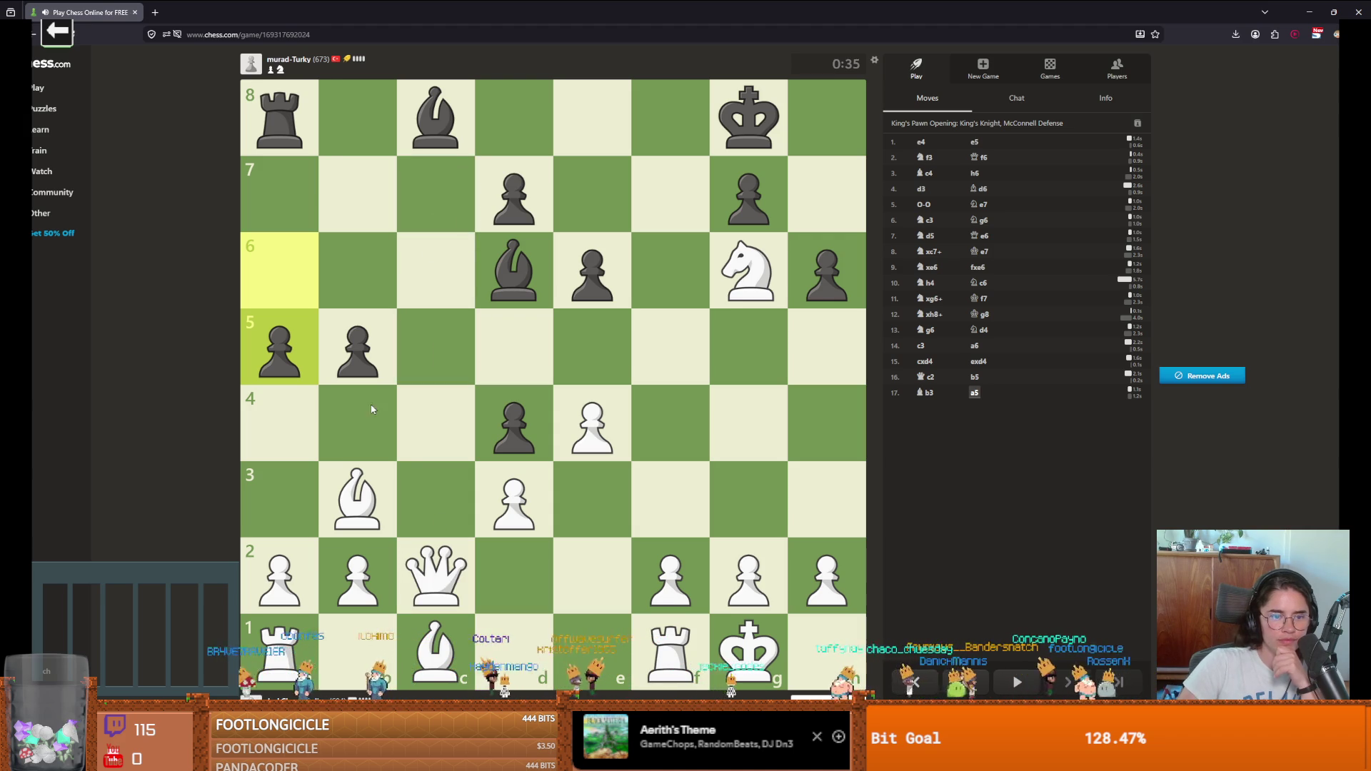
mouse_move(351, 500)
mouse_down()
mouse_move(493, 346)
mouse_move(357, 499)
mouse_up()
mouse_move(285, 567)
mouse_down()
mouse_move(282, 500)
mouse_move(303, 560)
mouse_up()
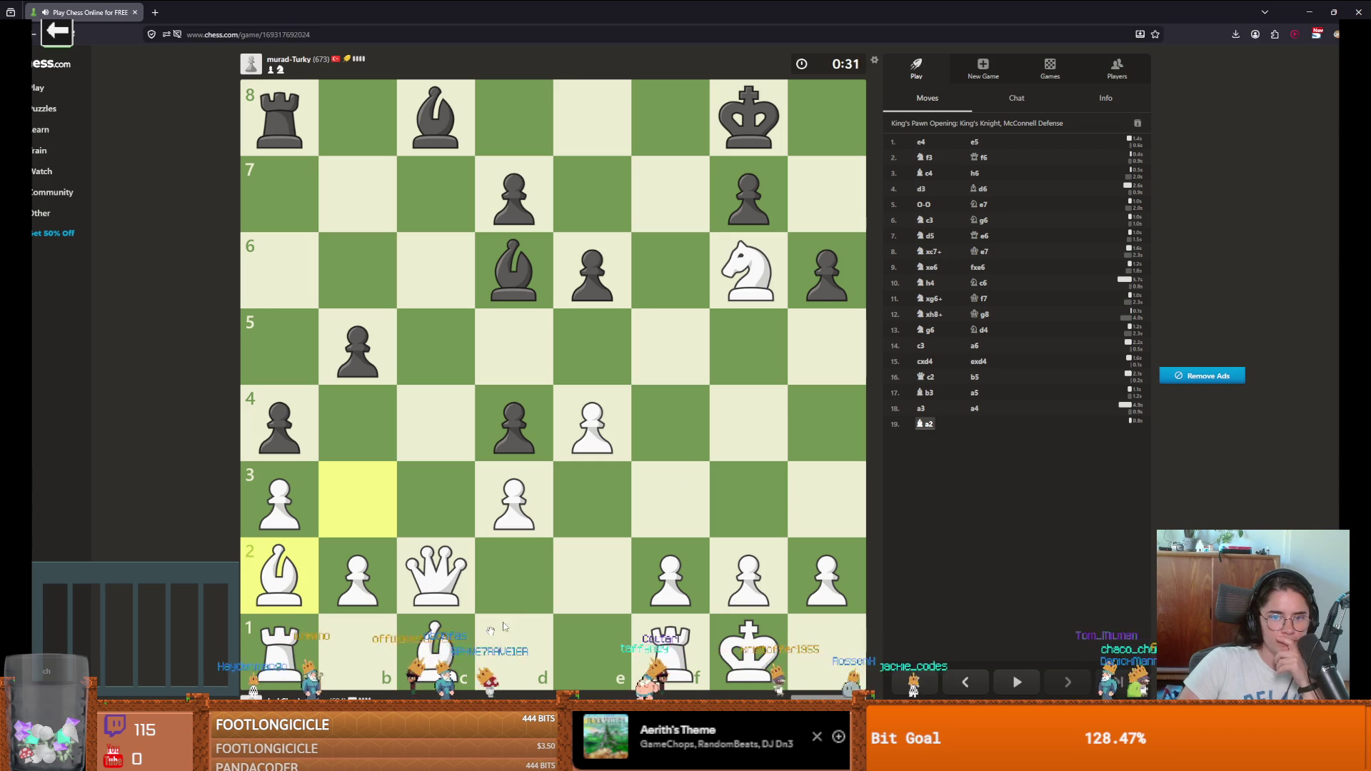
mouse_move(744, 276)
mouse_down()
mouse_move(743, 300)
mouse_move(661, 411)
mouse_move(753, 564)
mouse_move(746, 493)
mouse_up()
Step: Play g3, gxf4, fxg5 and Bxg5, then Qd2 and Kh1
click(749, 272)
click(685, 419)
drag(748, 500, 672, 408)
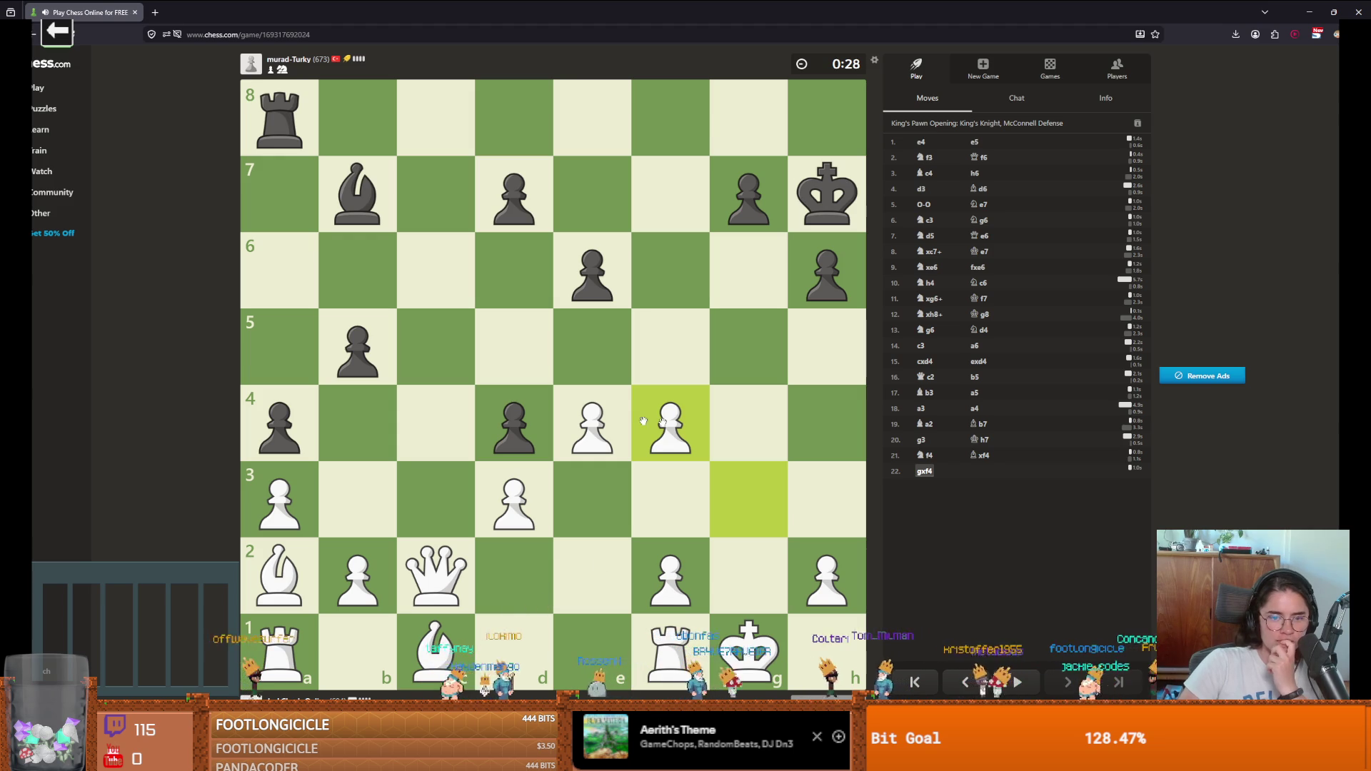
drag(674, 427, 748, 350)
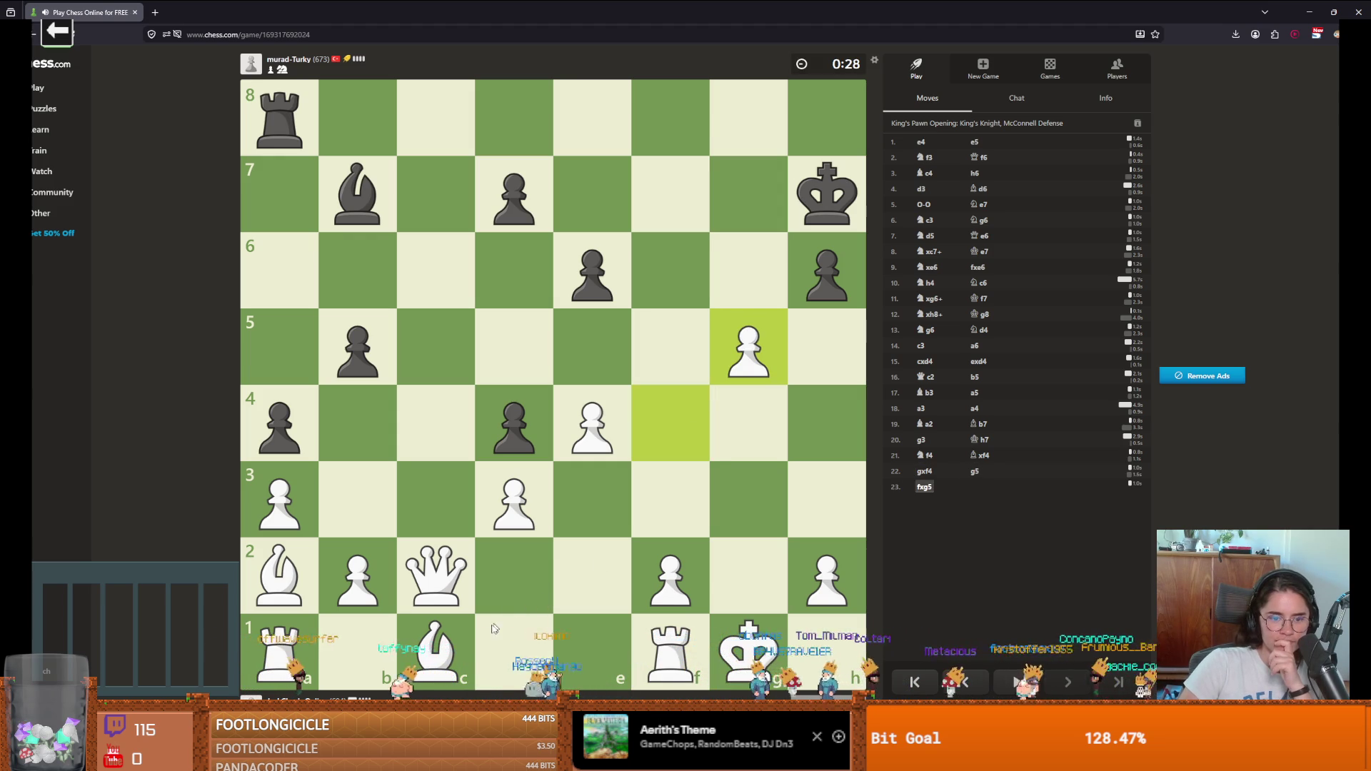
mouse_move(430, 653)
mouse_down()
mouse_move(689, 427)
mouse_move(748, 347)
mouse_up()
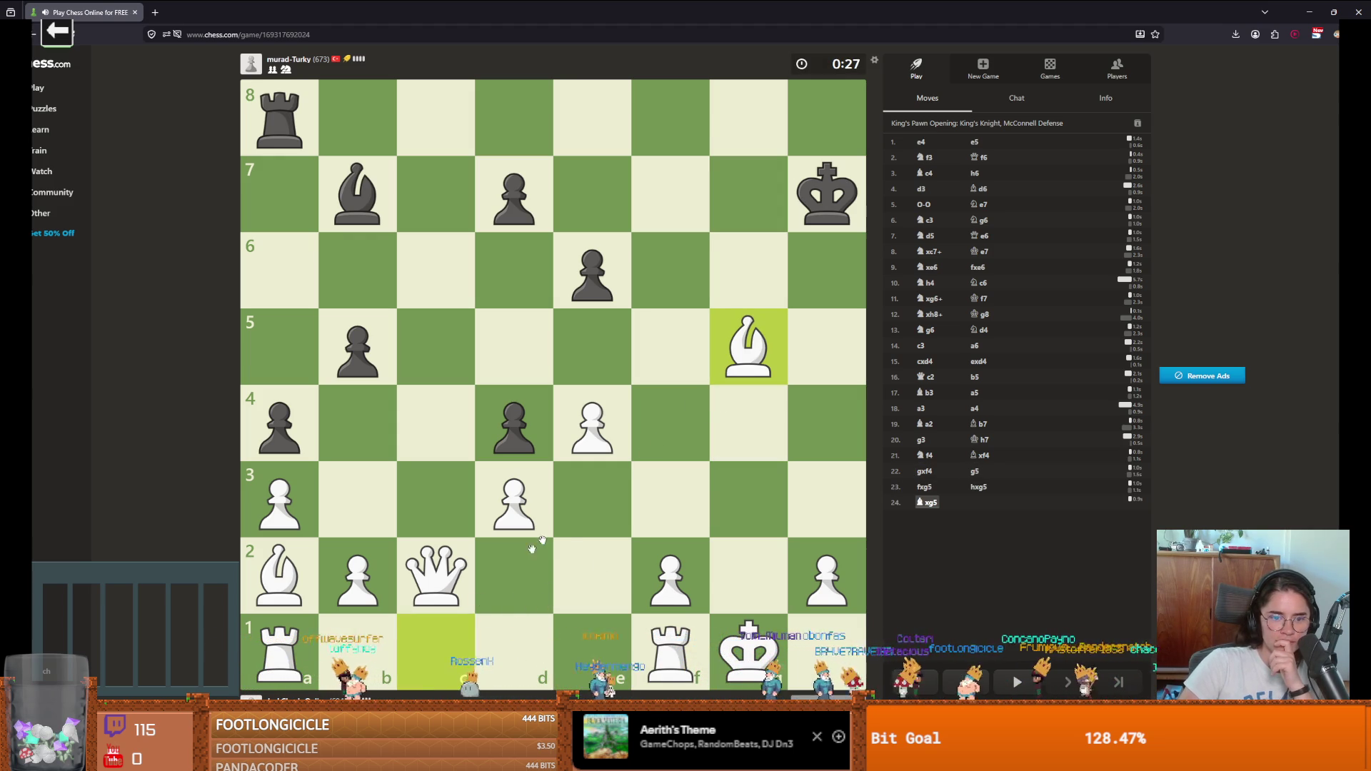
mouse_move(451, 588)
mouse_down()
mouse_move(518, 575)
mouse_move(437, 571)
mouse_move(511, 575)
mouse_up()
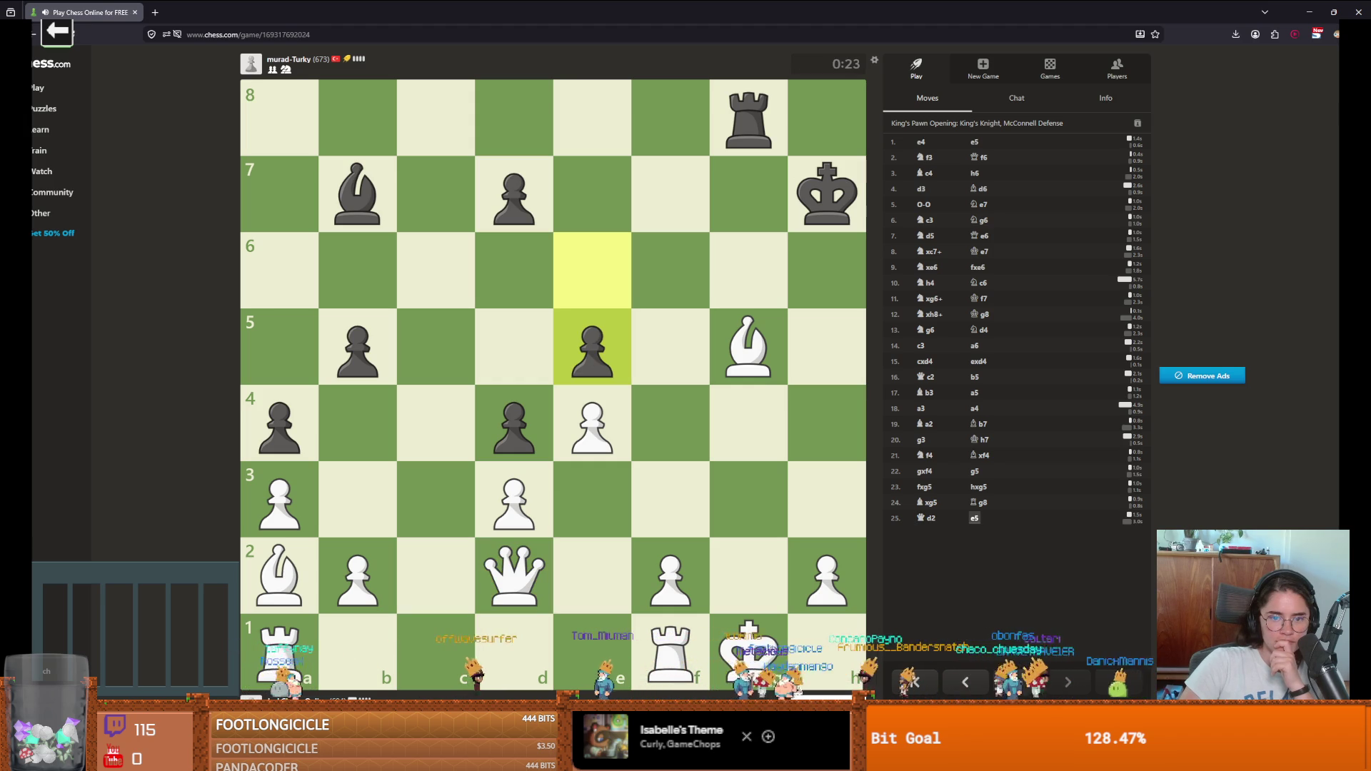
drag(748, 646, 850, 628)
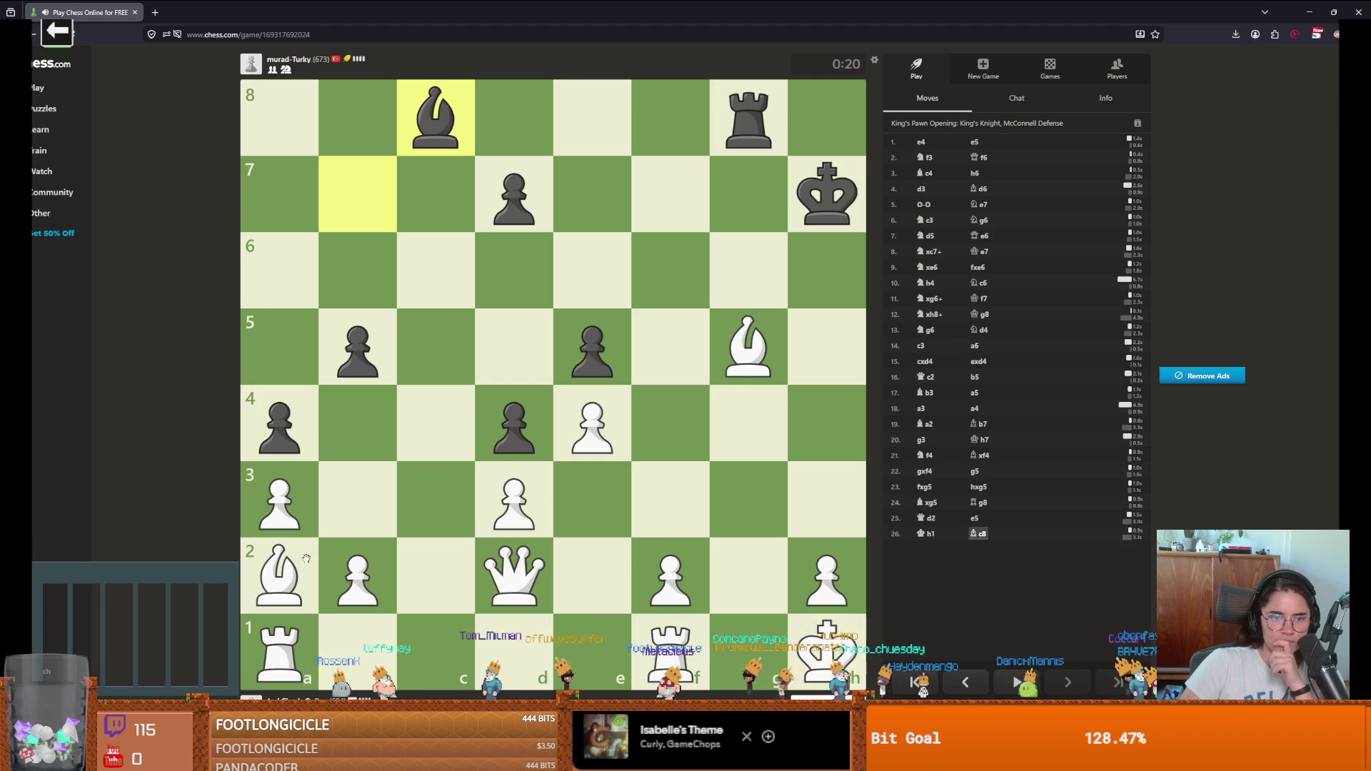
Step: Take the g8 rook with check, play Rg1, Be7, Qg5, and mate with Qh4#
mouse_move(289, 575)
mouse_down()
mouse_move(664, 223)
mouse_move(748, 118)
mouse_up()
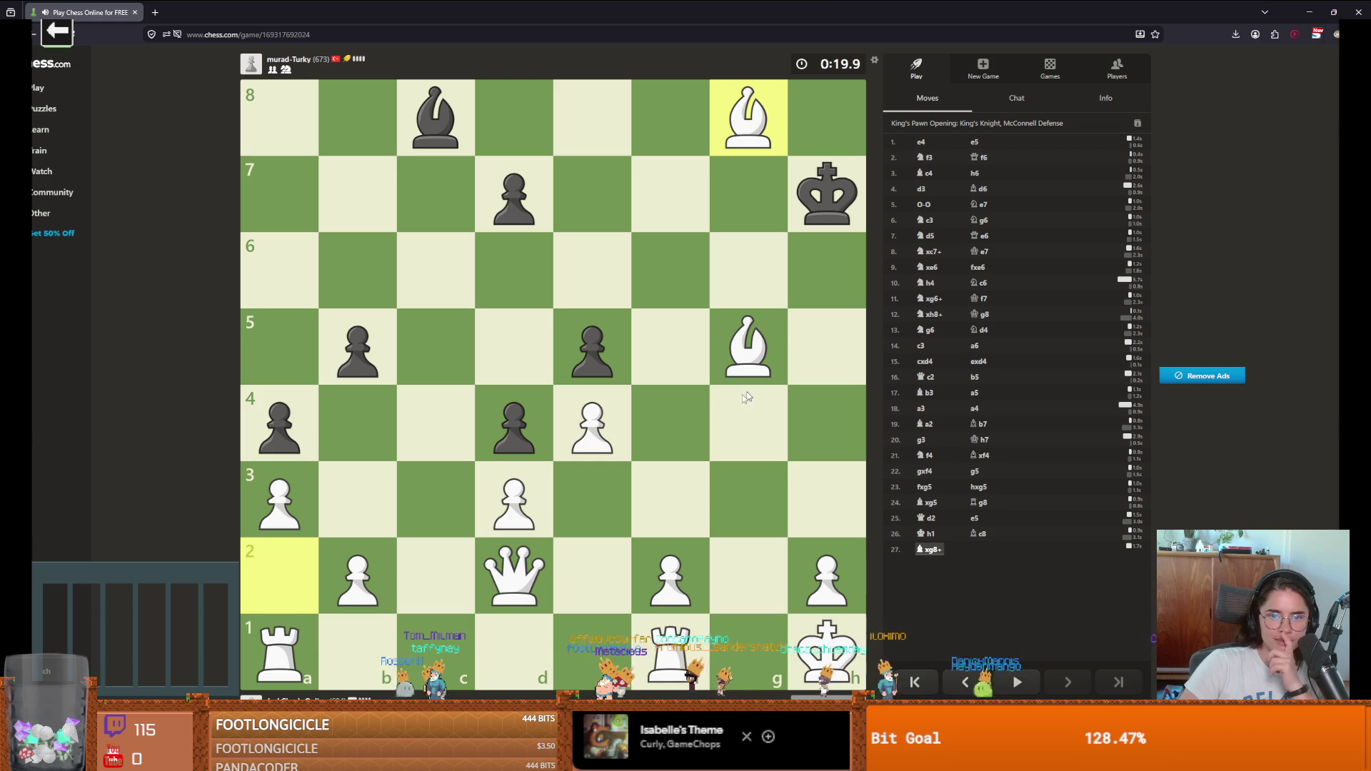
drag(699, 618, 748, 650)
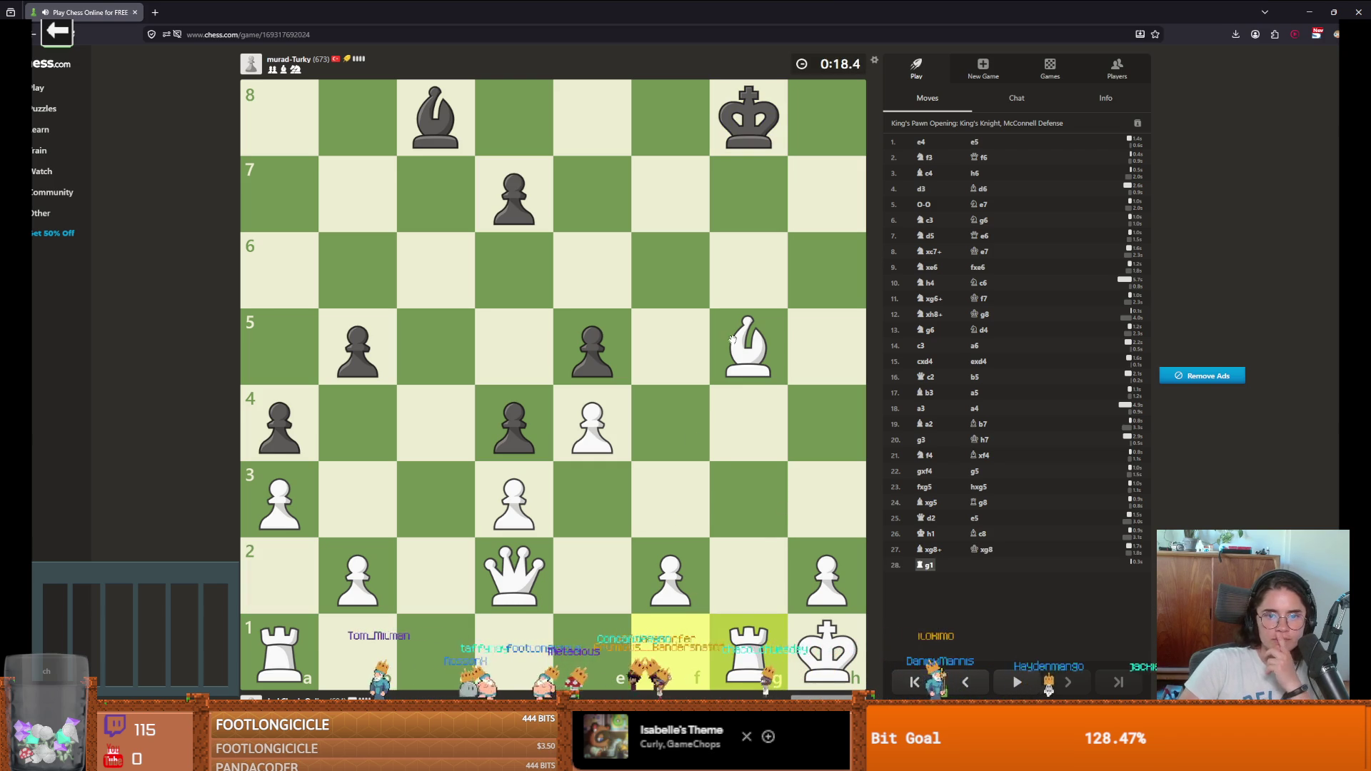
drag(764, 345, 589, 203)
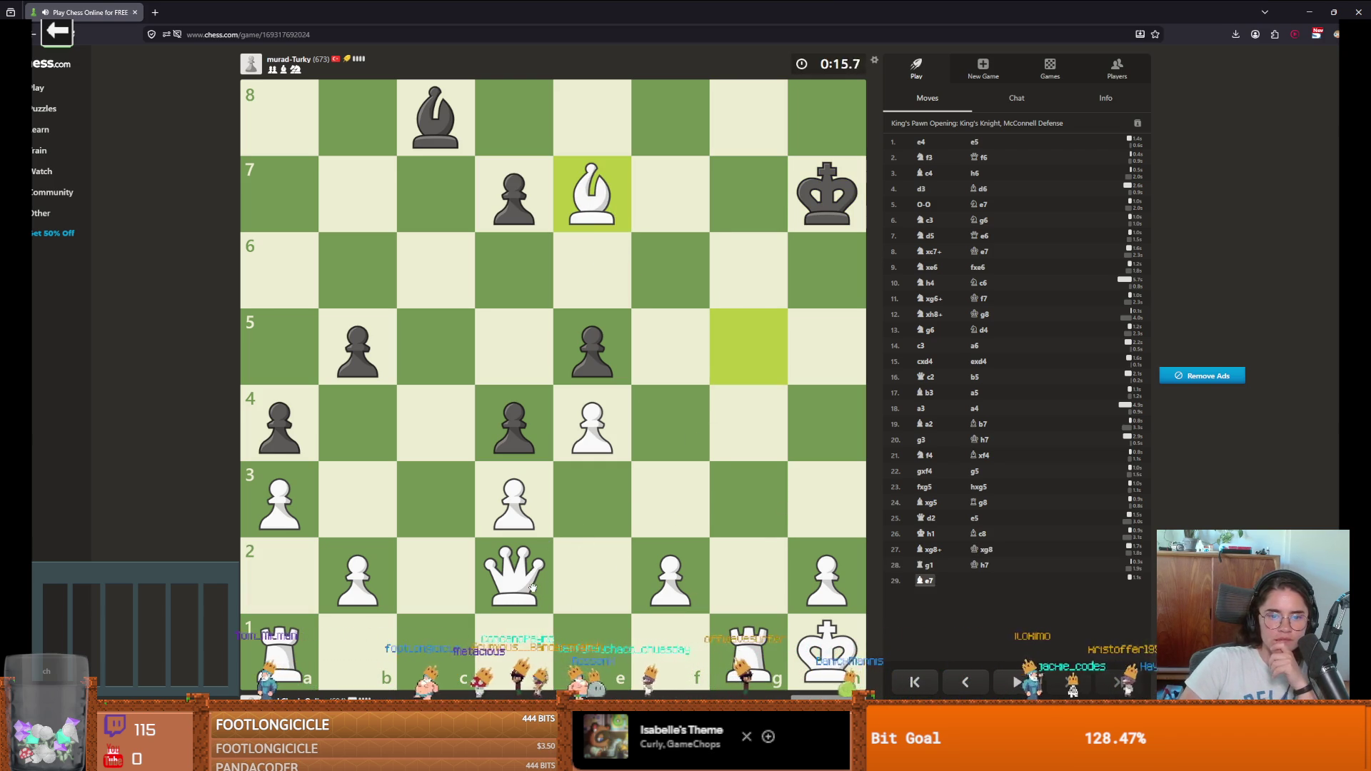
drag(517, 583, 759, 347)
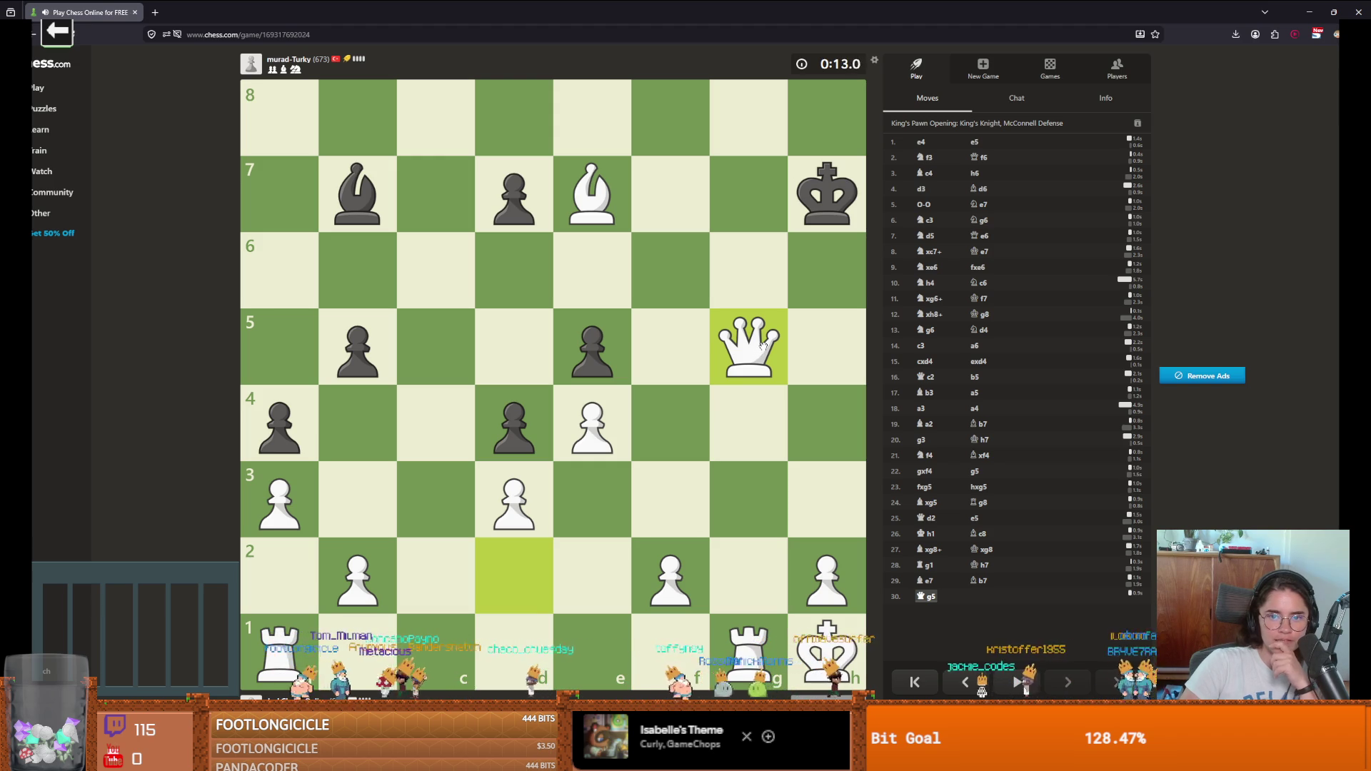
drag(763, 345, 823, 420)
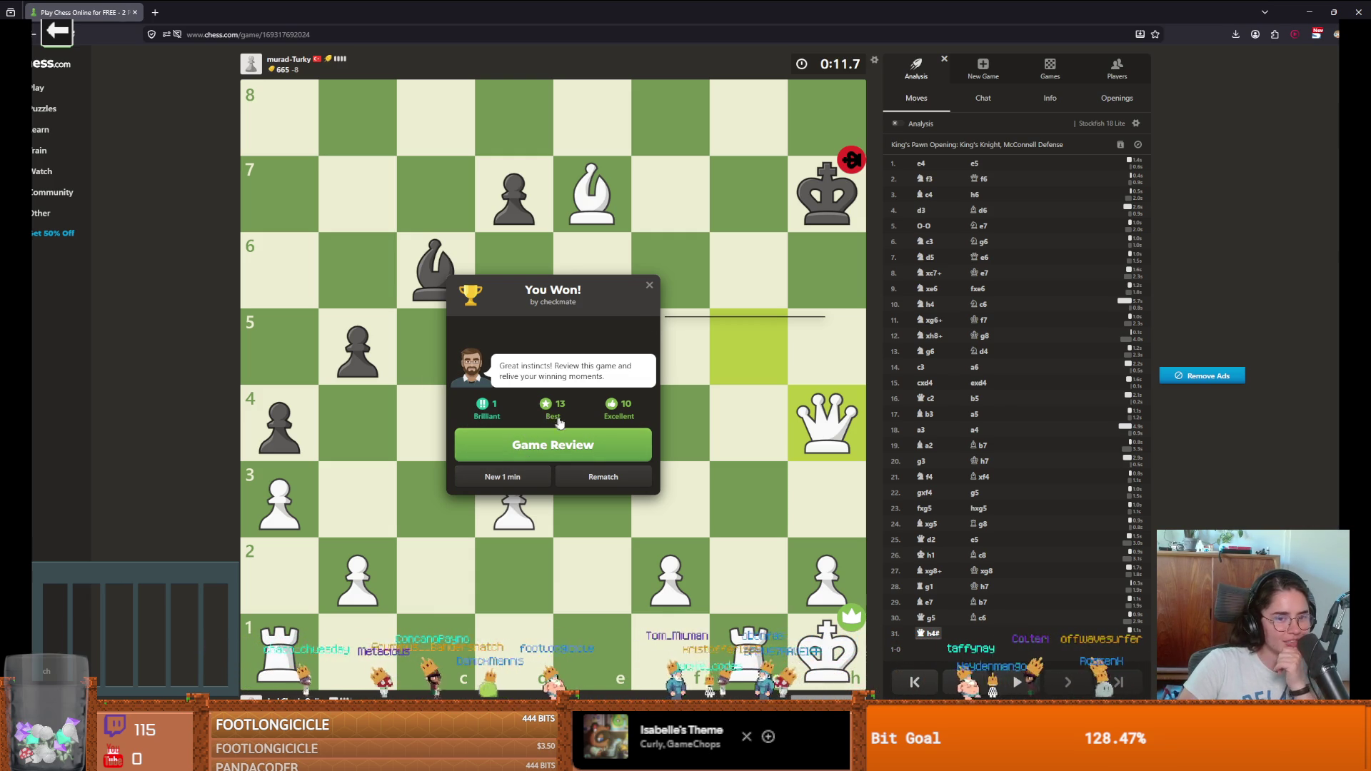
click(525, 478)
Step: Open as White with e4, Nf3, Bc4, d3 and Bg5
drag(609, 432, 607, 428)
drag(748, 650, 669, 499)
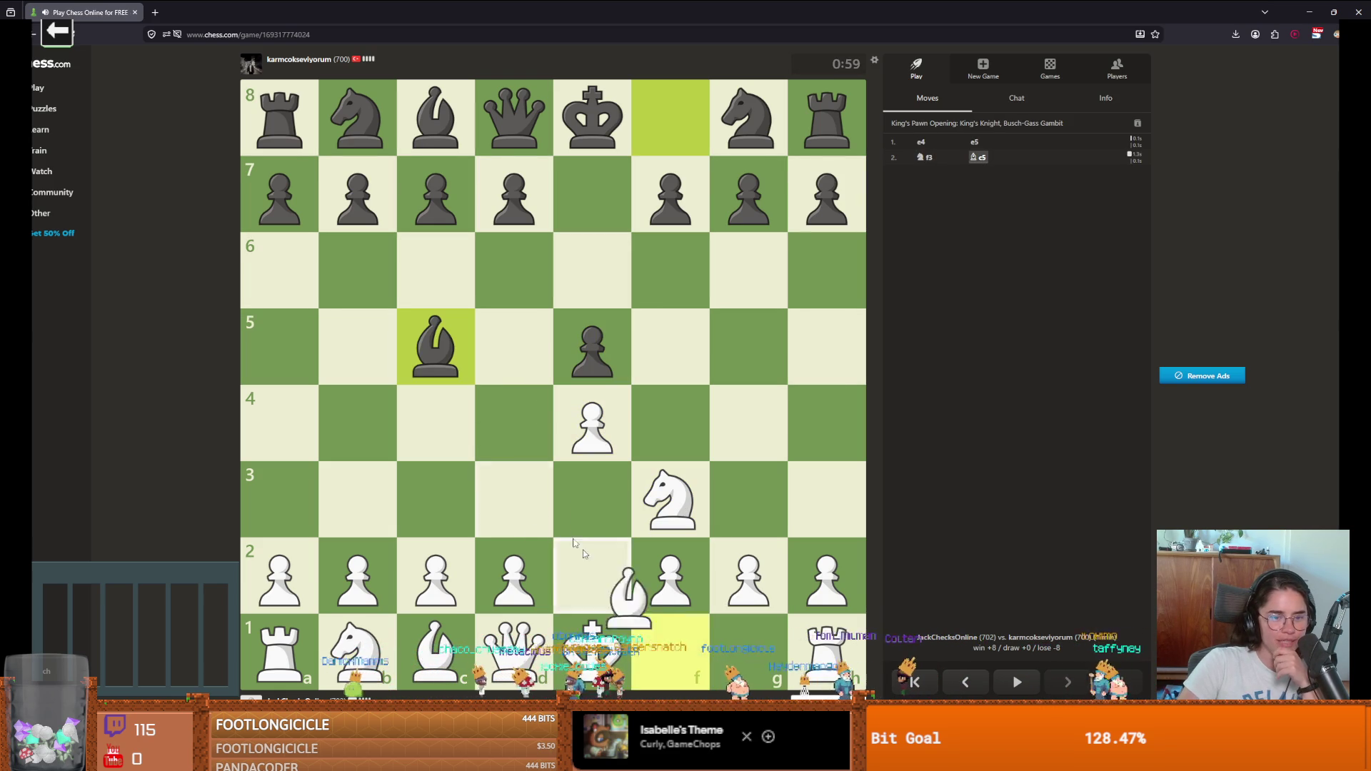
click(436, 422)
drag(514, 574, 514, 499)
mouse_move(670, 500)
mouse_down()
mouse_move(743, 365)
mouse_move(669, 500)
mouse_up()
mouse_move(435, 650)
mouse_down()
mouse_move(746, 350)
mouse_move(593, 500)
mouse_up()
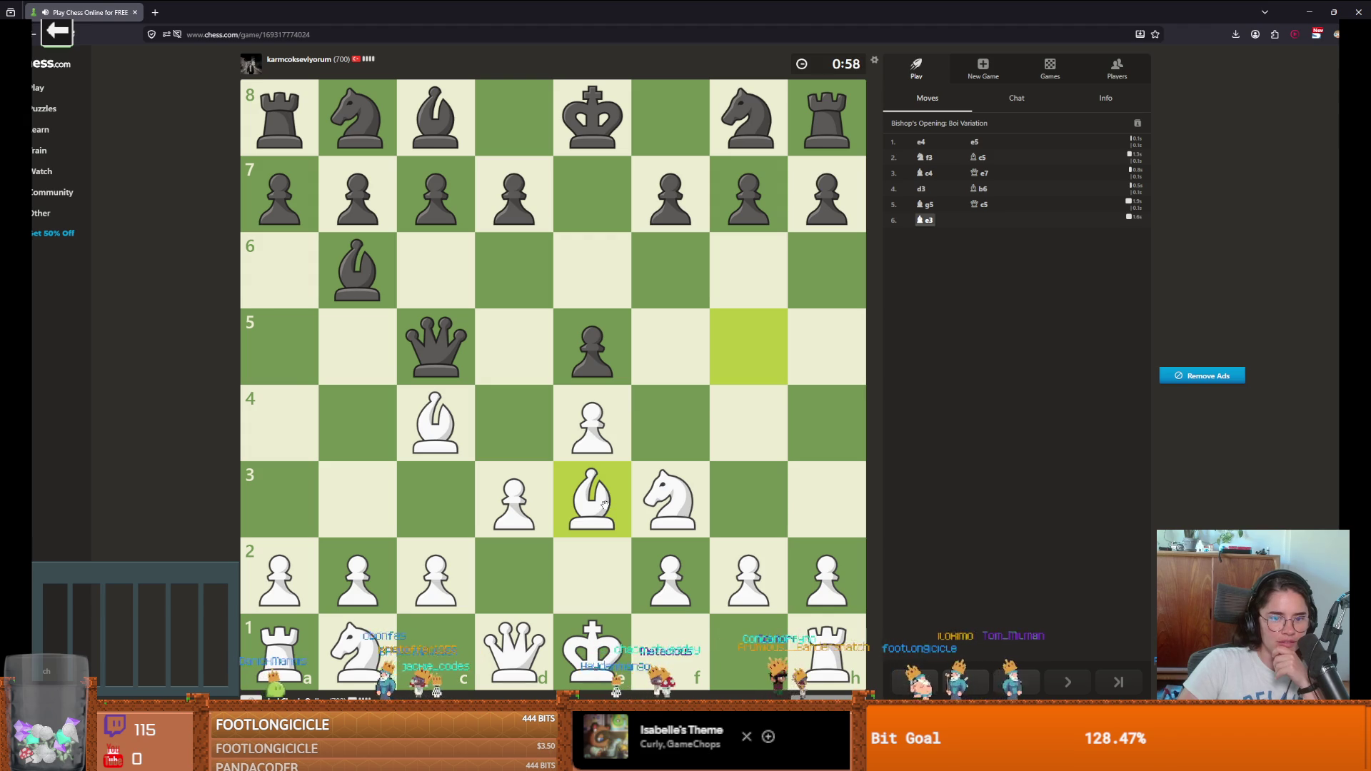
Step: Block the check with c3, play Nd2, fxe3 and castle until the opponent abandons
drag(436, 575, 436, 500)
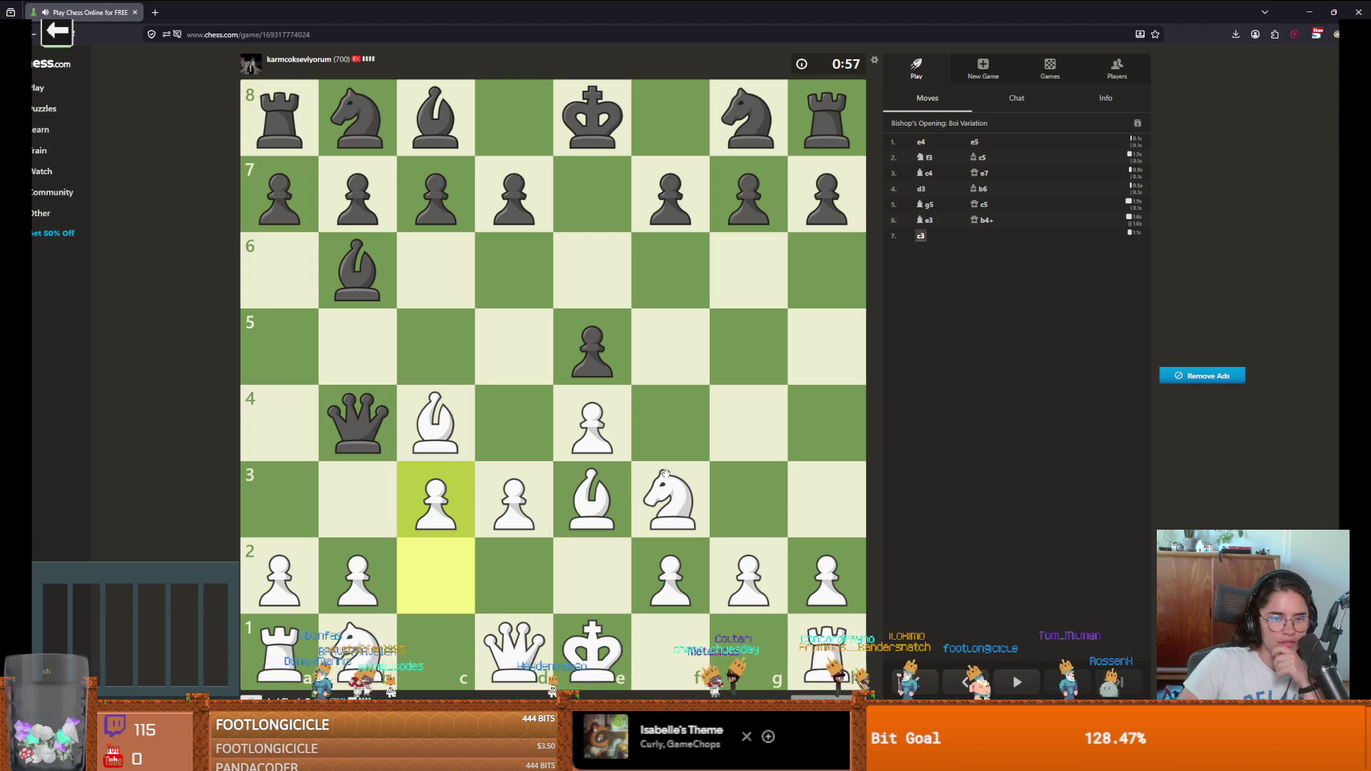
drag(357, 646, 513, 575)
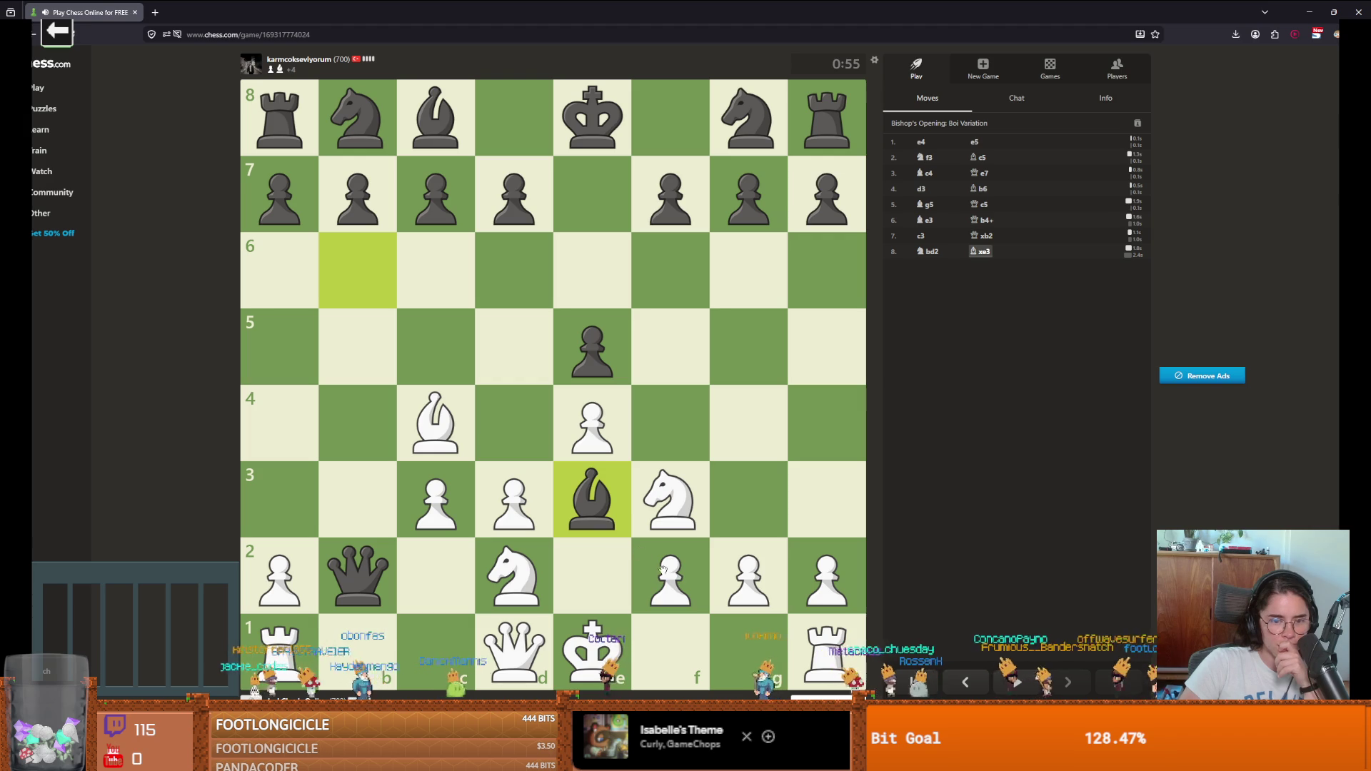
drag(663, 571, 592, 500)
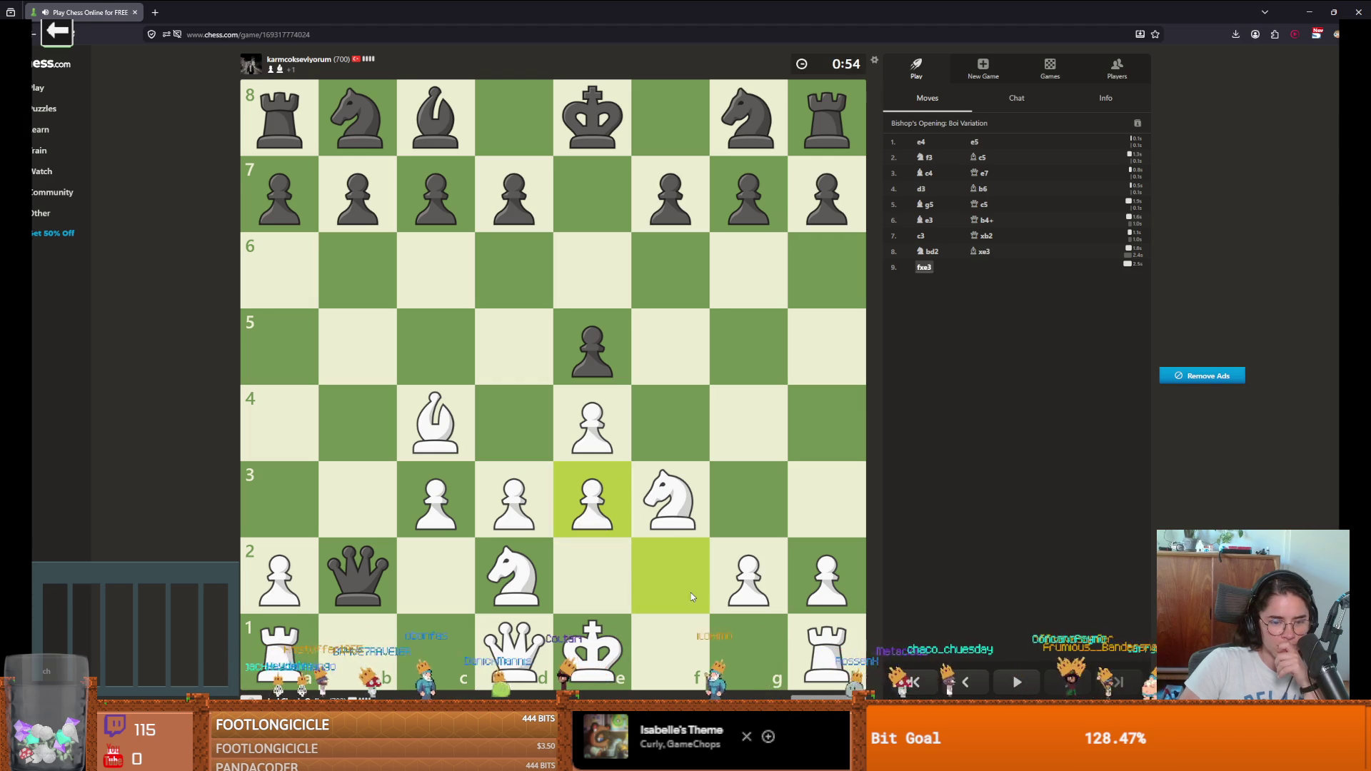
drag(592, 650, 748, 646)
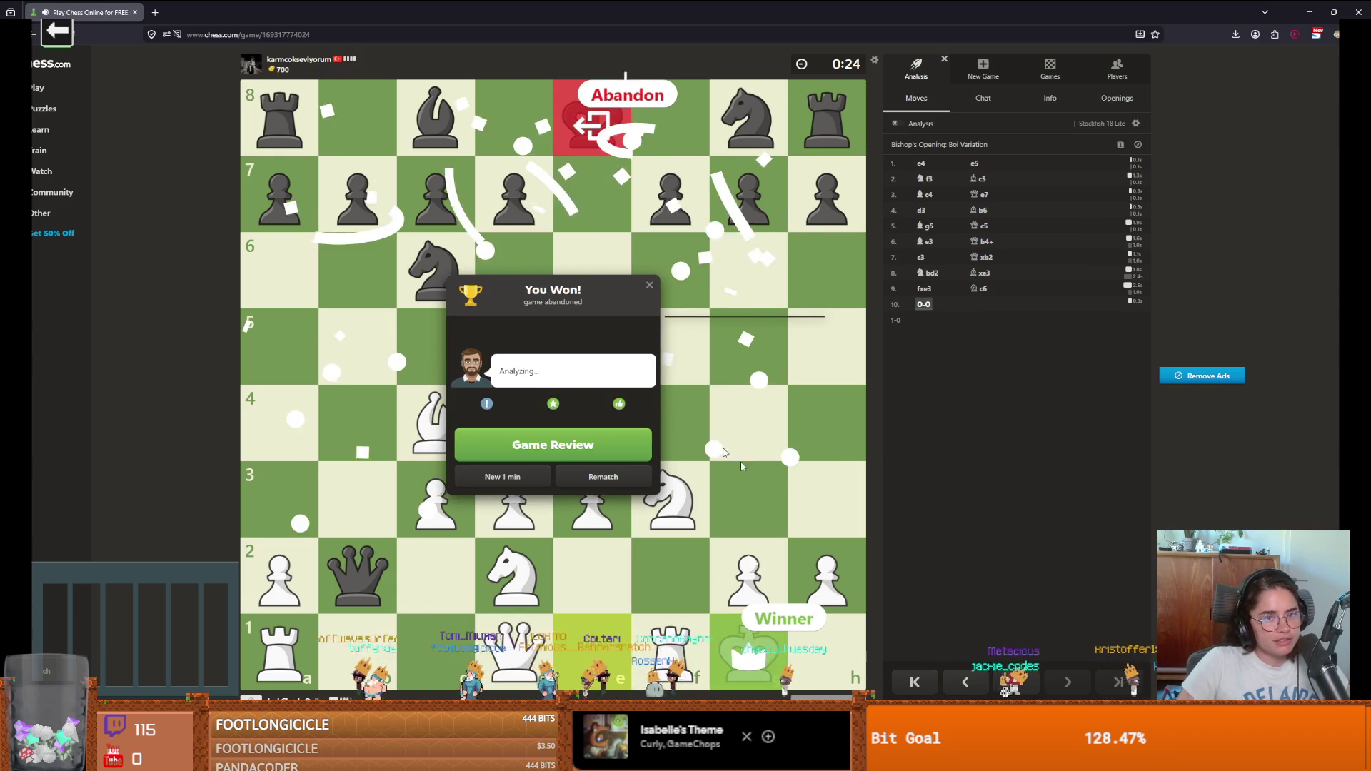
click(502, 477)
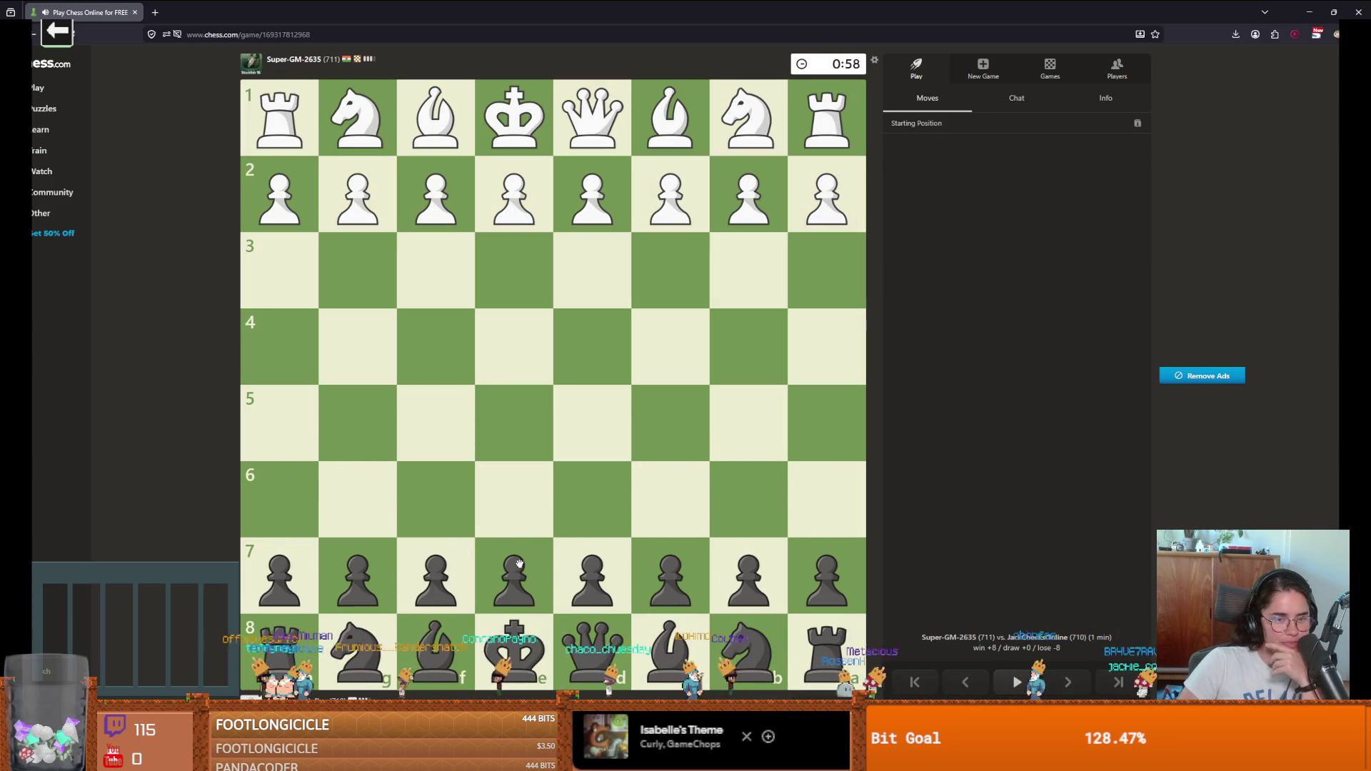
Step: Answer e4 with e5, Nc6, Qf6 and a6, mark c6 and f6, then Qe6
drag(519, 565, 537, 445)
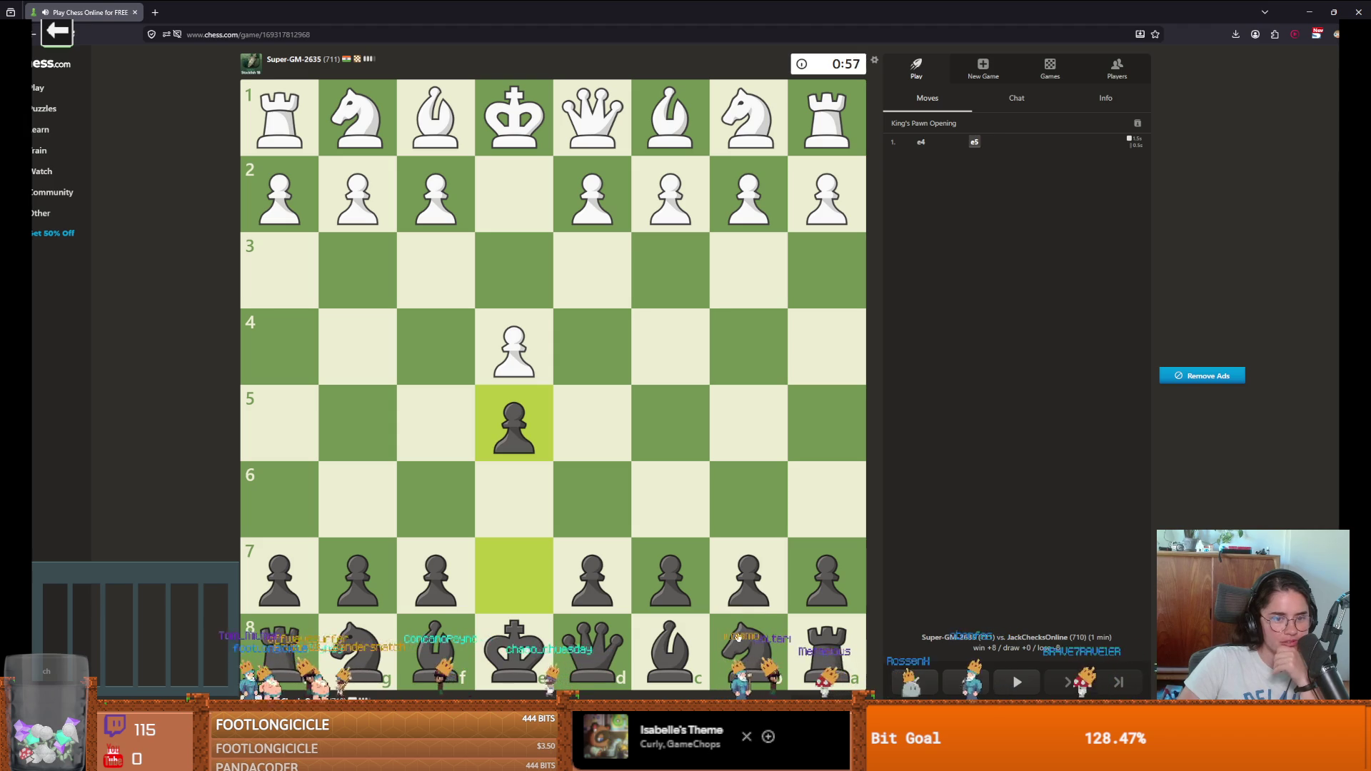
mouse_move(739, 638)
mouse_down()
mouse_move(664, 507)
mouse_move(628, 478)
mouse_move(657, 460)
mouse_move(670, 500)
mouse_up()
drag(593, 646, 444, 507)
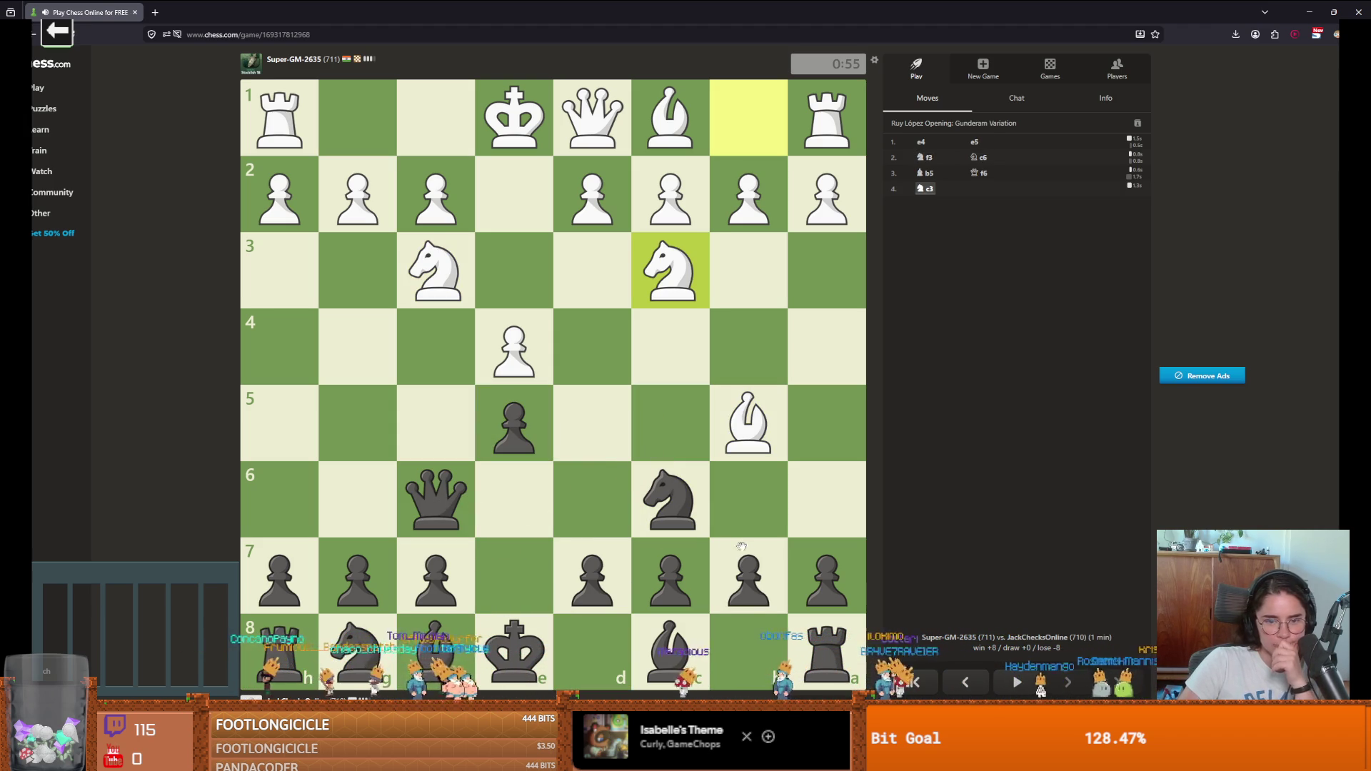
drag(824, 575, 827, 499)
right_click(436, 500)
right_click(658, 490)
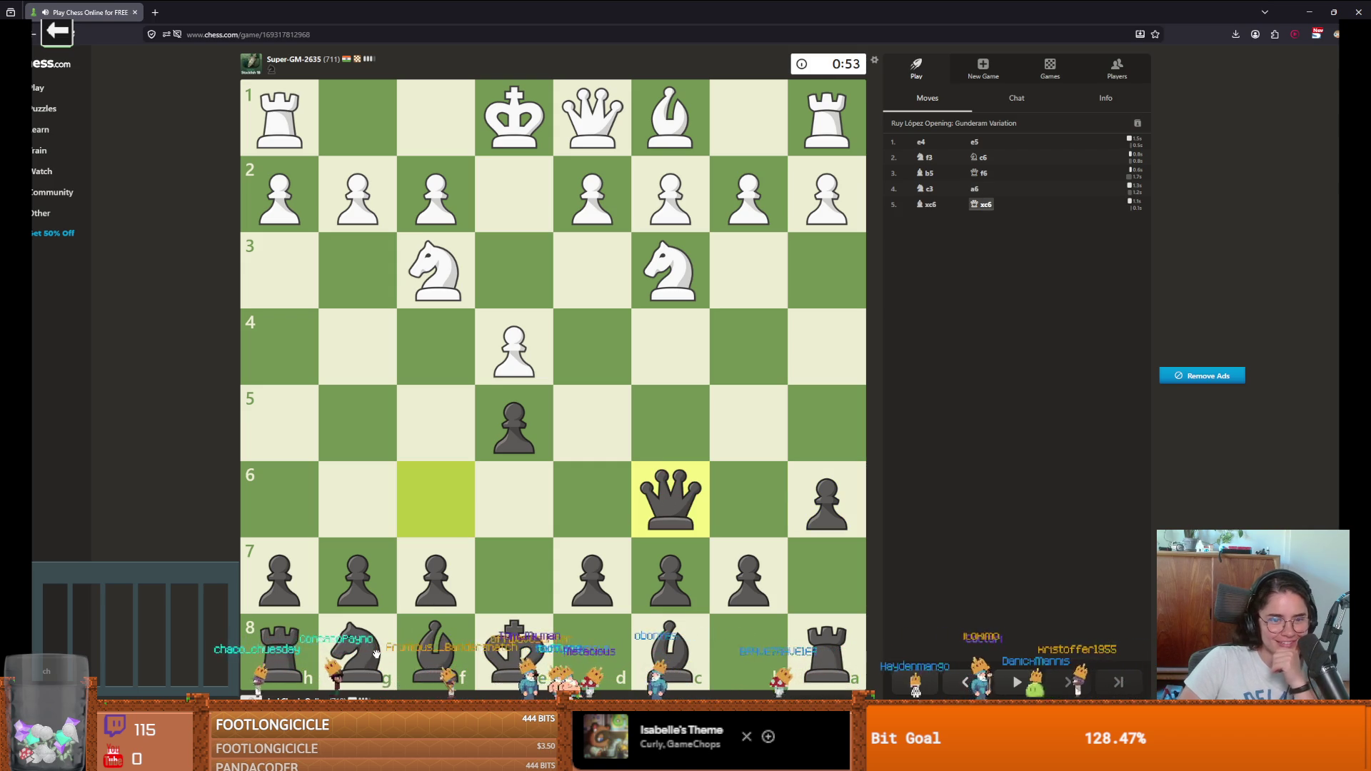
mouse_move(669, 500)
mouse_down()
mouse_move(591, 423)
mouse_move(669, 499)
mouse_move(529, 483)
mouse_up()
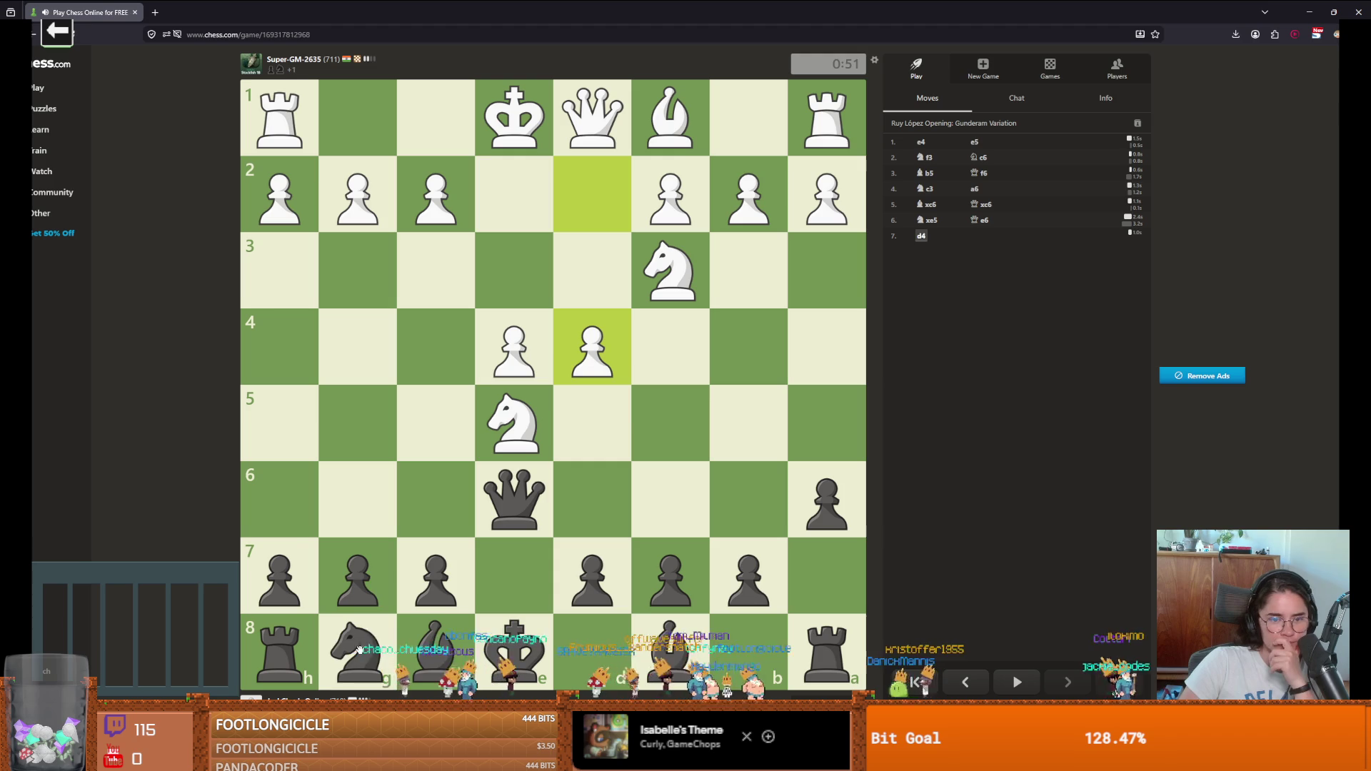
Step: Play Nf6, b6 and d6, then Nxe4, Qxe4 and take the e1 rook
drag(357, 650, 419, 505)
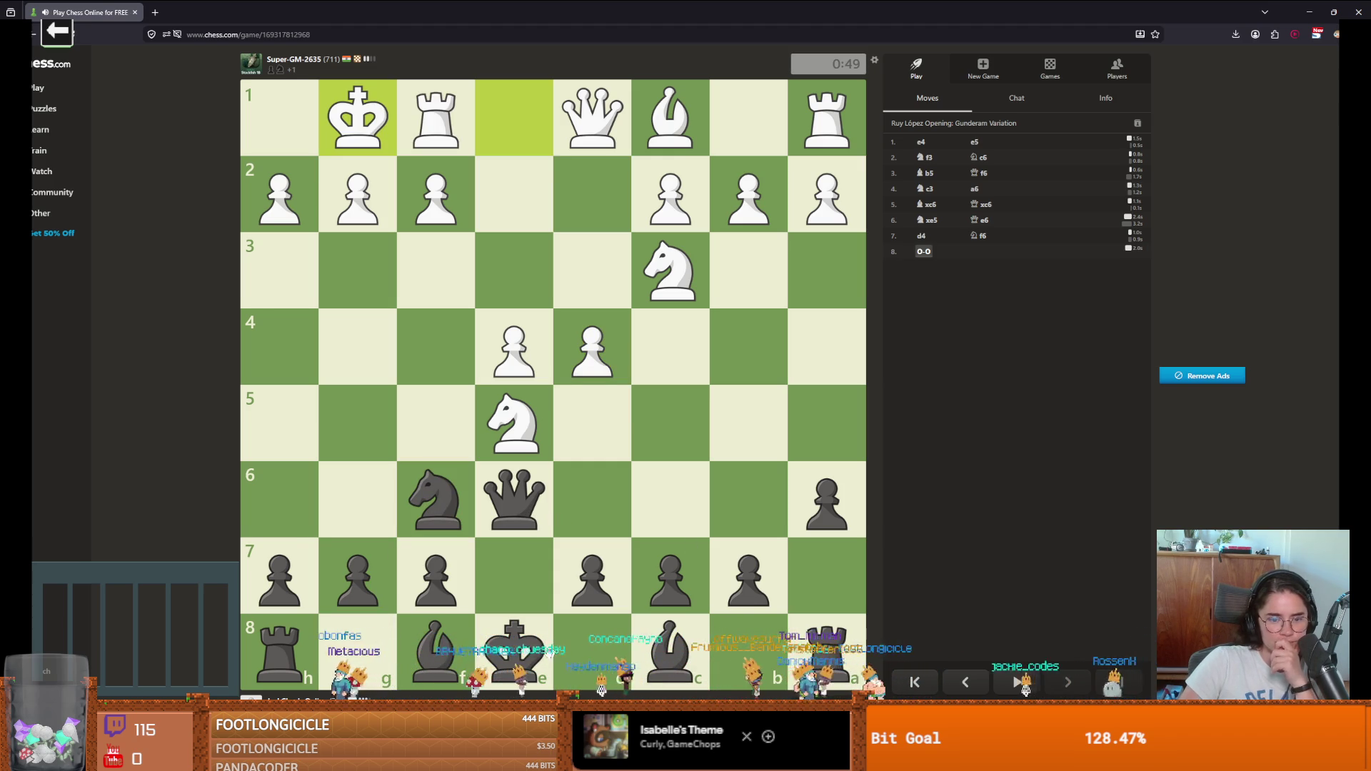
drag(752, 571, 750, 500)
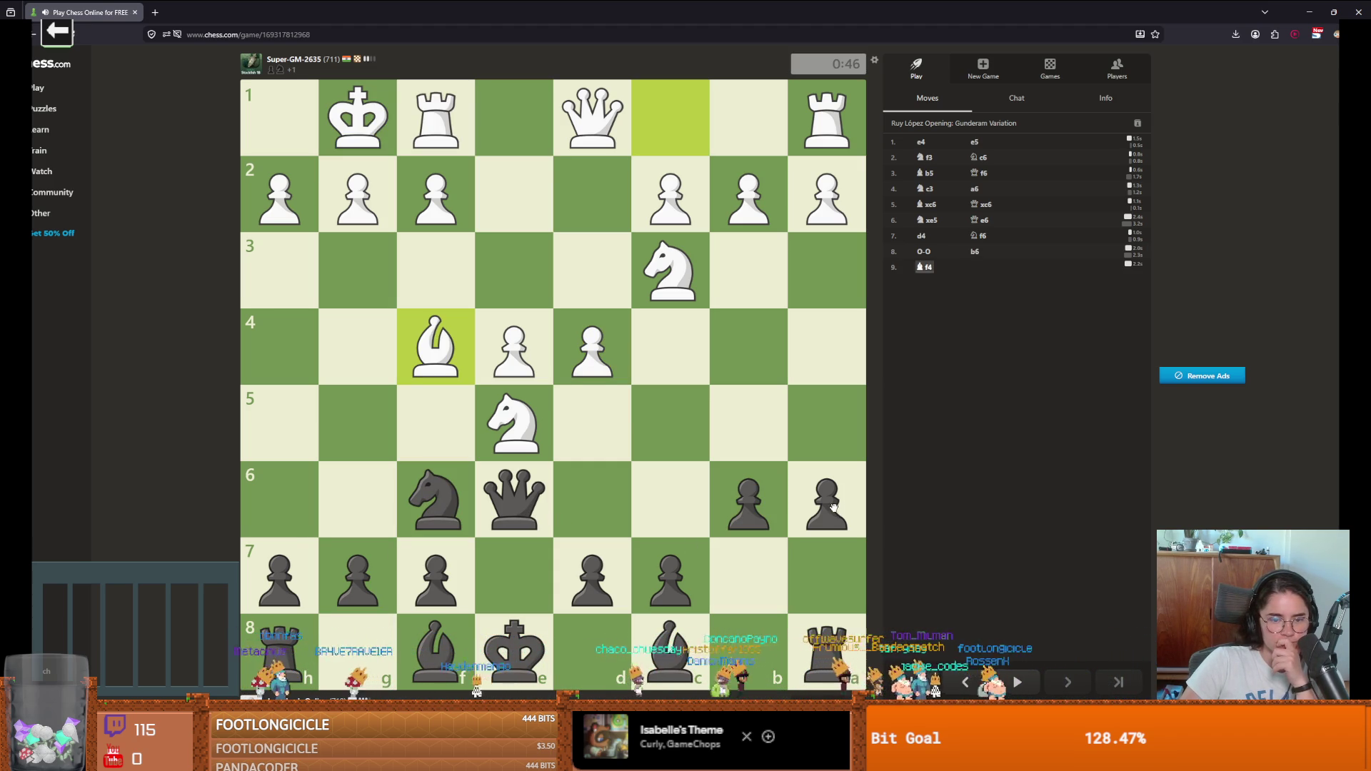
drag(605, 548, 598, 489)
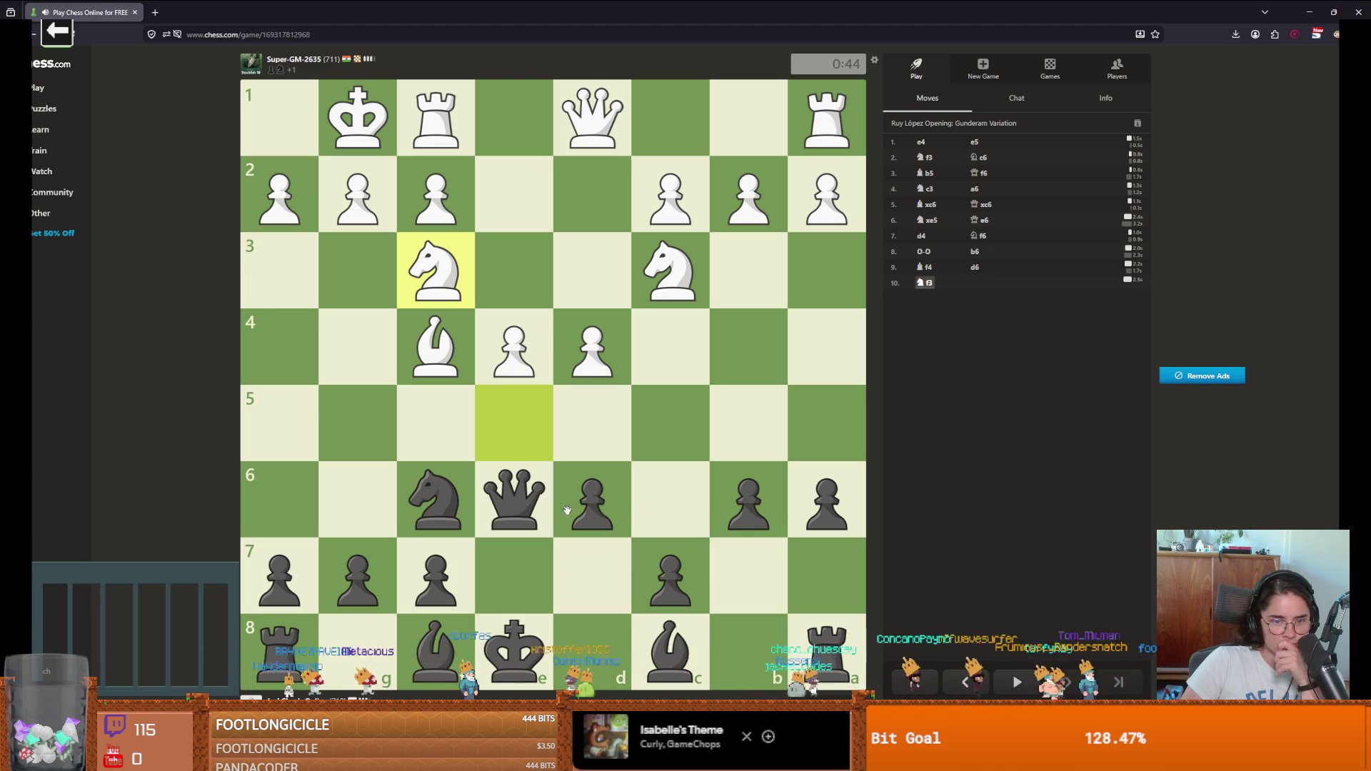
mouse_move(466, 492)
mouse_down()
mouse_move(443, 500)
mouse_move(510, 350)
mouse_up()
mouse_move(514, 500)
mouse_down()
mouse_move(522, 362)
mouse_move(437, 356)
mouse_move(514, 356)
mouse_move(515, 121)
mouse_up()
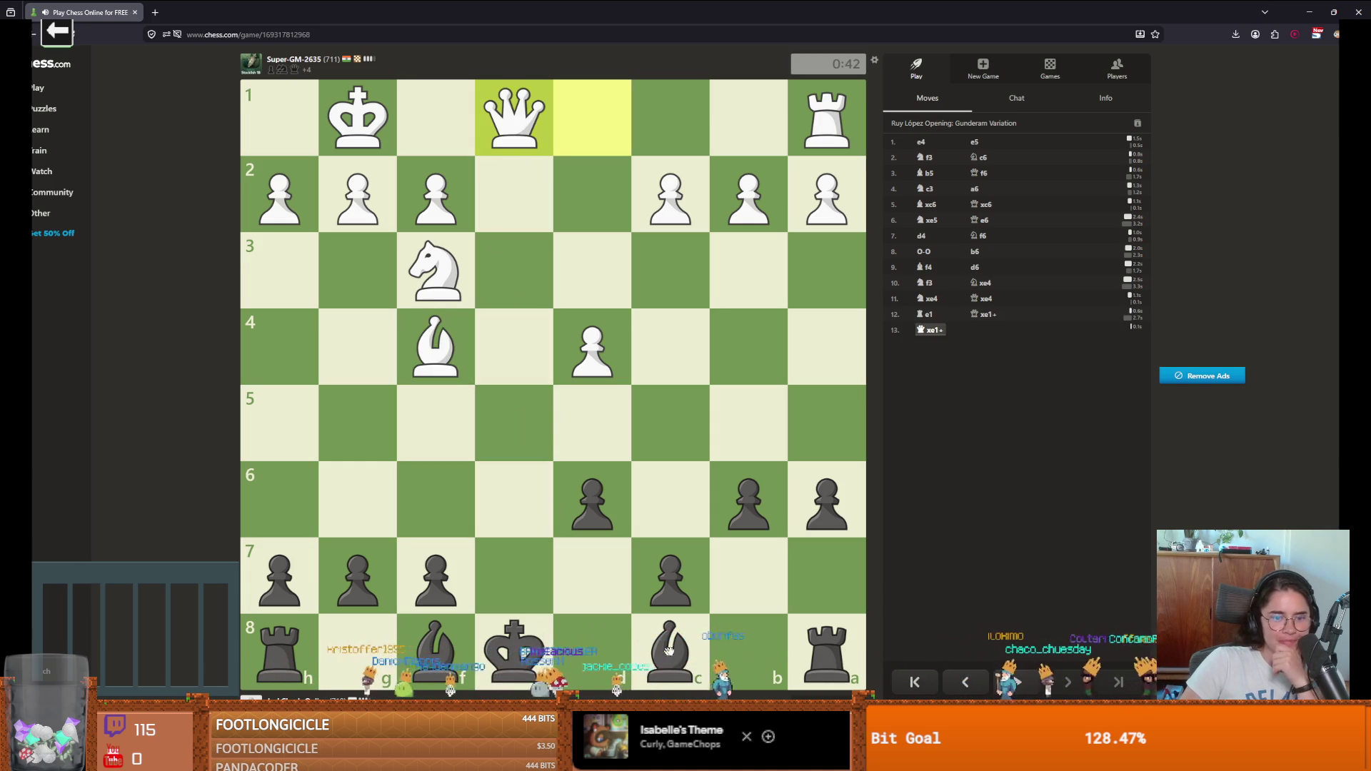
drag(670, 649, 510, 494)
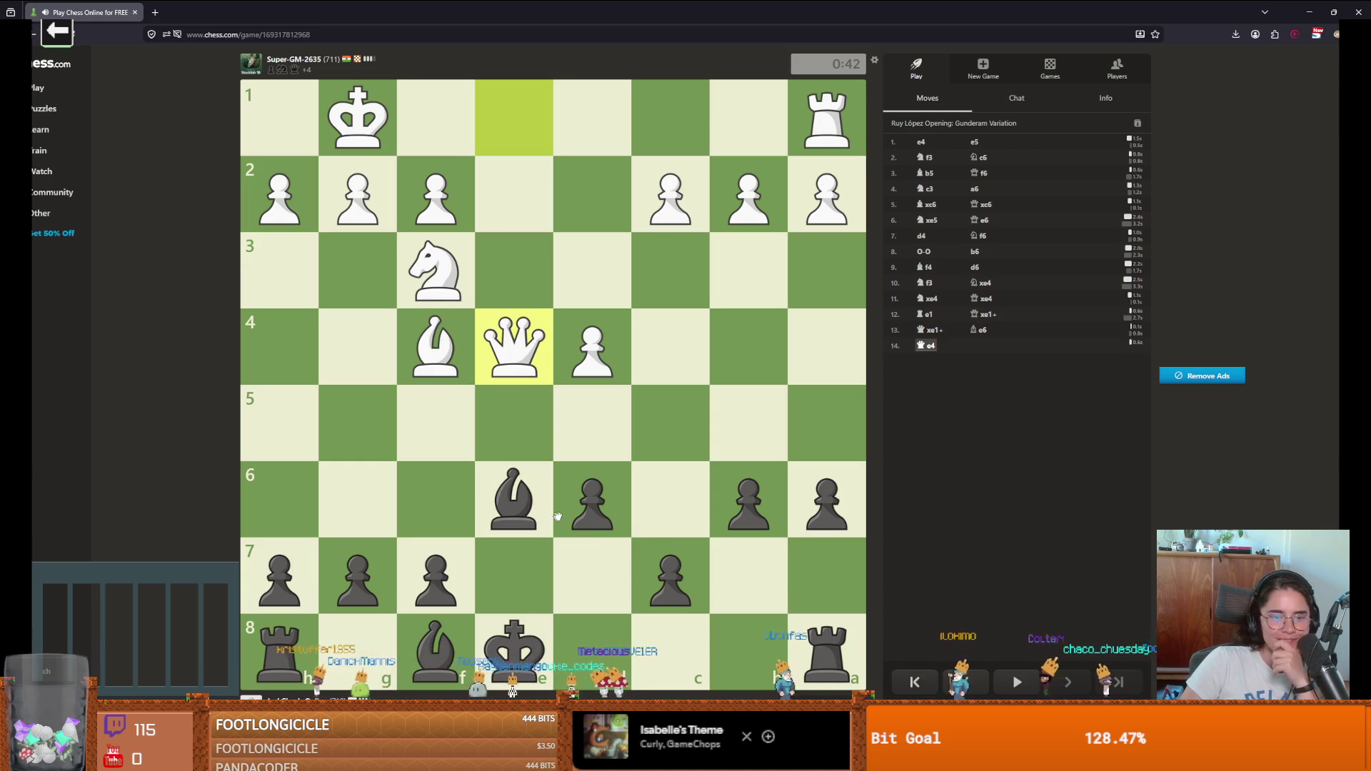
Step: Advance d5, play Bb4 and Rc8, then capture c2 with the rook
click(621, 512)
click(592, 421)
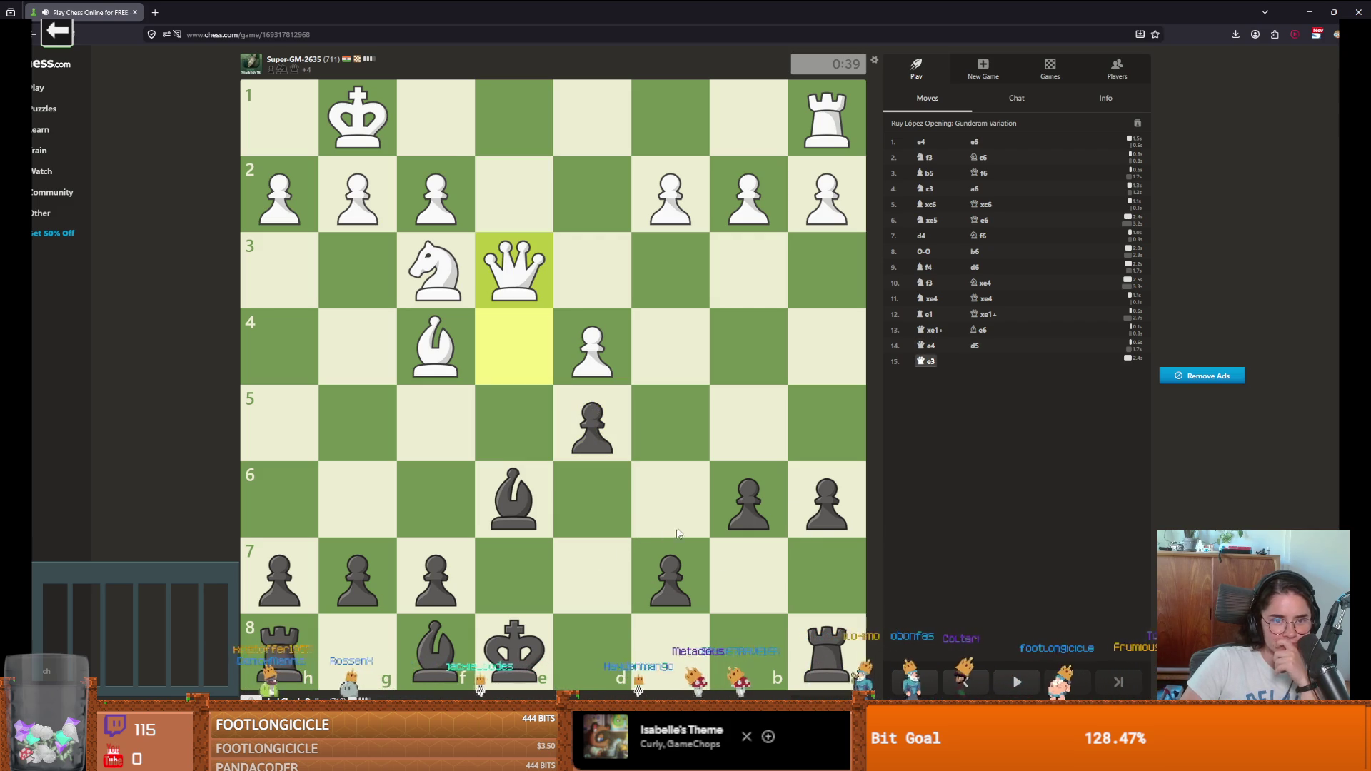
drag(450, 642, 737, 355)
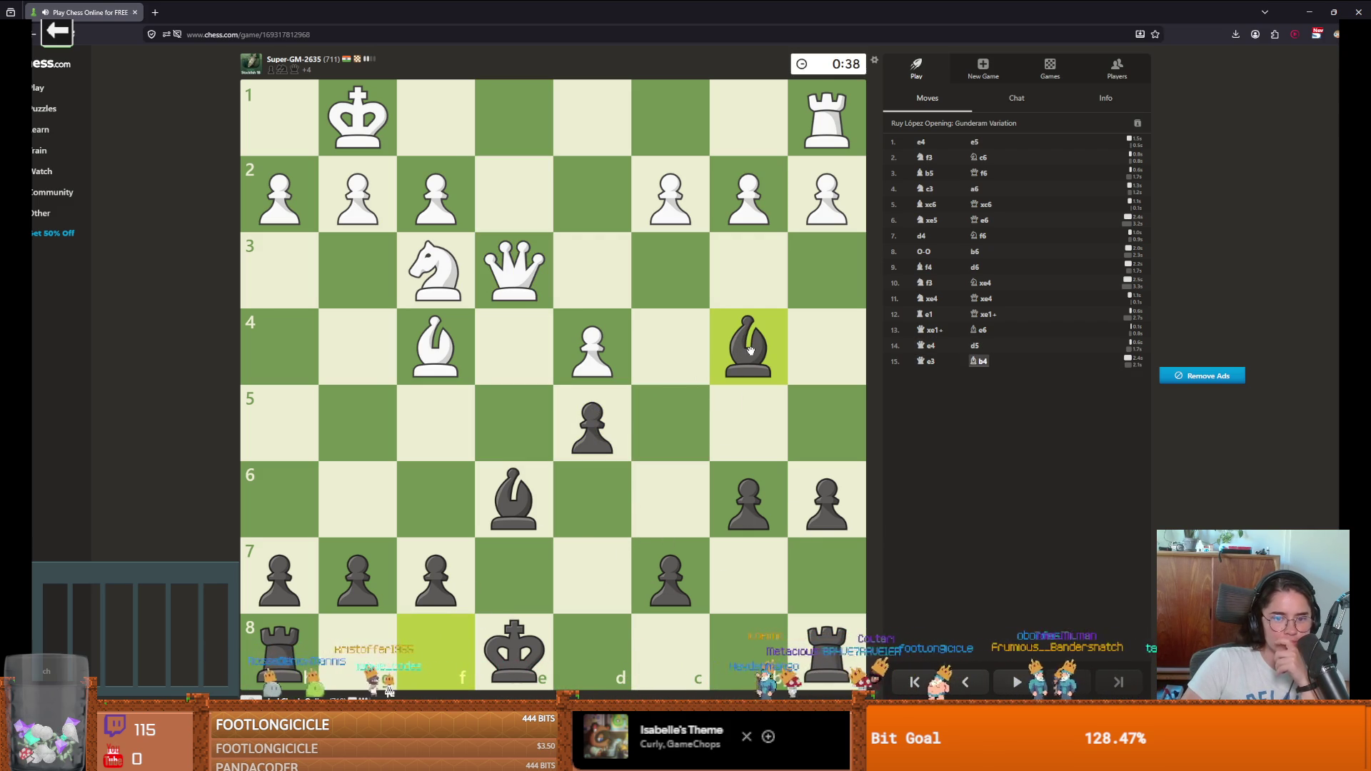
drag(826, 650, 682, 660)
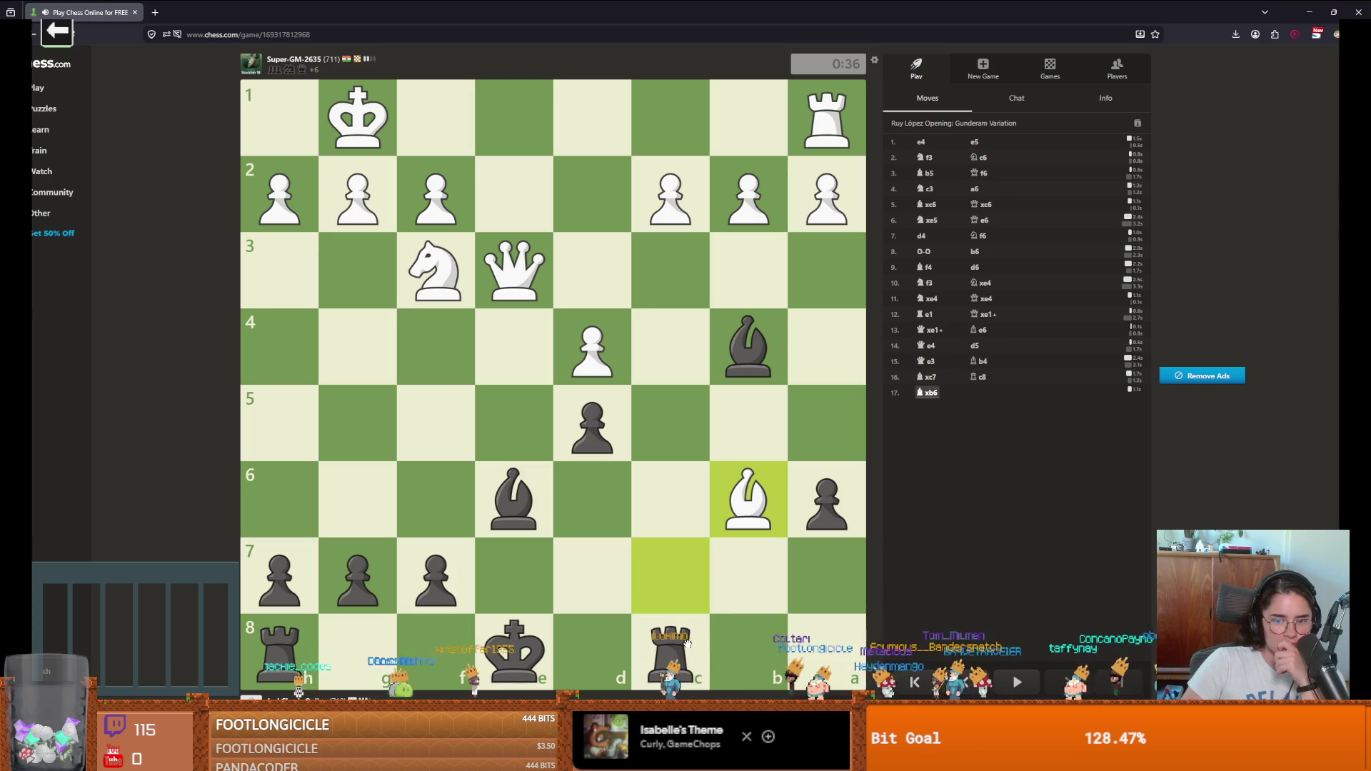
mouse_move(686, 644)
mouse_down()
mouse_move(658, 208)
mouse_move(671, 207)
mouse_up()
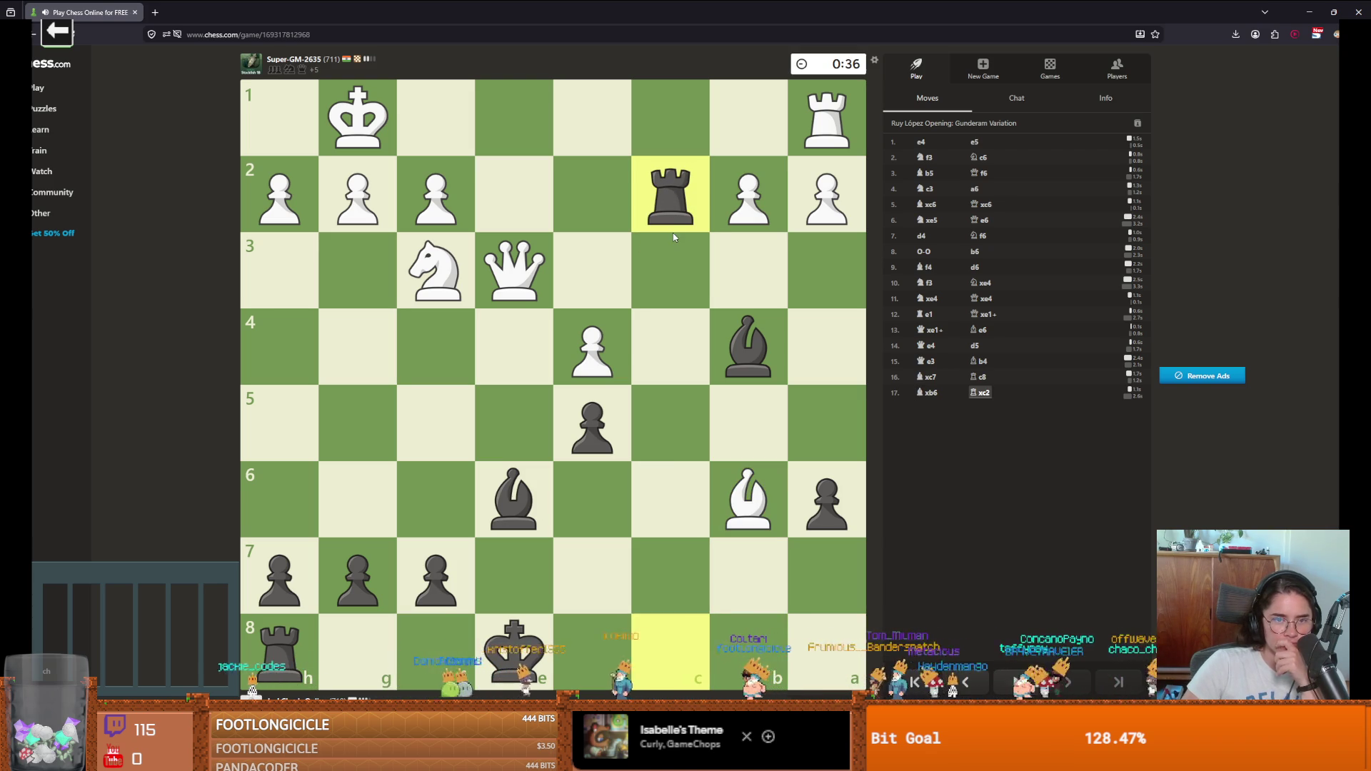
Step: Play Bd2, attempt Bxg5, push f6 and step the king to f8 as White mates
drag(733, 323, 597, 184)
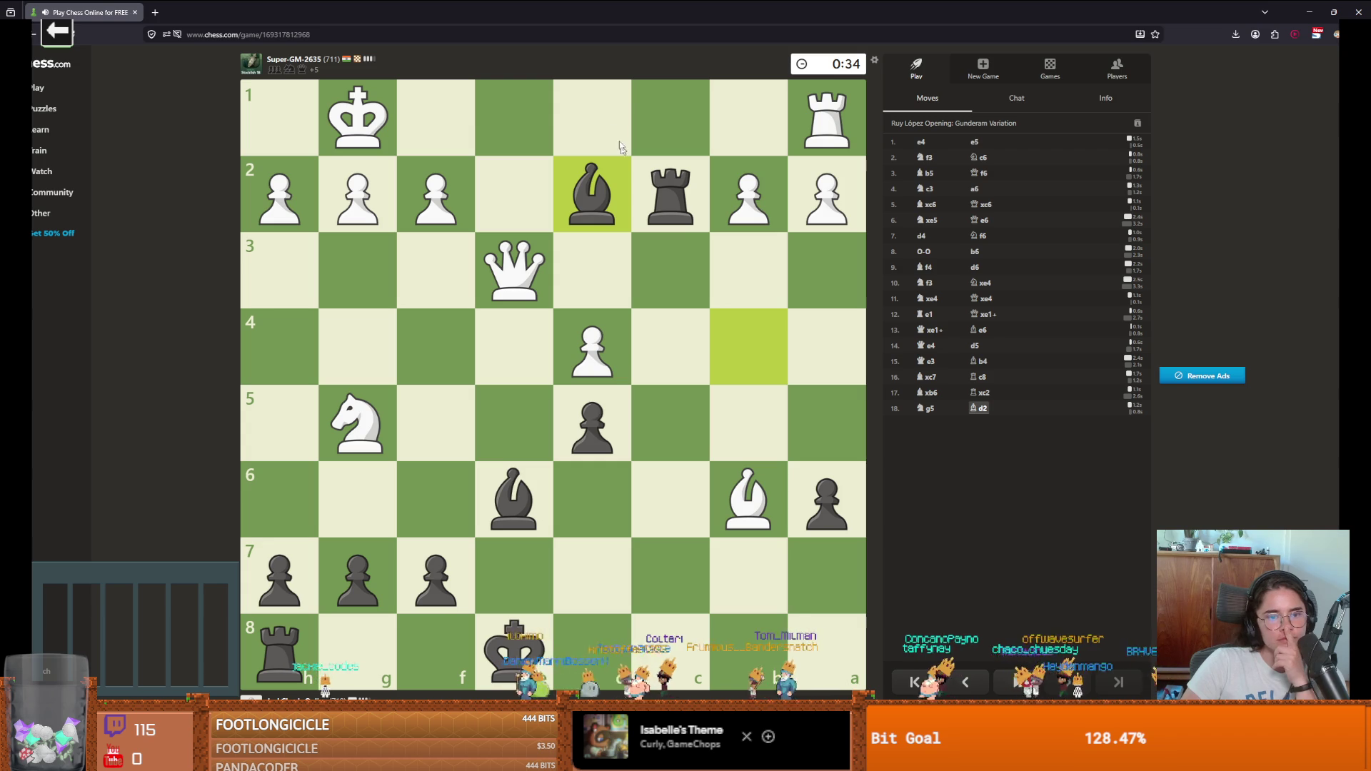
mouse_move(620, 192)
mouse_down()
mouse_move(361, 382)
mouse_move(363, 395)
mouse_up()
drag(425, 559, 432, 499)
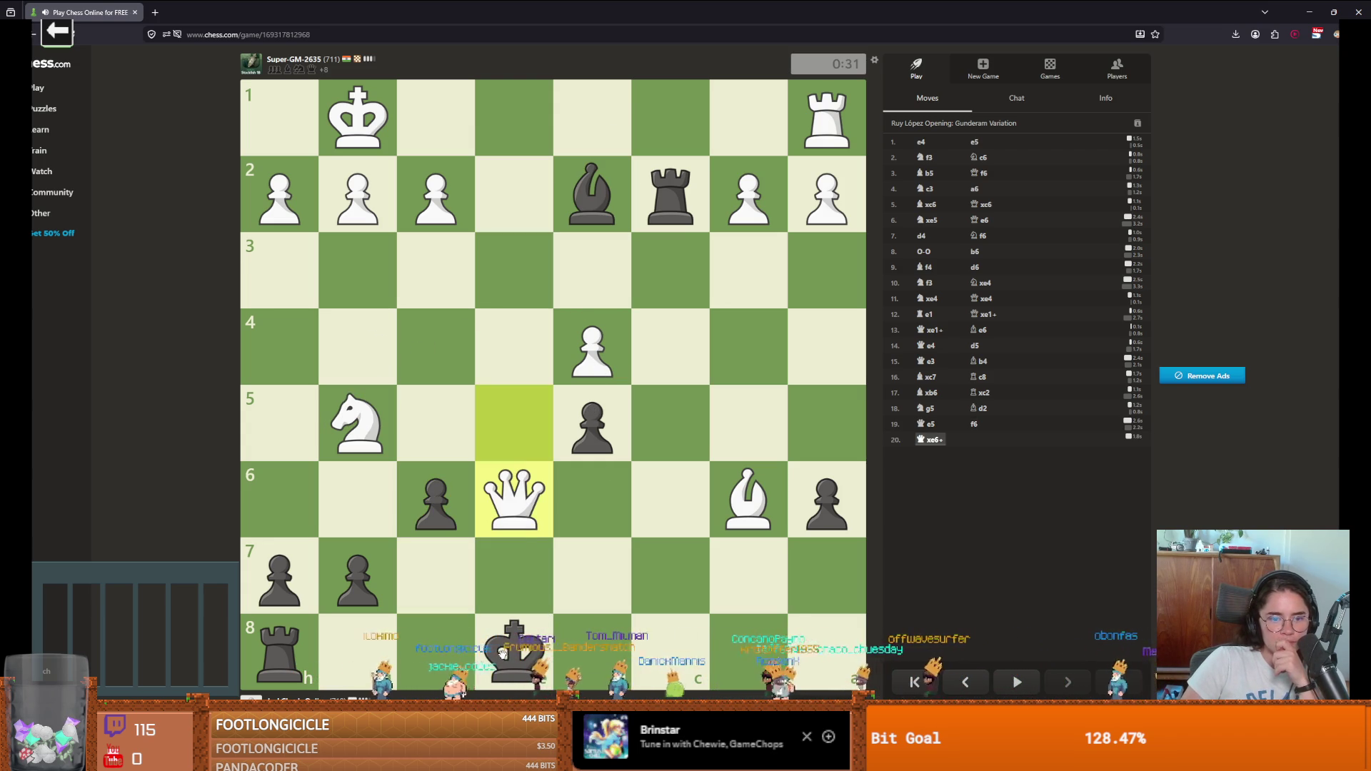
mouse_move(560, 651)
mouse_down()
mouse_move(578, 643)
mouse_move(414, 632)
mouse_up()
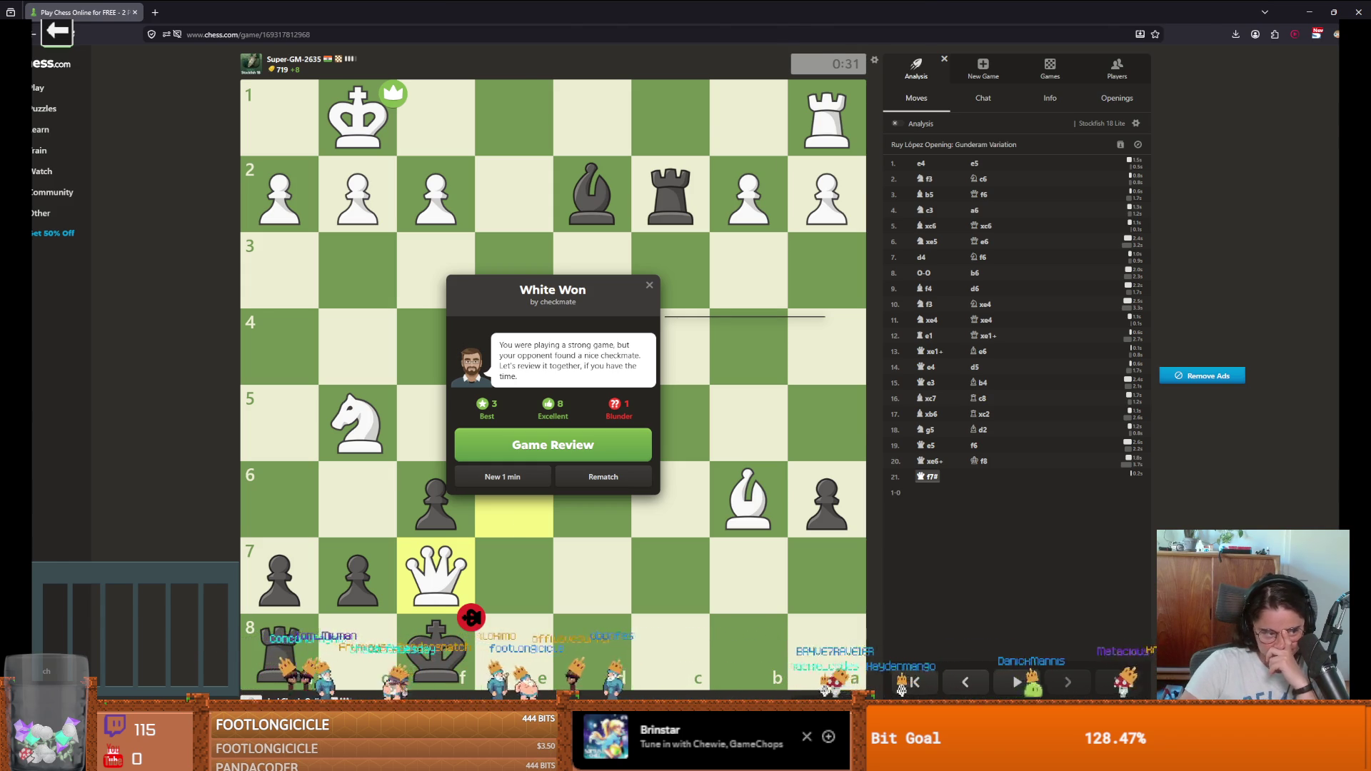
Step: Return to Godot, re-centre the CharacterOverlay preview on the canvas, and save the scene
key(alt+Tab)
scroll(612, 352, up, 3)
scroll(611, 352, down, 1)
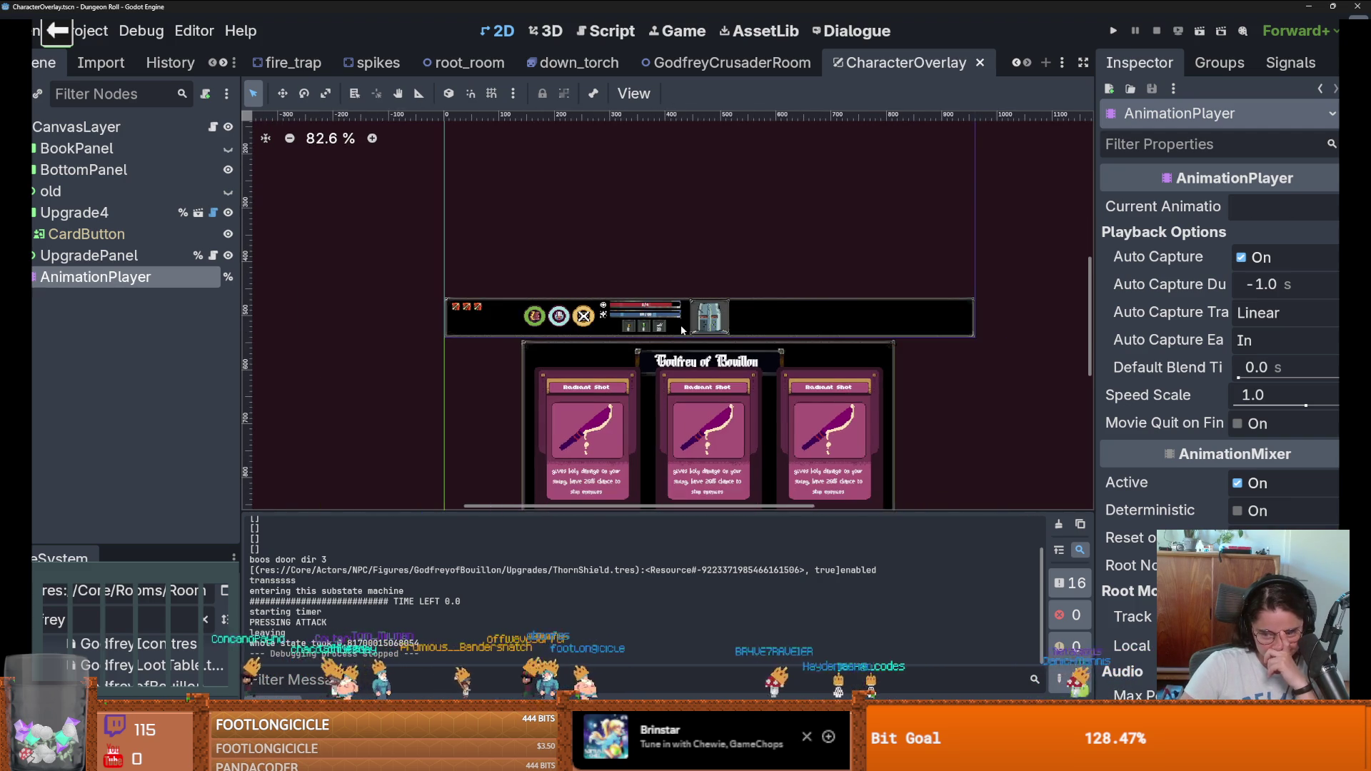
key(alt+Tab)
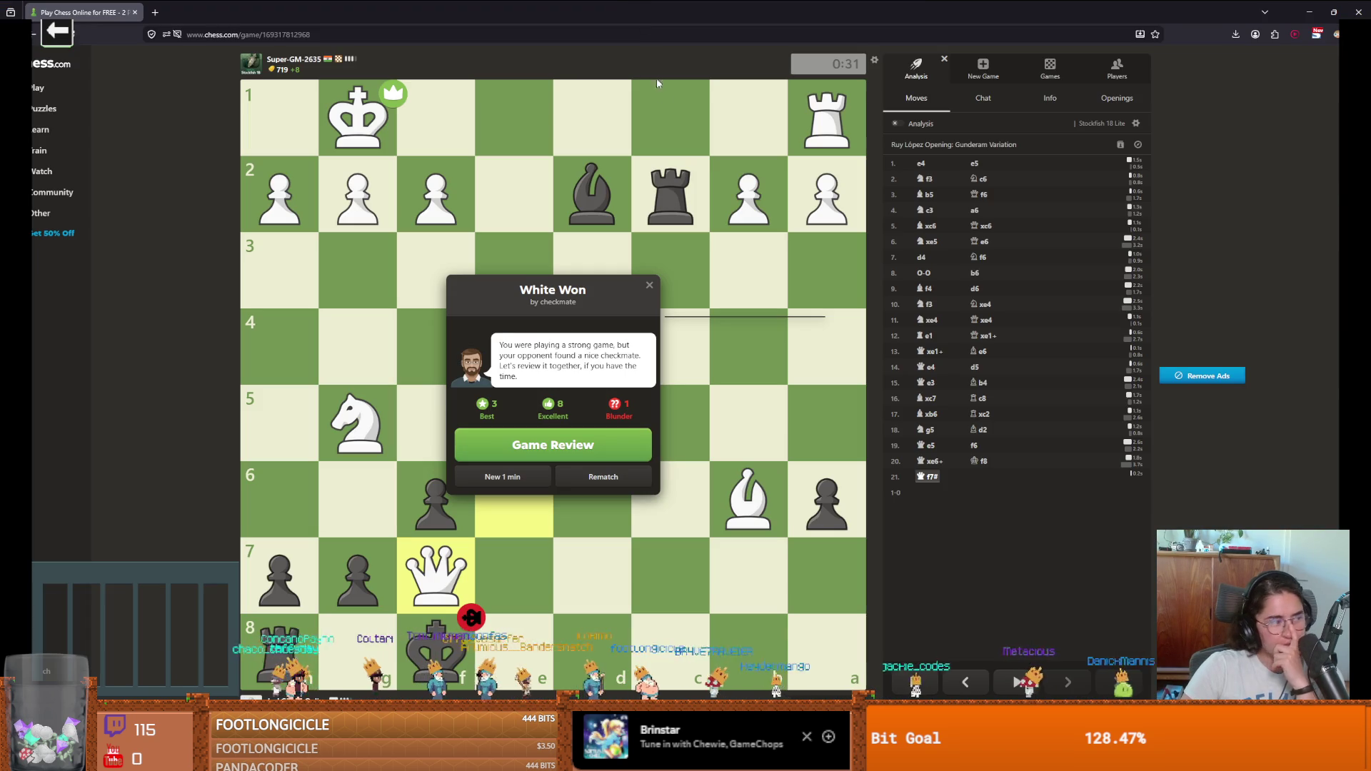
key(alt+Tab)
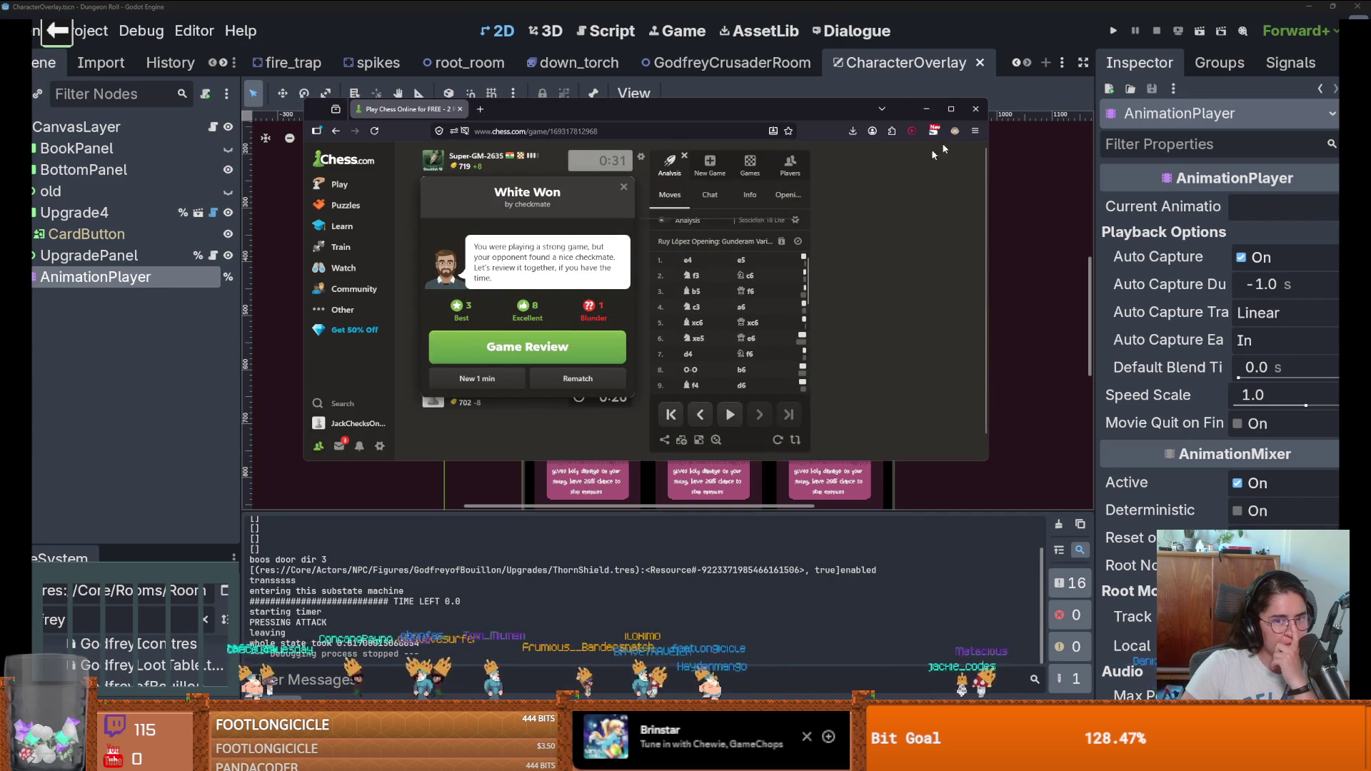
drag(746, 295, 648, 334)
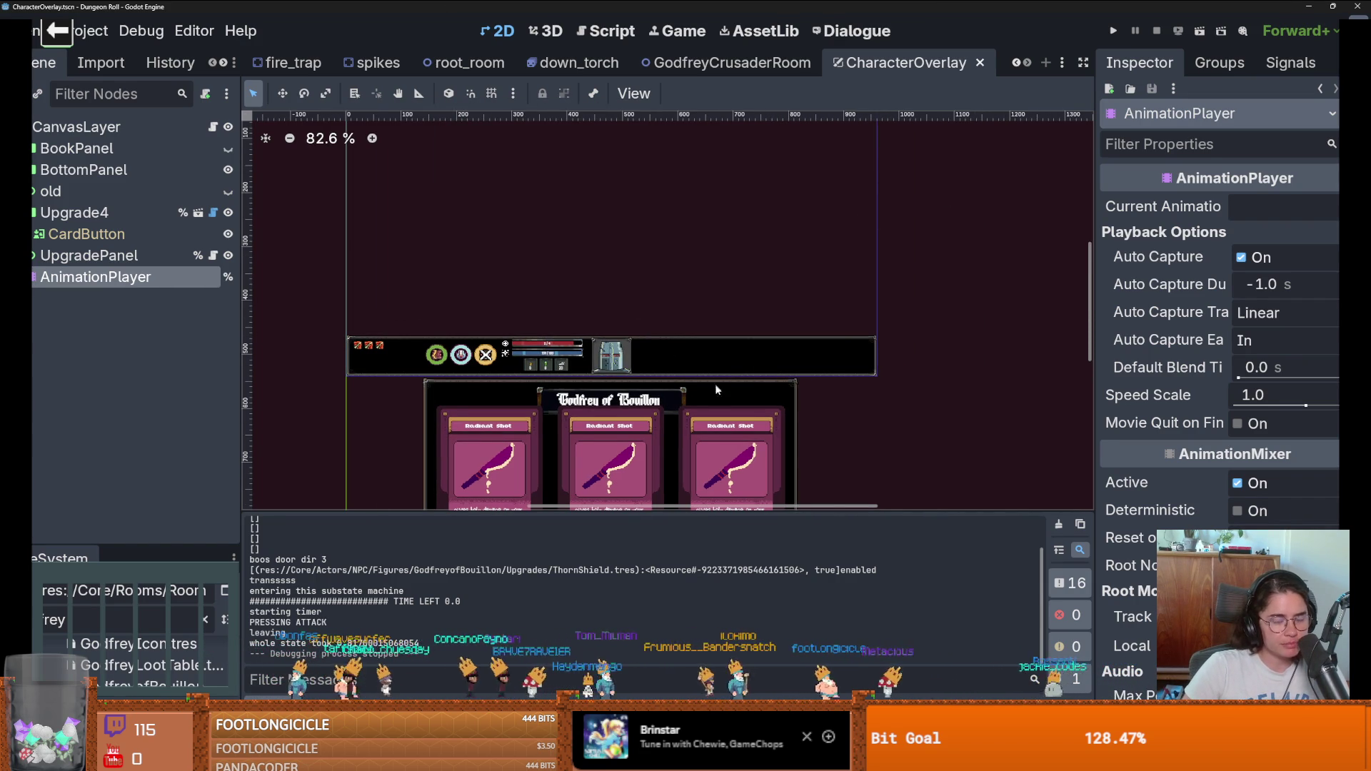
scroll(551, 357, up, 5)
drag(493, 377, 689, 393)
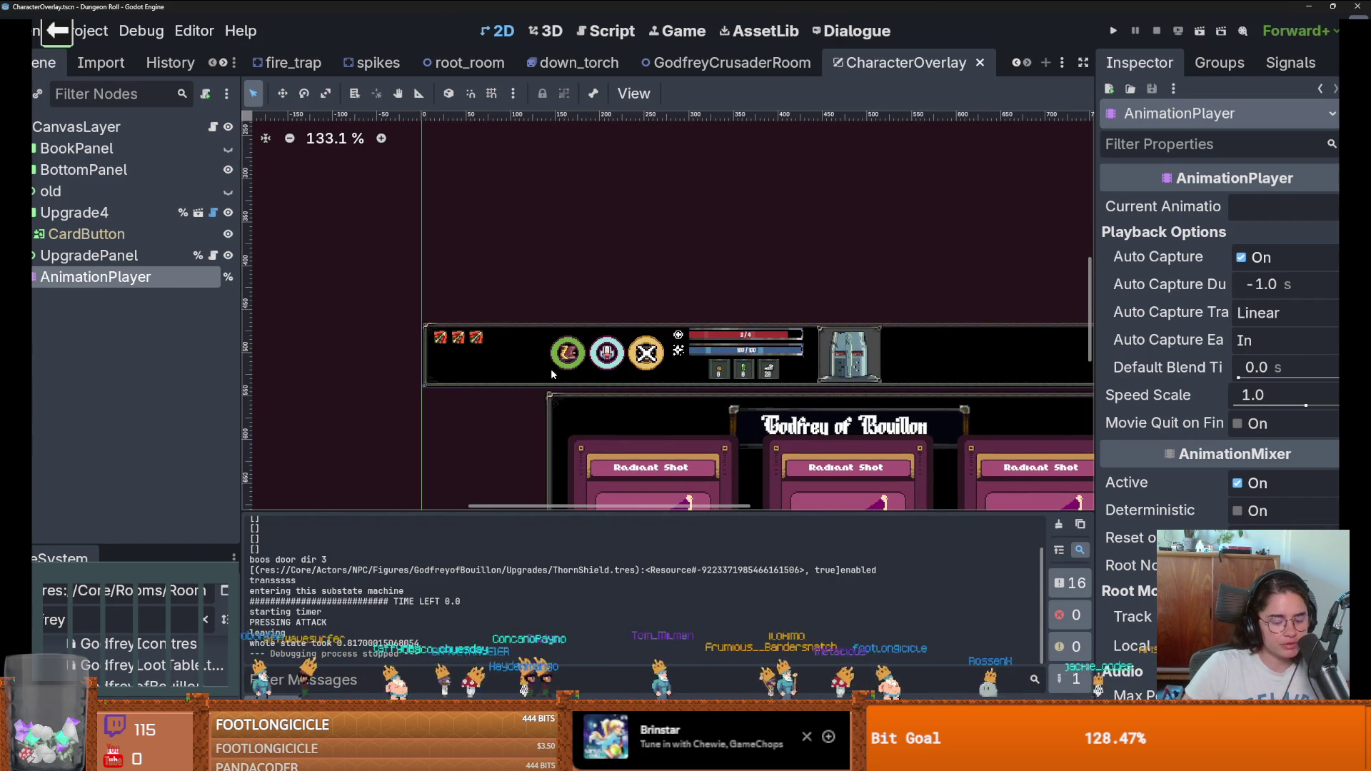
key(ctrl+s)
Step: Delete the CardButton node and expand BottomPanel in the Scene dock
scroll(589, 379, down, 2)
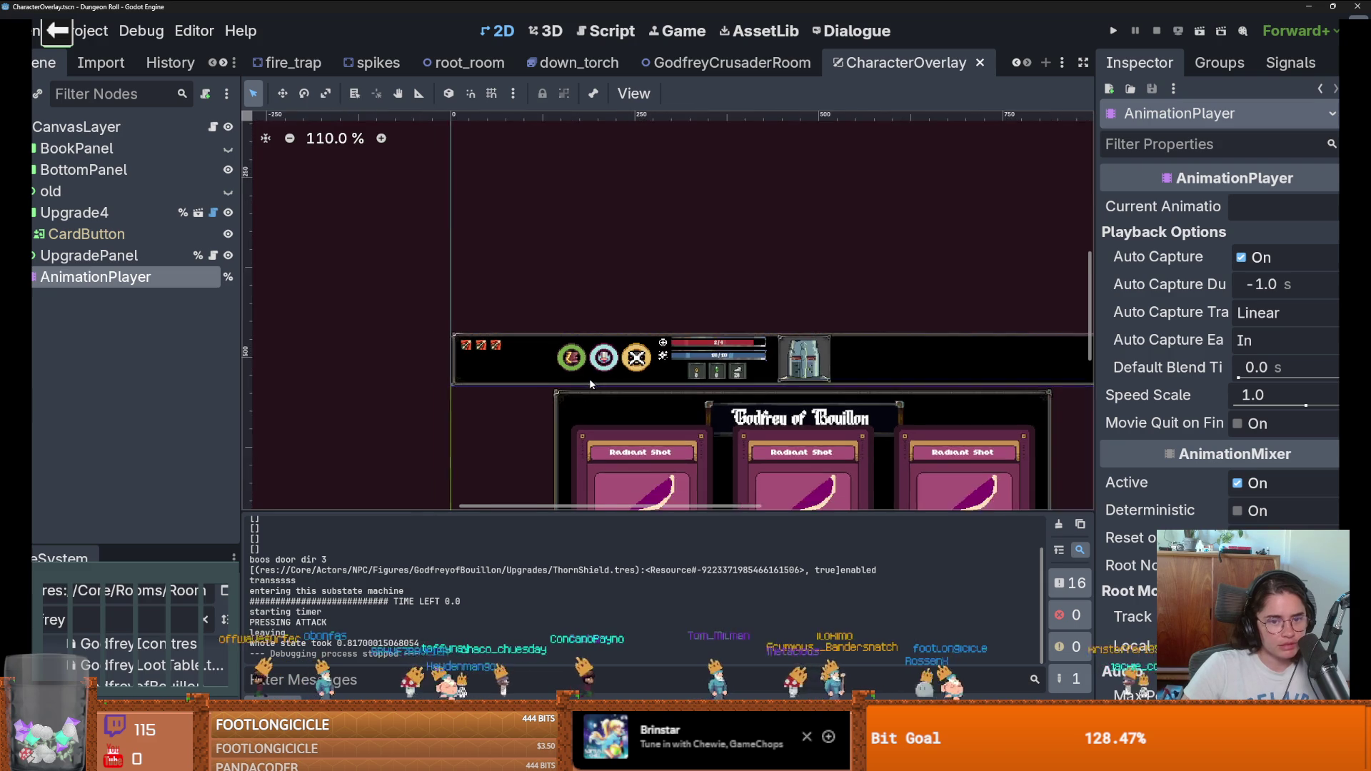
scroll(589, 378, up, 3)
scroll(501, 409, down, 6)
scroll(502, 408, up, 6)
scroll(440, 430, down, 3)
scroll(440, 430, up, 3)
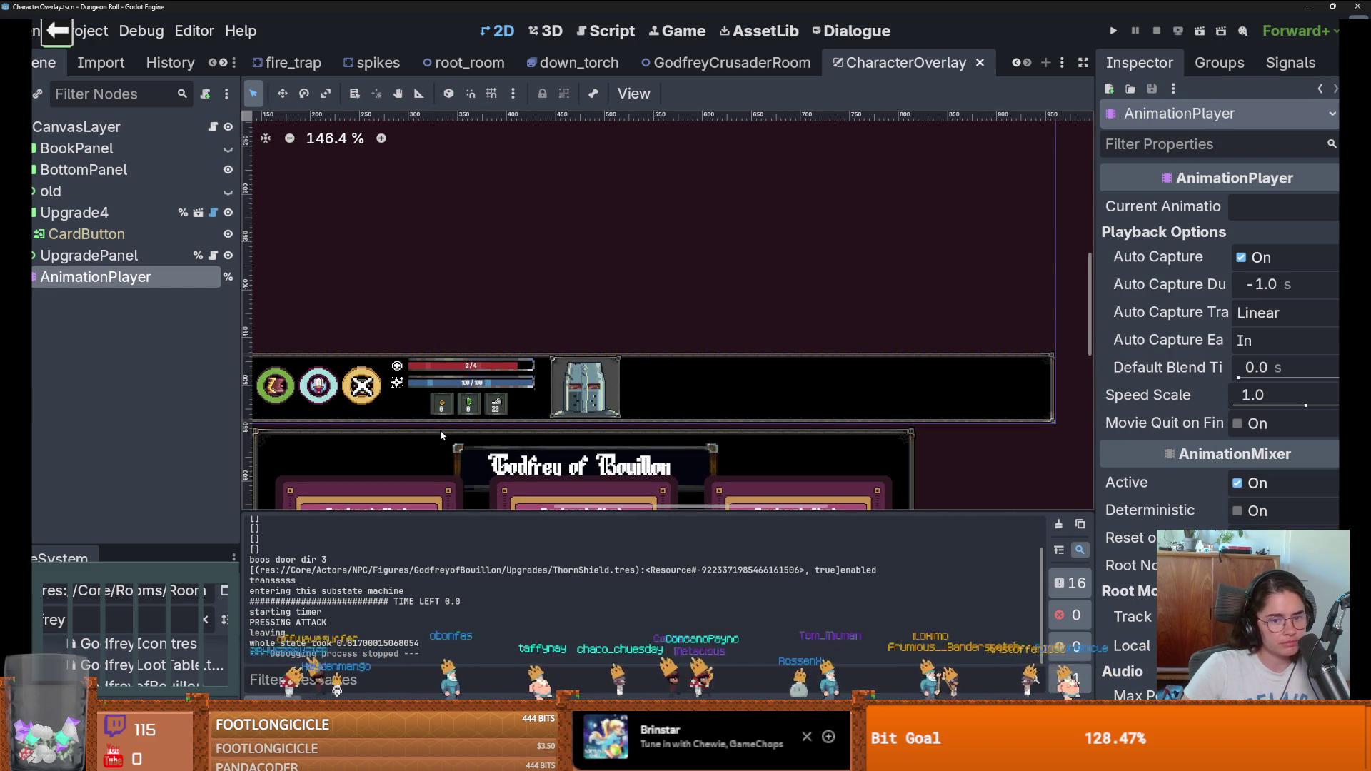
click(85, 233)
key(Delete)
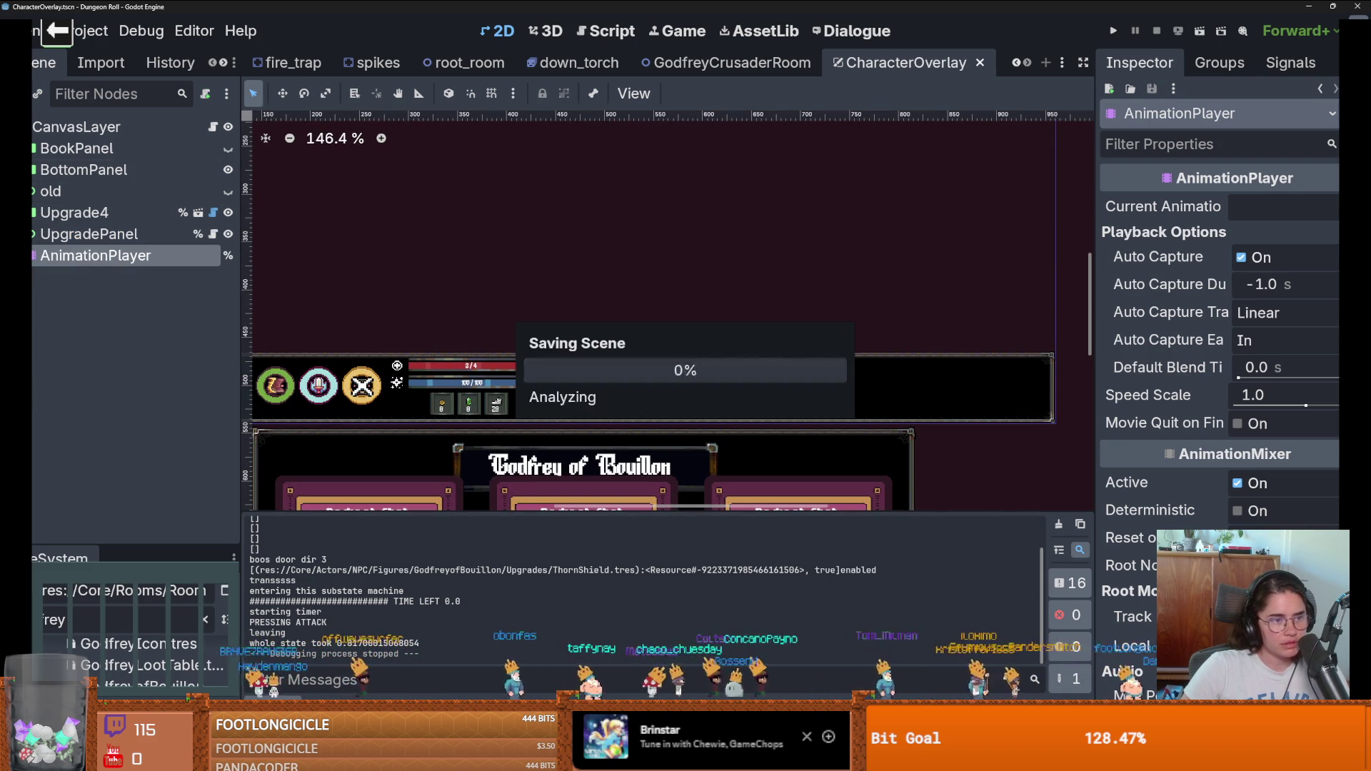
click(33, 169)
Step: Expand InventoryInterface and PlayerInventory in the Scene dock and select ItemGrid
click(34, 319)
click(33, 319)
click(34, 233)
click(60, 277)
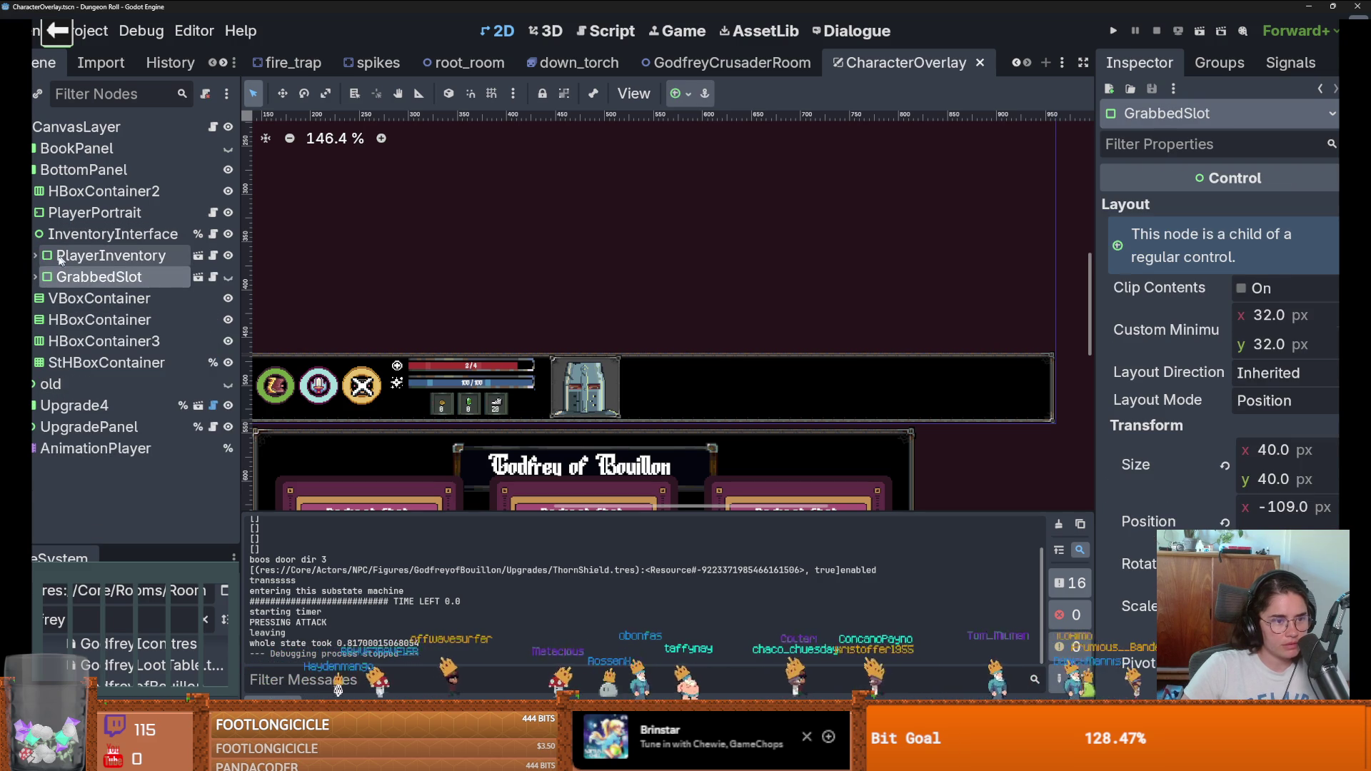
click(35, 255)
click(100, 298)
Step: Instance slot_panel.tscn under ItemGrid and duplicate it into four Slot nodes
click(37, 94)
text(panel)
key(ctrl+a)
text(slot)
key(Return)
scroll(718, 319, up, 3)
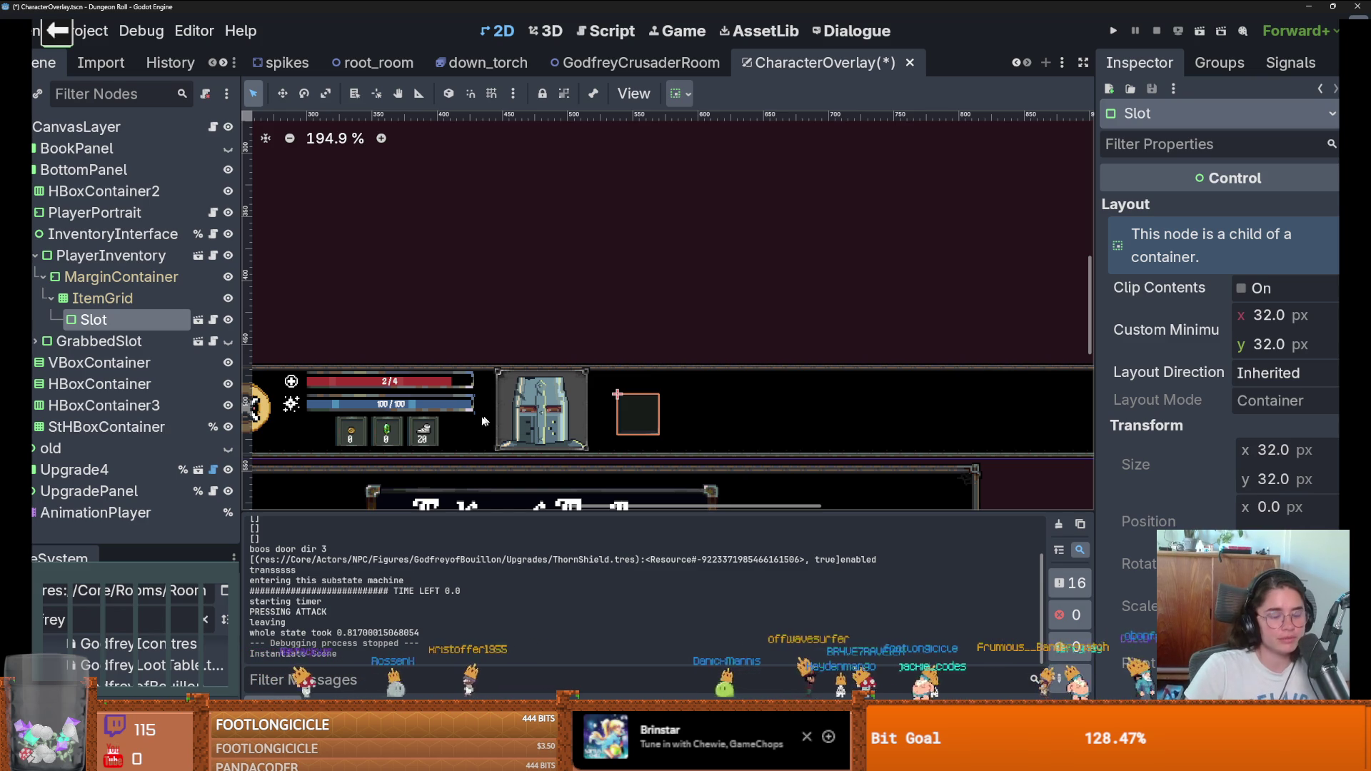
key(ctrl+d)
key(ctrl+d)
key(ctrl+d)
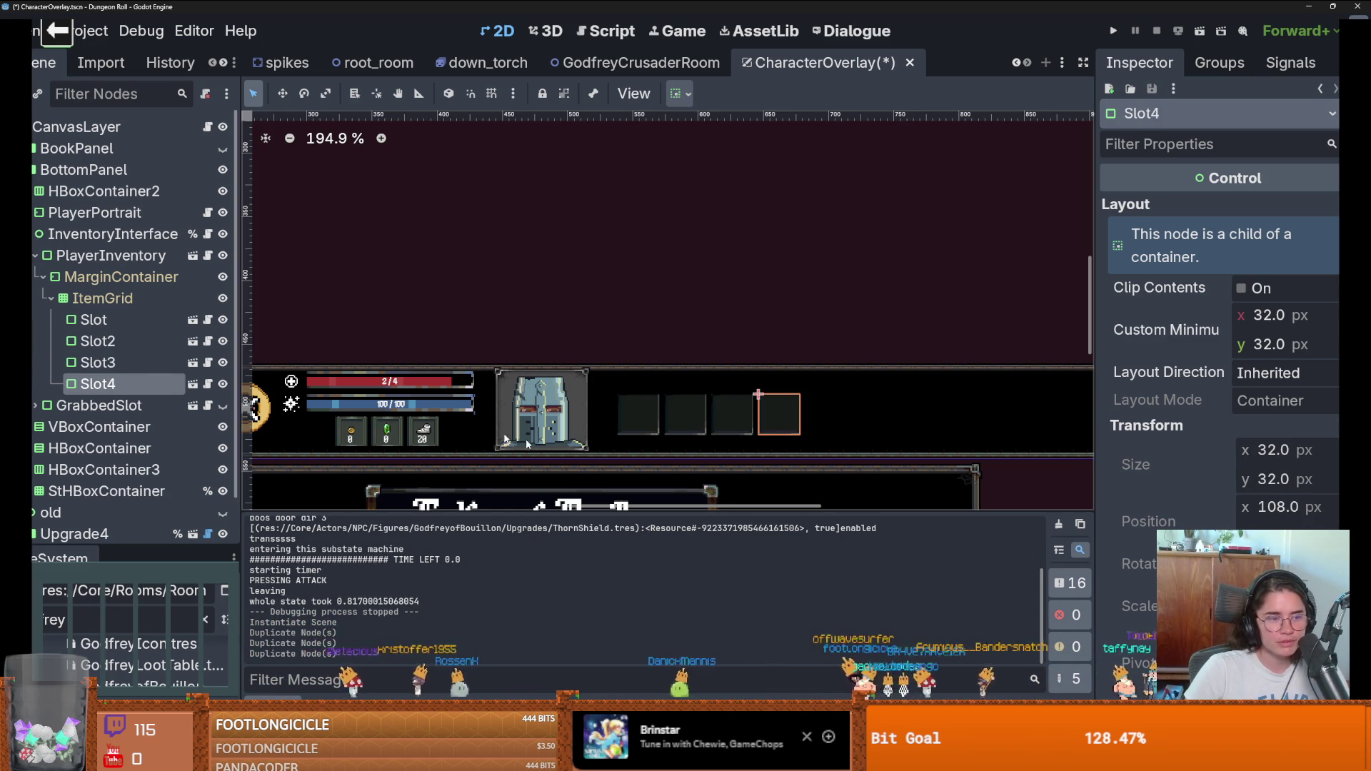
scroll(726, 447, down, 1)
click(723, 443)
scroll(713, 432, up, 2)
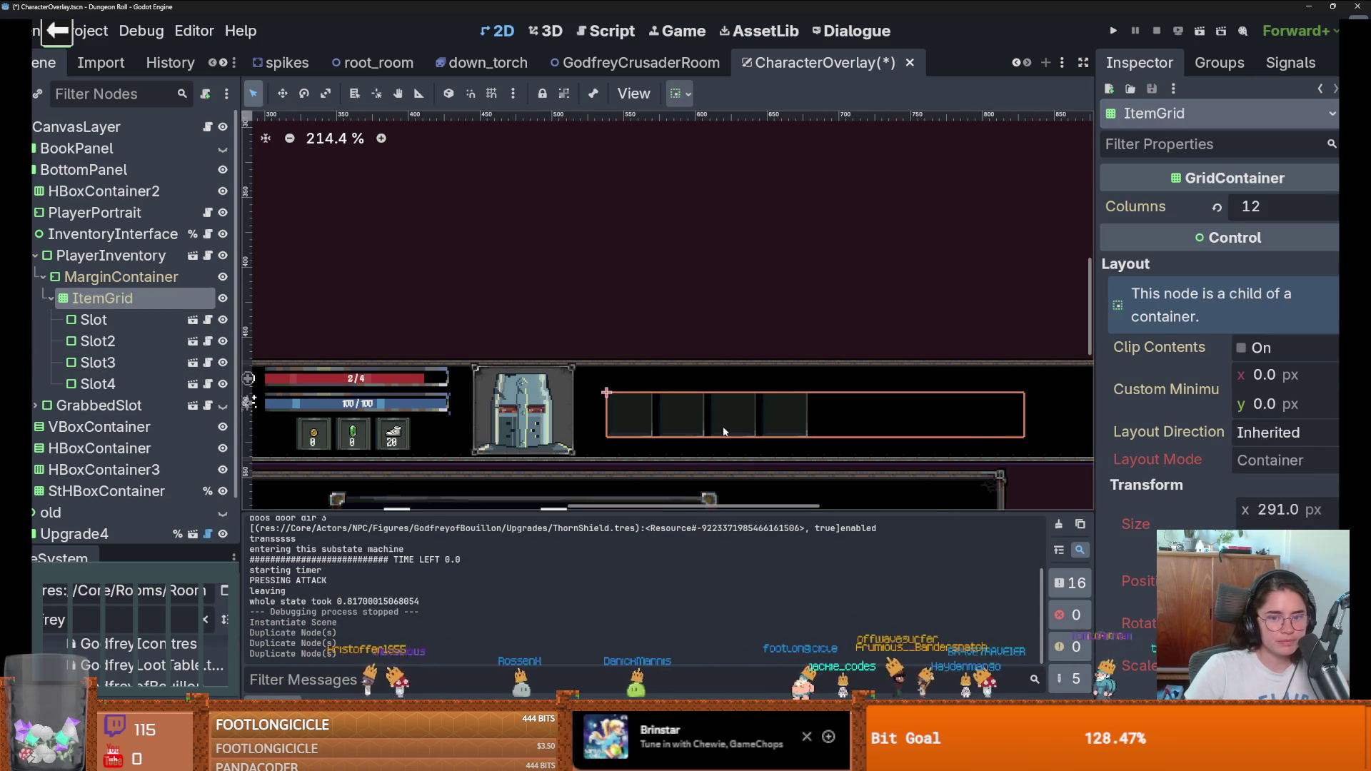
Step: Select PlayerInventory, collapse InventoryInterface, then nudge the box and undo the move
click(65, 275)
click(72, 255)
click(32, 236)
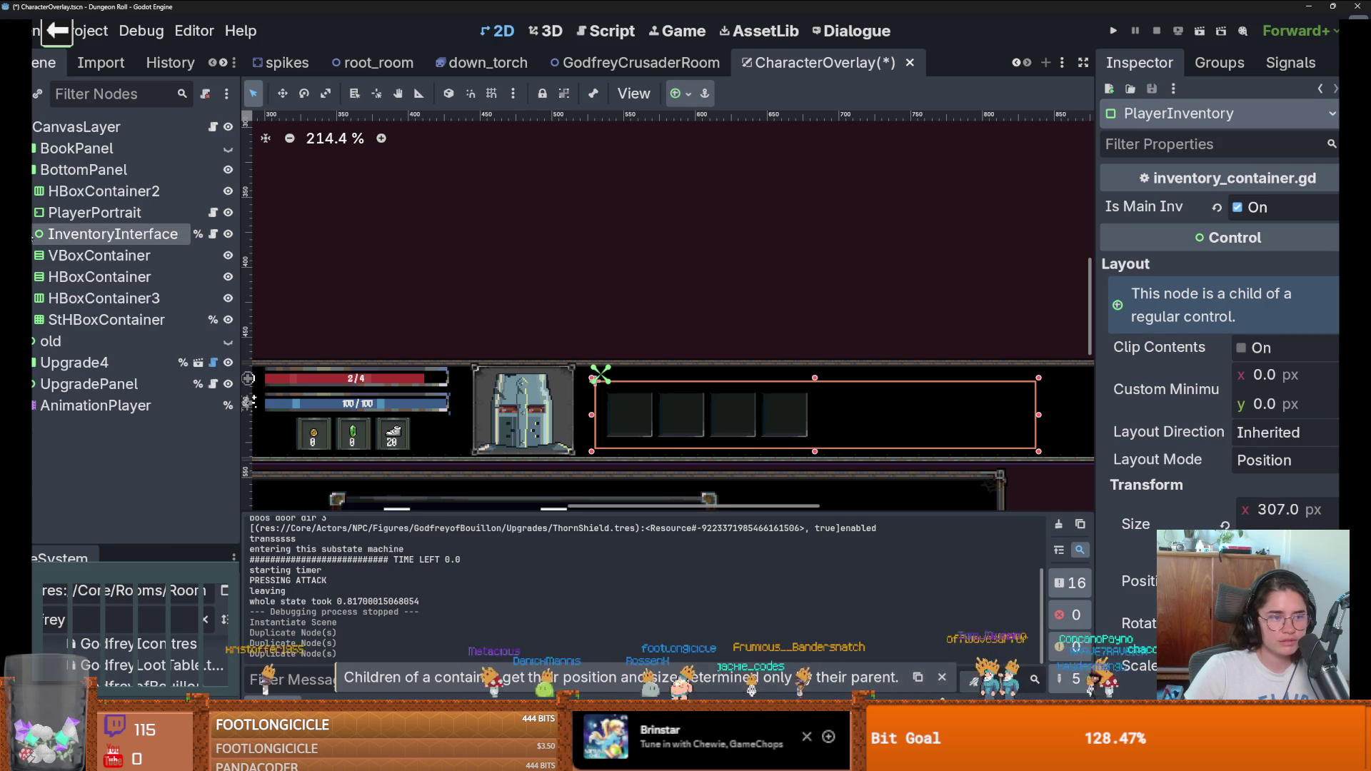
drag(644, 408, 639, 393)
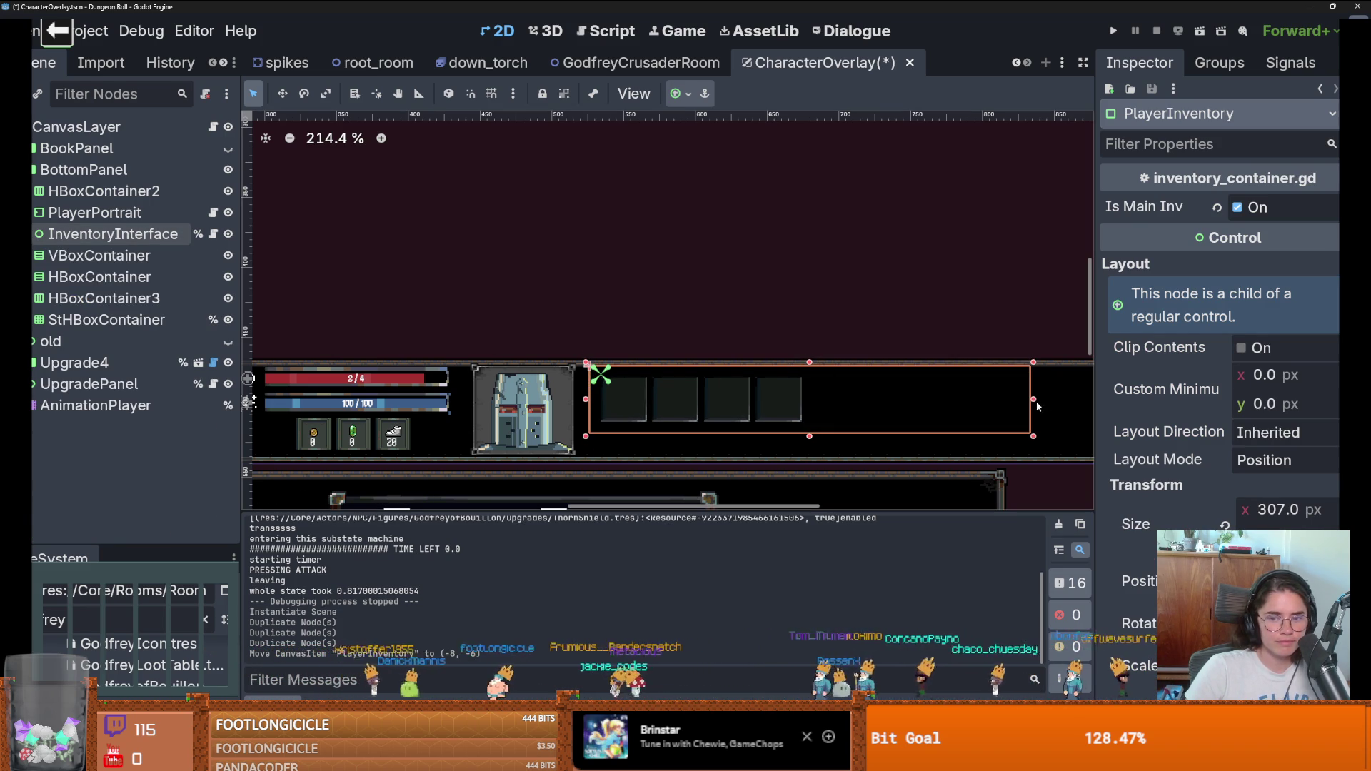
key(ctrl+z)
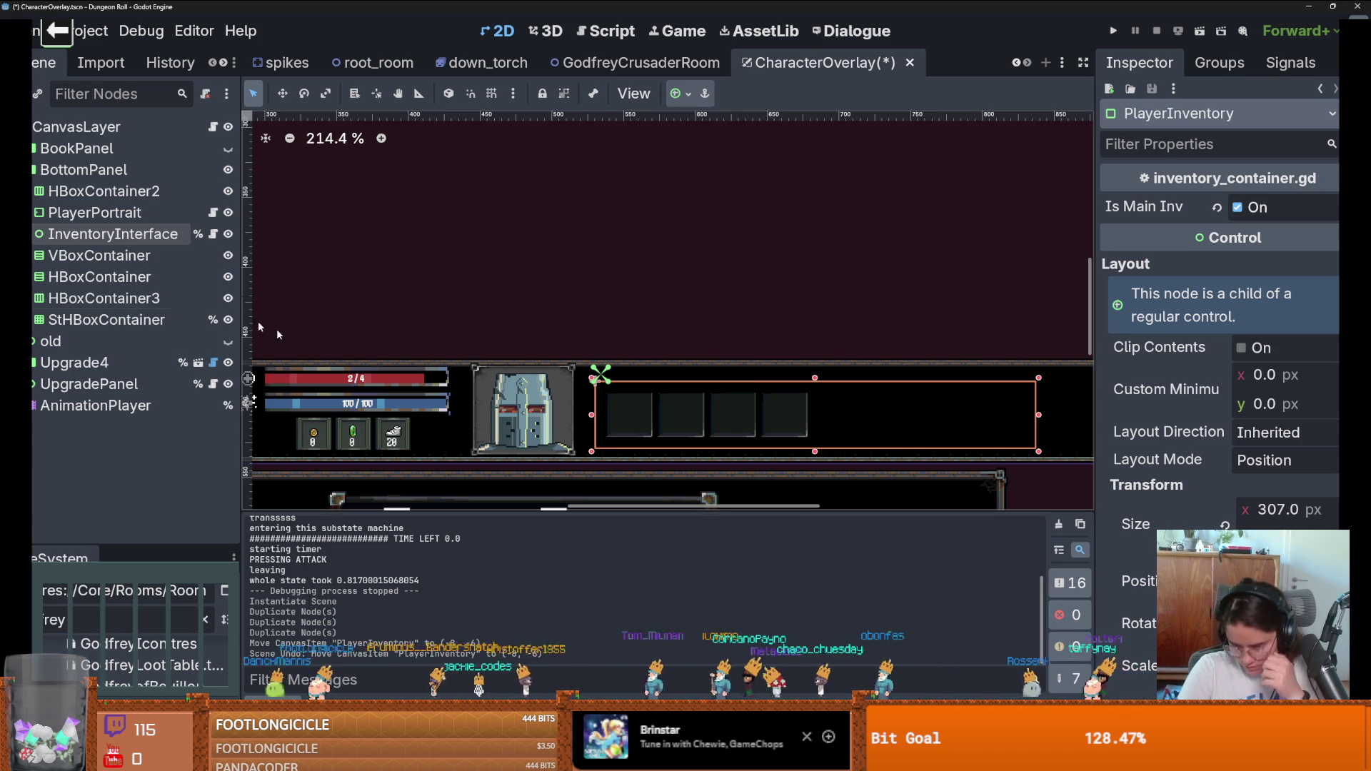
scroll(509, 362, down, 9)
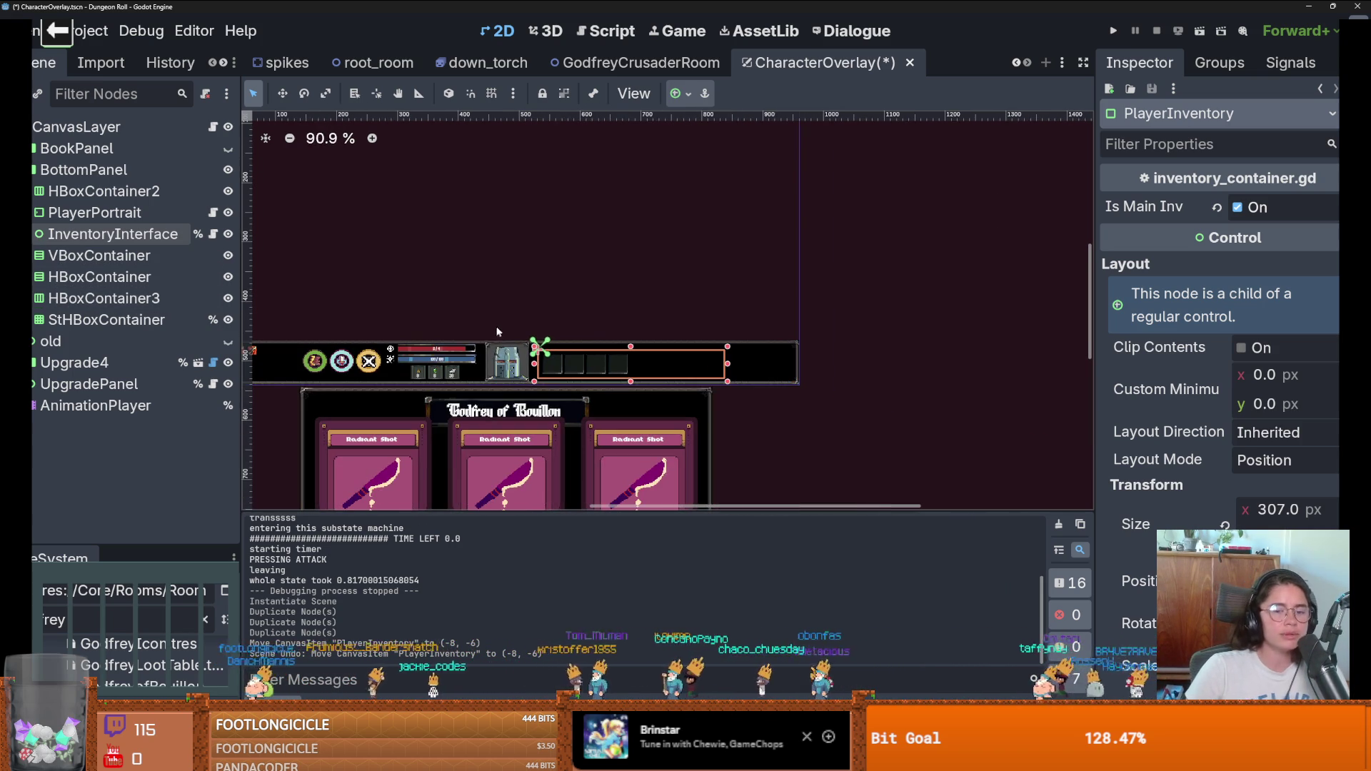
Step: Re-expand the inventory branch and select all four Slot nodes for their context menu
click(34, 233)
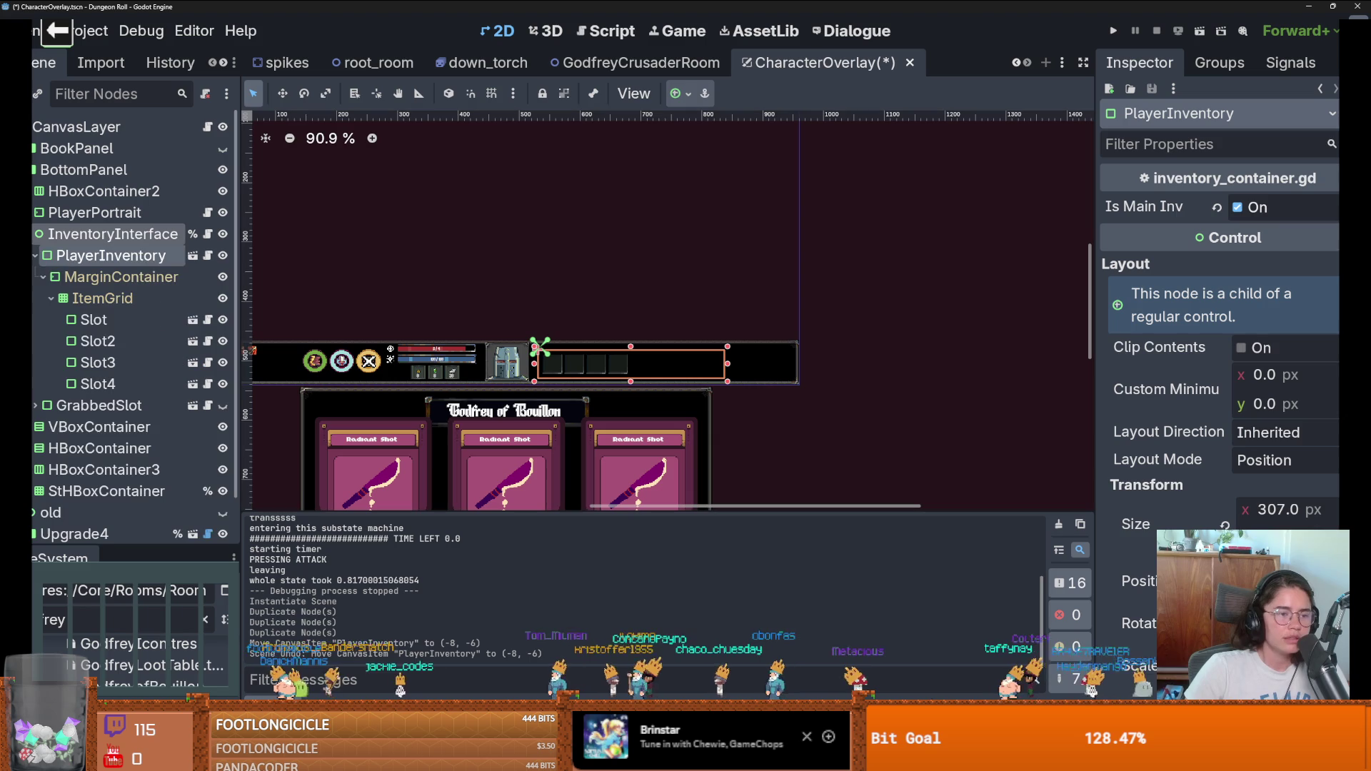
click(93, 319)
shift+click(96, 383)
right_click(106, 362)
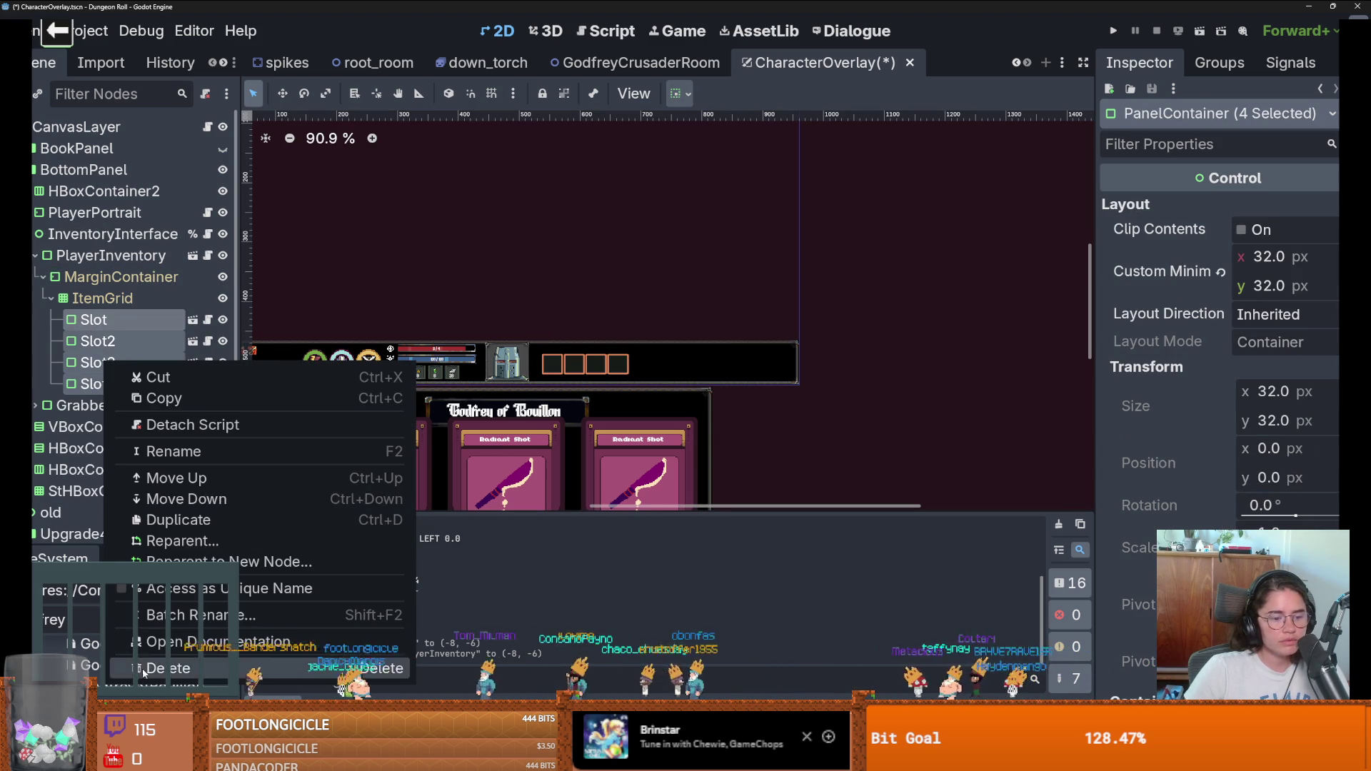
Step: Delete the four selected Slot nodes and save CharacterOverlay
click(153, 667)
key(Return)
key(ctrl+s)
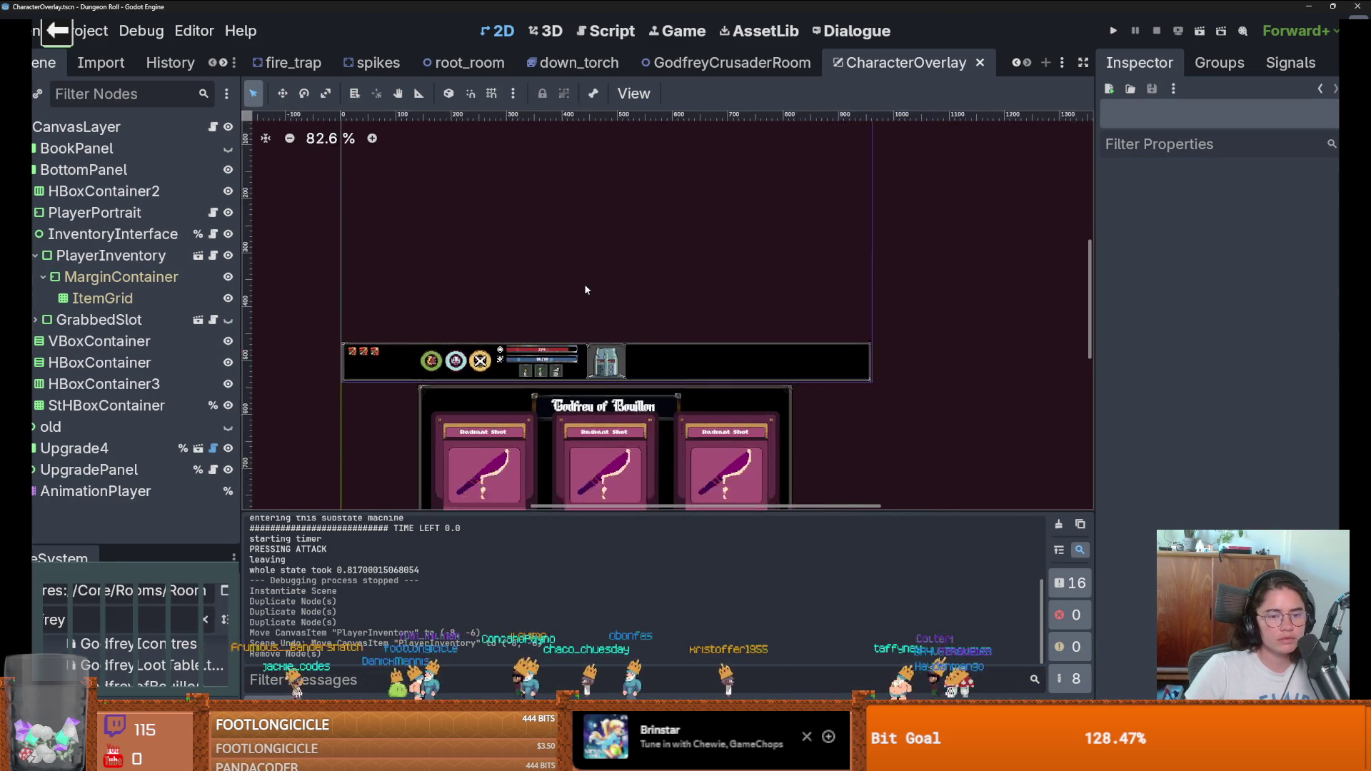
scroll(630, 263, up, 2)
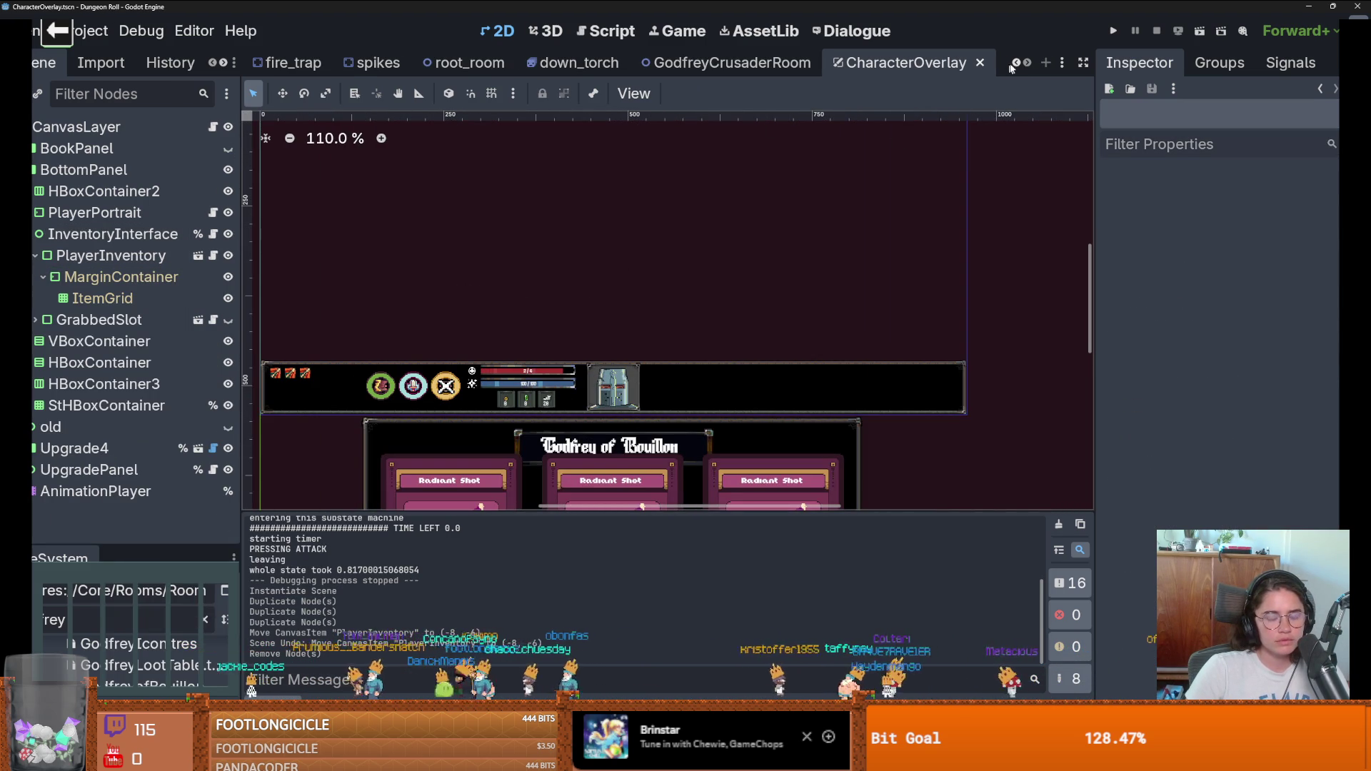
Step: Start a new empty scene tab and switch over to Aseprite
click(1046, 63)
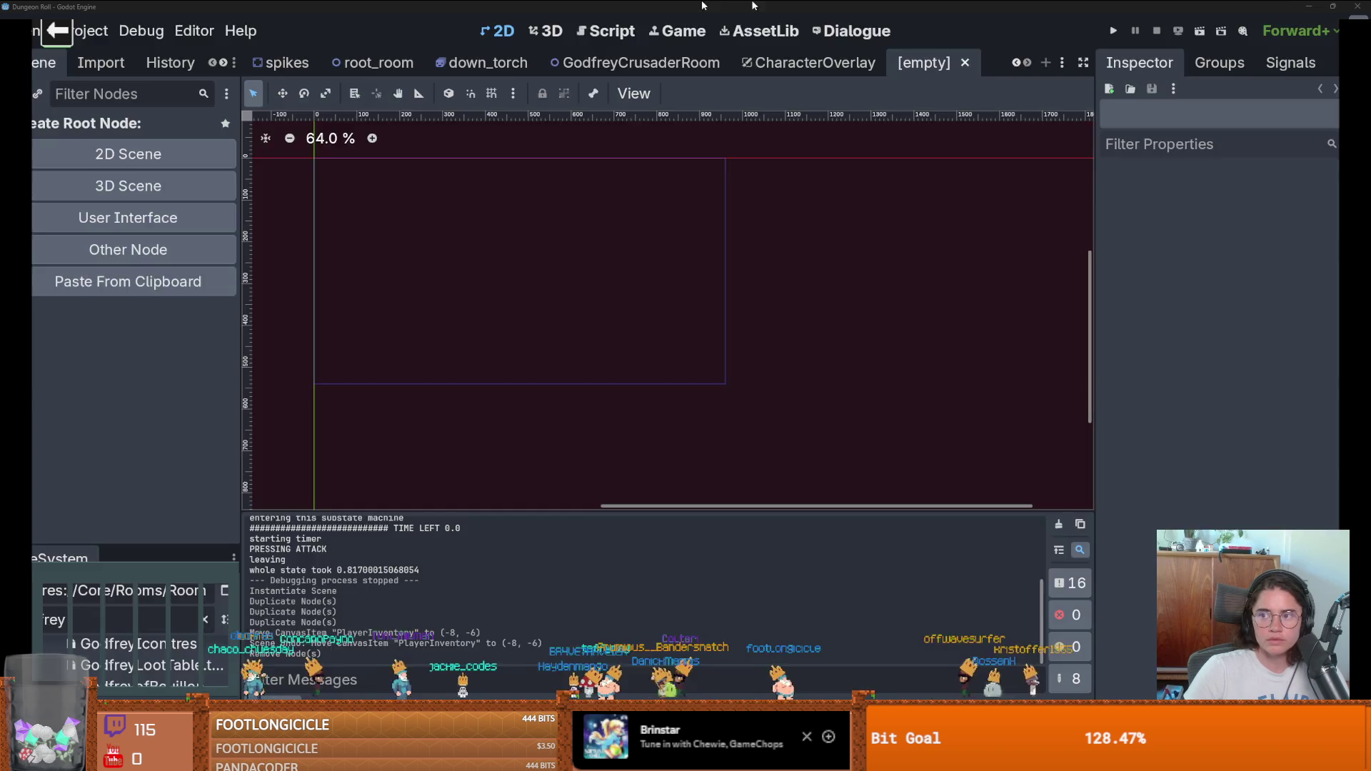
key(alt+Tab)
key(ctrl+Tab)
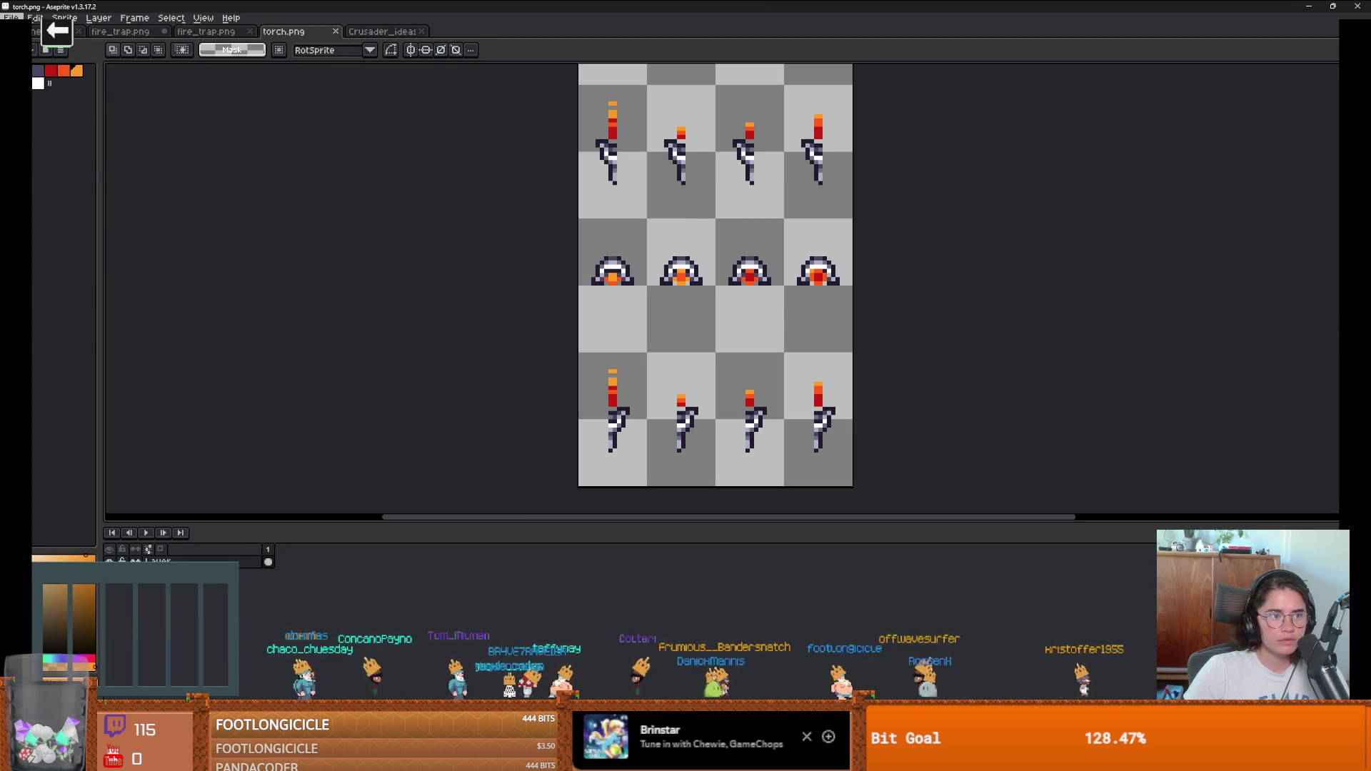
Step: After glancing at recent files, open trap_plate.png from the CraftPixel > PNG folder
click(11, 17)
mouse_move(59, 63)
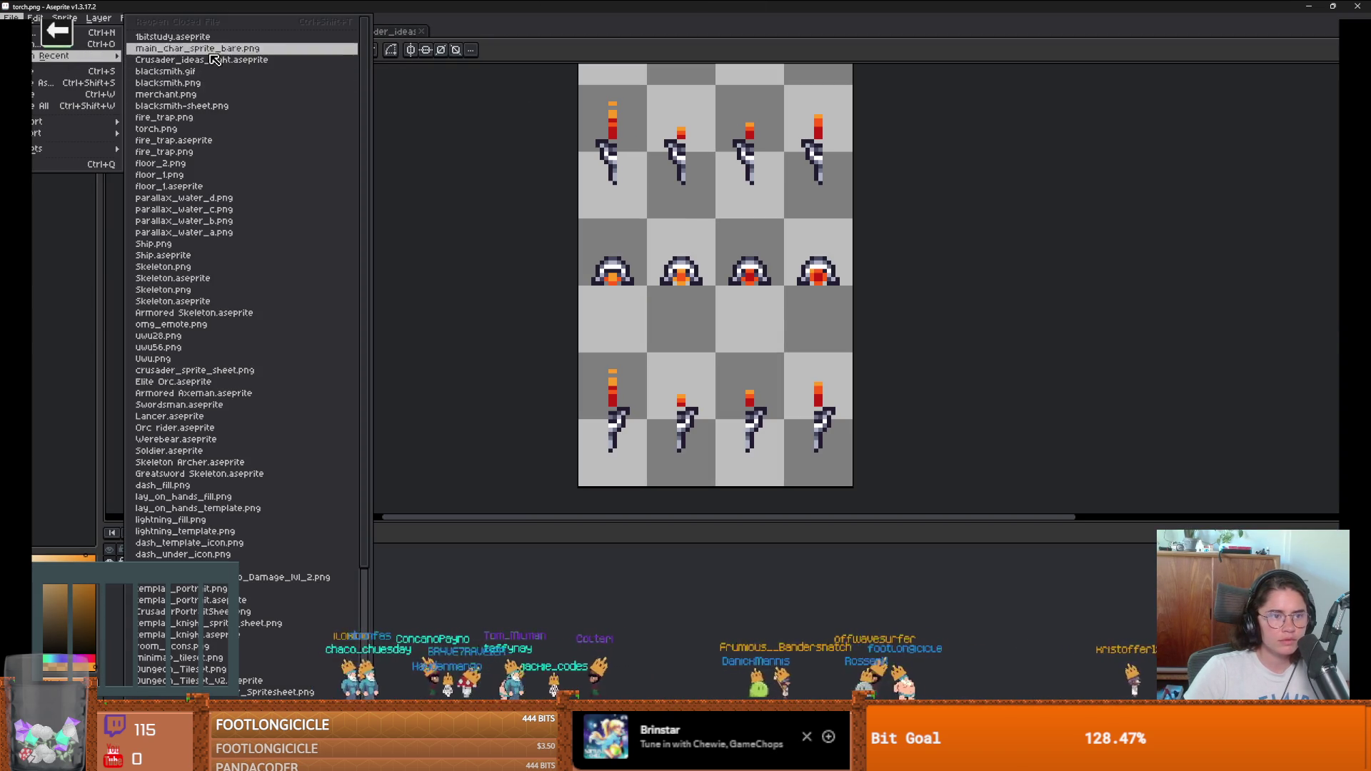
scroll(179, 61, down, 1)
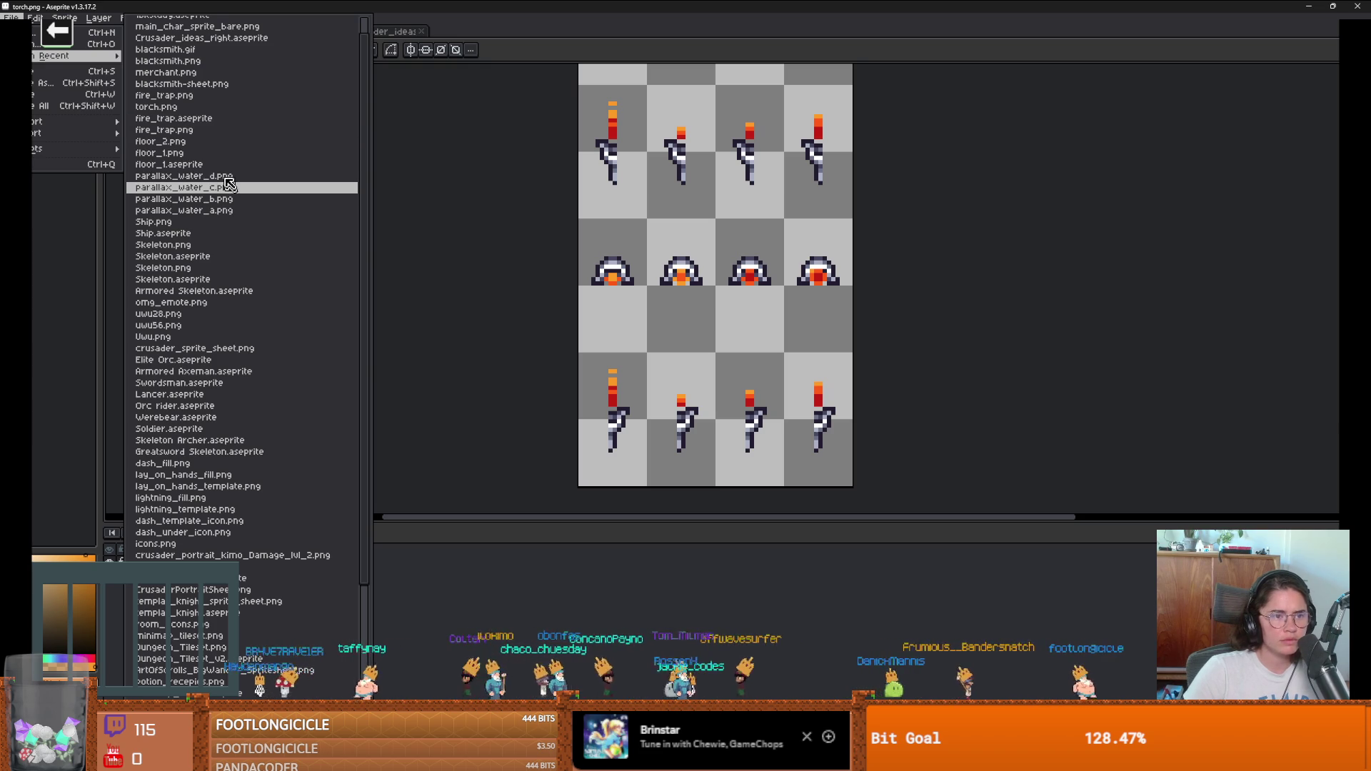
scroll(224, 163, up, 1)
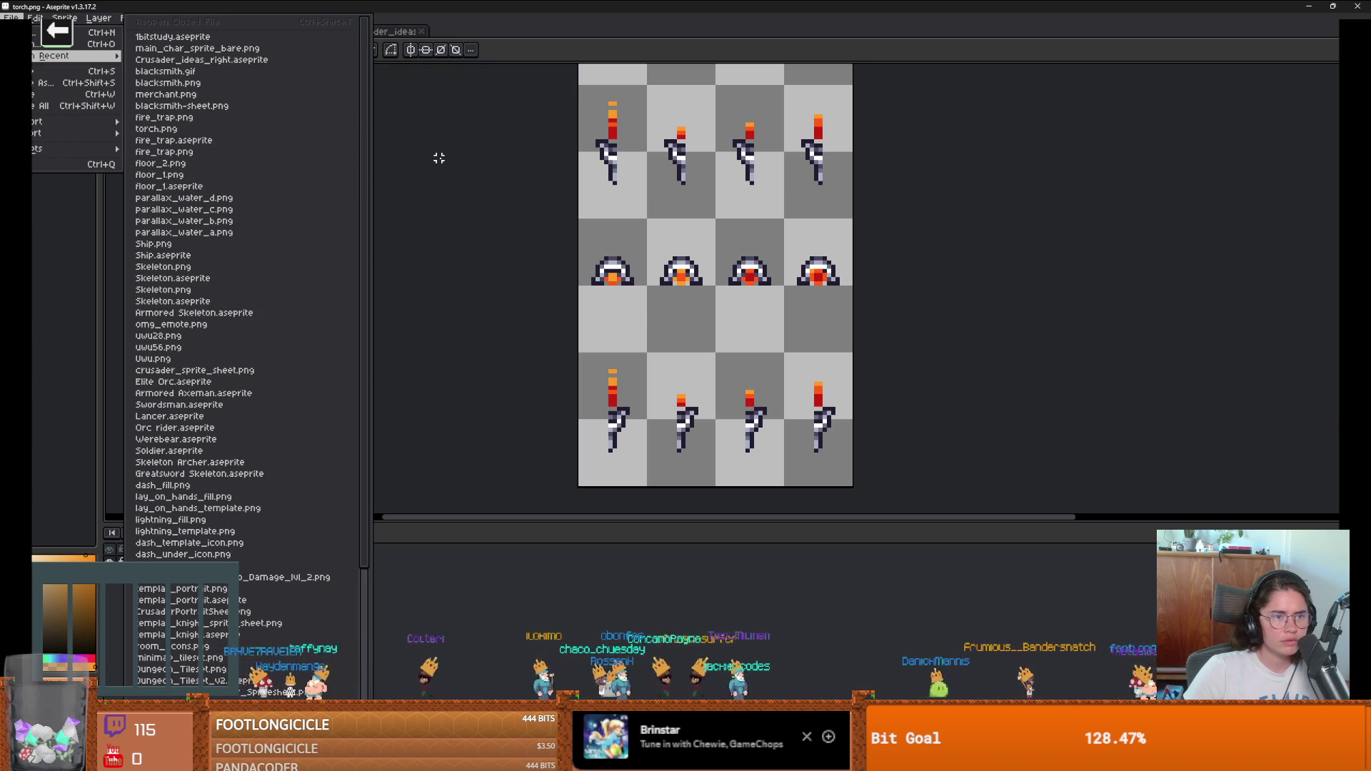
click(439, 158)
click(11, 17)
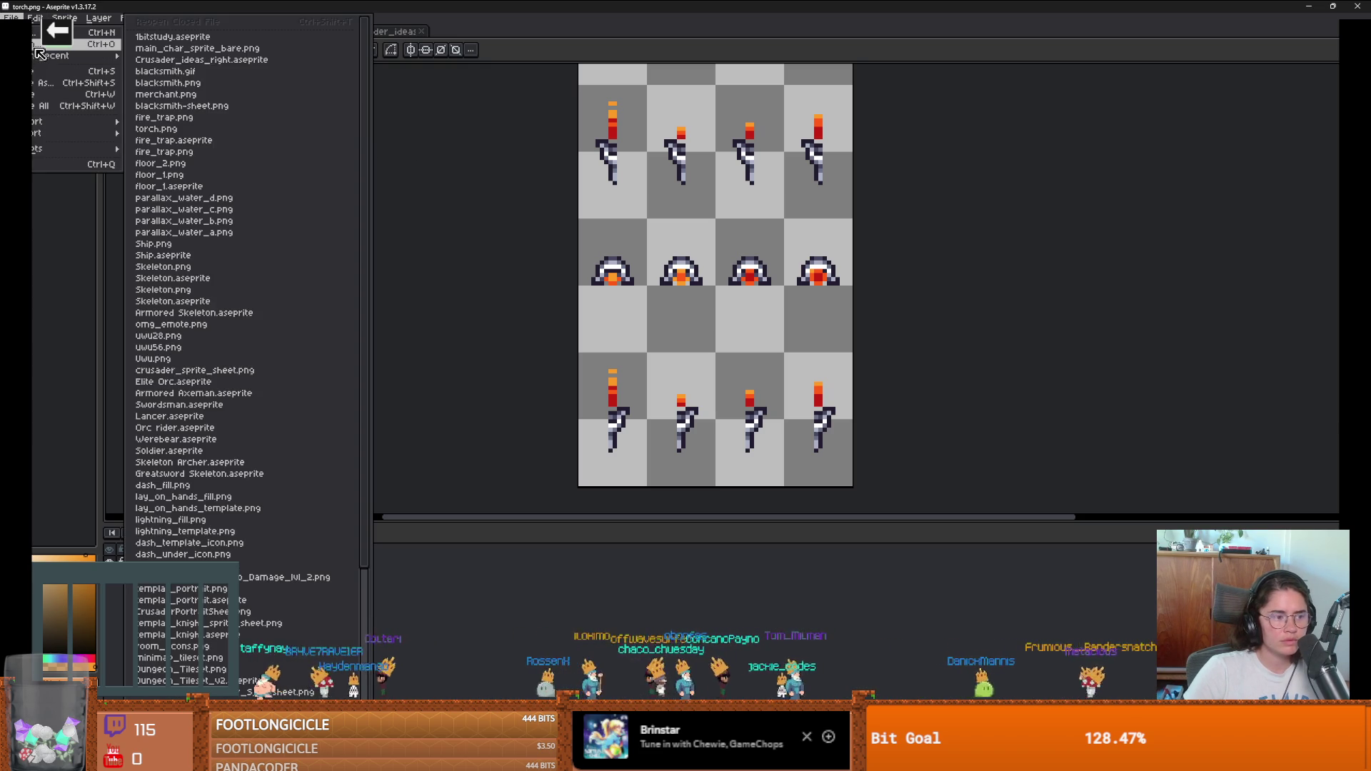
click(39, 44)
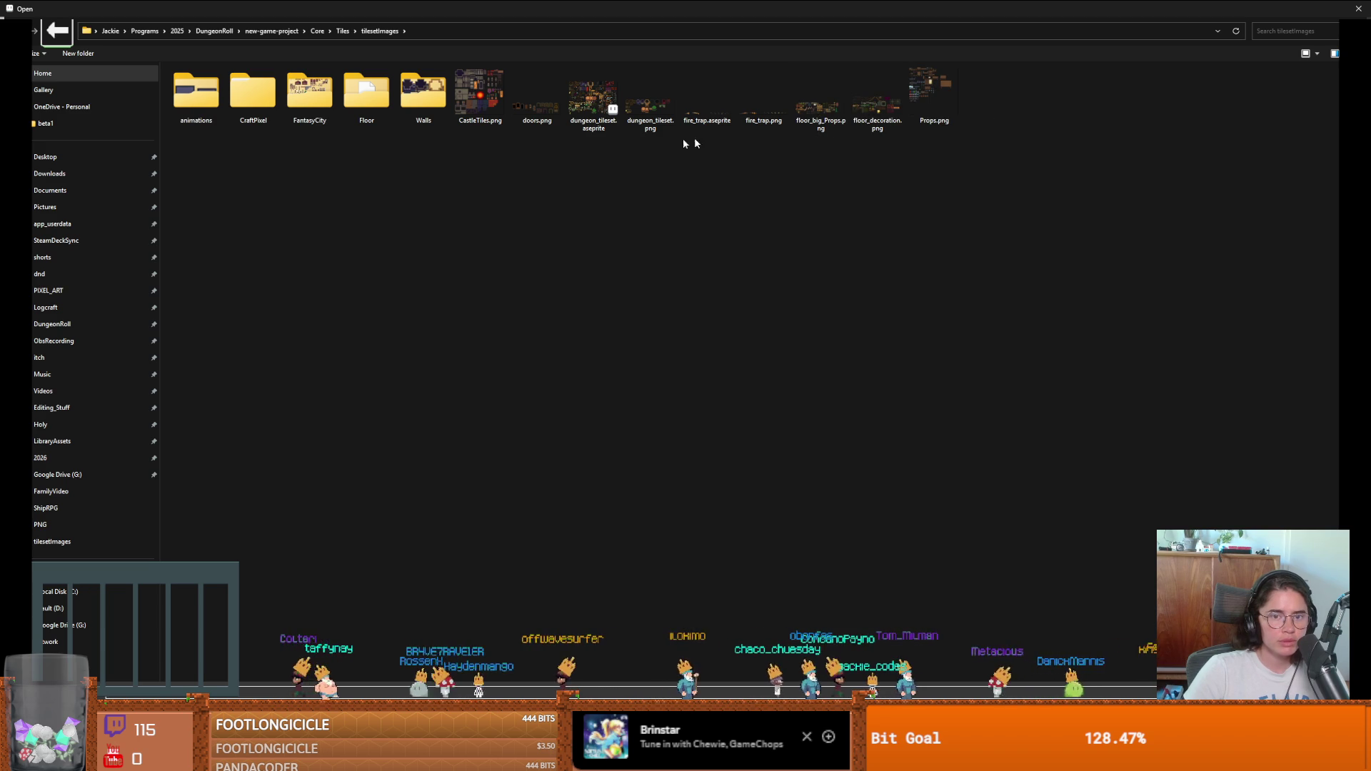
double_click(262, 95)
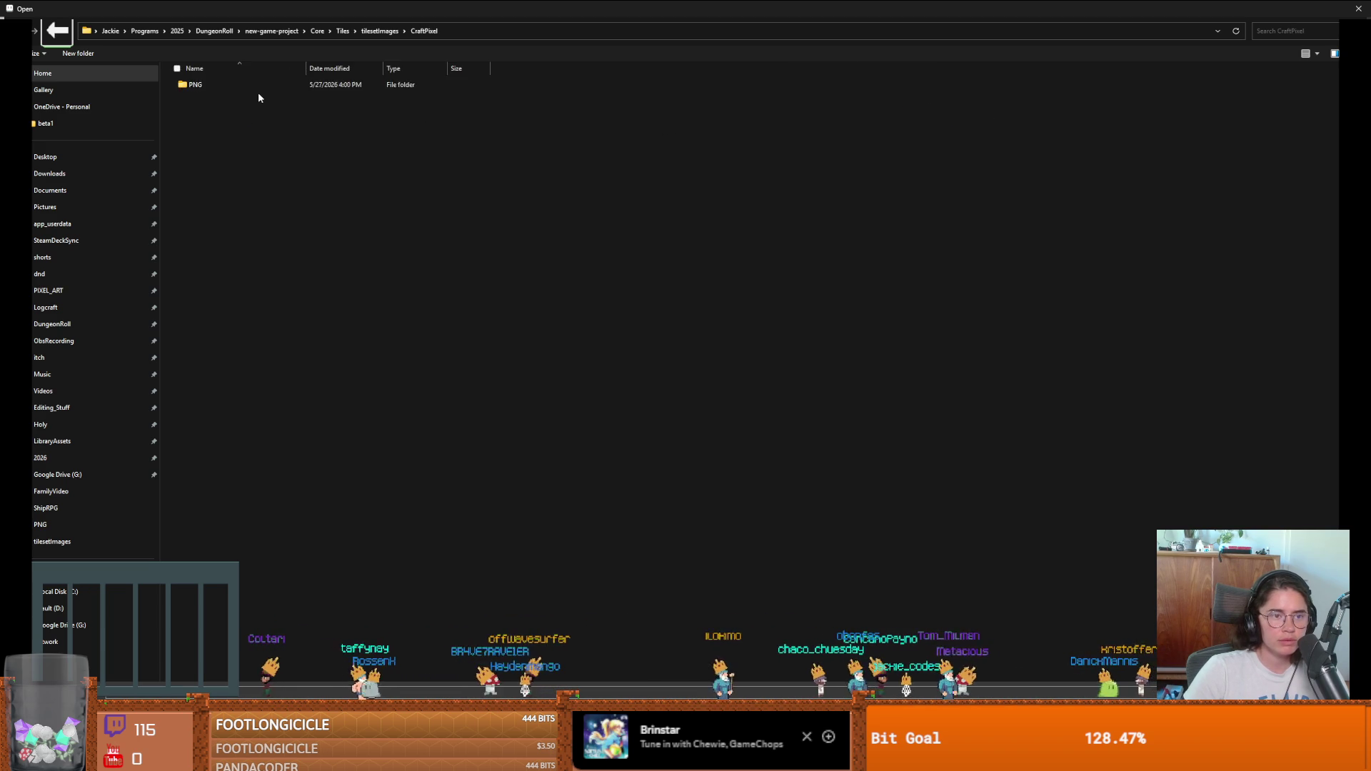
double_click(207, 92)
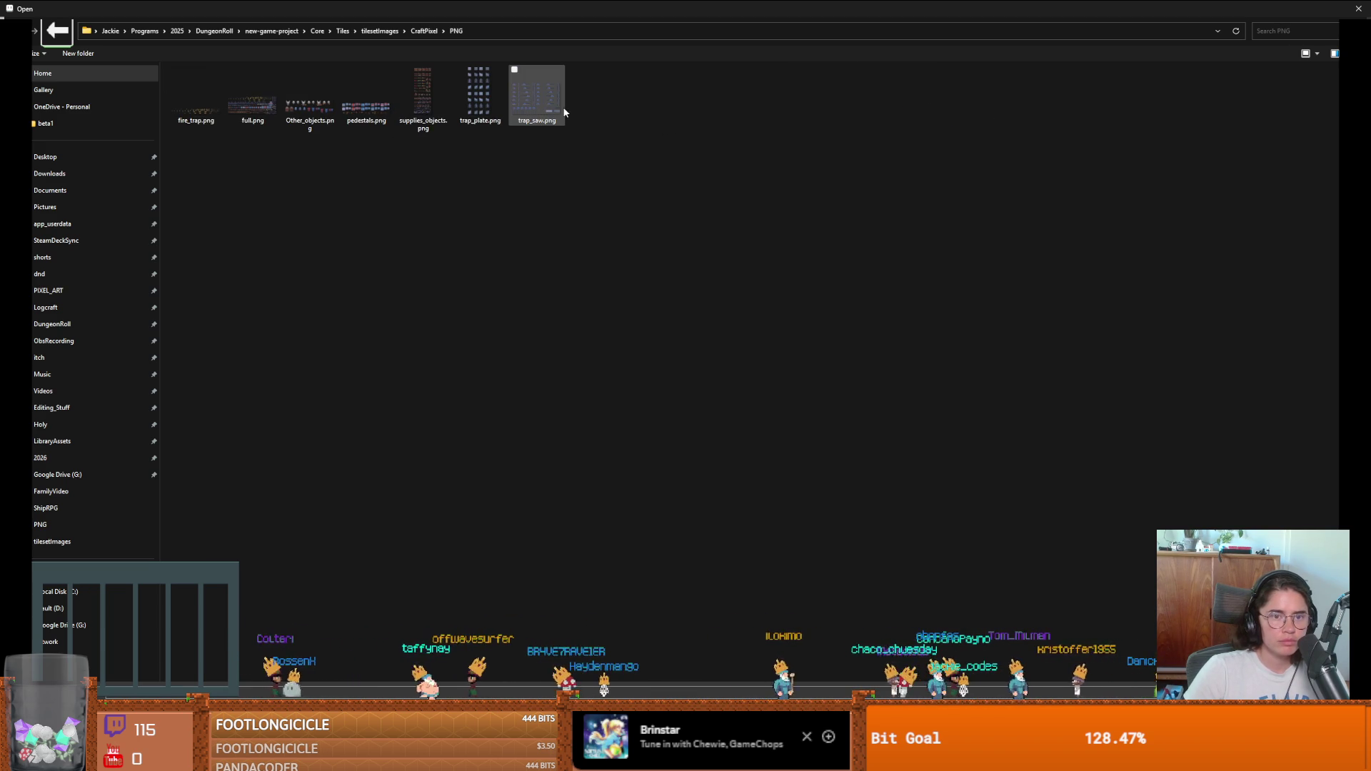
double_click(481, 105)
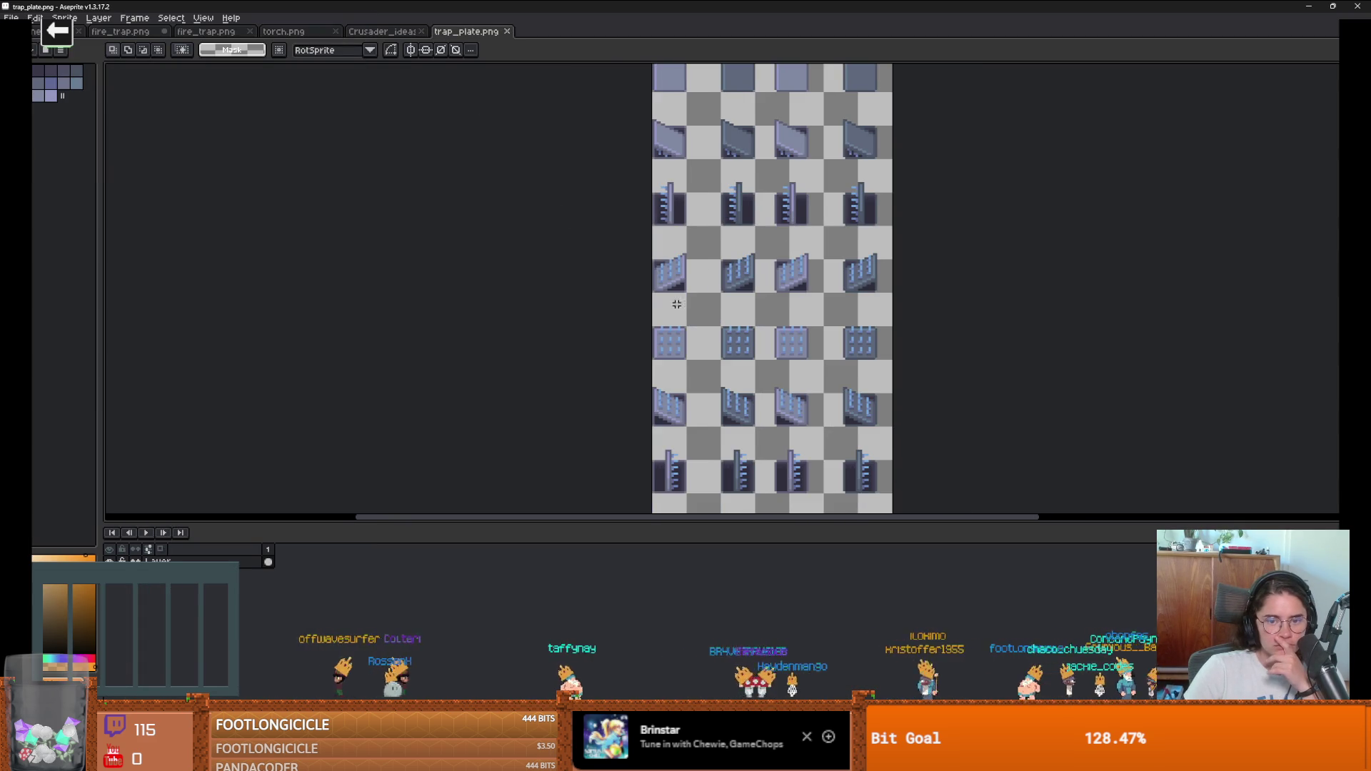
scroll(628, 337, down, 1)
scroll(490, 389, up, 1)
scroll(489, 391, down, 1)
scroll(493, 367, up, 1)
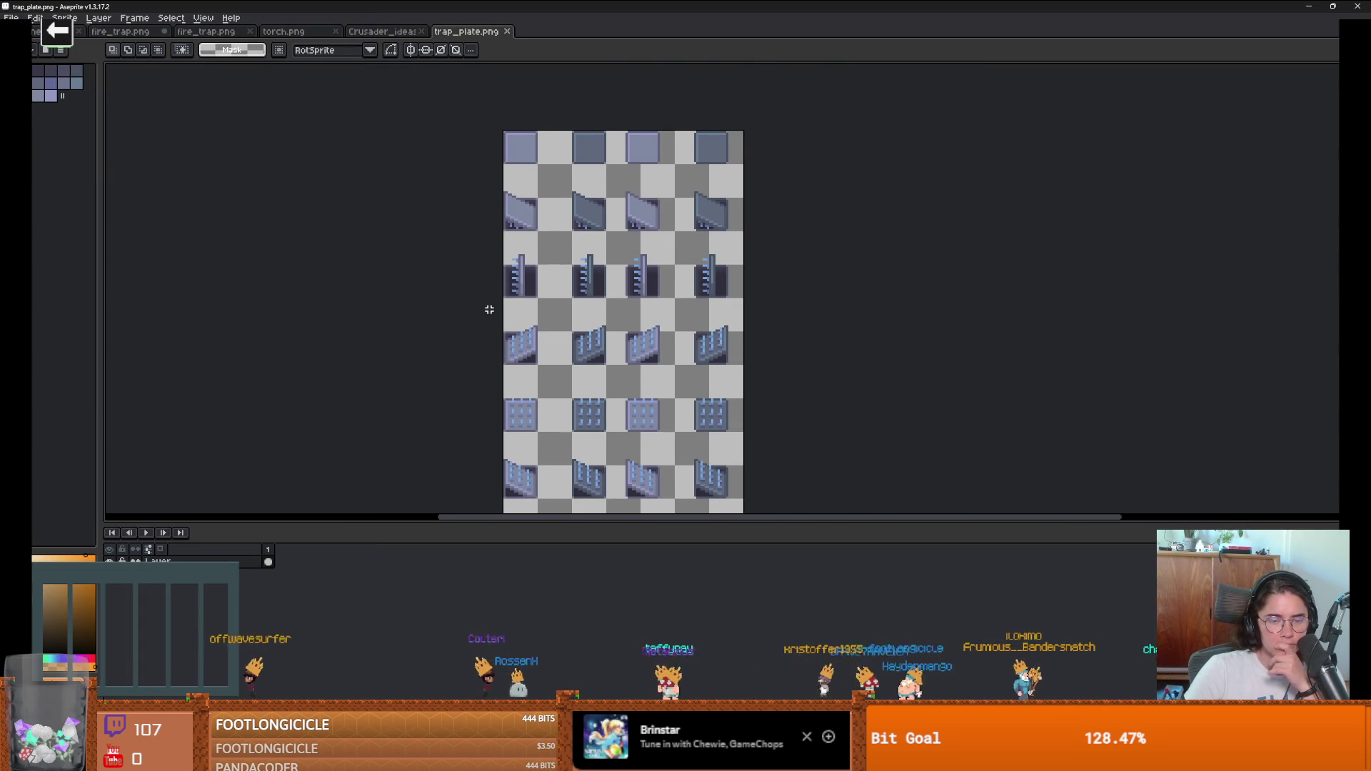
scroll(489, 309, down, 1)
scroll(519, 266, up, 1)
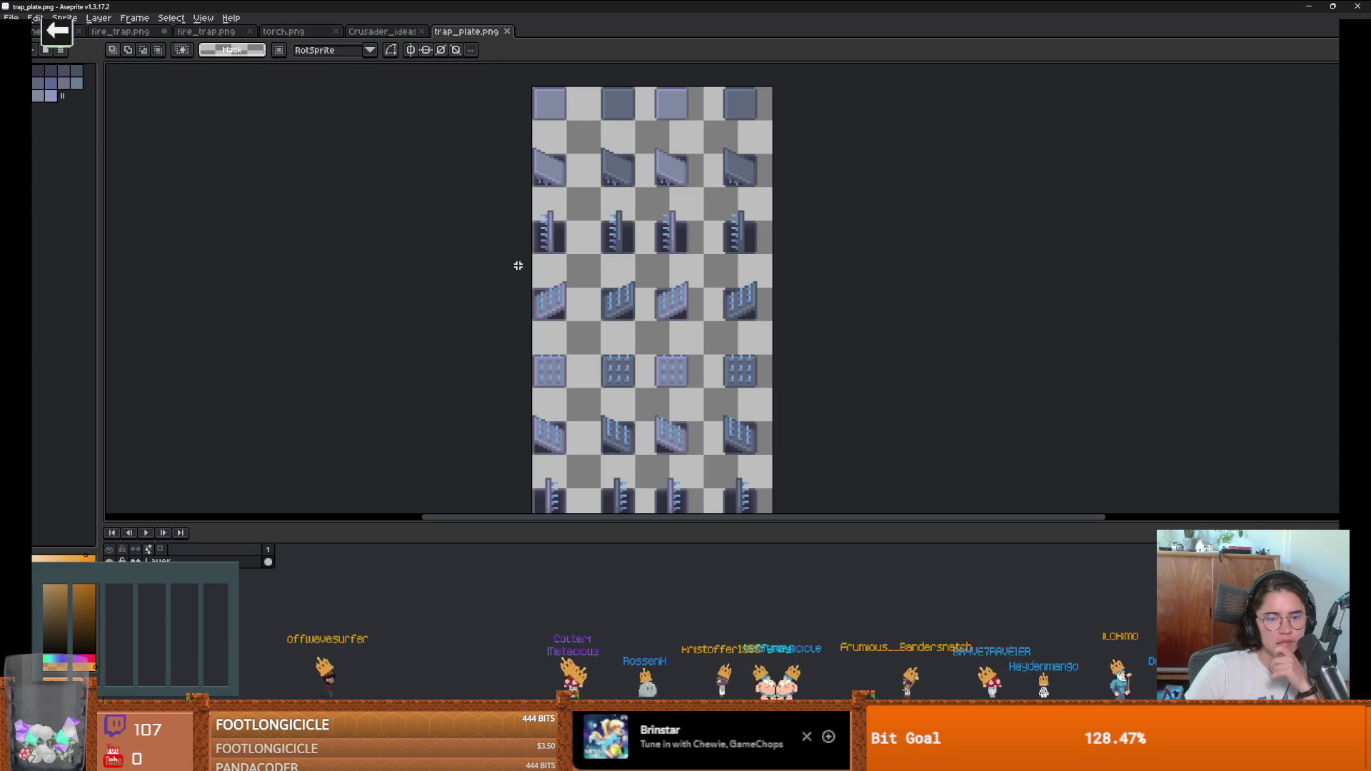
scroll(477, 186, down, 1)
scroll(474, 174, down, 1)
scroll(490, 239, up, 1)
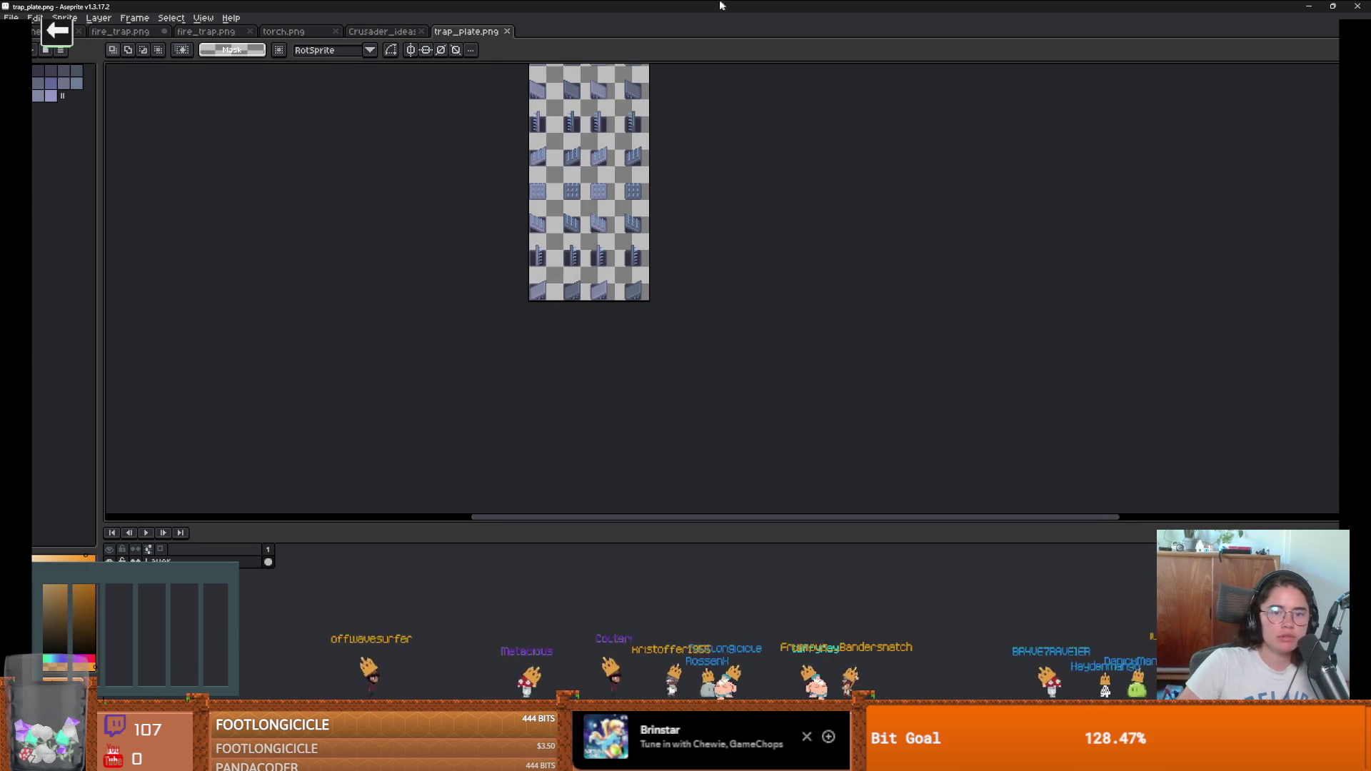
key(alt+Tab)
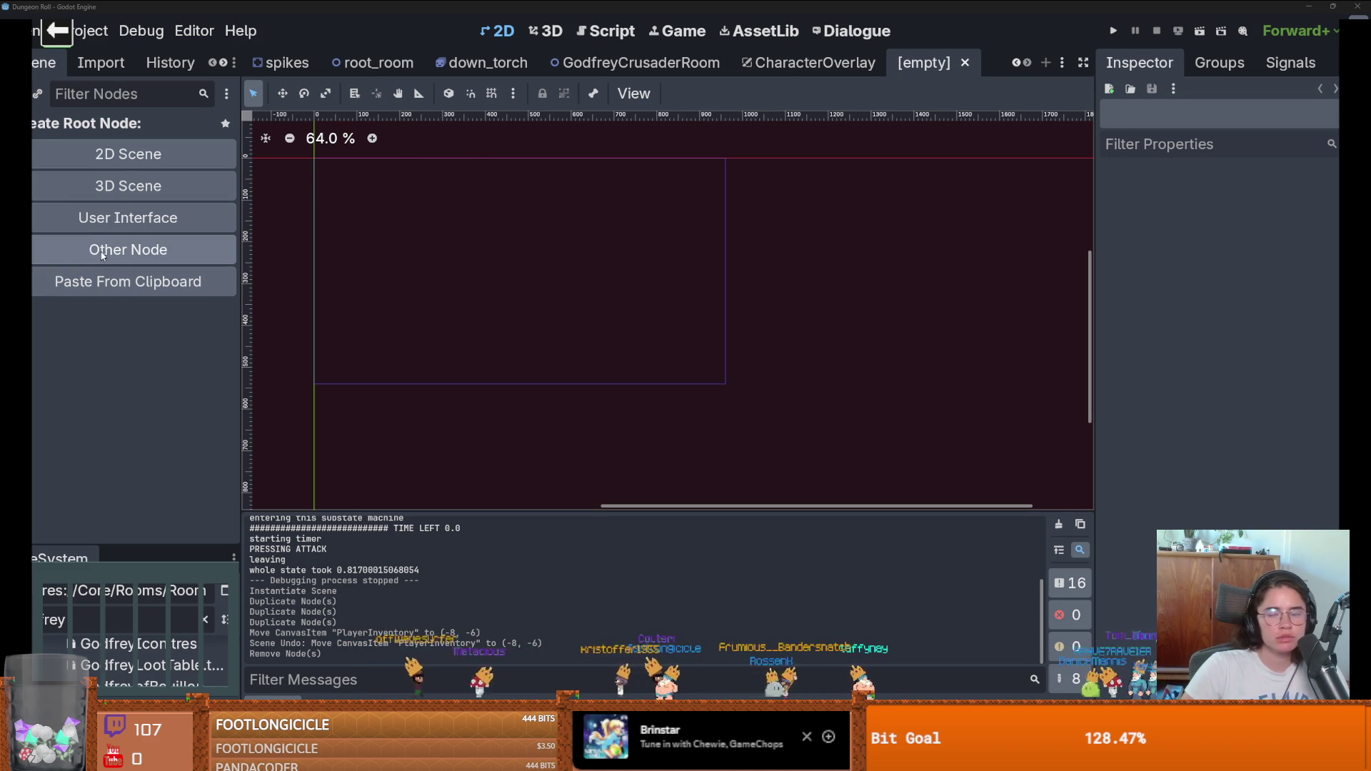
key(alt+Tab)
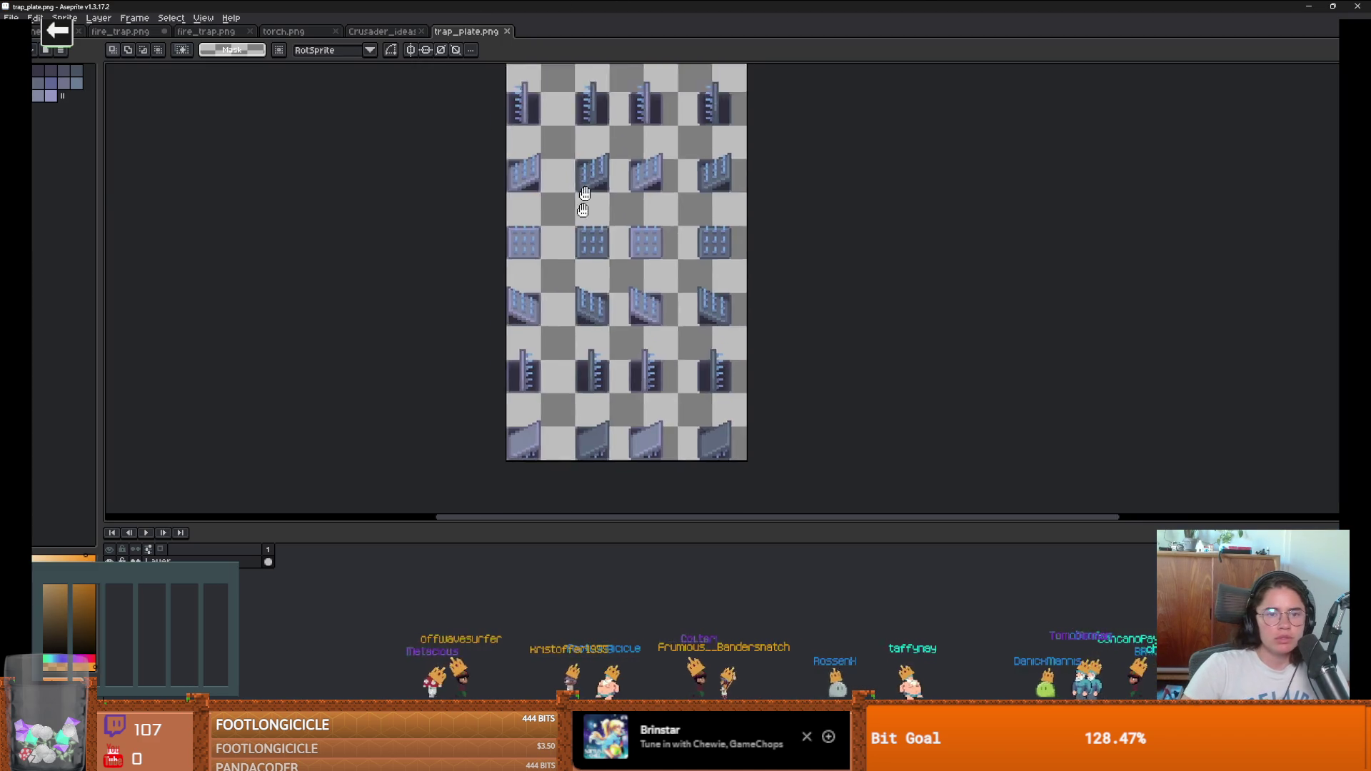
scroll(679, 220, up, 2)
scroll(605, 206, down, 1)
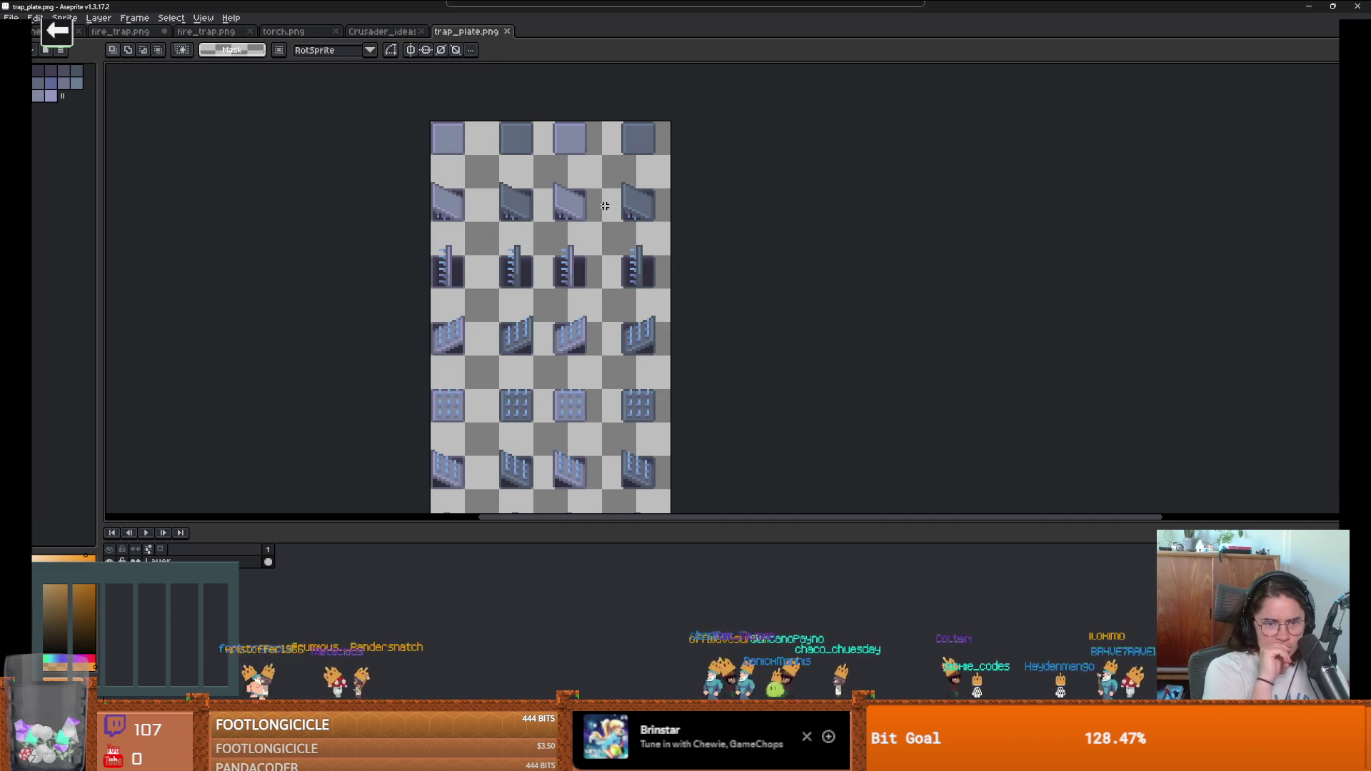
scroll(484, 135, up, 4)
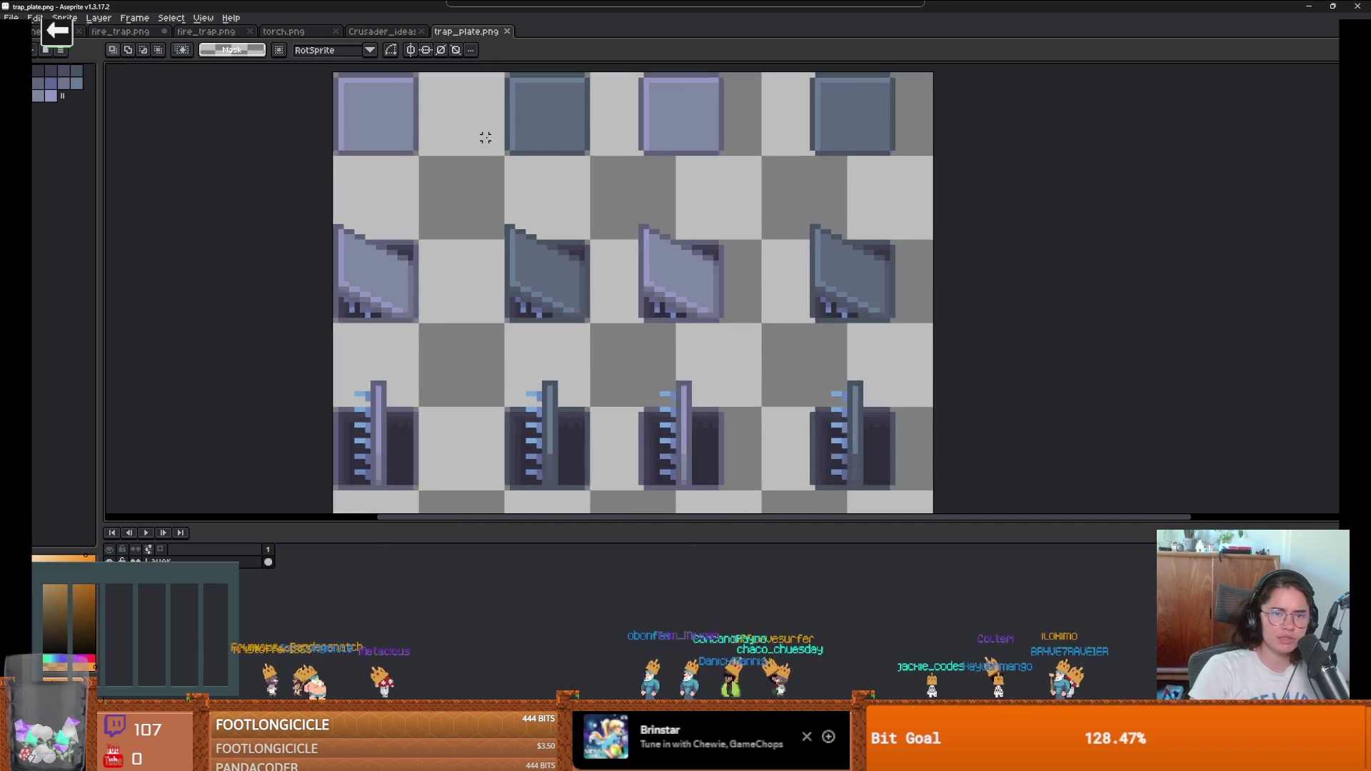
scroll(525, 175, down, 1)
Step: Drag selections over the plate frame columns to inspect the sheet's layout
drag(457, 90, 577, 368)
drag(723, 91, 848, 439)
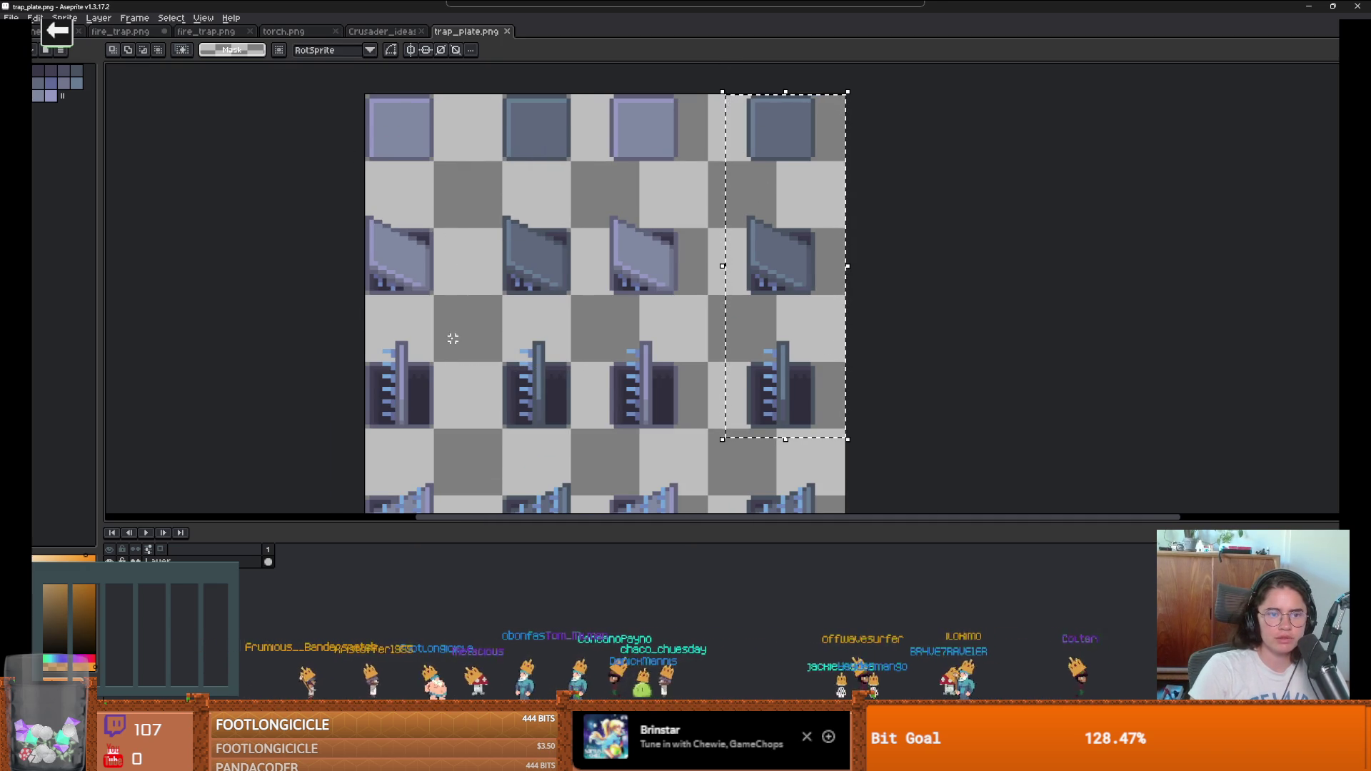
drag(454, 340, 364, 93)
scroll(450, 336, up, 1)
drag(717, 420, 546, 136)
scroll(548, 298, down, 3)
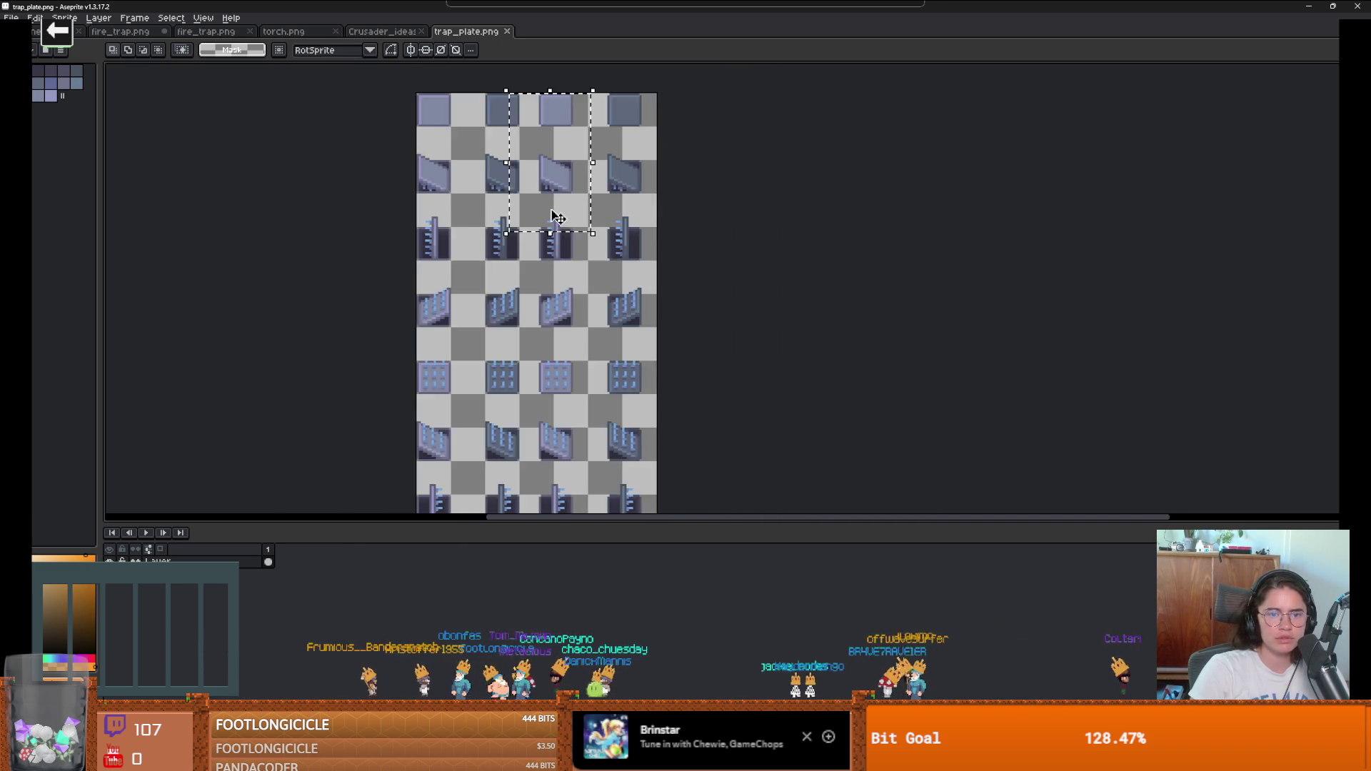
drag(548, 298, 545, 257)
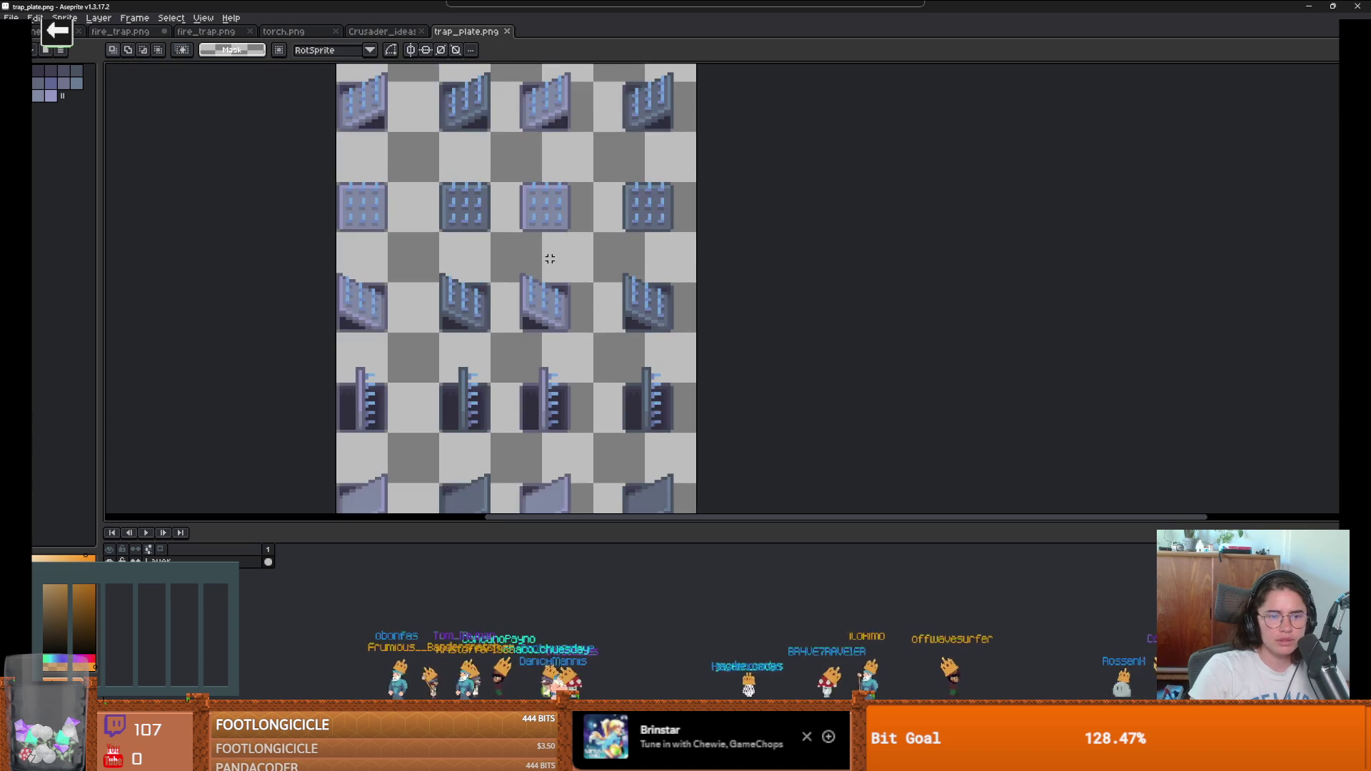
scroll(542, 237, up, 1)
scroll(536, 238, up, 2)
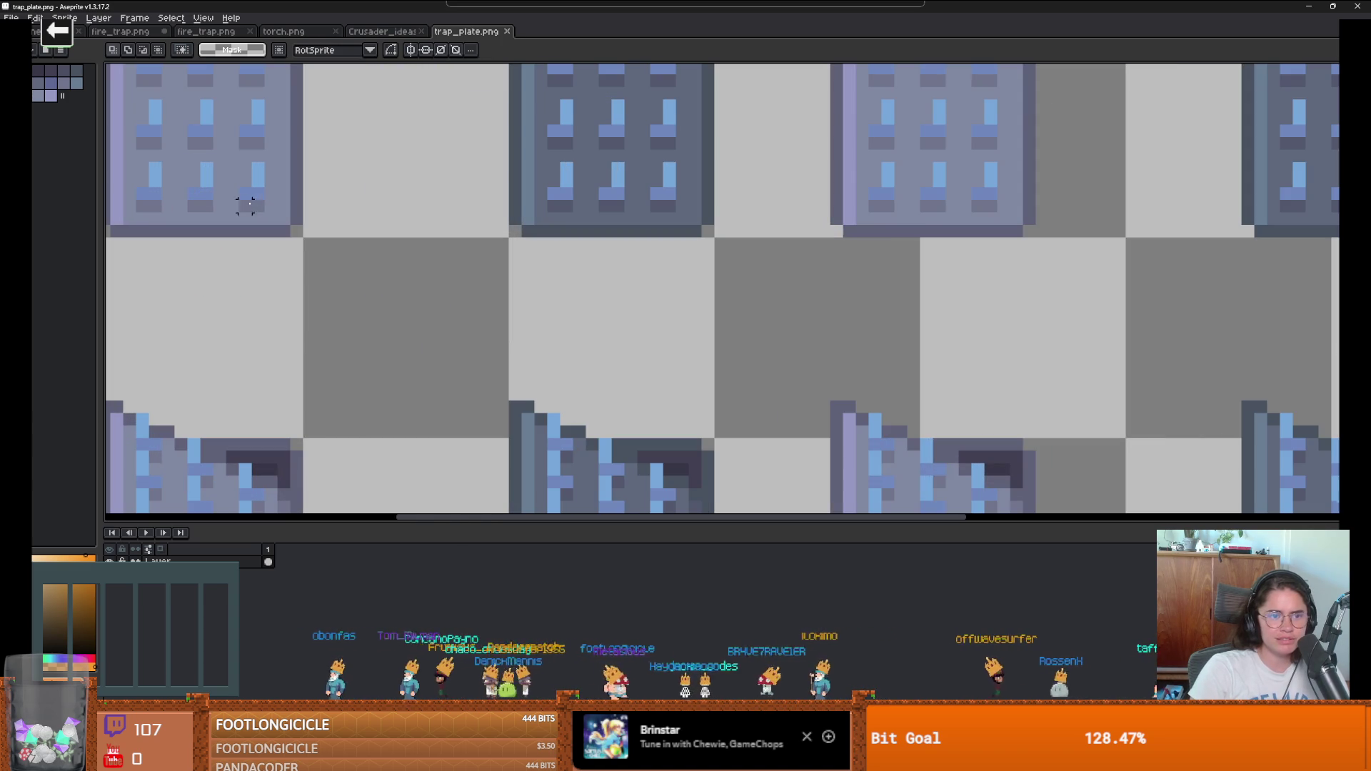
Step: Try the Magic Wand on one plate cell, then undo the accidental blue fill
key(w)
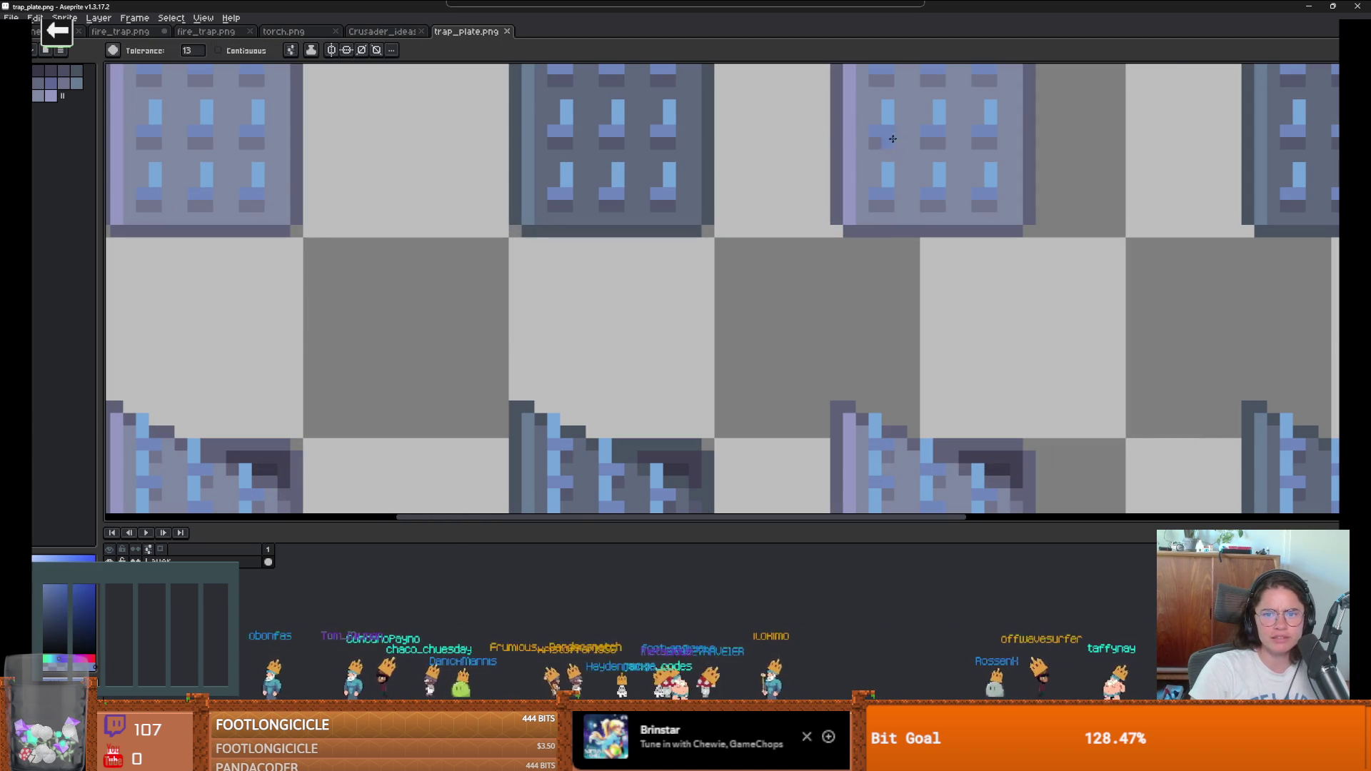
scroll(879, 136, up, 1)
scroll(774, 269, down, 2)
drag(774, 269, 717, 189)
scroll(718, 190, down, 2)
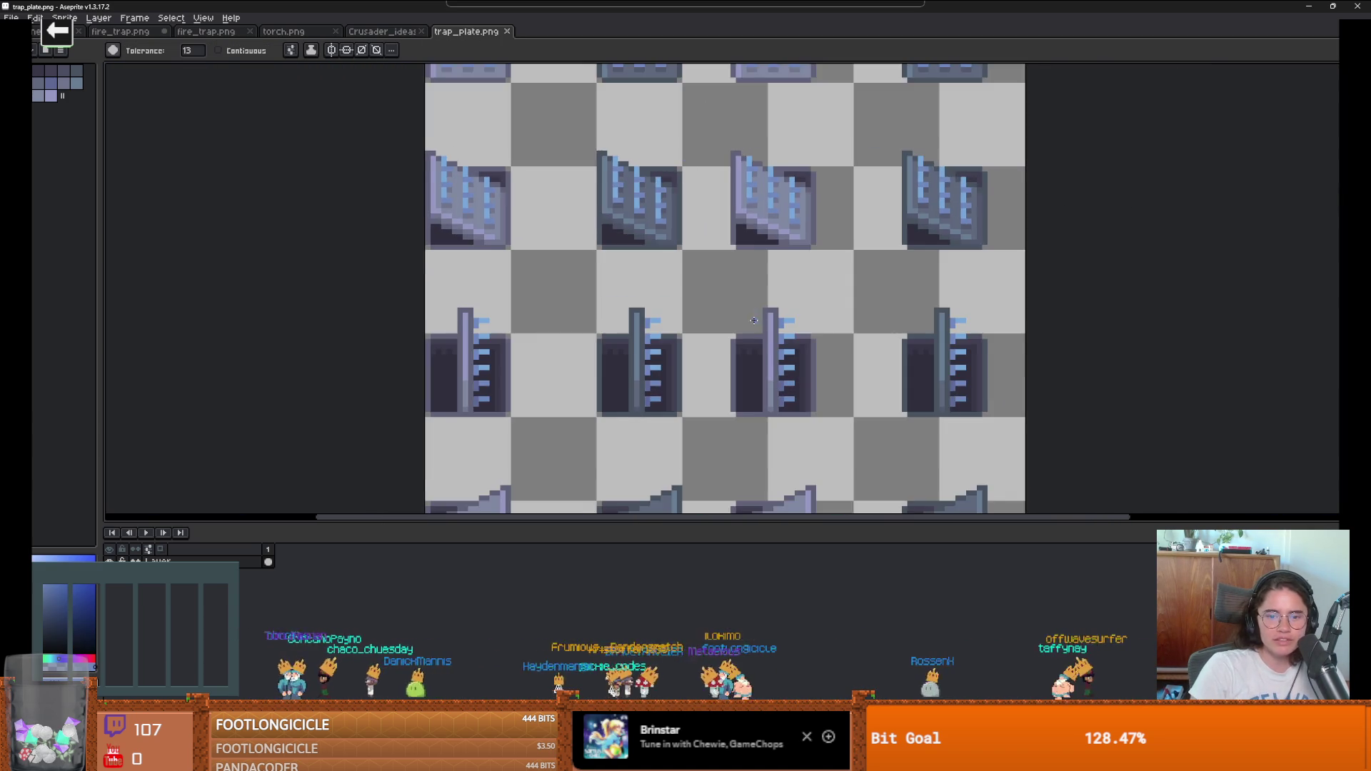
scroll(659, 213, up, 1)
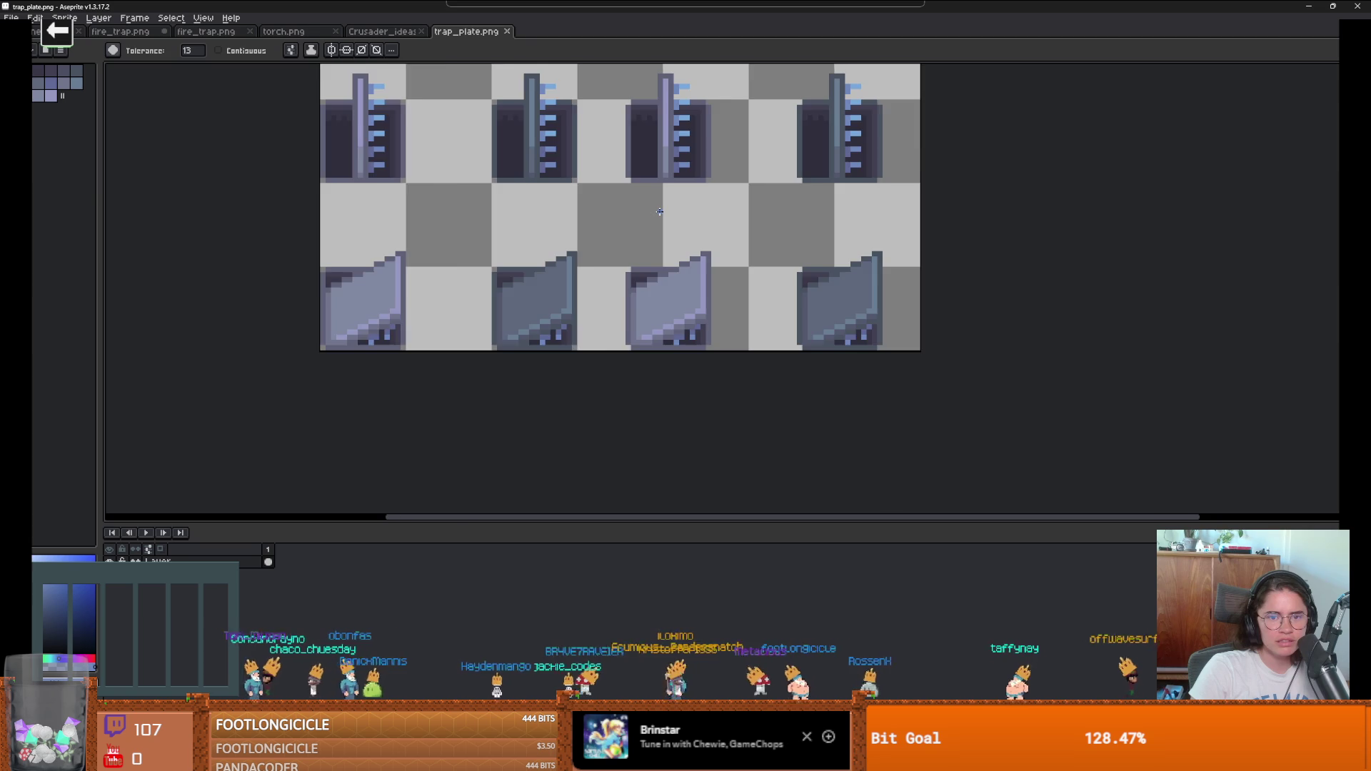
scroll(660, 212, down, 5)
click(657, 212)
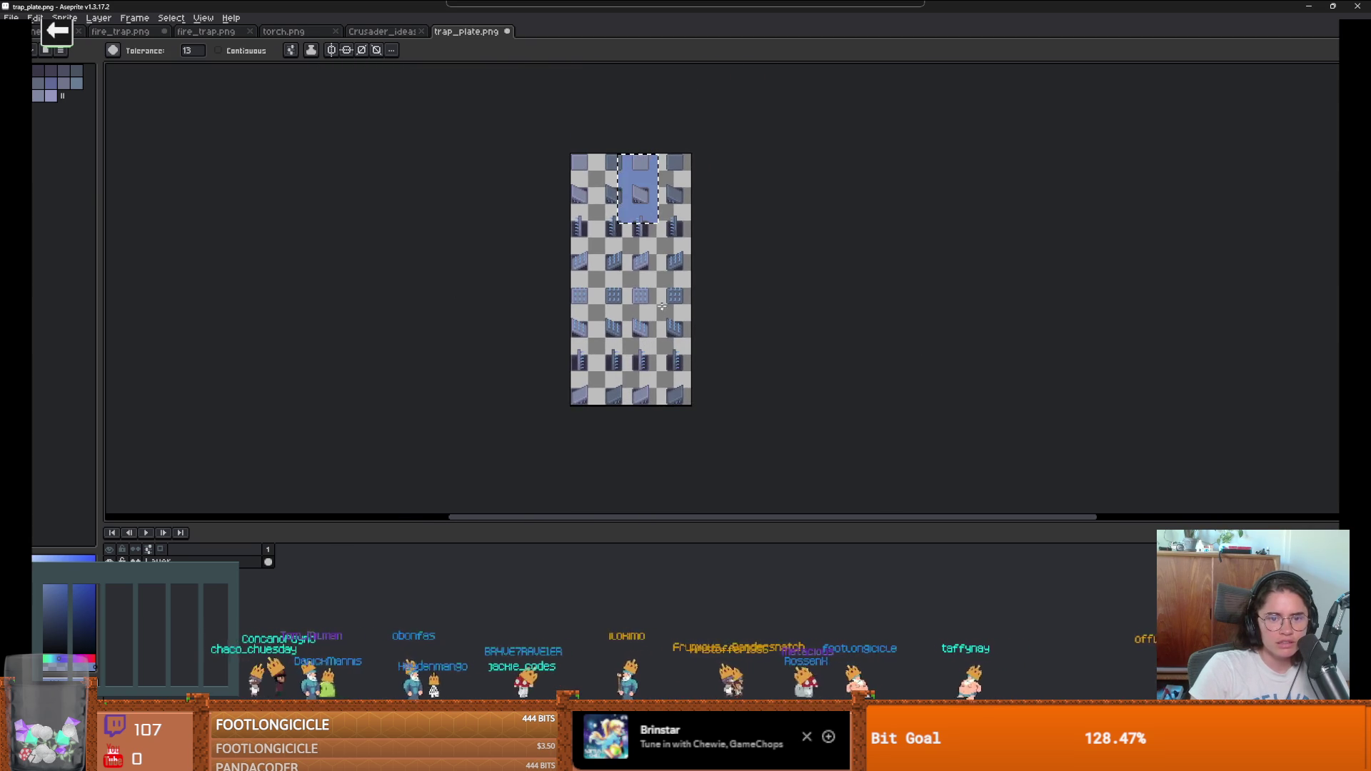
key(ctrl+z)
Step: Switch back to the Rectangular Marquee, clear the selection, and pan across the sheet
key(m)
scroll(756, 309, up, 1)
key(ctrl+d)
scroll(759, 304, down, 1)
scroll(760, 304, up, 1)
drag(759, 304, 746, 311)
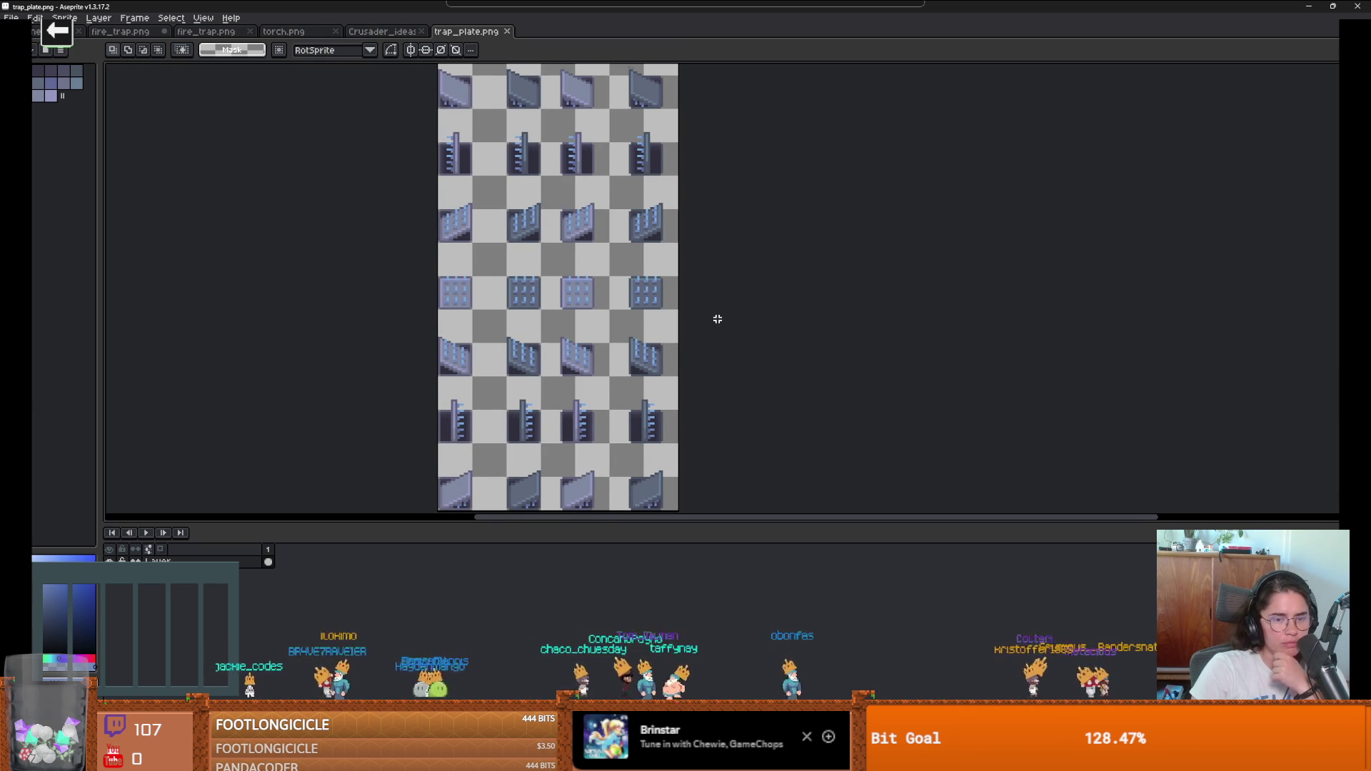
drag(717, 319, 698, 259)
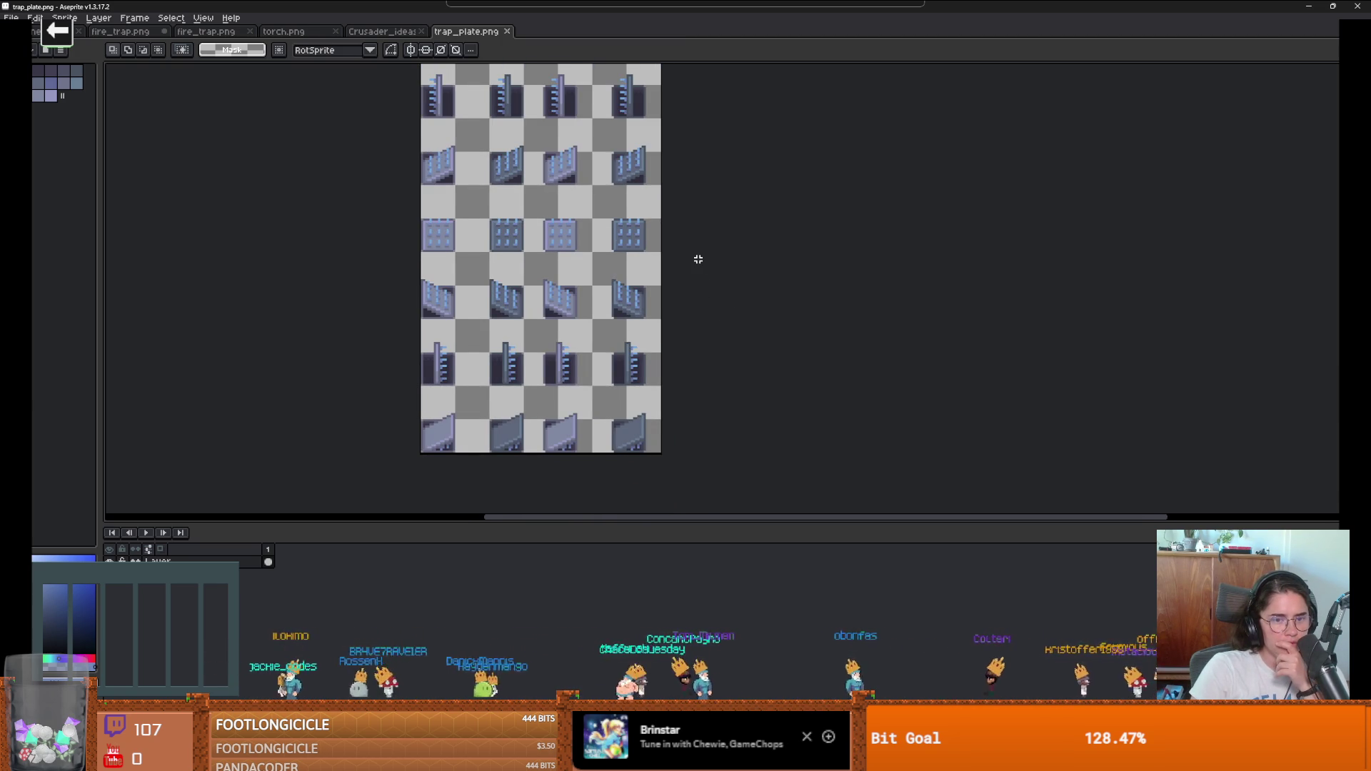
scroll(698, 259, down, 3)
scroll(692, 319, up, 5)
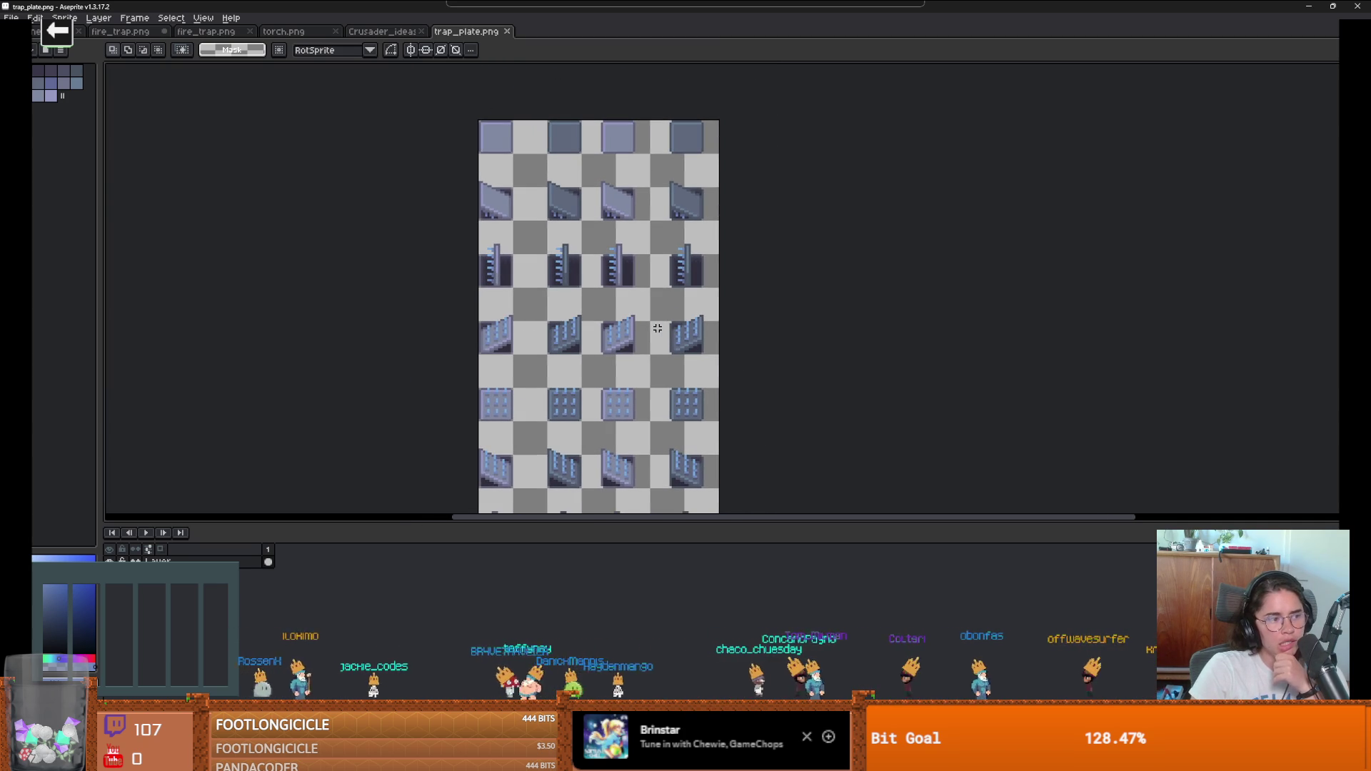
scroll(656, 328, up, 3)
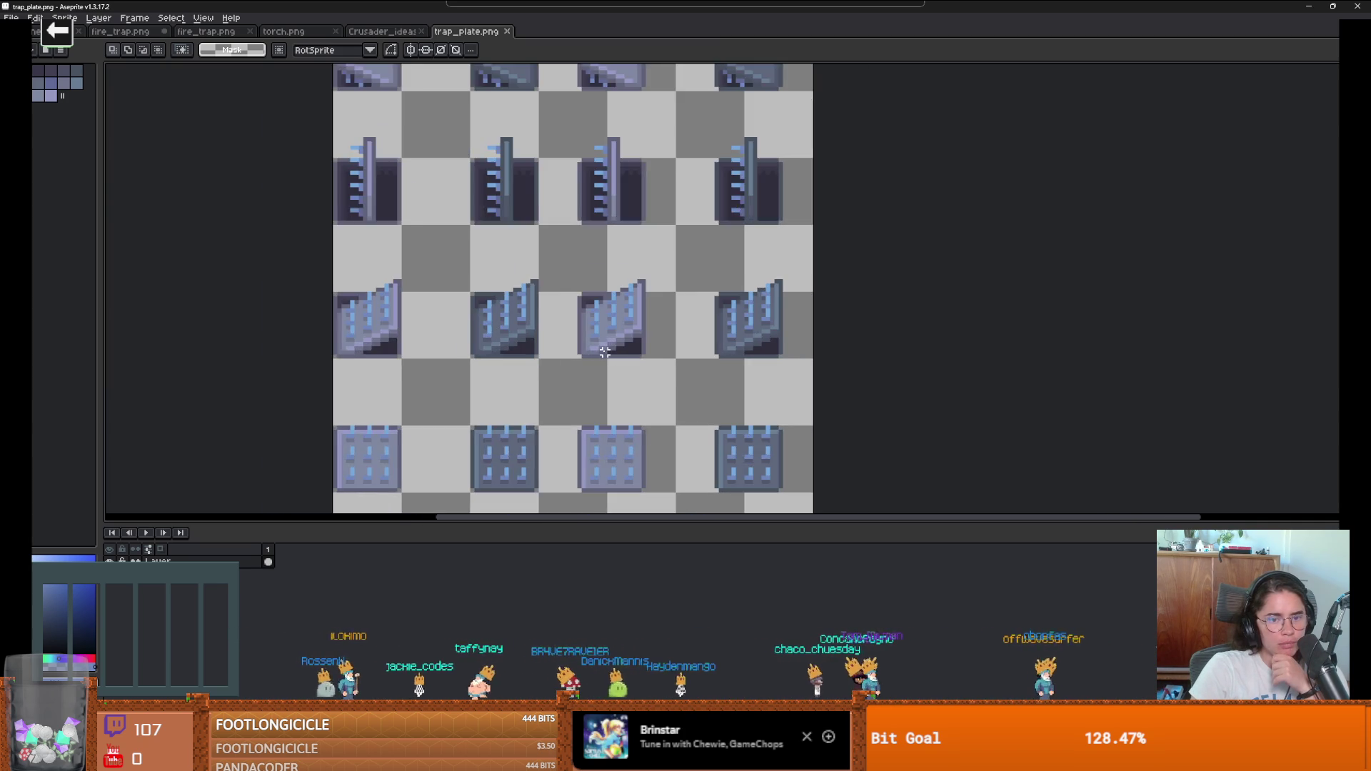
scroll(602, 350, down, 2)
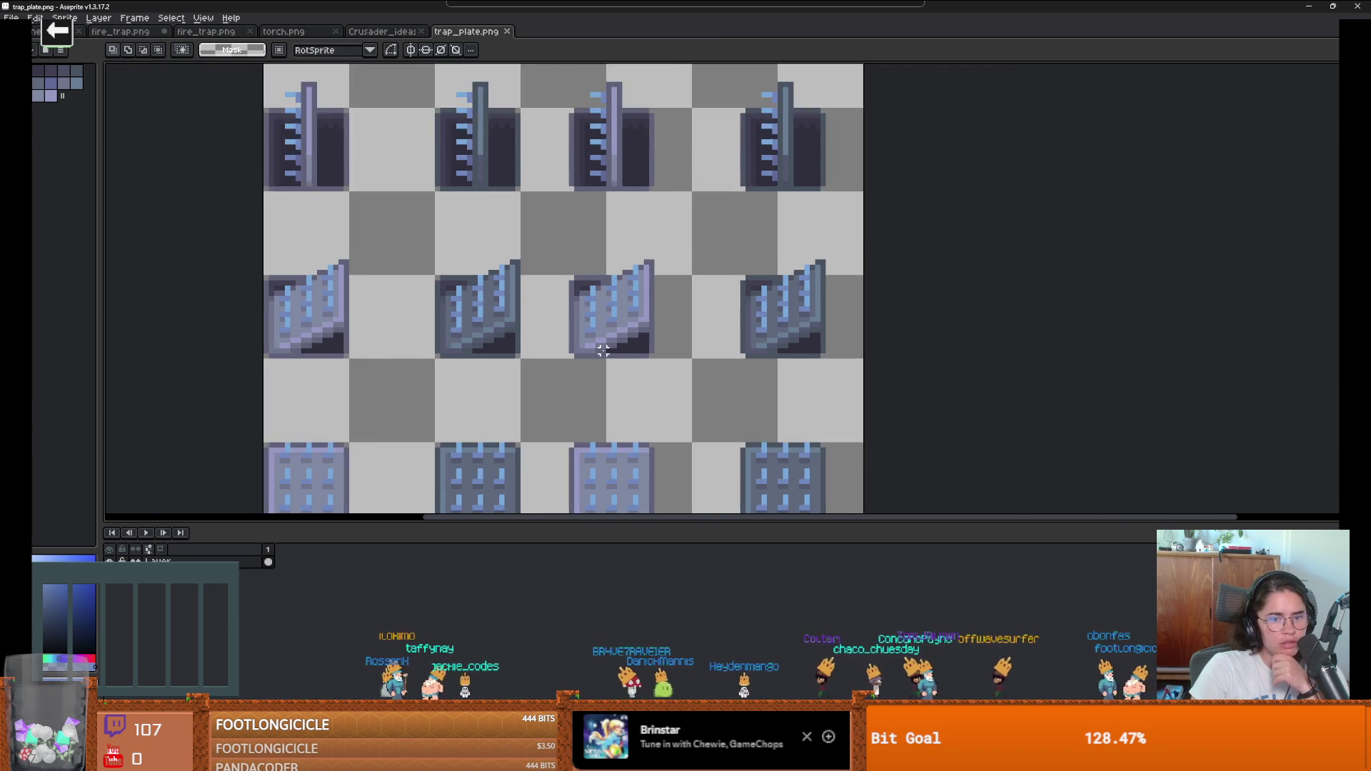
scroll(602, 350, down, 1)
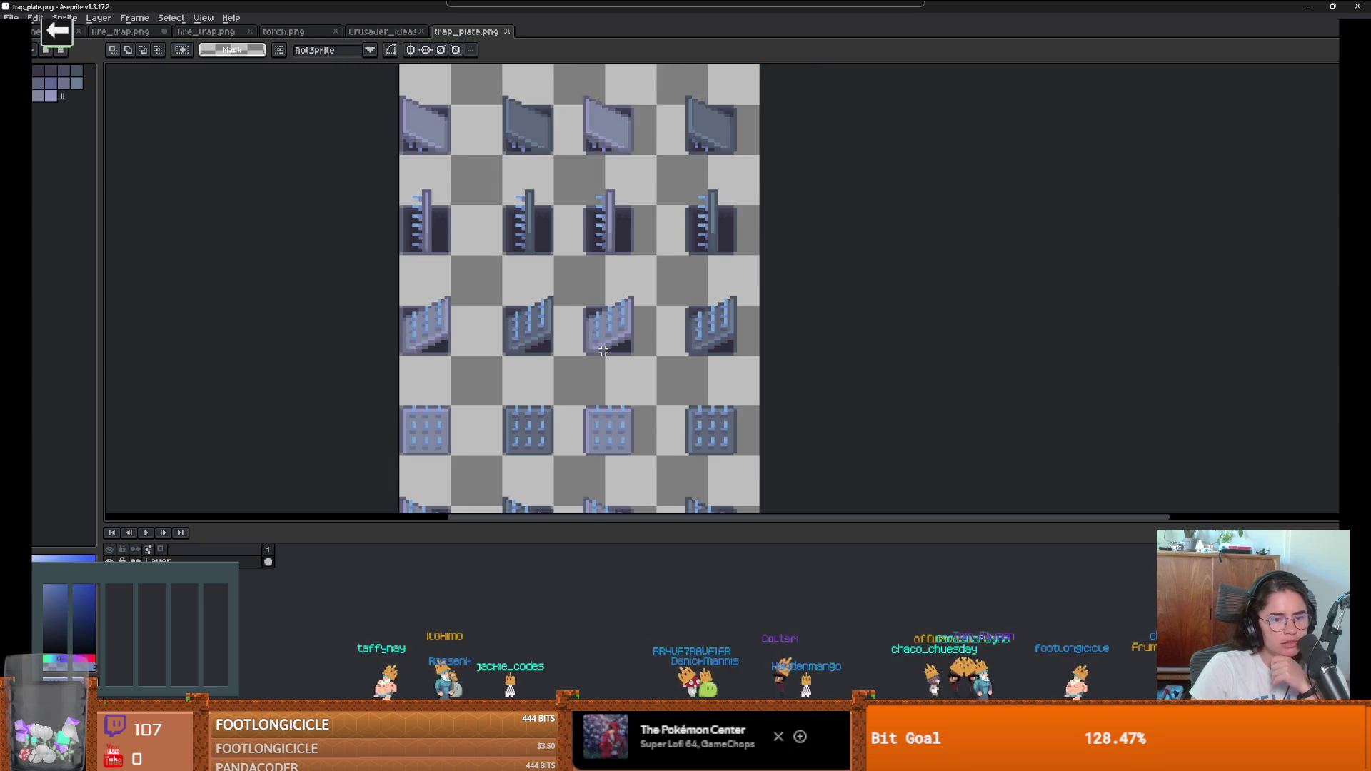
scroll(560, 274, up, 1)
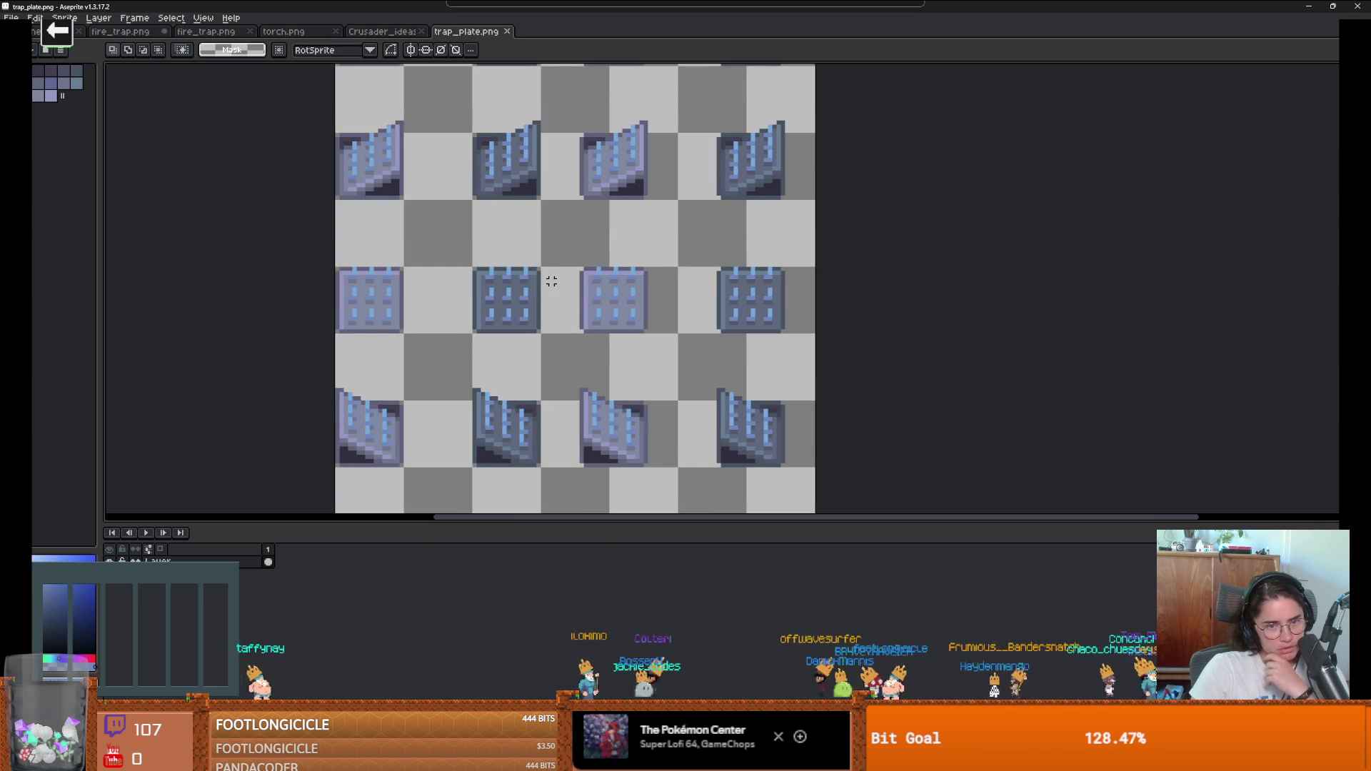
scroll(551, 282, down, 2)
Step: Select a rectangle around one plate frame in the leftmost column
drag(551, 281, 519, 140)
scroll(487, 220, up, 1)
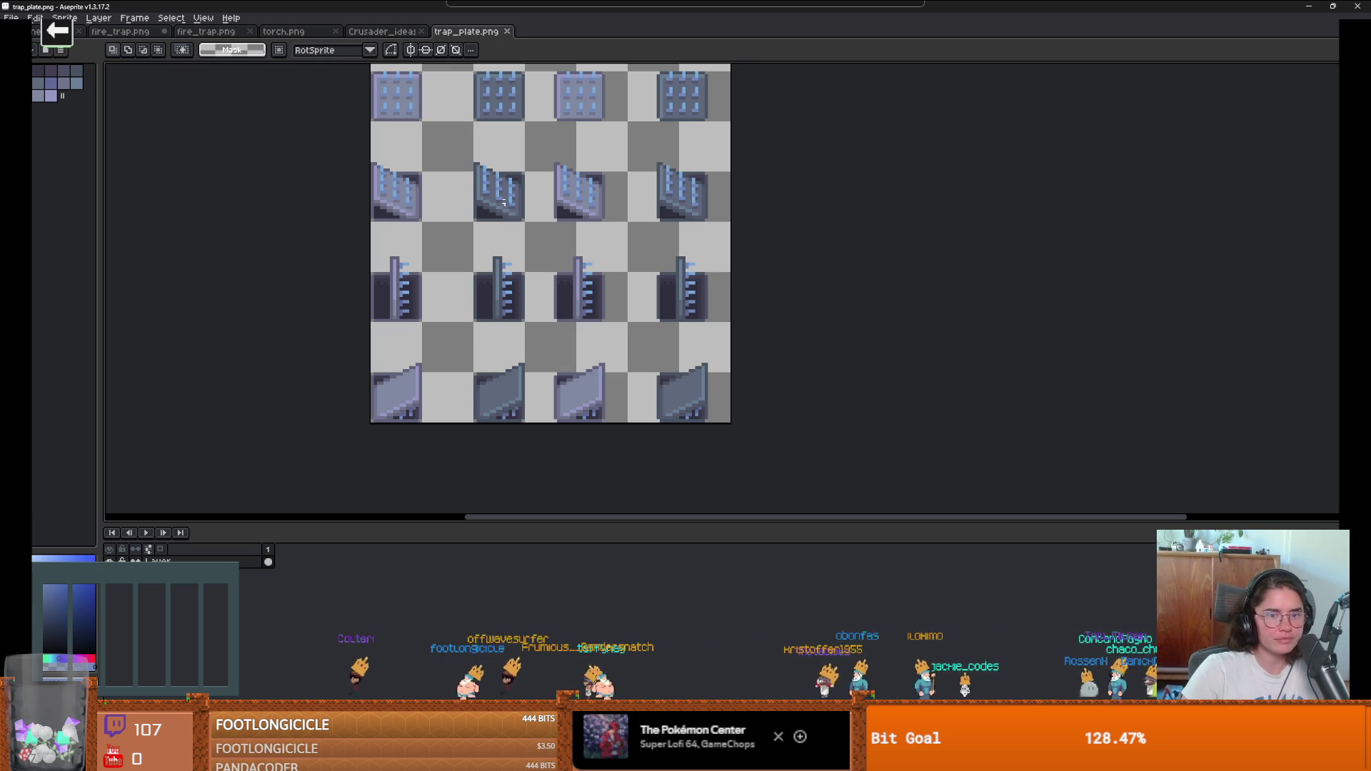
scroll(490, 286, up, 2)
scroll(371, 232, up, 1)
scroll(338, 343, up, 2)
mouse_move(338, 343)
mouse_down()
mouse_move(321, 352)
mouse_move(558, 346)
mouse_move(486, 376)
mouse_up()
scroll(486, 376, down, 1)
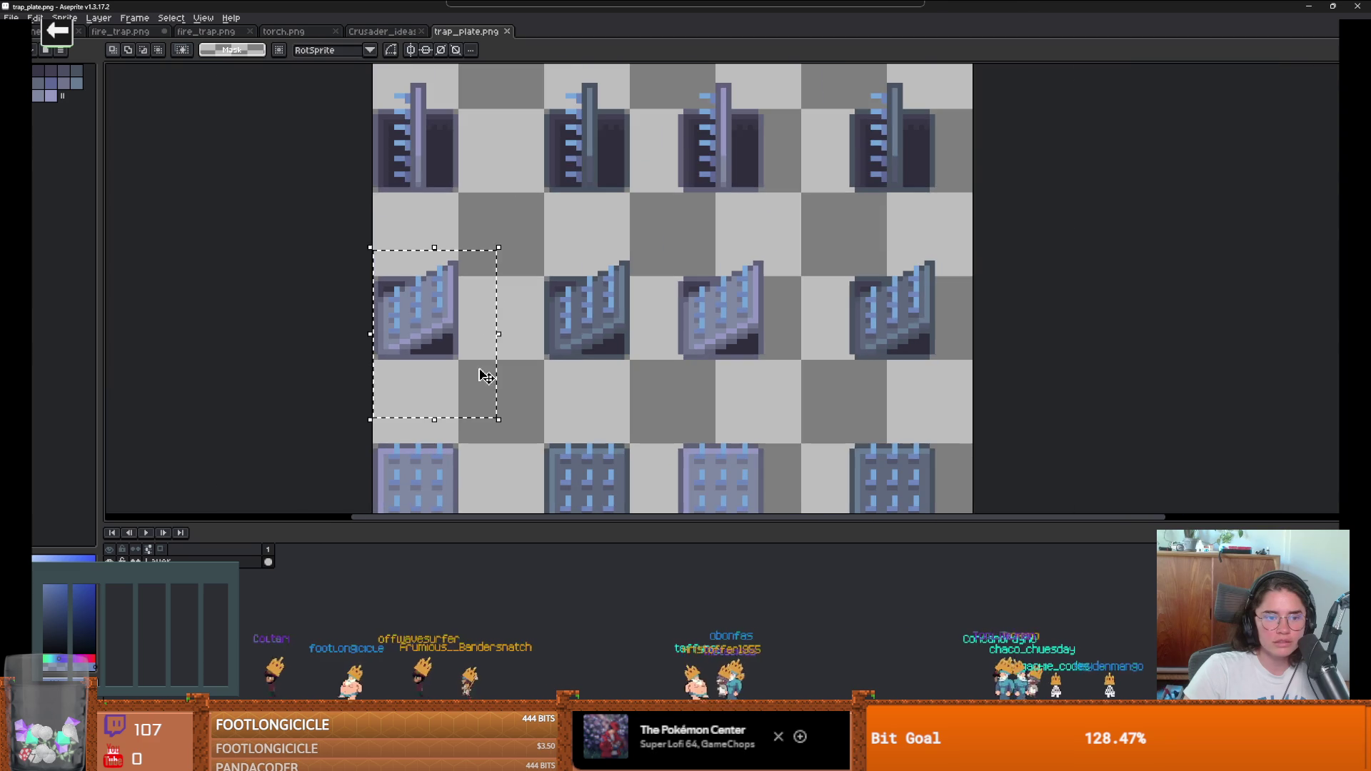
scroll(485, 376, down, 5)
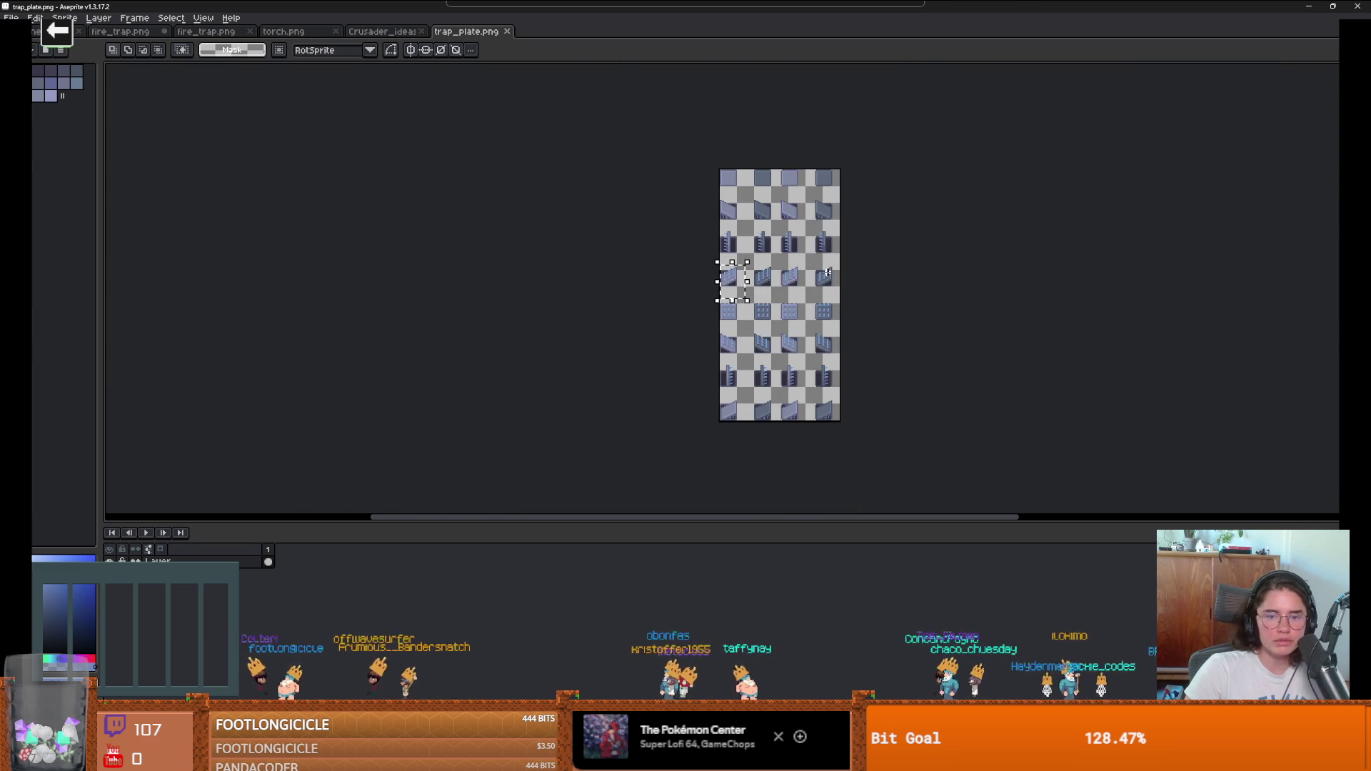
Step: Narrow the trap_plate.png canvas from the right to keep only the two left columns
key(v)
scroll(848, 309, up, 2)
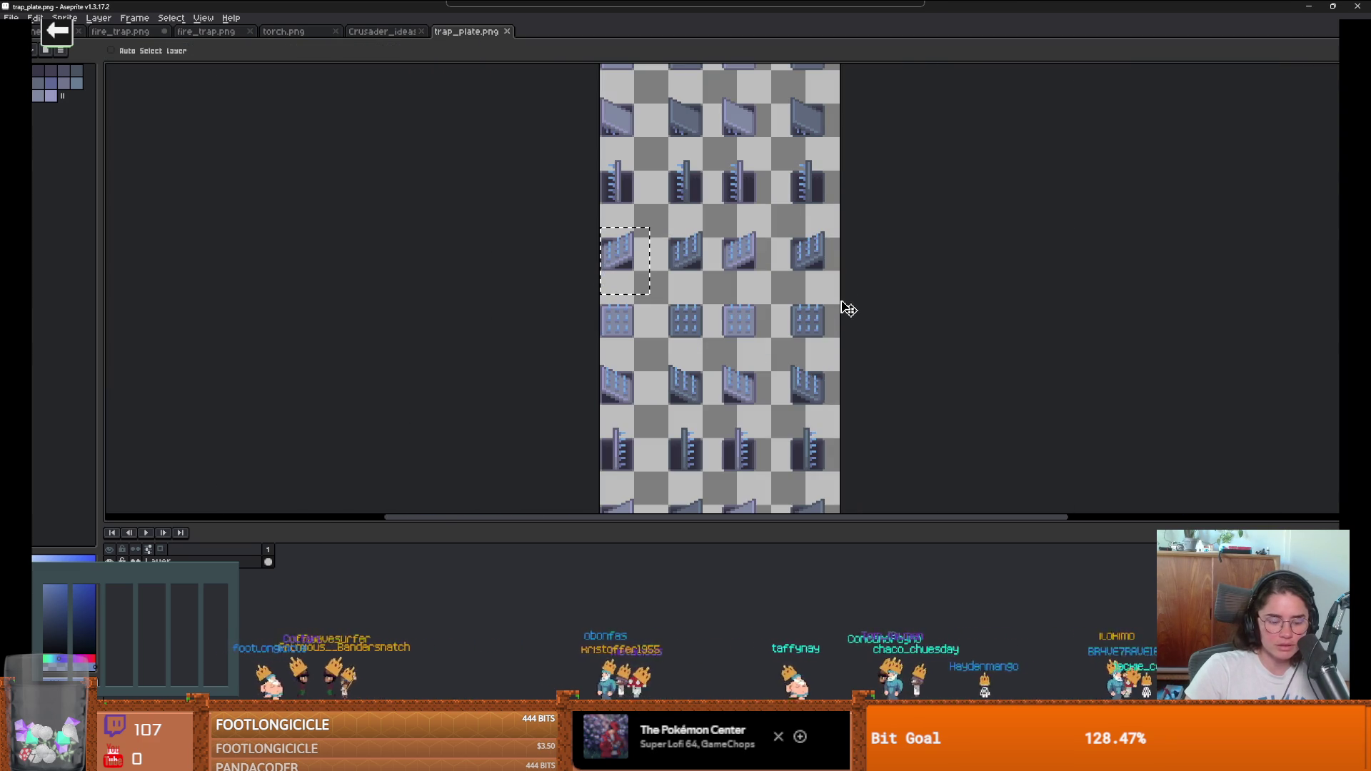
key(ctrl+alt+c)
drag(841, 309, 726, 317)
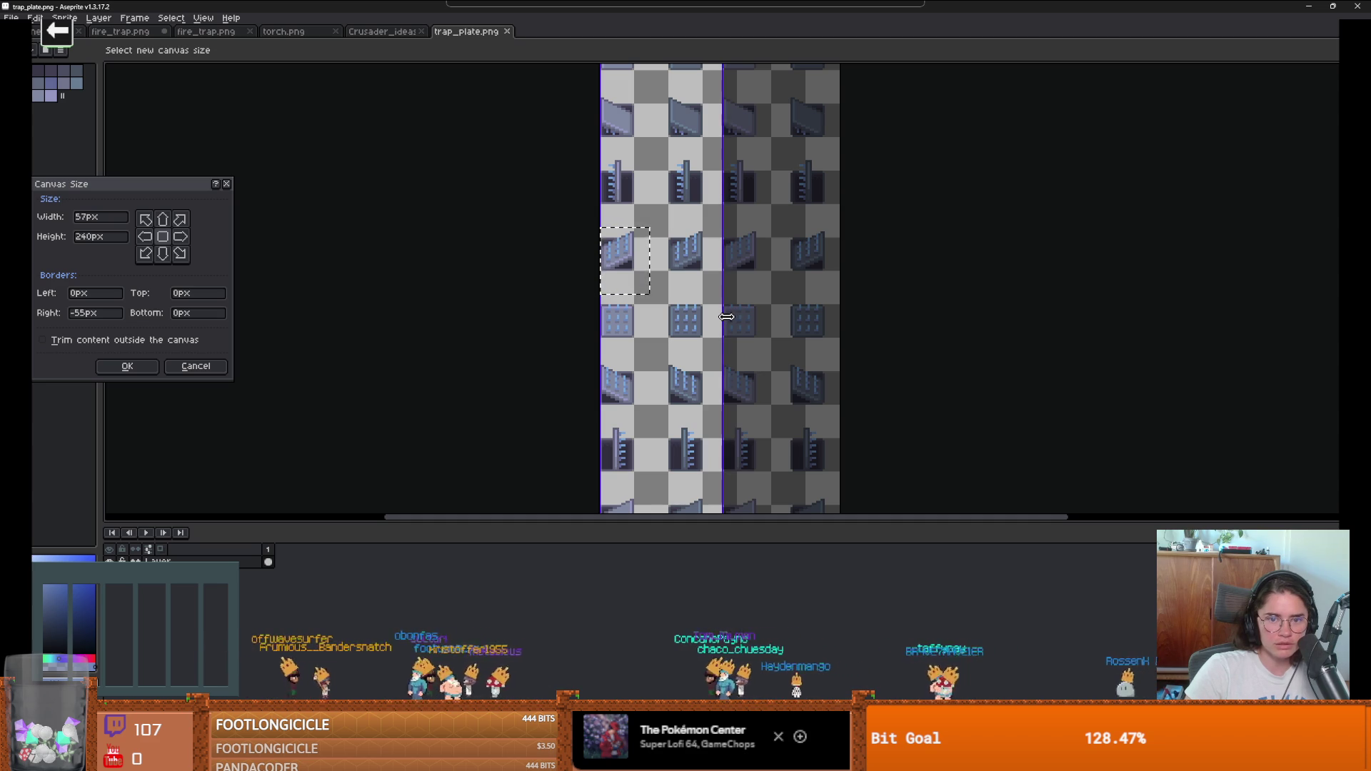
key(Return)
scroll(841, 270, down, 2)
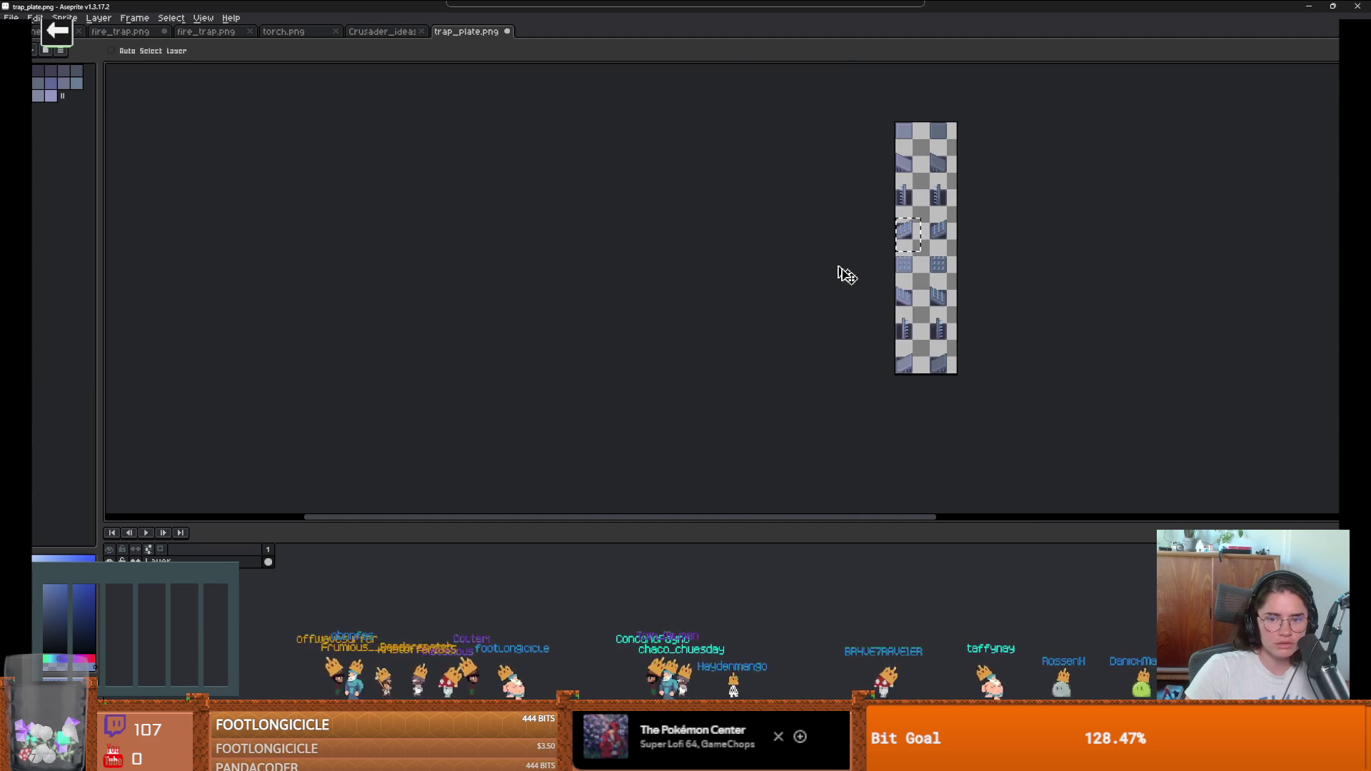
scroll(957, 278, up, 1)
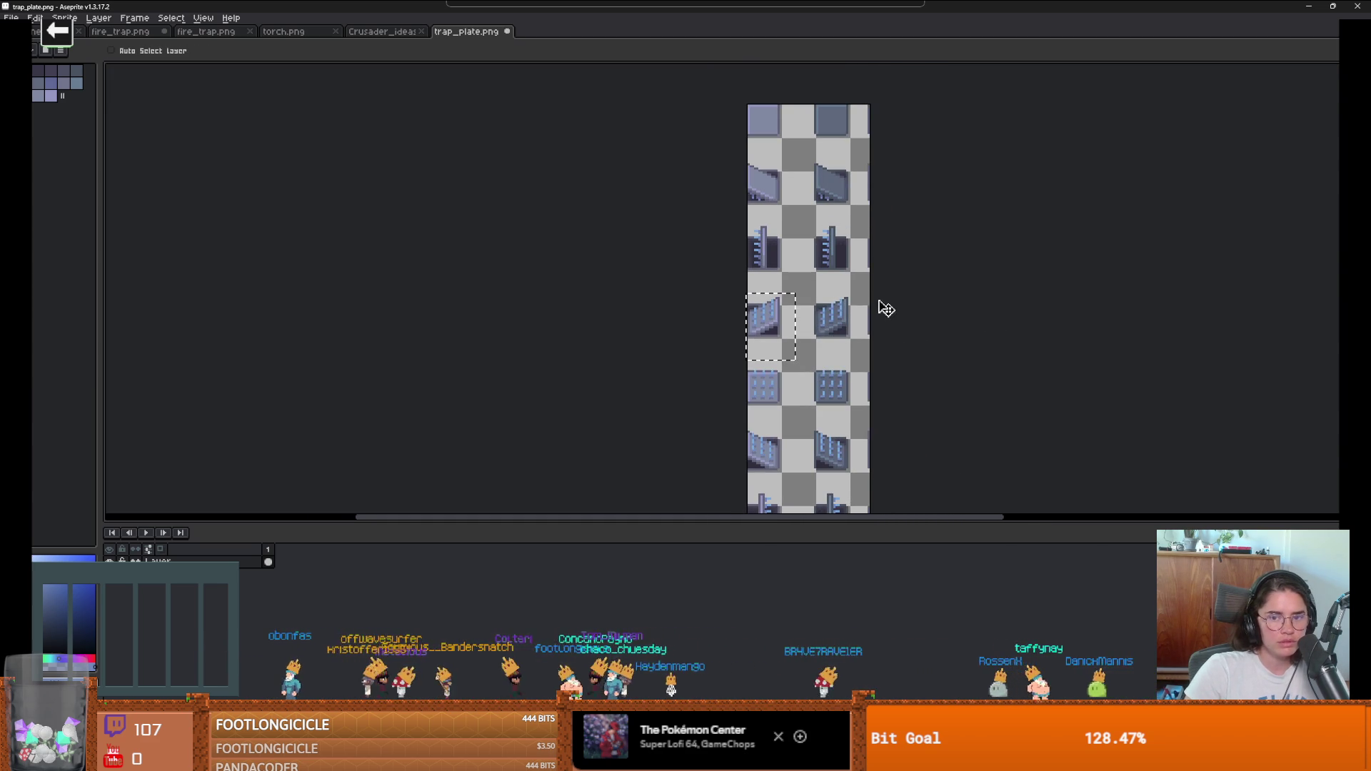
Step: Save the trimmed trap_plate.png and switch back to Godot
key(ctrl+alt+c)
key(Return)
key(ctrl+s)
scroll(893, 376, down, 3)
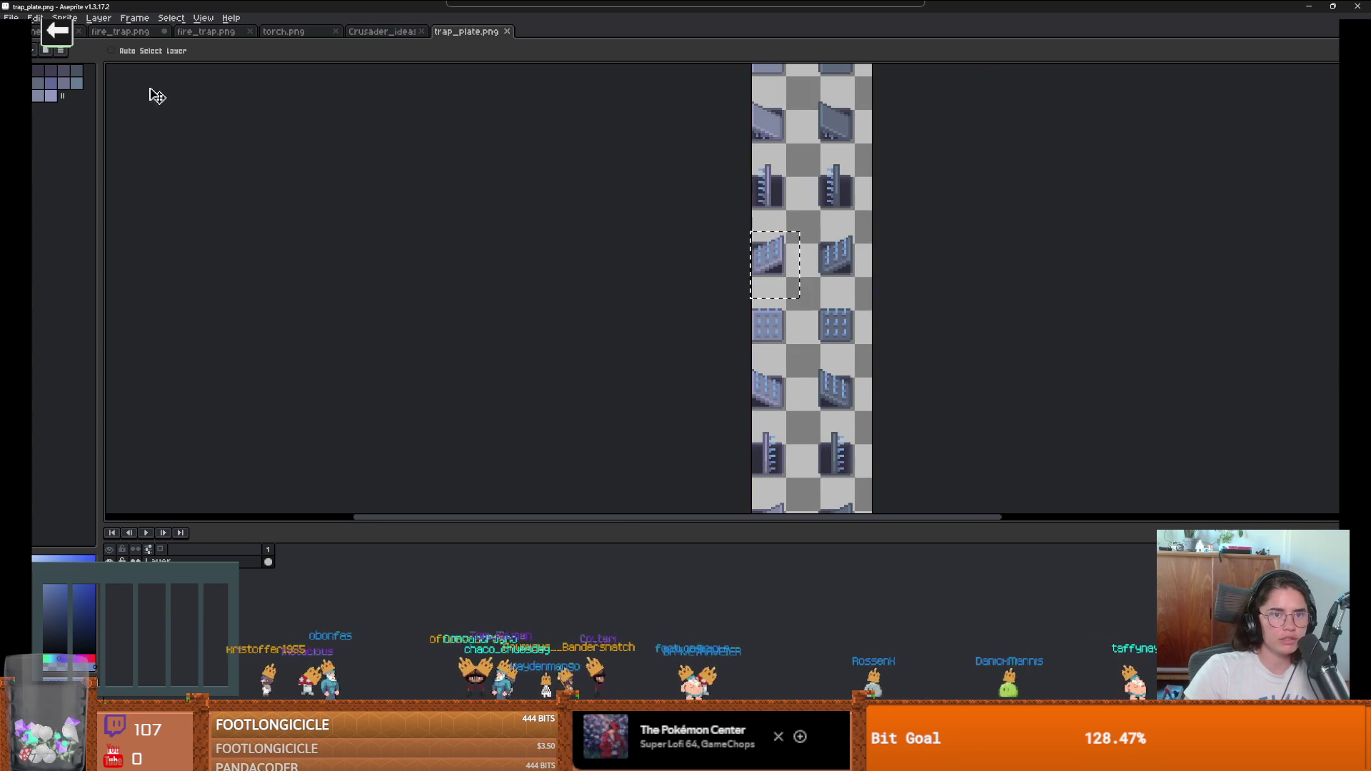
key(alt+Tab)
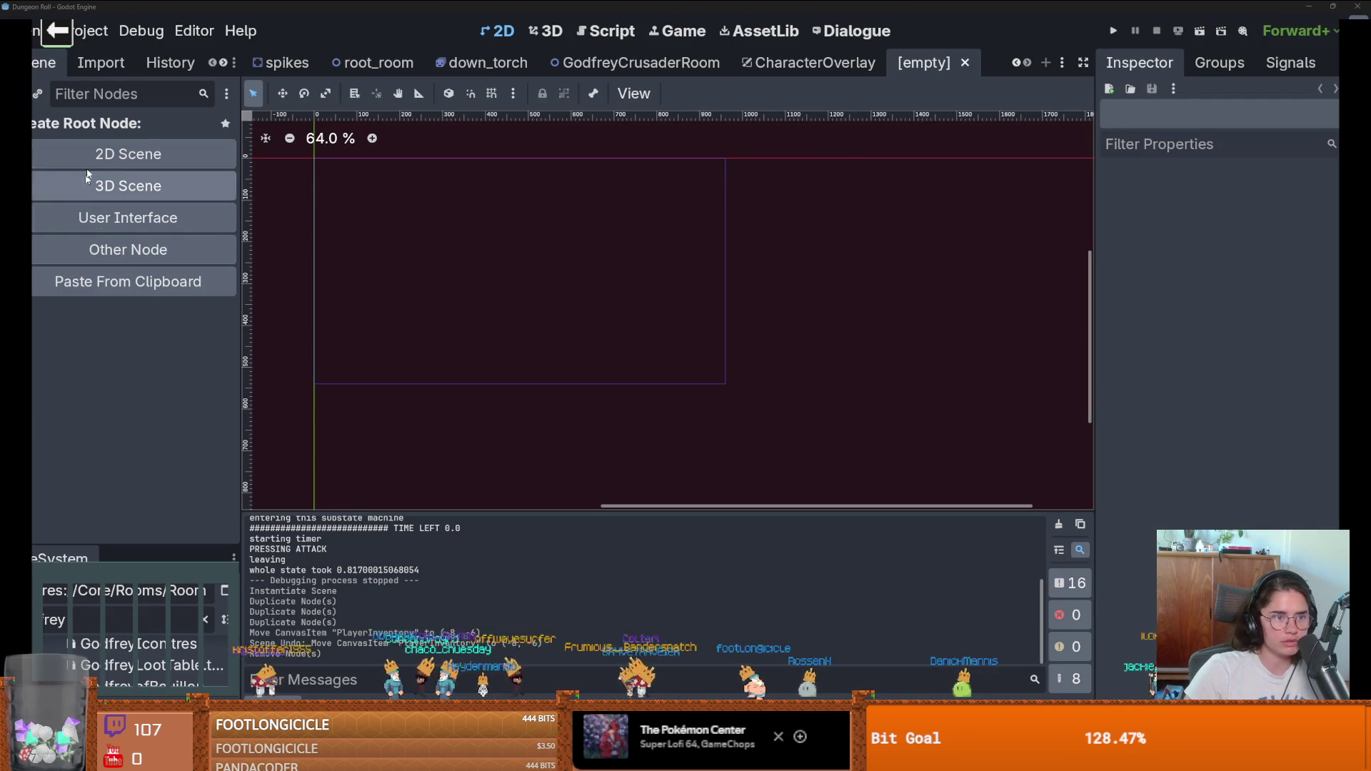
Step: Create a StaticBody2D root node and add an AnimatedSprite2D child to it
click(110, 248)
text(s)
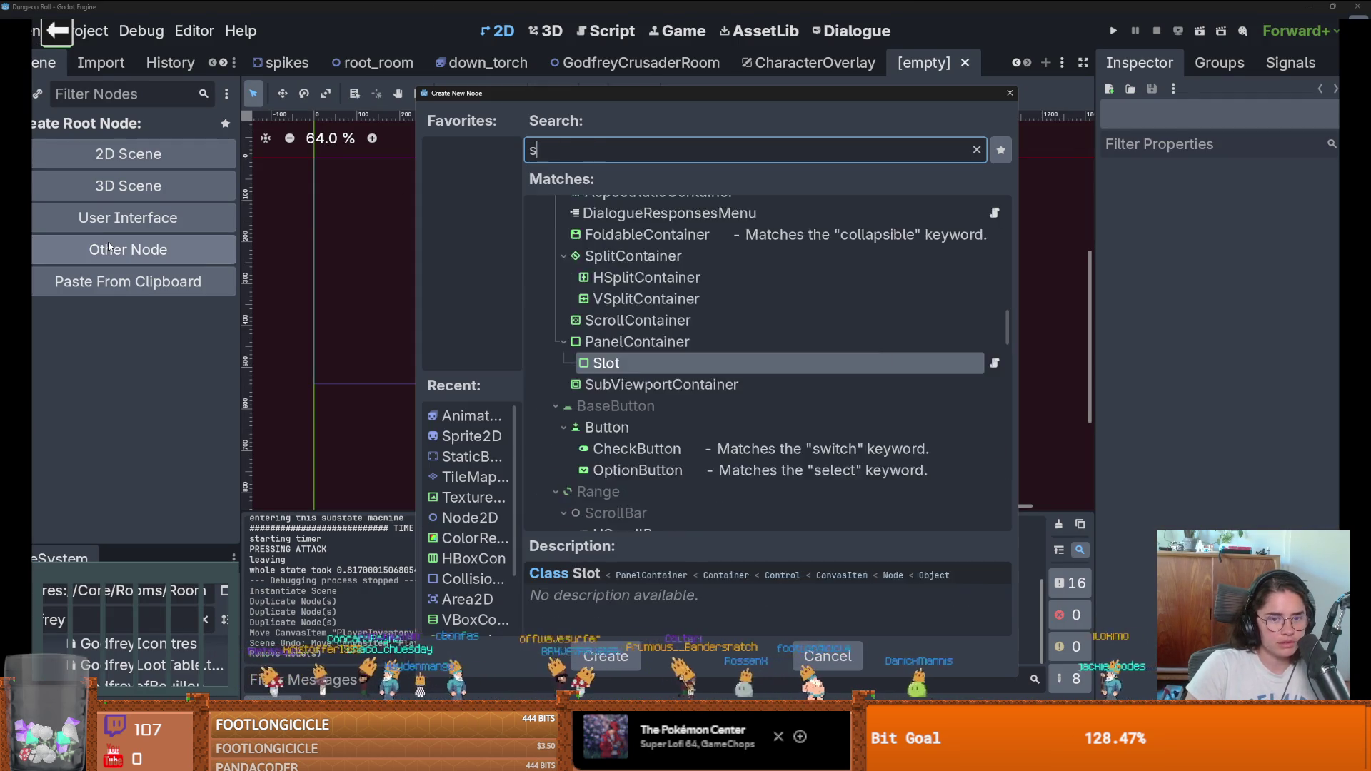
text(tati)
key(Return)
scroll(437, 296, up, 9)
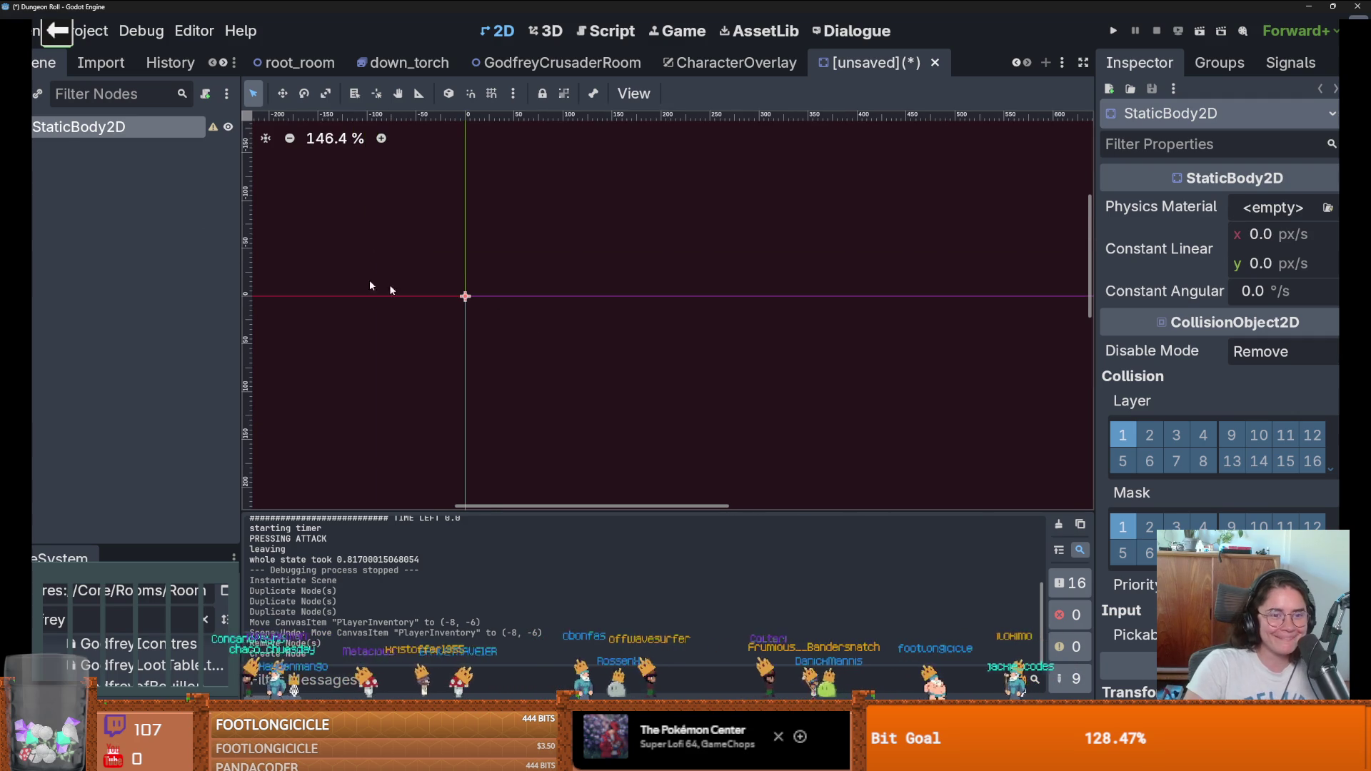
right_click(70, 131)
click(82, 149)
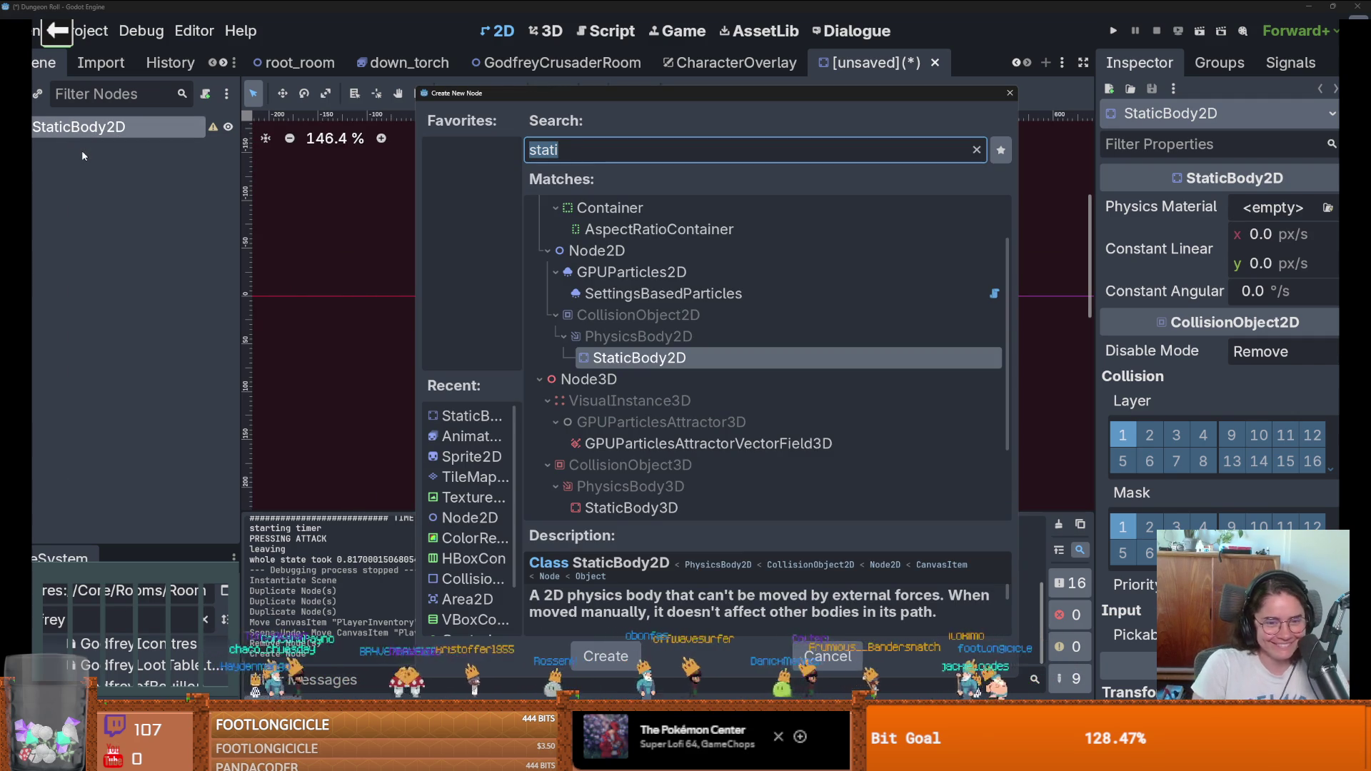
text(animated)
key(Return)
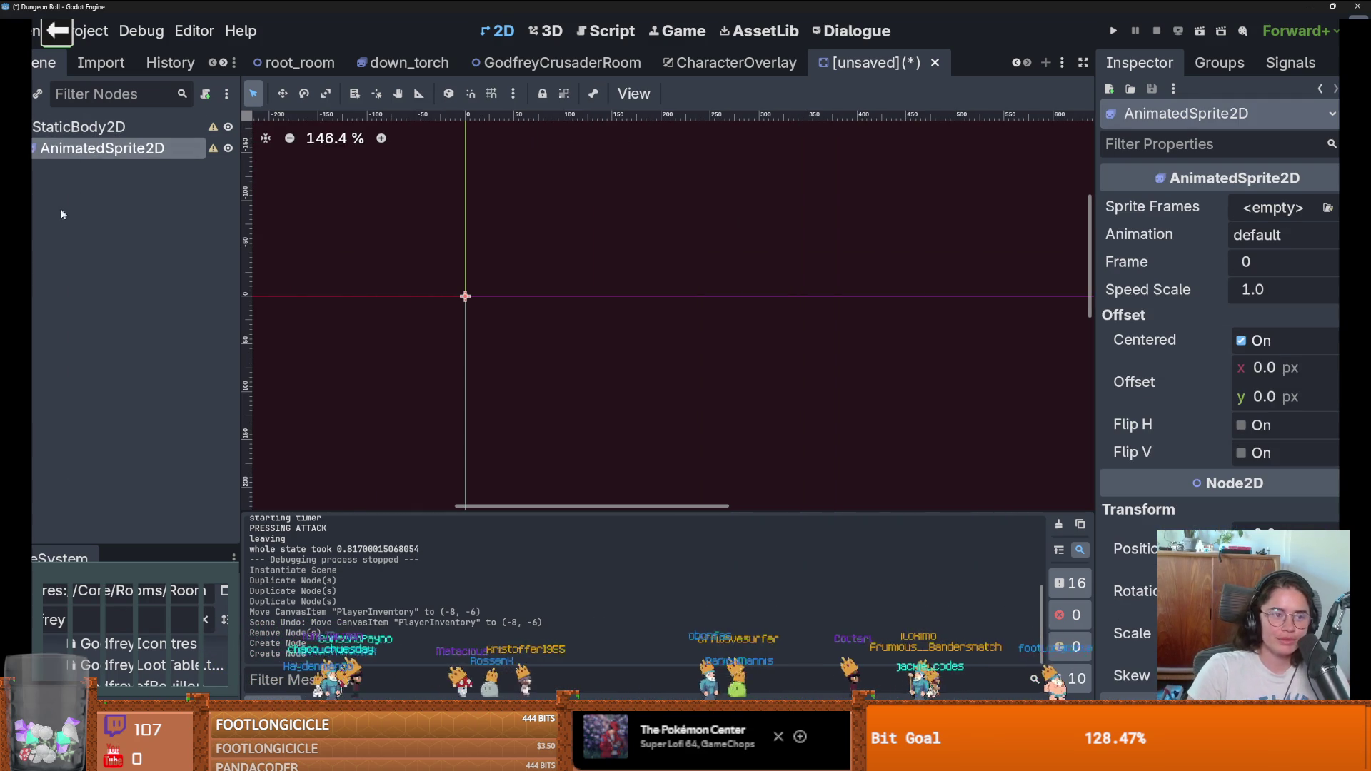
Step: Give the AnimatedSprite2D new SpriteFrames and load trap_plate.png from CraftPixel/PNG as a sprite sheet
click(1256, 207)
click(1242, 261)
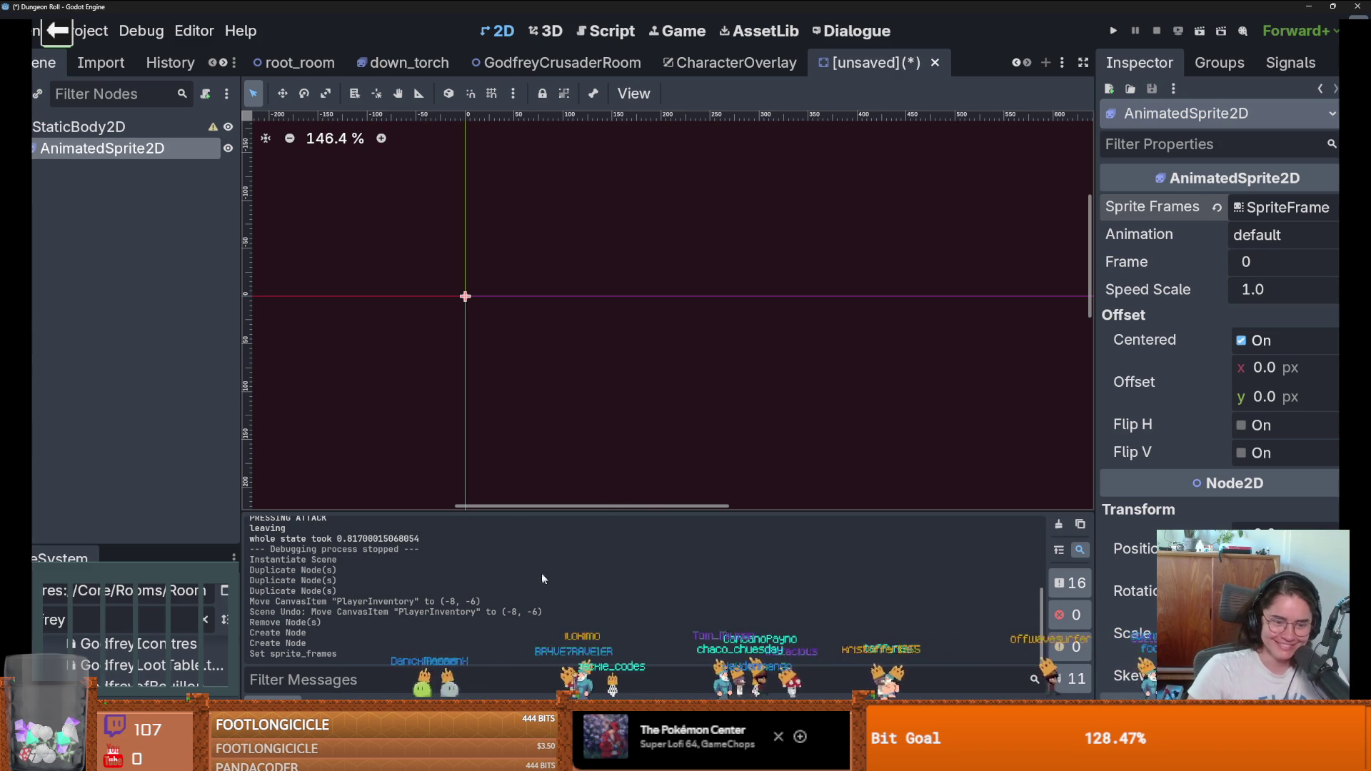
click(146, 127)
click(158, 148)
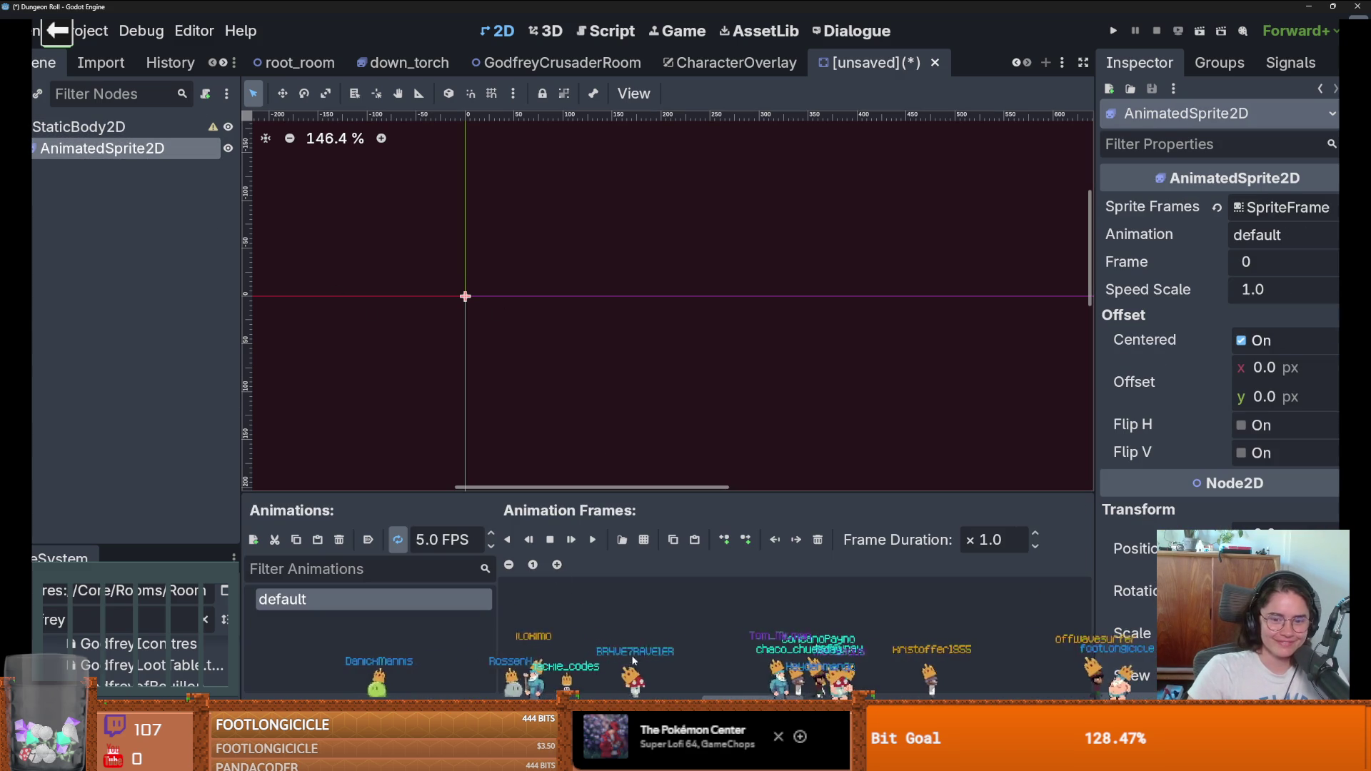
click(644, 539)
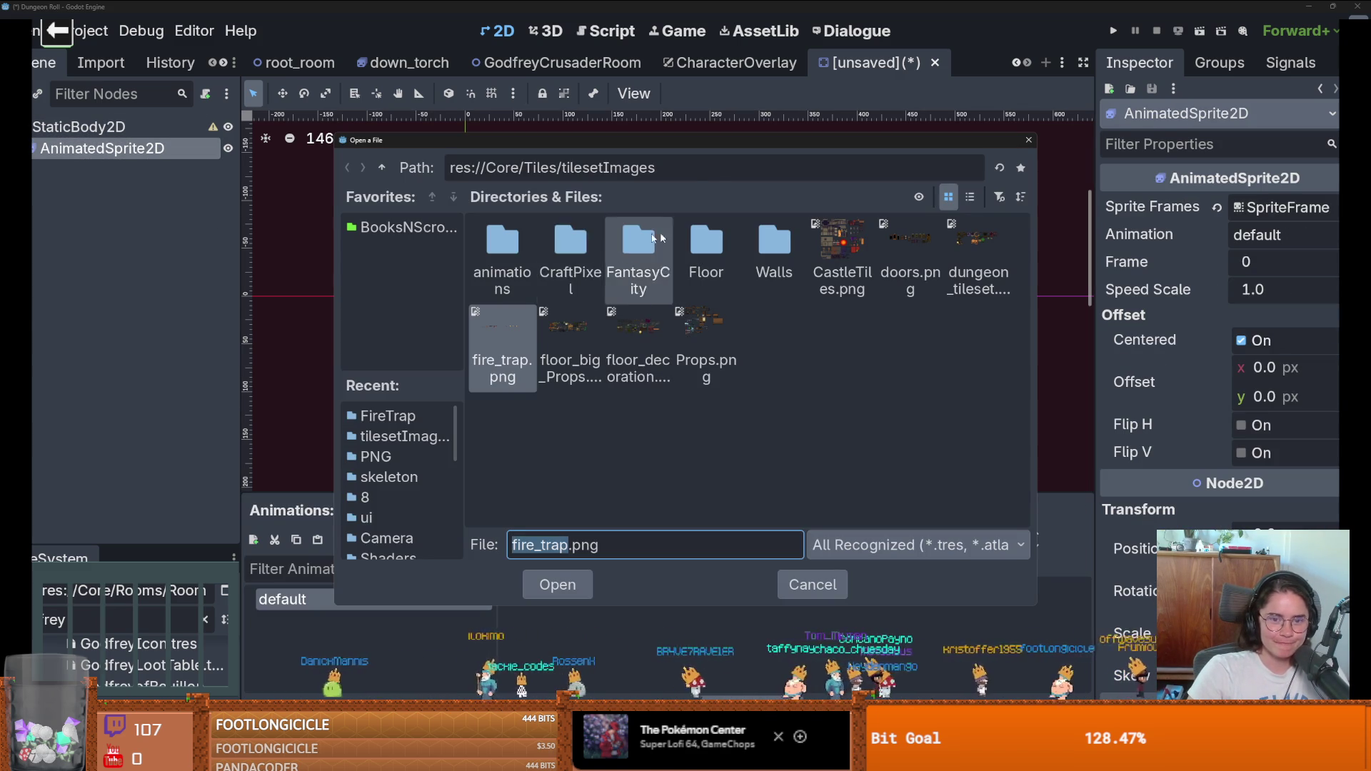
double_click(586, 241)
double_click(502, 250)
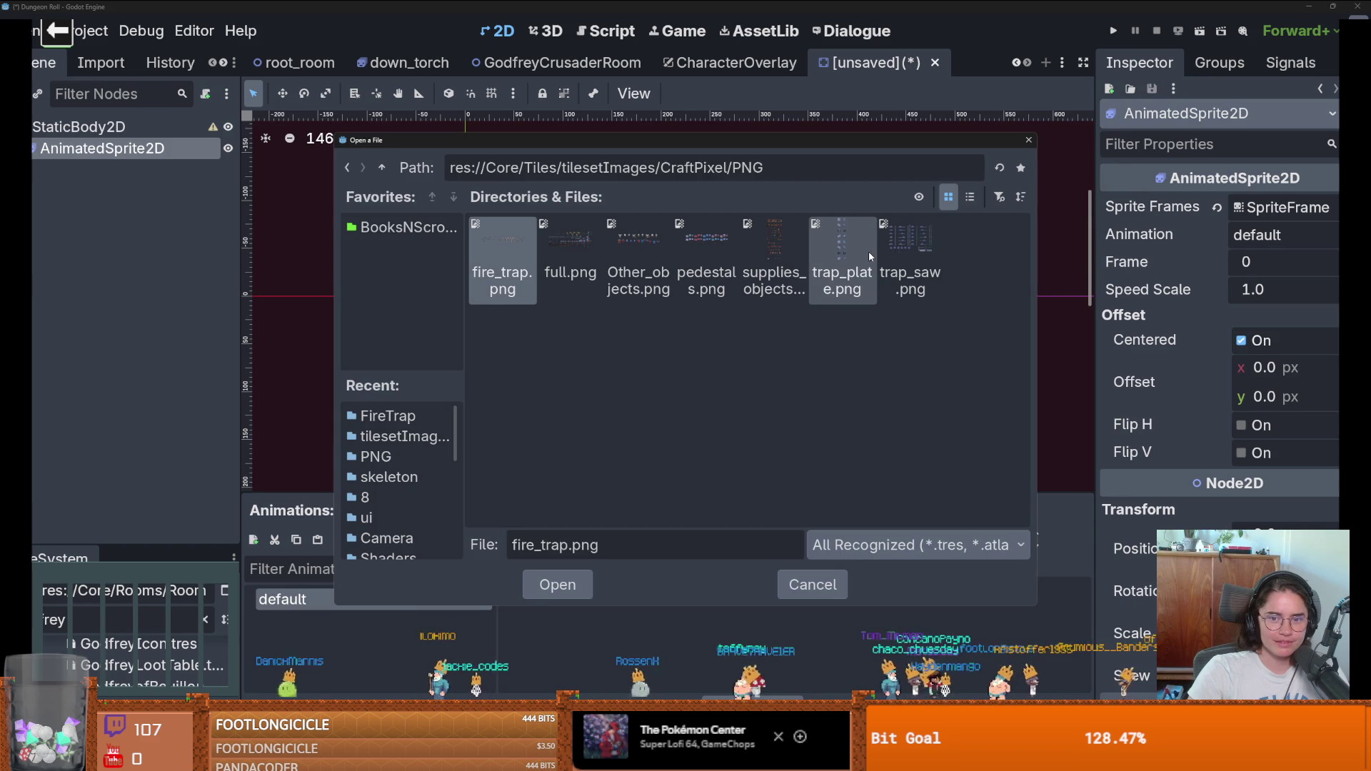
double_click(852, 251)
click(353, 188)
click(353, 188)
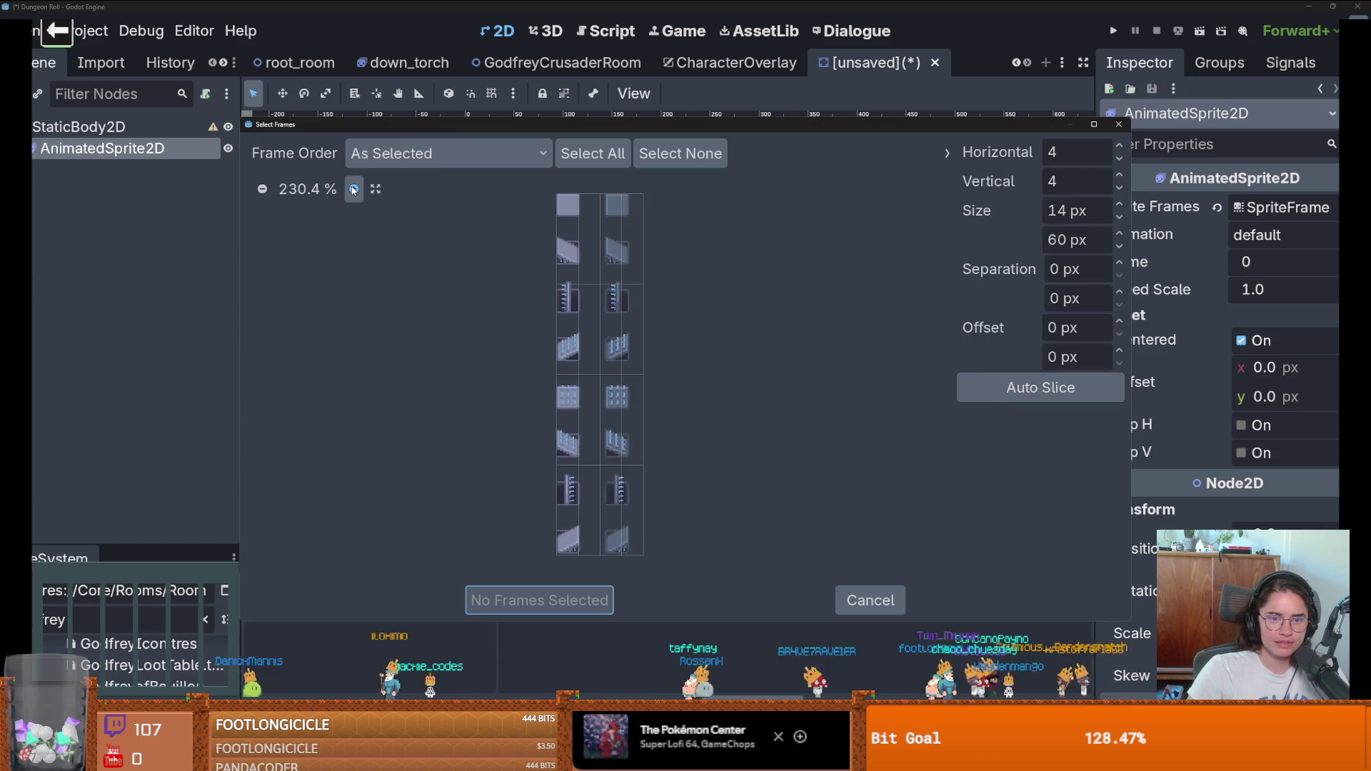
click(354, 188)
click(353, 189)
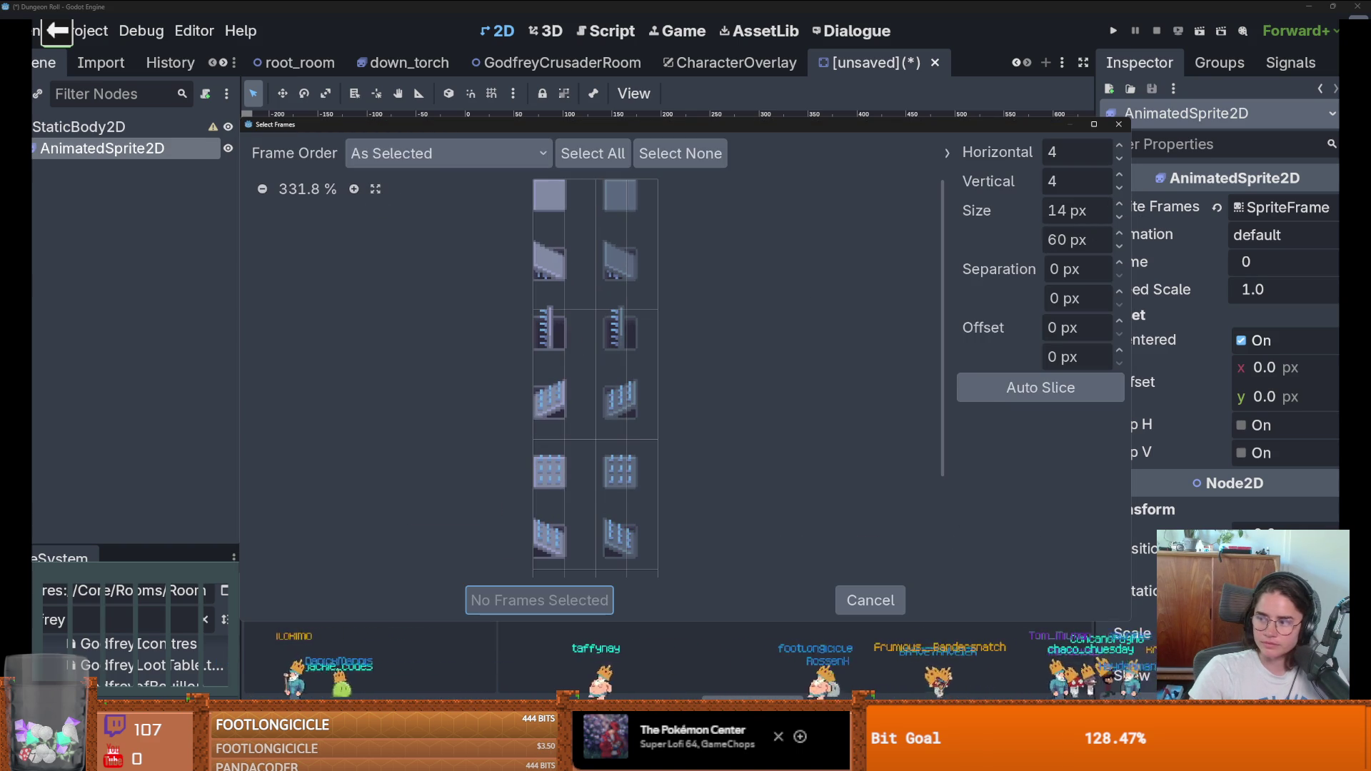
Step: Set the Select Frames grid to 2 horizontal by 8 vertical cells
click(1119, 157)
click(1118, 157)
scroll(691, 324, down, 2)
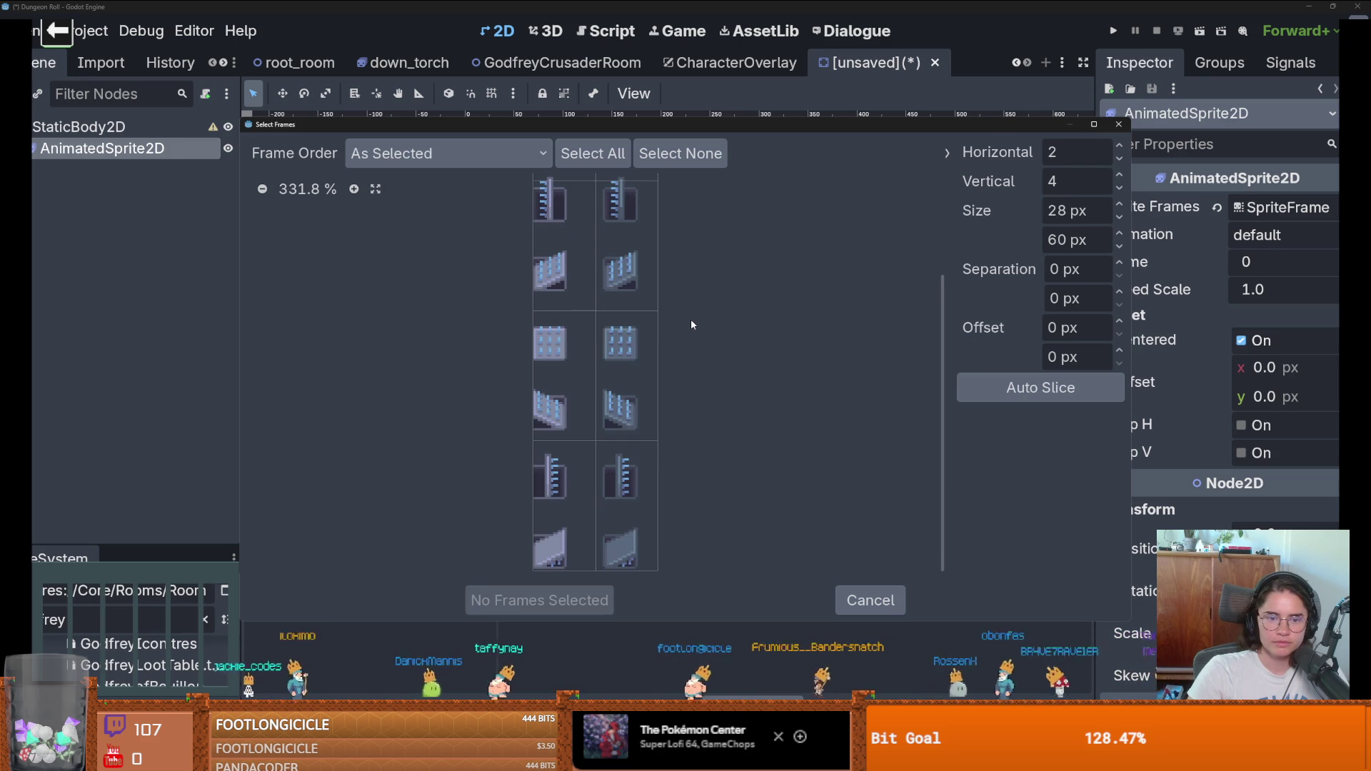
scroll(521, 282, down, 2)
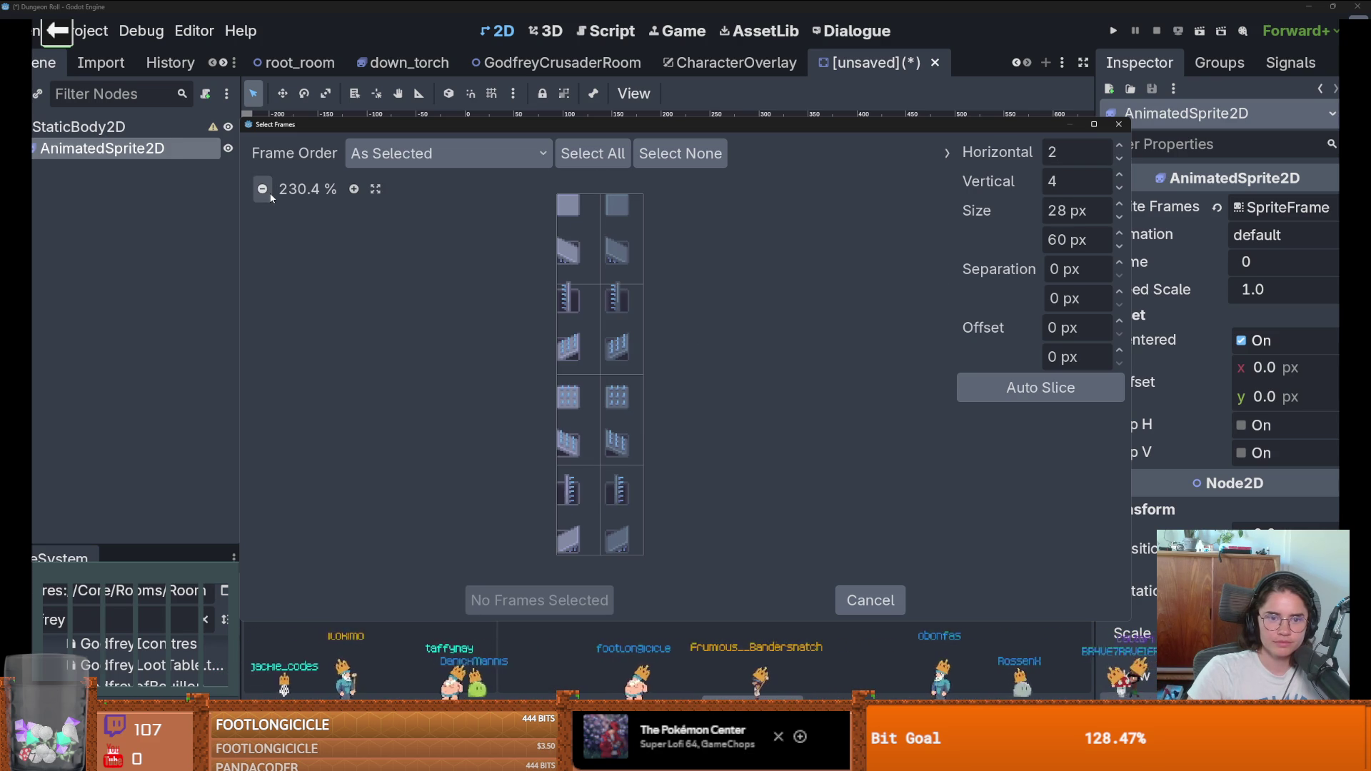
click(1119, 173)
click(1119, 174)
click(1120, 175)
click(1120, 174)
click(1119, 174)
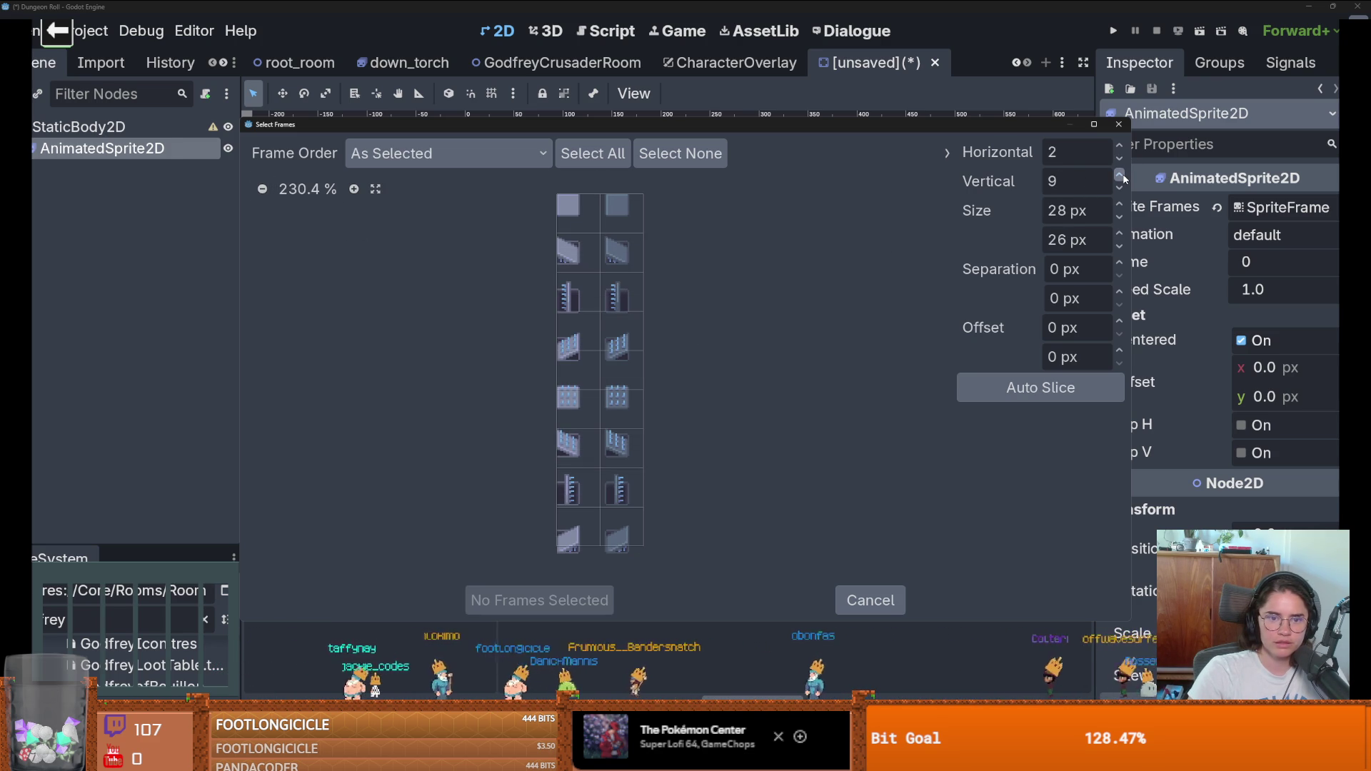
click(1119, 174)
click(1120, 186)
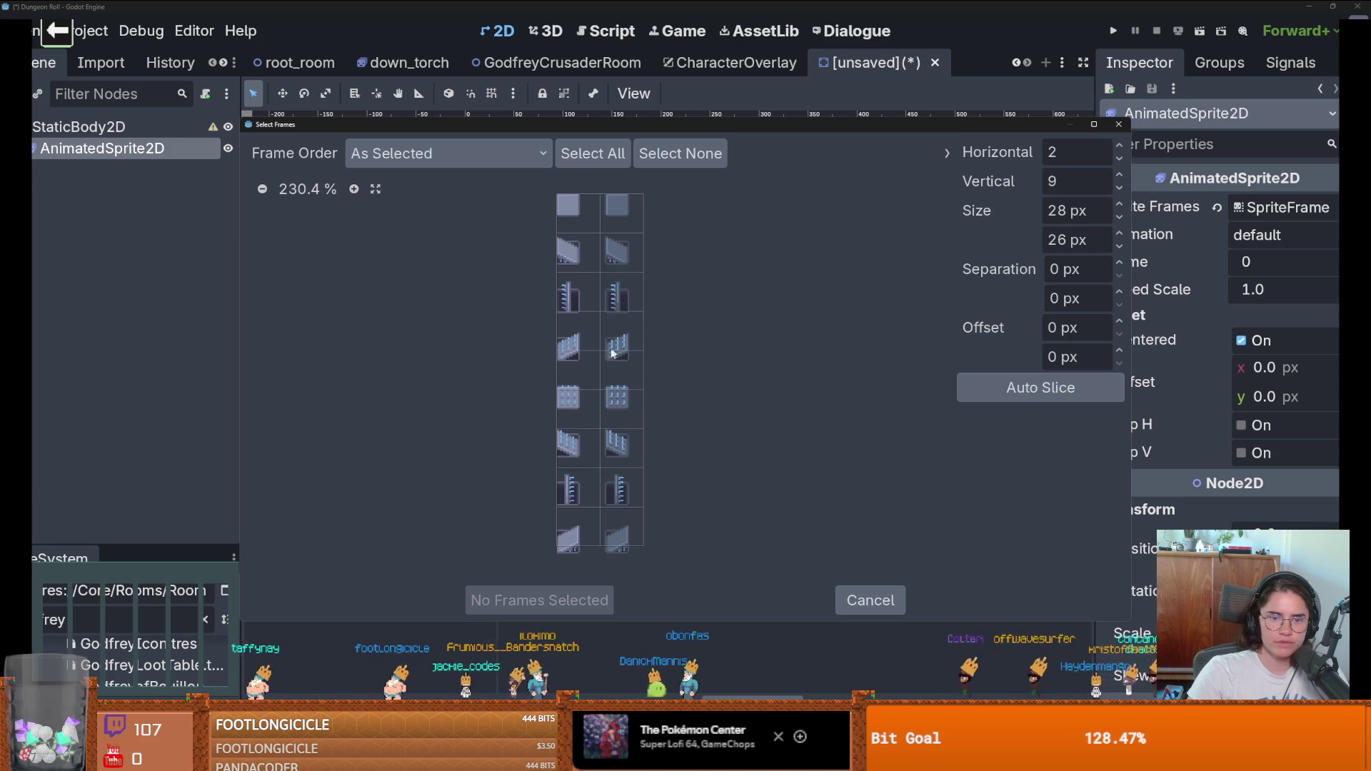
click(1119, 186)
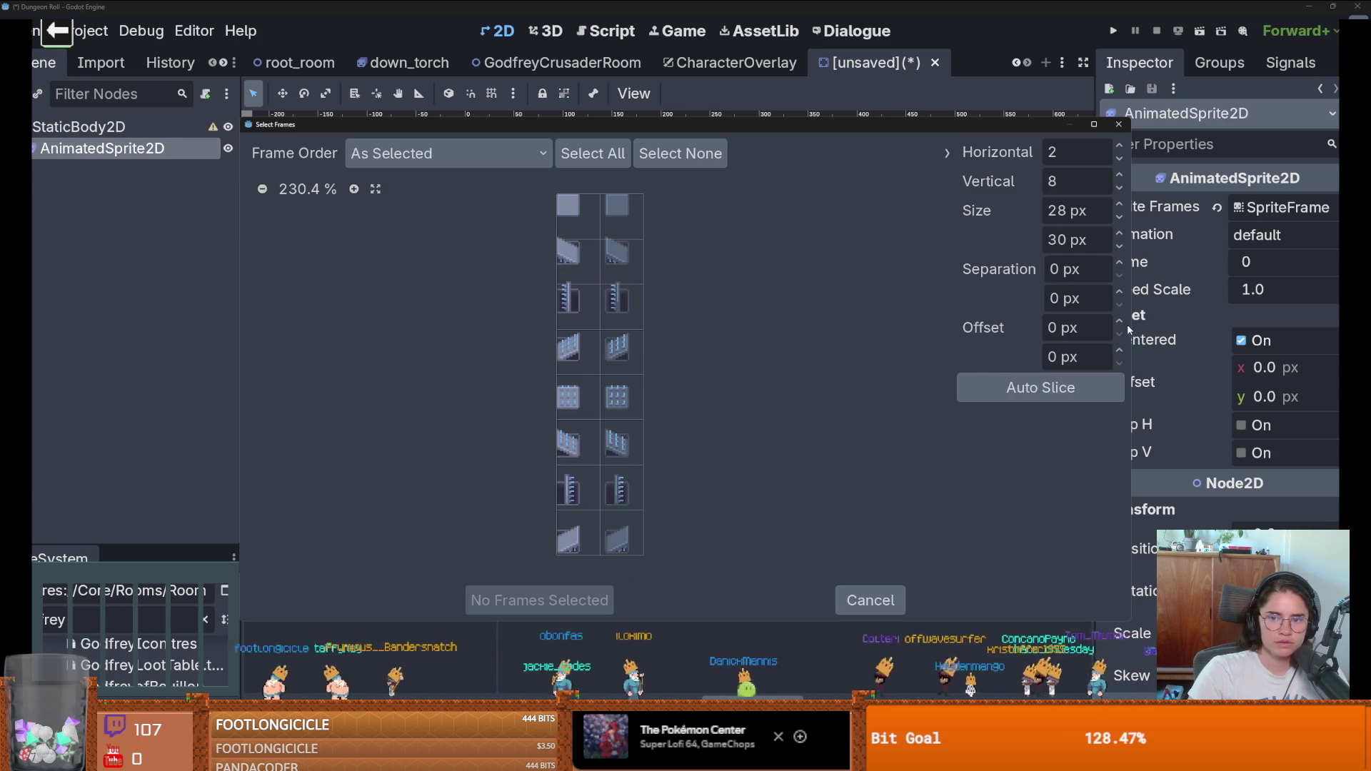
Step: Edit the grid's vertical offset, then bring Aseprite back to the front
click(1119, 363)
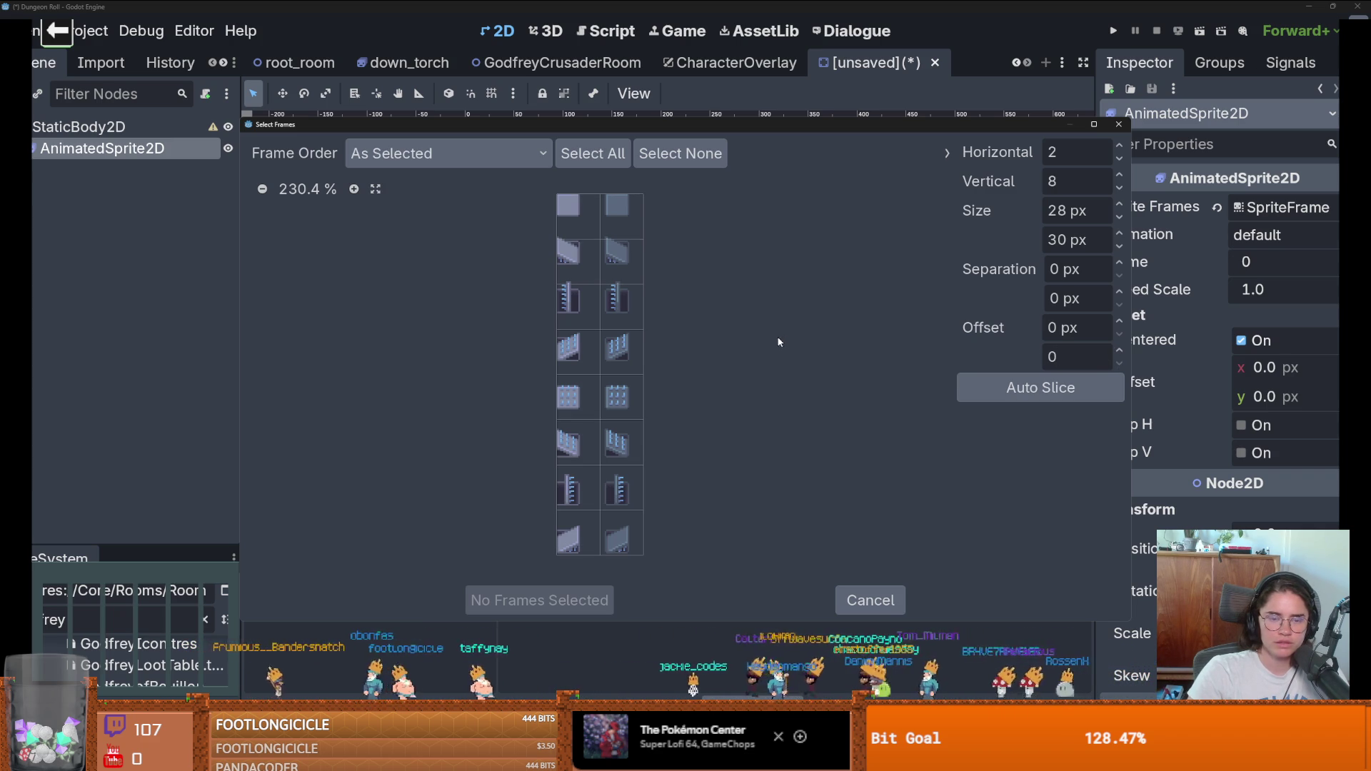
click(598, 5)
scroll(664, 291, down, 2)
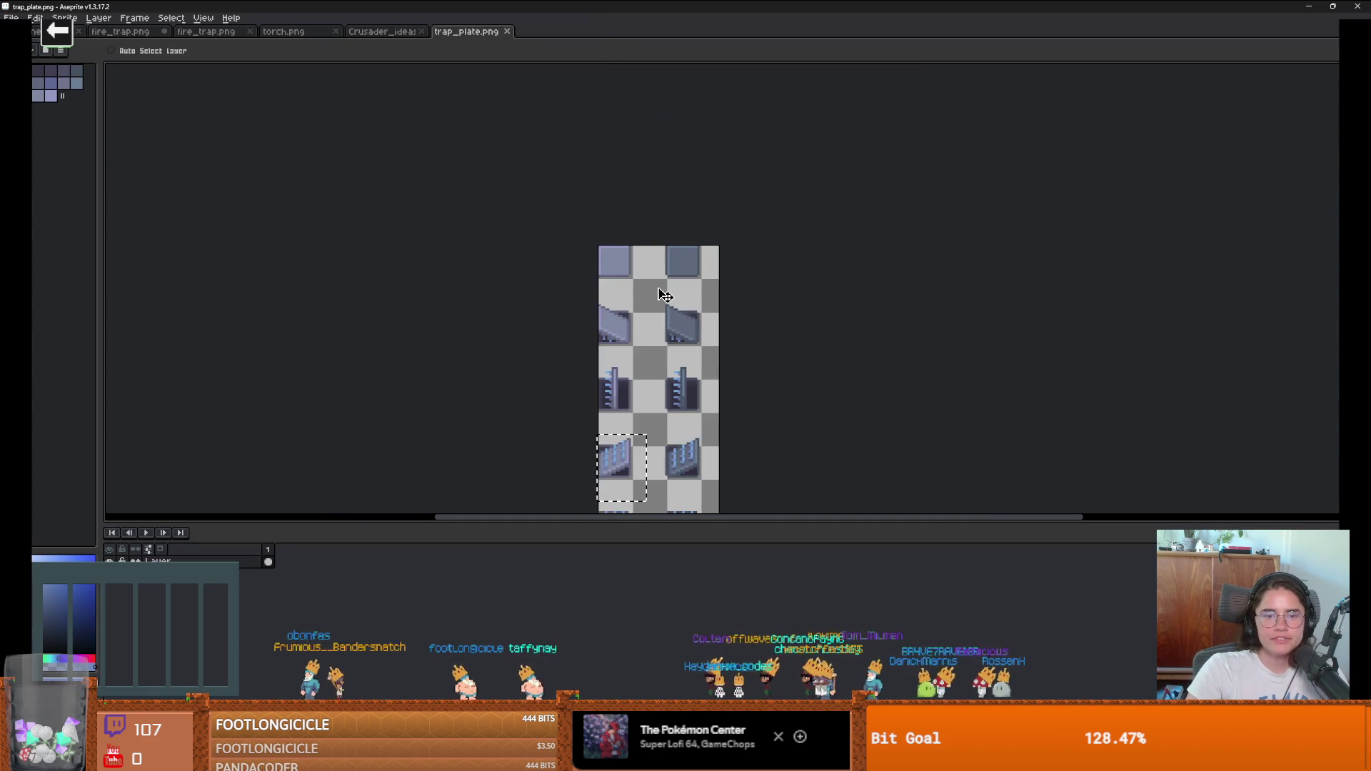
Step: Nudge the trap_plate.png tiles slightly left and save the sheet
scroll(667, 215, up, 3)
drag(638, 220, 606, 347)
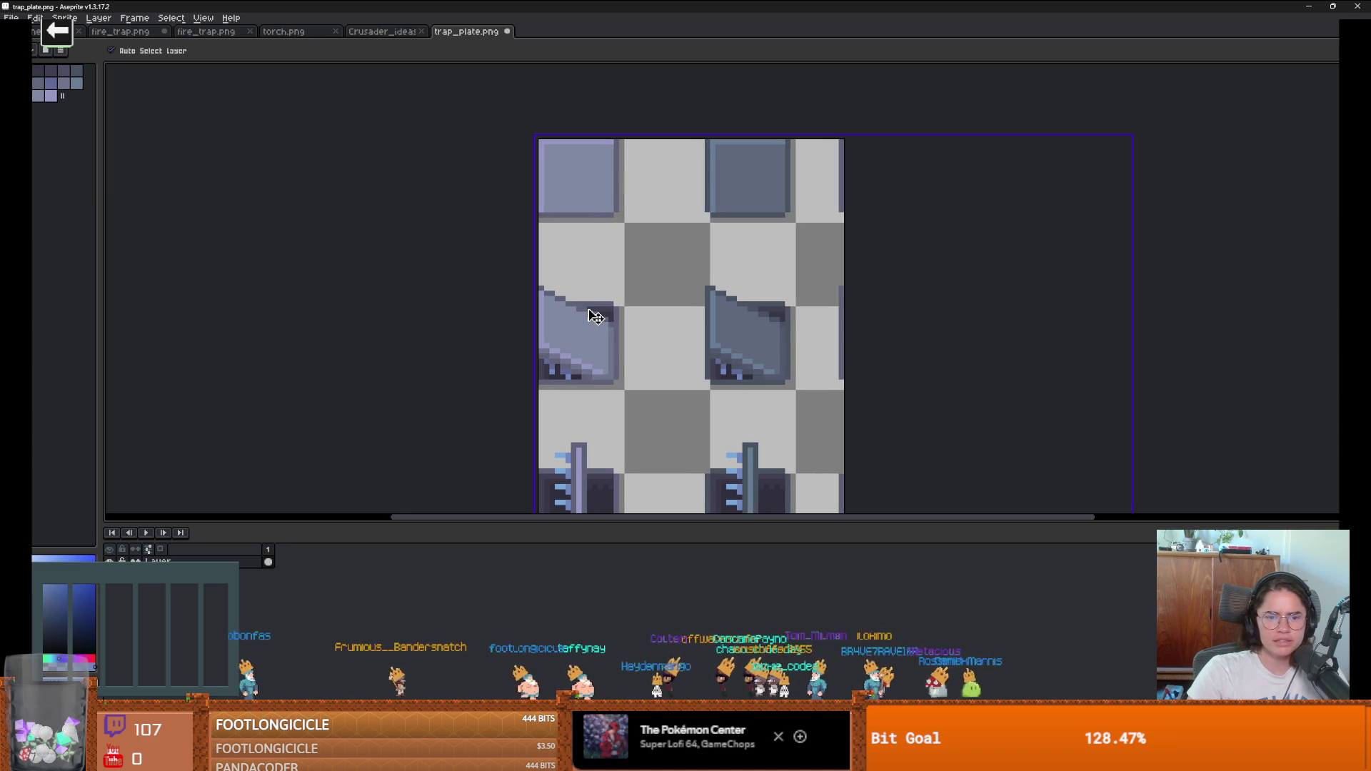
scroll(633, 184, down, 4)
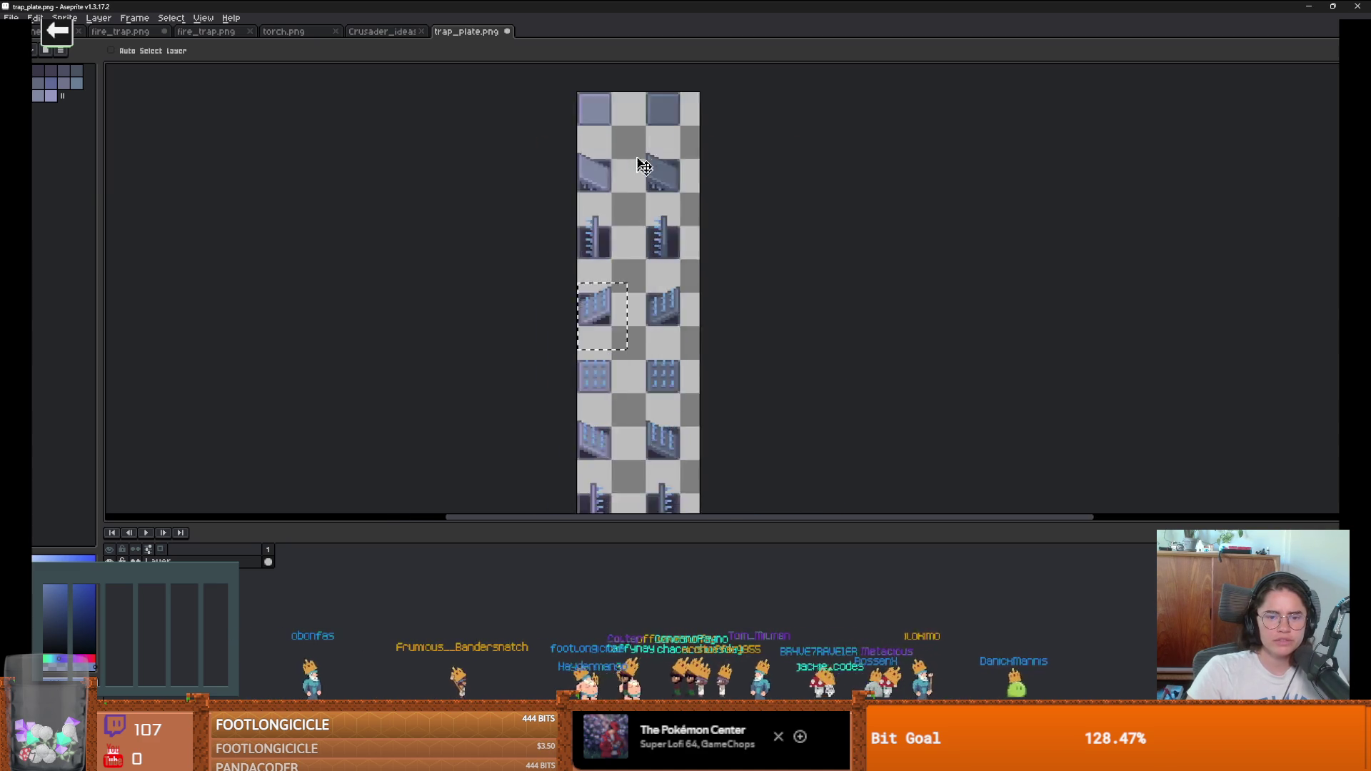
scroll(628, 251, up, 1)
drag(581, 210, 637, 263)
key(ctrl+s)
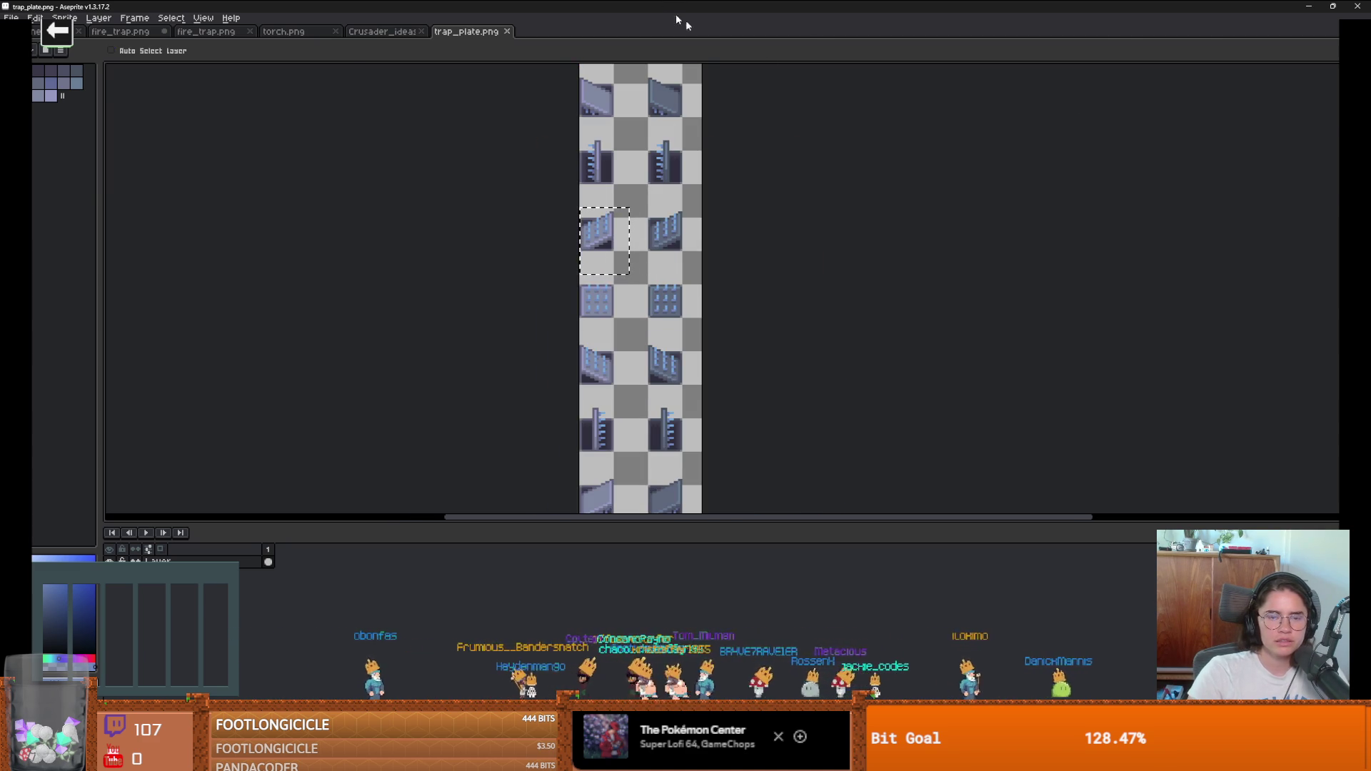
Step: Check the reimported sheet in Godot's Select Frames, then return to Aseprite
key(alt+Tab)
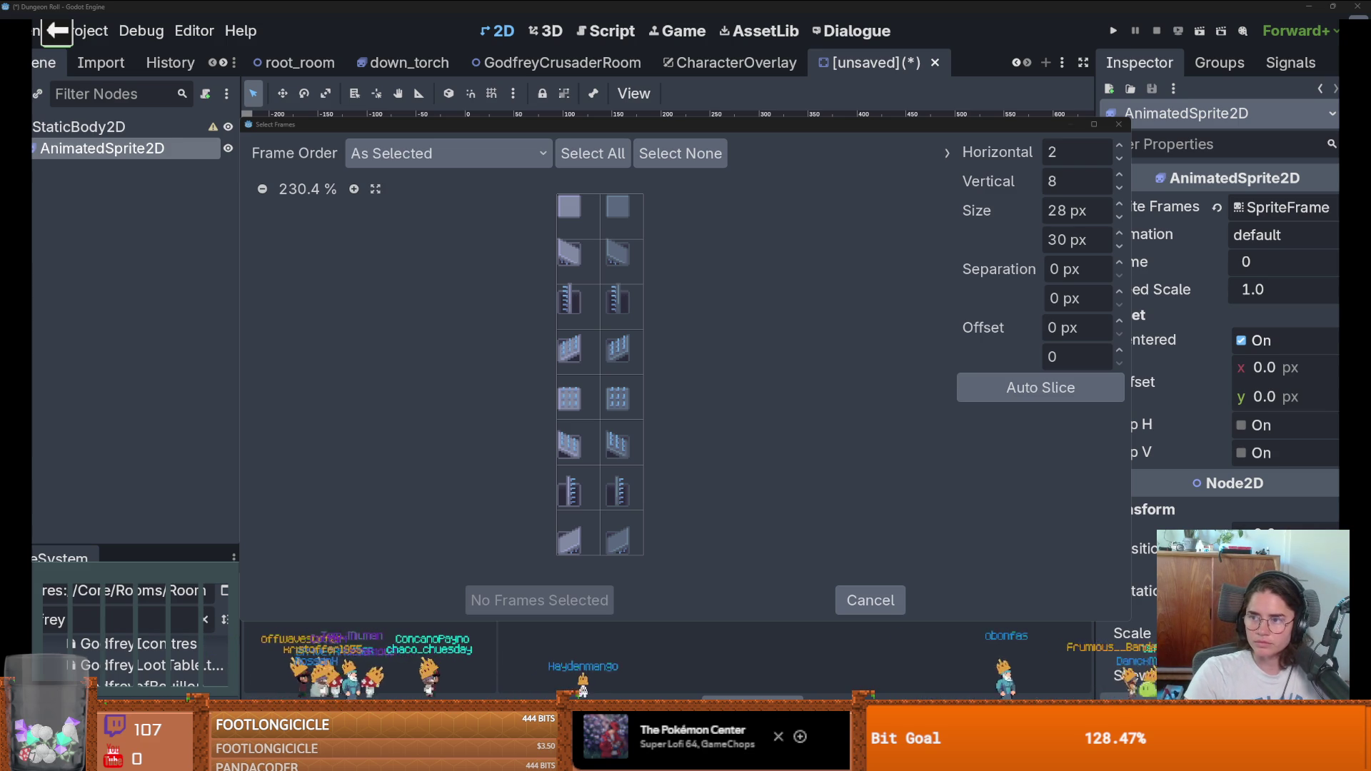
key(alt+Tab)
scroll(428, 178, down, 4)
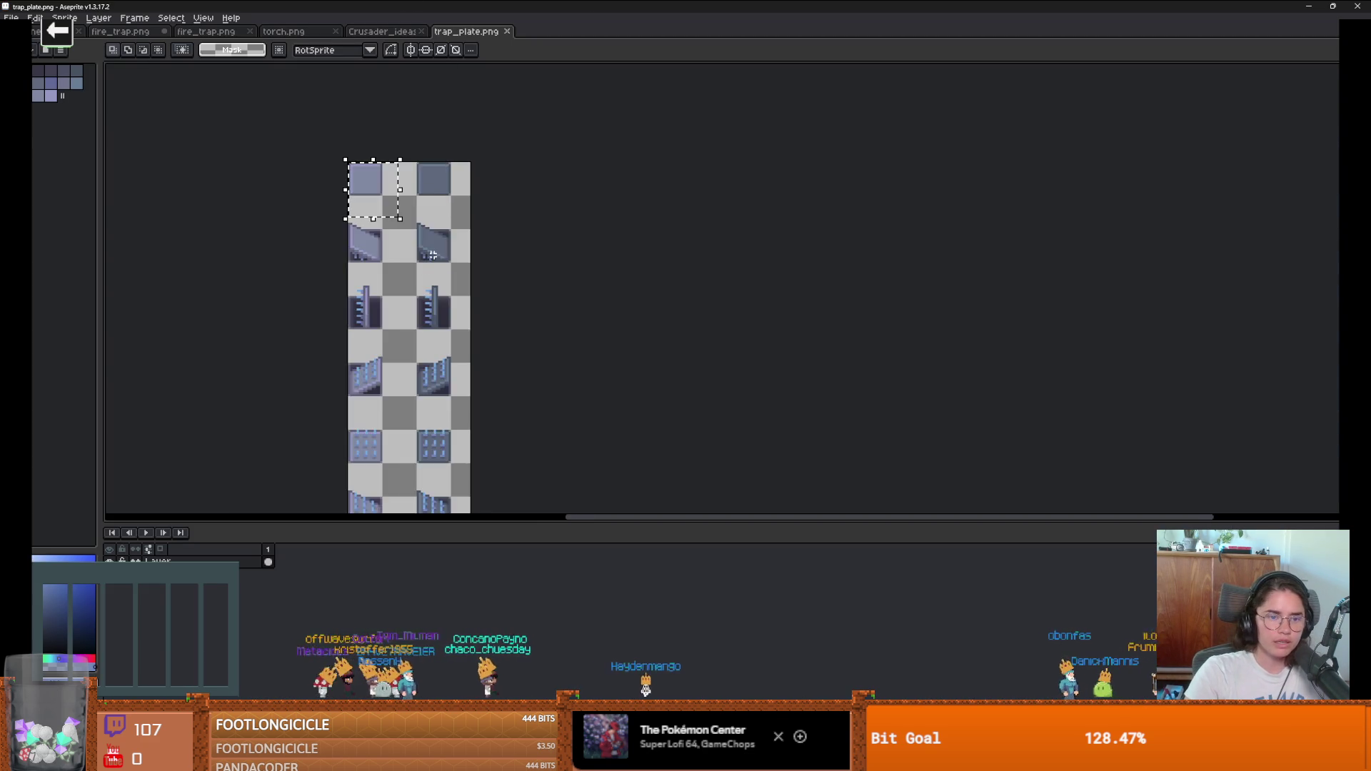
Step: Extend the trap_plate.png canvas edge outward, then undo the change
scroll(629, 219, up, 2)
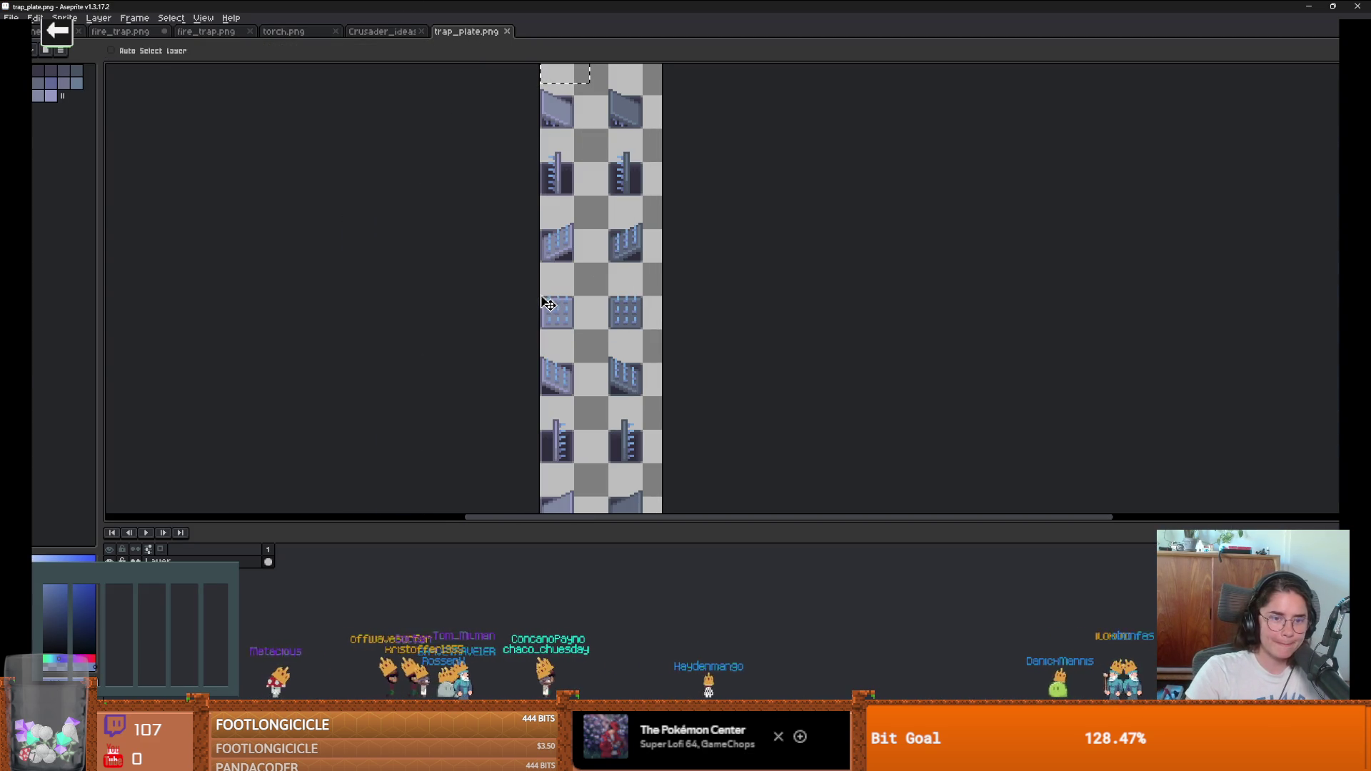
key(ctrl+alt+c)
drag(535, 297, 519, 297)
key(Return)
scroll(571, 370, down, 2)
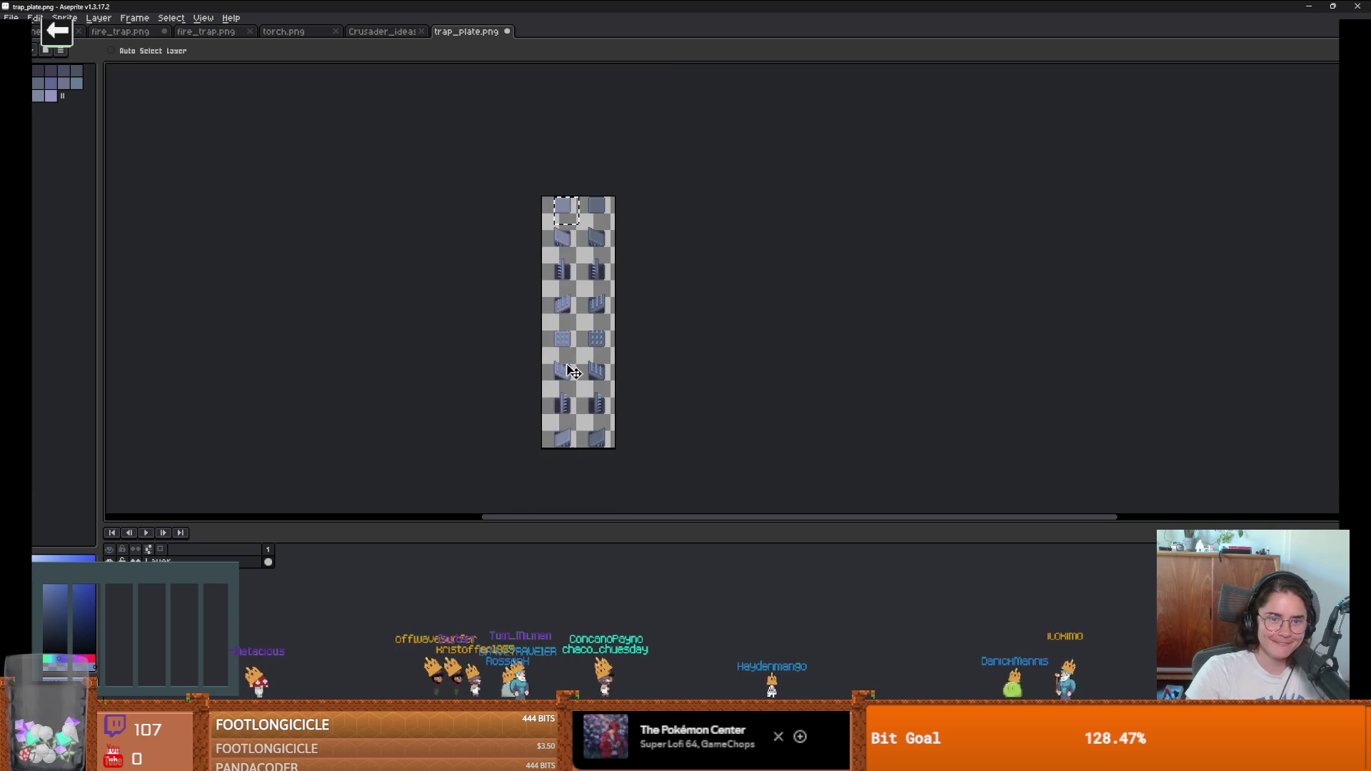
scroll(638, 384, up, 2)
scroll(641, 386, down, 2)
key(ctrl+z)
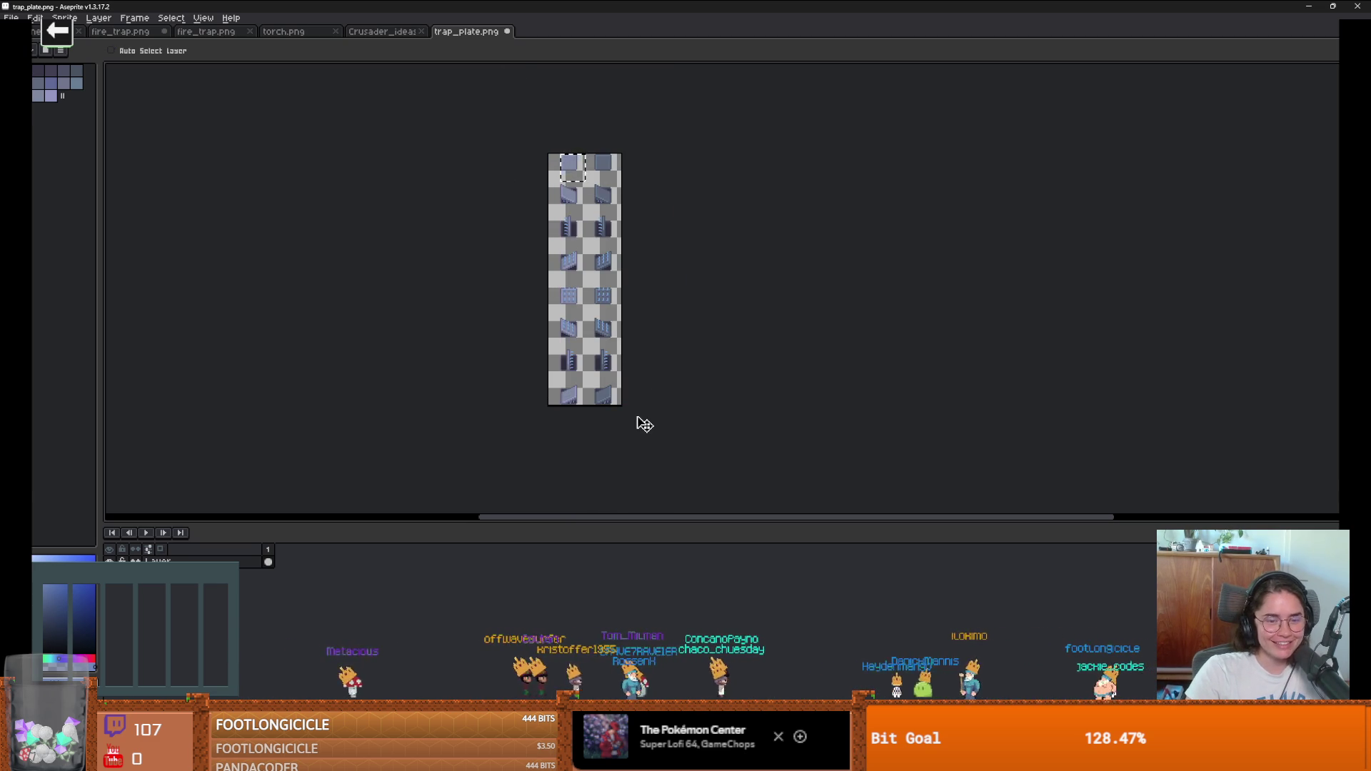
Step: Add a 32 px border below the canvas and shift the selected tiles down
key(ctrl+alt+c)
drag(585, 409, 594, 480)
key(Return)
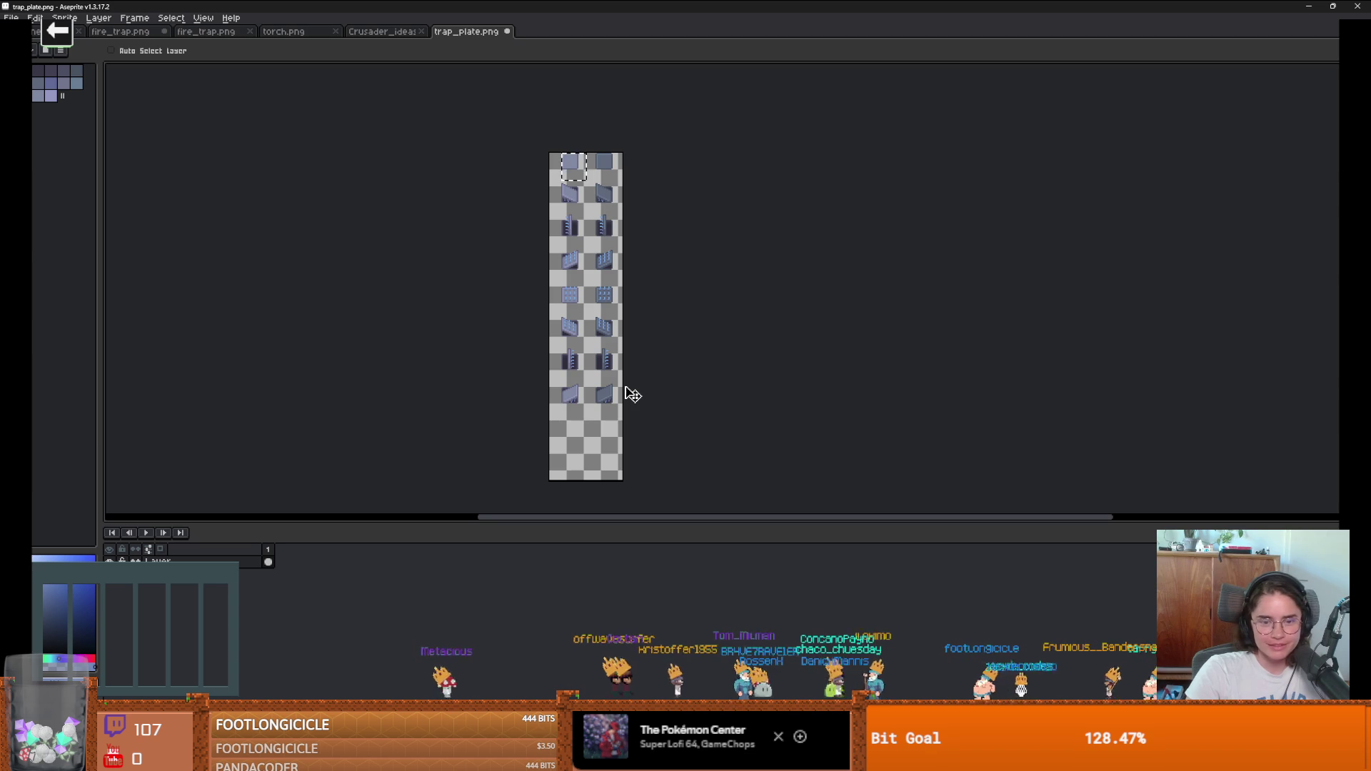
key(m)
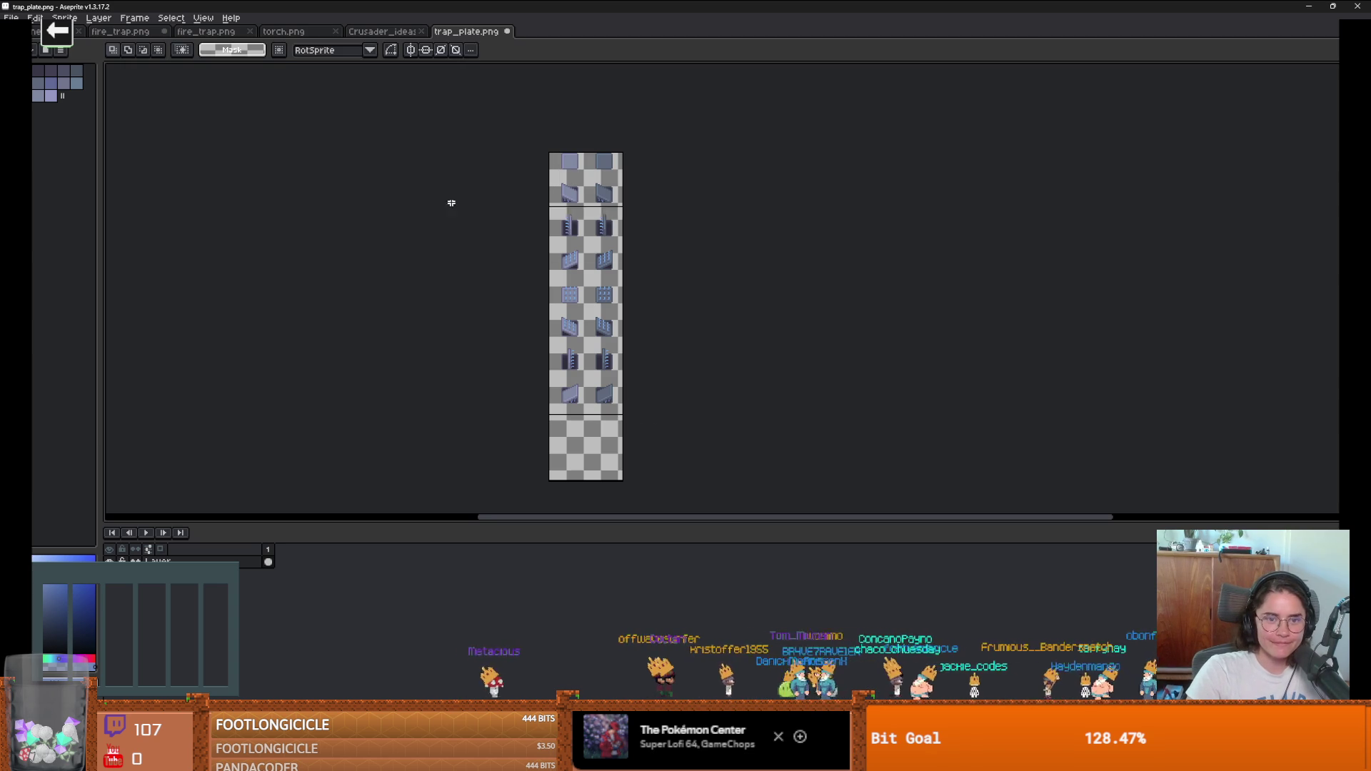
scroll(561, 180, up, 4)
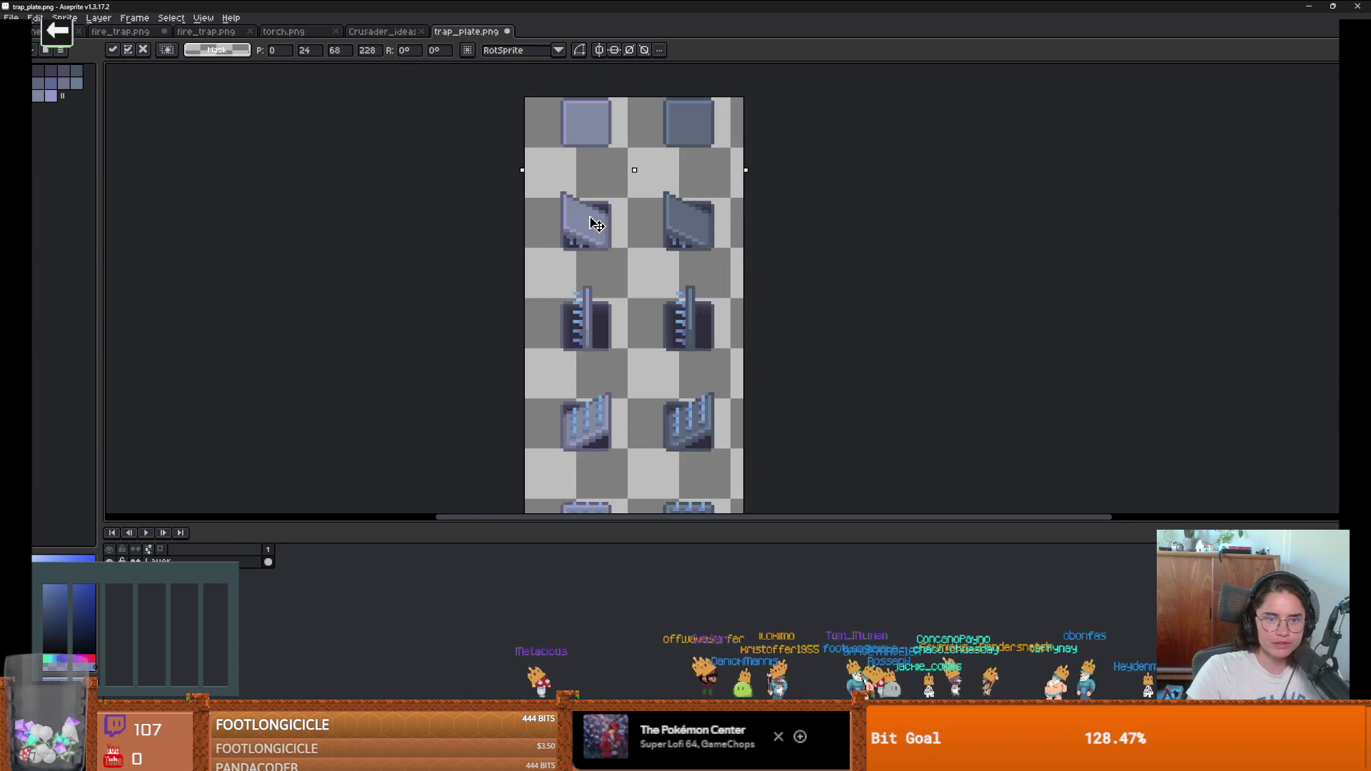
click(650, 264)
scroll(737, 367, down, 2)
key(Down)
key(Down)
key(Down)
key(Down)
key(Down)
key(Down)
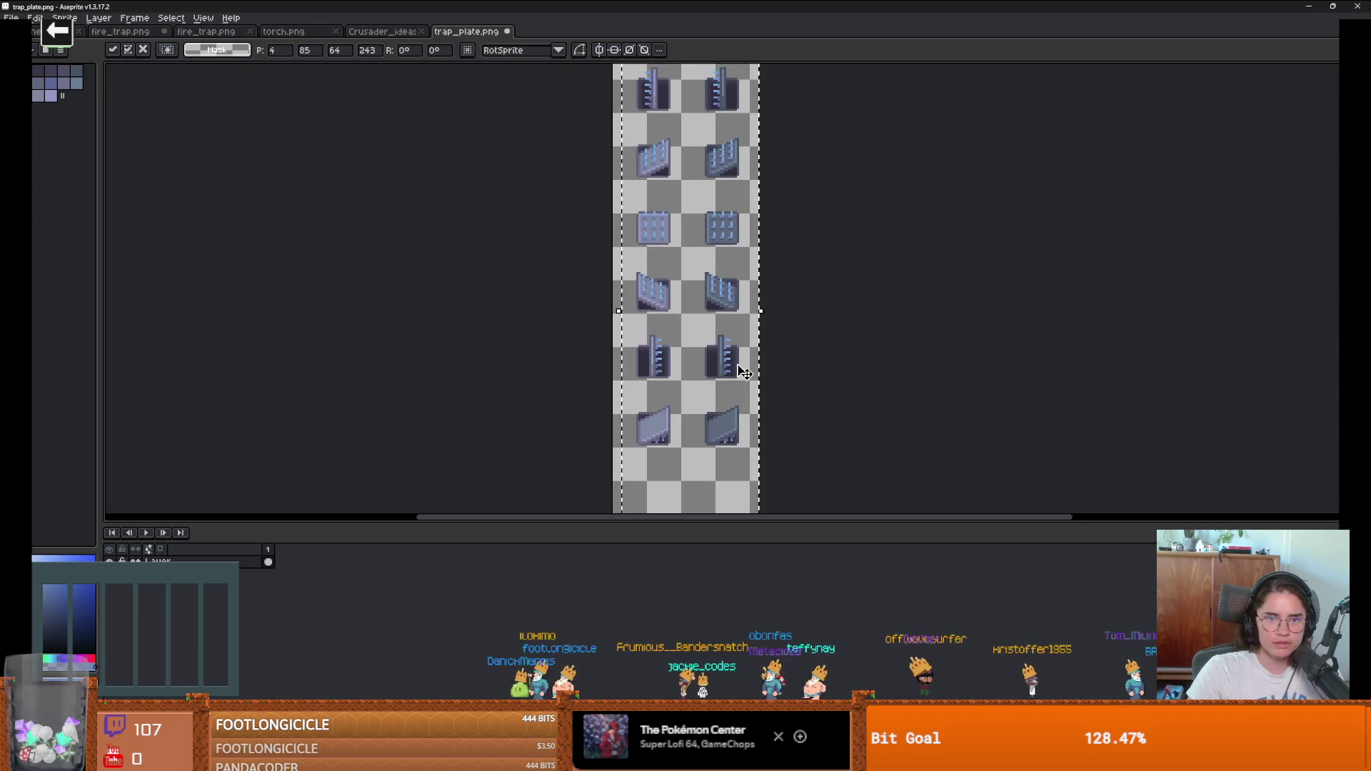
scroll(778, 303, down, 3)
scroll(773, 312, up, 2)
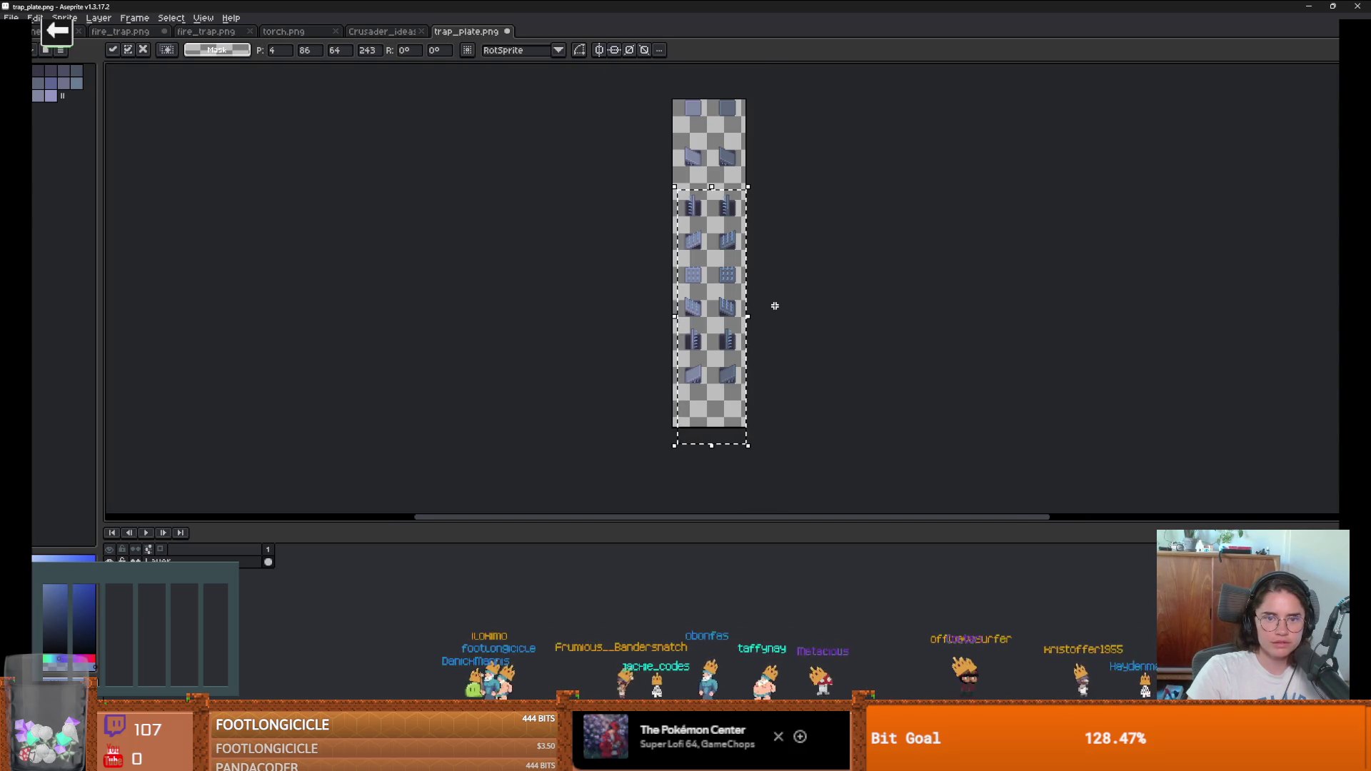
click(802, 425)
Step: Move the lower tile rows down and extend the canvas bottom further
drag(621, 218, 748, 430)
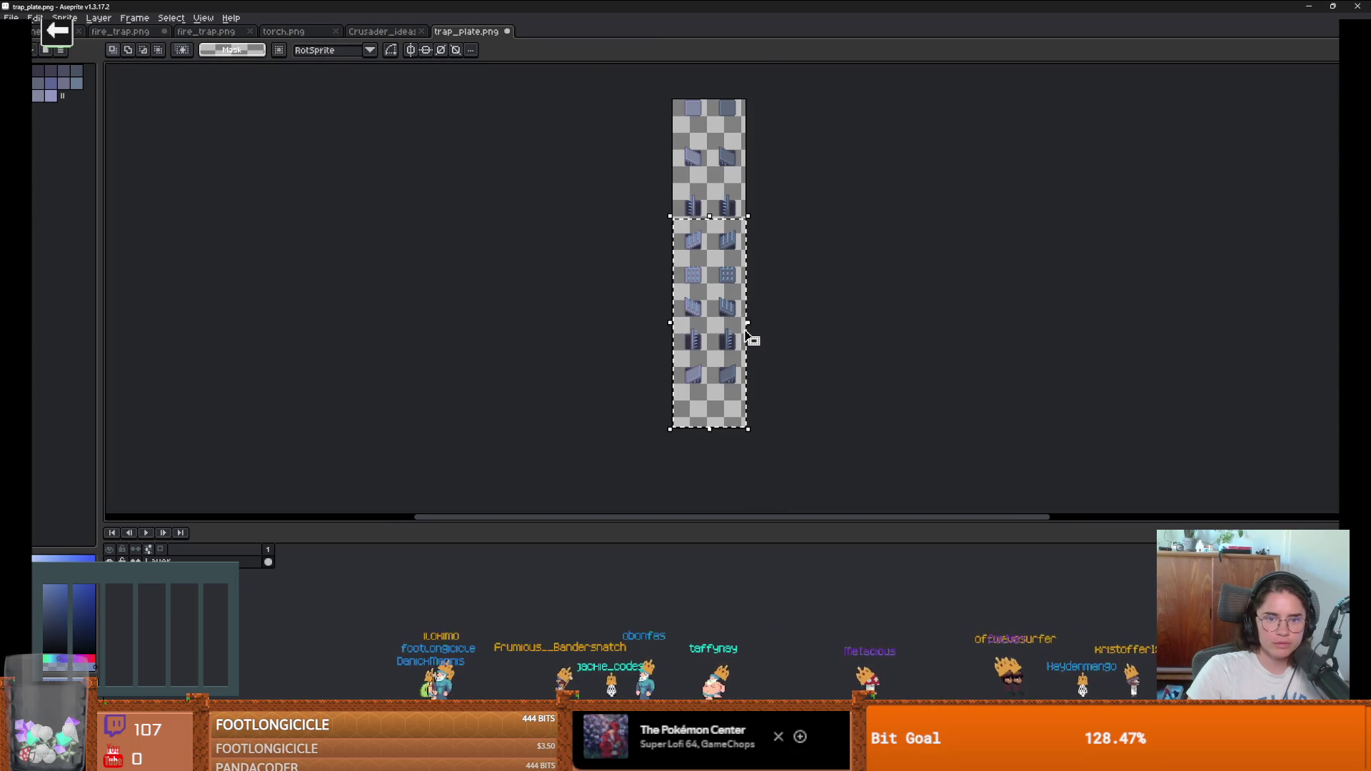
click(751, 338)
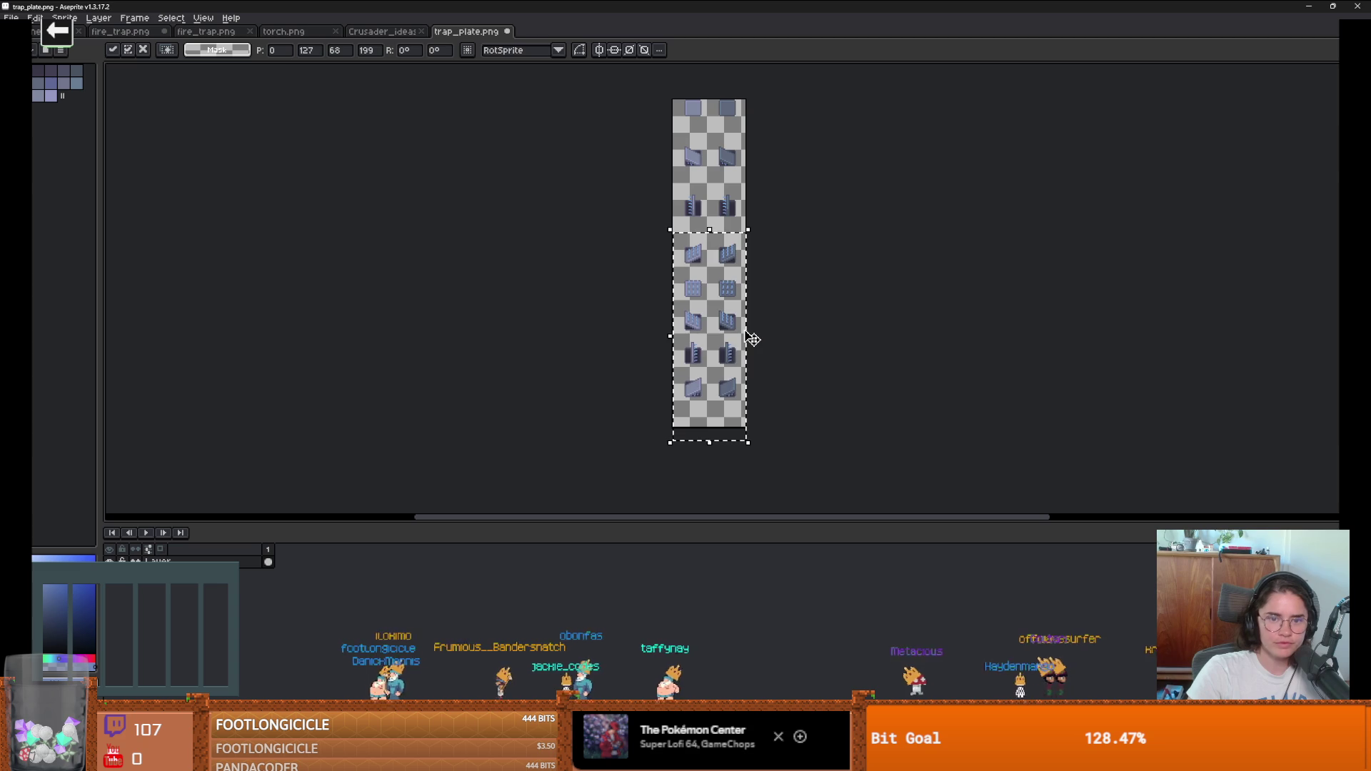
scroll(609, 279, up, 3)
scroll(980, 326, down, 4)
click(823, 361)
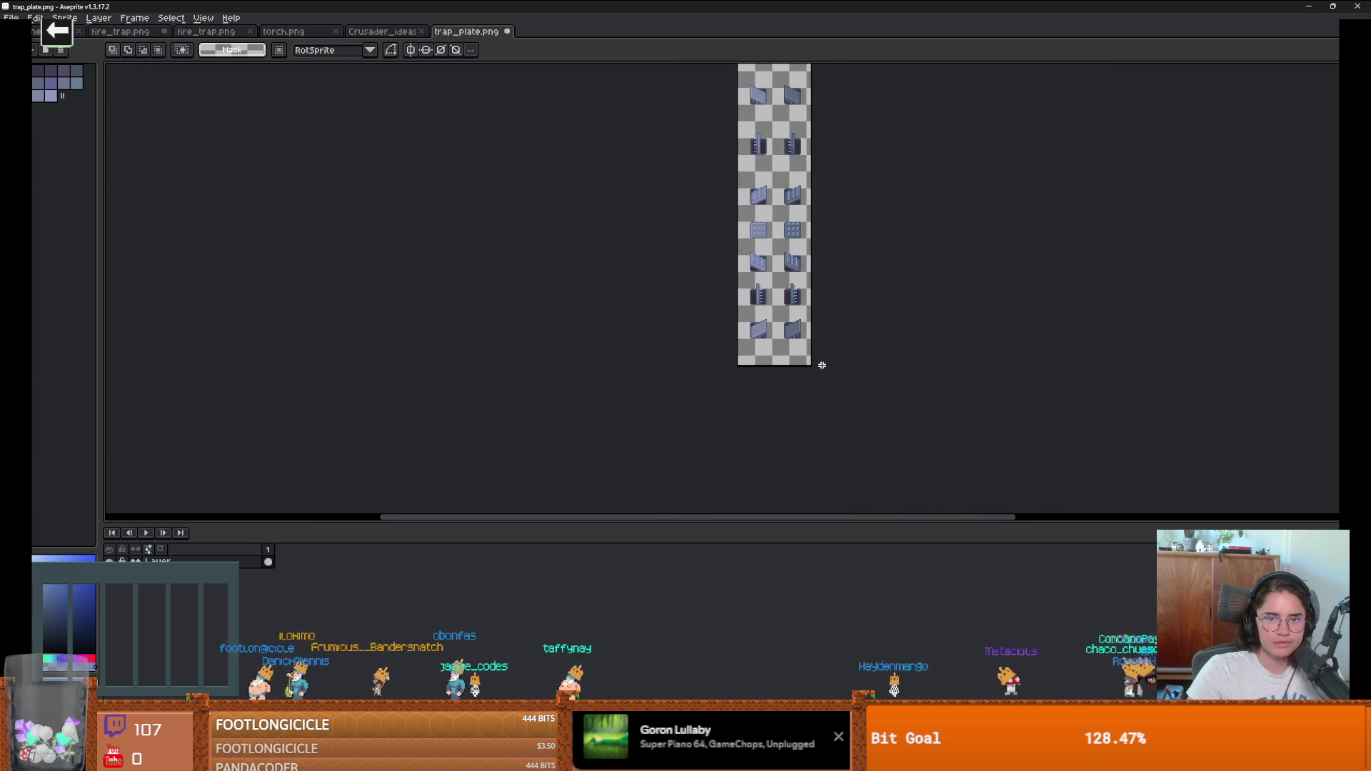
key(ctrl+alt+c)
mouse_move(789, 367)
mouse_down()
mouse_move(771, 481)
mouse_move(783, 474)
mouse_up()
key(Return)
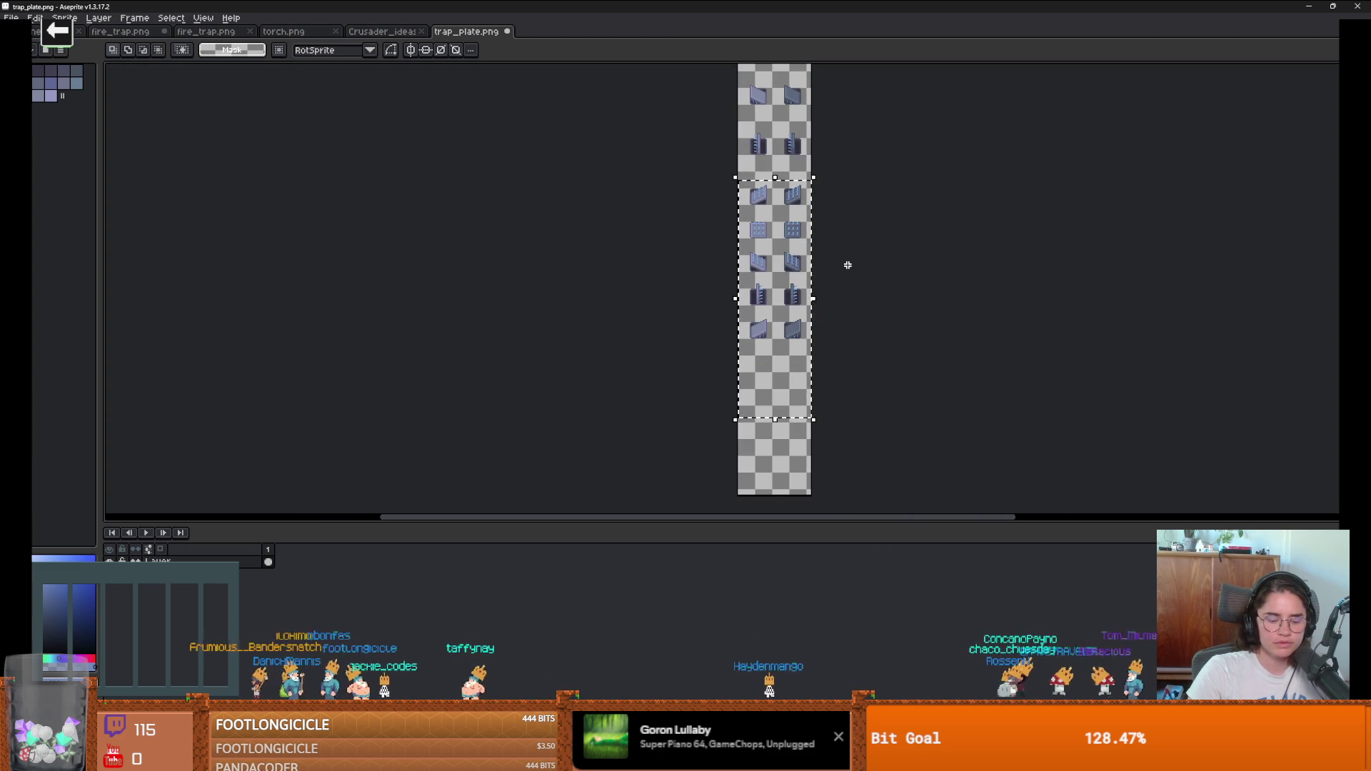
Step: Shift the remaining lower frame rows a few pixels to close the gaps
key(ctrl+t)
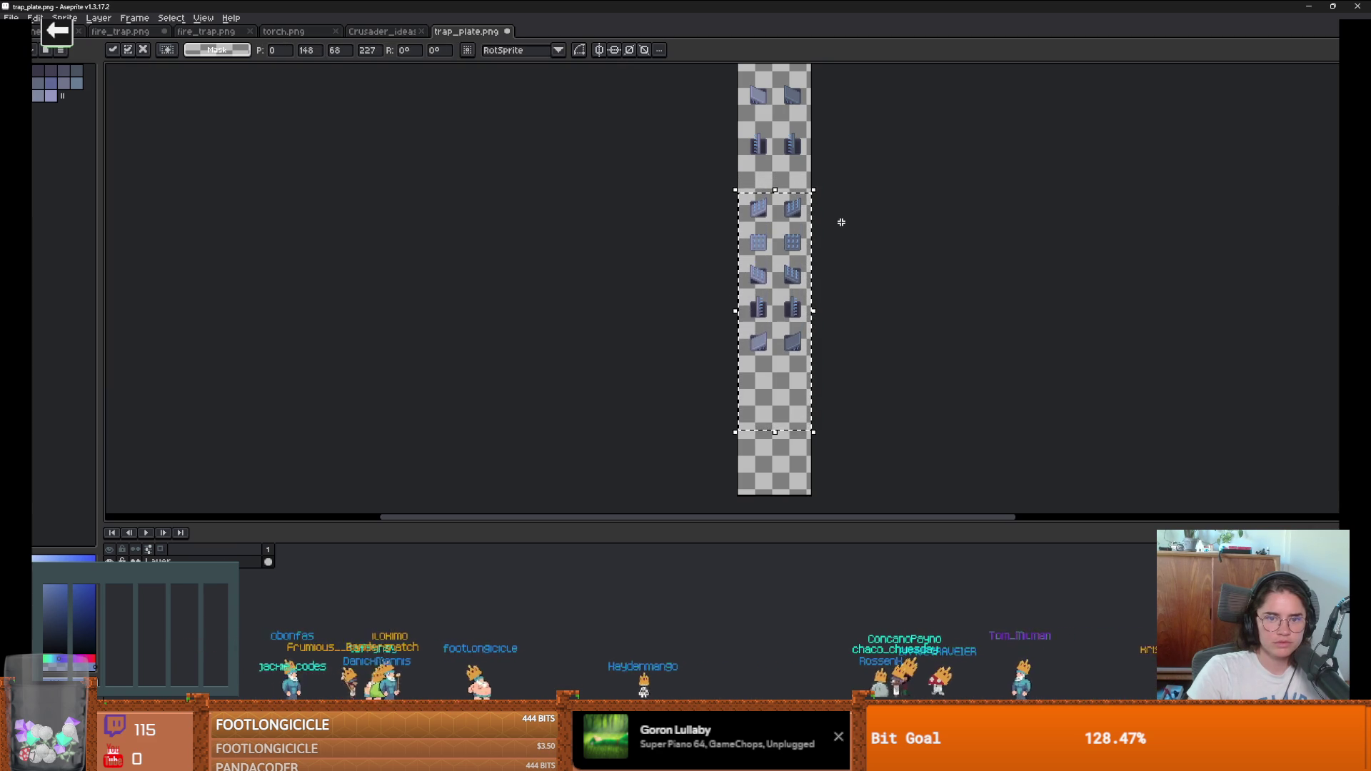
key(ctrl+d)
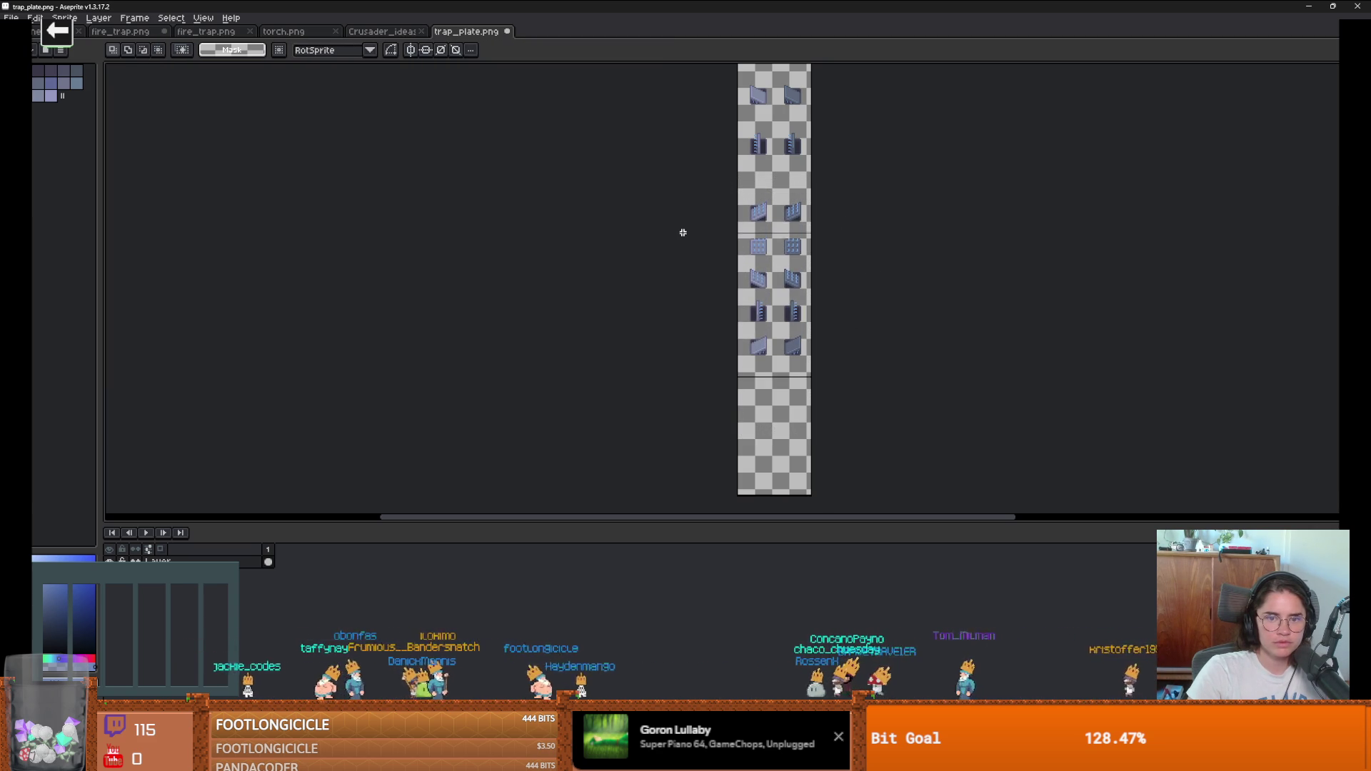
click(812, 330)
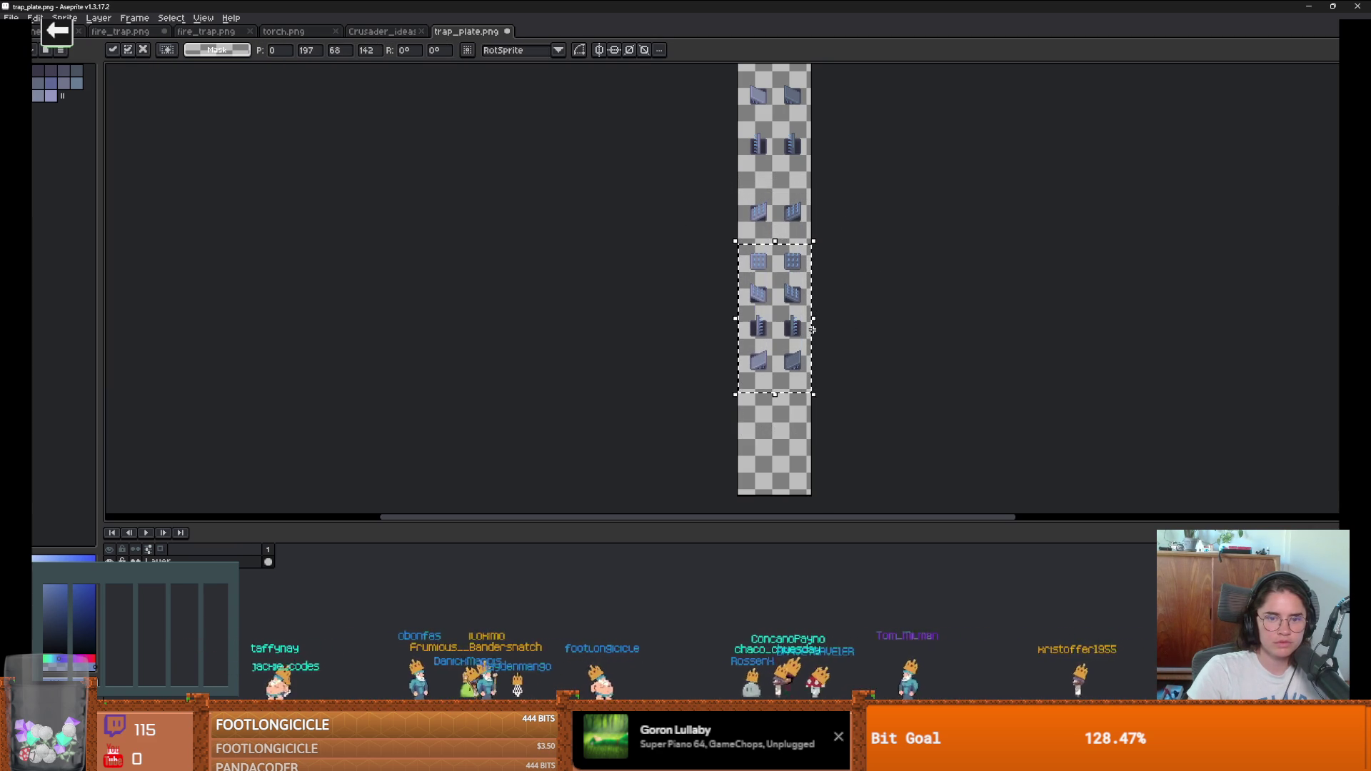
key(ctrl+d)
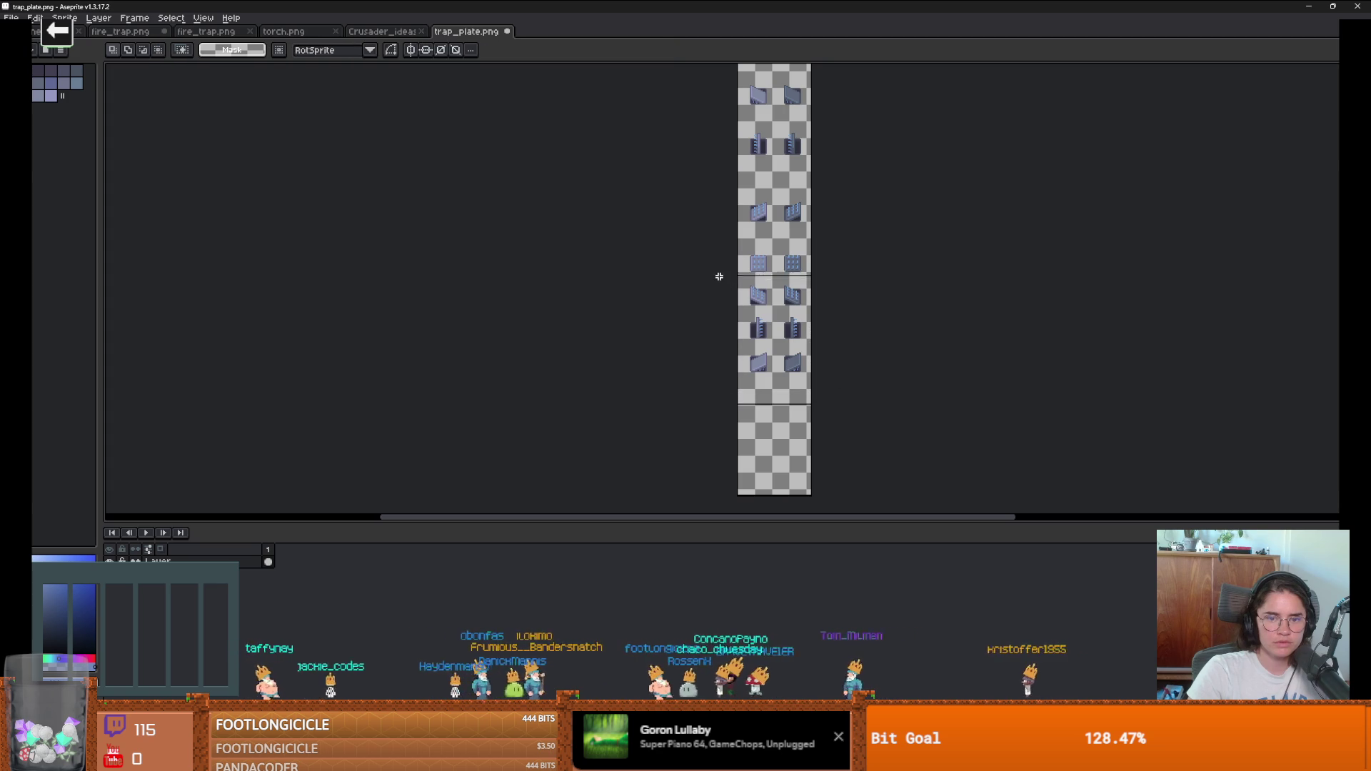
key(ctrl+z)
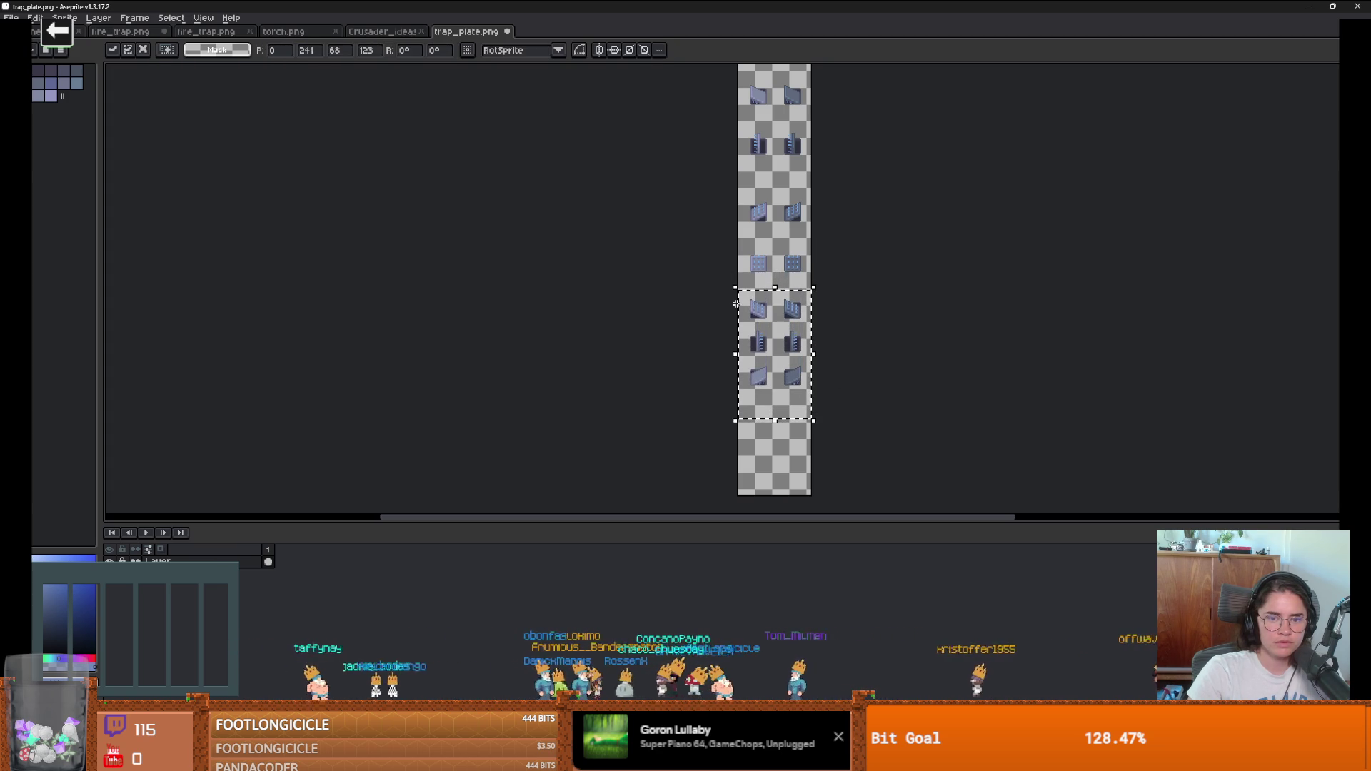
click(850, 422)
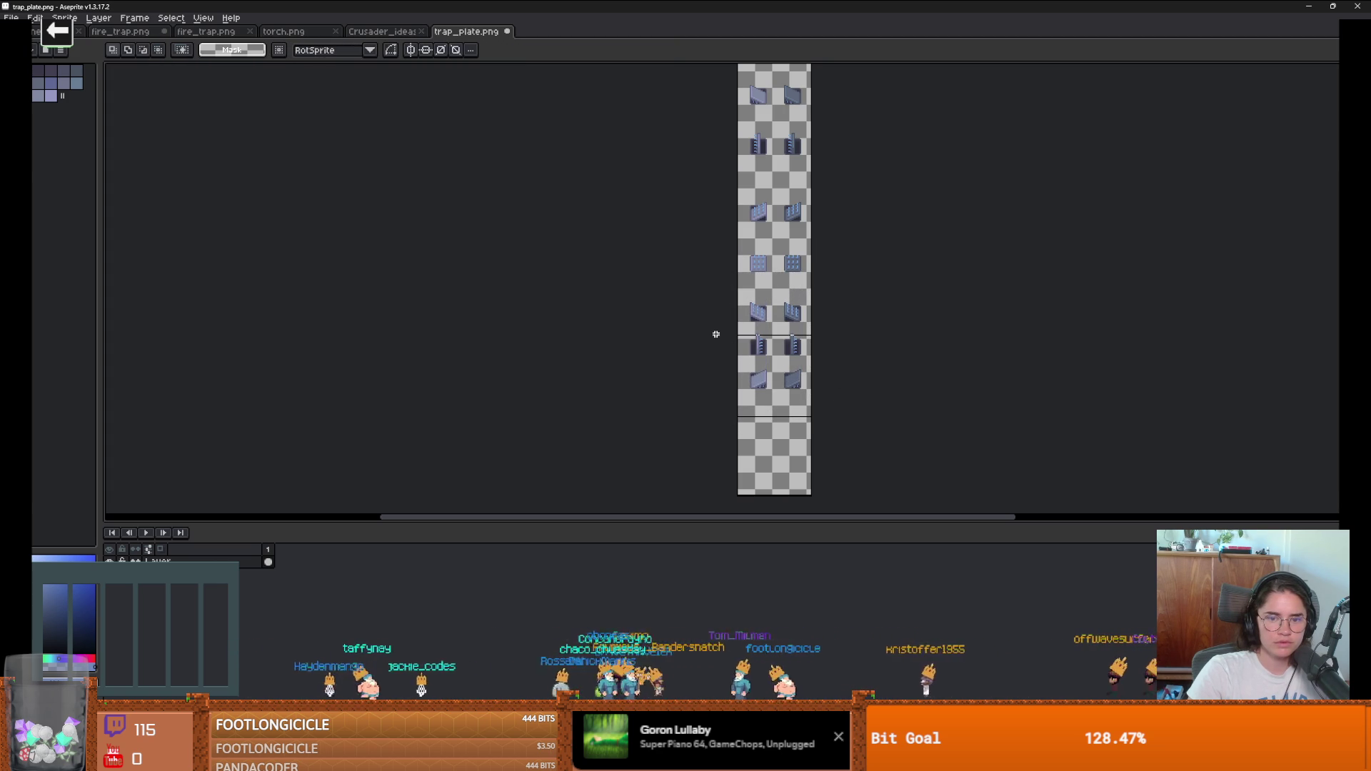
drag(800, 400, 801, 402)
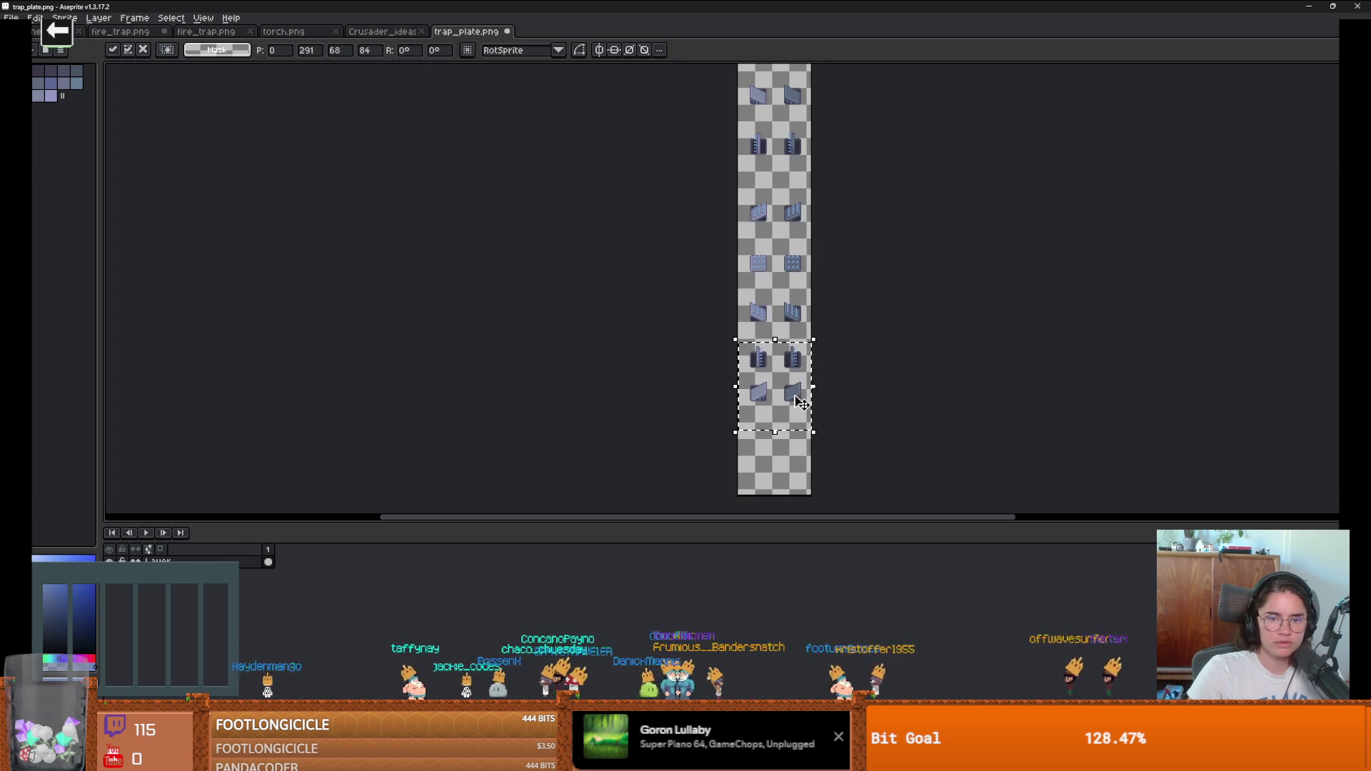
click(719, 382)
Step: Move the bottom frame row down 3 px and pull the canvas bottom edge up
drag(714, 383, 837, 422)
key(Down)
key(Down)
key(Down)
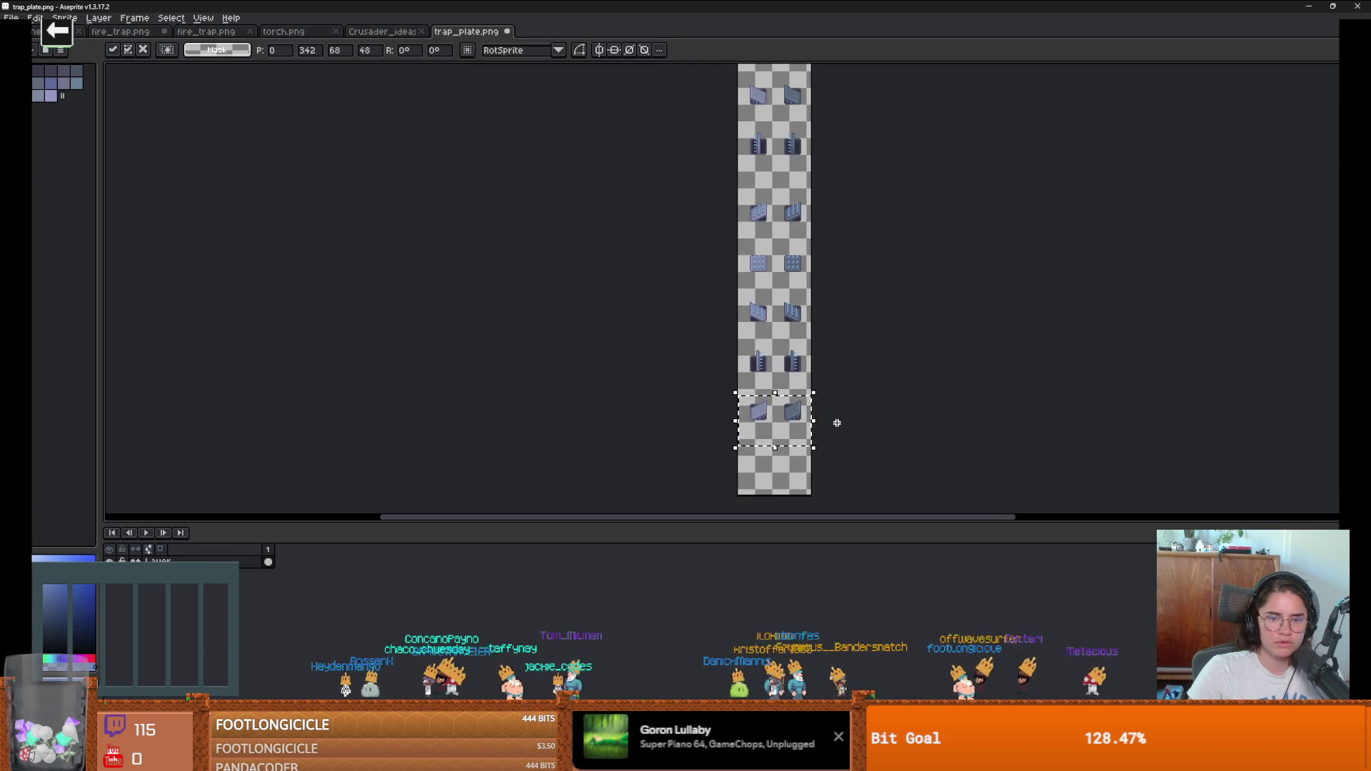
key(Return)
key(ctrl+alt+c)
drag(781, 497, 783, 459)
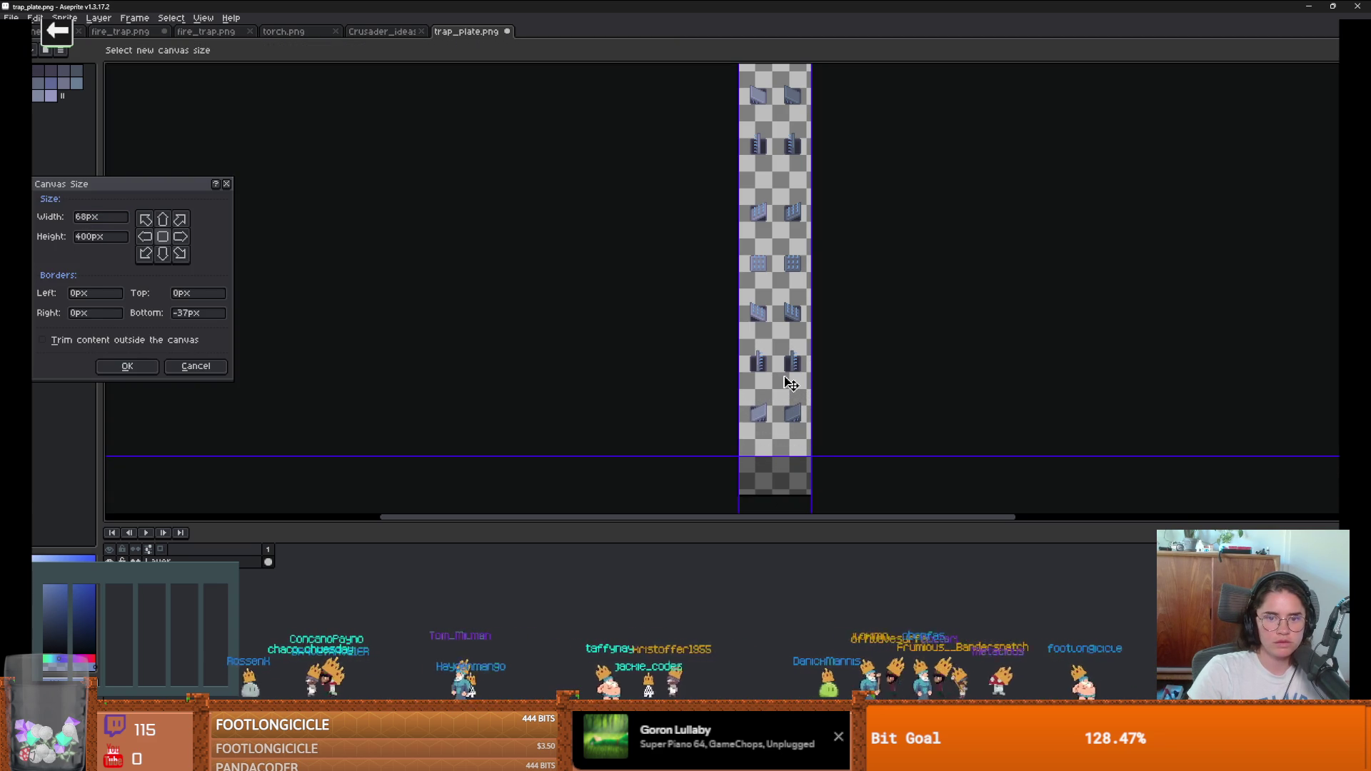
Step: Trim the canvas bottom edge up and apply the shorter 68×400 px canvas
scroll(791, 384, up, 1)
drag(784, 427, 772, 337)
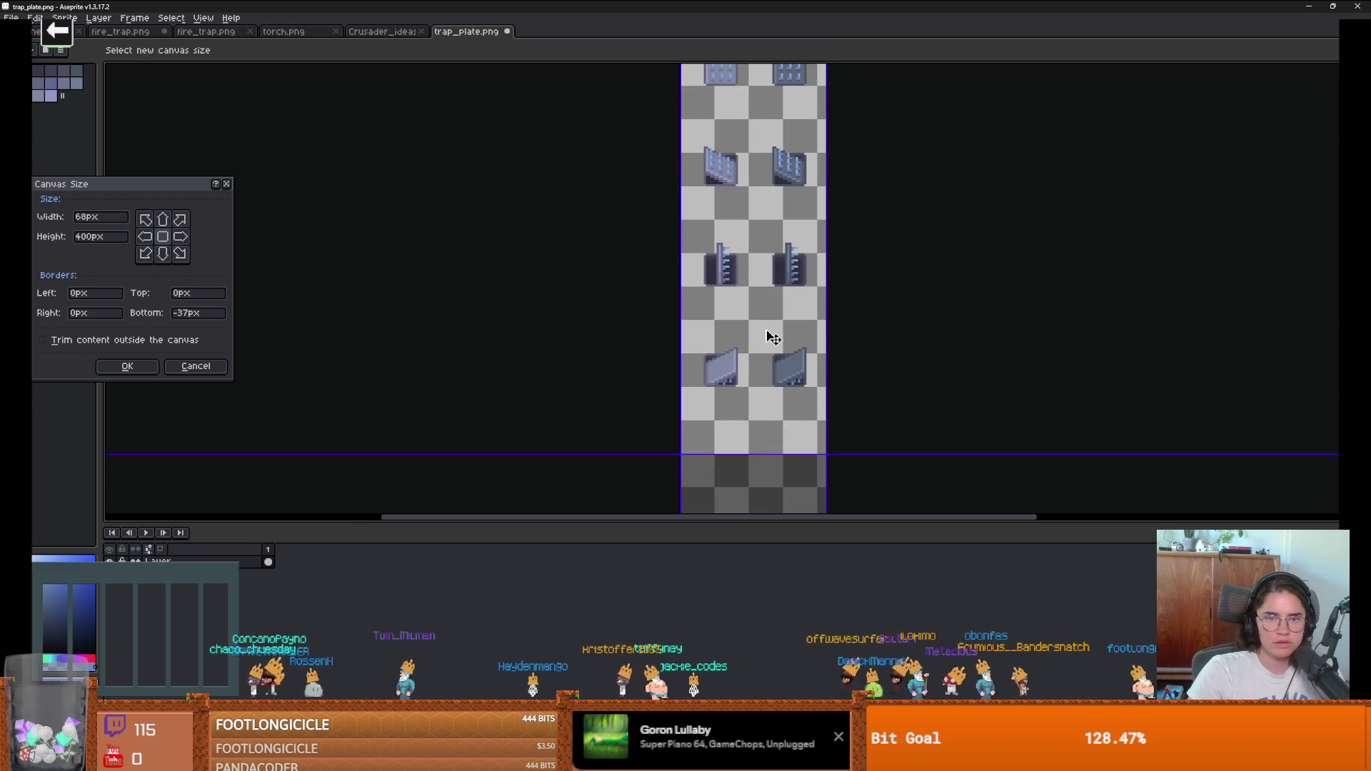
drag(745, 450, 745, 417)
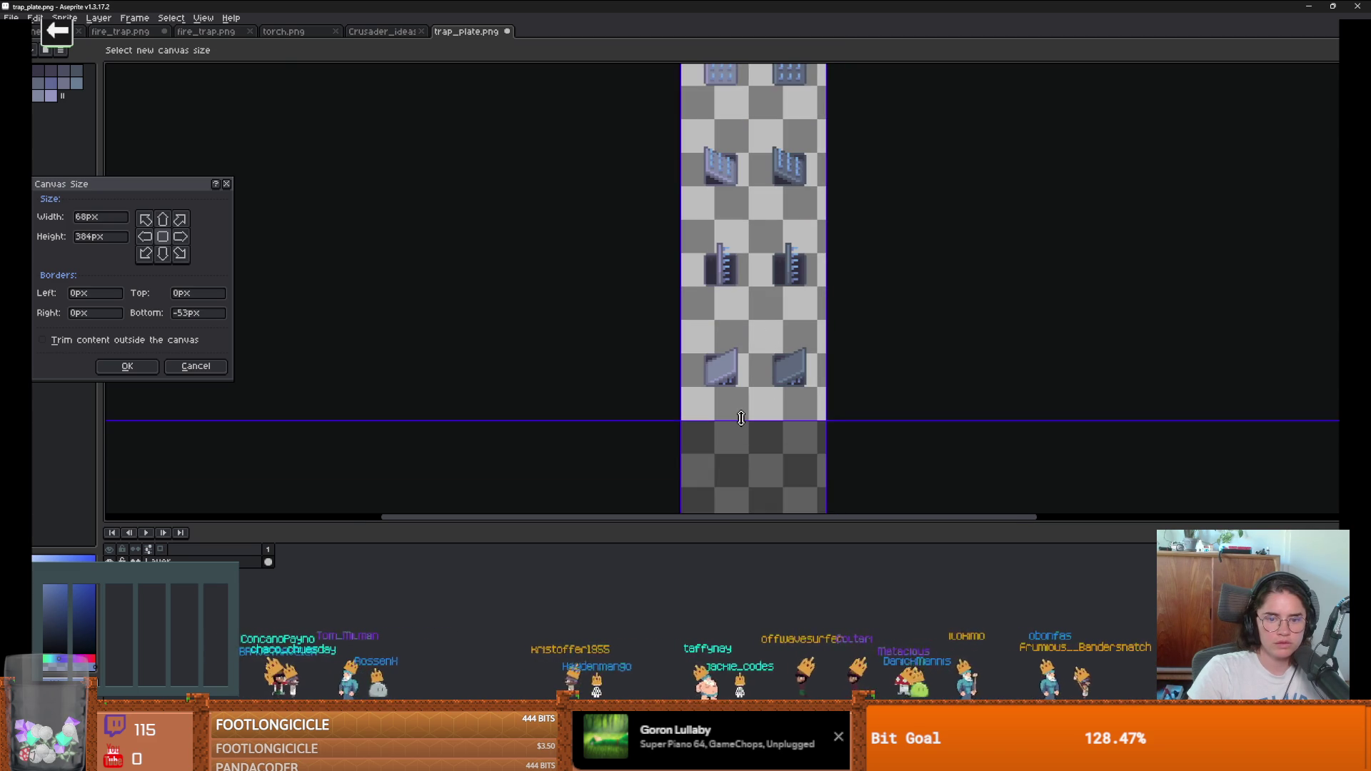
key(Return)
scroll(789, 236, down, 5)
scroll(789, 236, up, 2)
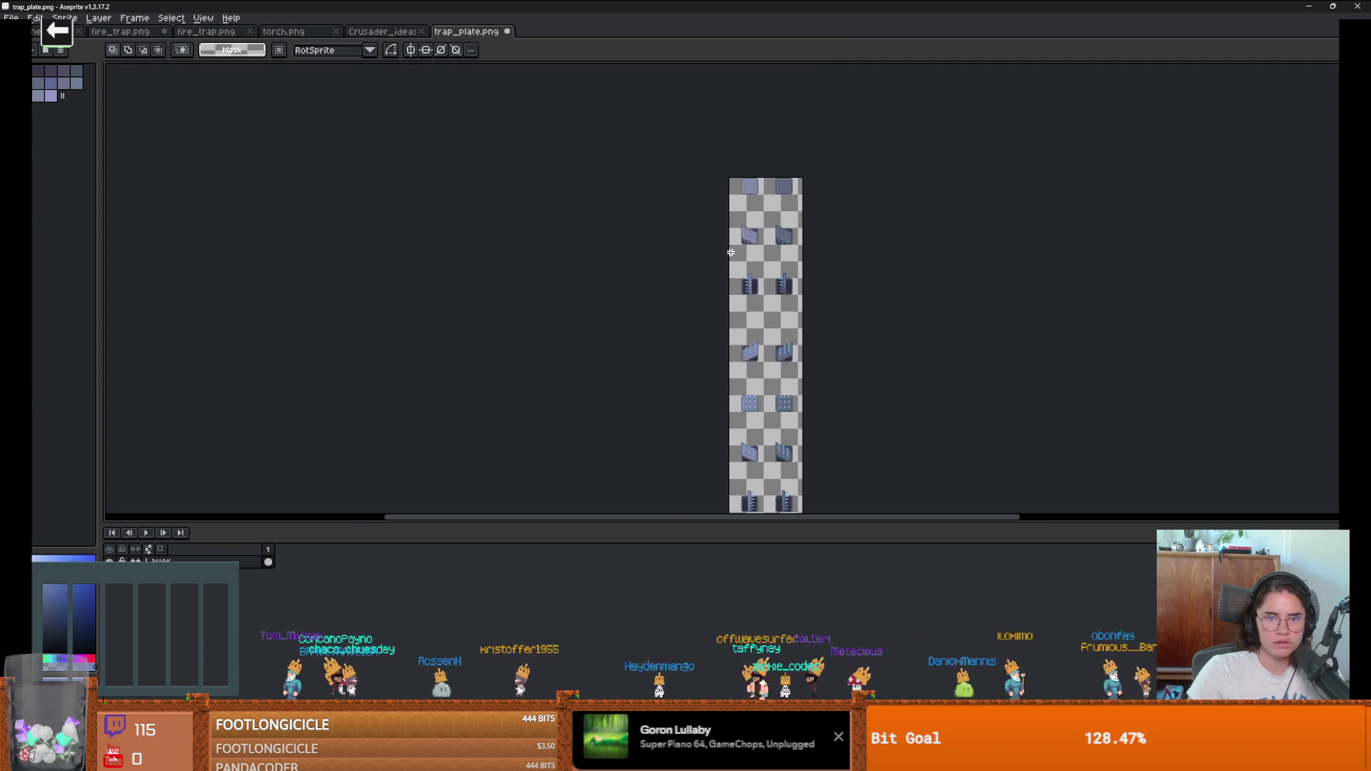
drag(755, 316, 738, 277)
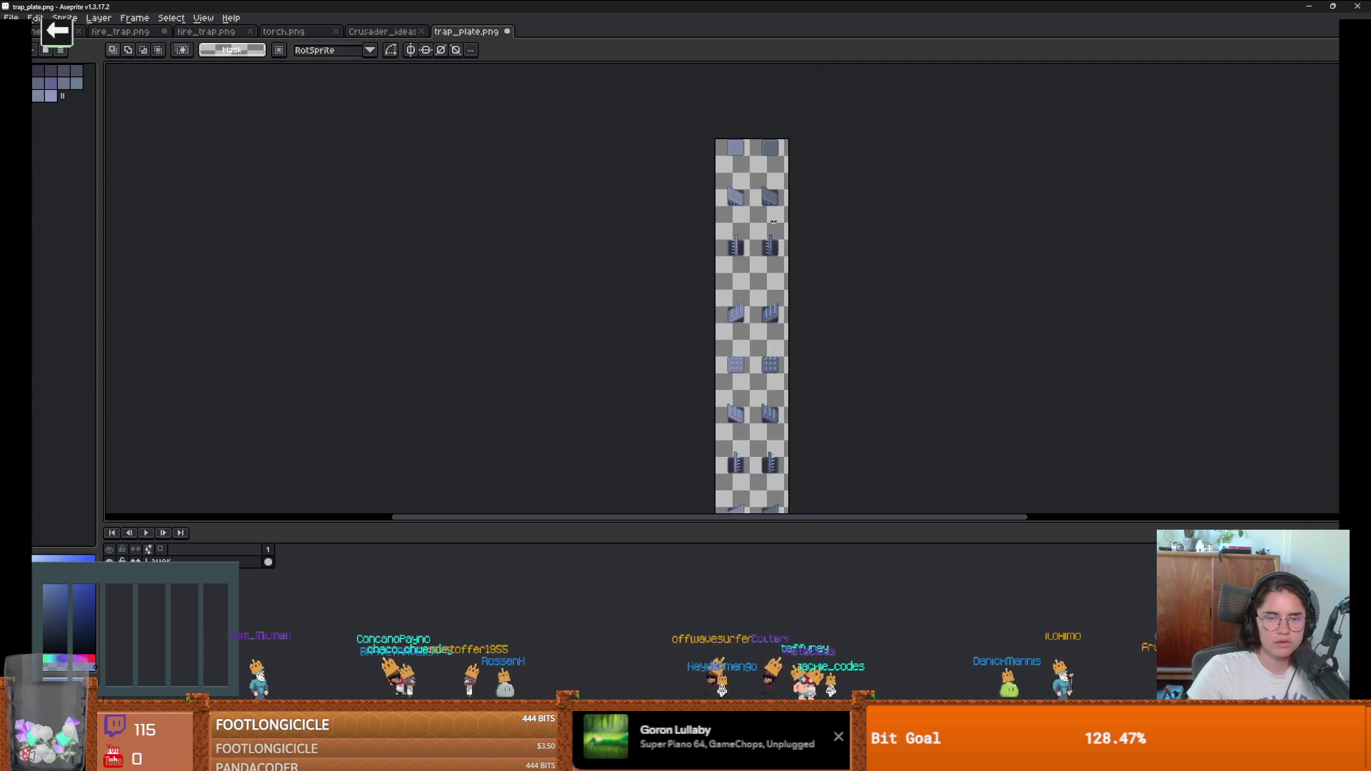
Step: Reopen Canvas Size and drag to add extra space above the top tiles
key(ctrl+alt+c)
scroll(760, 186, down, 2)
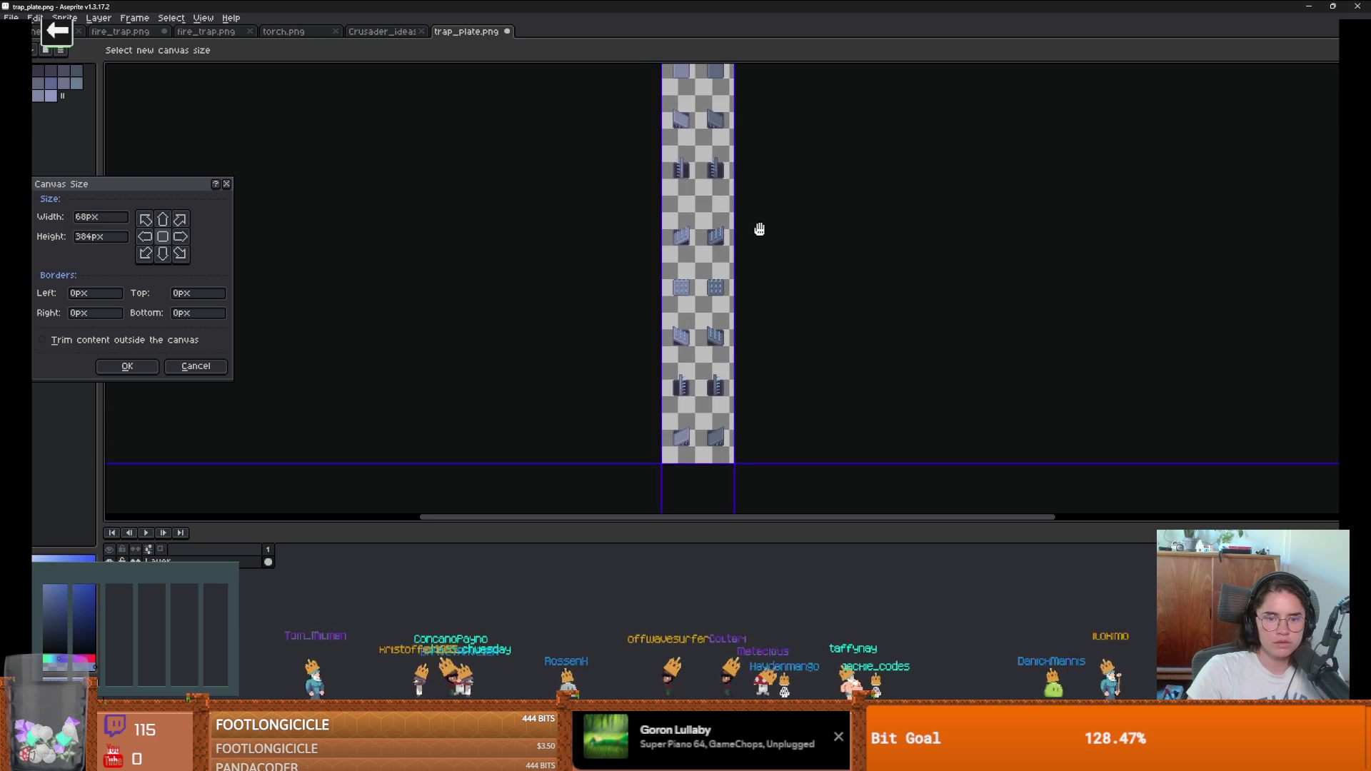
scroll(759, 235, up, 3)
scroll(700, 235, up, 2)
mouse_move(691, 208)
mouse_down()
mouse_move(688, 129)
mouse_move(685, 150)
mouse_up()
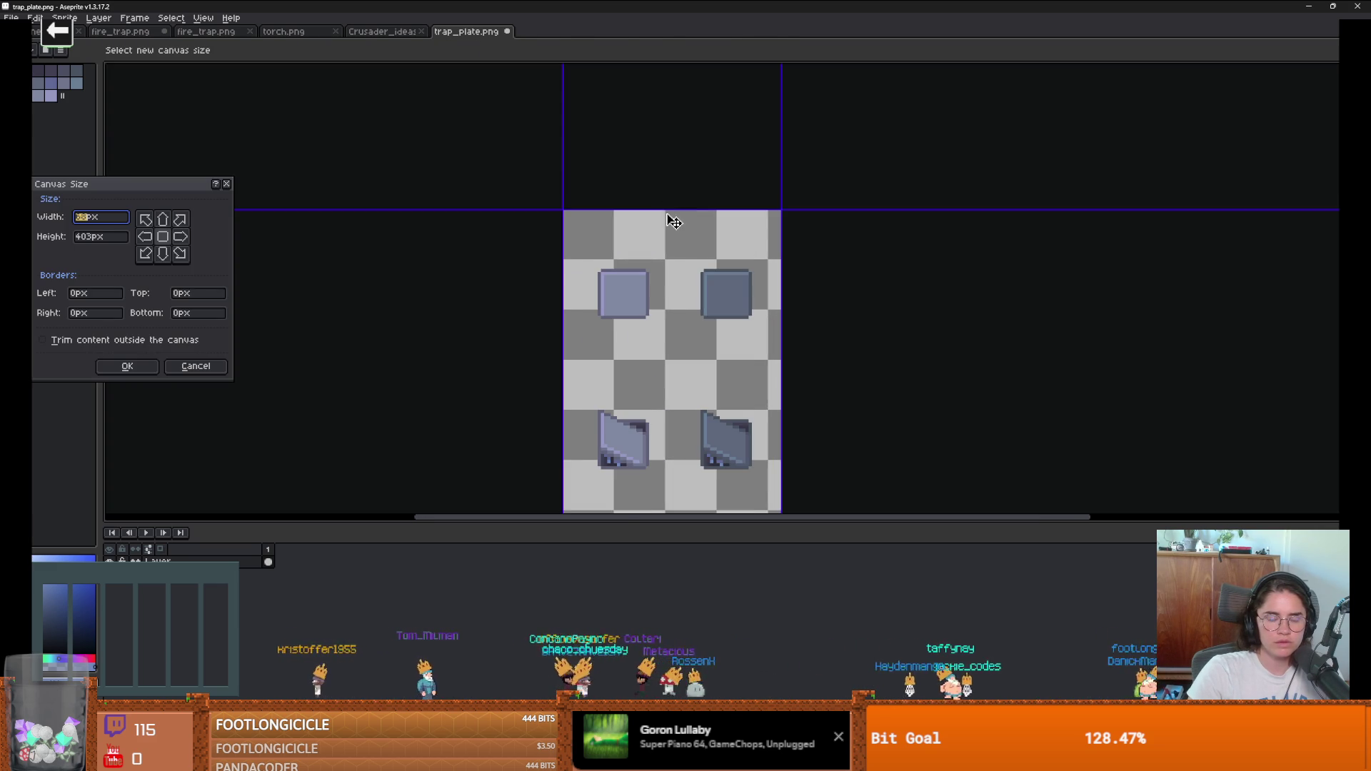
scroll(780, 343, down, 5)
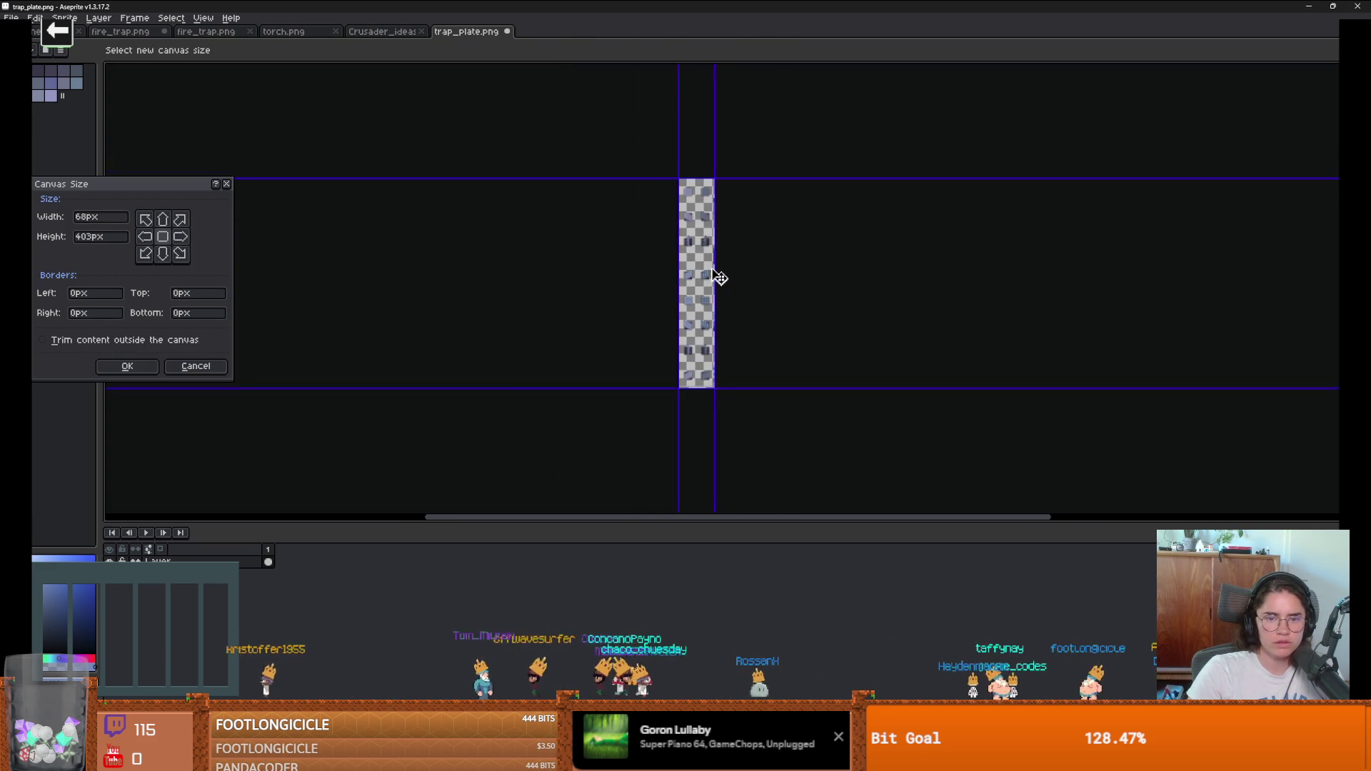
scroll(688, 205, up, 1)
scroll(689, 205, up, 1)
scroll(653, 285, down, 1)
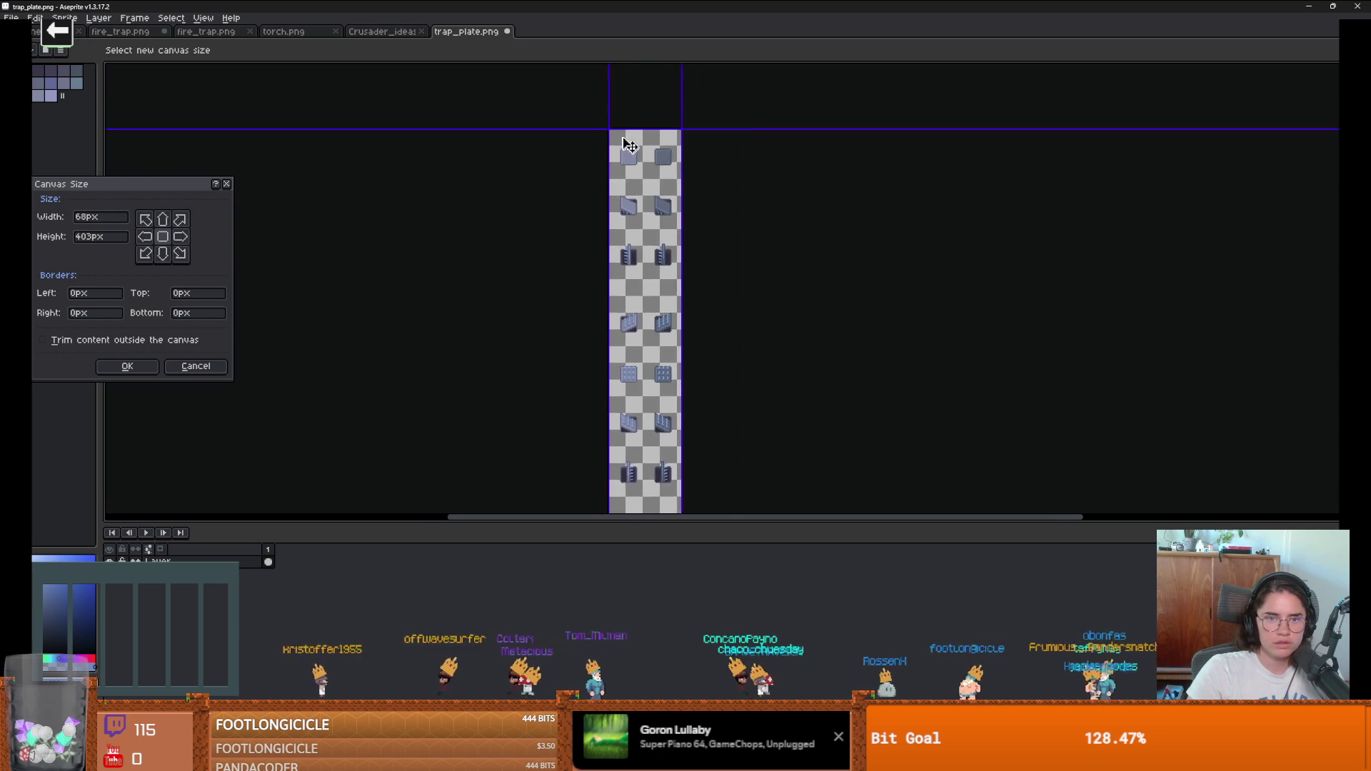
scroll(643, 136, up, 2)
Step: Cancel the top canvas extension, pan the sheet, and switch back to Godot
drag(638, 124, 636, 128)
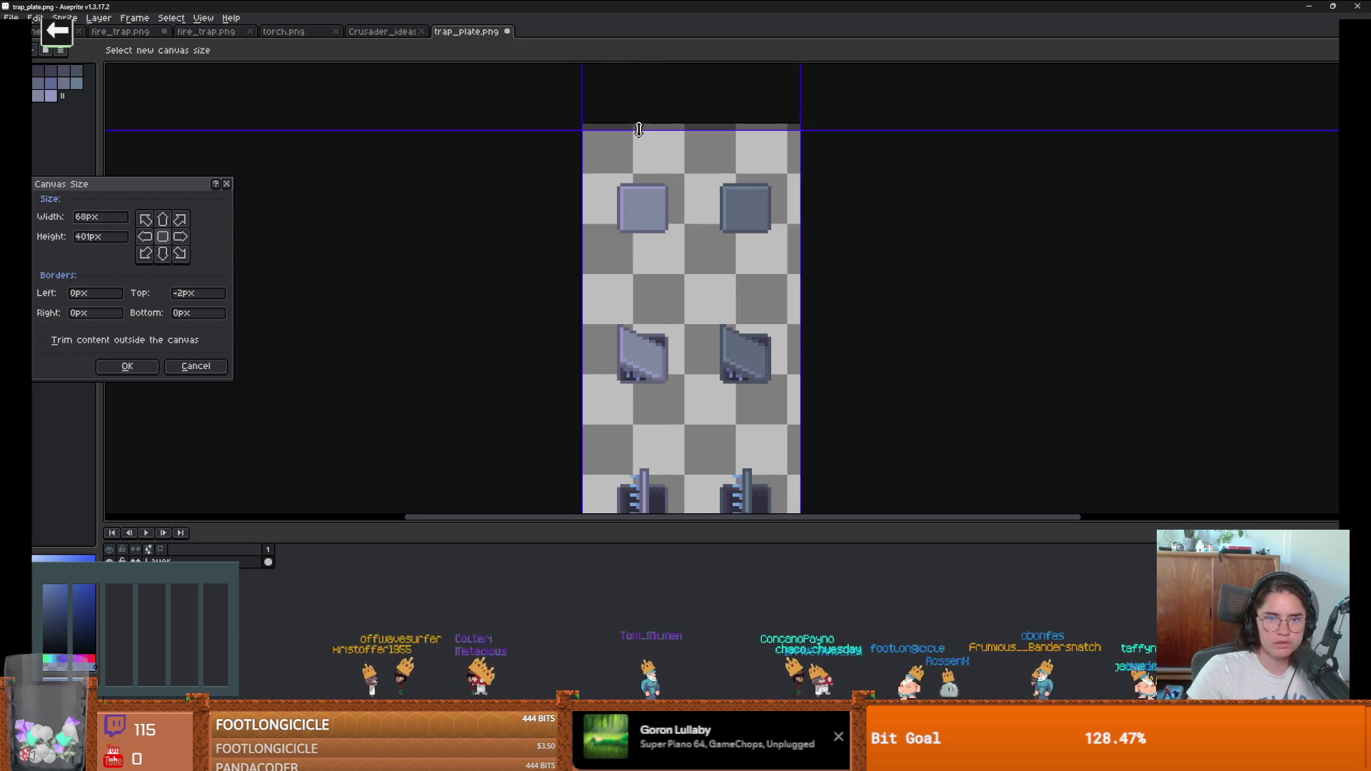
key(Escape)
key(ctrl+alt+c)
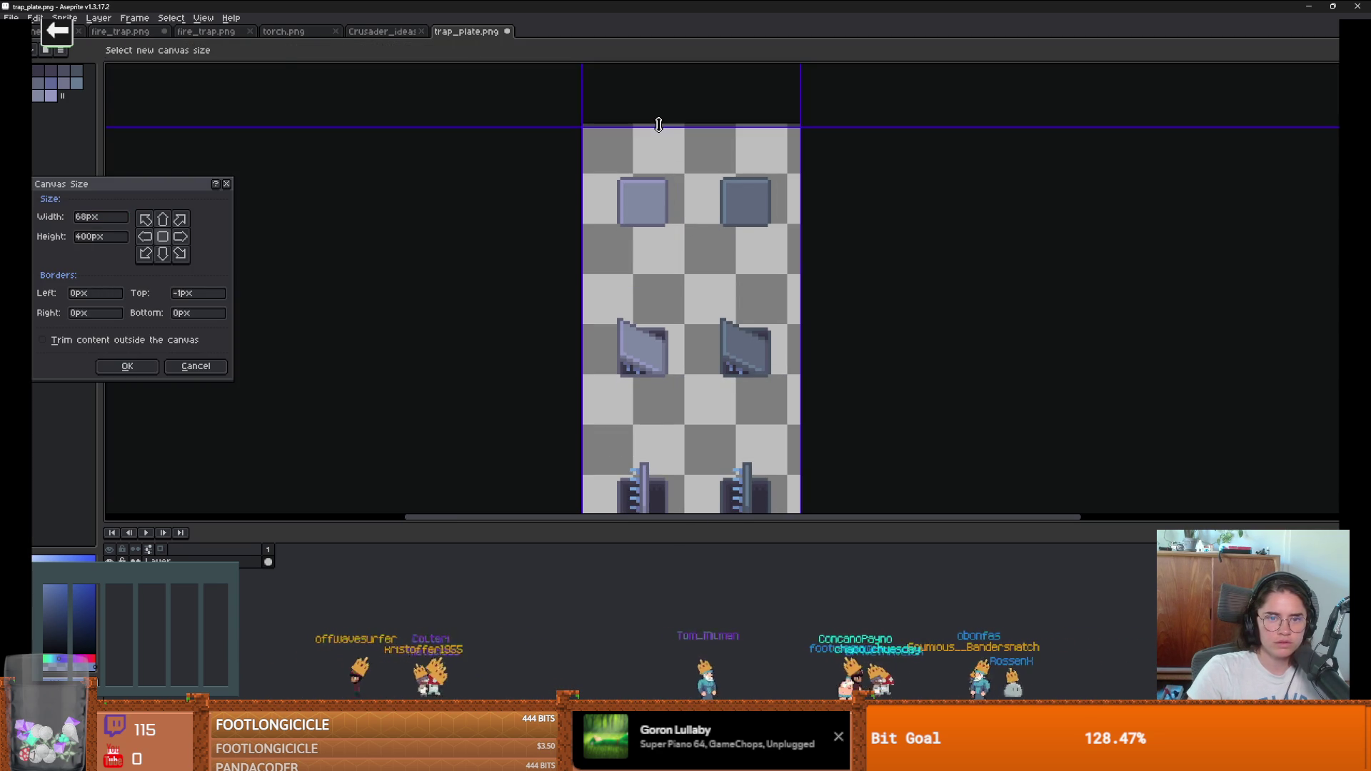
key(Escape)
drag(762, 451, 685, 151)
scroll(650, 285, down, 2)
scroll(638, 343, up, 1)
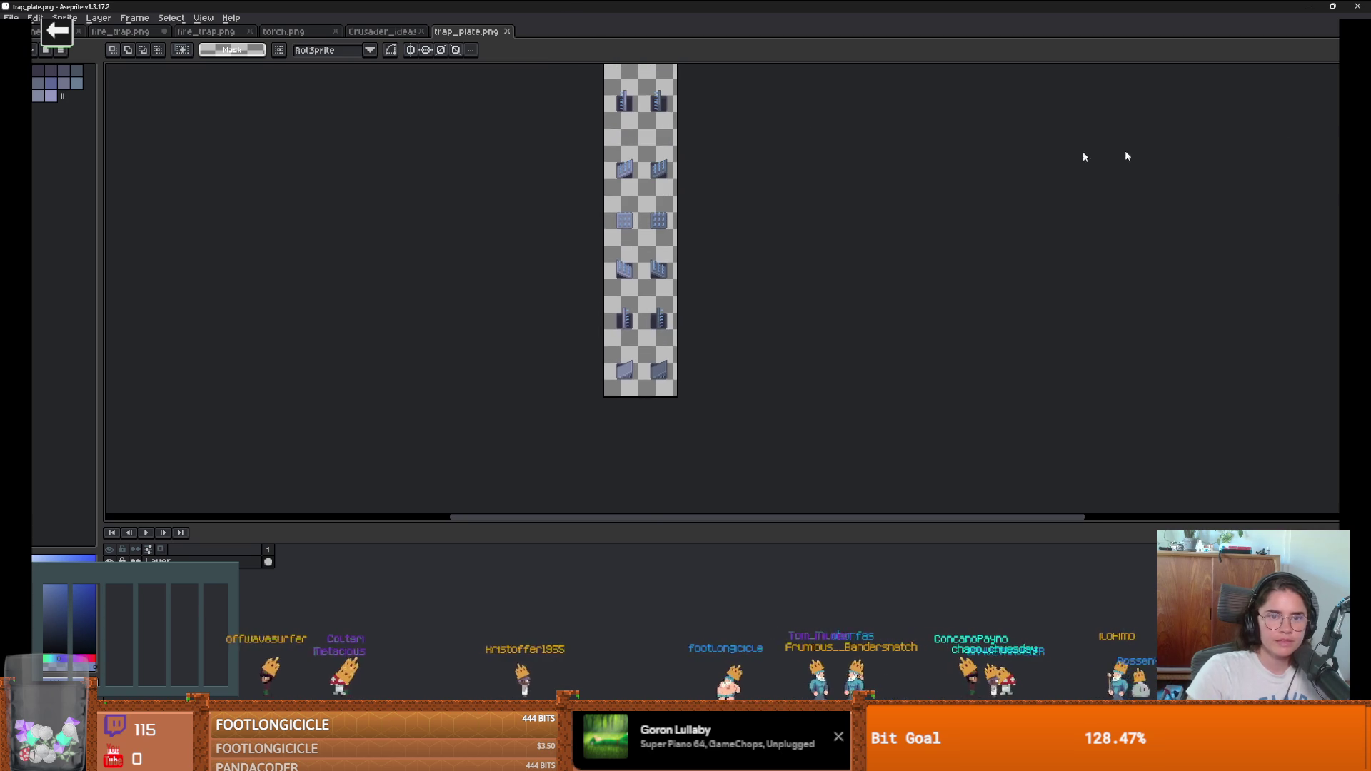
key(alt+Tab)
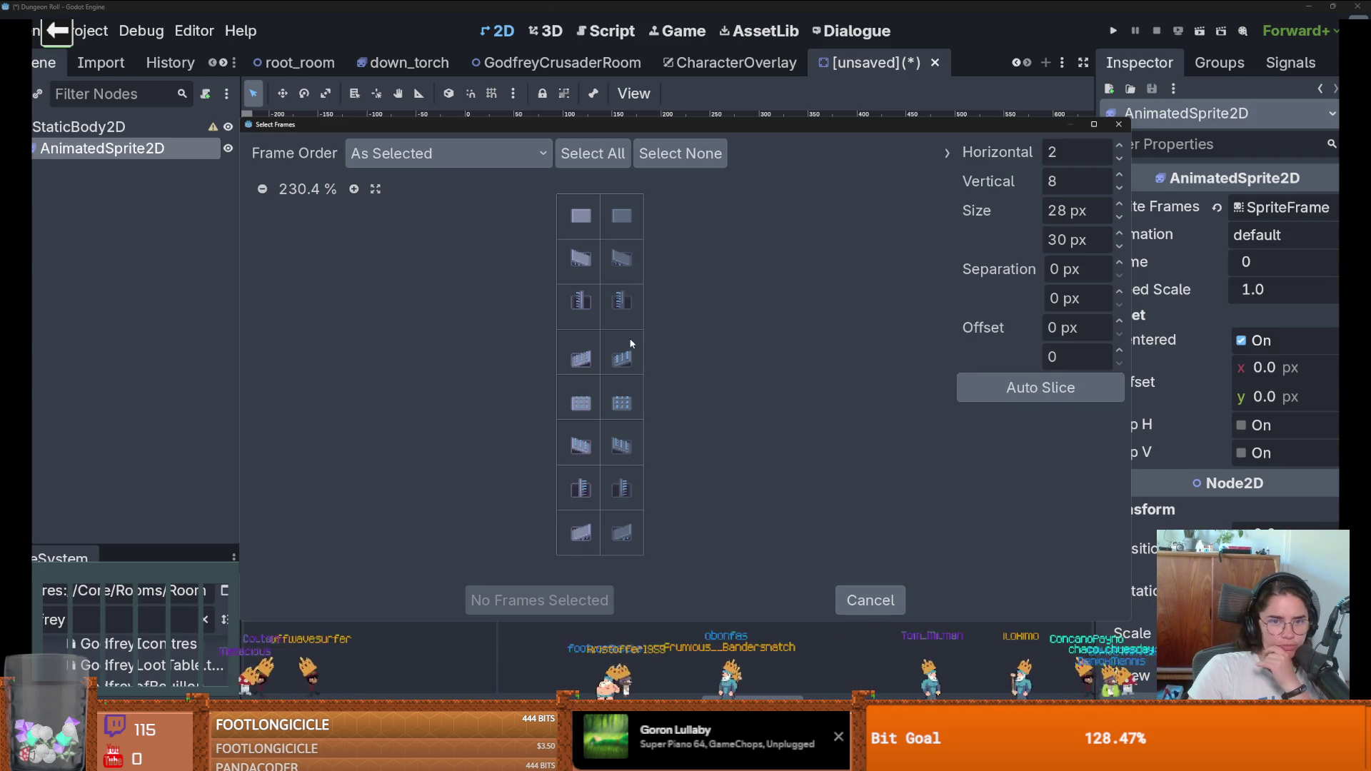
Step: Add the eight left-column plate frames to the default animation and play it, then return to Aseprite
drag(577, 221, 577, 532)
key(Return)
scroll(469, 326, up, 8)
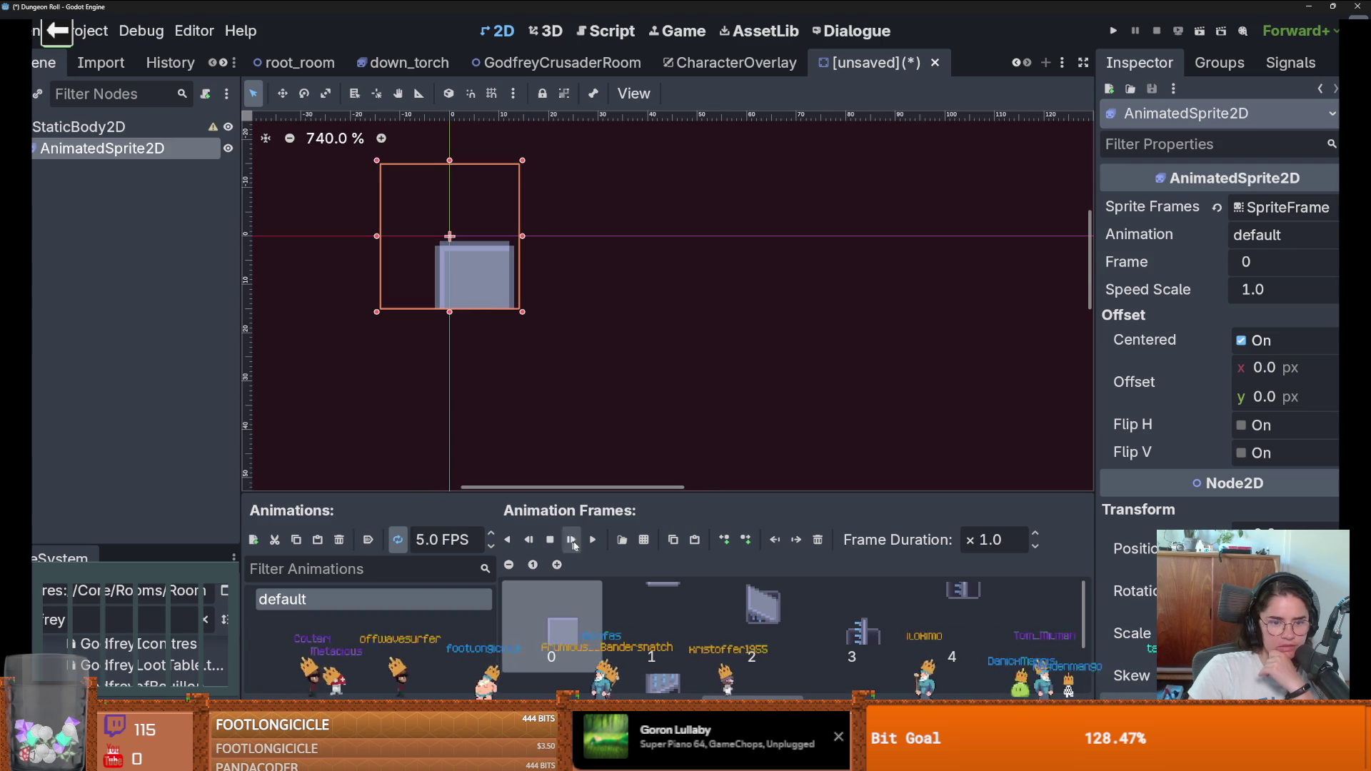
click(593, 541)
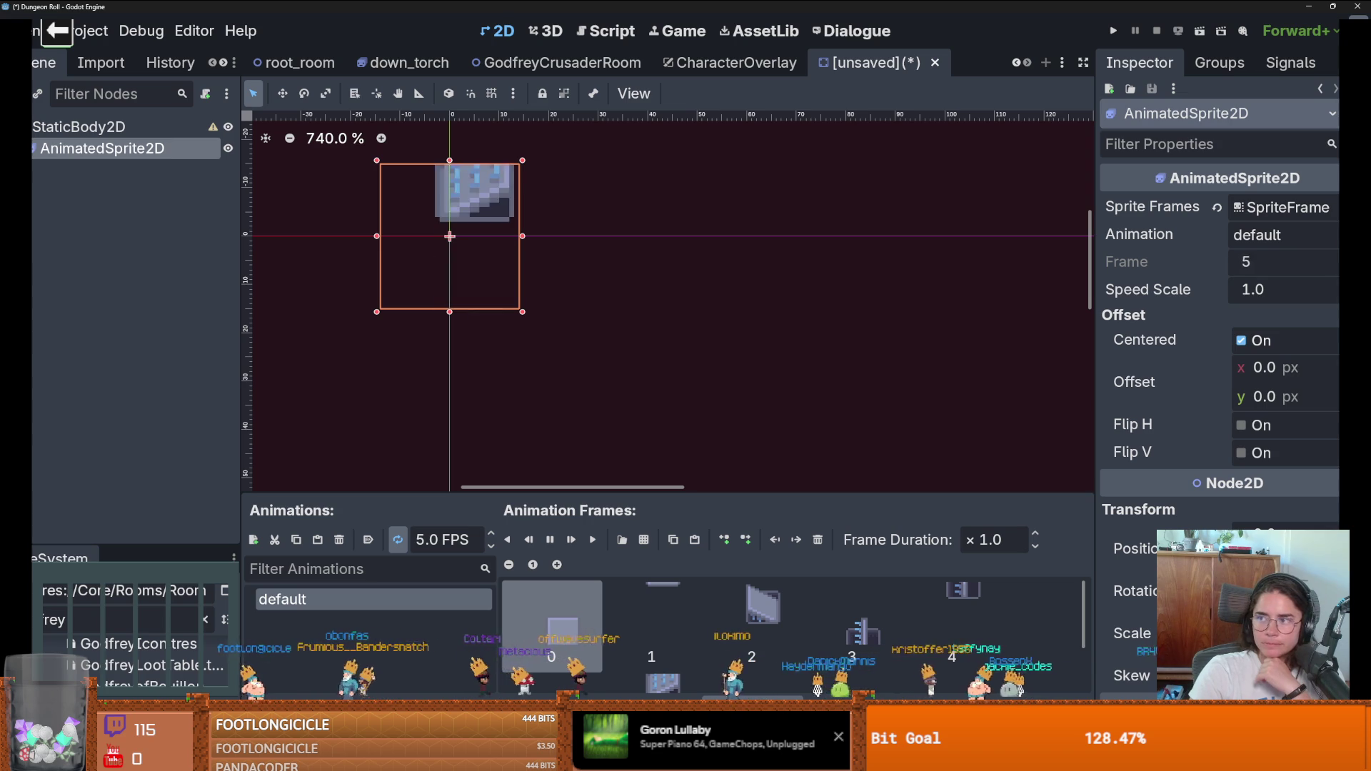
key(alt+Tab)
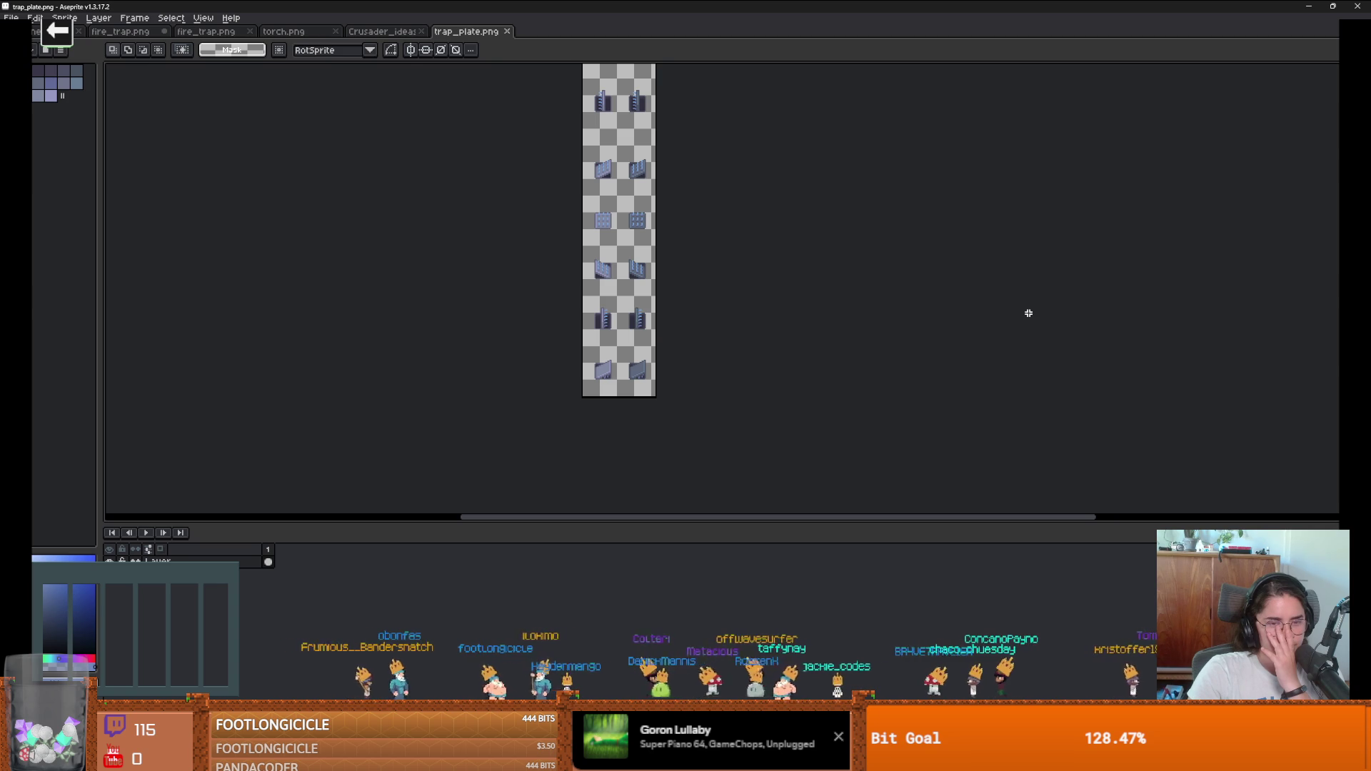
mouse_move(648, 175)
mouse_down()
mouse_move(618, 314)
mouse_move(618, 172)
mouse_move(582, 291)
mouse_up()
scroll(562, 212, up, 2)
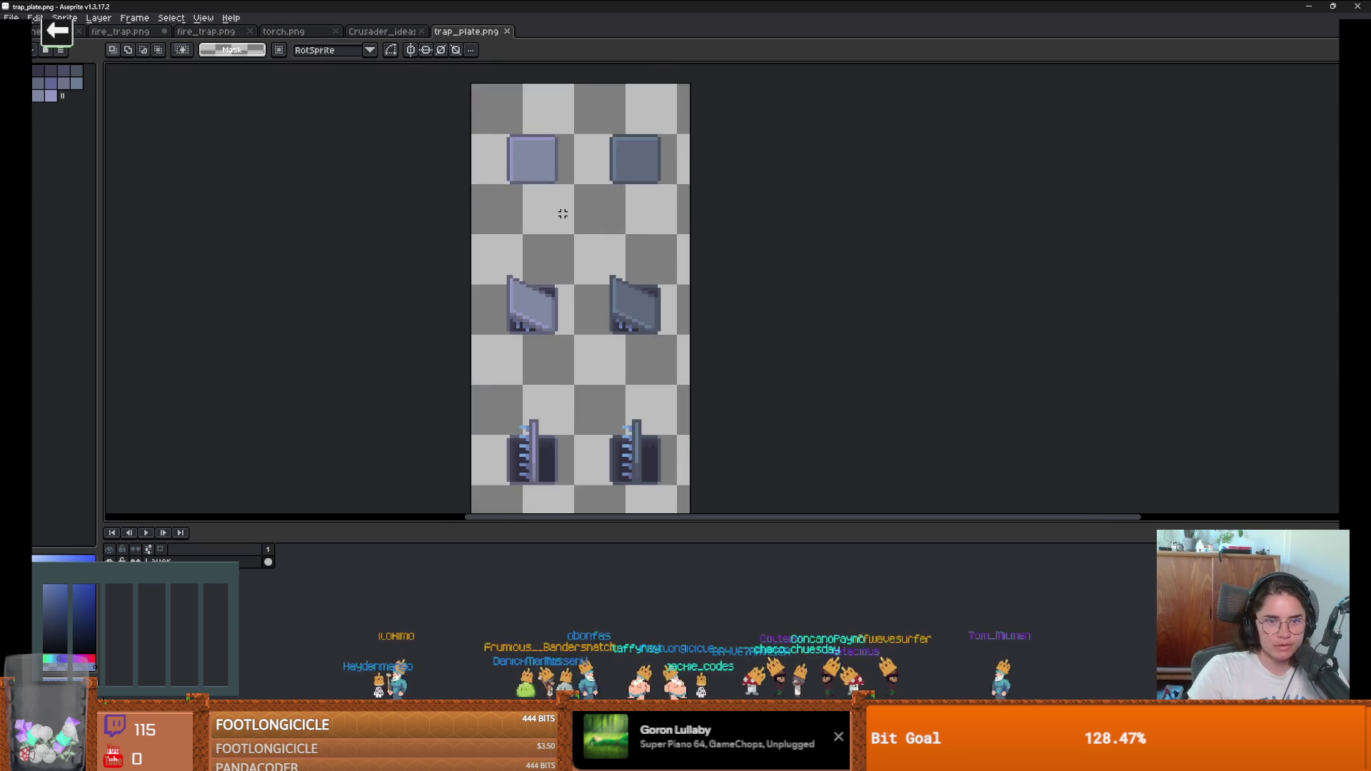
scroll(562, 213, down, 1)
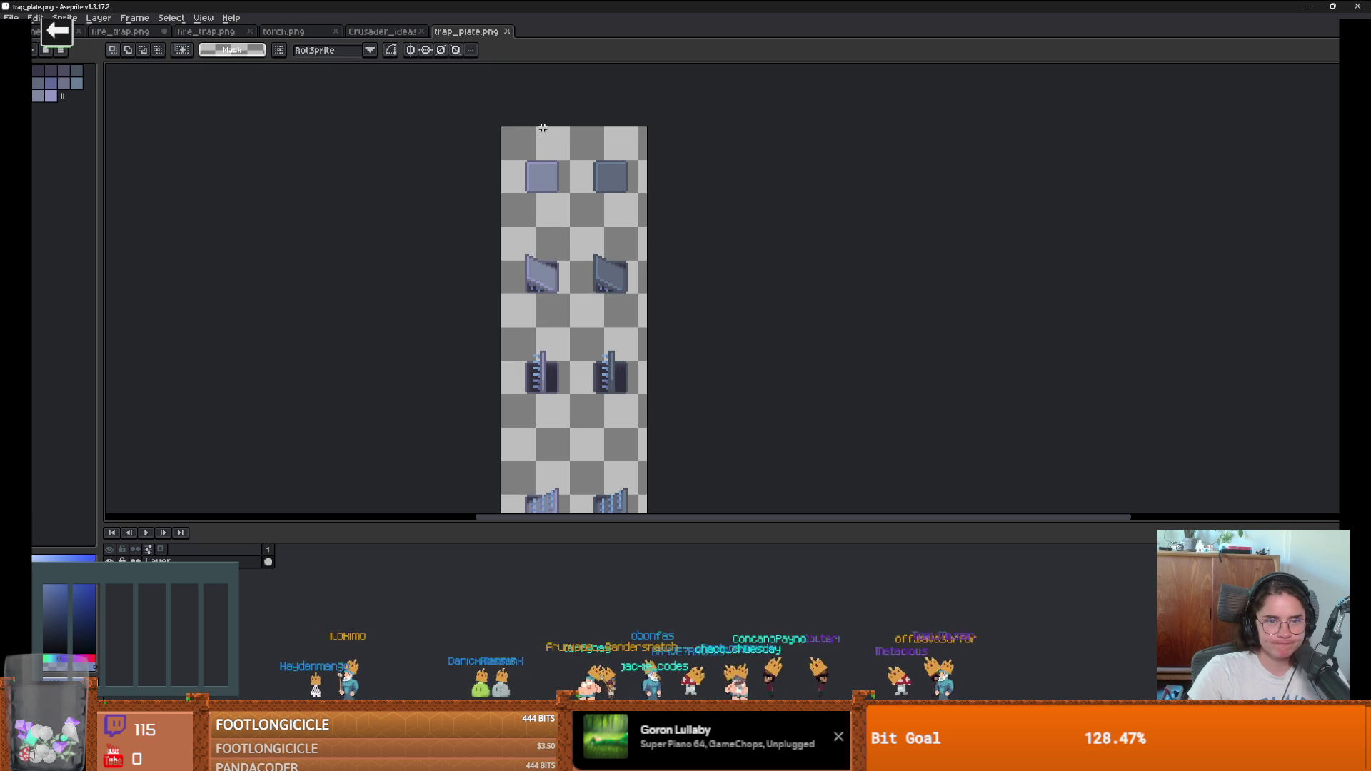
mouse_move(650, 349)
mouse_down()
mouse_move(642, 214)
mouse_move(599, 355)
mouse_move(593, 320)
mouse_up()
scroll(574, 345, up, 2)
key(ctrl+alt+c)
key(Return)
key(ctrl+z)
key(ctrl+z)
key(ctrl+z)
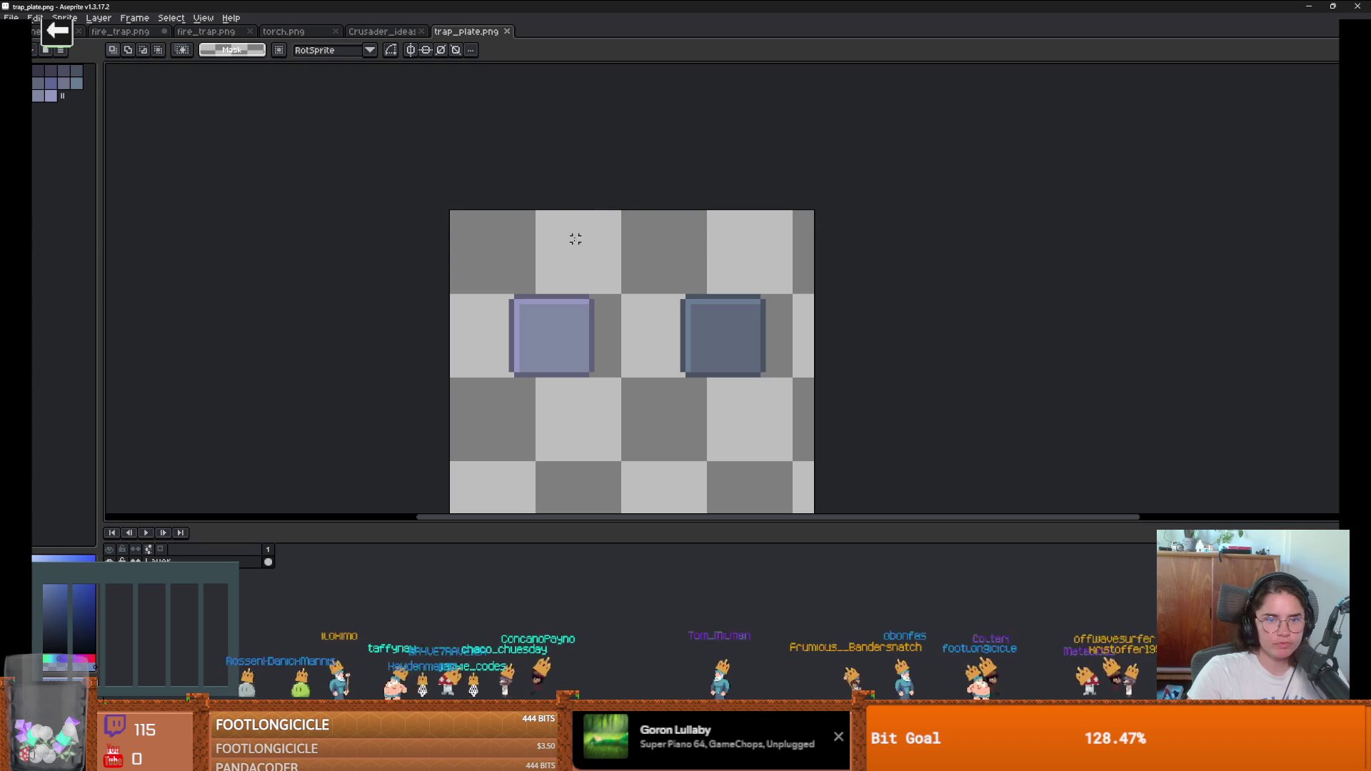
key(ctrl+alt+c)
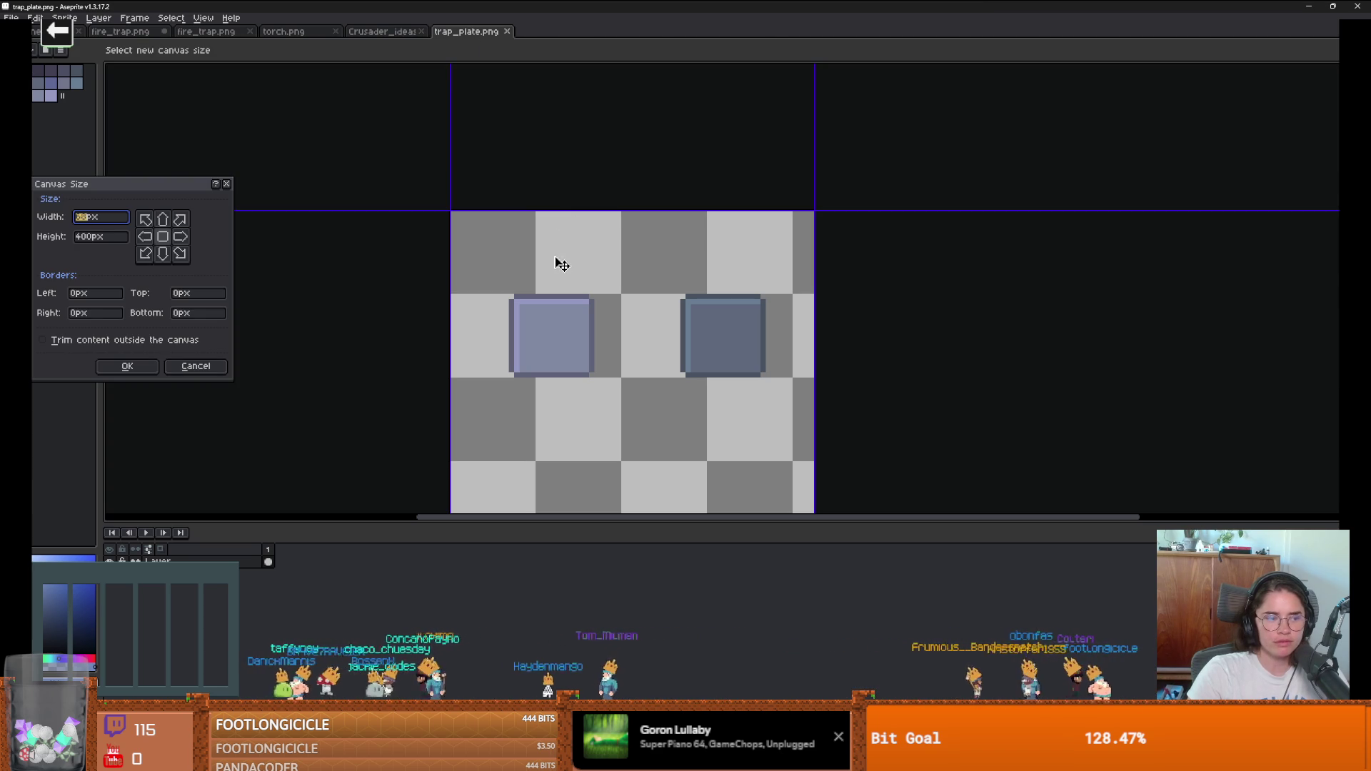
click(226, 184)
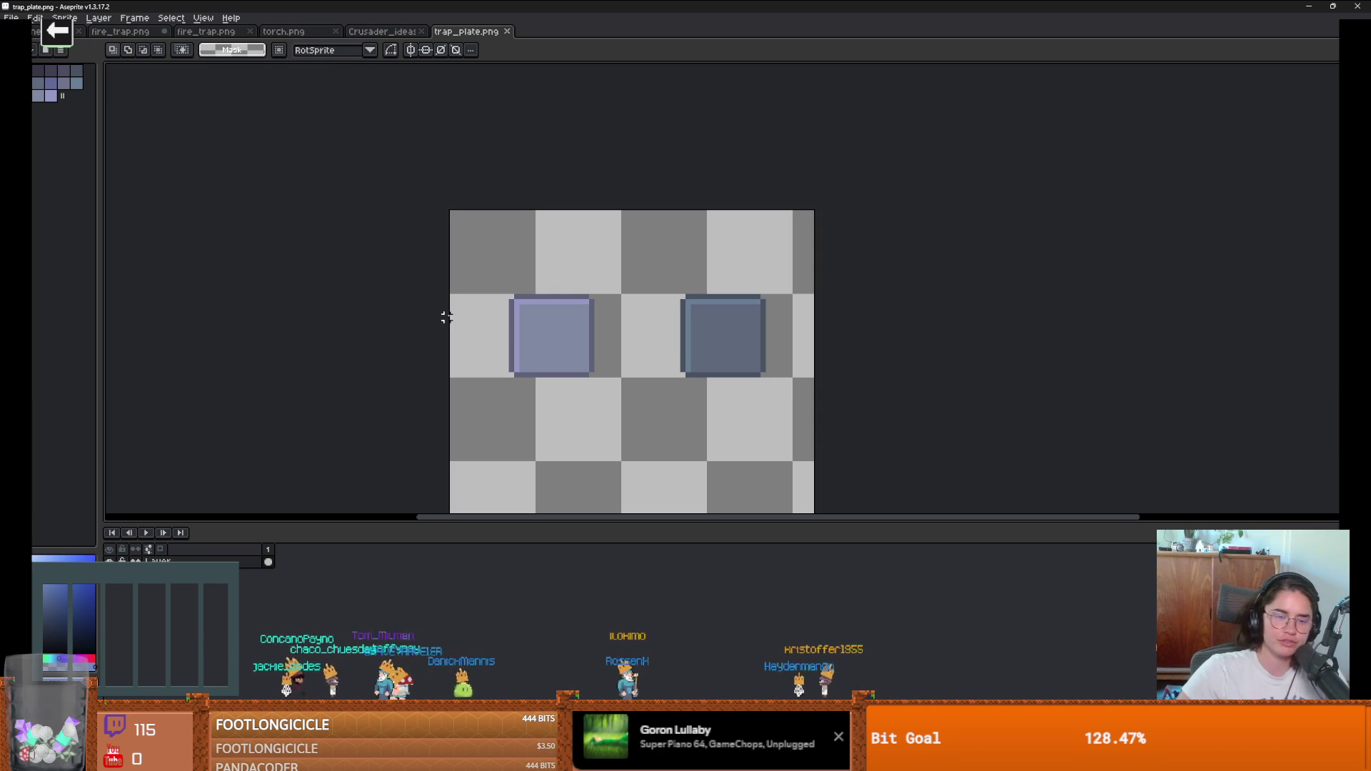
scroll(692, 337, down, 4)
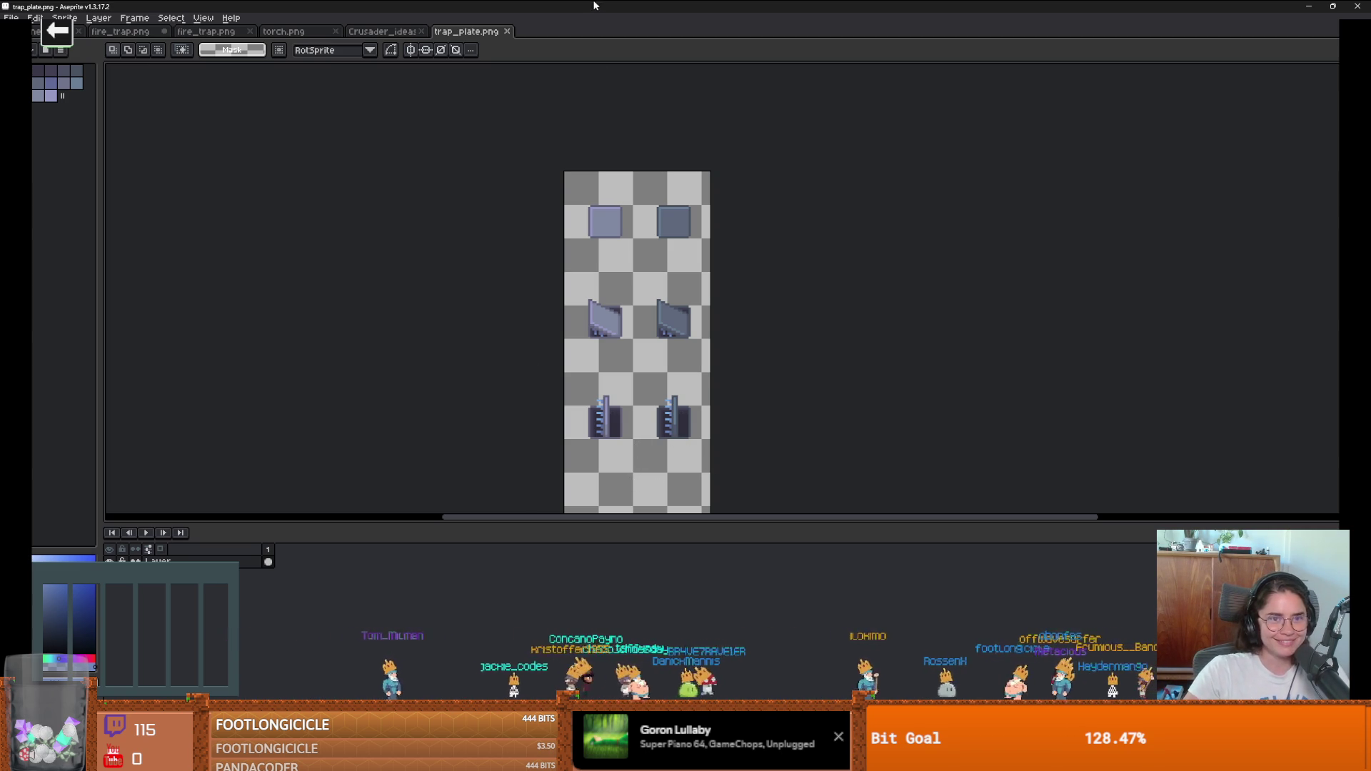
key(alt+Tab)
Step: Load trap_plate.png as a sprite sheet for the AnimatedSprite2D and enlarge the preview
click(782, 263)
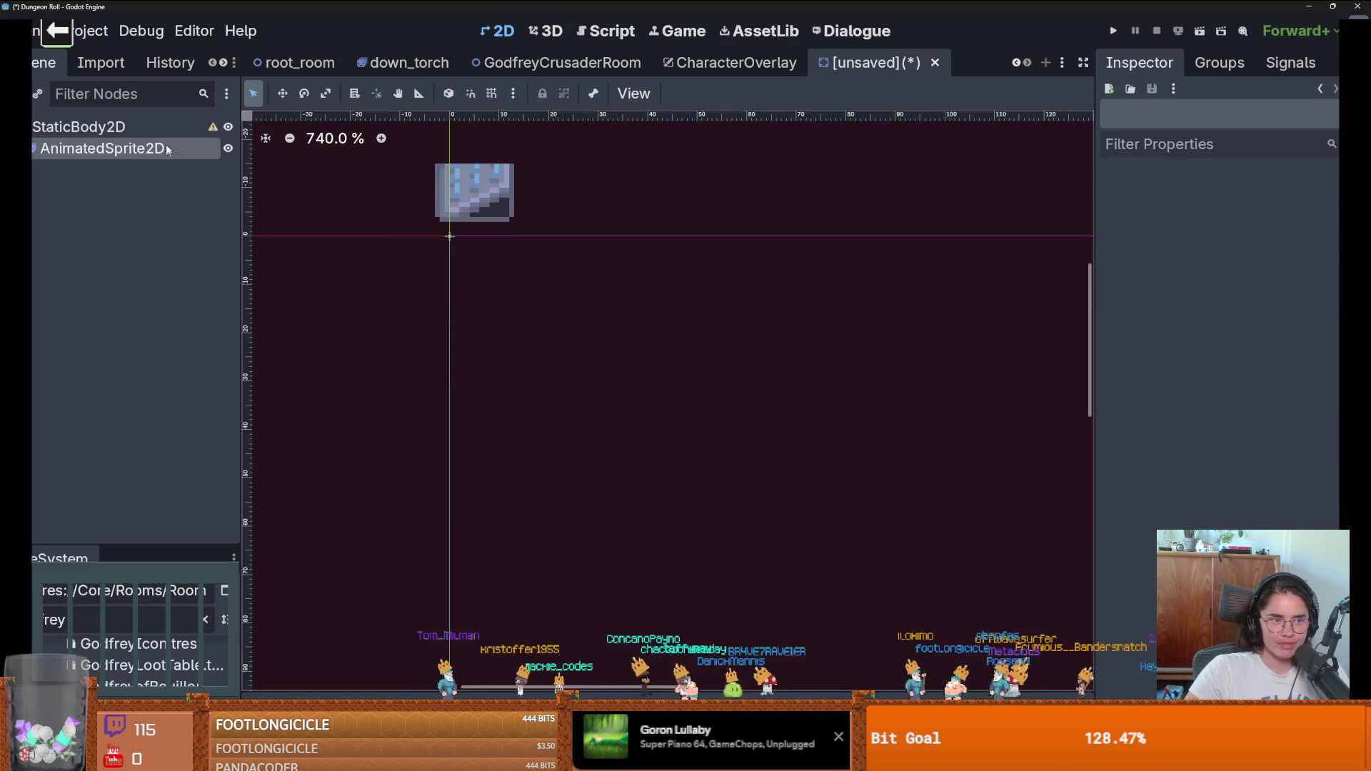
click(166, 150)
click(514, 539)
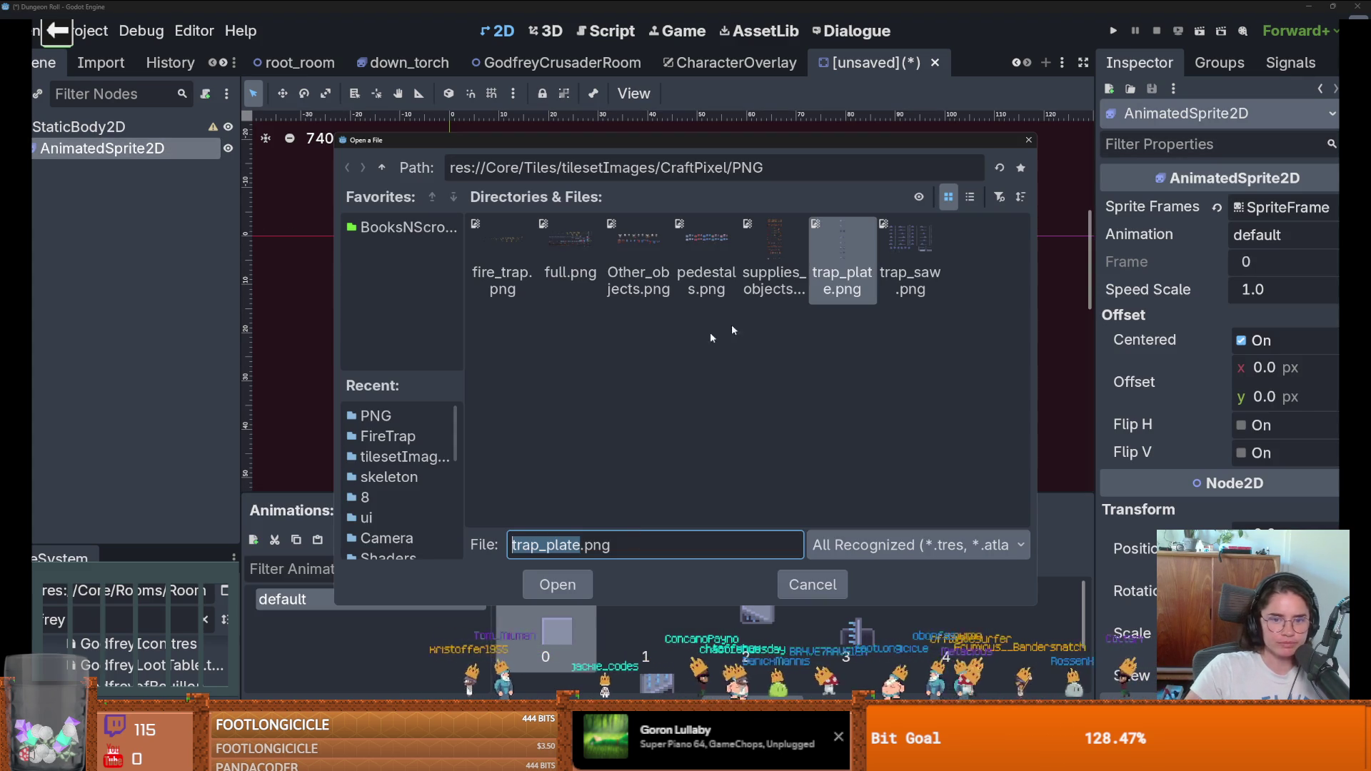
double_click(843, 243)
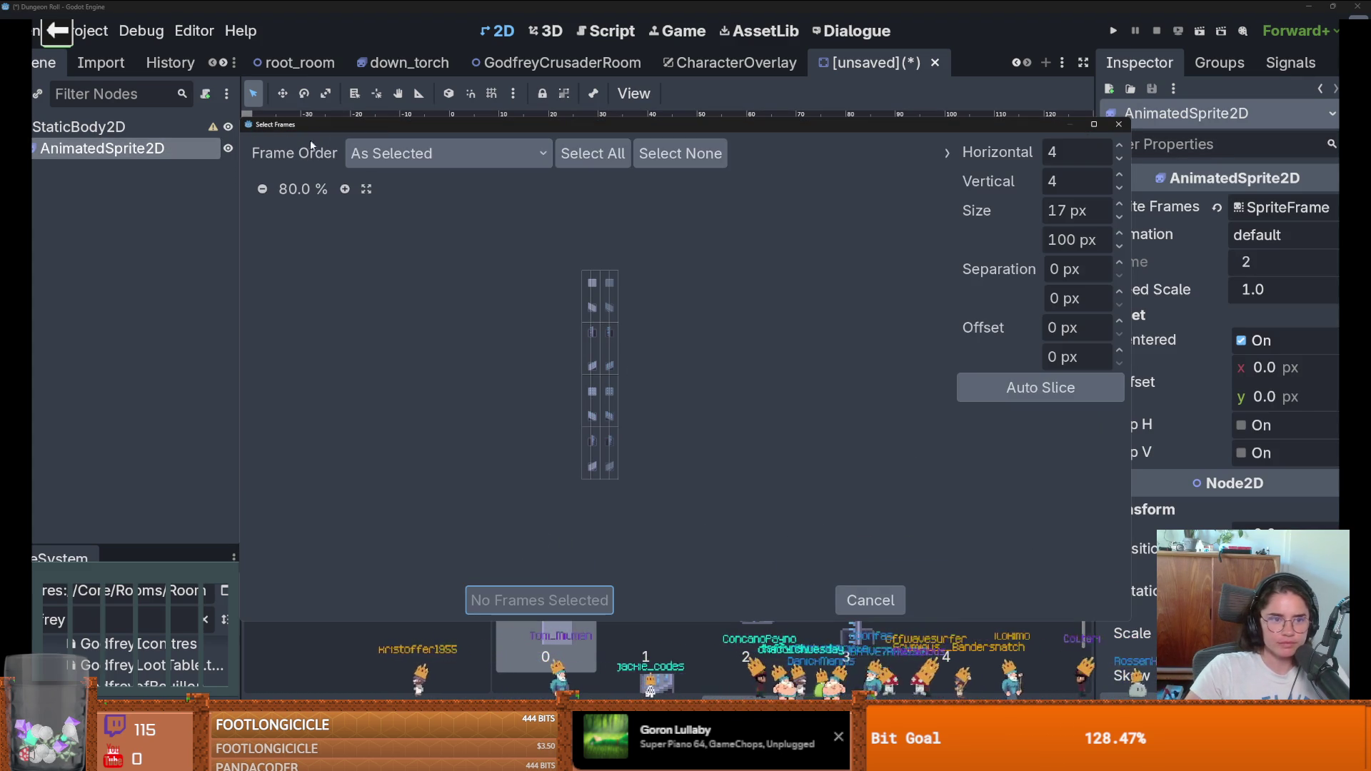
double_click(345, 192)
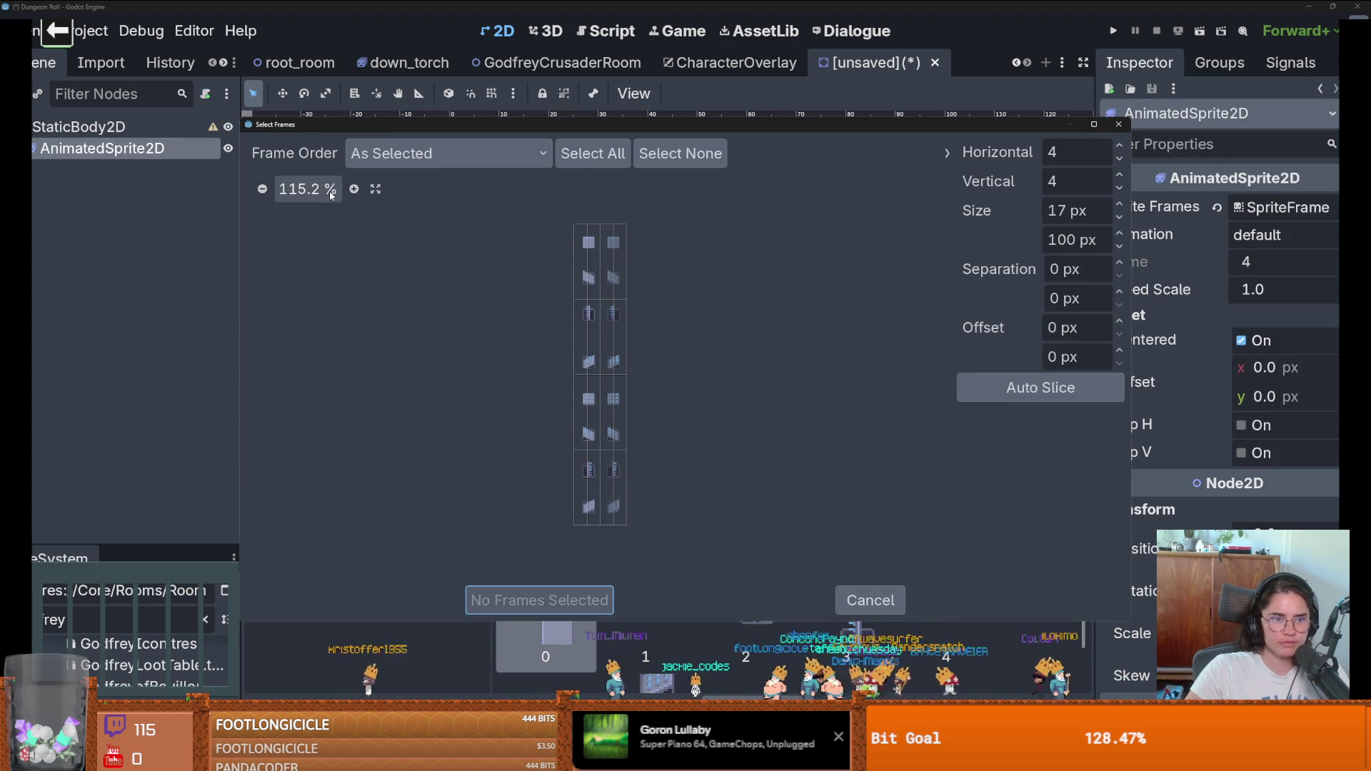
click(353, 189)
Step: Slice the sheet into 8 vertical rows, then return to Aseprite
click(1119, 174)
click(1118, 174)
click(1119, 174)
click(1119, 174)
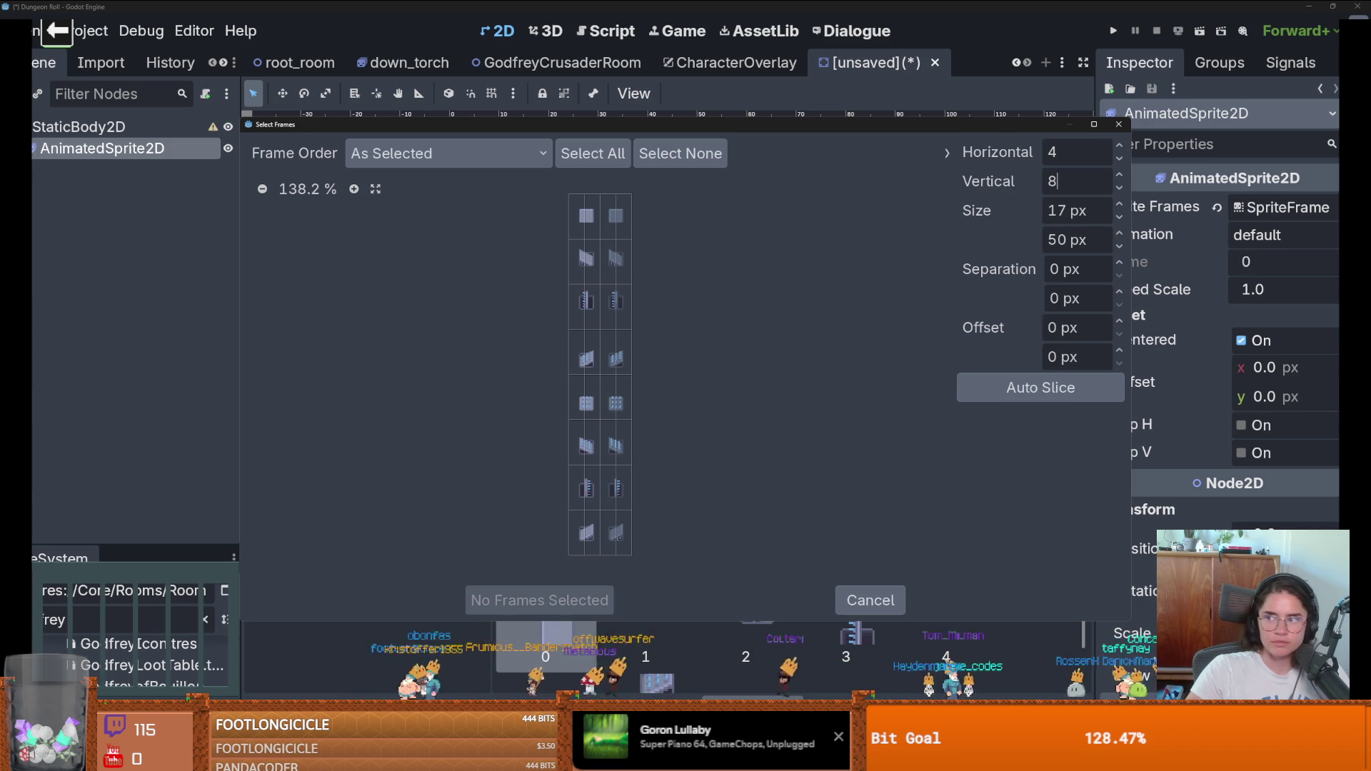
key(alt+Tab)
scroll(592, 157, down, 3)
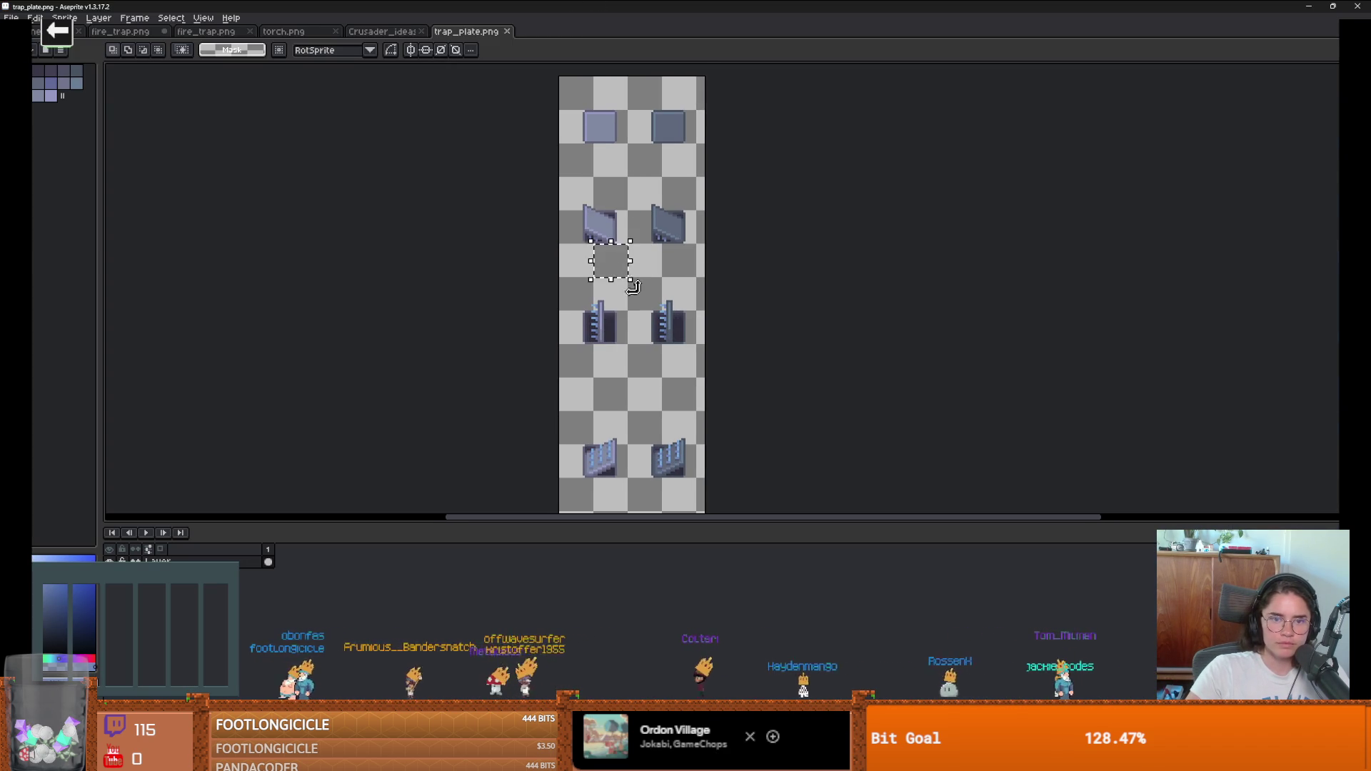
Step: Nudge the selected middle sprites down and commit the move
scroll(629, 249, down, 2)
scroll(725, 245, down, 2)
scroll(721, 284, down, 2)
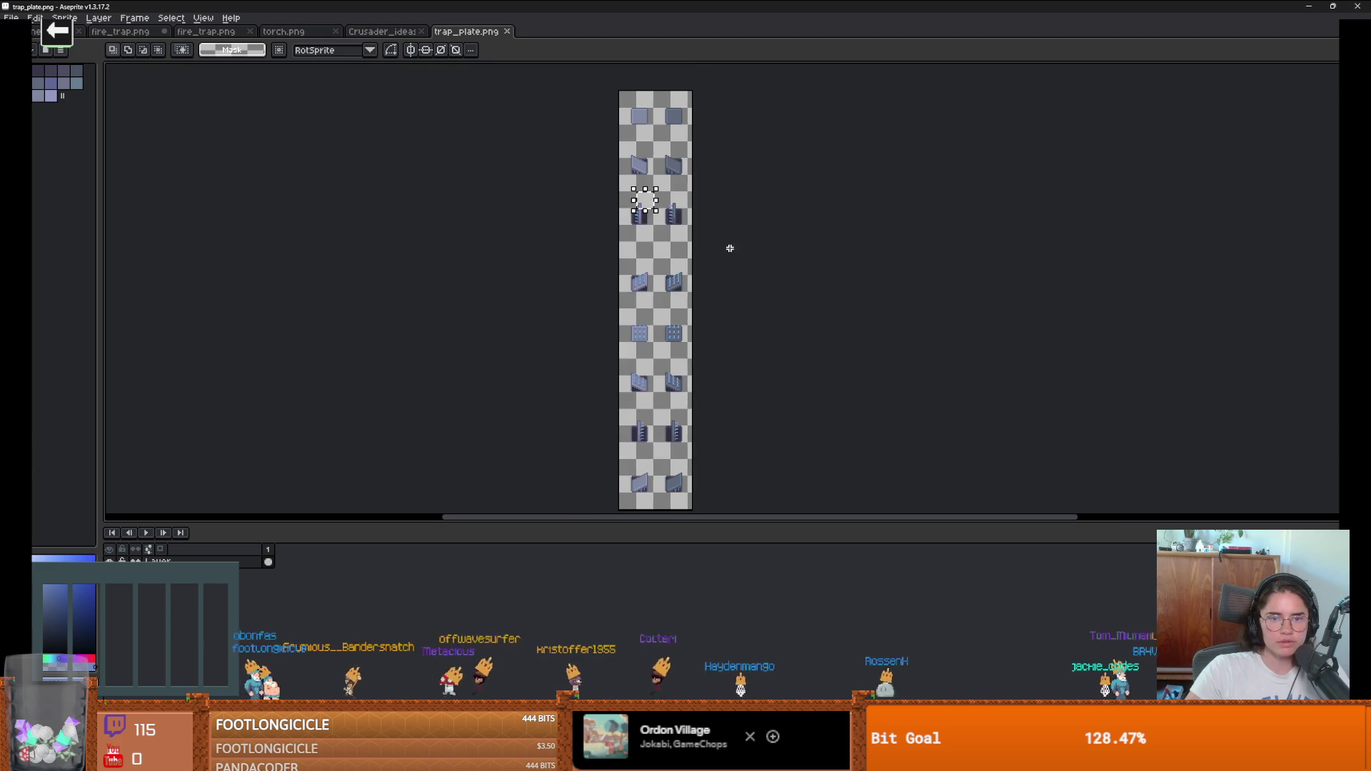
scroll(696, 219, up, 3)
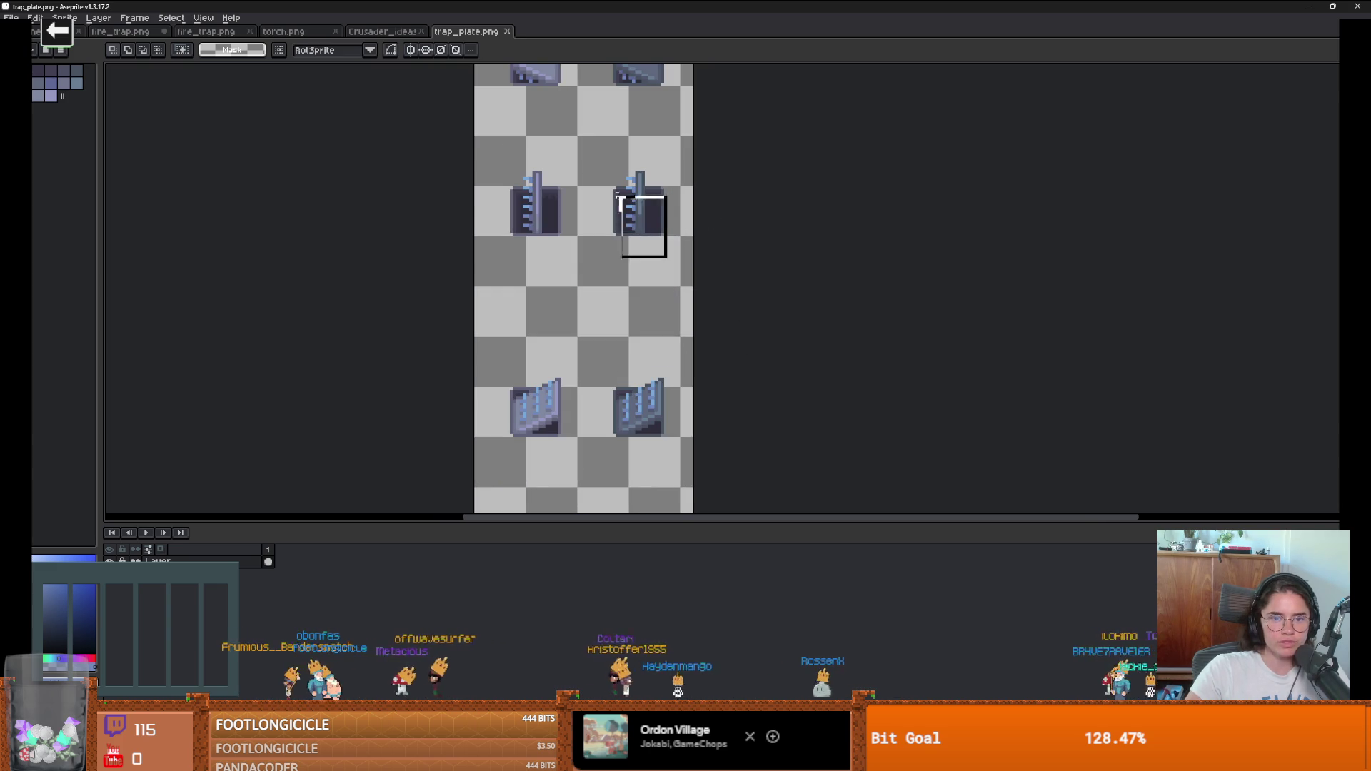
key(ctrl+t)
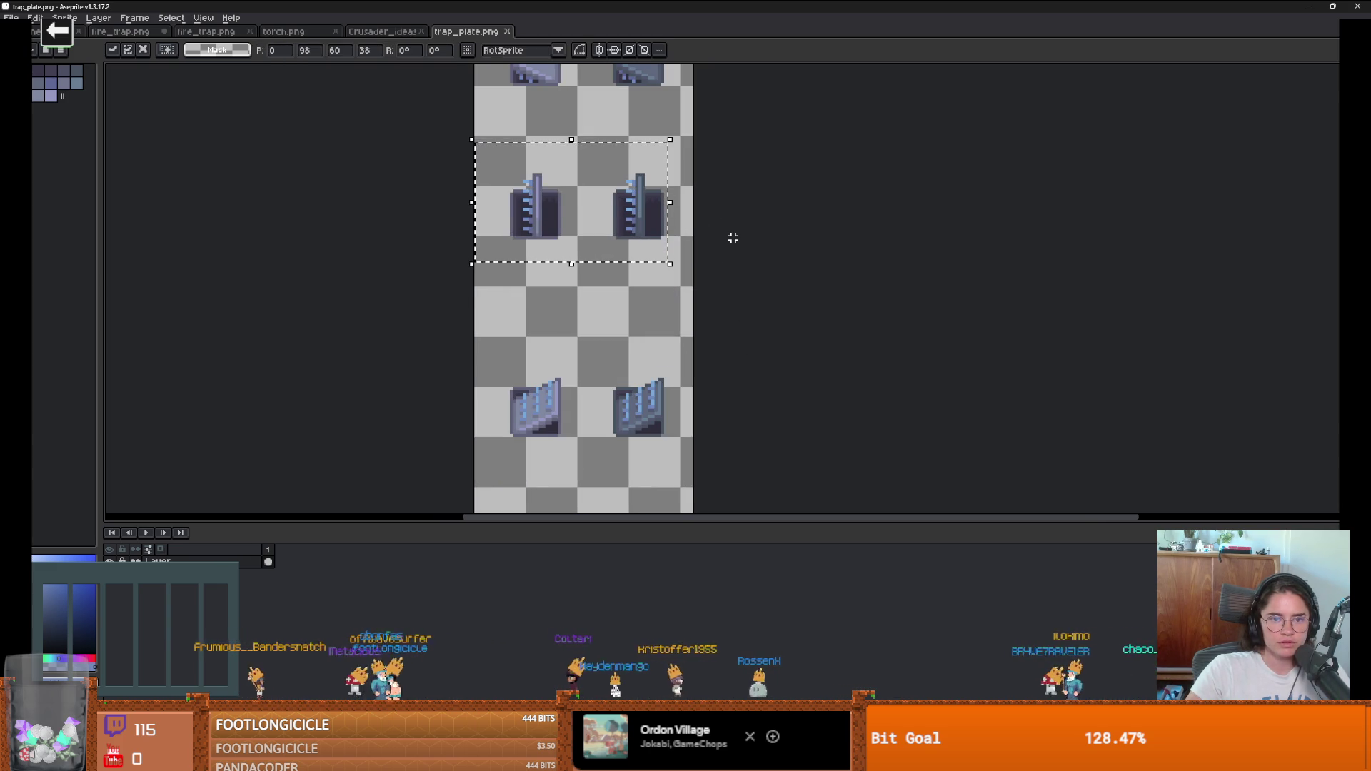
key(Down)
key(Down)
key(Down)
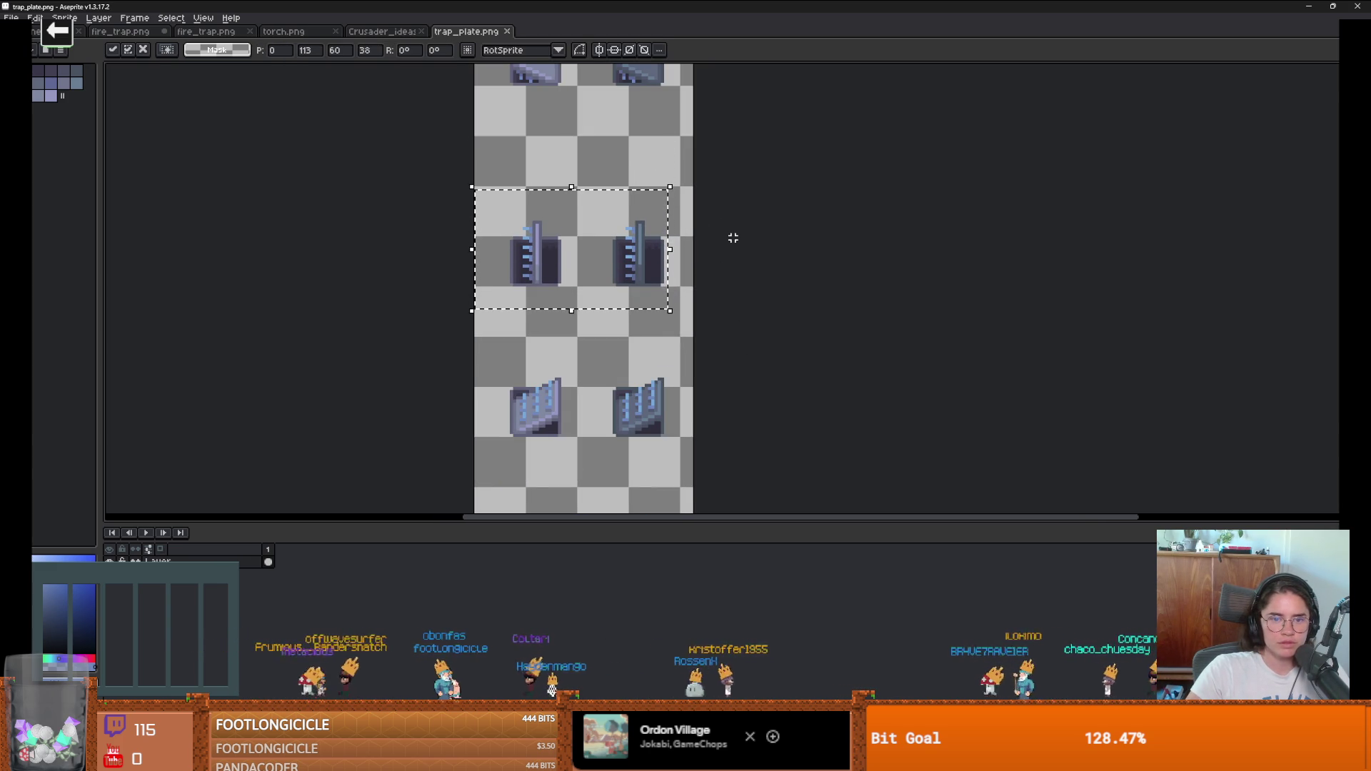
key(Return)
Step: Select the row of spiked plates and nudge it down slightly
scroll(738, 235, down, 1)
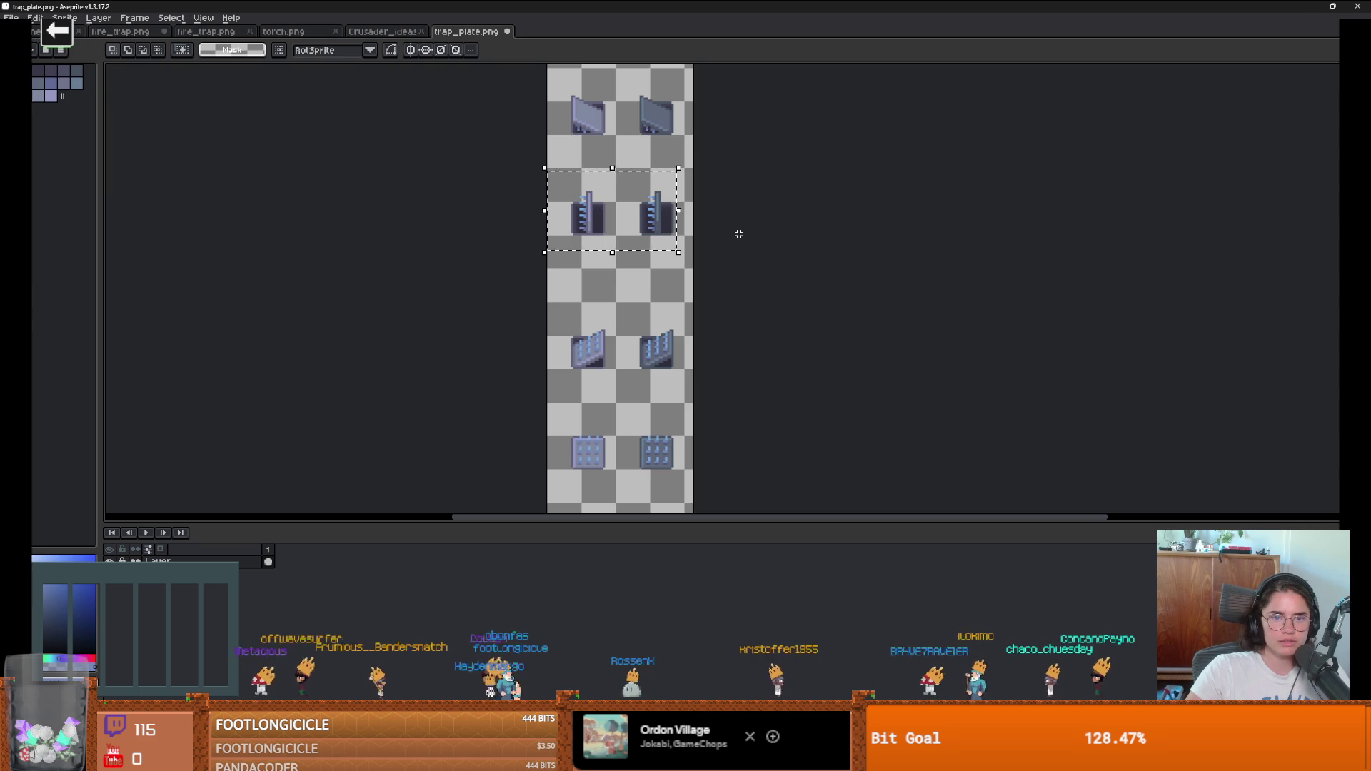
scroll(739, 234, down, 1)
scroll(735, 251, up, 1)
drag(734, 251, 726, 297)
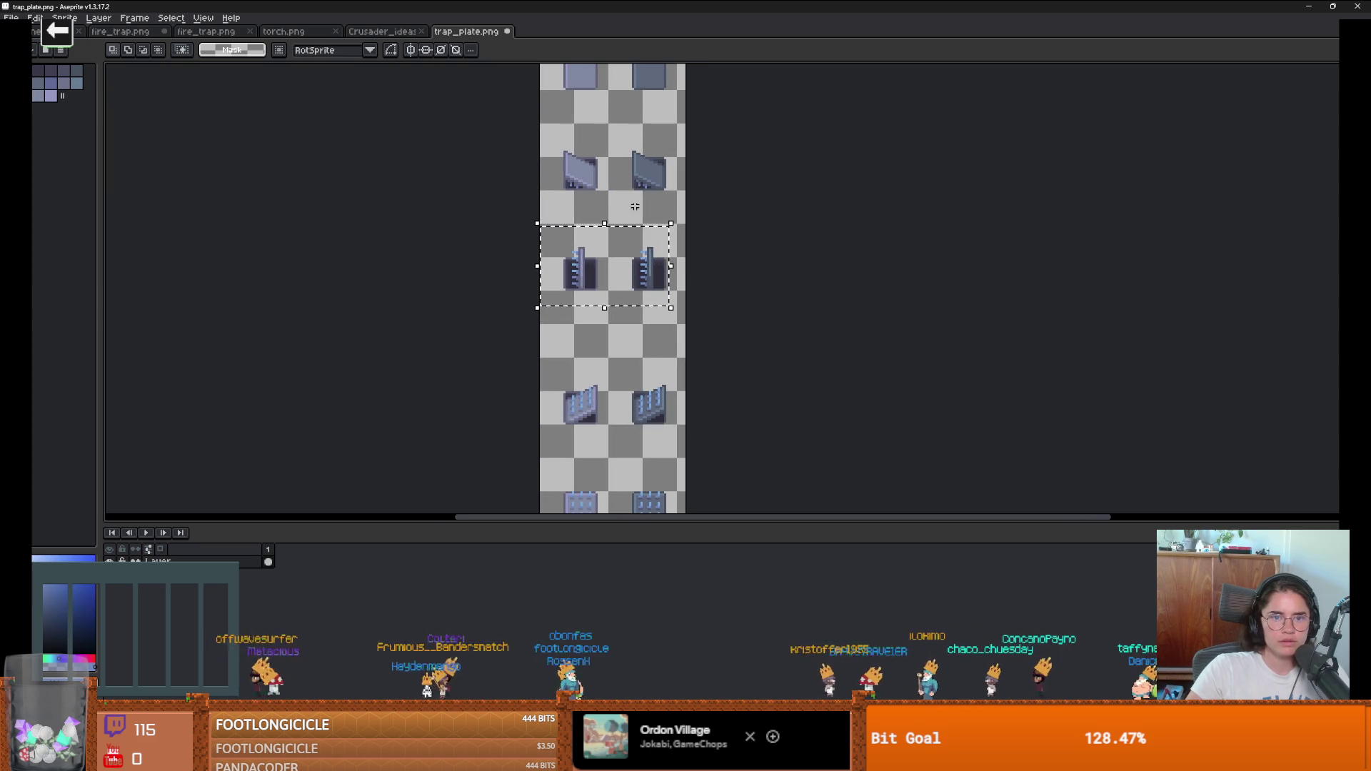
drag(571, 187, 611, 227)
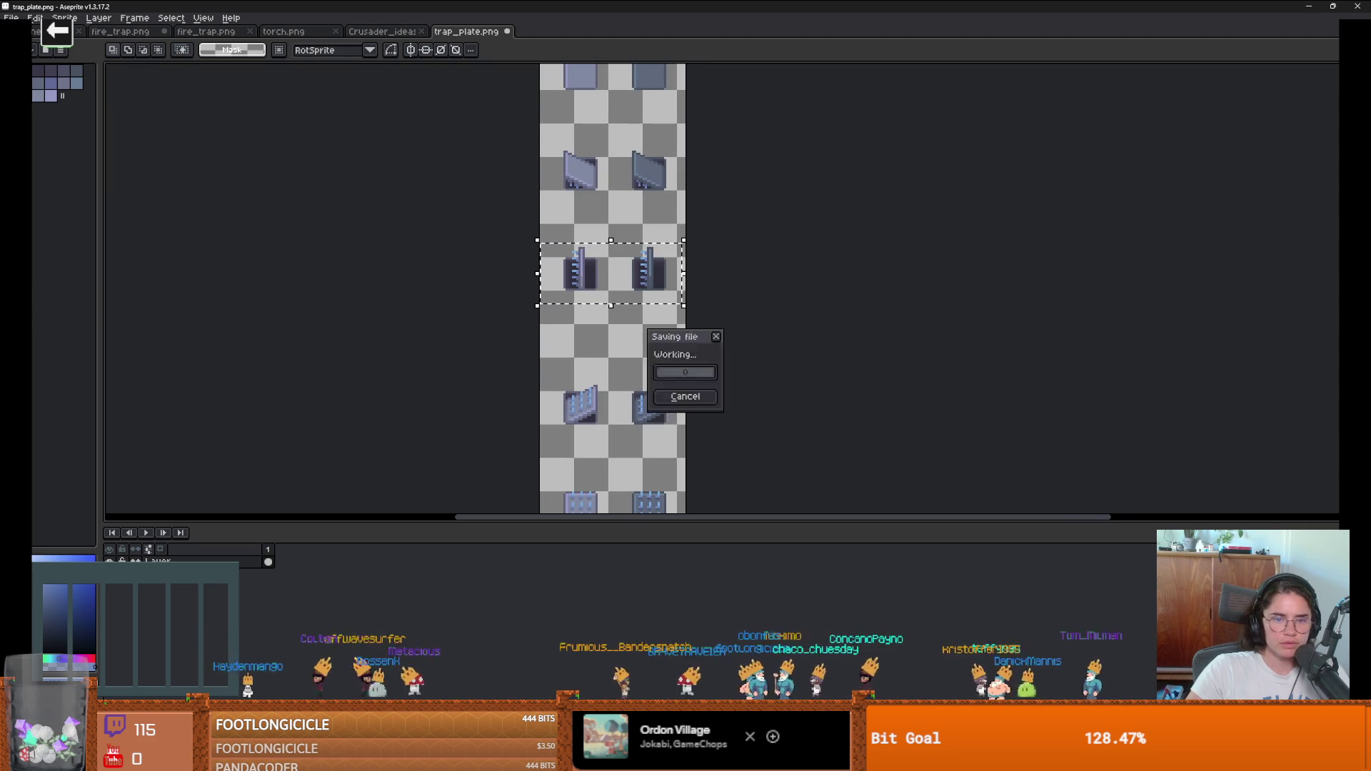
key(Down)
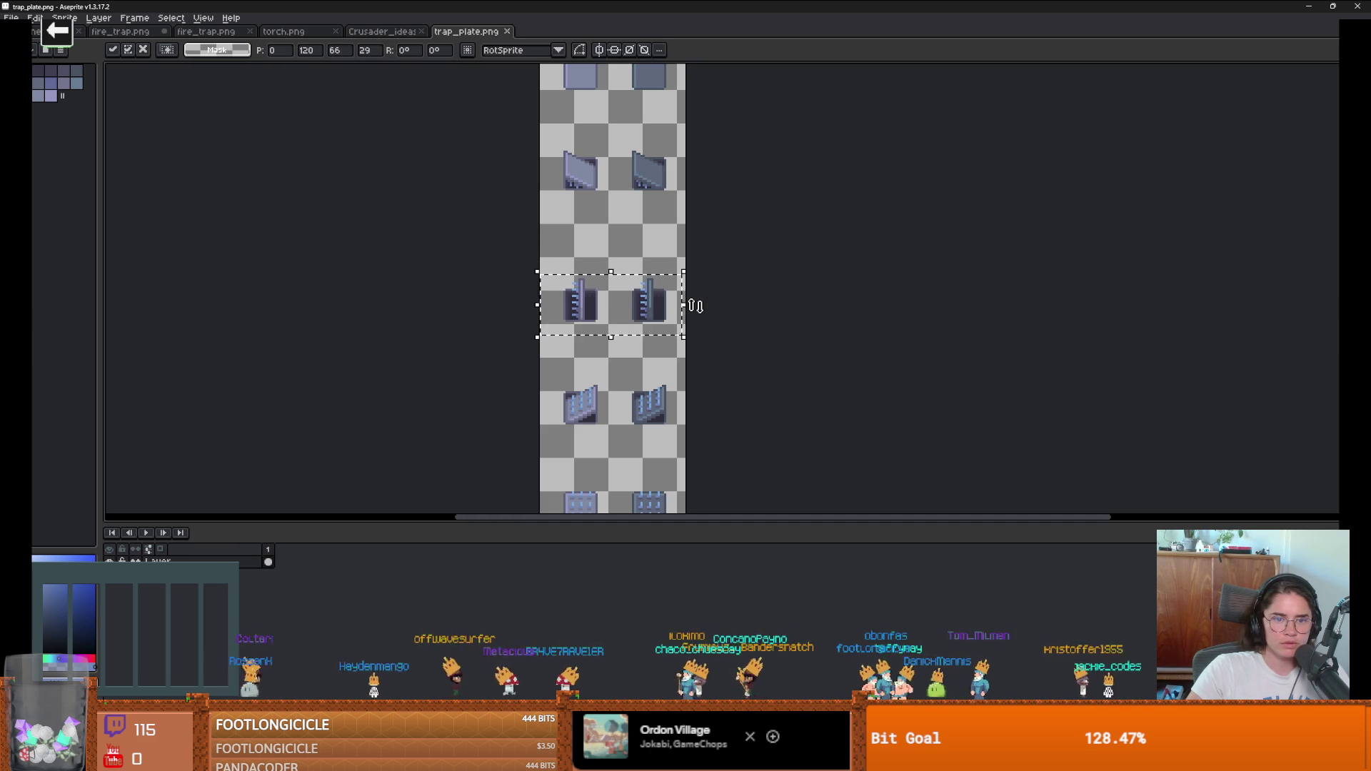
Step: Commit the moved spiked plates, then undo the stray selection moves and the earlier middle-row shift
click(587, 259)
drag(571, 253, 611, 292)
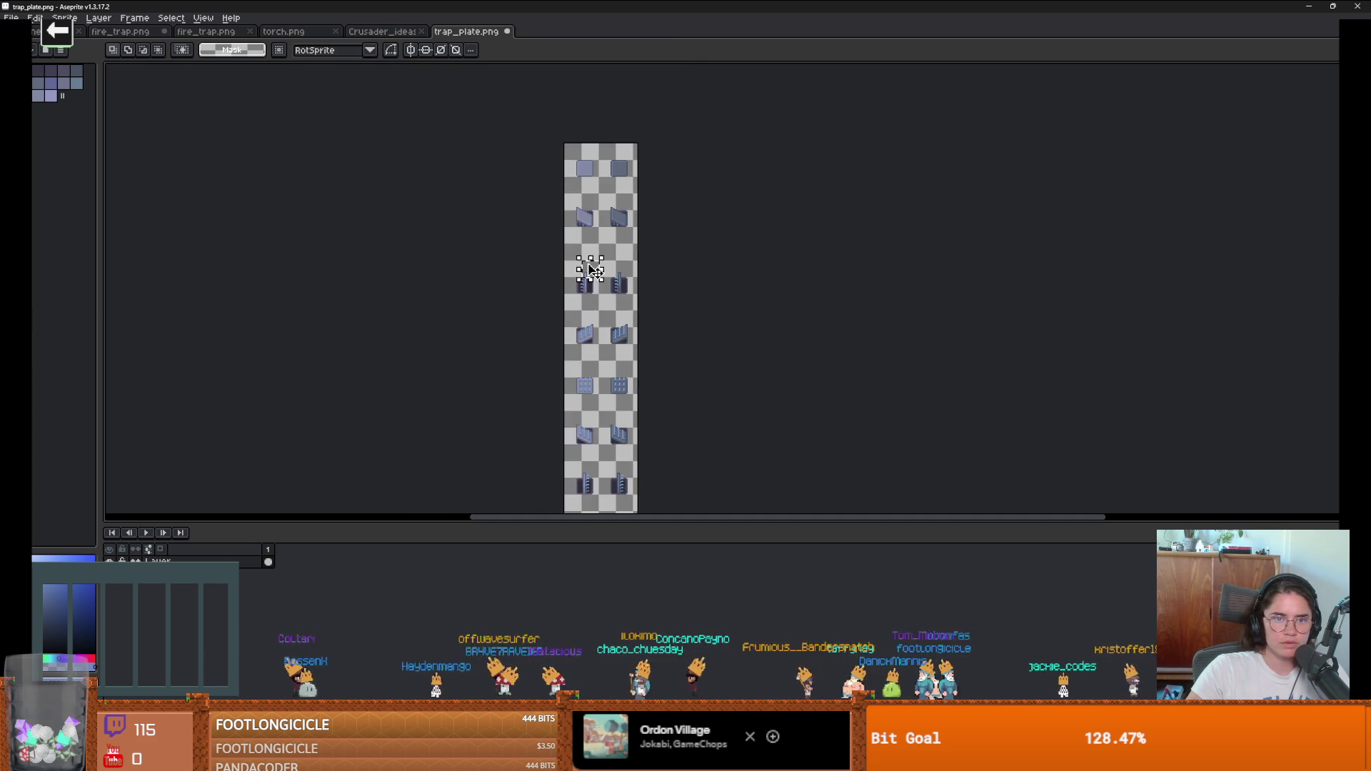
drag(571, 220, 607, 255)
scroll(635, 284, down, 1)
scroll(639, 270, up, 1)
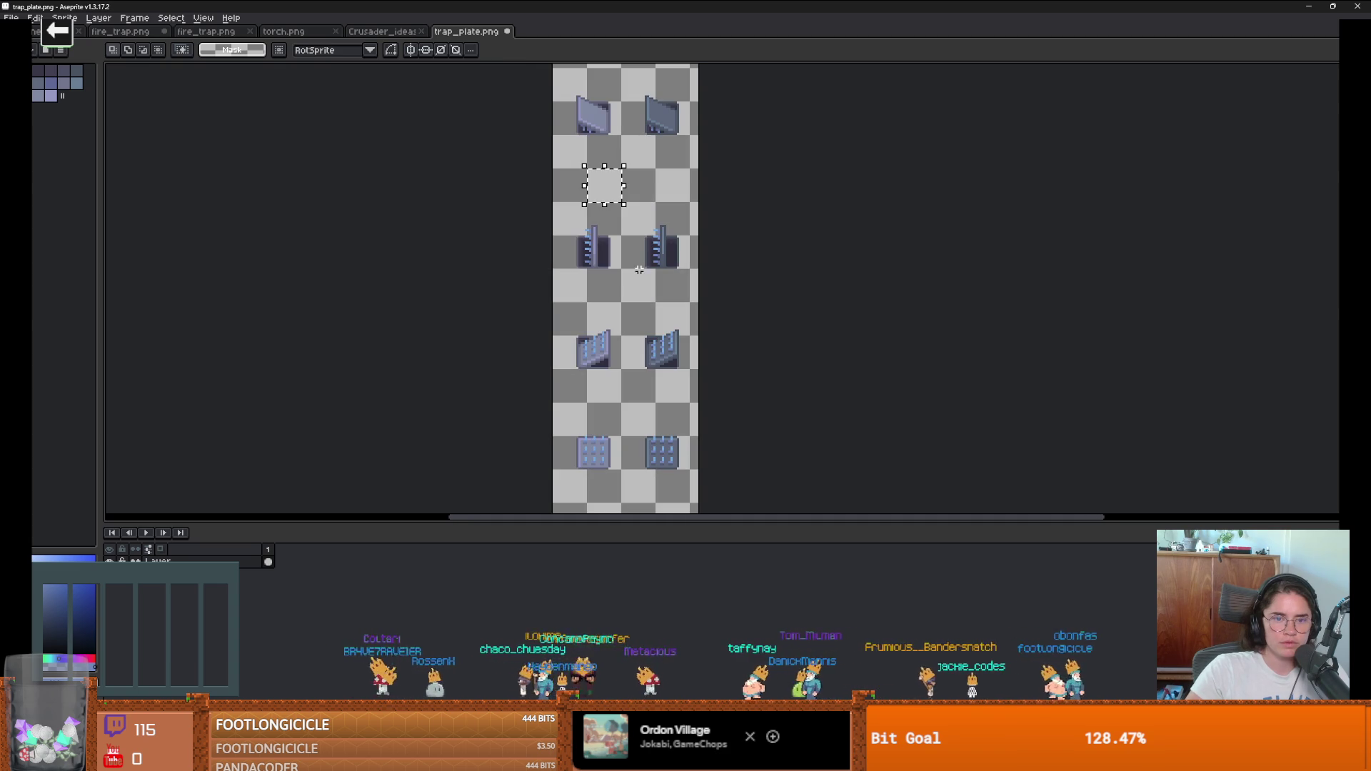
scroll(605, 281, down, 3)
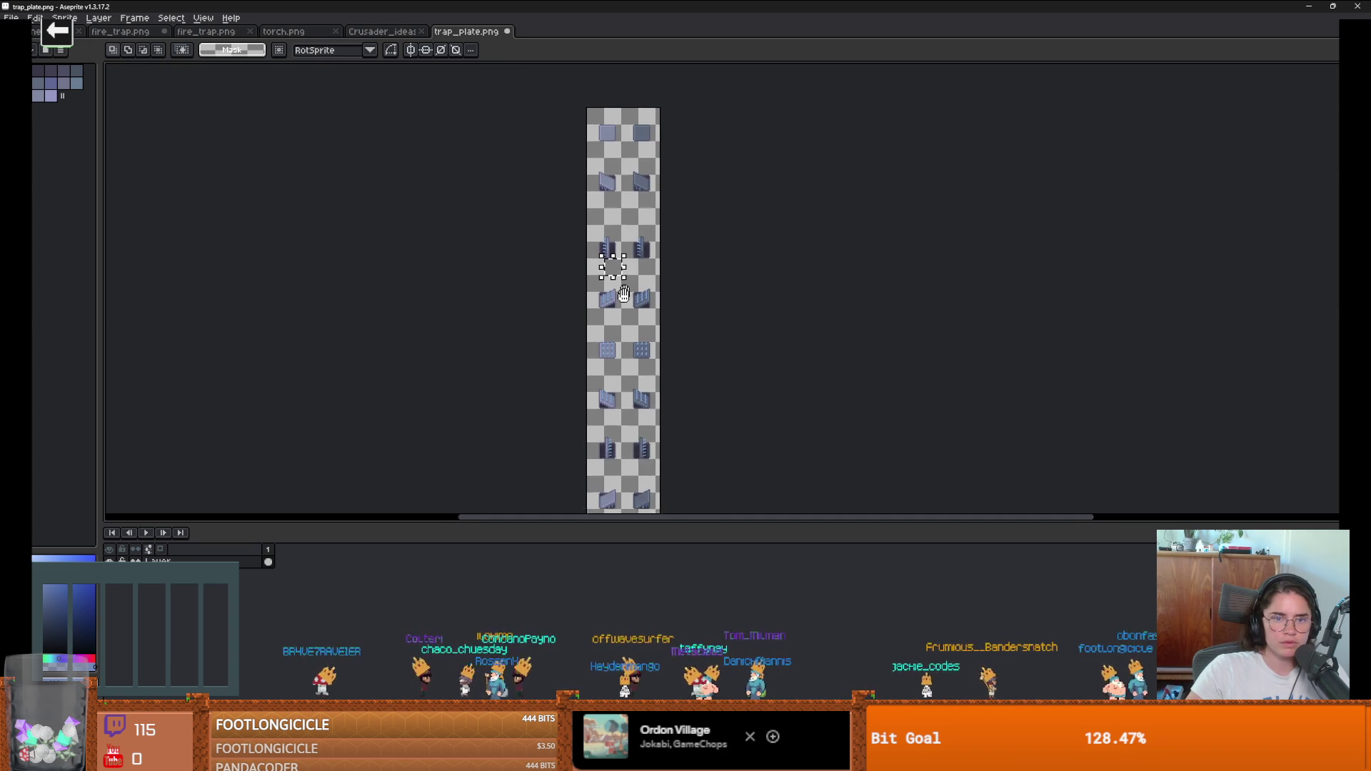
scroll(605, 228, up, 2)
drag(612, 343, 612, 115)
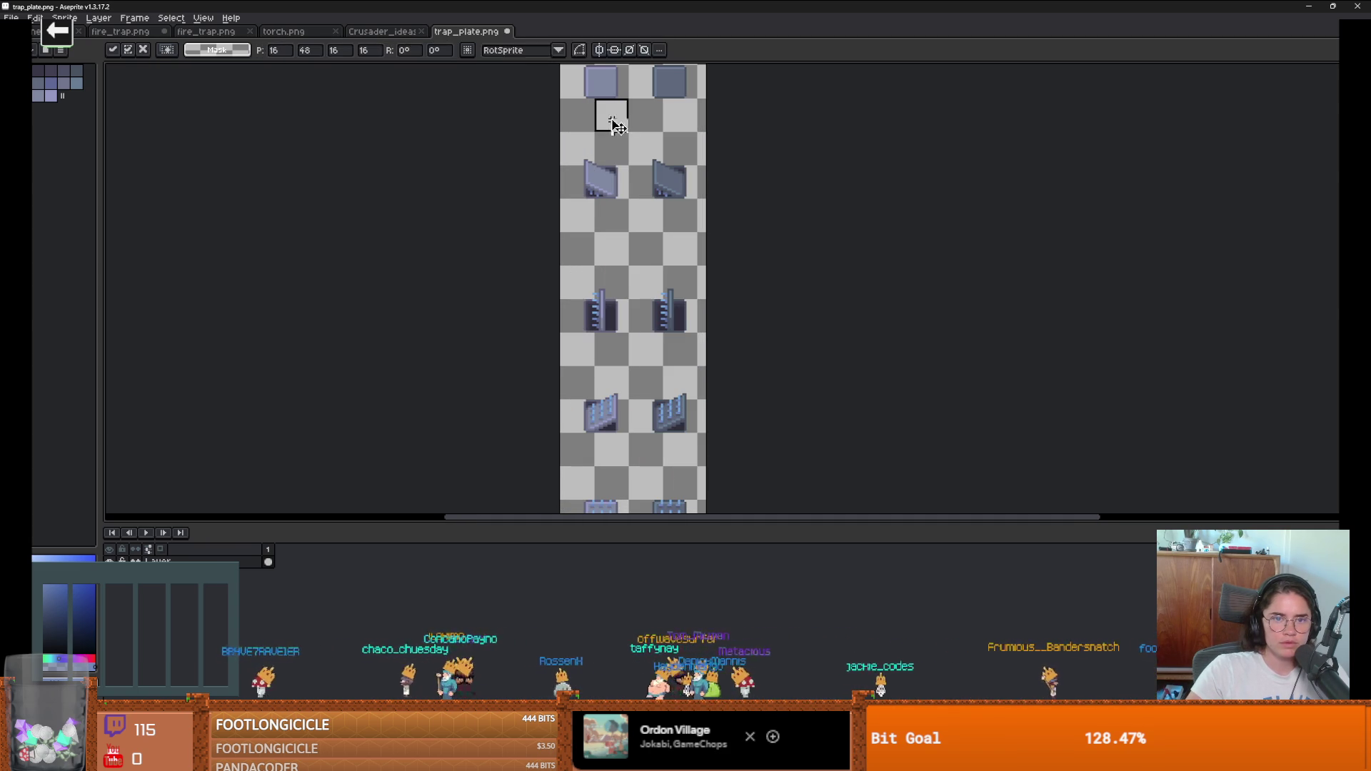
click(615, 275)
key(ctrl+z)
key(ctrl+z)
key(ctrl+z)
key(ctrl+z)
key(ctrl+z)
key(ctrl+z)
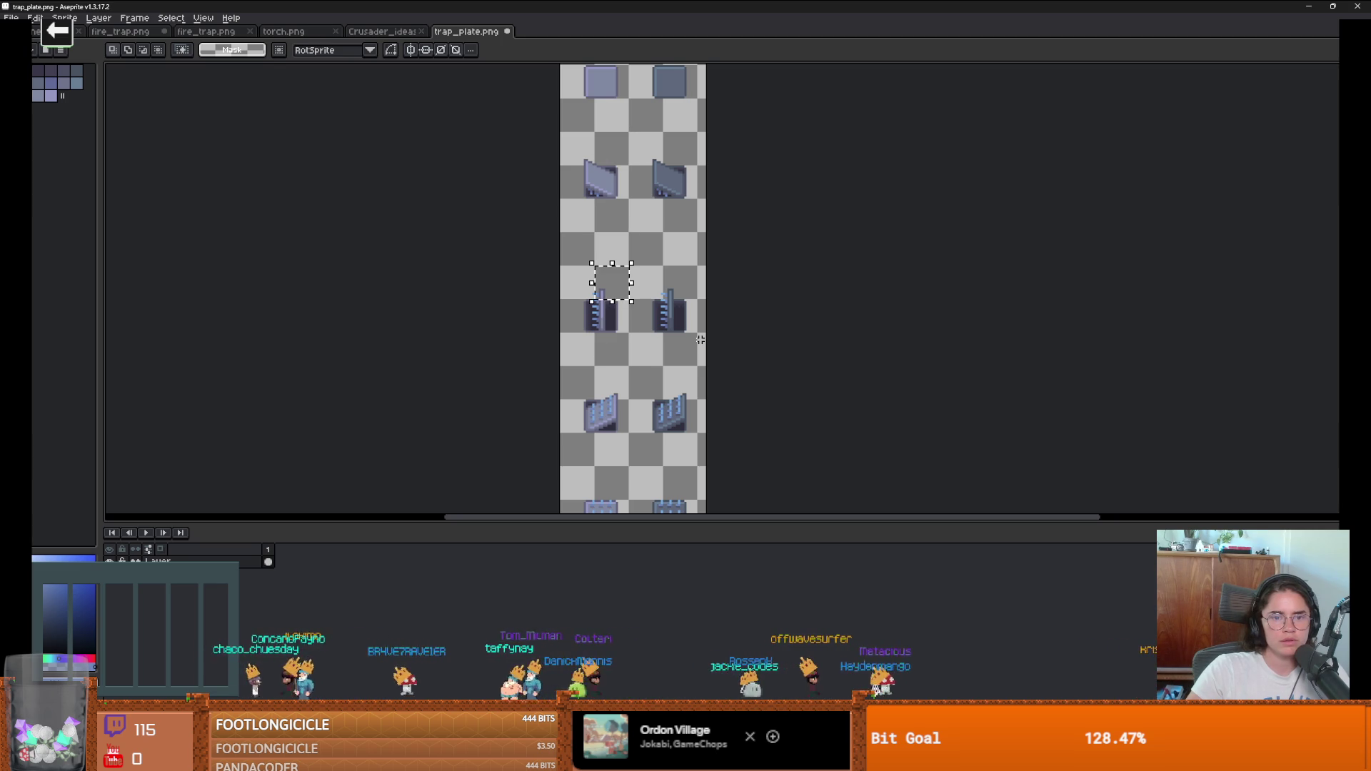
key(ctrl+z)
key(ctrl+z)
key(ctrl+z)
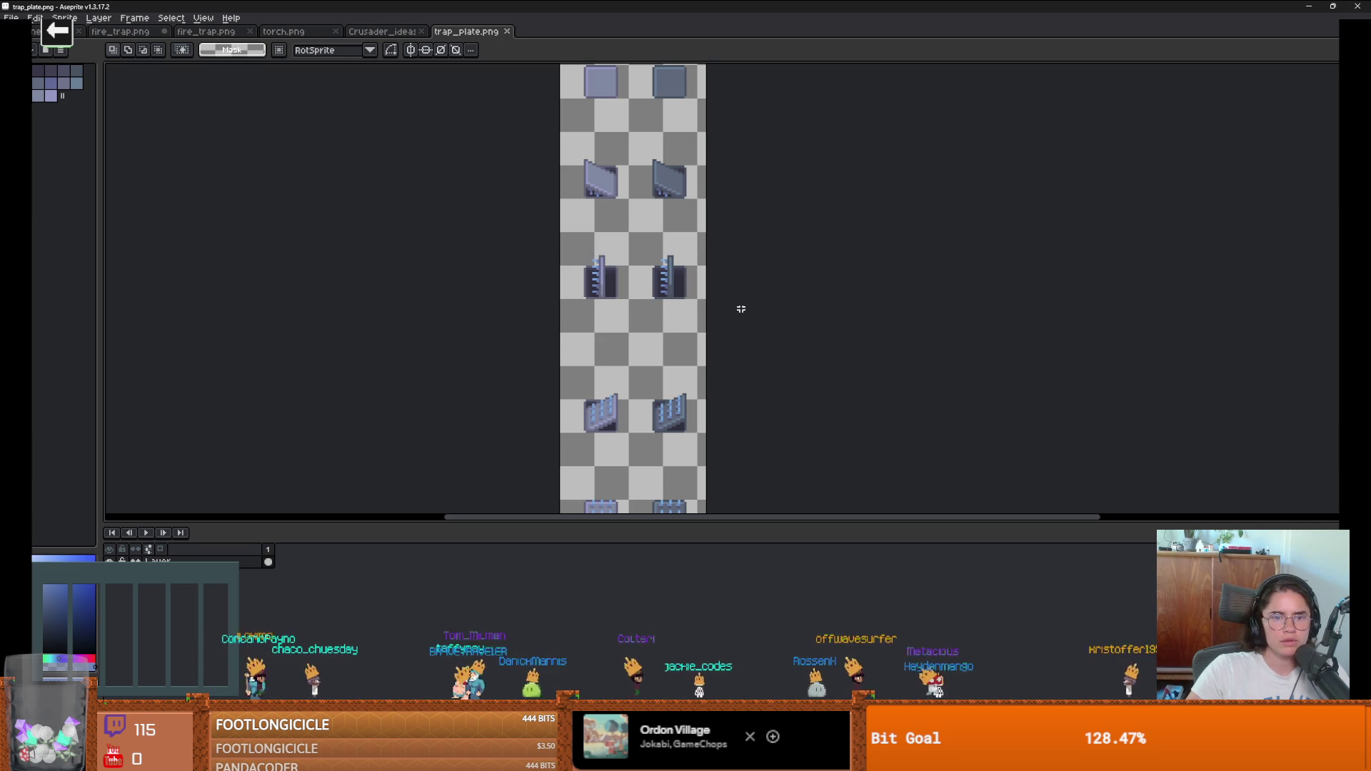
Step: Select the sheet from the third row down, nudge it up 15 px, and commit
scroll(625, 276, down, 2)
scroll(625, 277, up, 2)
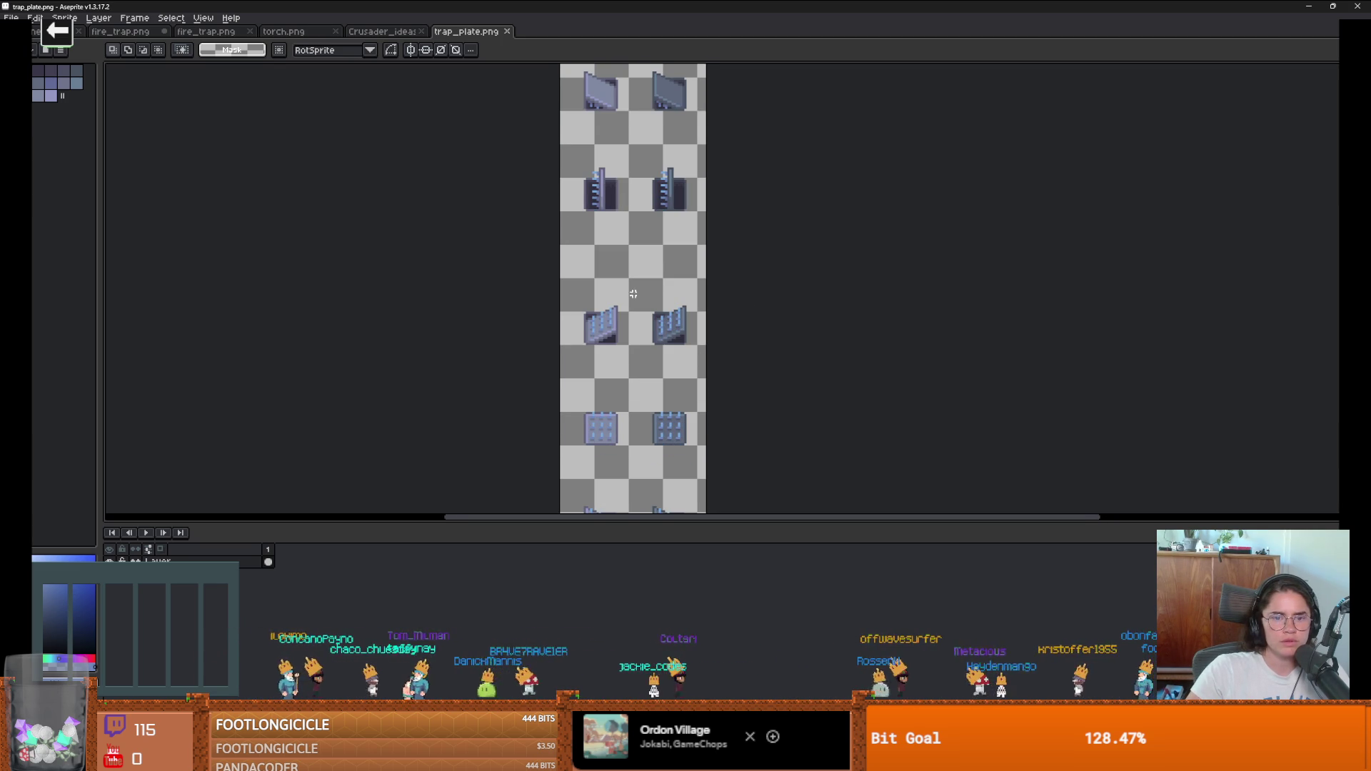
drag(708, 355, 555, 291)
scroll(721, 351, down, 2)
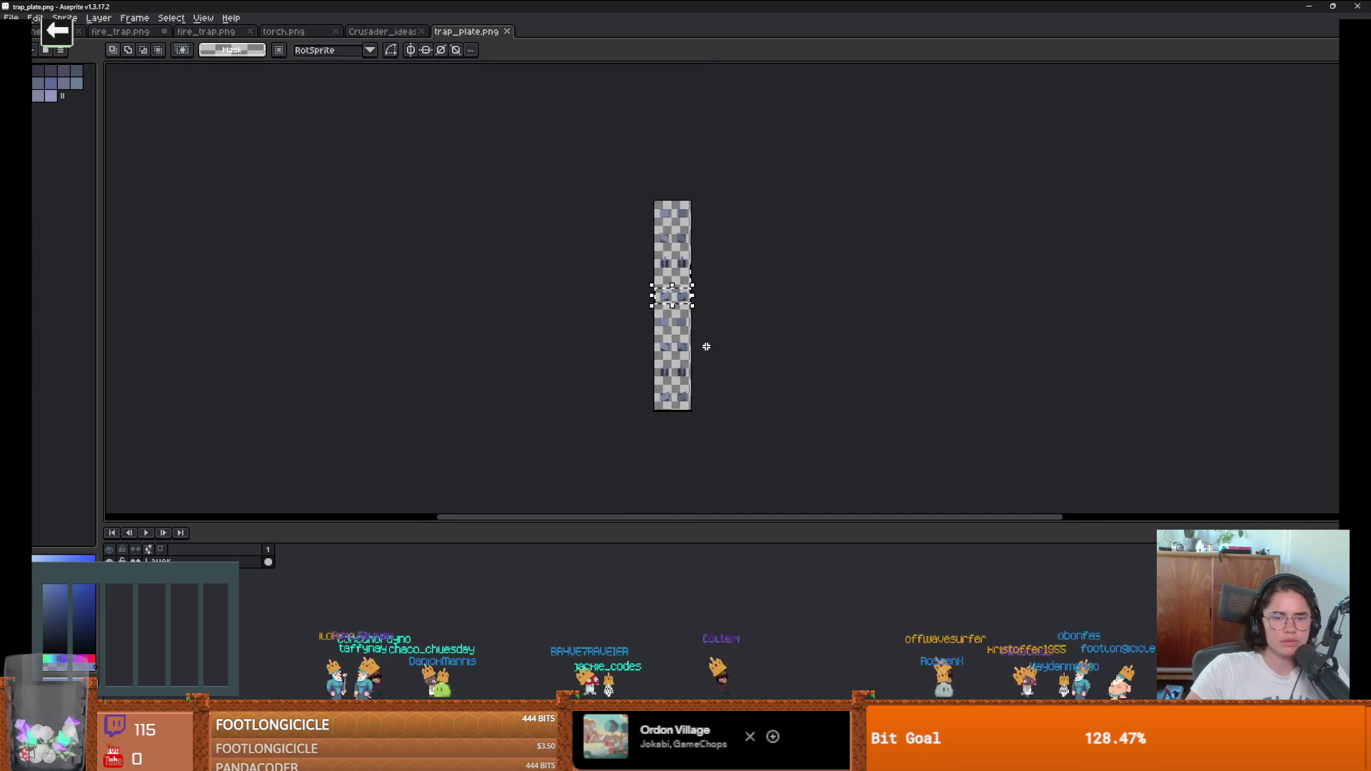
scroll(705, 336, up, 1)
mouse_move(708, 437)
mouse_down()
mouse_move(544, 285)
mouse_move(526, 208)
mouse_up()
scroll(633, 254, up, 2)
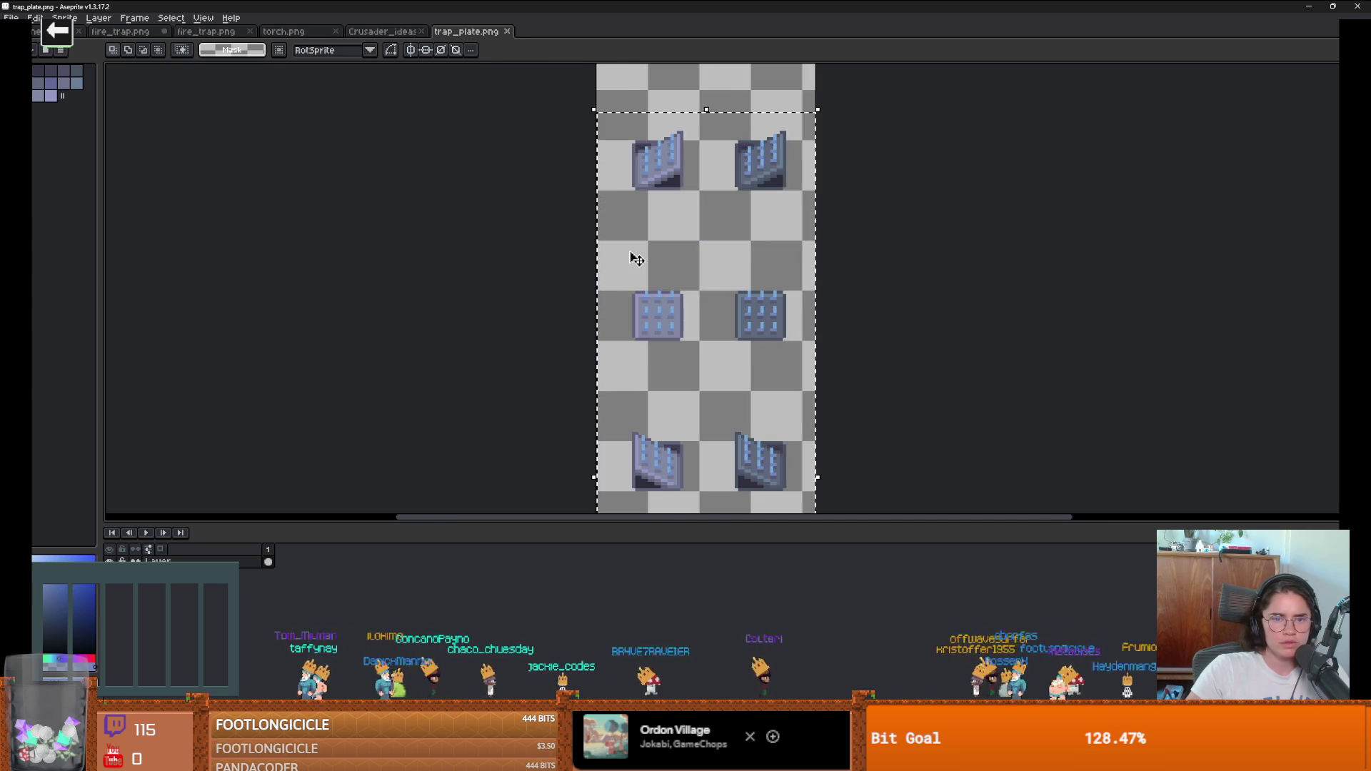
click(637, 258)
key(Up)
key(Up)
key(Up)
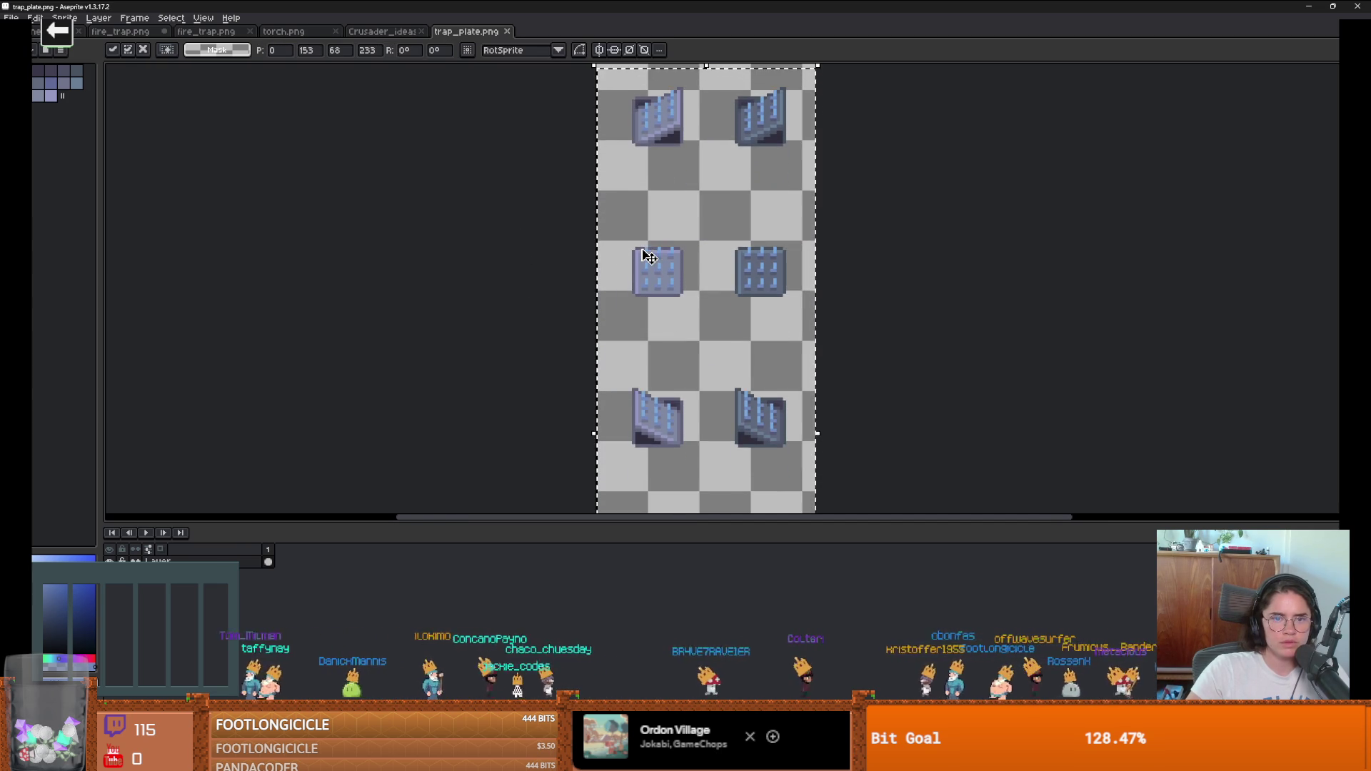
scroll(706, 217, down, 1)
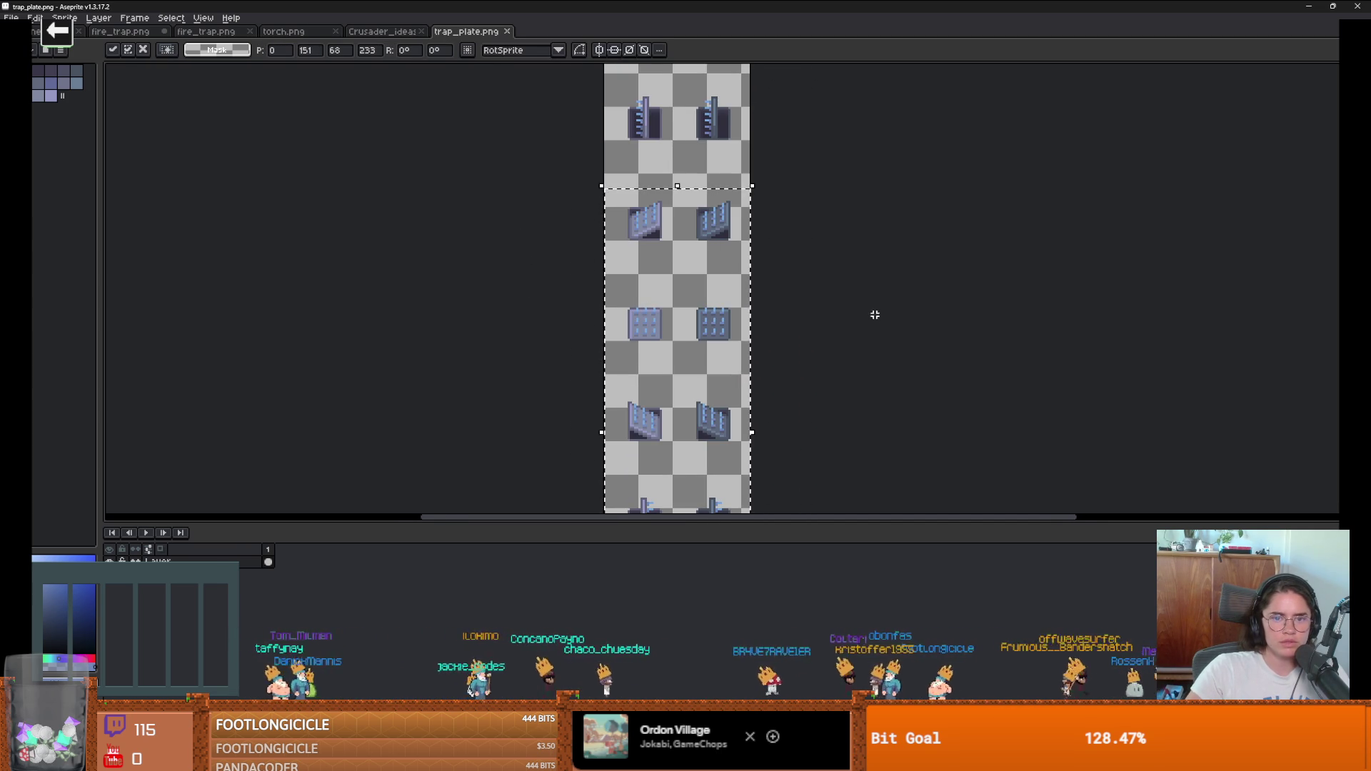
scroll(774, 306, down, 2)
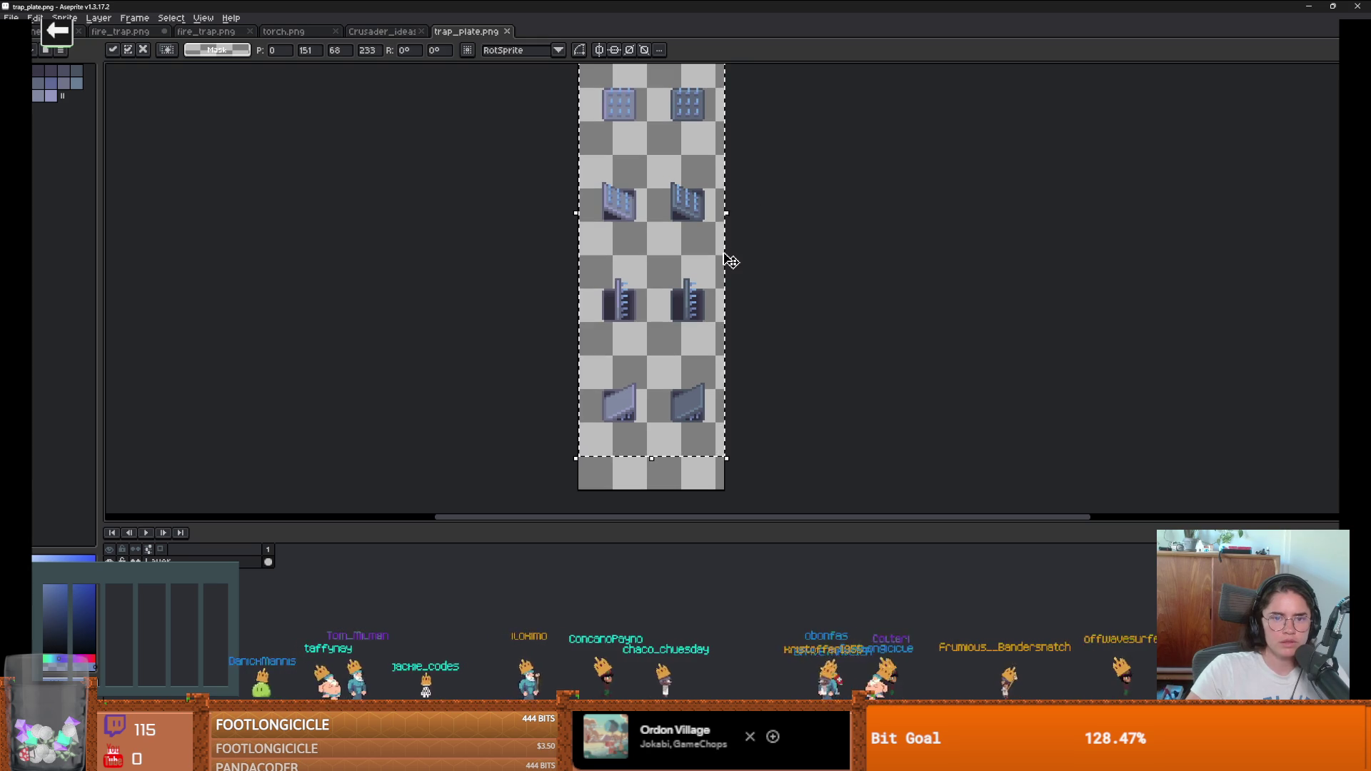
scroll(721, 214, down, 1)
scroll(674, 193, down, 1)
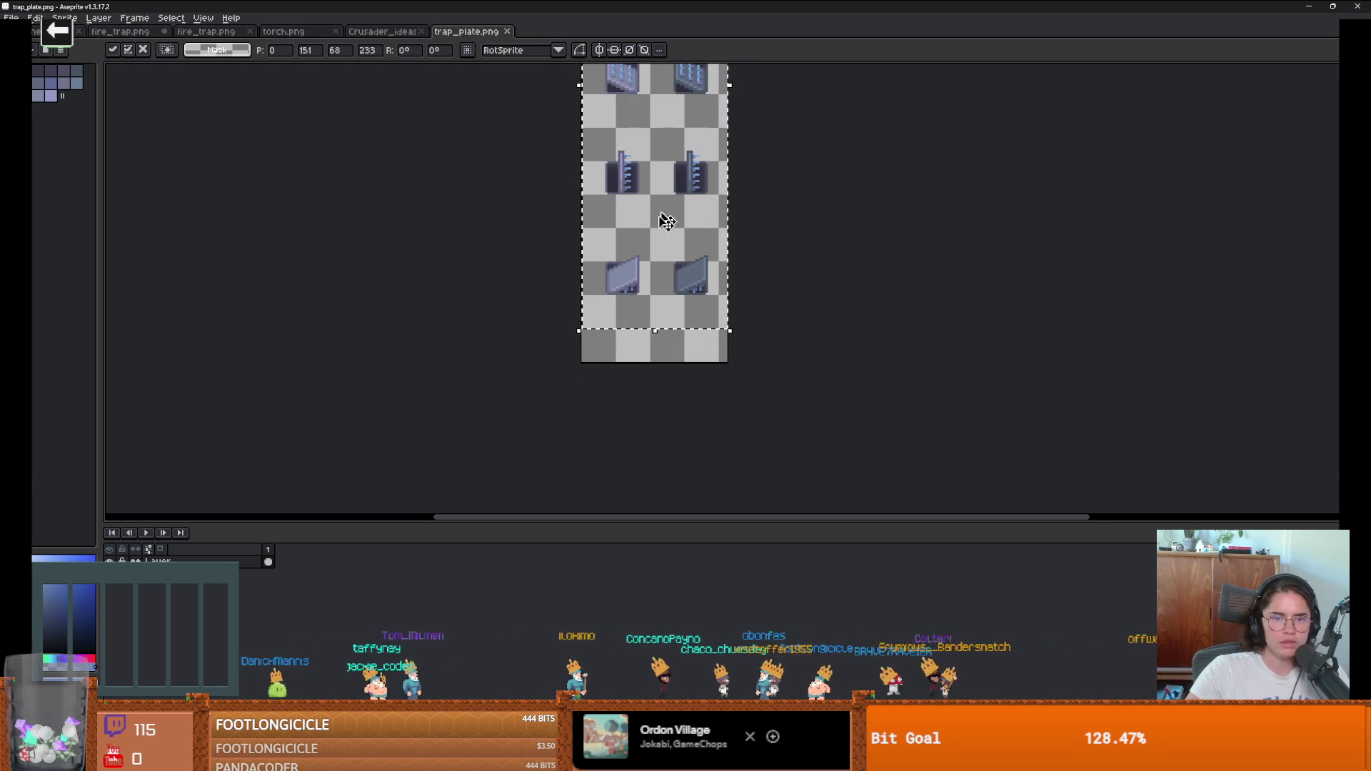
key(Return)
Step: Crop 15 px off the canvas bottom in Canvas Size (Bottom -15px)
key(ctrl+alt+c)
drag(679, 360, 678, 330)
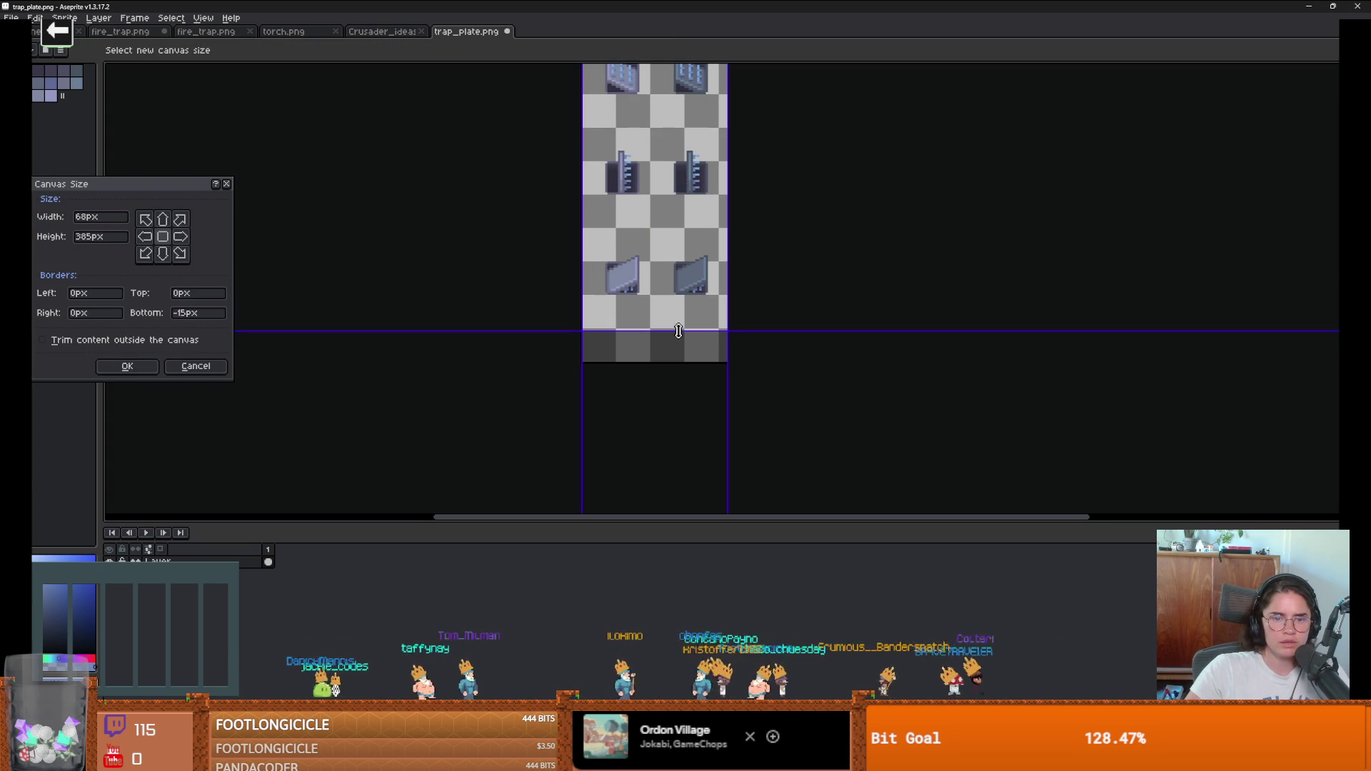
click(142, 365)
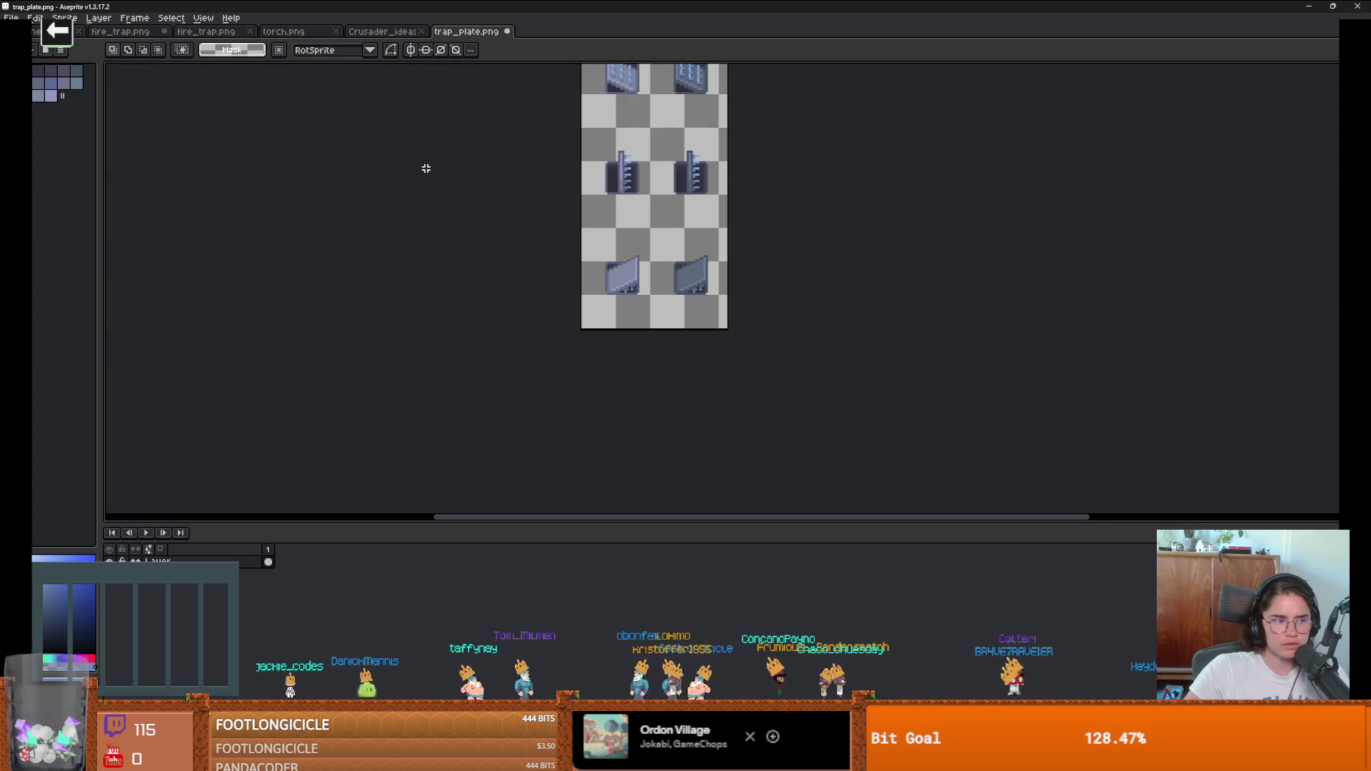
key(alt+Tab)
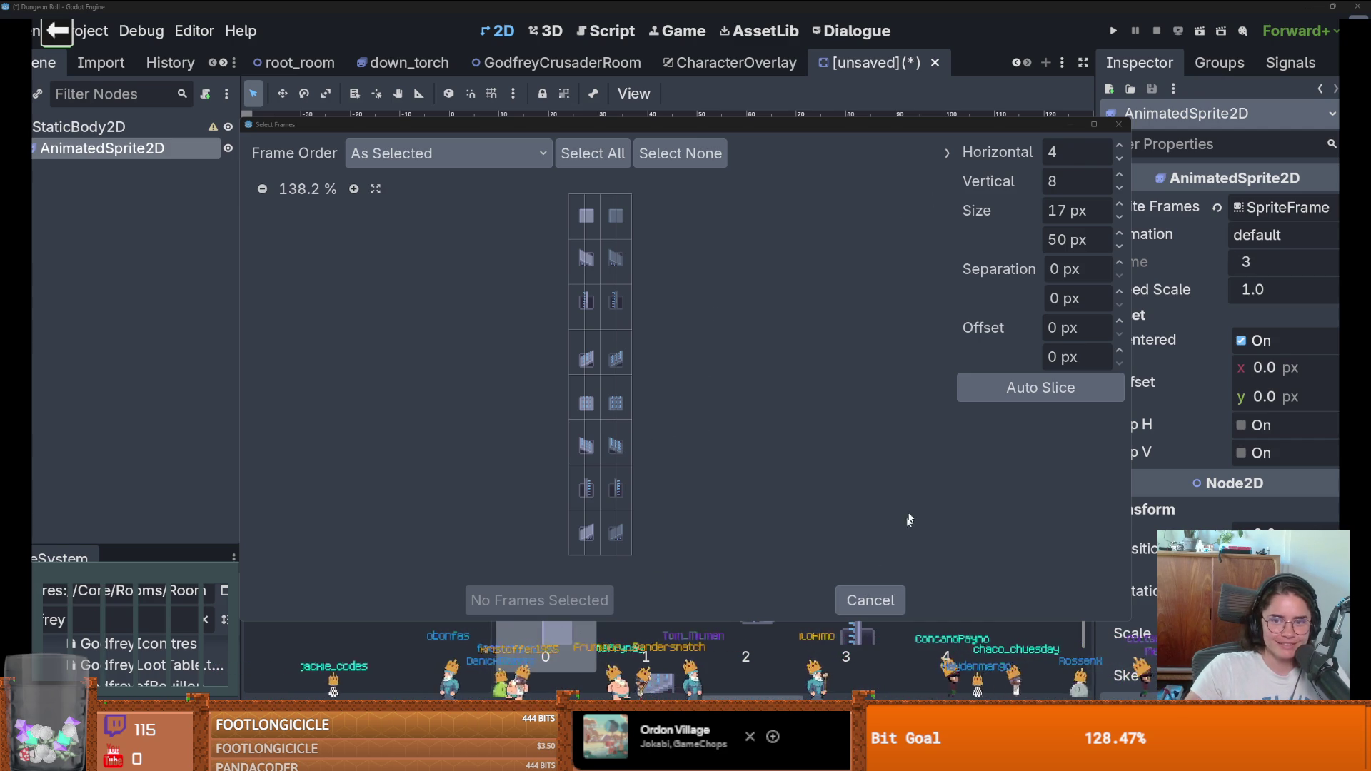
Step: Add the eight left-column frames of trap_plate.png, sliced 2 horizontally, to the animation
click(869, 600)
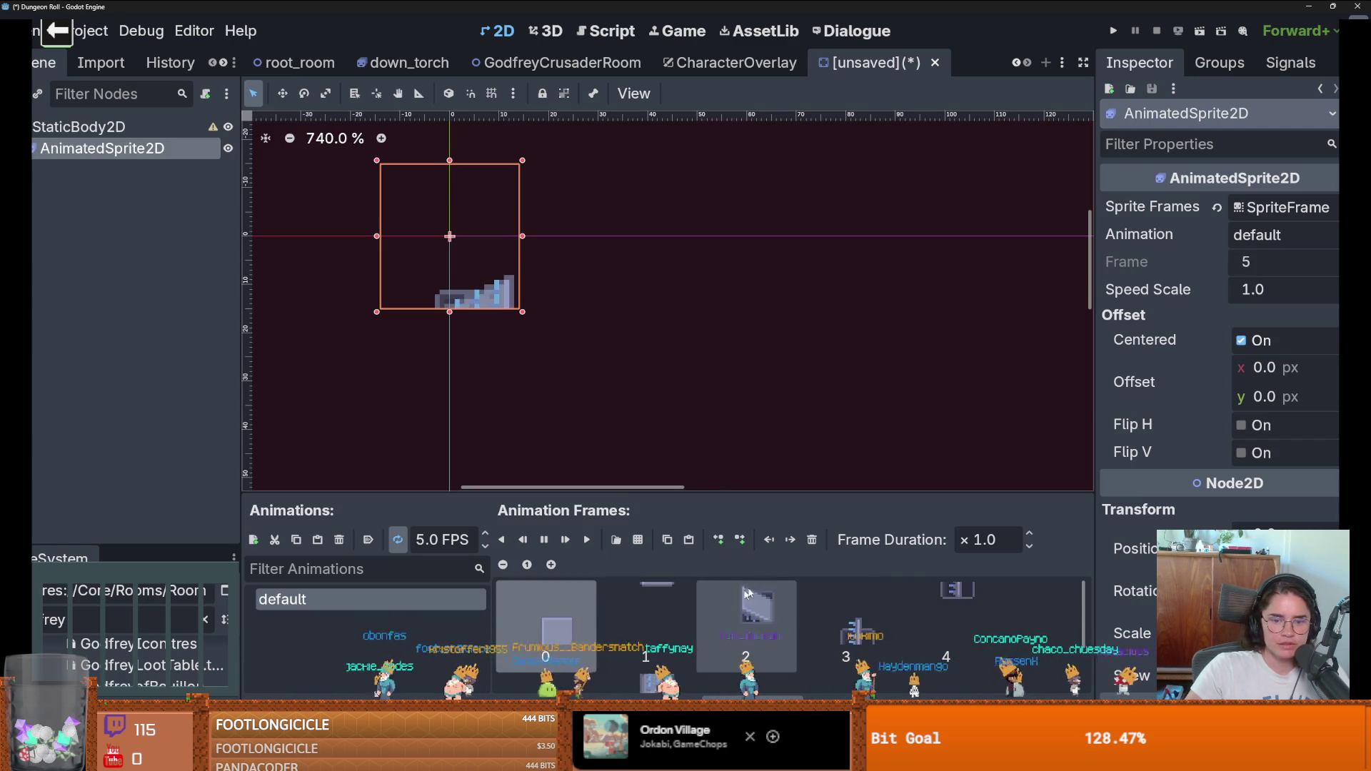
click(638, 539)
double_click(841, 255)
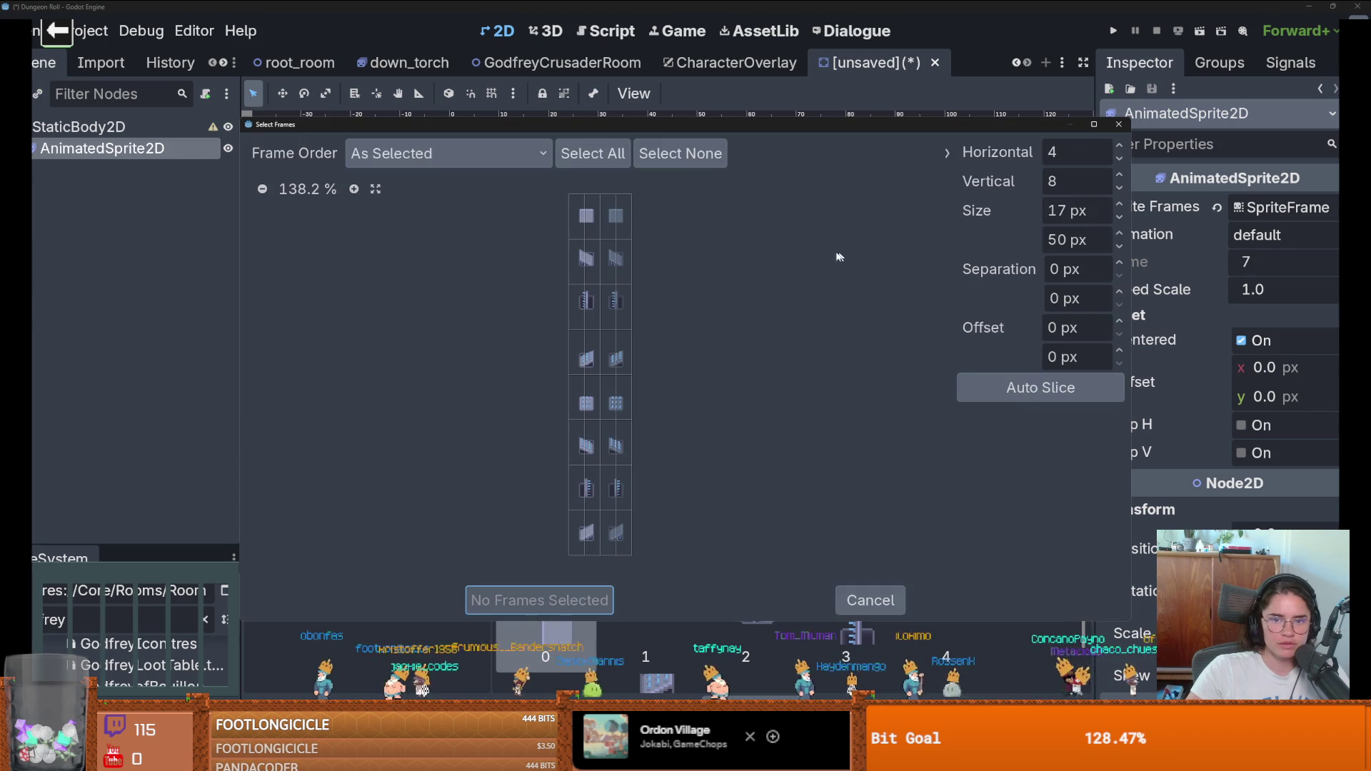
click(1119, 160)
click(1120, 160)
text(2)
drag(585, 229, 586, 535)
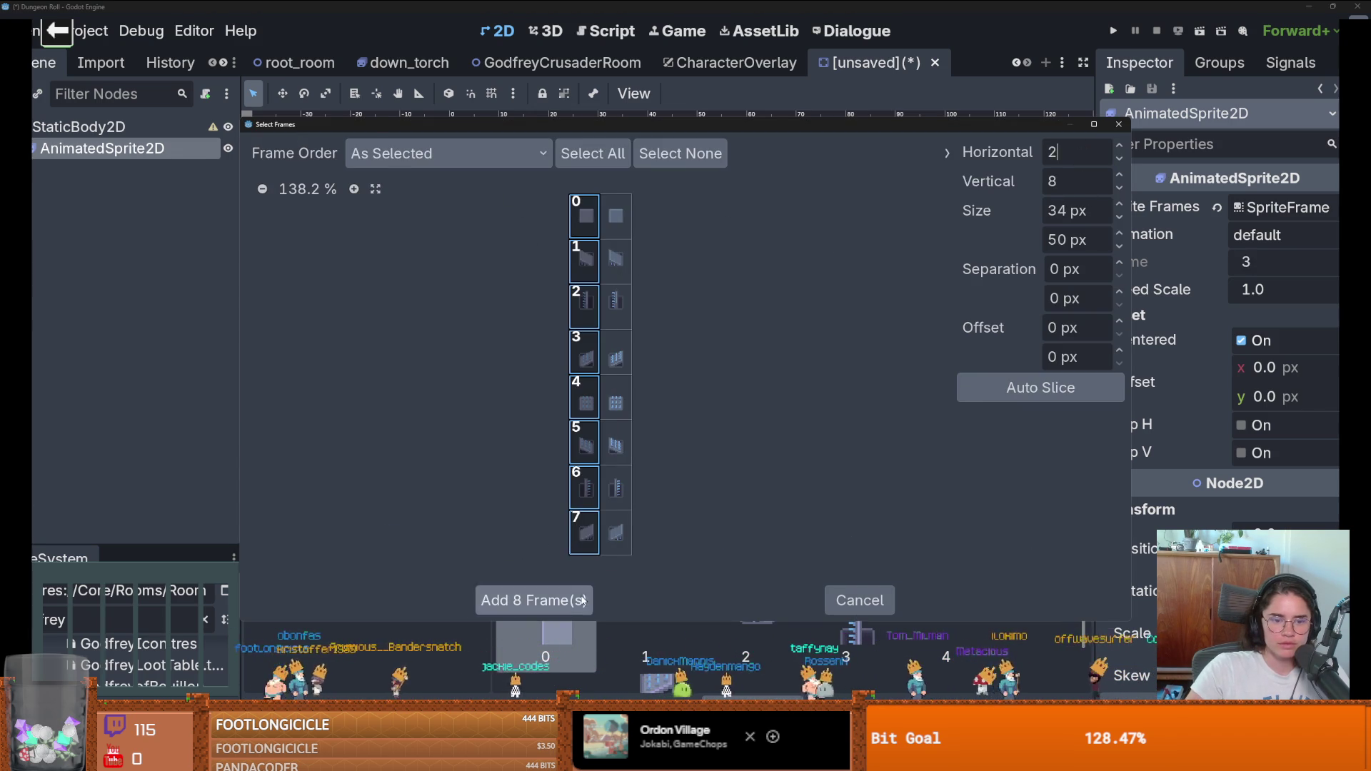
click(539, 600)
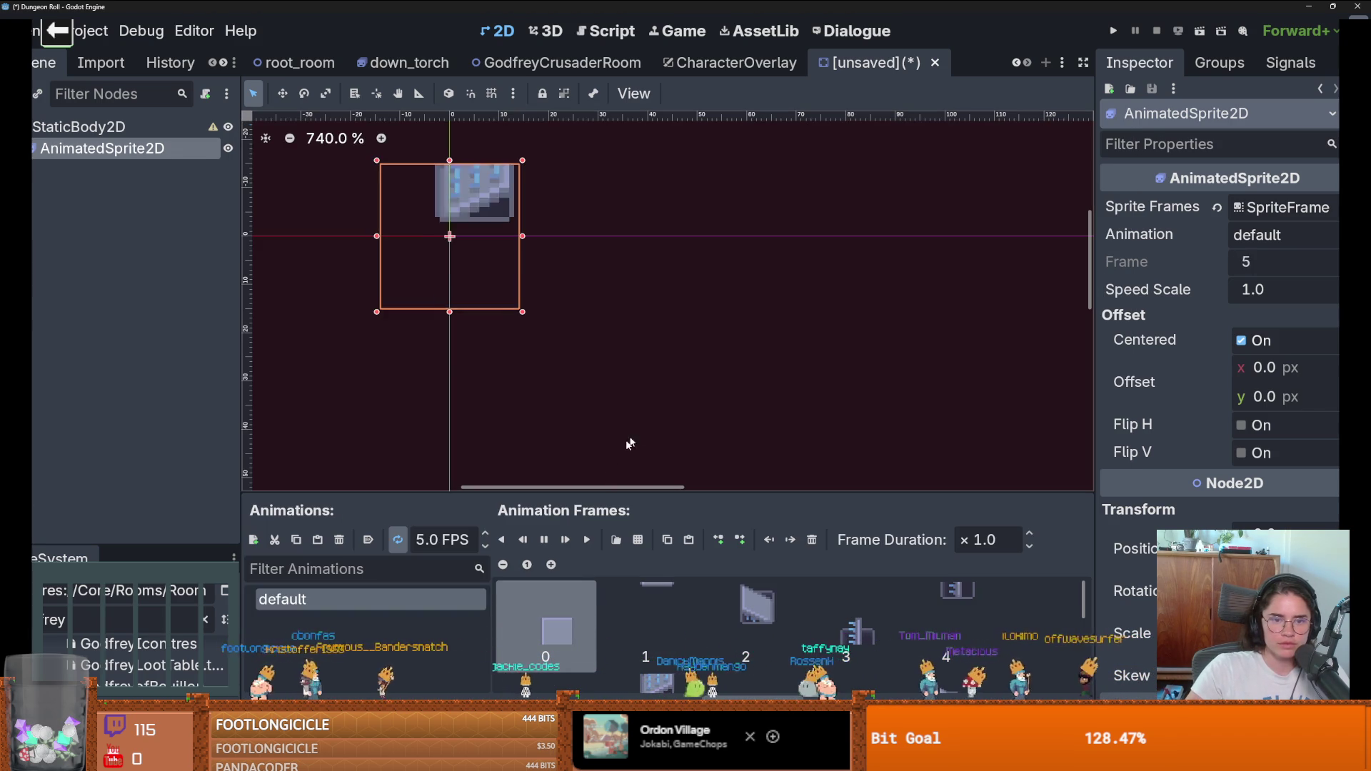
Step: Delete the existing frames and re-add the eight left-column frames from trap_plate.png
click(812, 540)
click(813, 539)
click(812, 540)
click(637, 539)
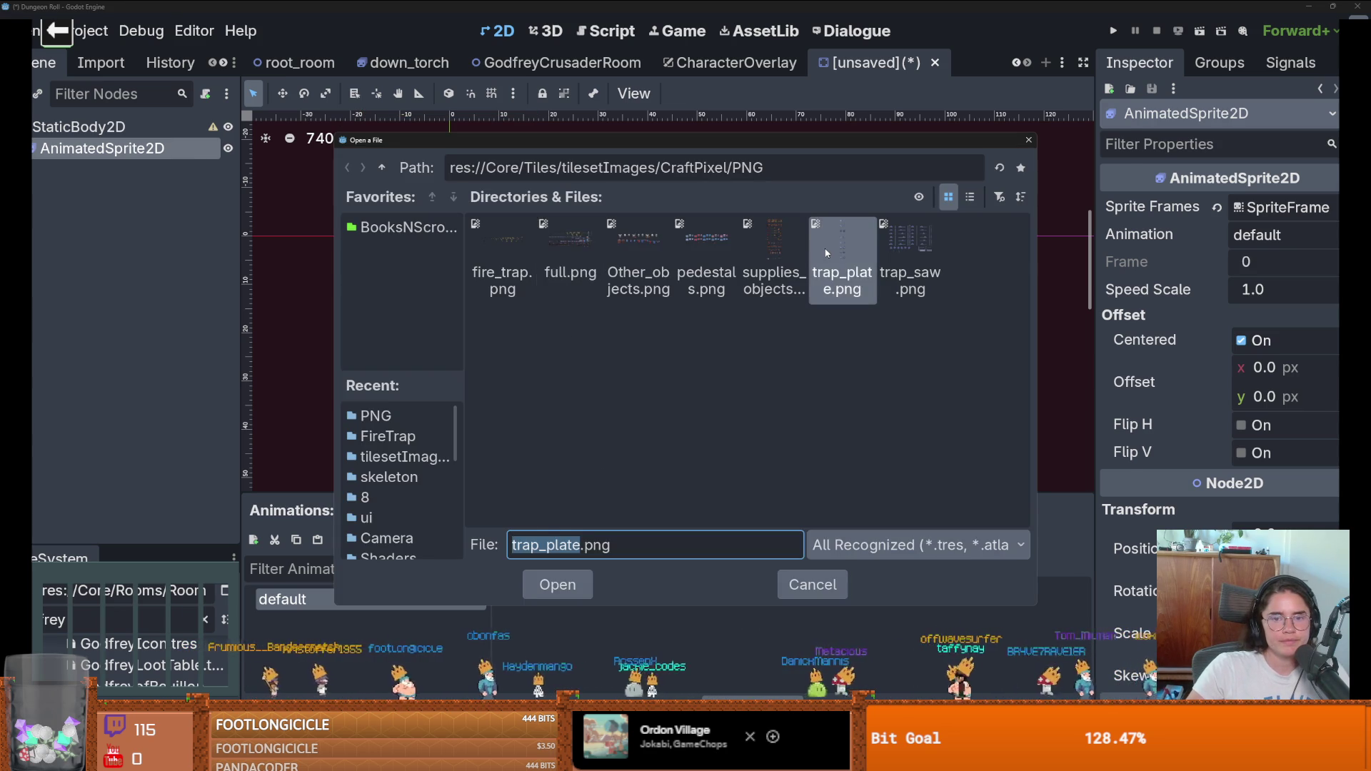
click(554, 581)
drag(586, 218, 584, 539)
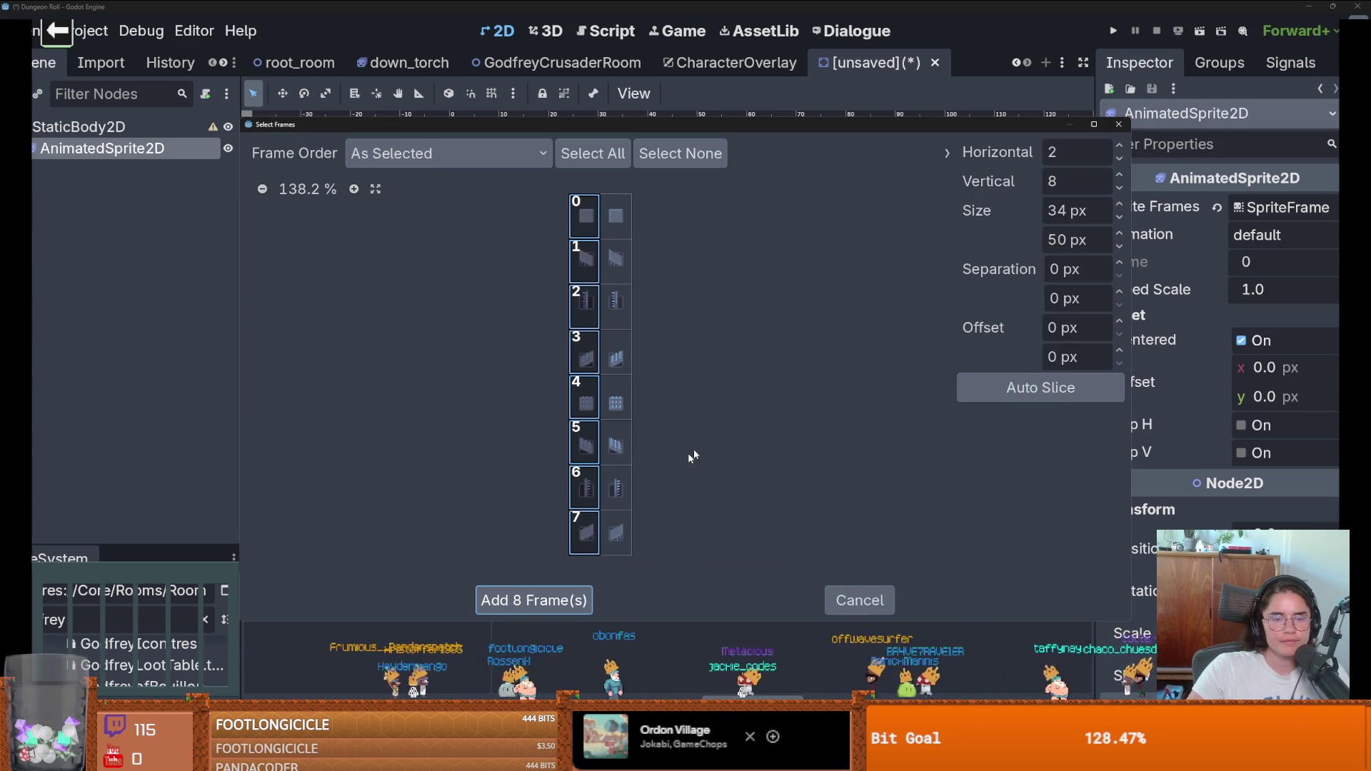
click(534, 600)
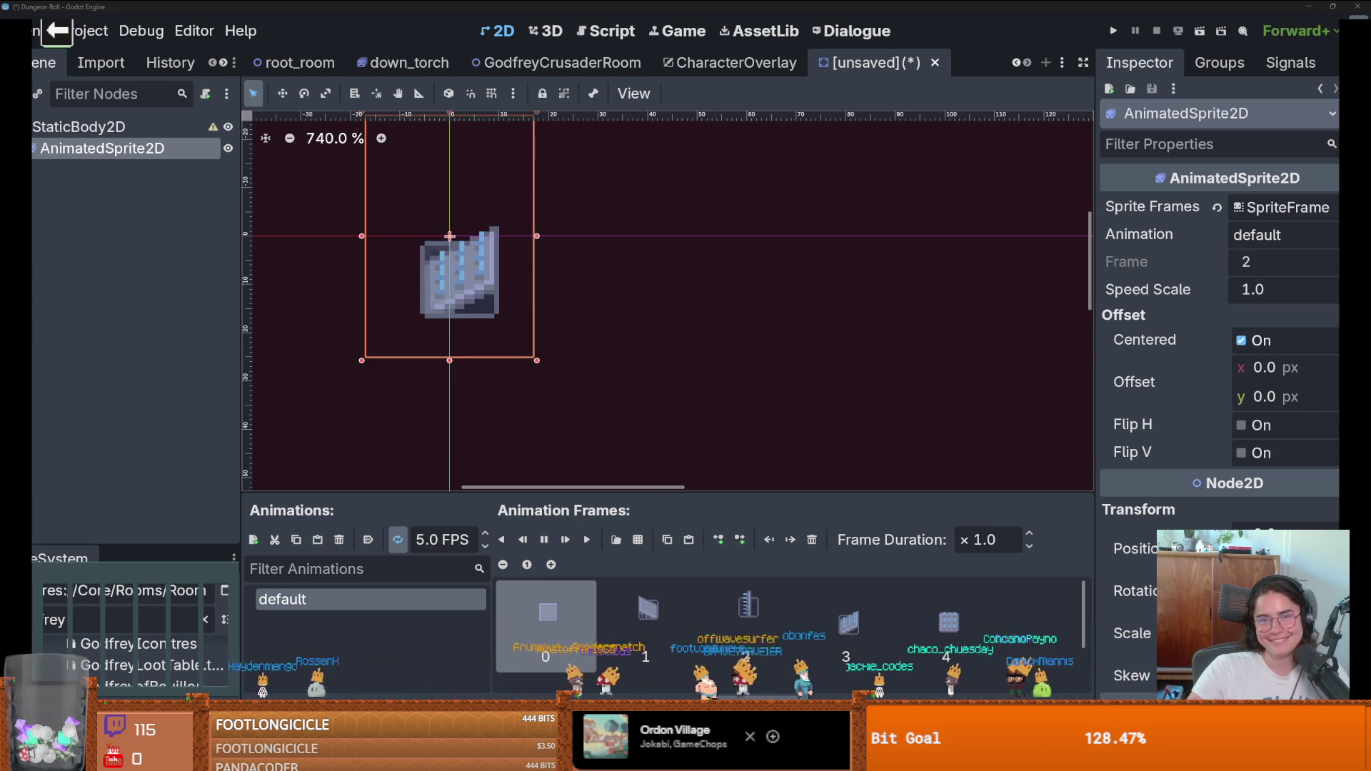
key(alt+Tab)
scroll(473, 142, up, 3)
scroll(473, 143, up, 5)
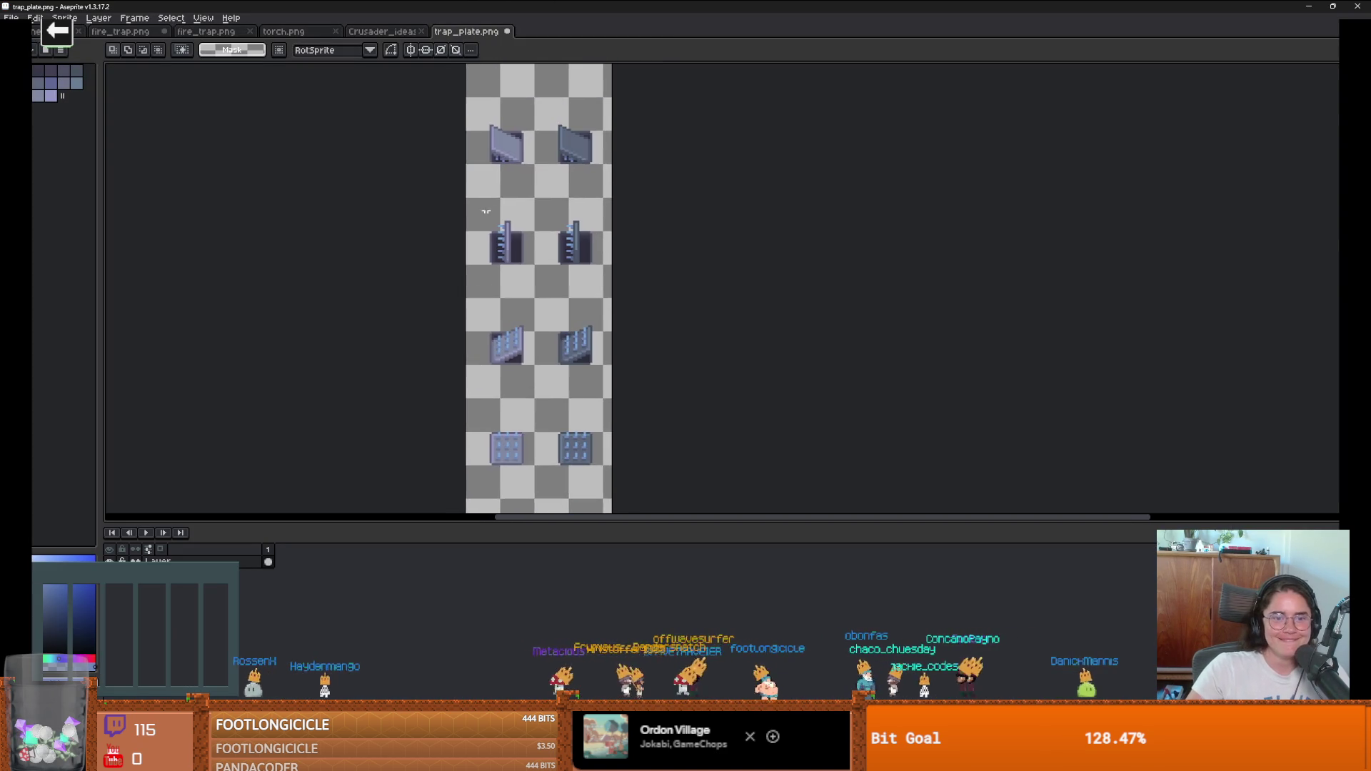
Step: Select the top-left sprite cell and apply it as the grid through Grid Settings
scroll(522, 282, up, 1)
drag(555, 316, 437, 157)
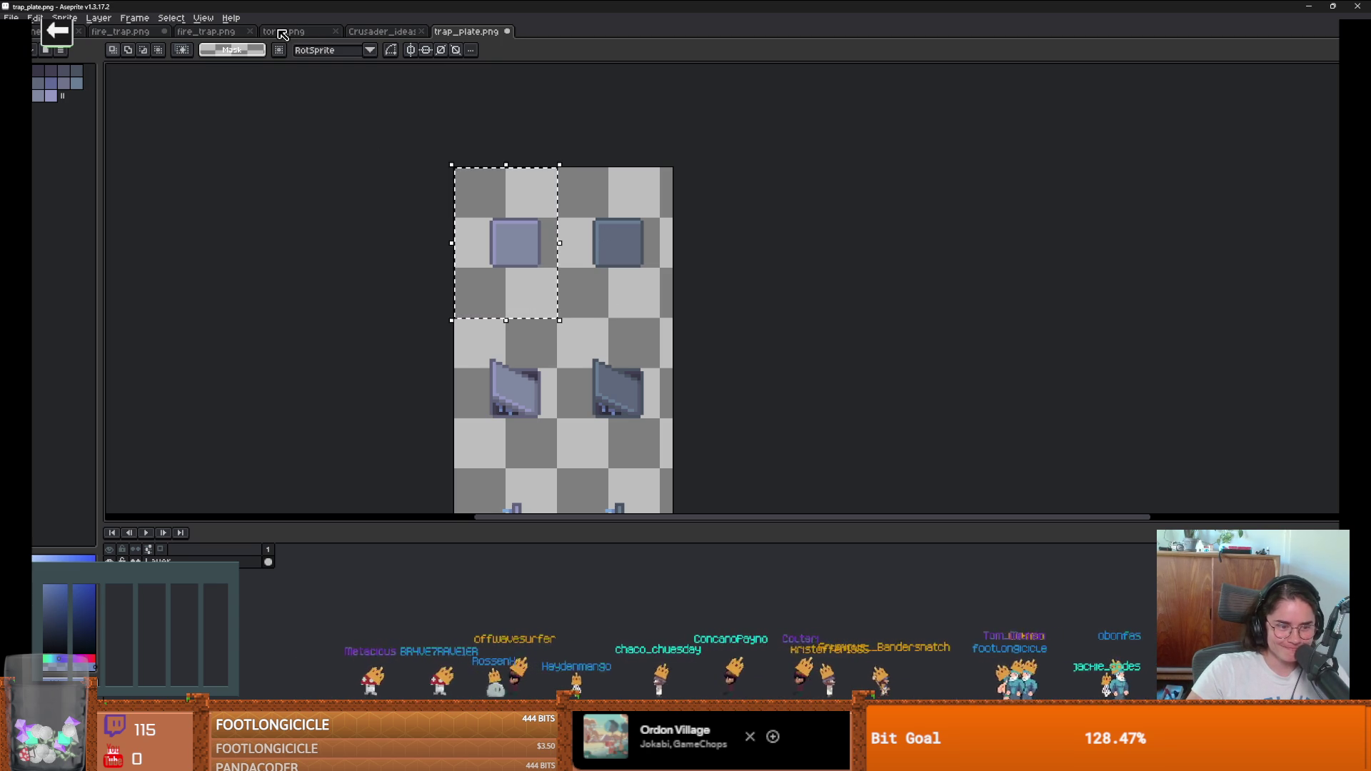
click(203, 17)
mouse_move(233, 103)
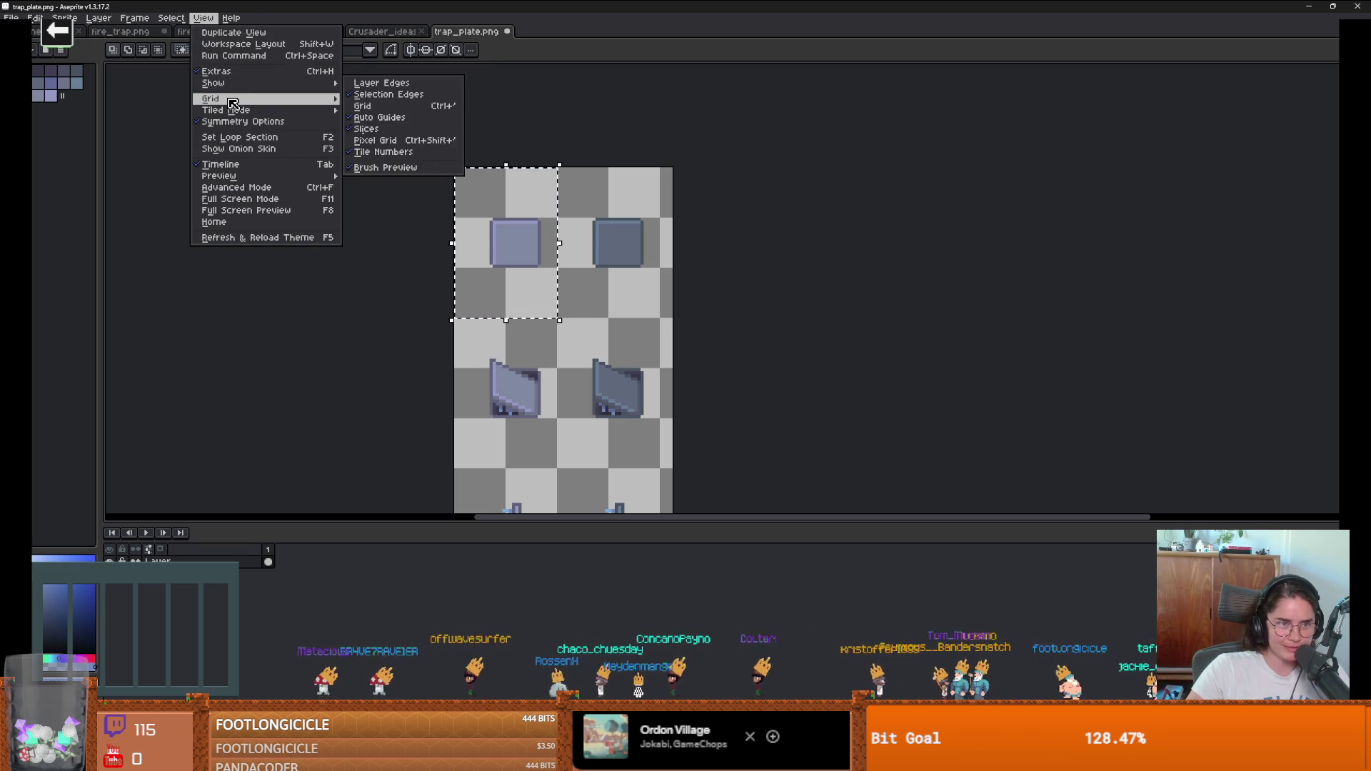
click(375, 100)
click(749, 372)
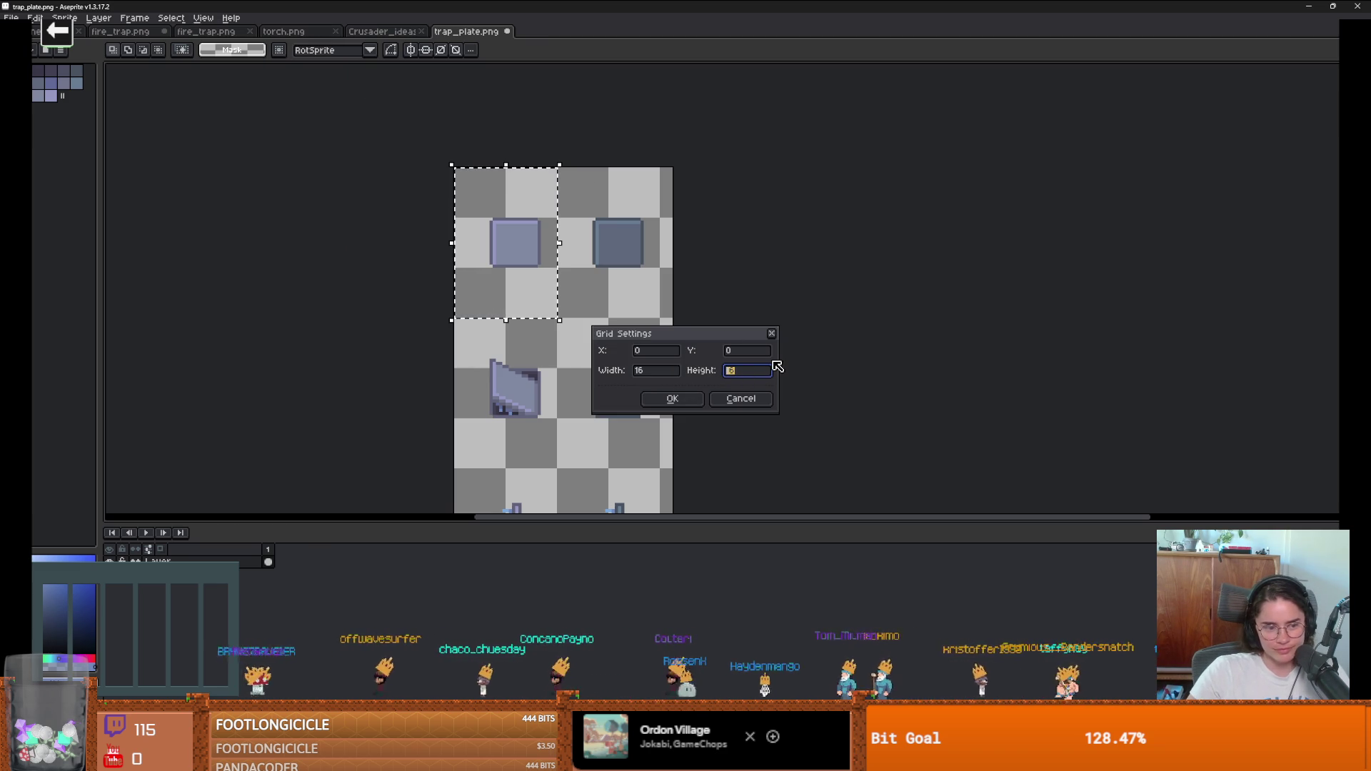
key(shift+Tab)
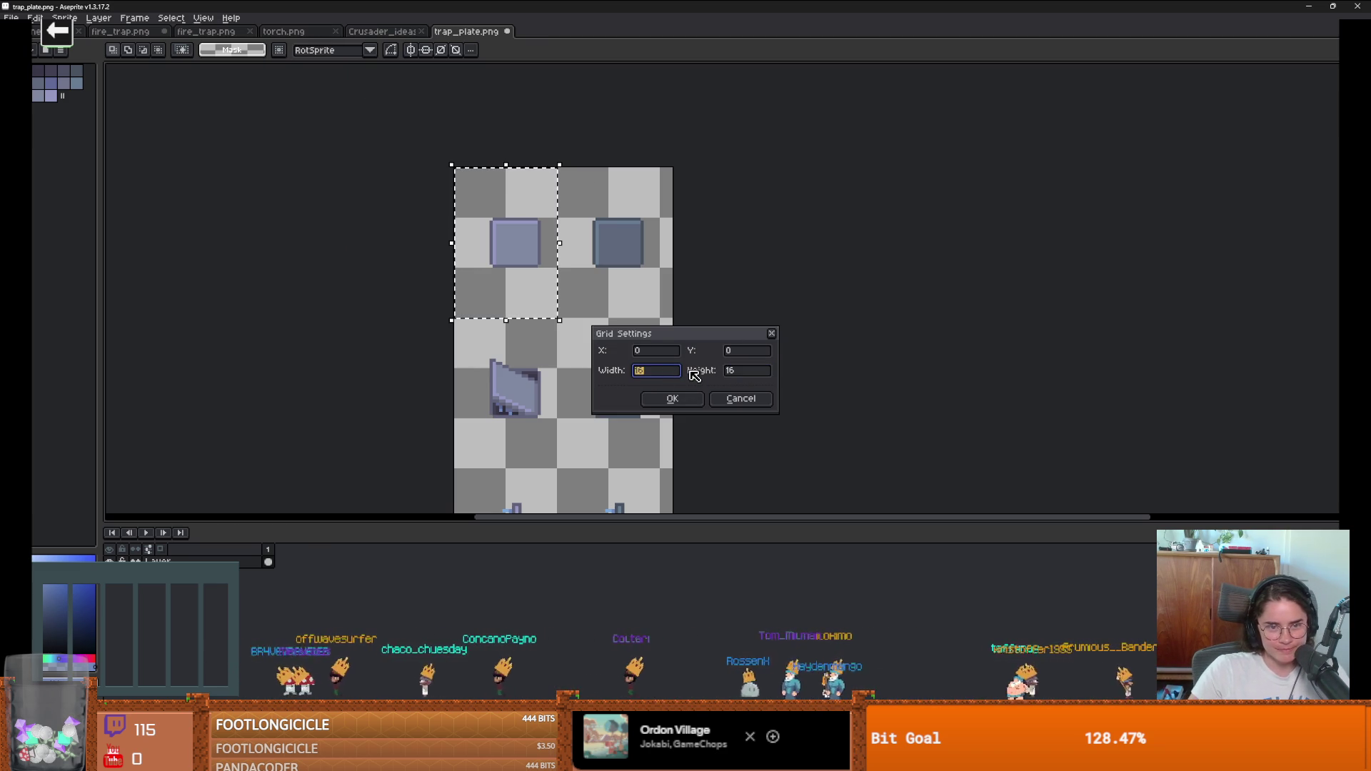
text(68)
key(Tab)
key(Return)
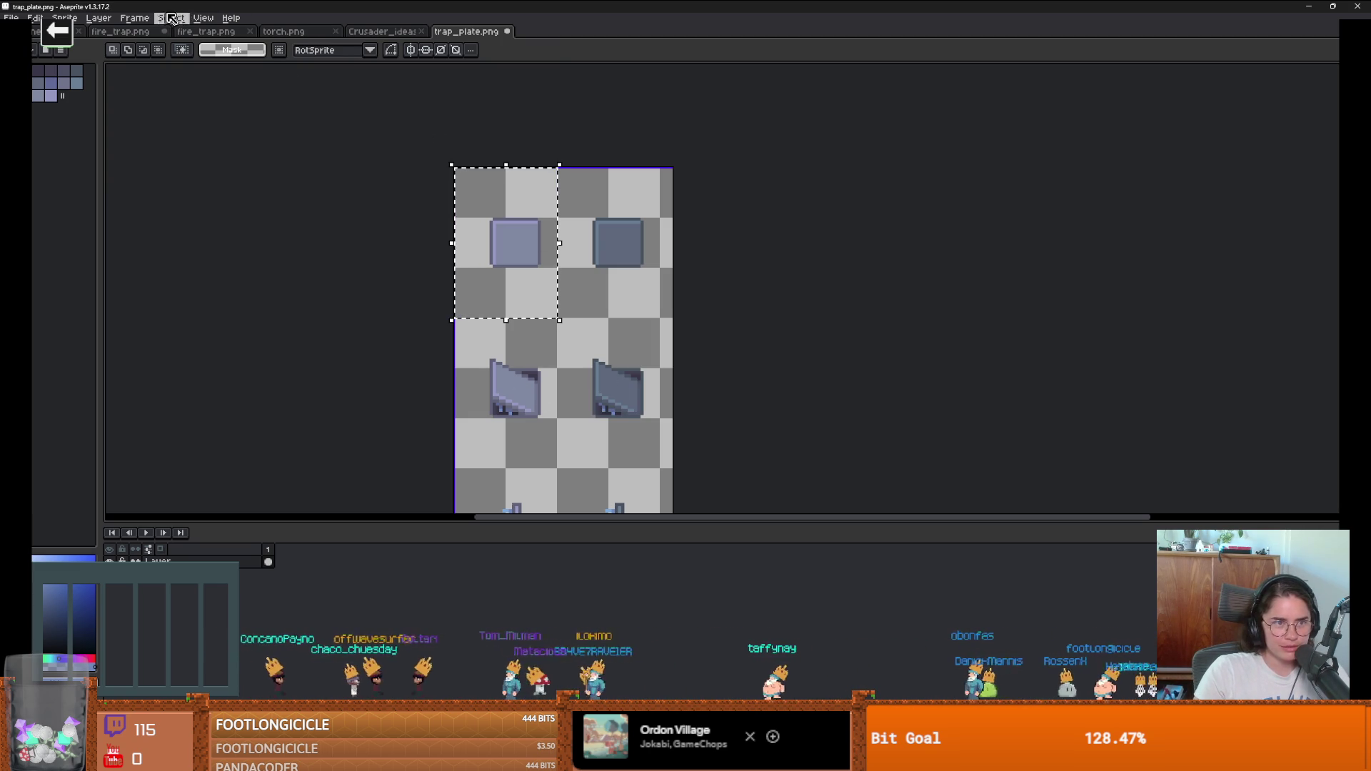
Step: Set a 32×48 px grid over the sheet, check the lower rows, and save
click(203, 18)
mouse_move(236, 100)
click(354, 101)
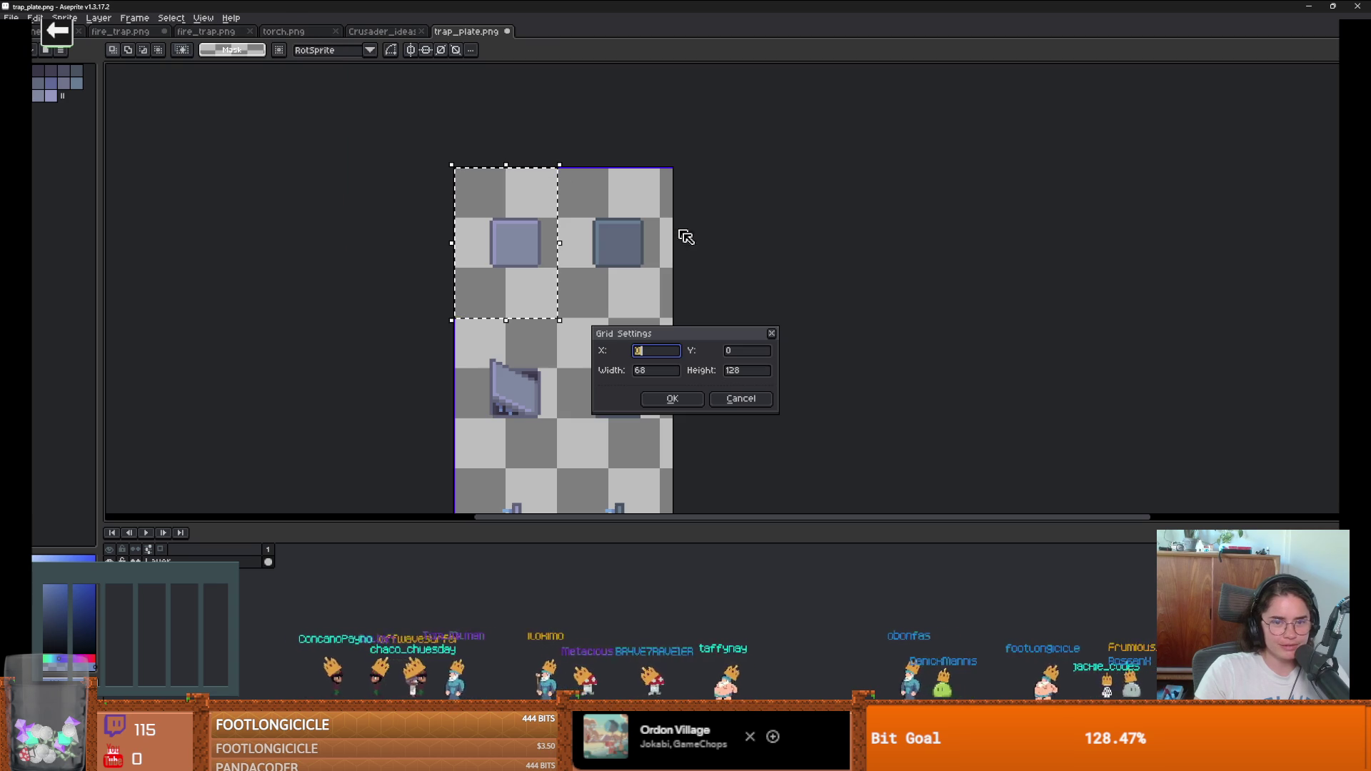
click(669, 372)
text(32)
key(Tab)
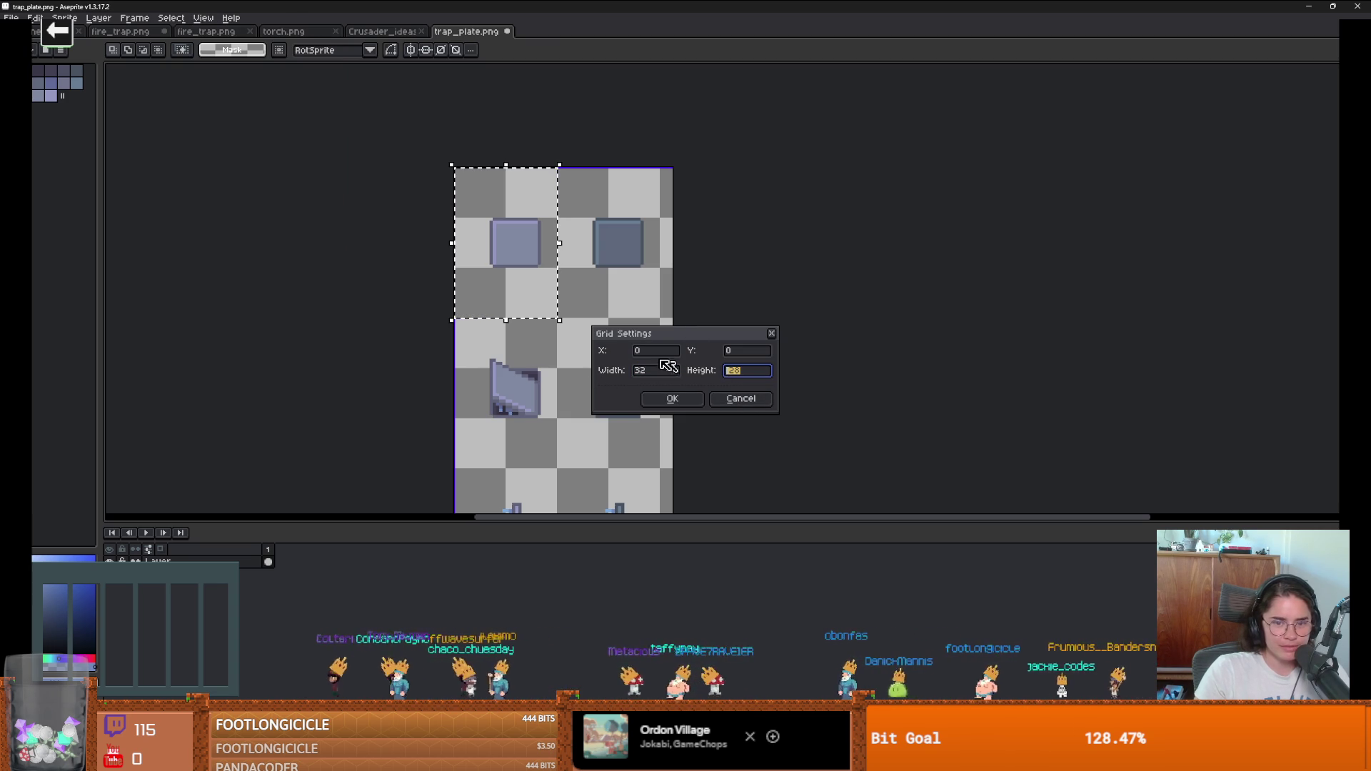
text(48)
key(Return)
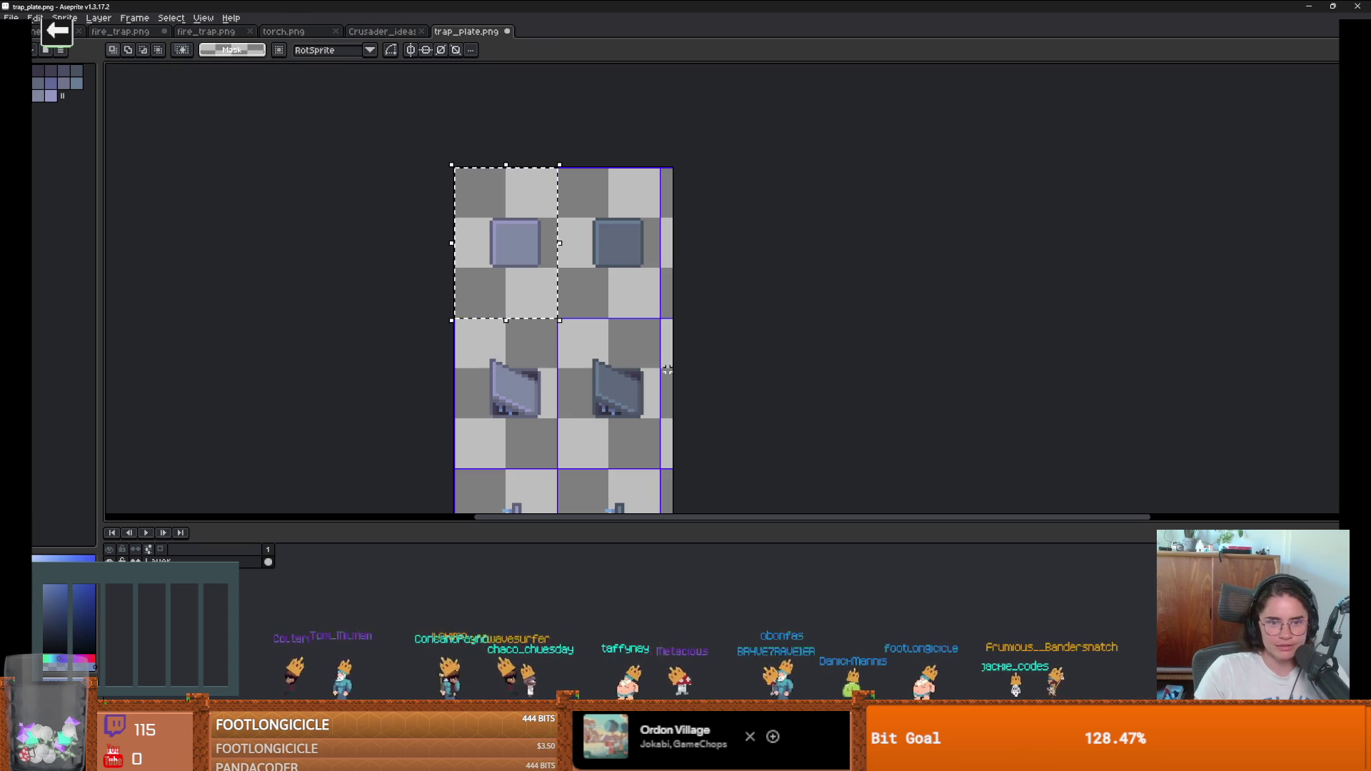
scroll(728, 438, down, 3)
drag(649, 355, 632, 268)
scroll(630, 257, down, 1)
scroll(631, 254, down, 5)
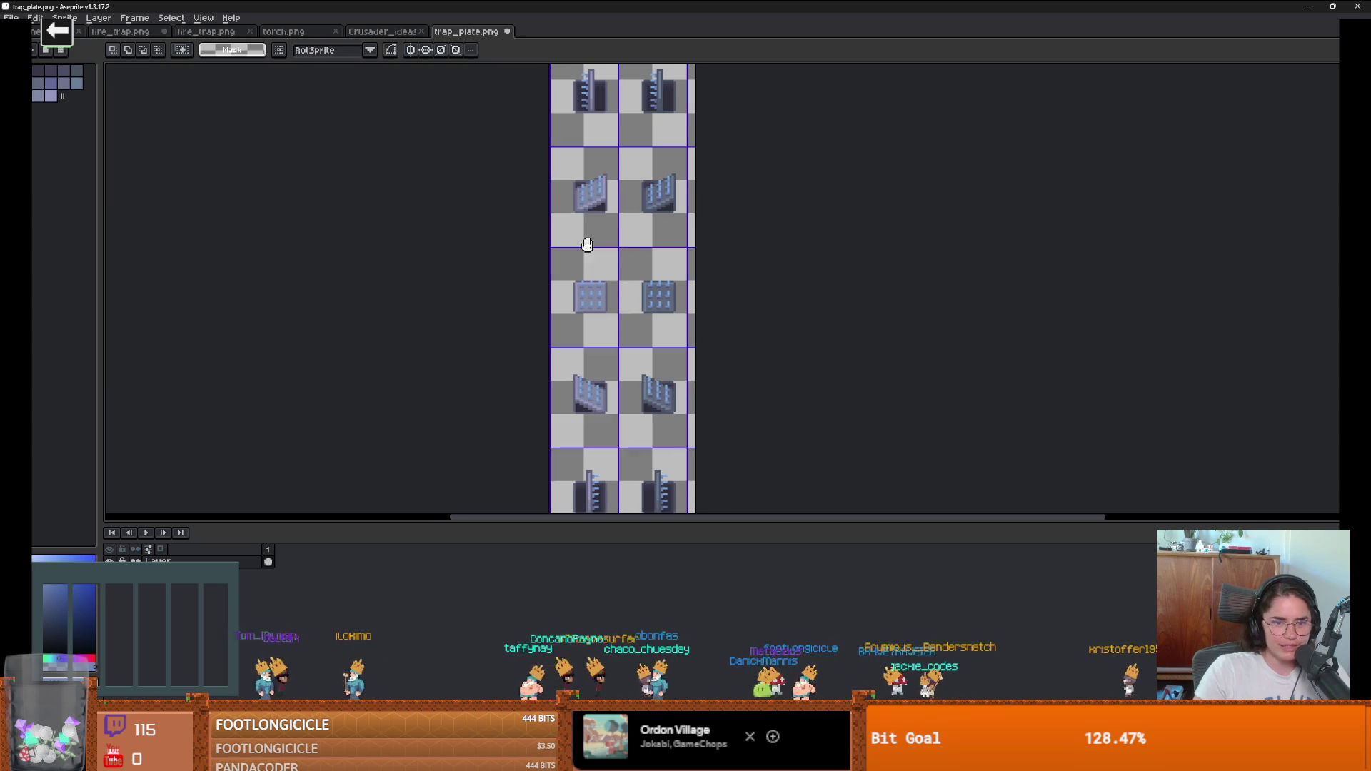
scroll(630, 254, up, 1)
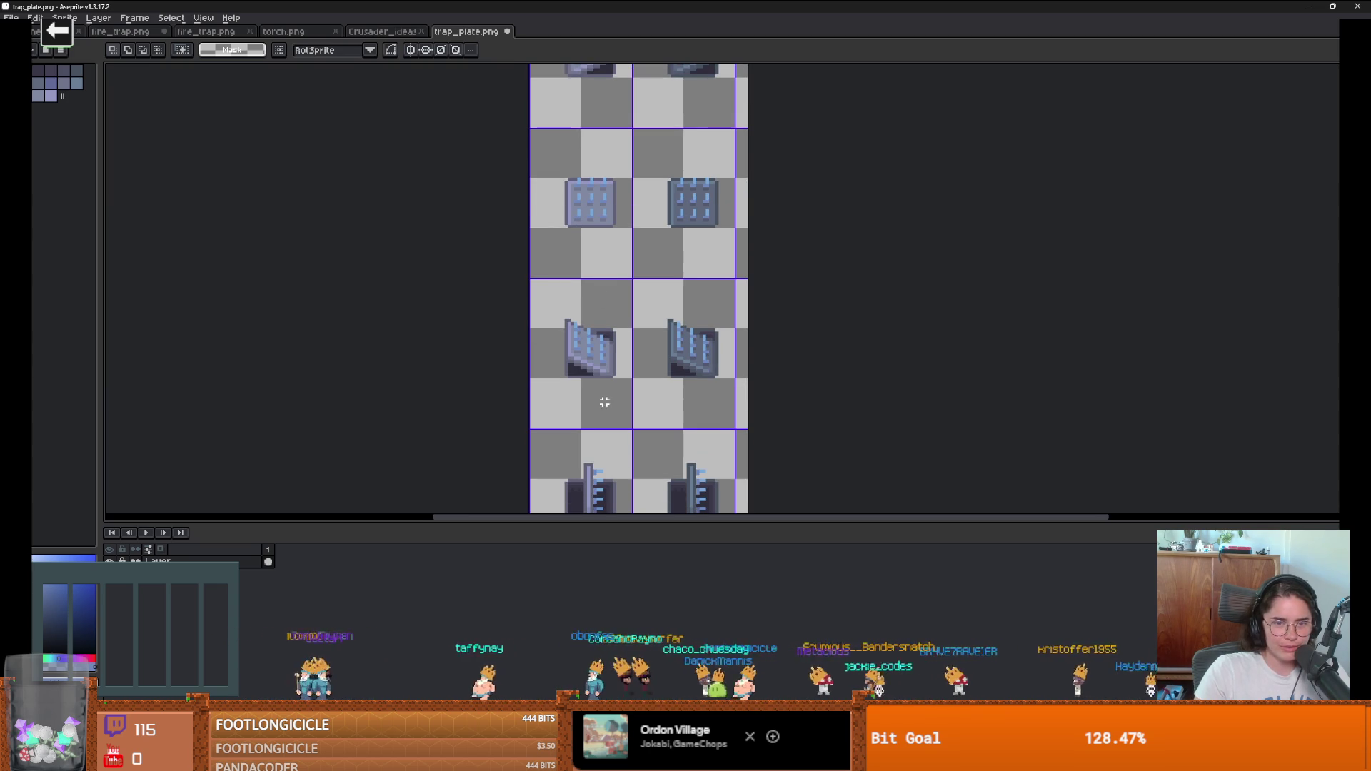
scroll(633, 324, down, 5)
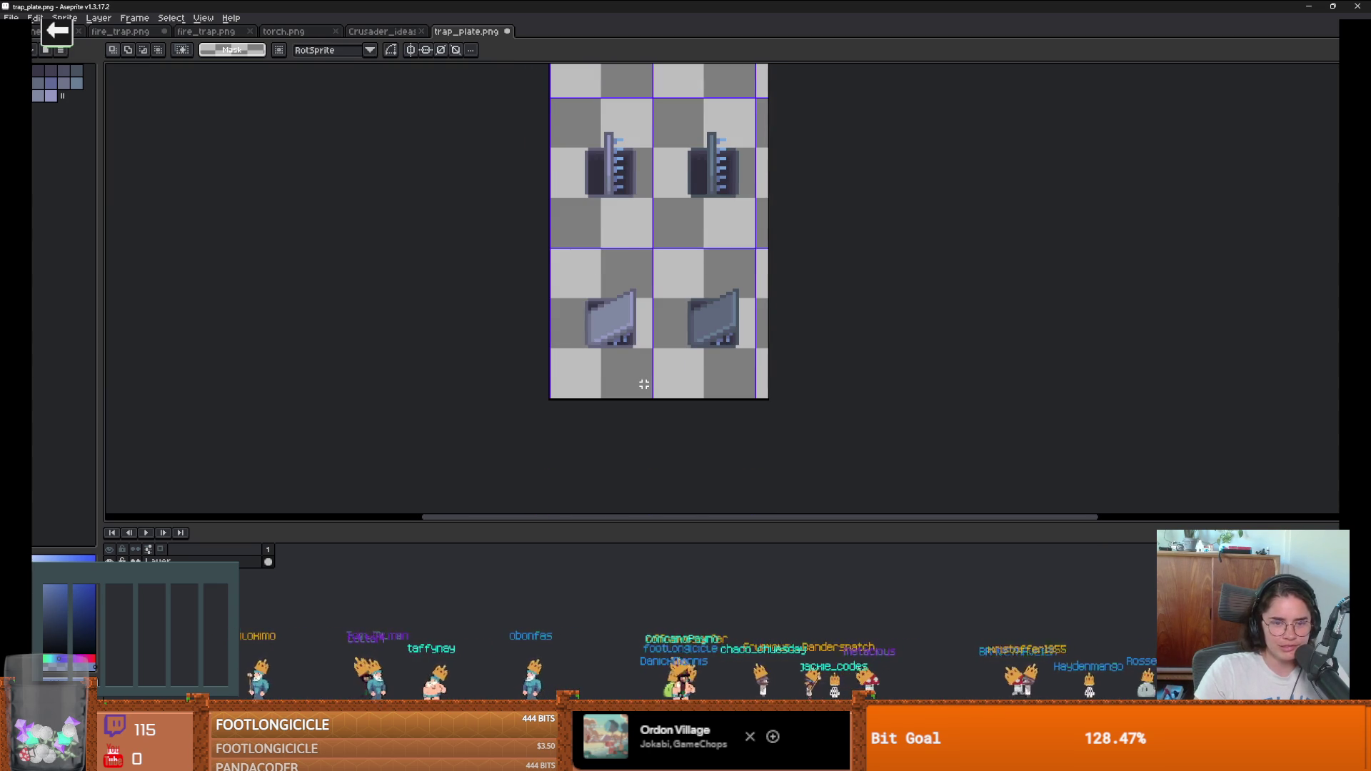
key(ctrl+s)
scroll(644, 384, down, 1)
Step: Narrow the canvas from its right edge in Canvas Size, leaving two frame columns
key(ctrl+alt+c)
drag(729, 249, 718, 249)
key(Return)
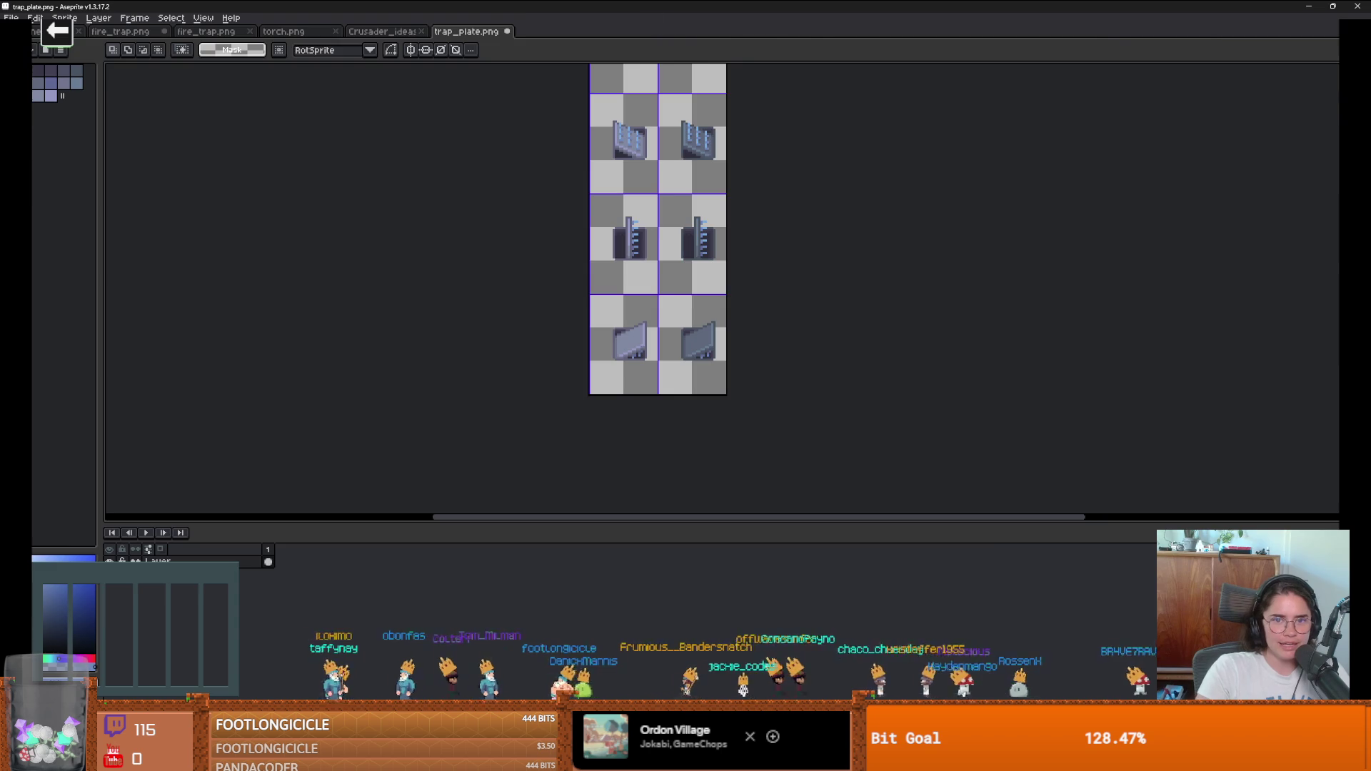
key(alt+Tab)
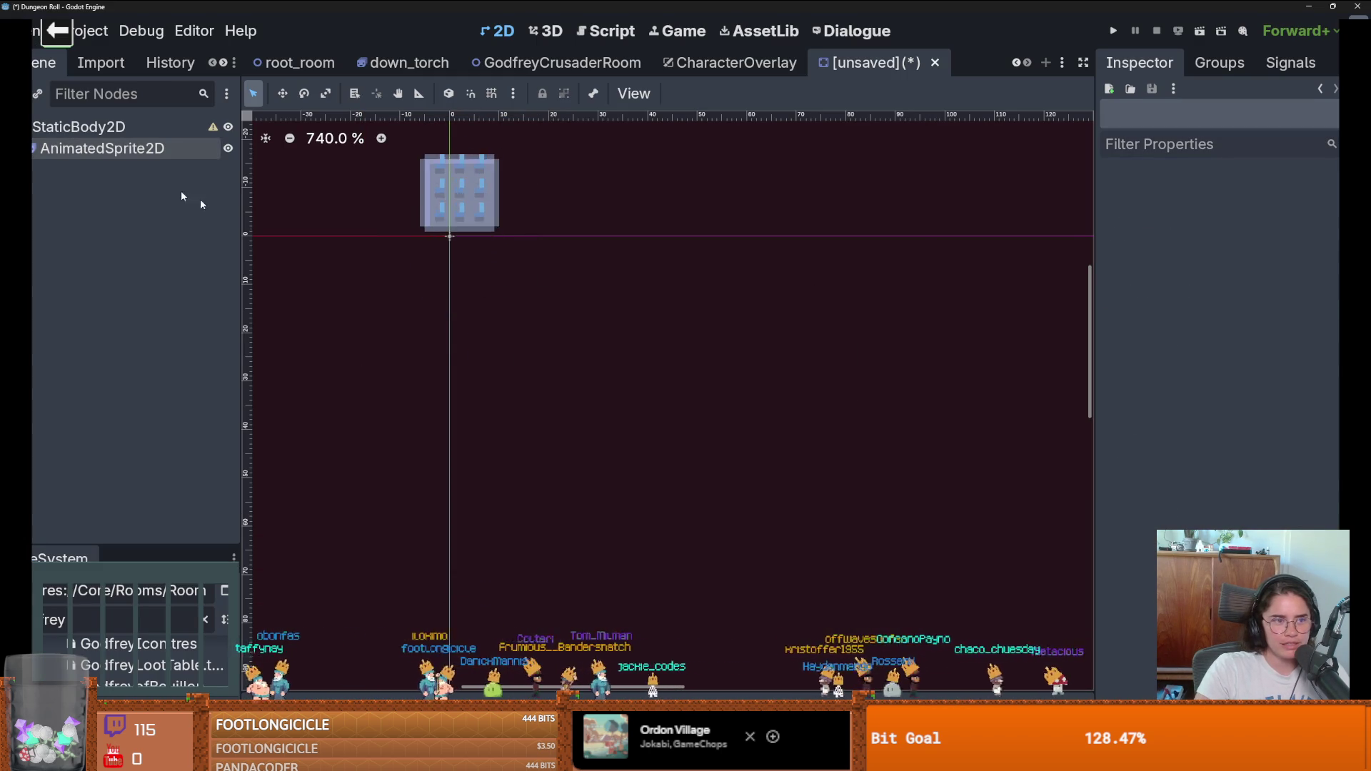
Step: Clear the AnimatedSprite2D's frames and load trap_plate.png as the sprite sheet
click(78, 127)
click(102, 148)
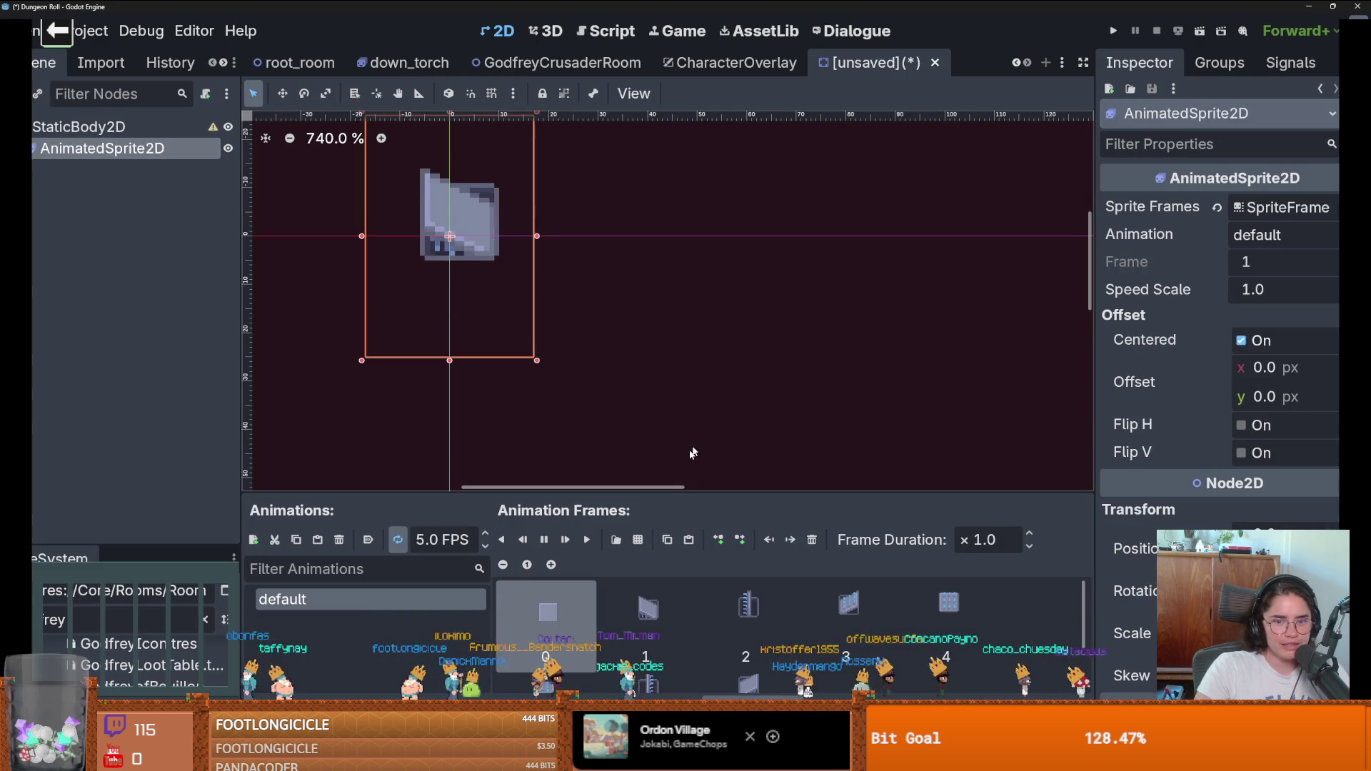
click(811, 539)
click(638, 539)
double_click(843, 246)
Step: Enlarge the sheet preview and set the frame size to 32×48 px
click(345, 188)
click(353, 189)
drag(1120, 241, 1120, 248)
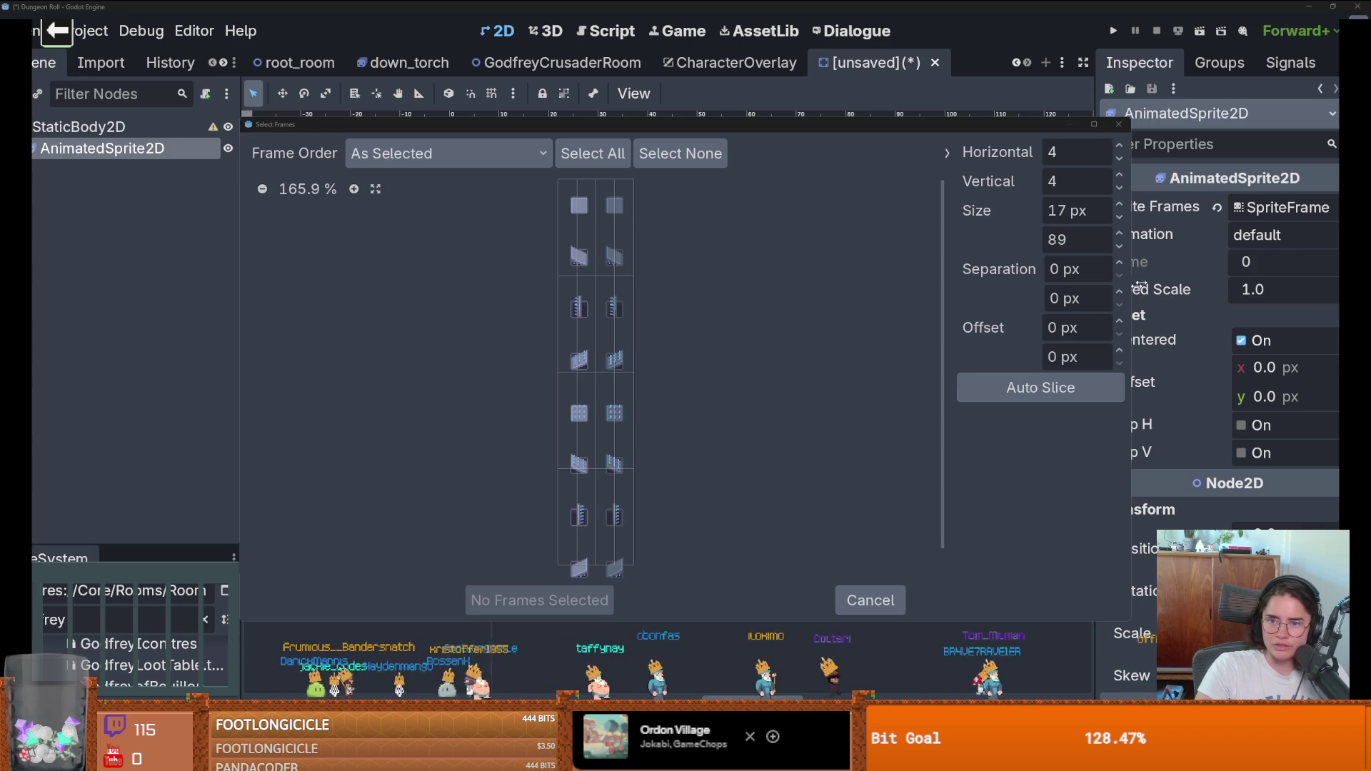
double_click(1073, 211)
text(32)
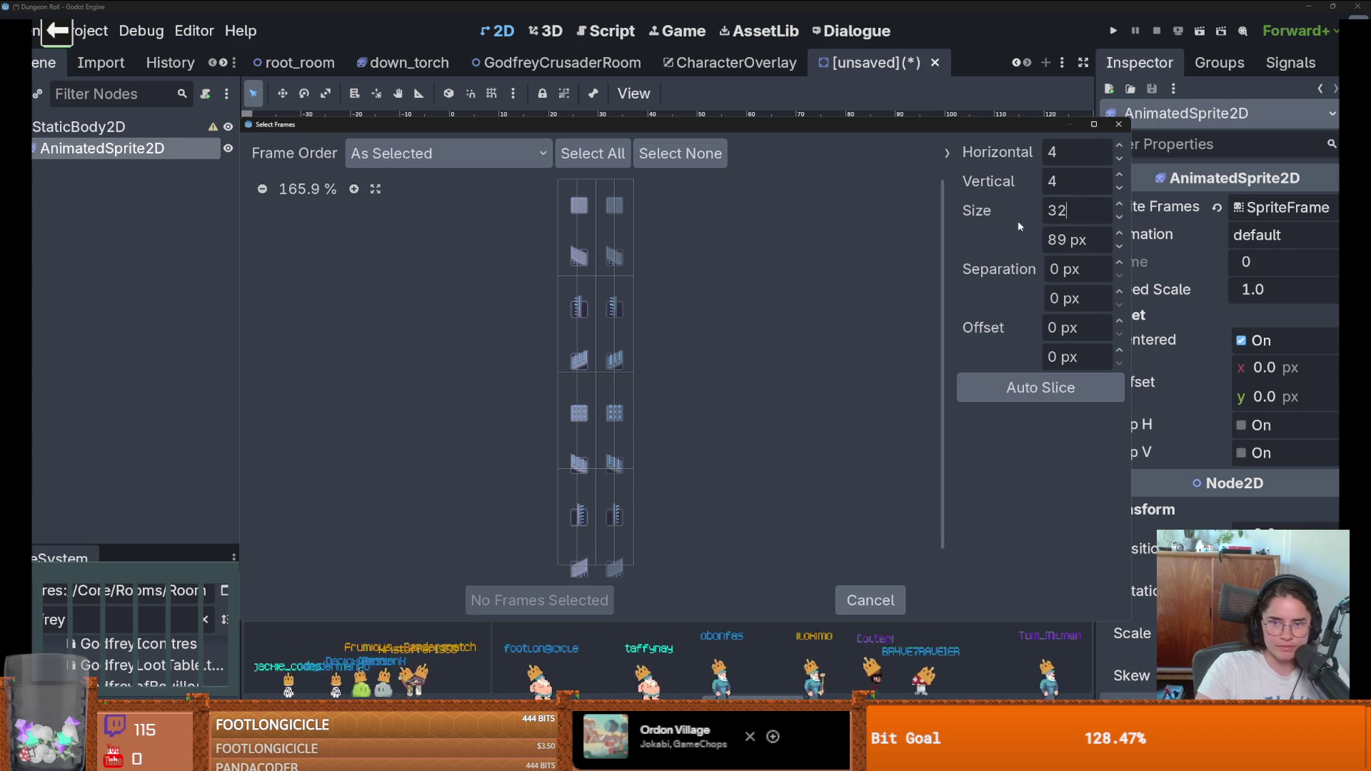
double_click(1063, 240)
text(8)
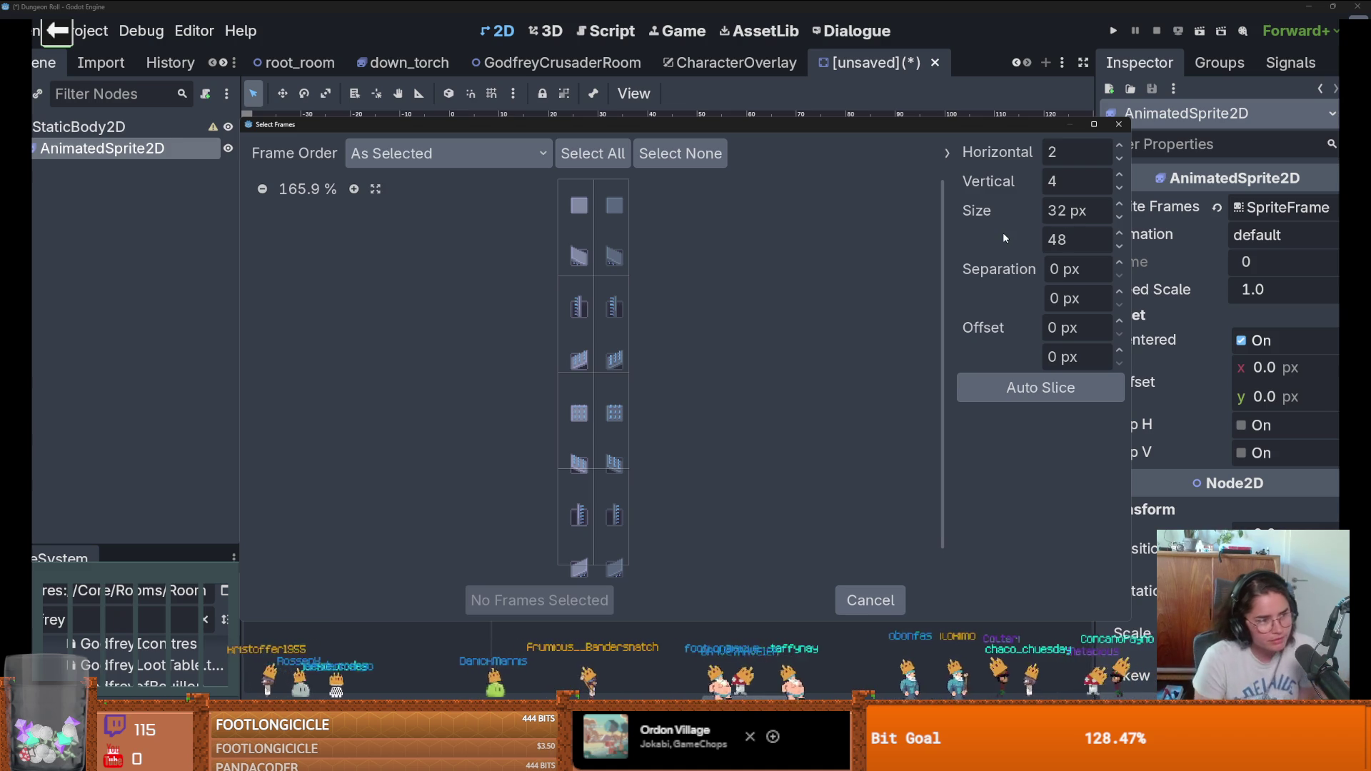
key(Return)
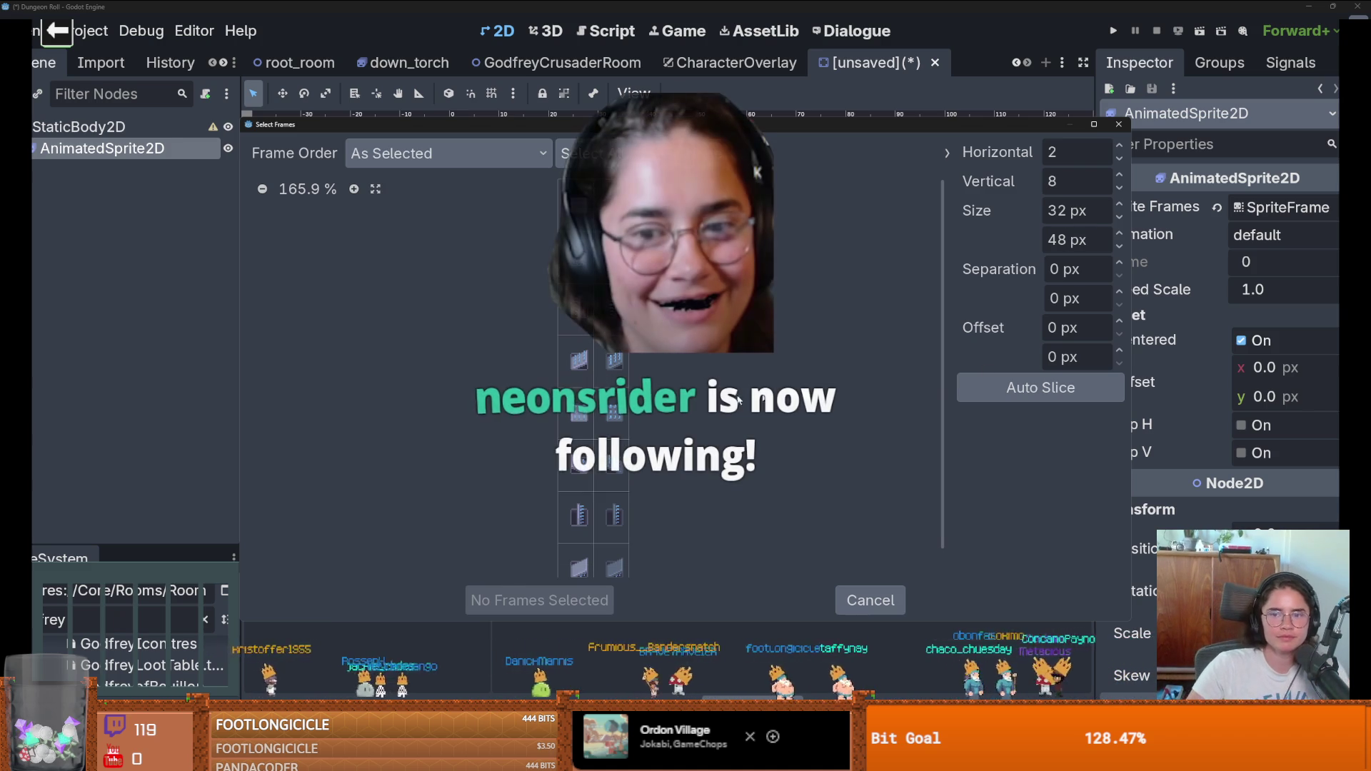
Step: Add the eight left-column frames to the animation and bring up the save prompt
drag(576, 203, 570, 564)
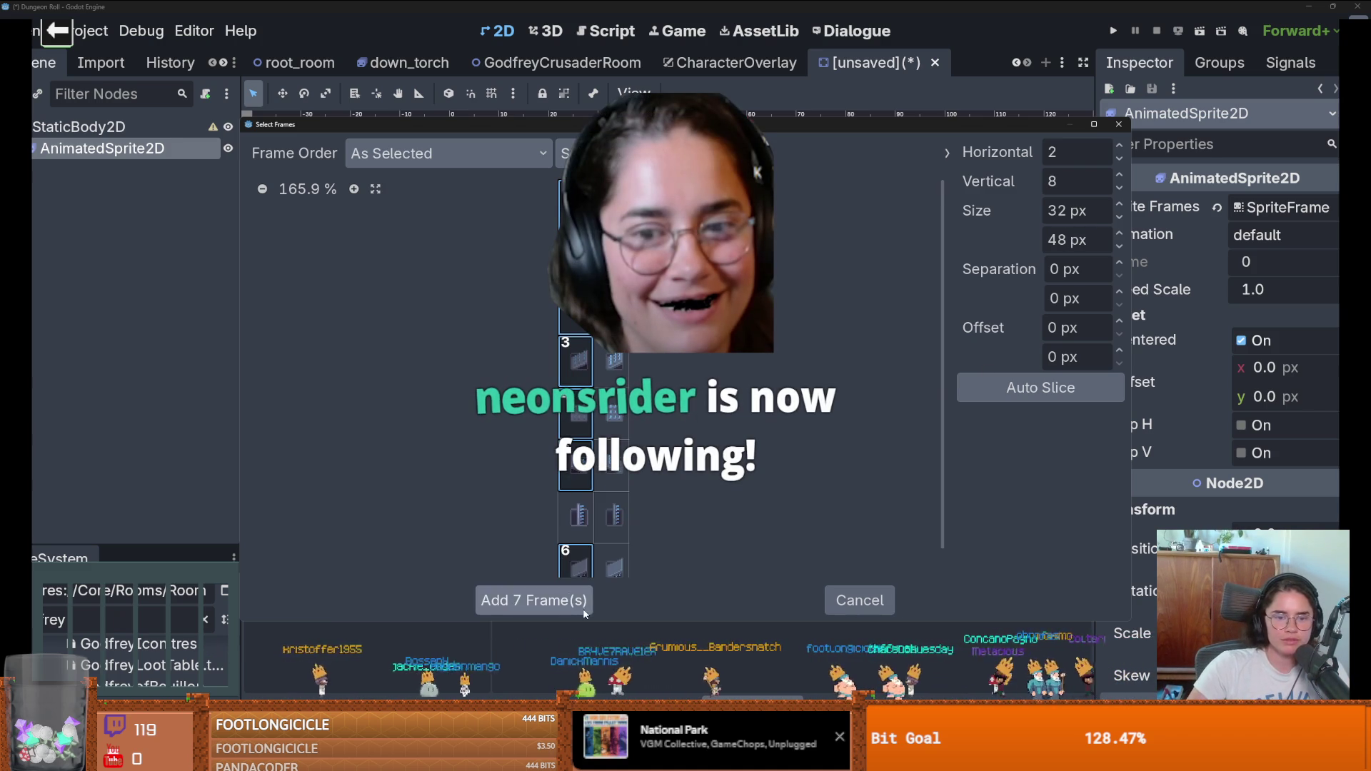
click(575, 516)
click(534, 600)
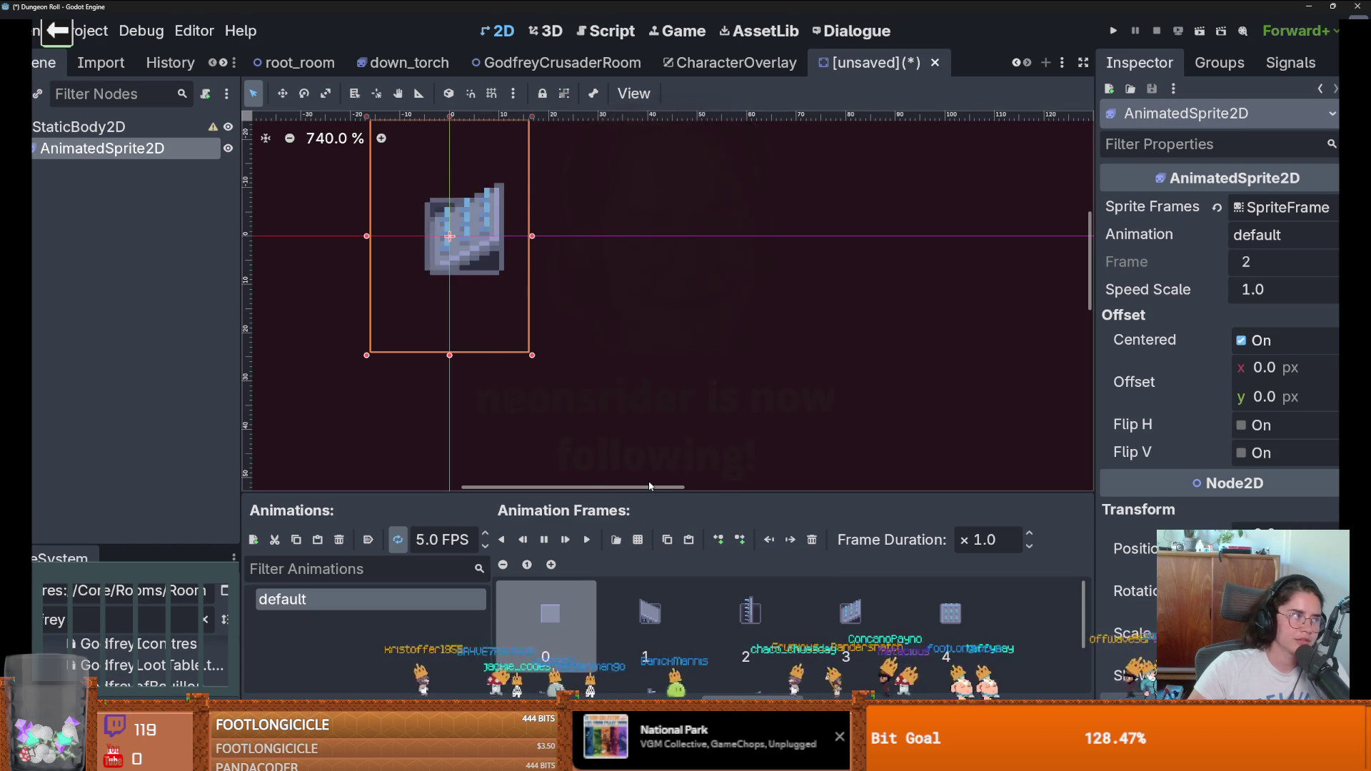
scroll(511, 359, down, 1)
mouse_move(511, 358)
mouse_down()
mouse_move(740, 400)
mouse_move(602, 409)
mouse_up()
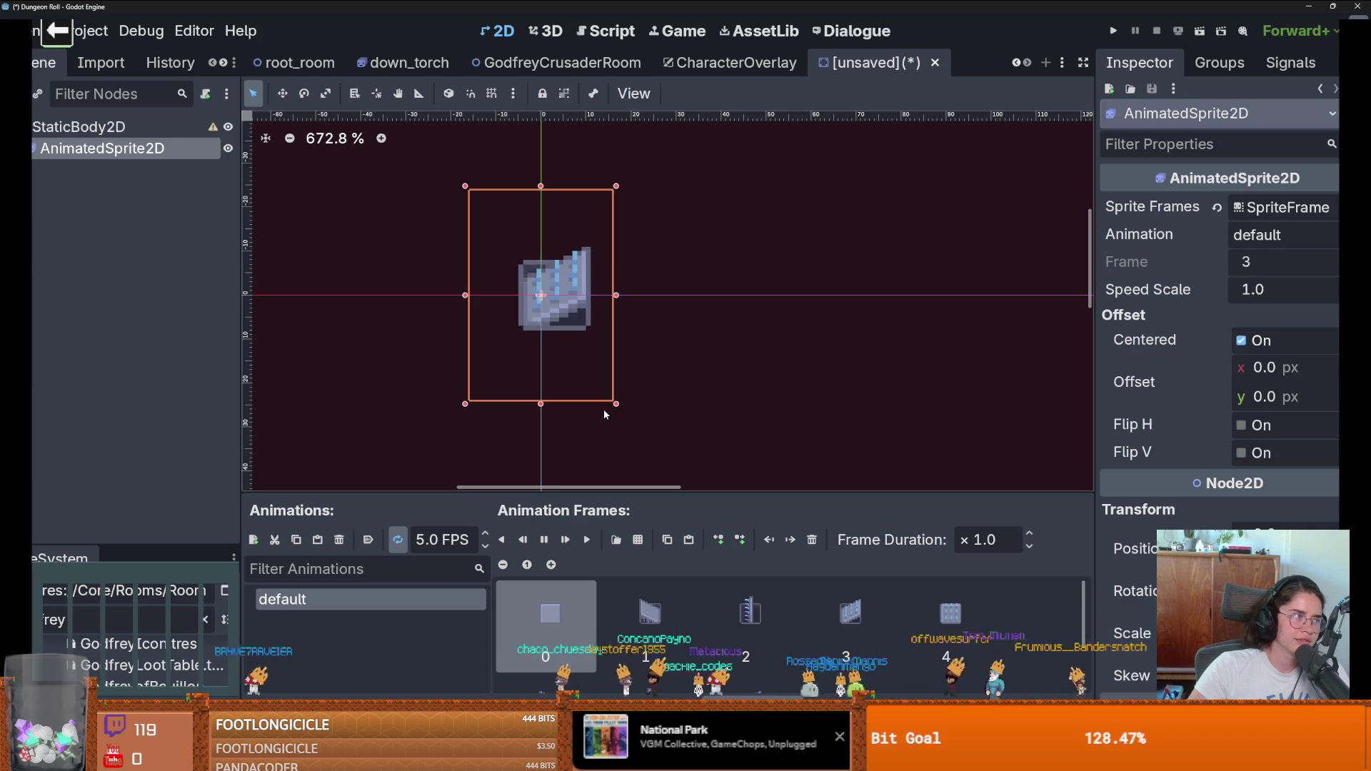
key(ctrl+s)
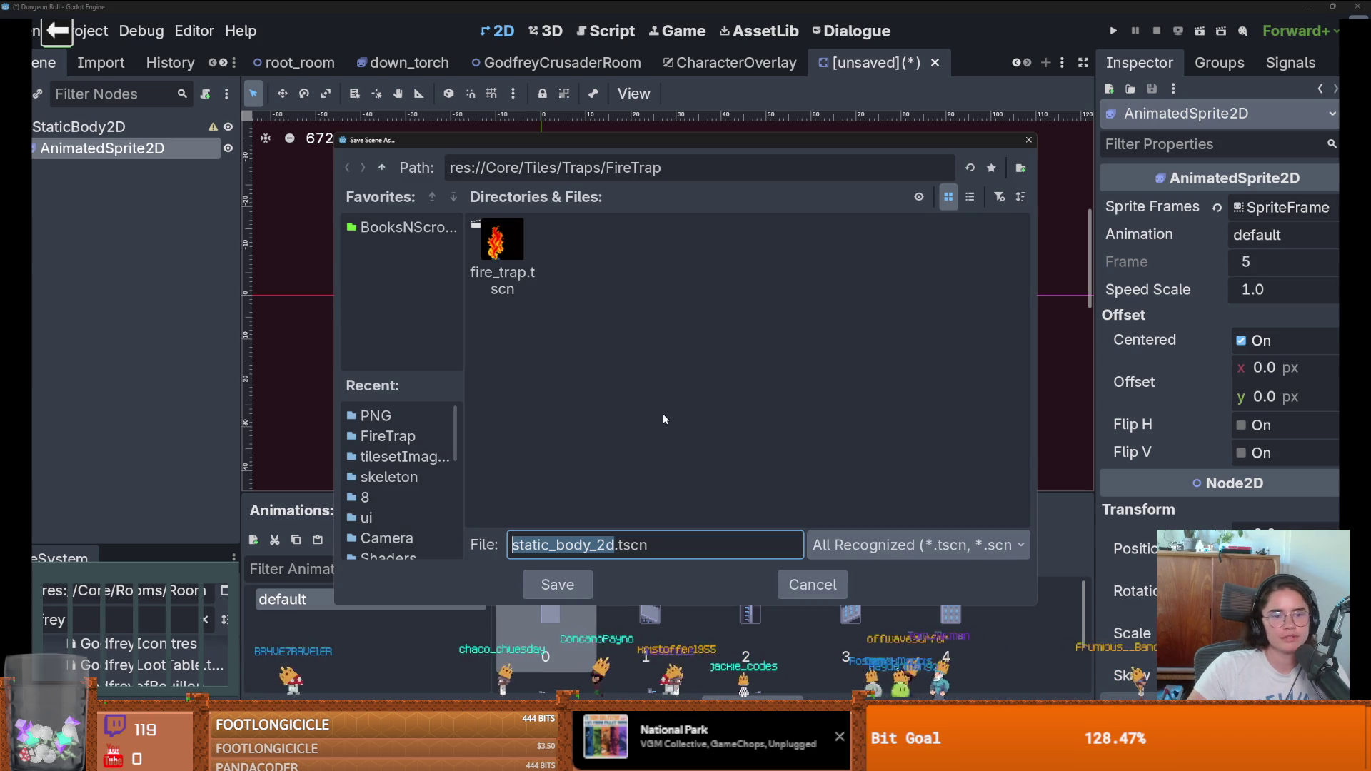
Step: Make a RotatingFloorTrap folder under Traps and save the scene there as RotatingFloorTrap.tscn
click(382, 167)
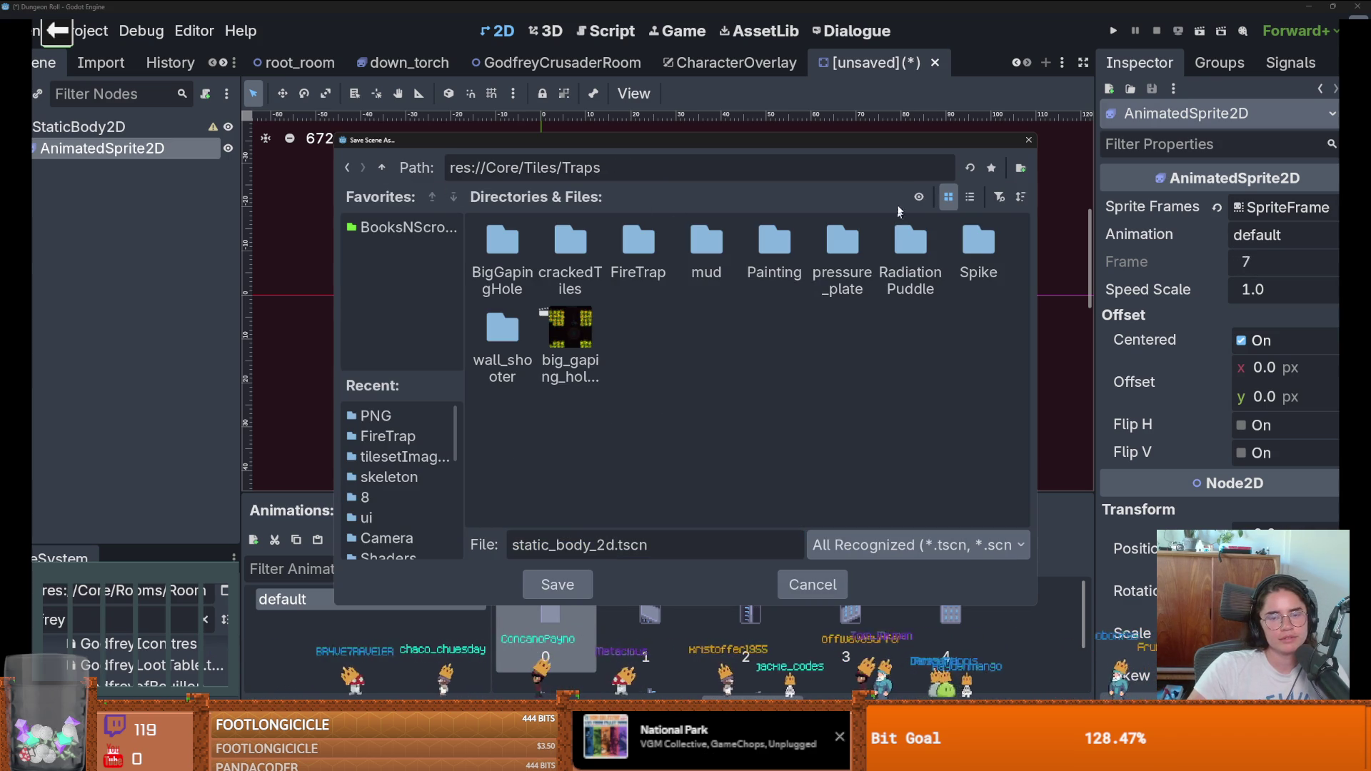
click(1020, 169)
text(RotatingFloorTrap)
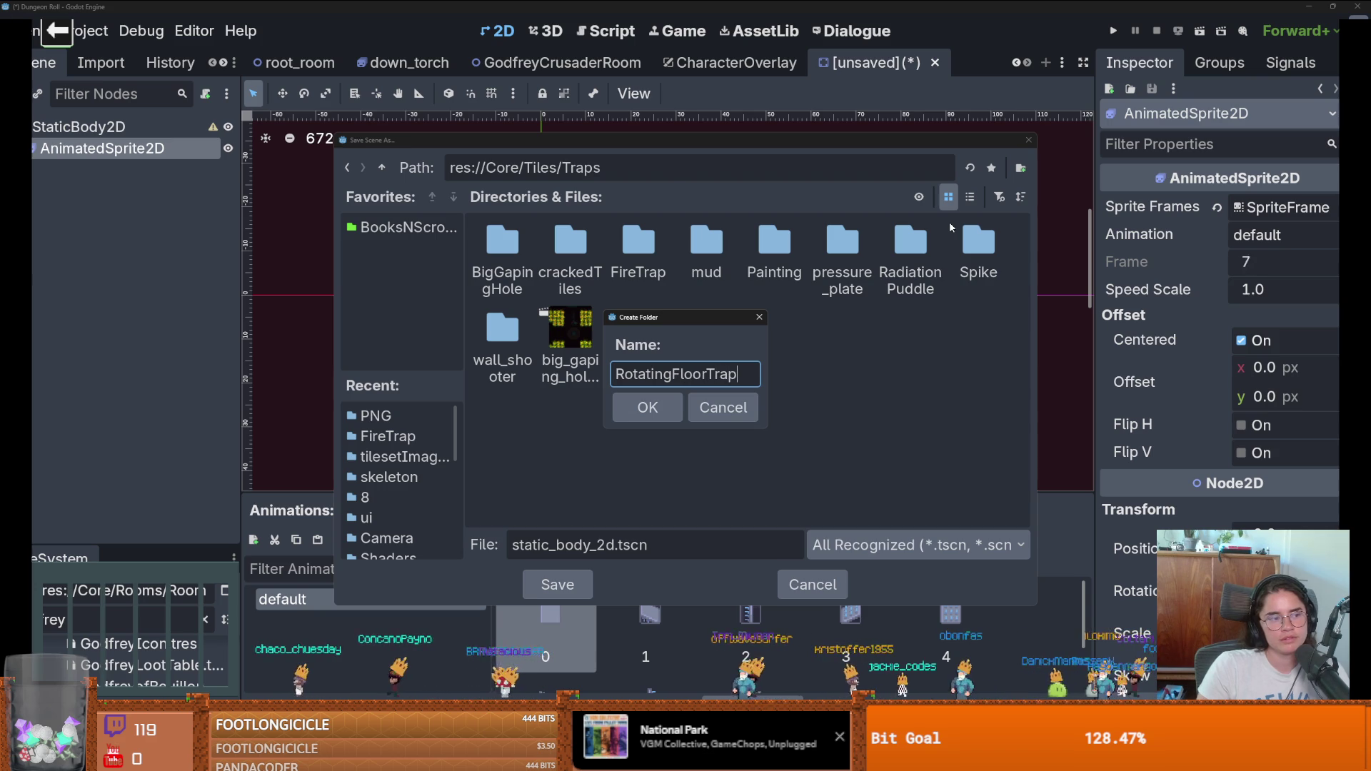
key(Return)
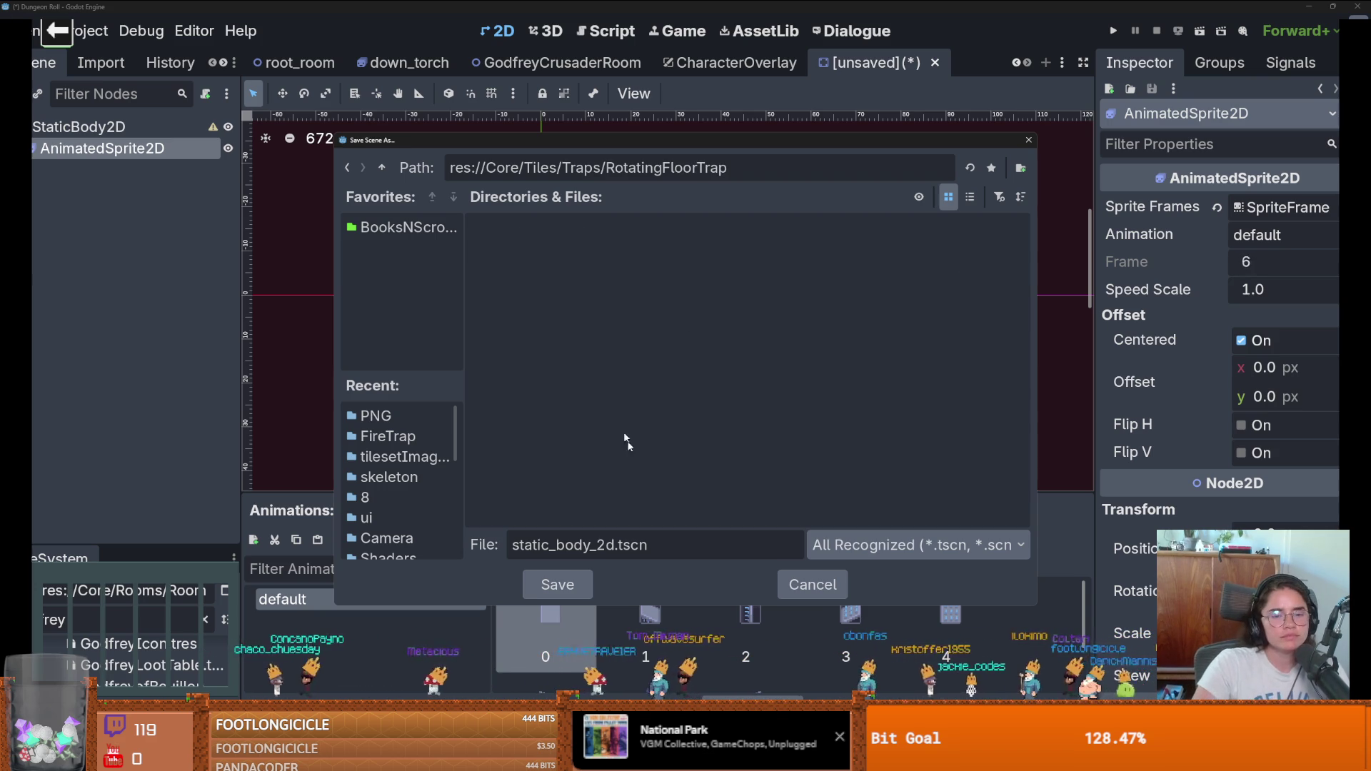
double_click(615, 546)
text(Rotat)
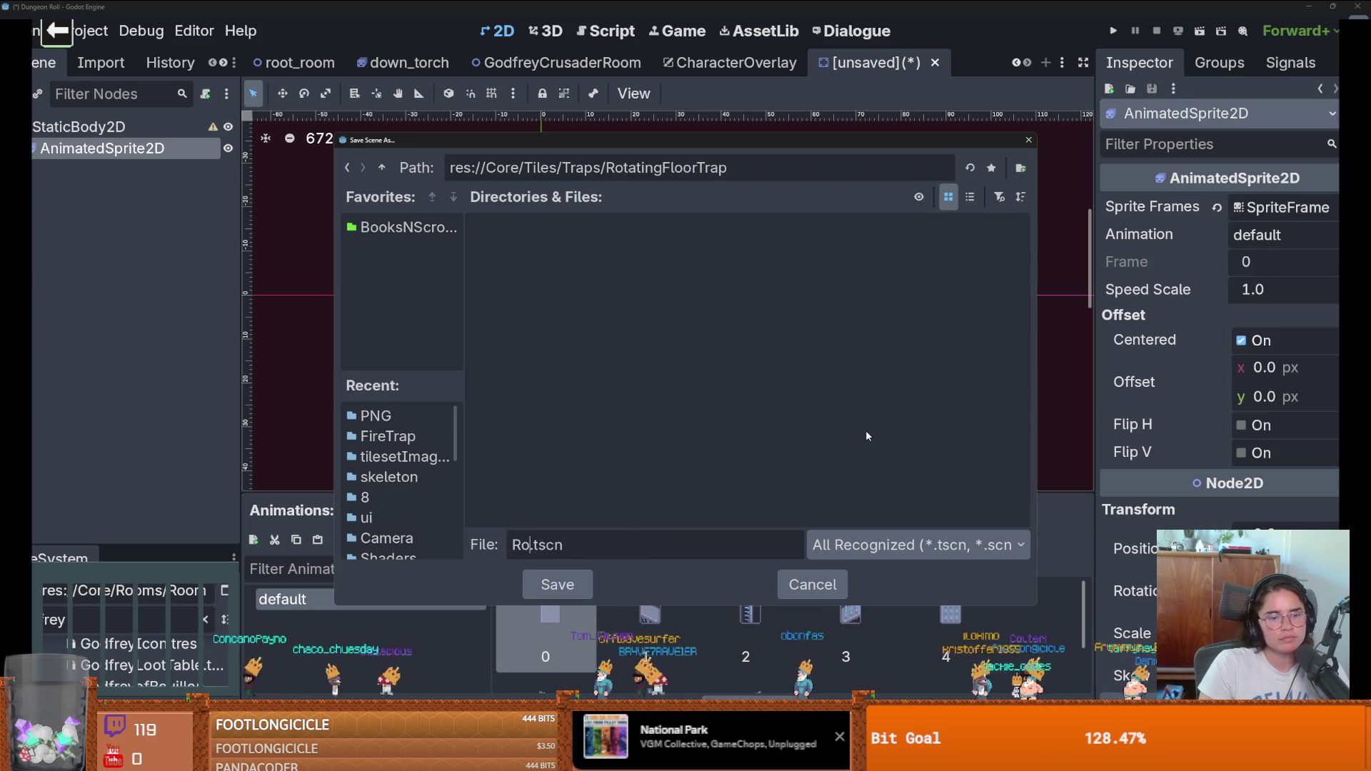
text(ingFloorTrap)
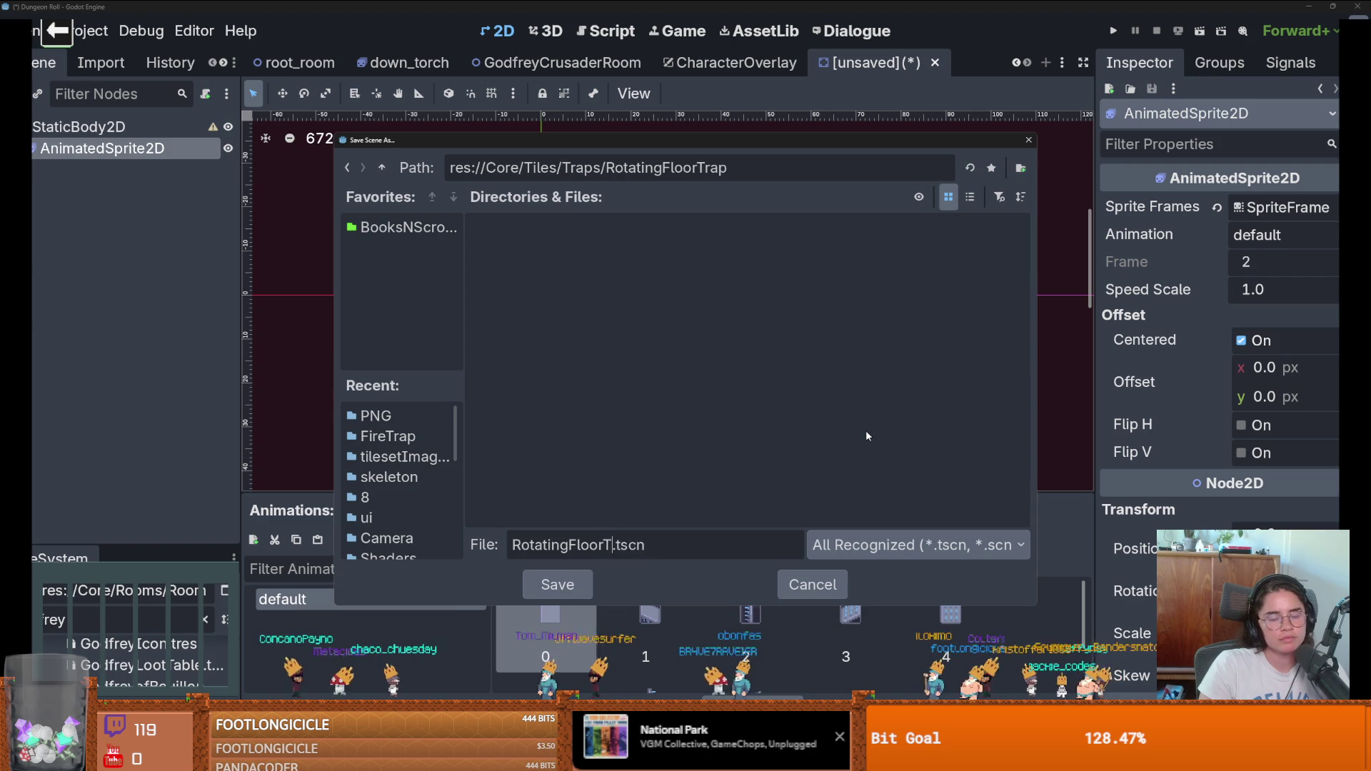
key(Return)
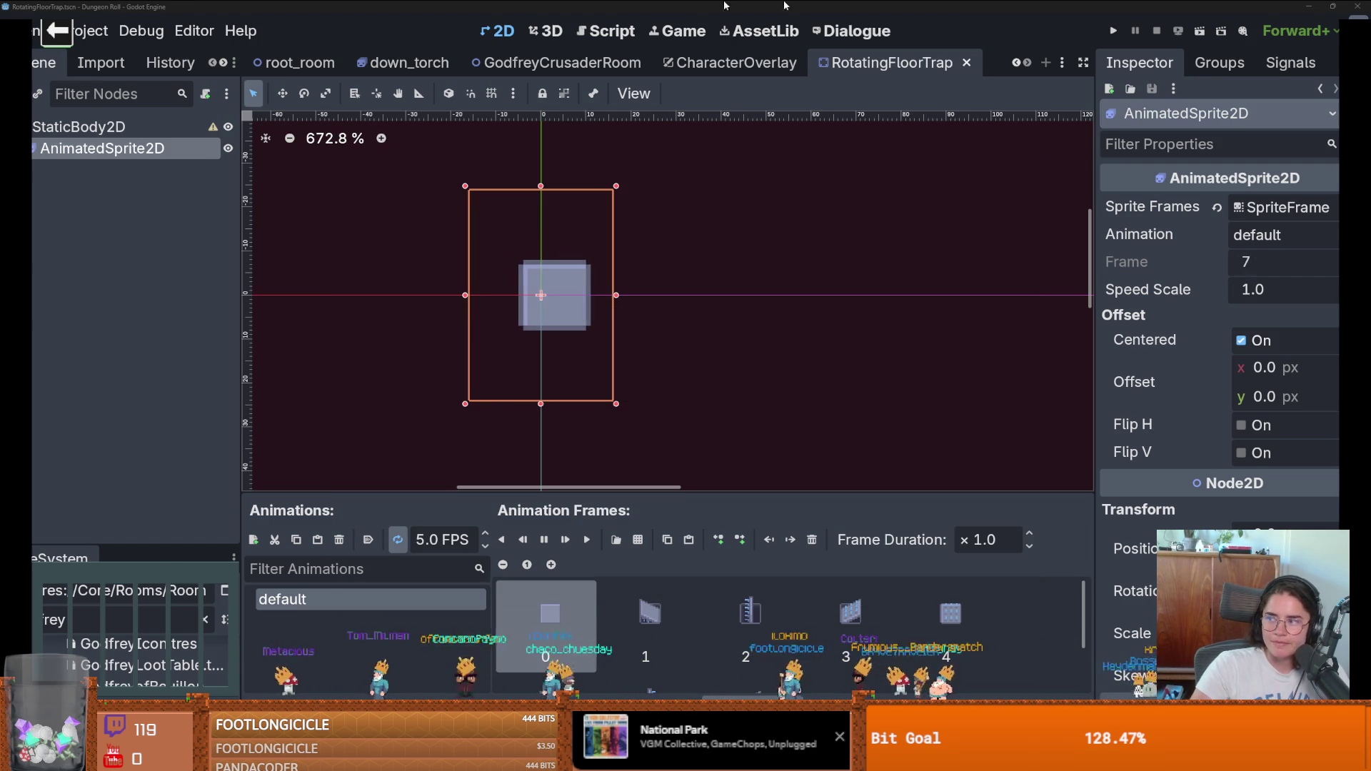
key(alt+Tab)
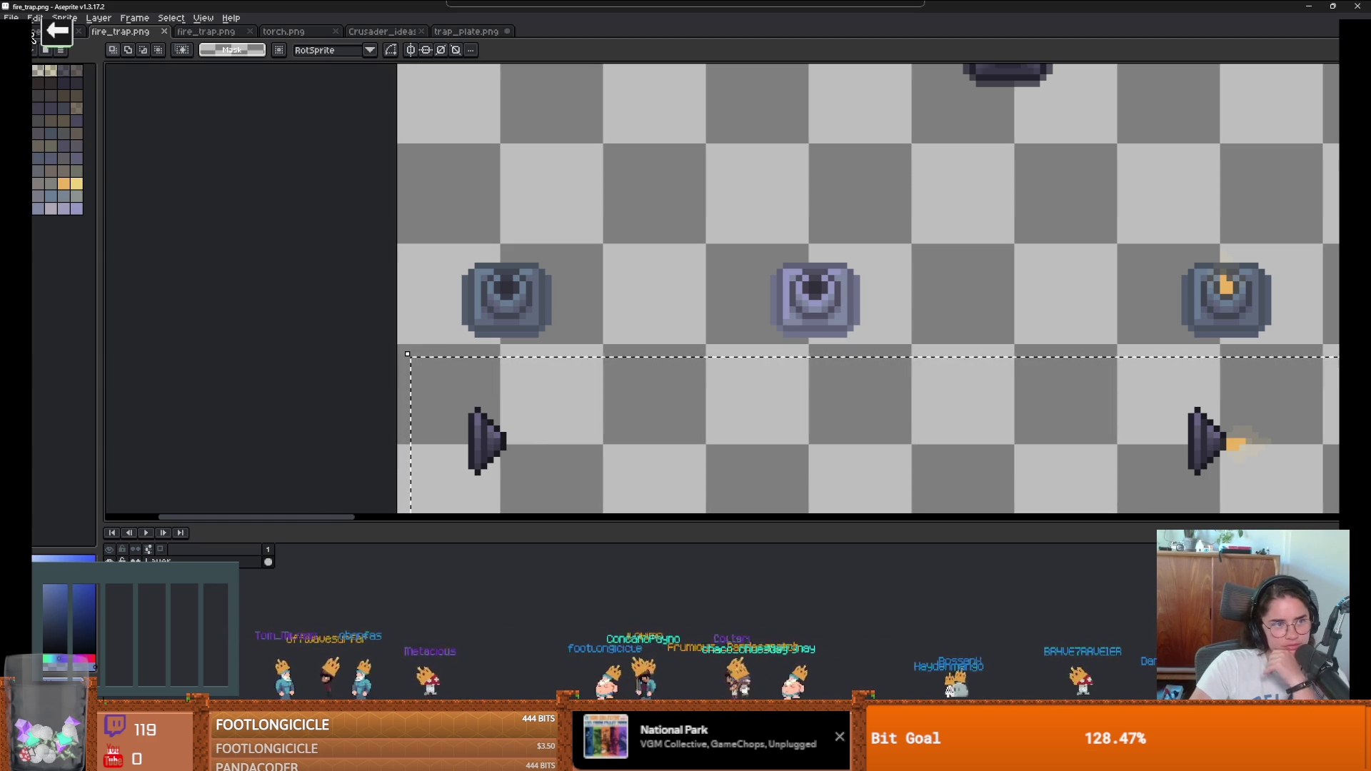
Step: Open trap_saw.png in Aseprite
click(10, 18)
click(57, 43)
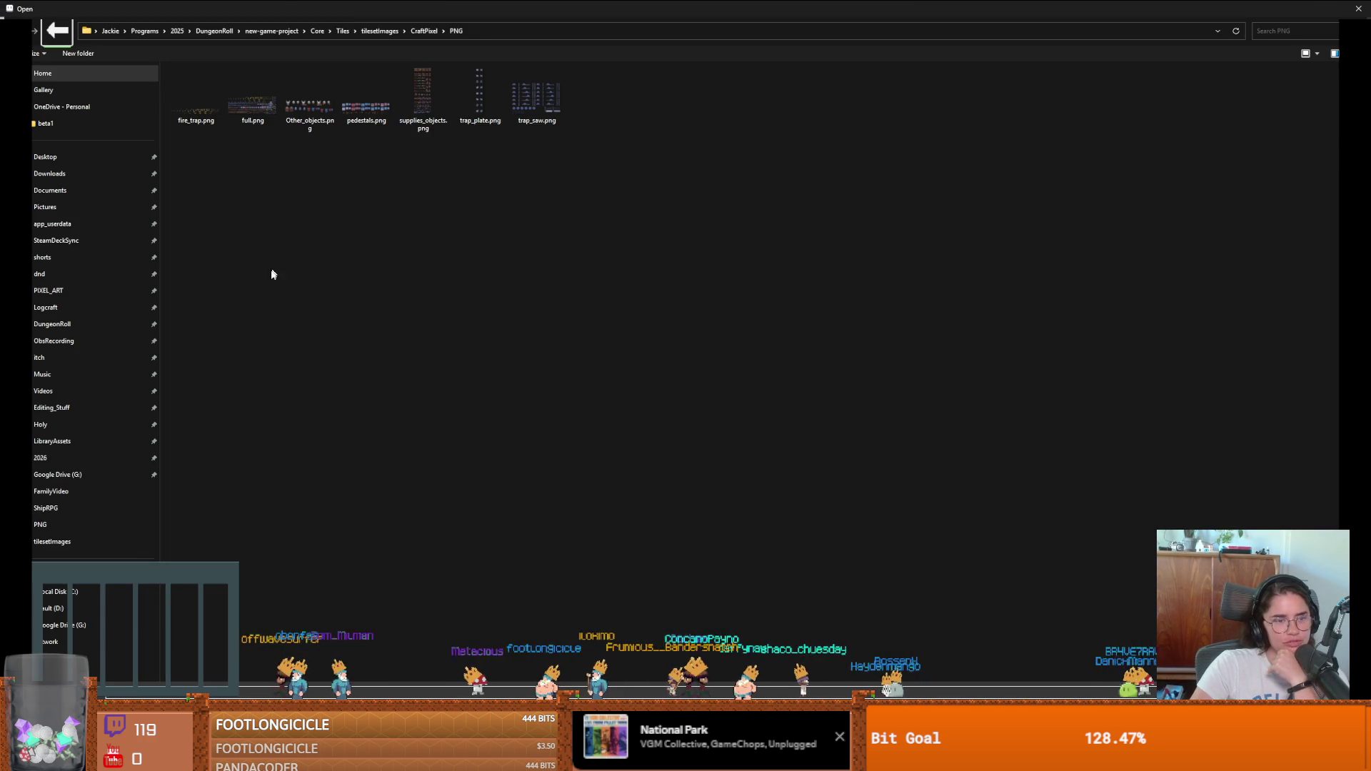
double_click(532, 100)
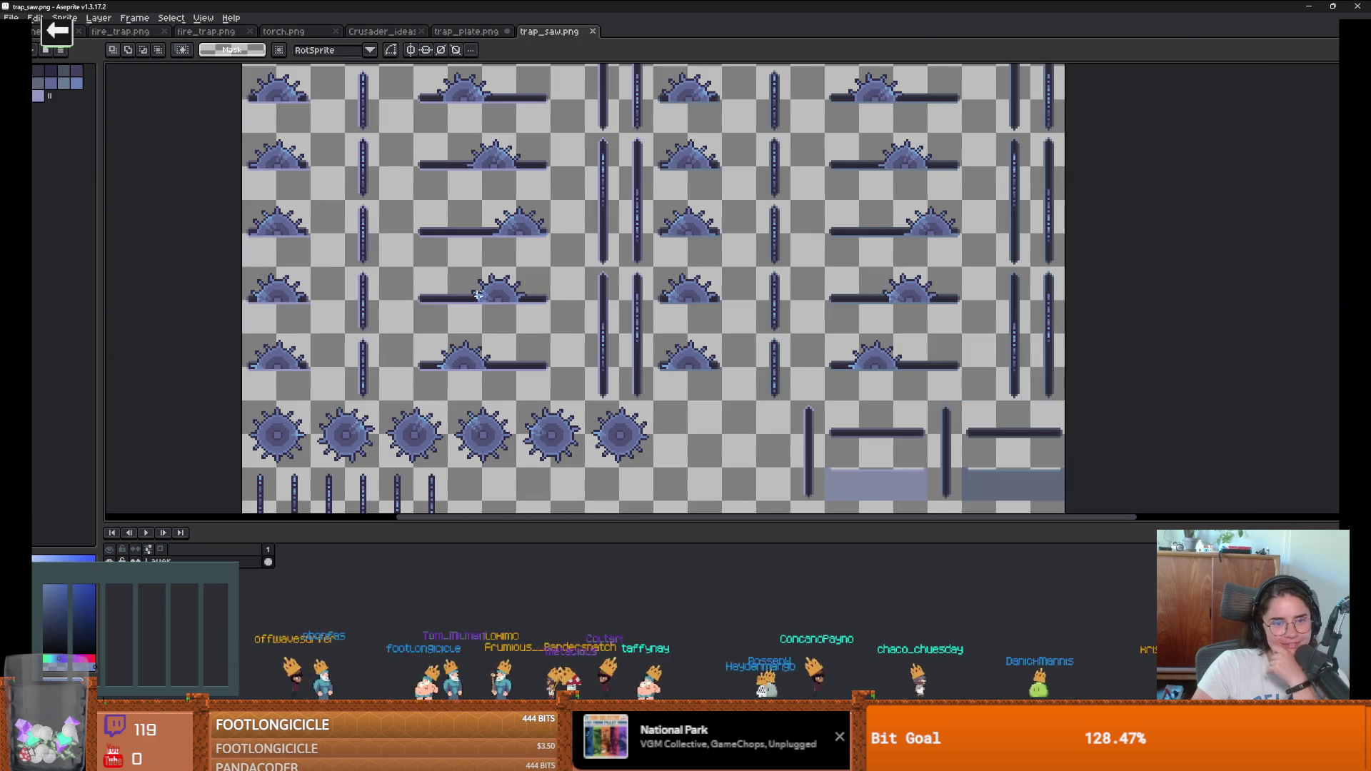
Step: Drag a piece of the lower-right platform graphic down, then pan across the saw sheet
scroll(598, 298, down, 3)
scroll(767, 393, up, 4)
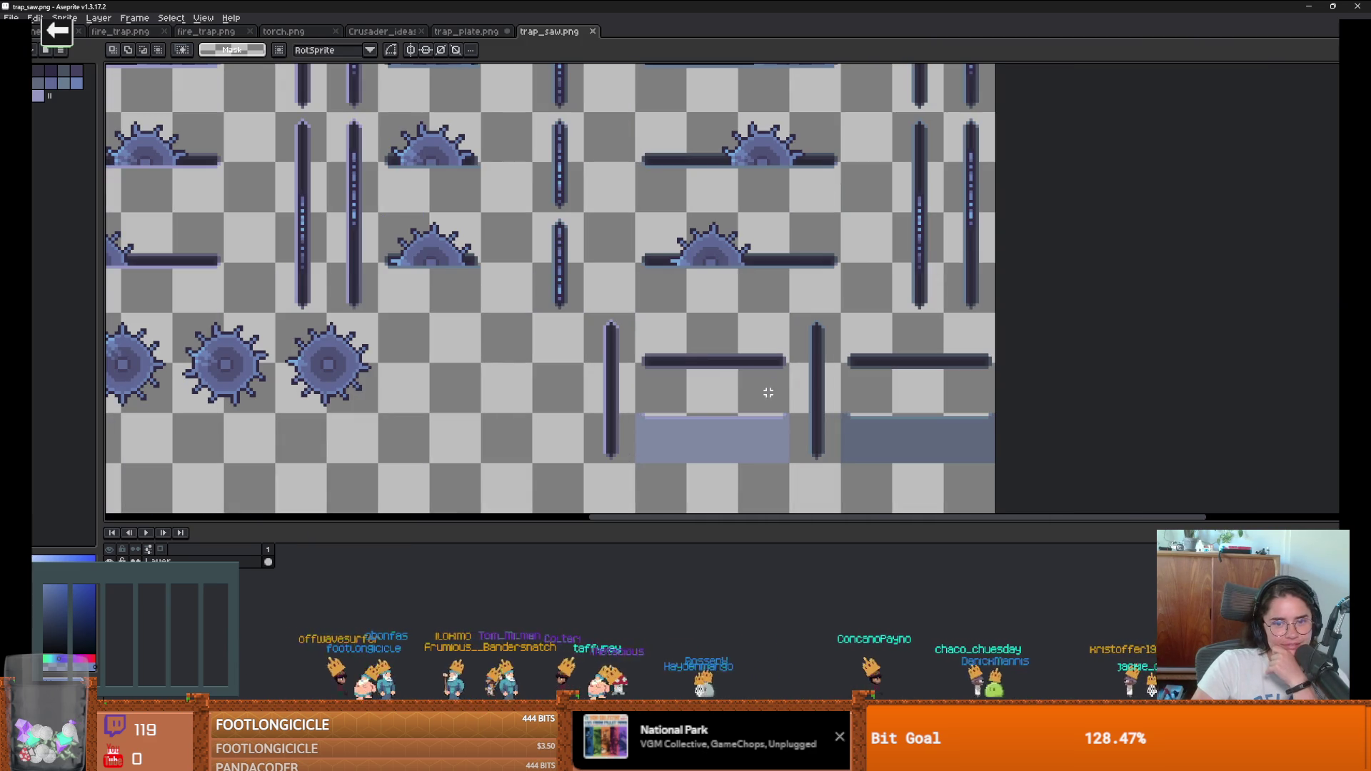
mouse_move(684, 322)
mouse_down()
mouse_move(741, 375)
mouse_move(728, 397)
mouse_up()
scroll(701, 358, down, 1)
scroll(561, 363, down, 1)
scroll(561, 362, up, 1)
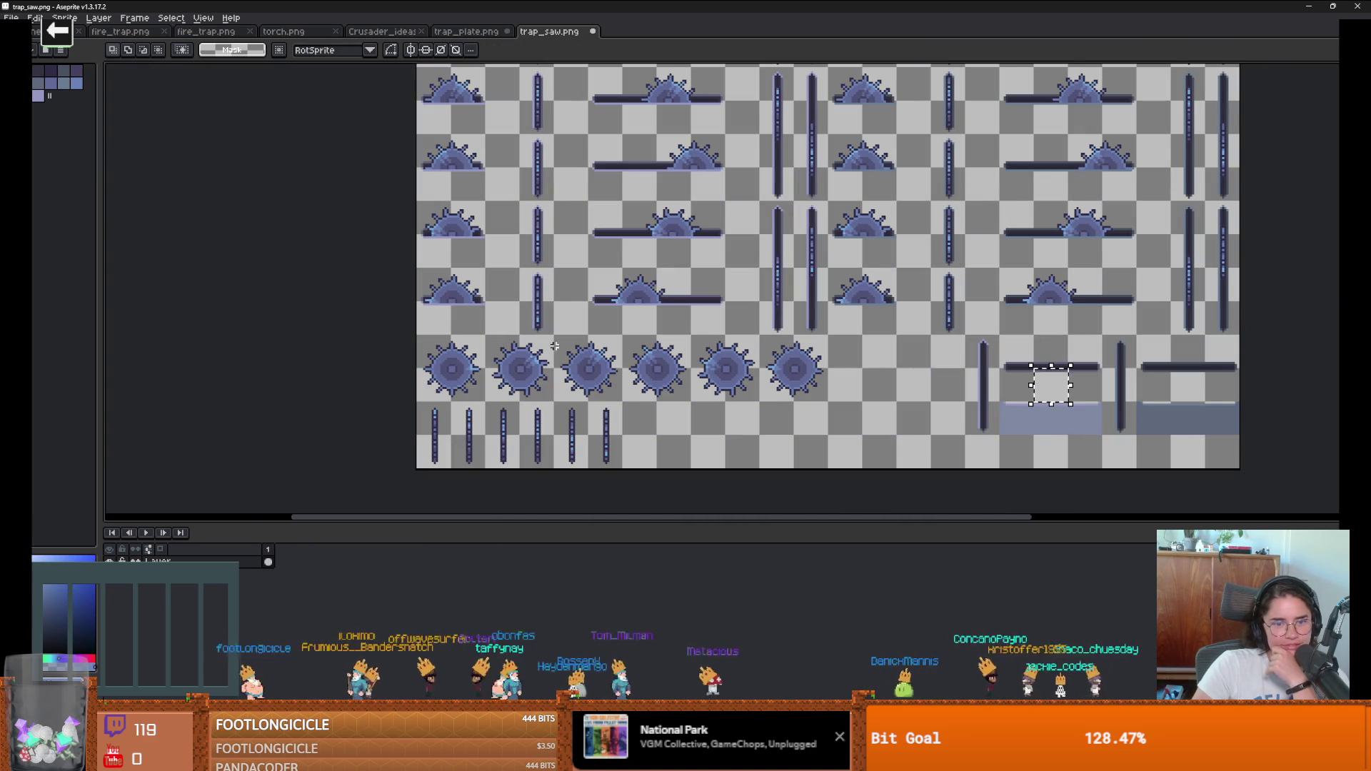
mouse_move(561, 348)
mouse_down()
mouse_move(564, 418)
mouse_move(641, 335)
mouse_move(628, 372)
mouse_up()
scroll(638, 415, down, 1)
scroll(638, 415, up, 1)
scroll(641, 336, down, 1)
scroll(645, 320, up, 1)
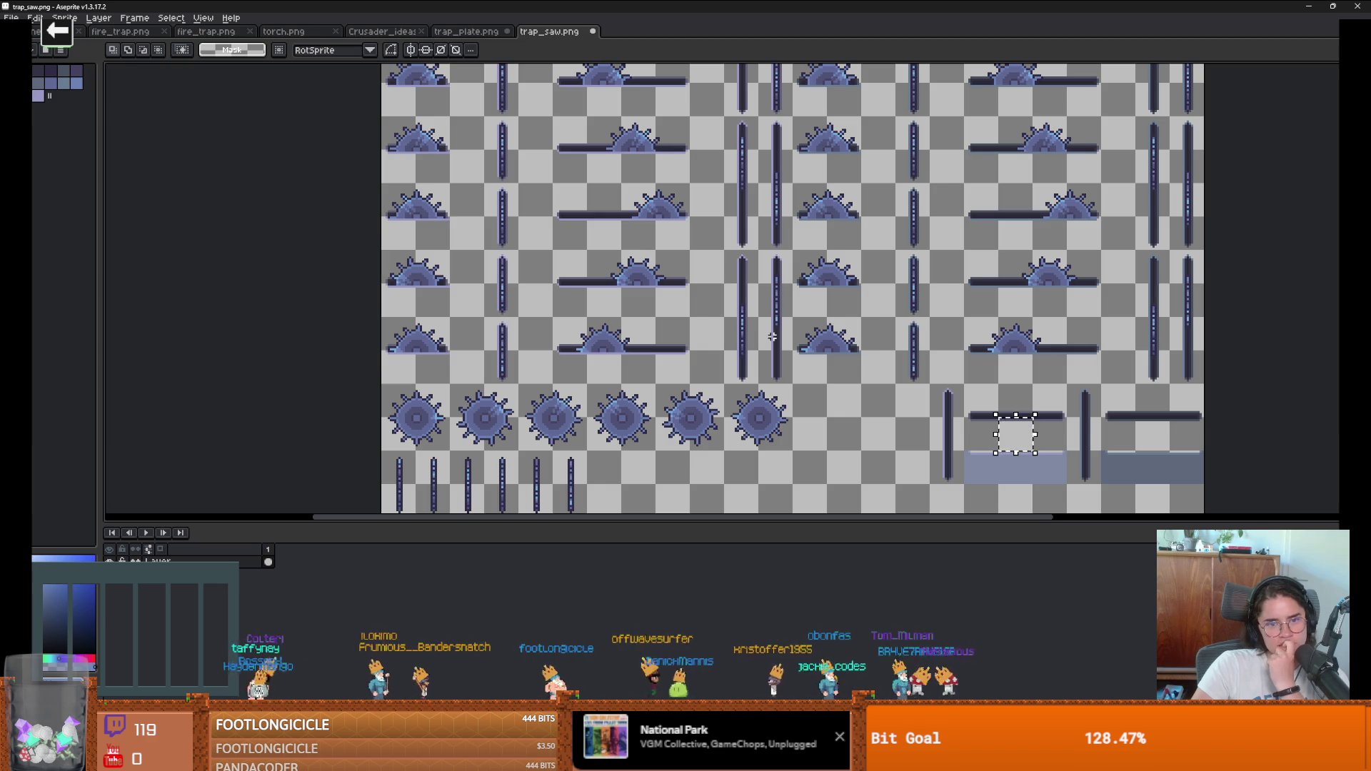
scroll(826, 355, down, 2)
scroll(888, 385, up, 2)
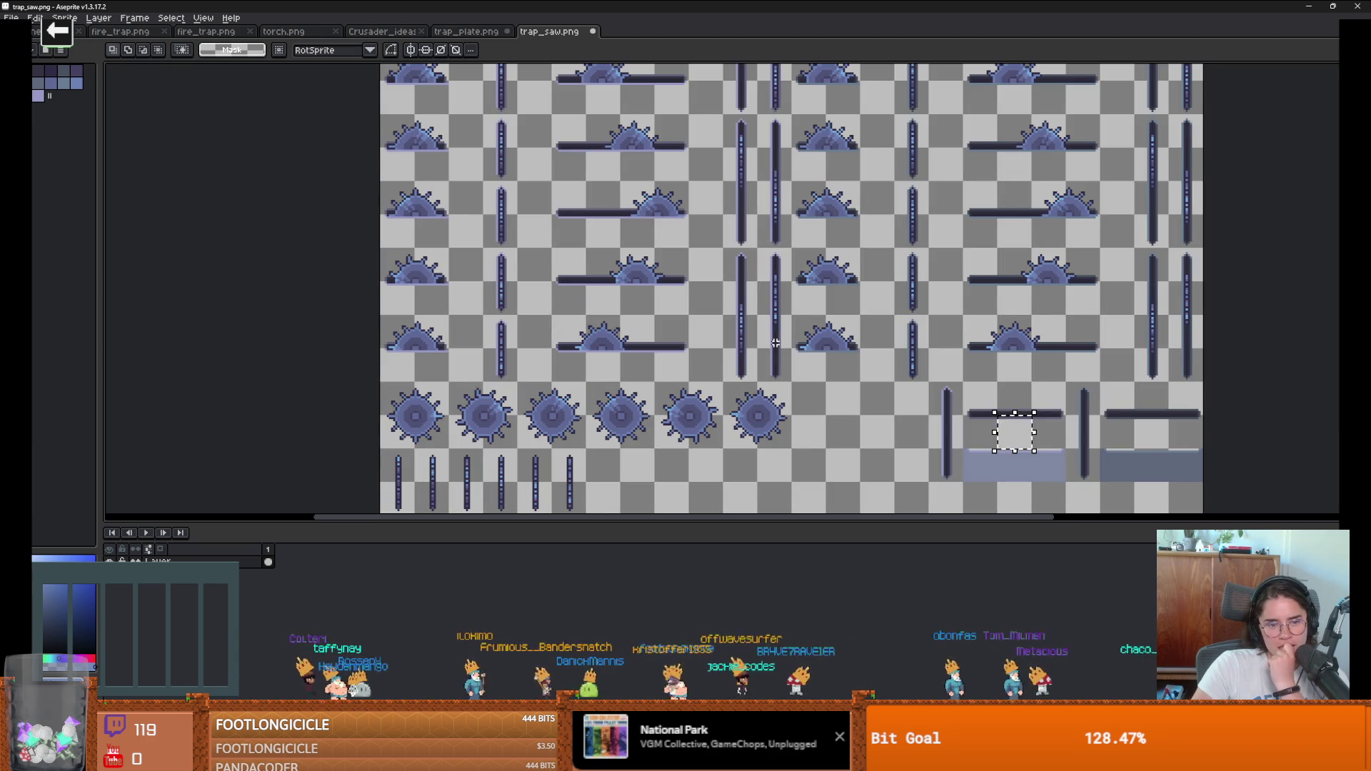
drag(775, 343, 766, 354)
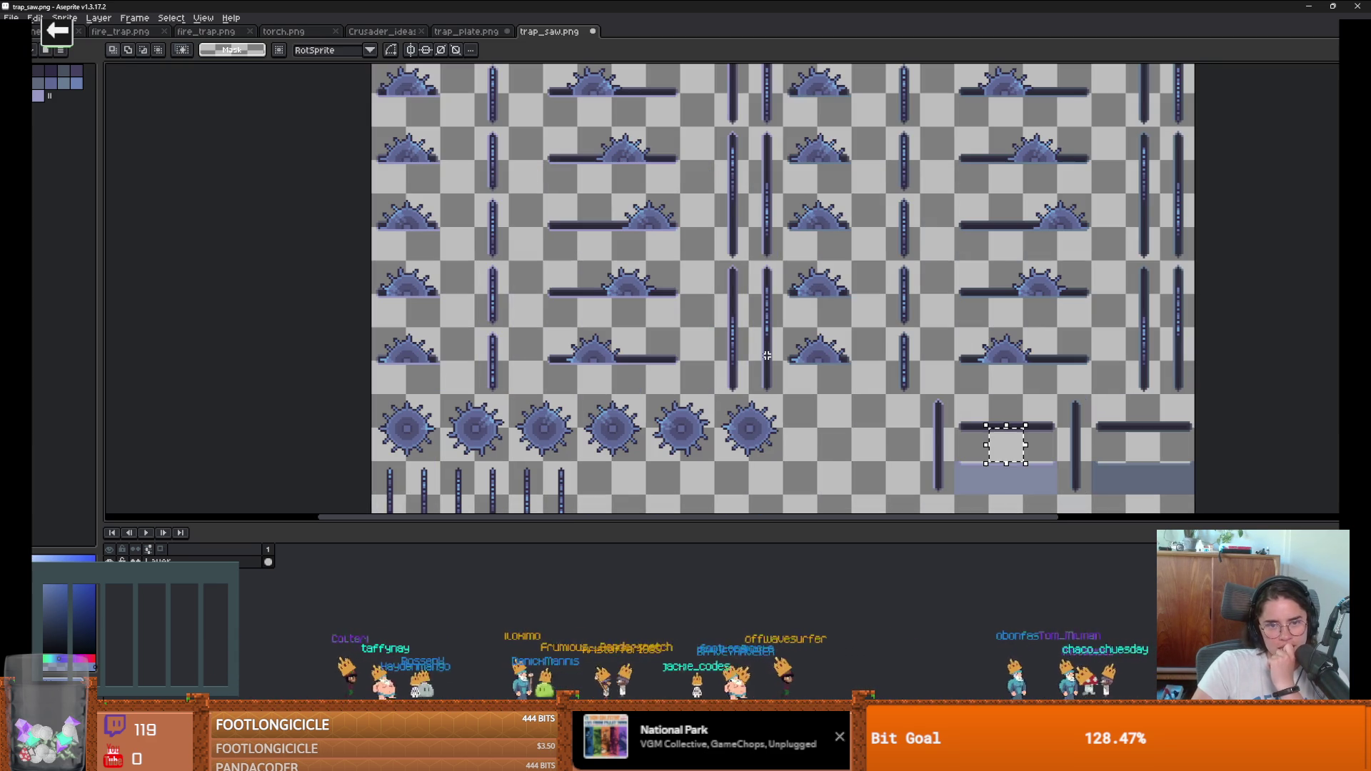
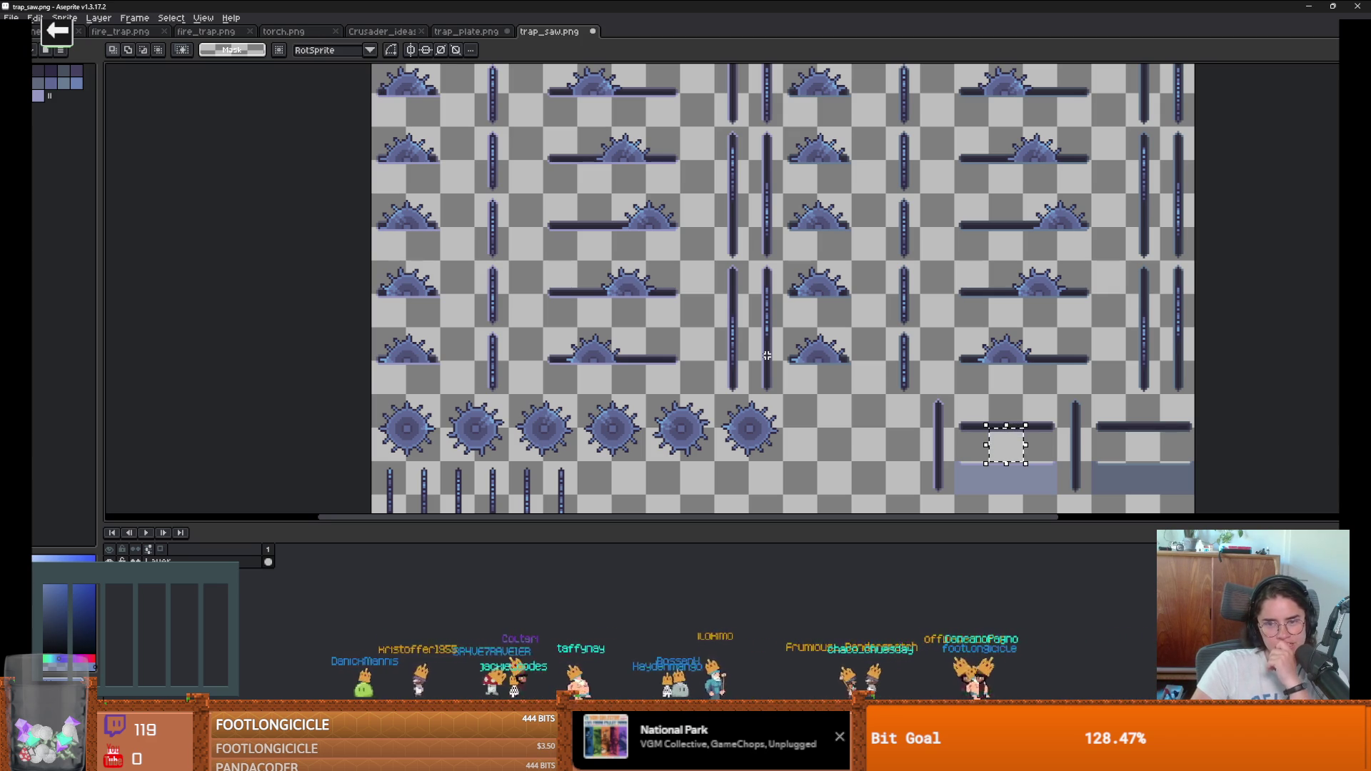
Step: Switch from Aseprite to the Godot editor and start a new empty scene
key(alt+Tab)
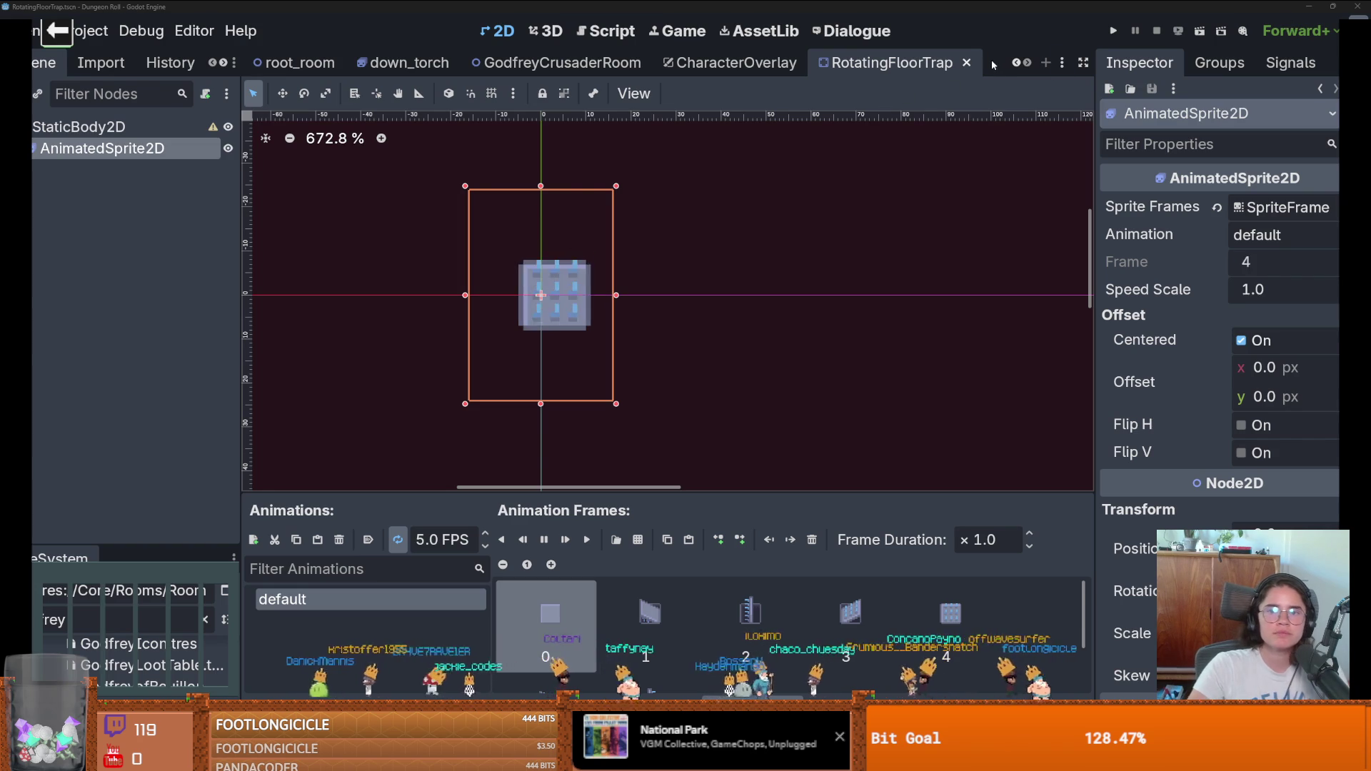
click(1046, 62)
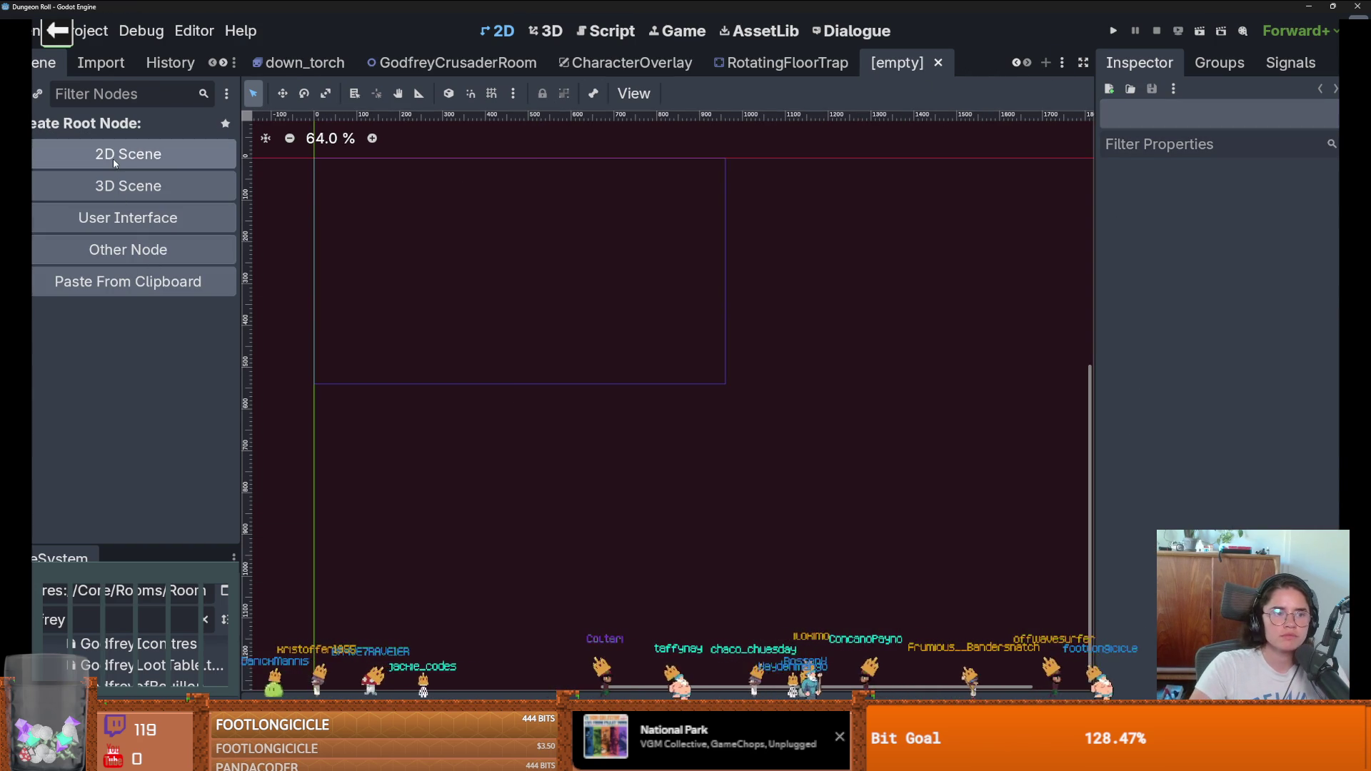
Step: Create a StaticBody2D root node with an AnimatedSprite2D child
click(124, 253)
text(static)
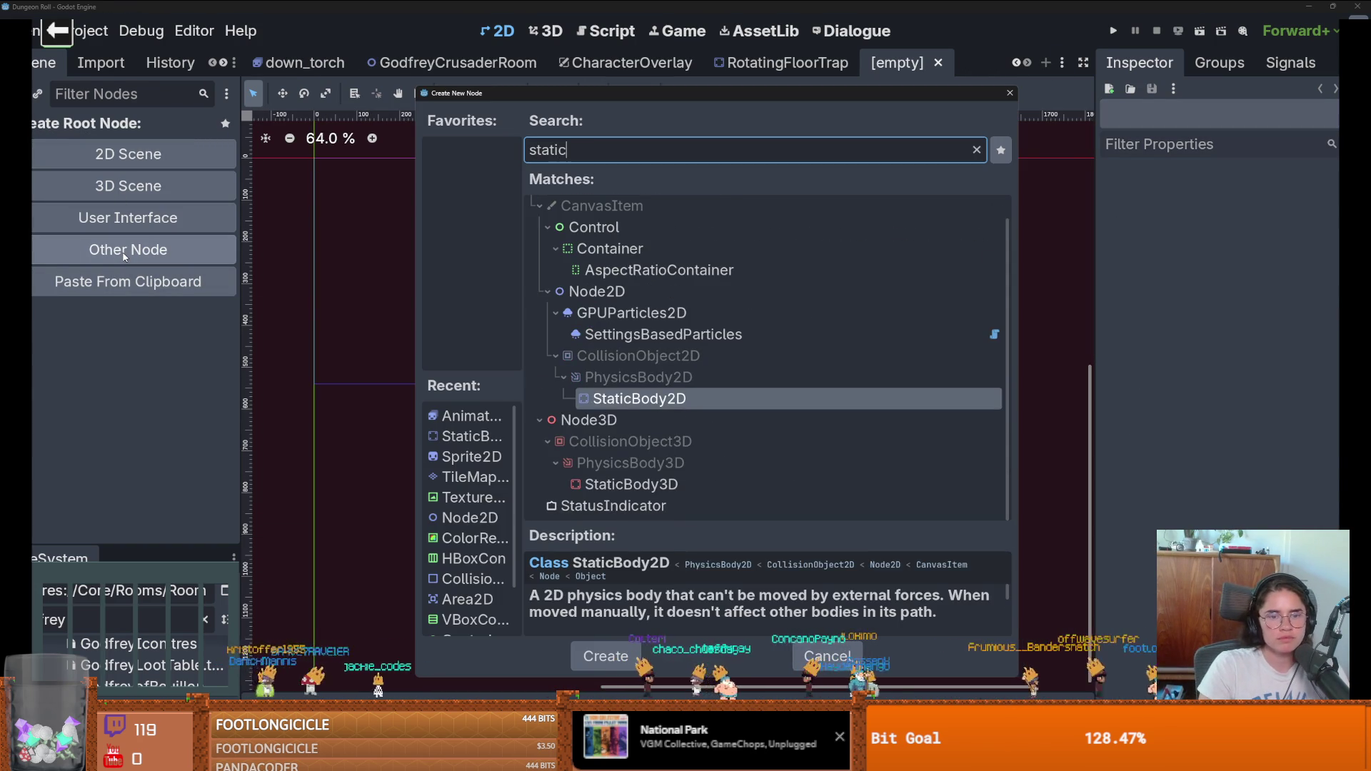
key(Return)
click(38, 93)
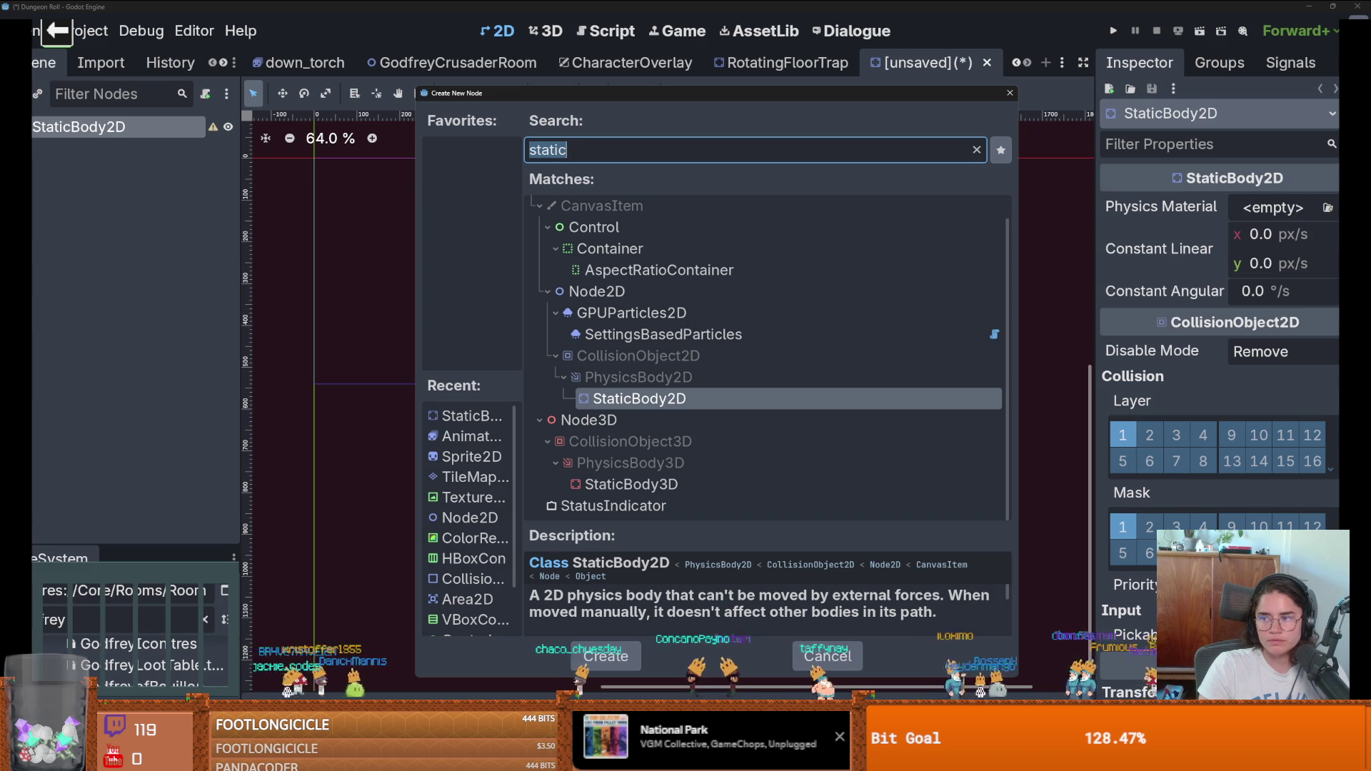
text(sp)
key(BackSpace)
key(BackSpace)
text(anim)
key(Return)
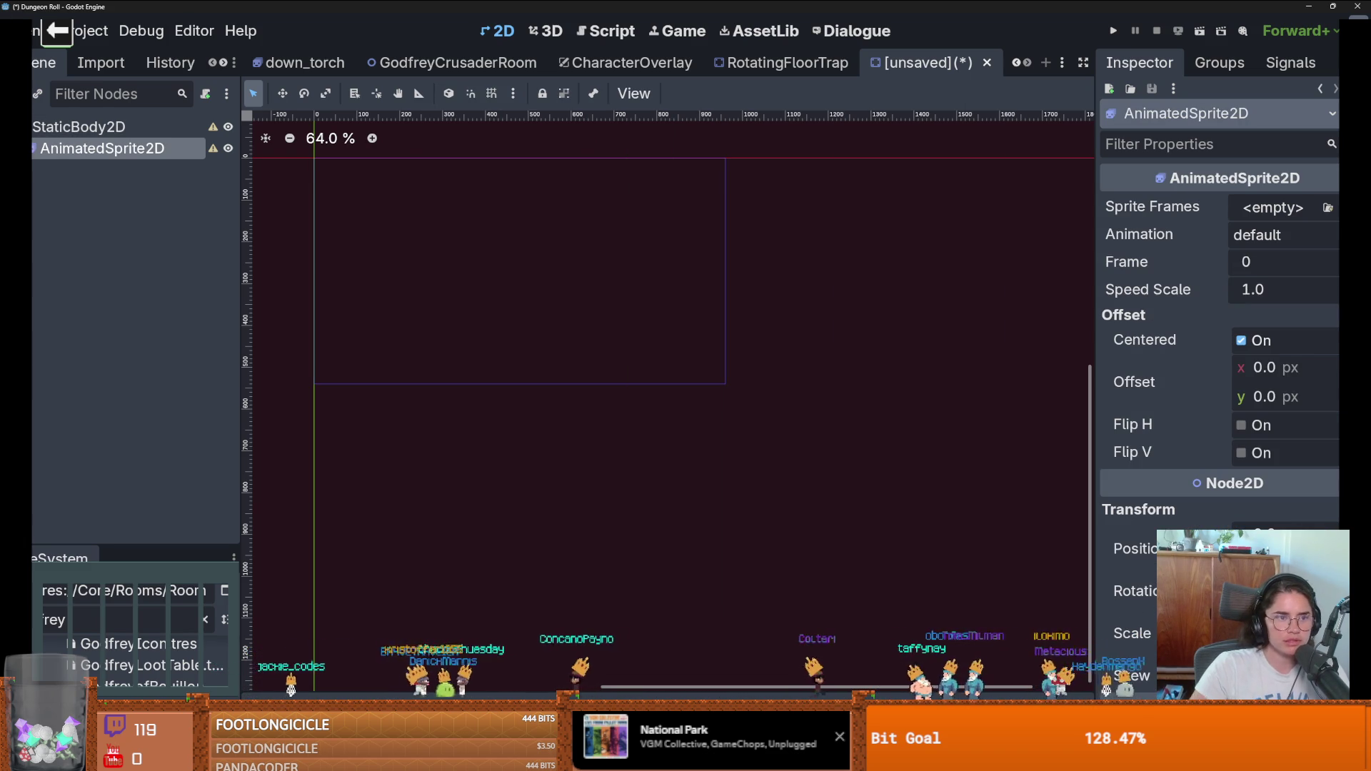
click(71, 128)
click(86, 148)
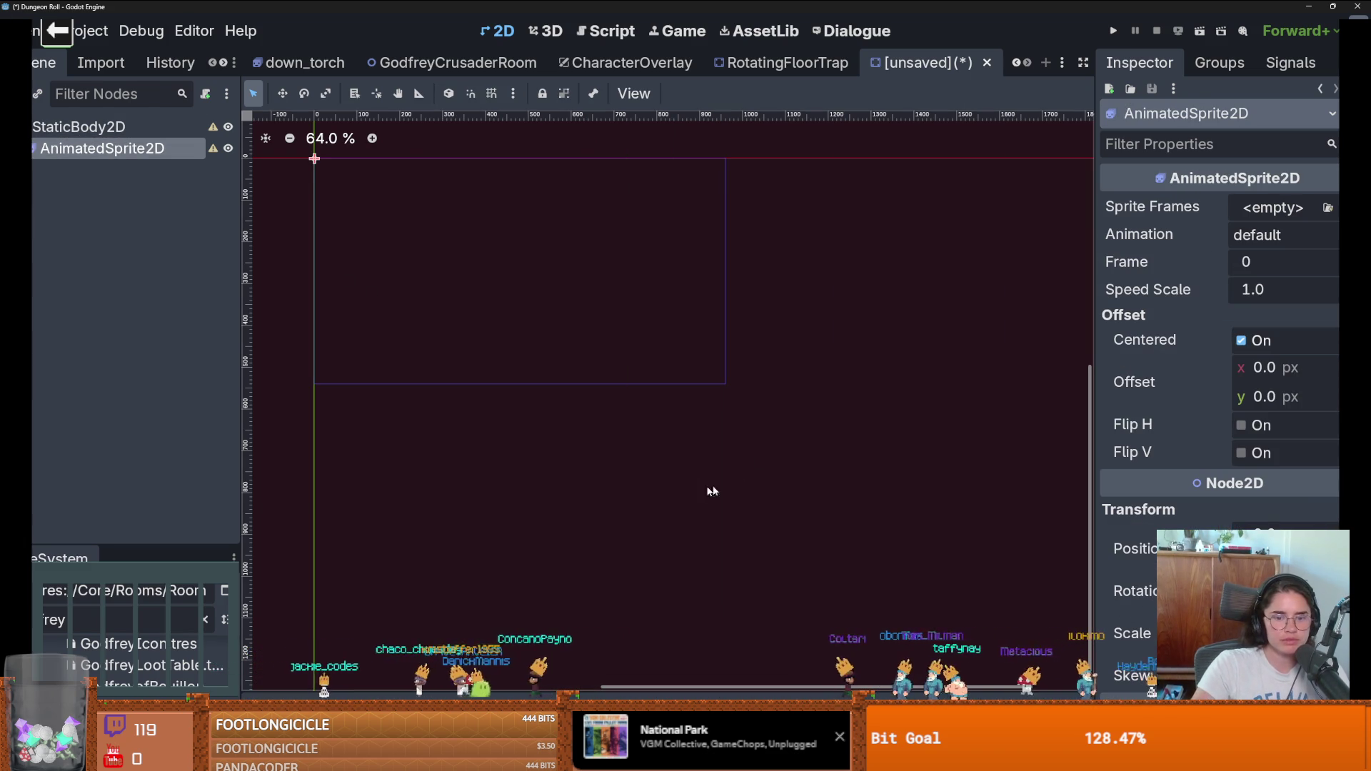
Step: Give the sprite a new SpriteFrames resource and add frames from the trap_saw.png sheet
click(1303, 207)
click(1256, 259)
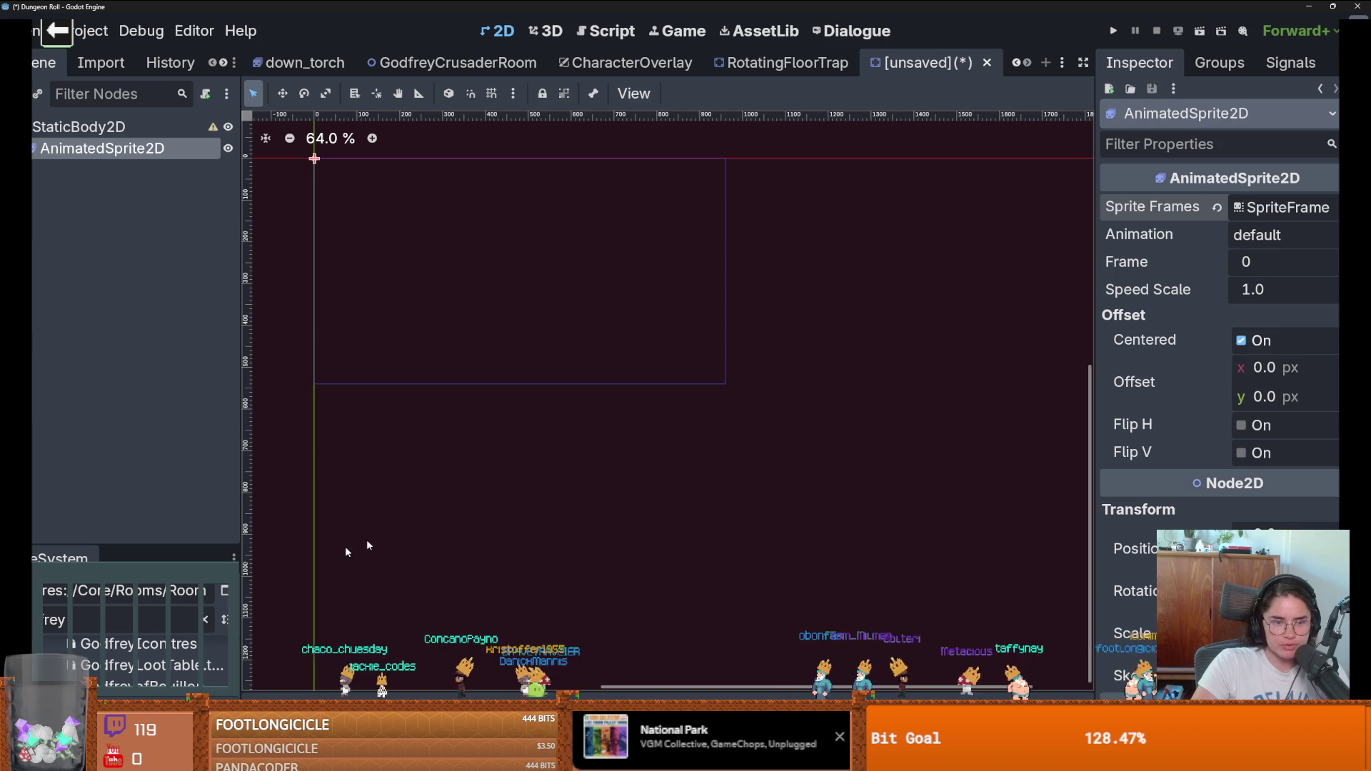
click(1237, 206)
click(739, 541)
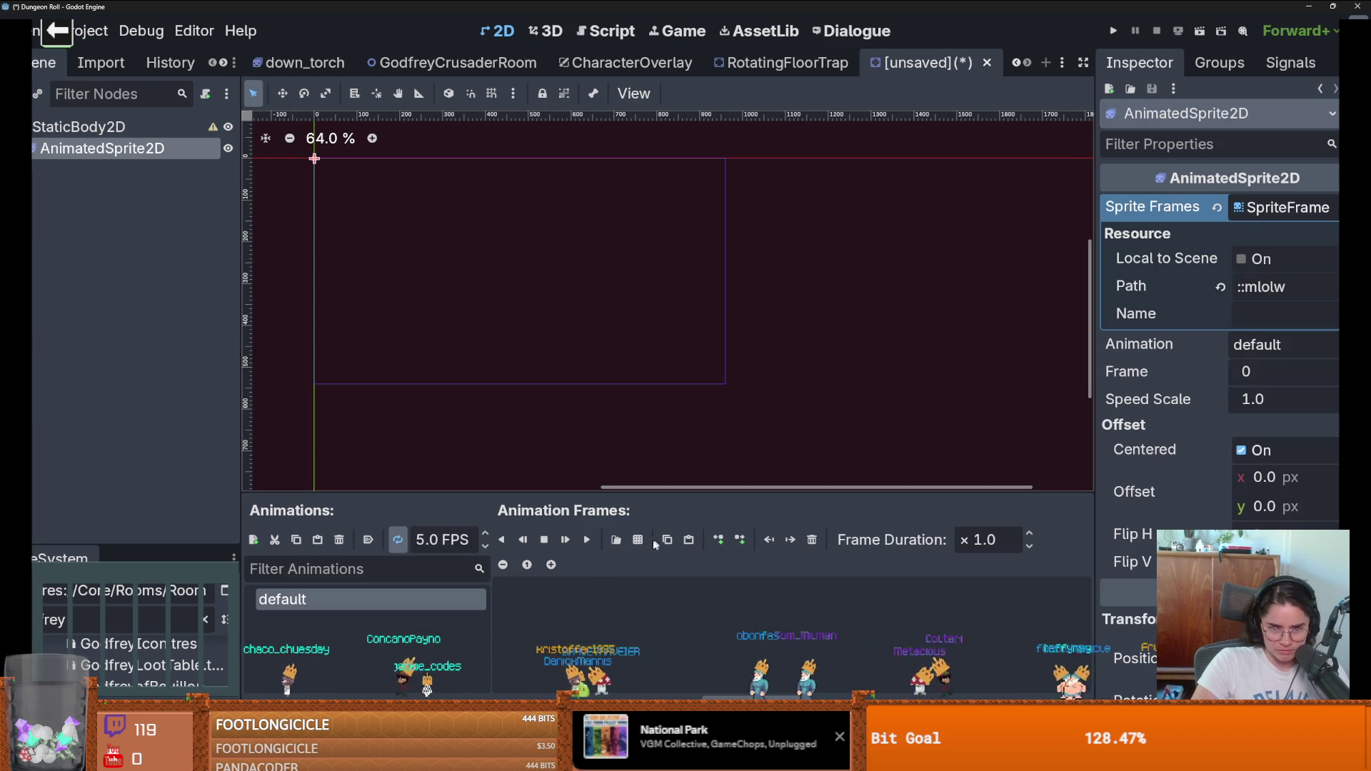
click(842, 258)
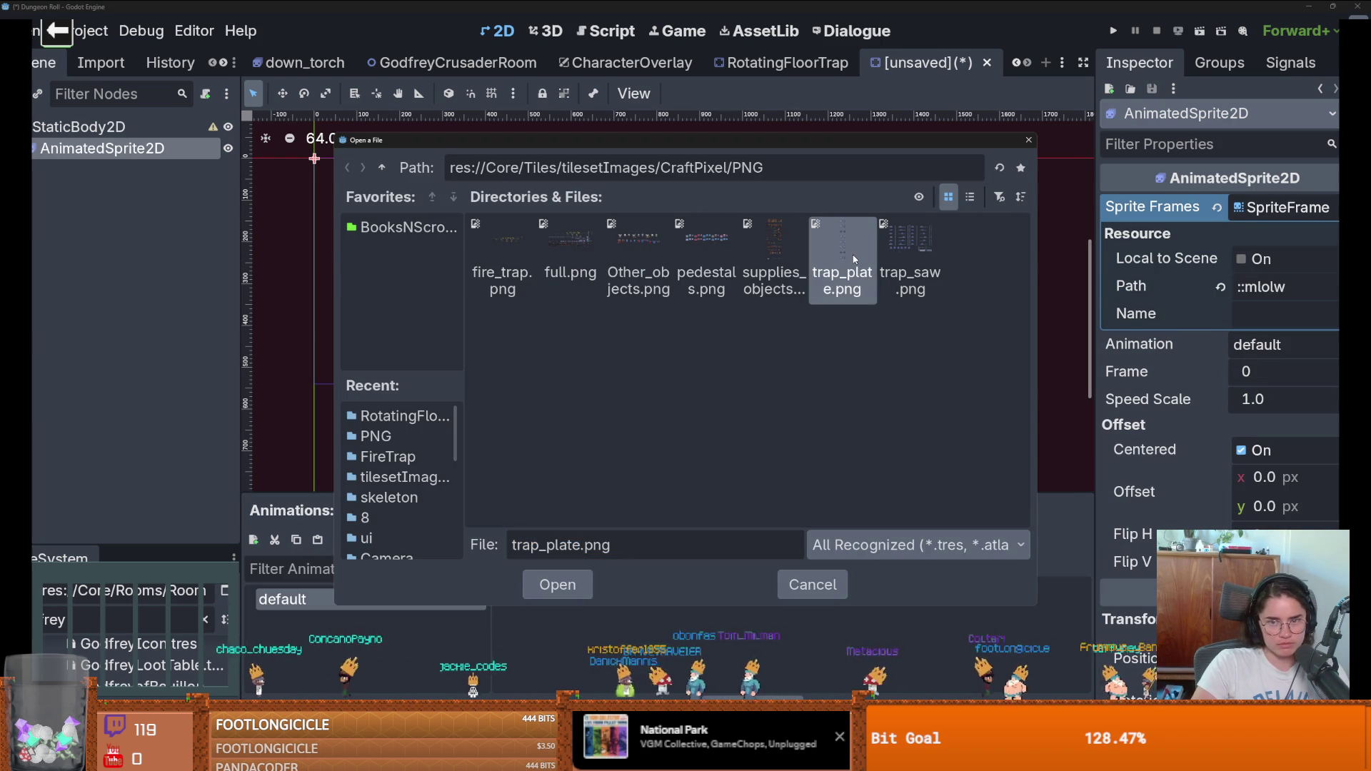
double_click(915, 249)
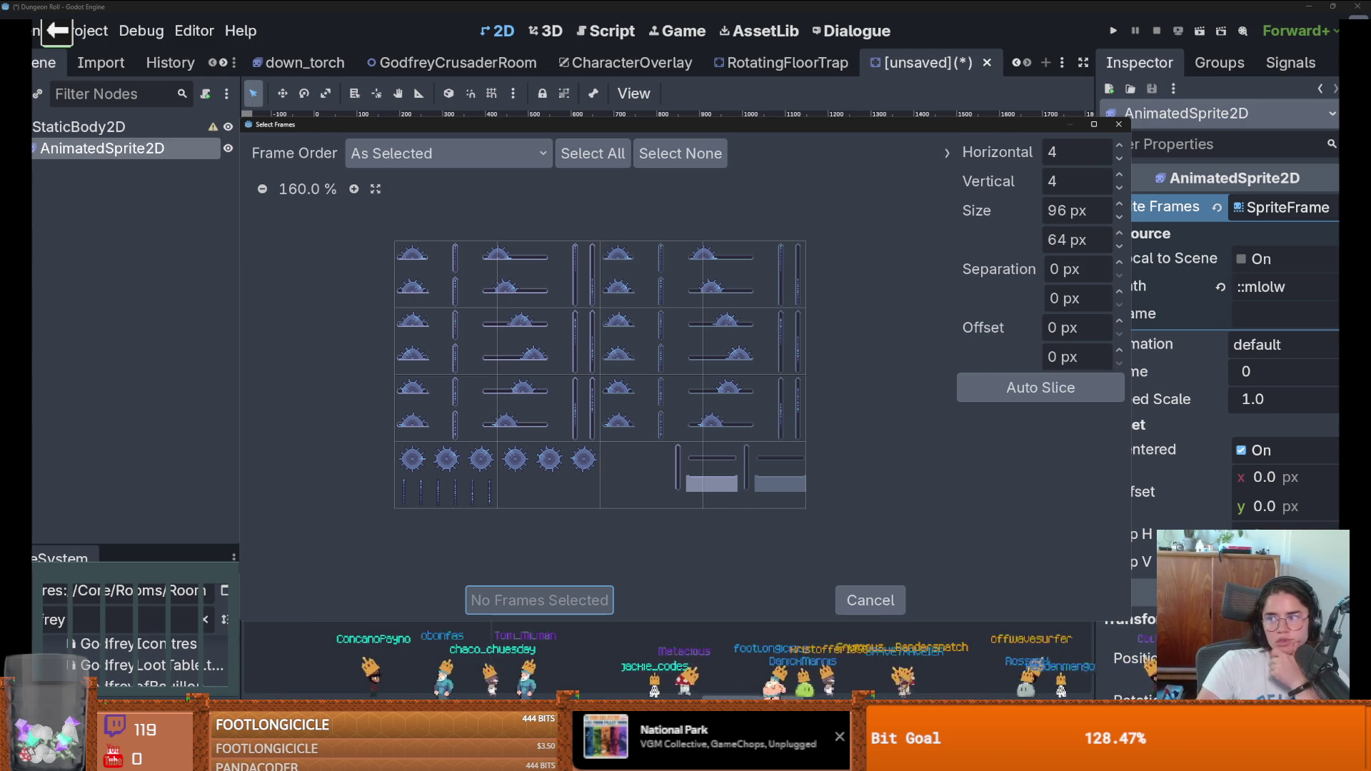
key(alt+Tab)
scroll(586, 206, up, 4)
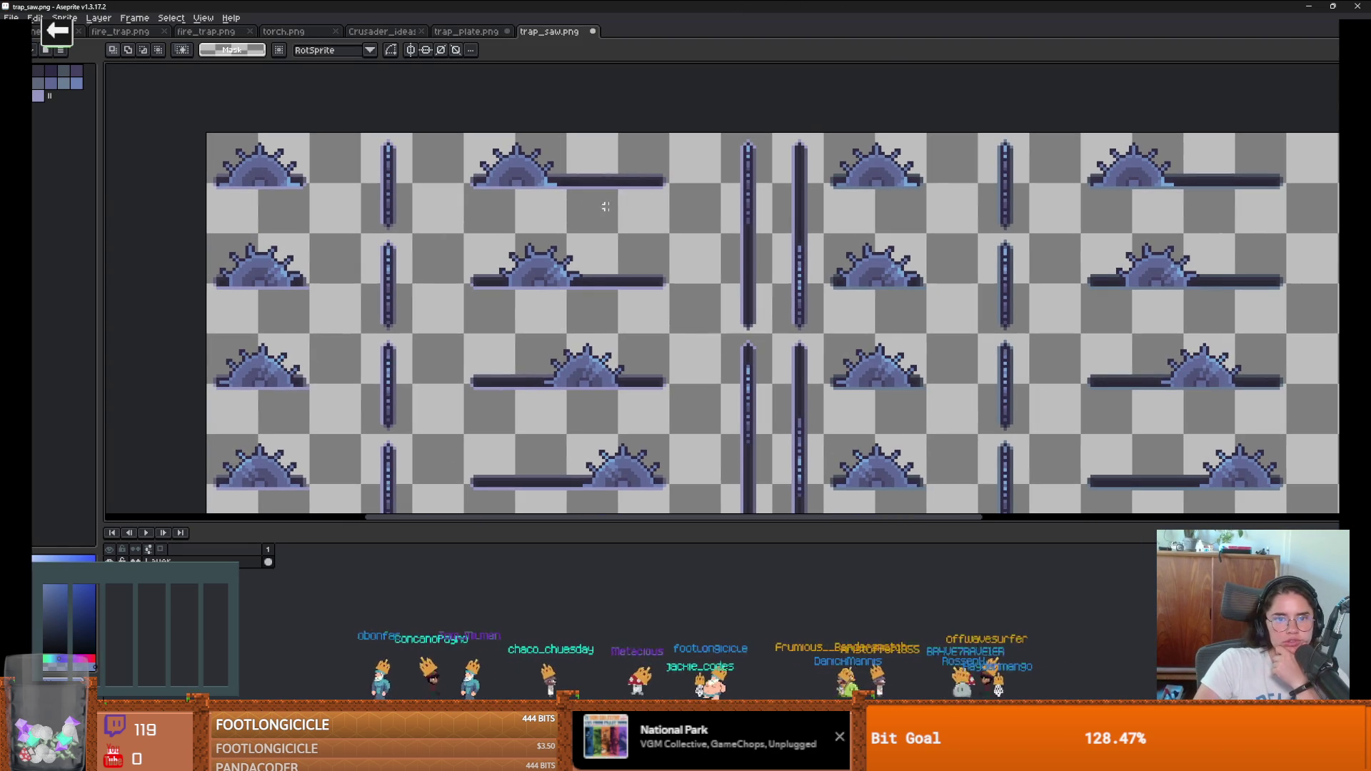
Step: Marquee one saw-and-rail cell of trap_saw.png to gauge its size, then return to Godot
mouse_move(667, 231)
mouse_down()
mouse_move(474, 138)
mouse_move(437, 138)
mouse_move(458, 132)
mouse_up()
scroll(696, 250, down, 2)
scroll(696, 251, up, 1)
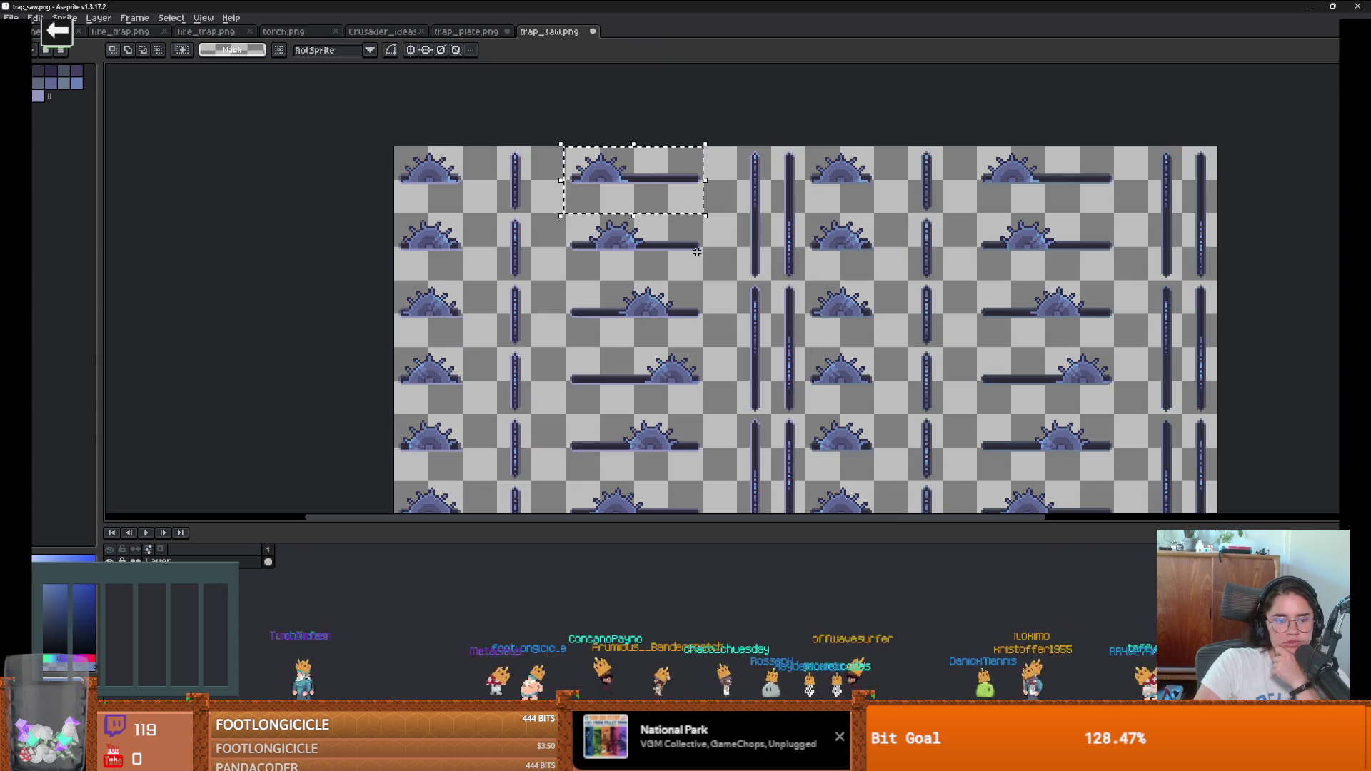
key(alt+Tab)
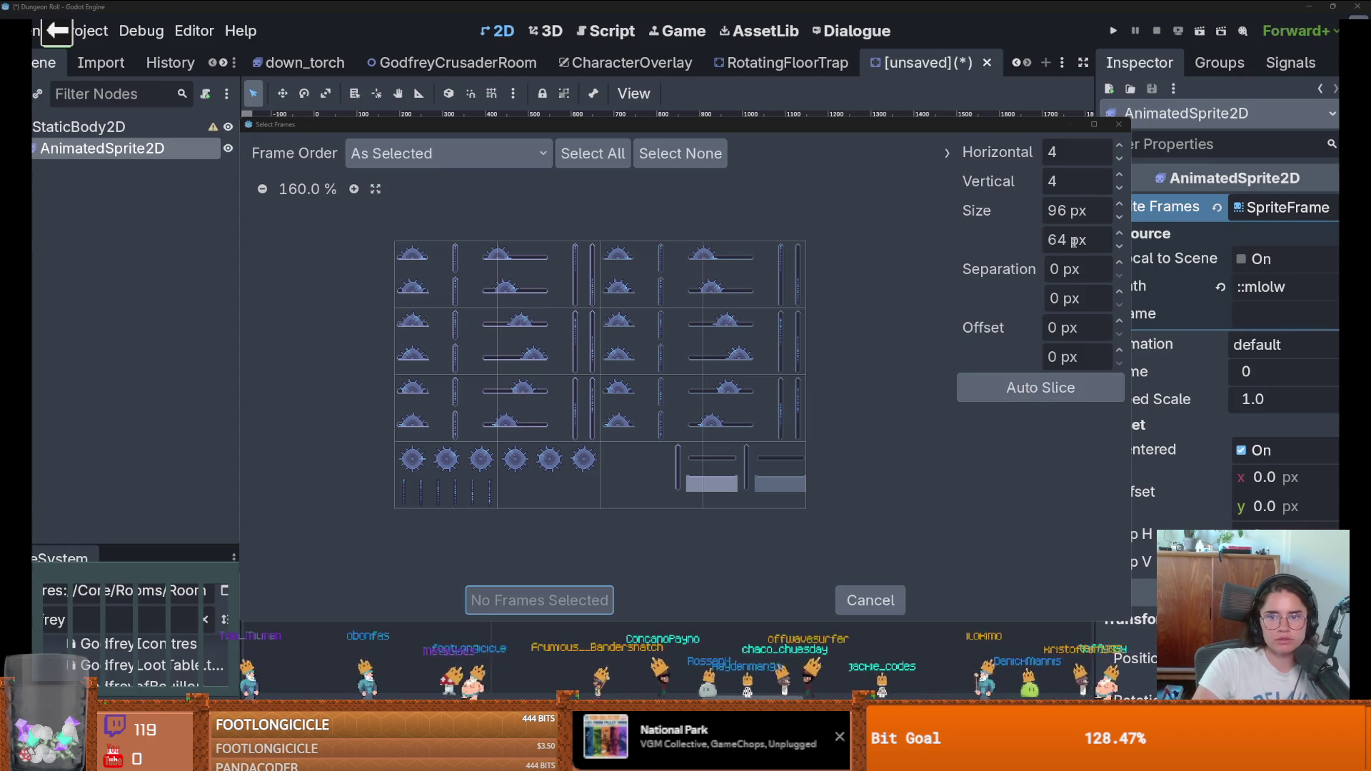
Step: Slice the sheet into 65×32 px frames with a 15 px horizontal offset
click(1068, 210)
text(65)
click(1062, 240)
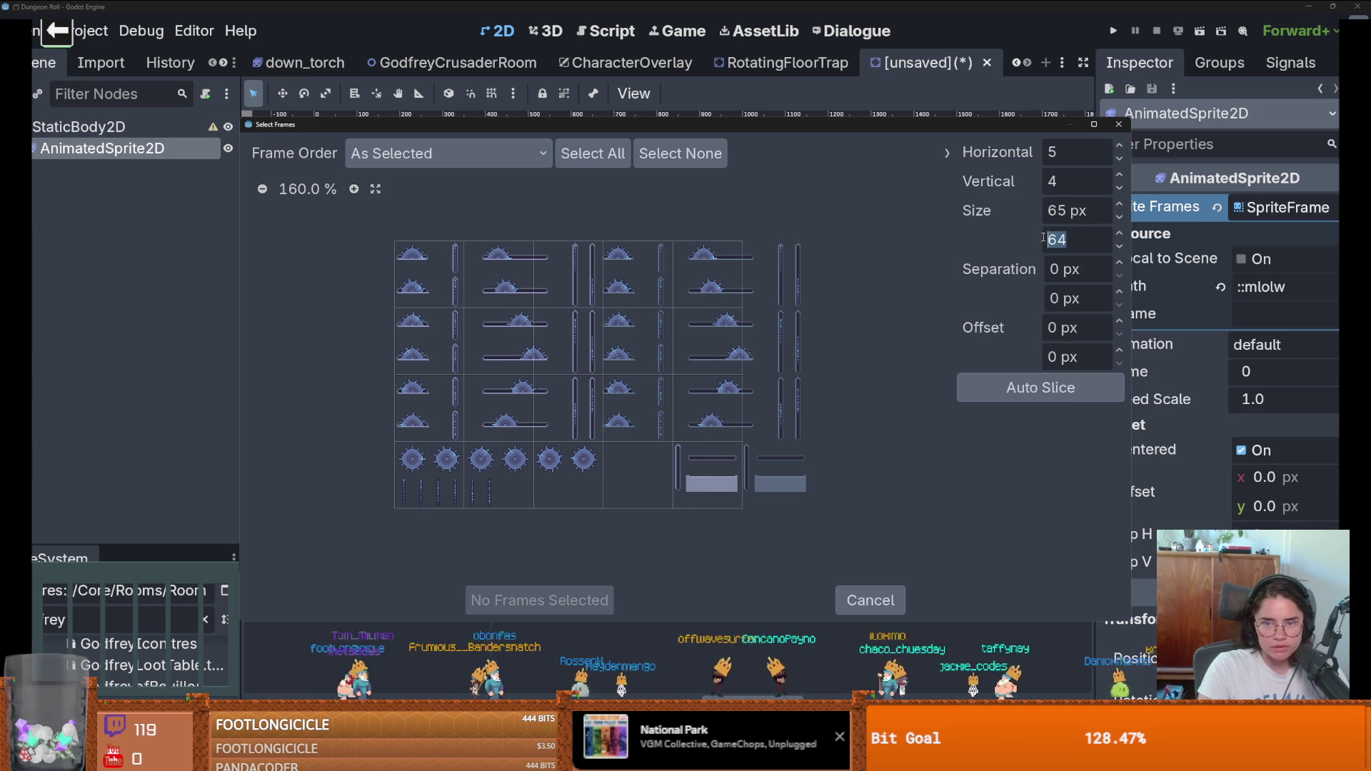
text(32)
key(Return)
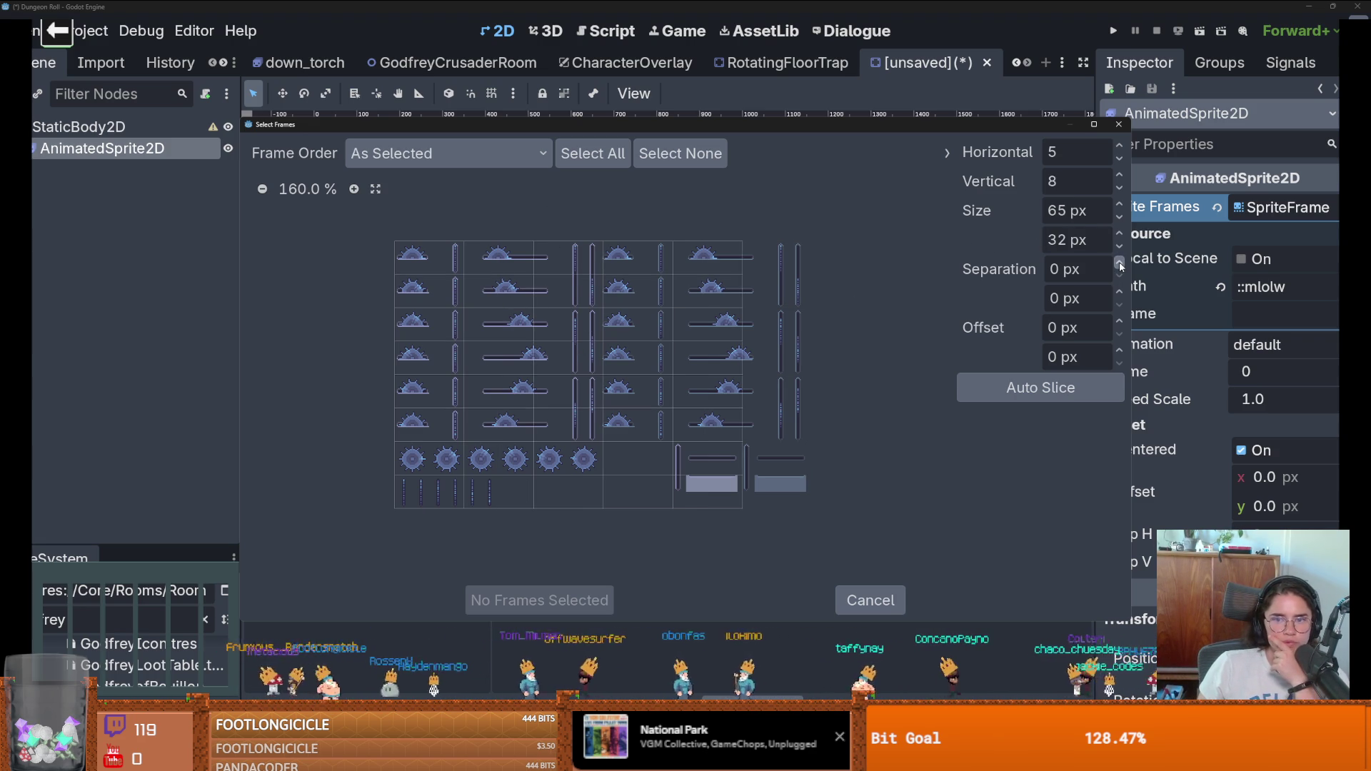
click(1118, 320)
click(1118, 320)
click(1119, 320)
click(1118, 321)
click(1119, 320)
click(1119, 320)
click(1119, 321)
click(1119, 320)
click(1118, 320)
click(1118, 321)
click(1119, 321)
click(1119, 321)
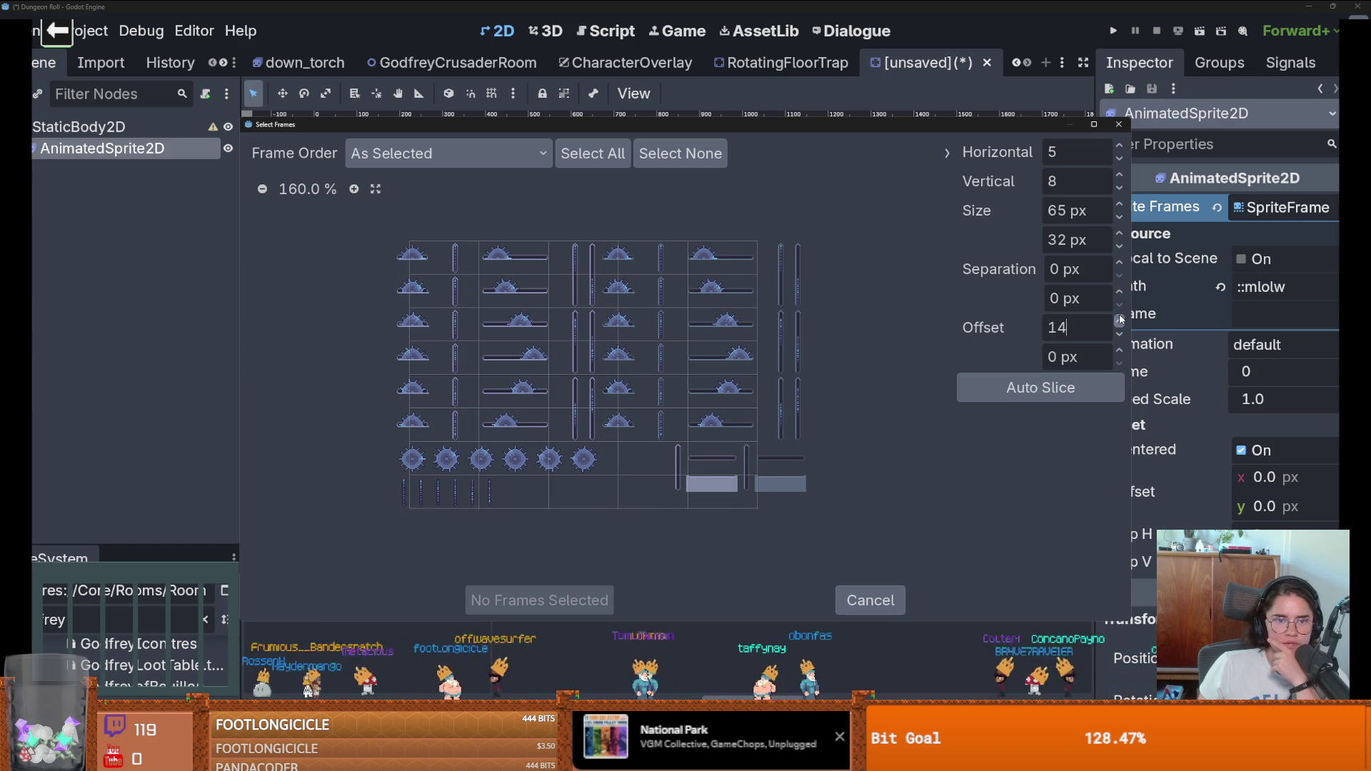
click(1119, 321)
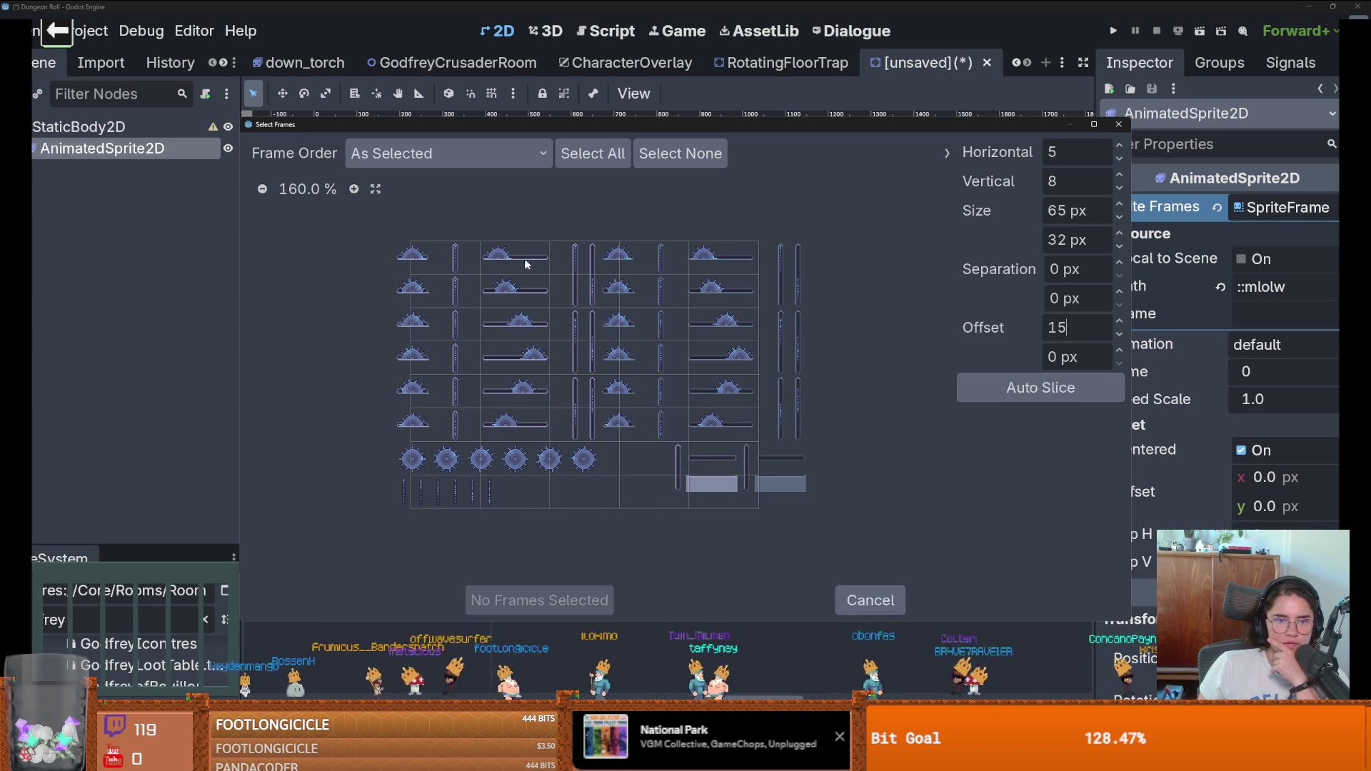
Step: Select the six third-column frames and add them to the animation
drag(532, 268, 532, 430)
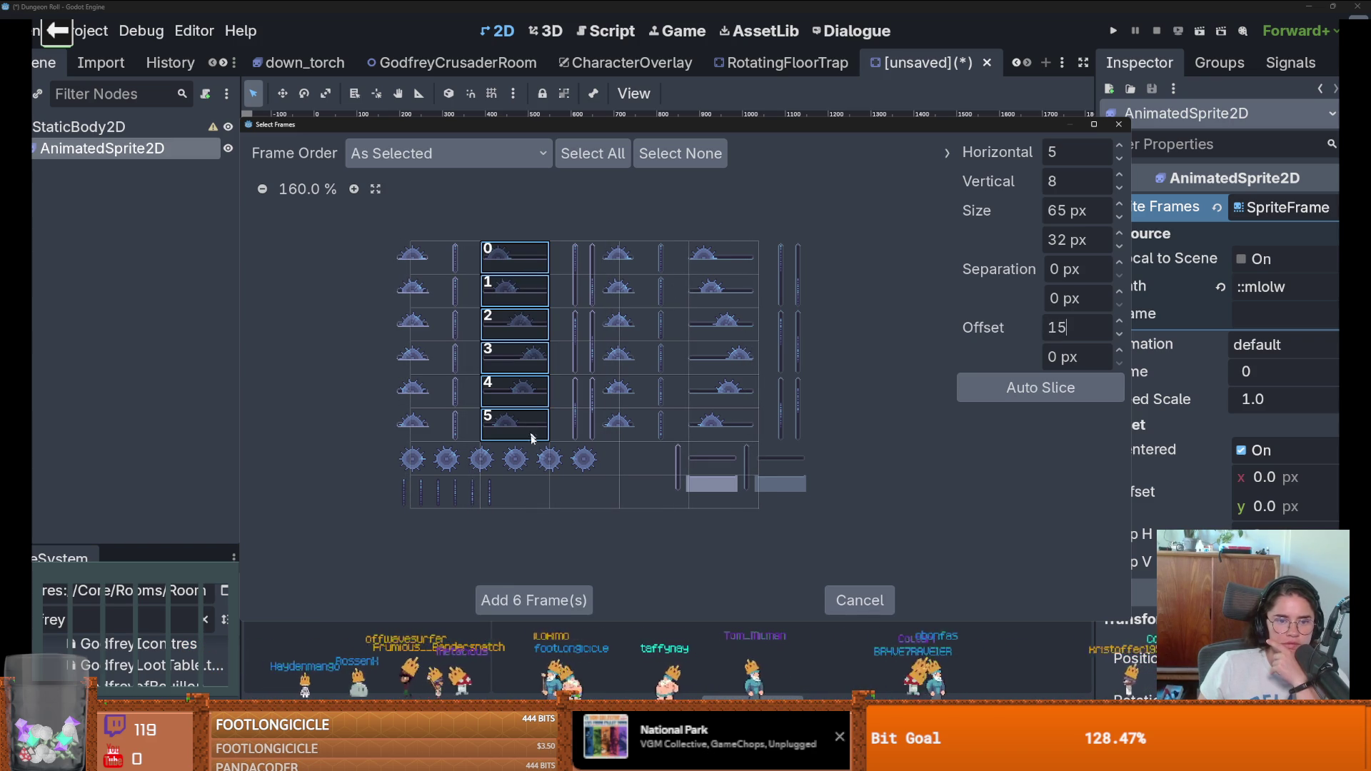
click(565, 603)
scroll(367, 238, up, 7)
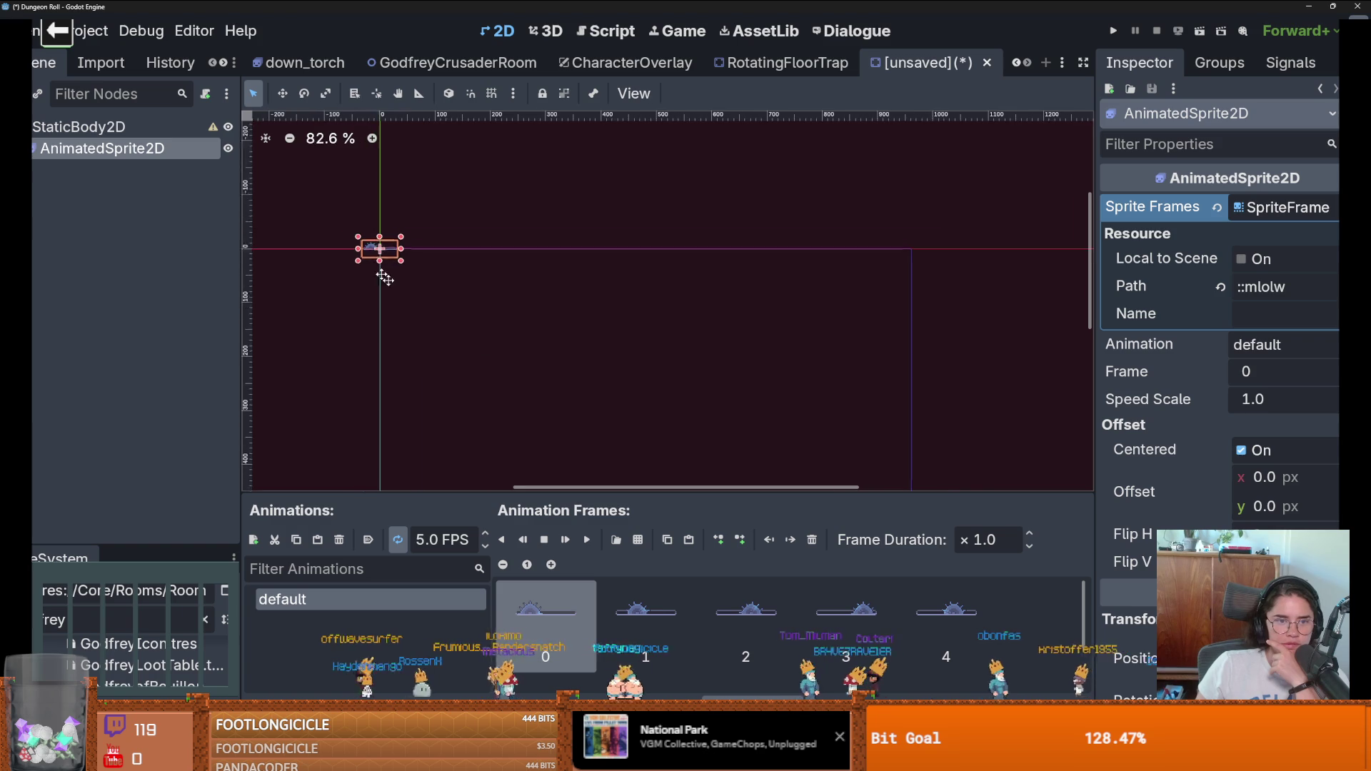
Step: Play the saw animation and set its speed to 12 FPS
scroll(501, 341, up, 9)
click(586, 540)
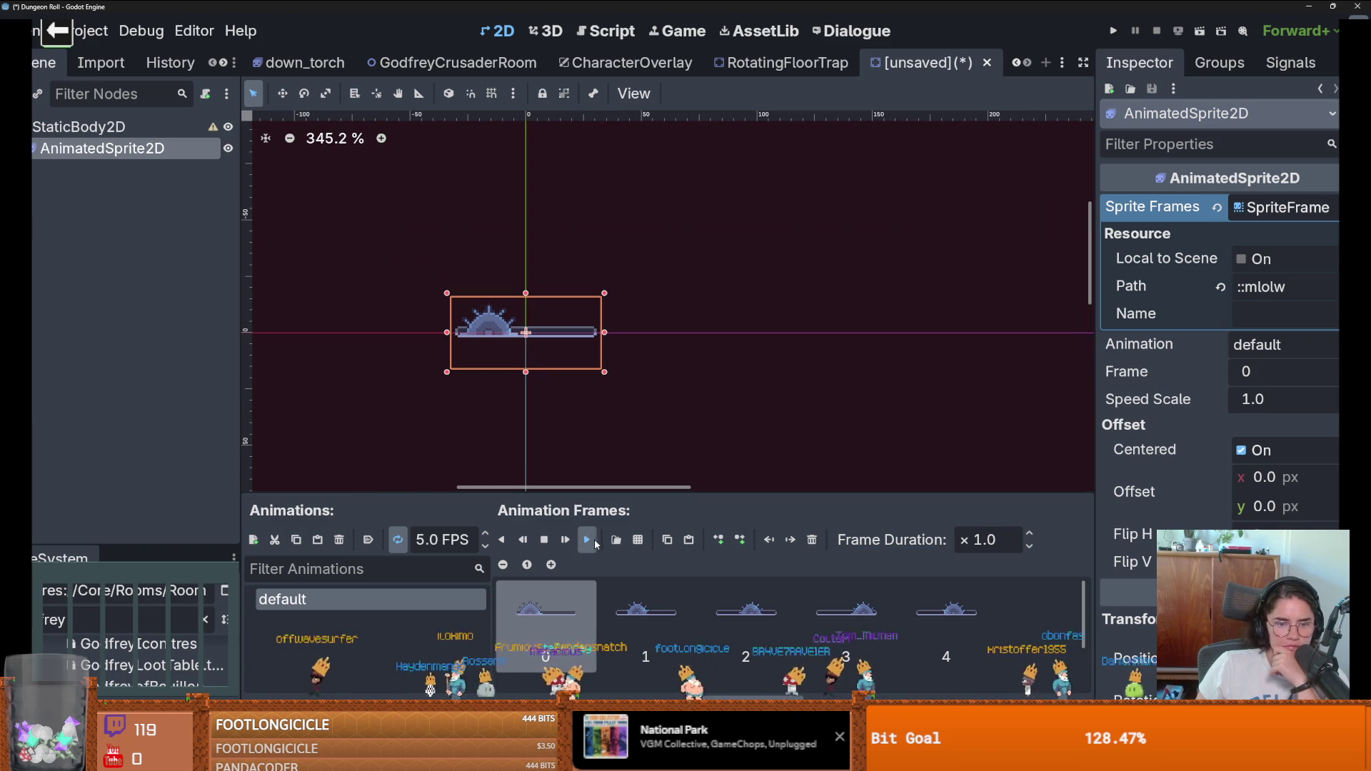
click(487, 546)
click(486, 547)
click(486, 547)
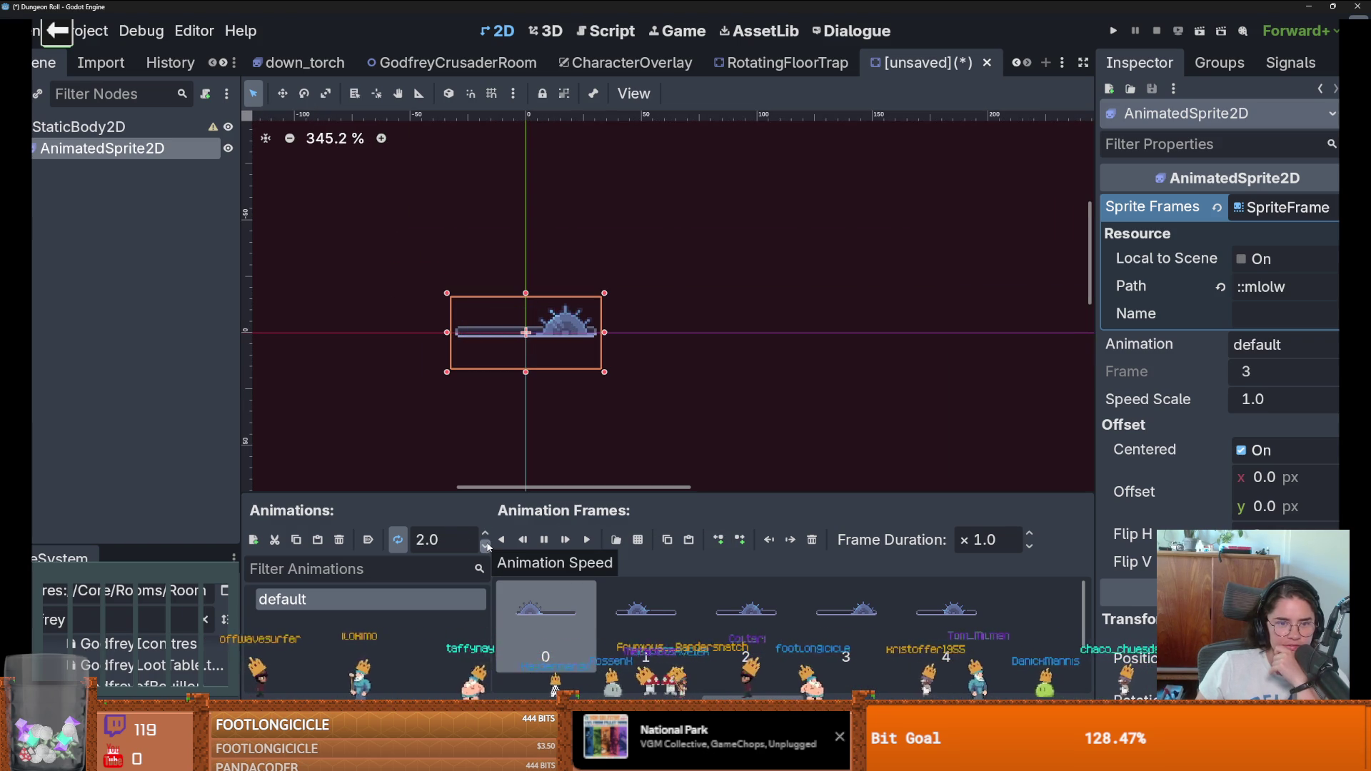
click(486, 537)
click(486, 537)
click(486, 537)
click(486, 537)
click(486, 537)
click(486, 537)
click(486, 537)
click(486, 537)
click(486, 537)
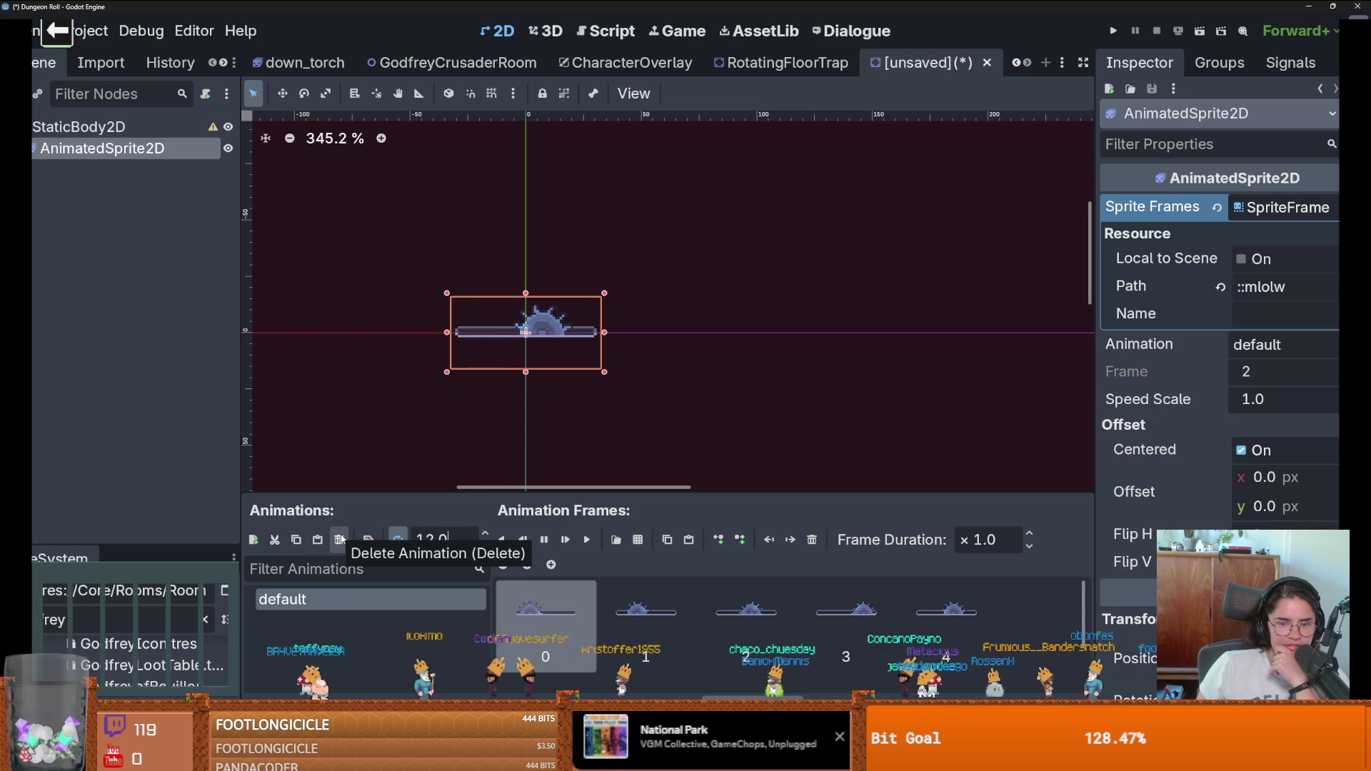
key(alt+Tab)
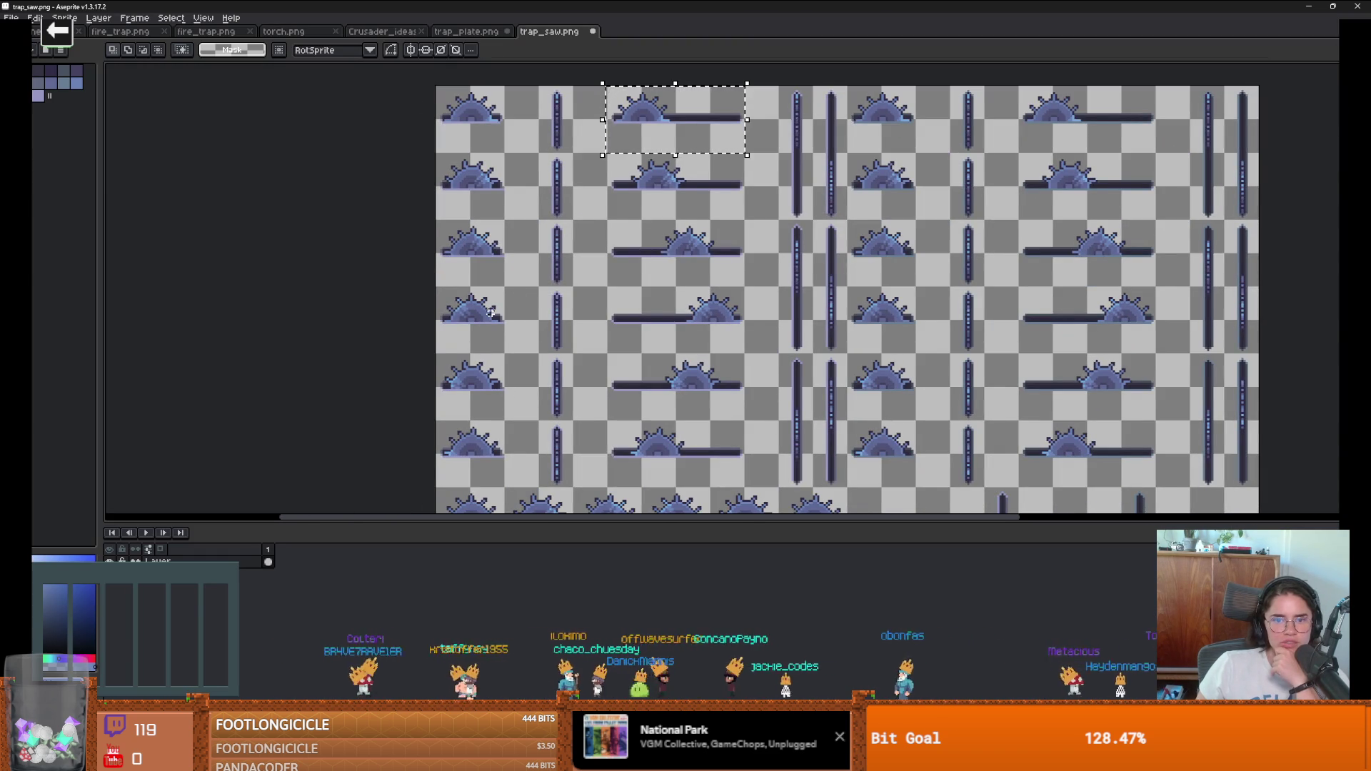
Step: Lower the saw animation's speed from 12 to 8 FPS
key(alt+Tab)
scroll(452, 360, up, 6)
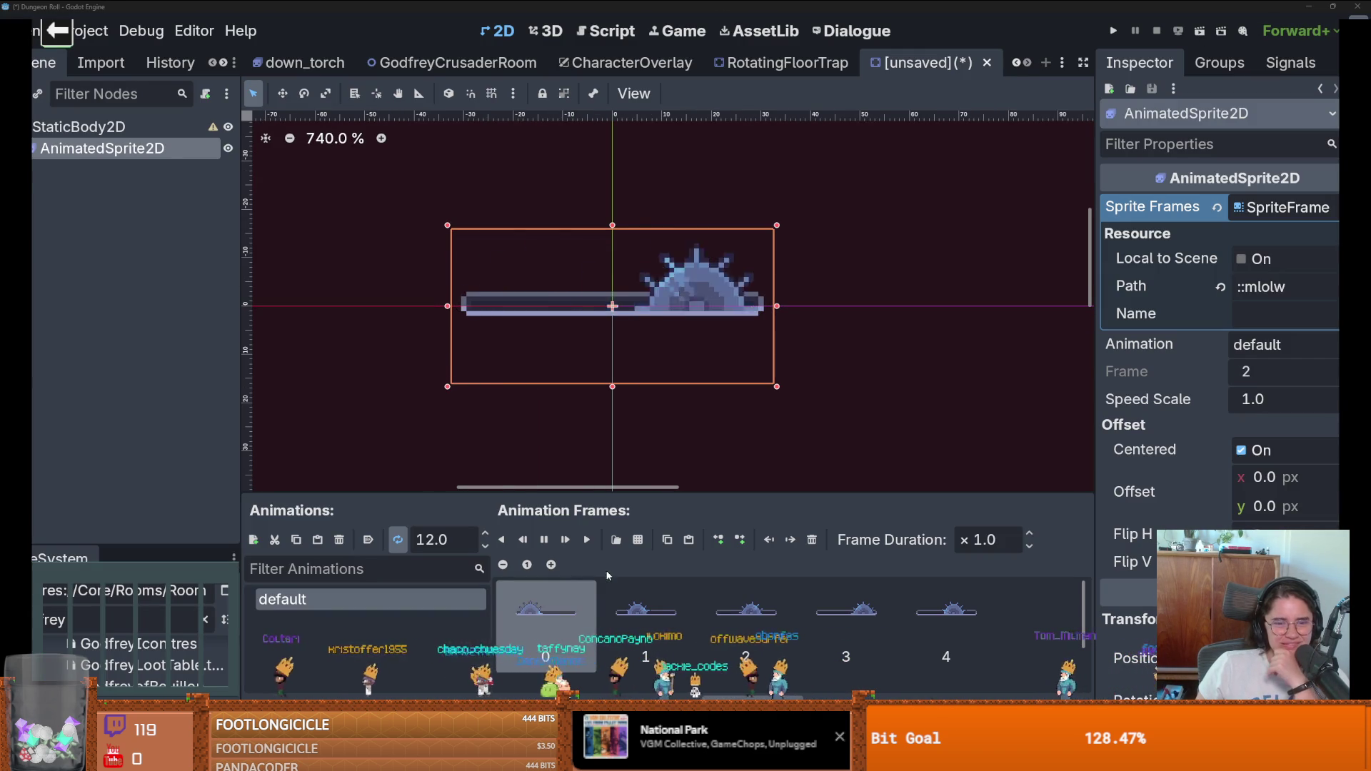
click(485, 547)
click(486, 547)
click(485, 548)
click(486, 548)
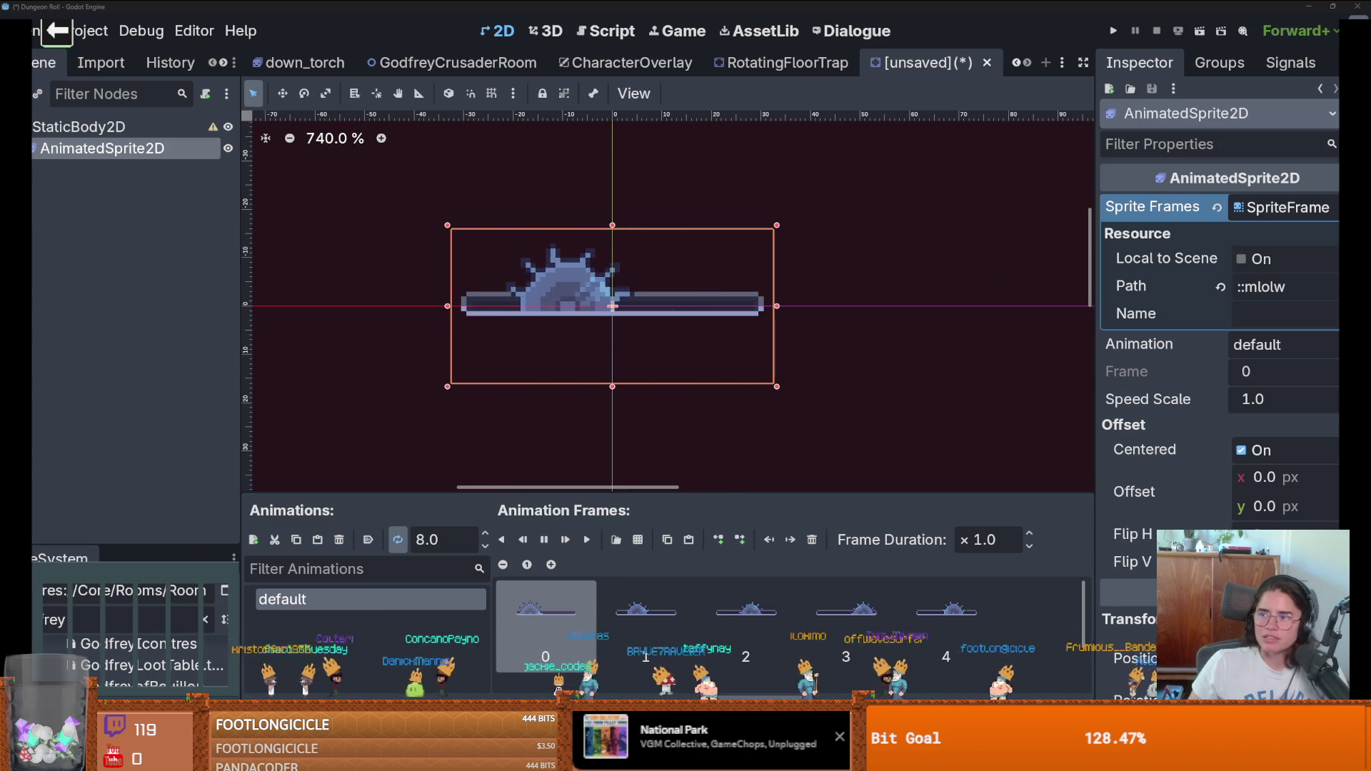
Step: Look over the trap_saw.png sheet in Aseprite, briefly checking Godot in between
key(alt+Tab)
scroll(496, 274, up, 2)
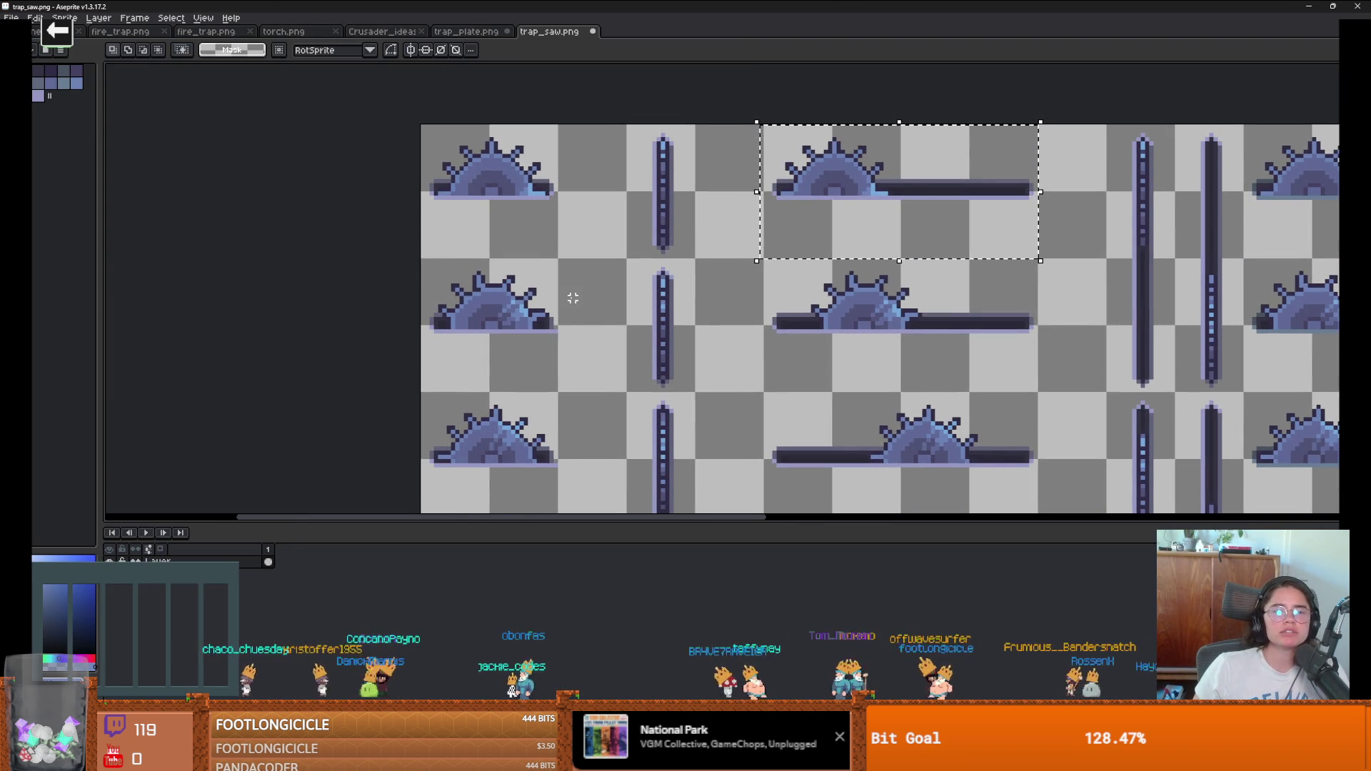
scroll(833, 321, down, 1)
scroll(833, 321, down, 2)
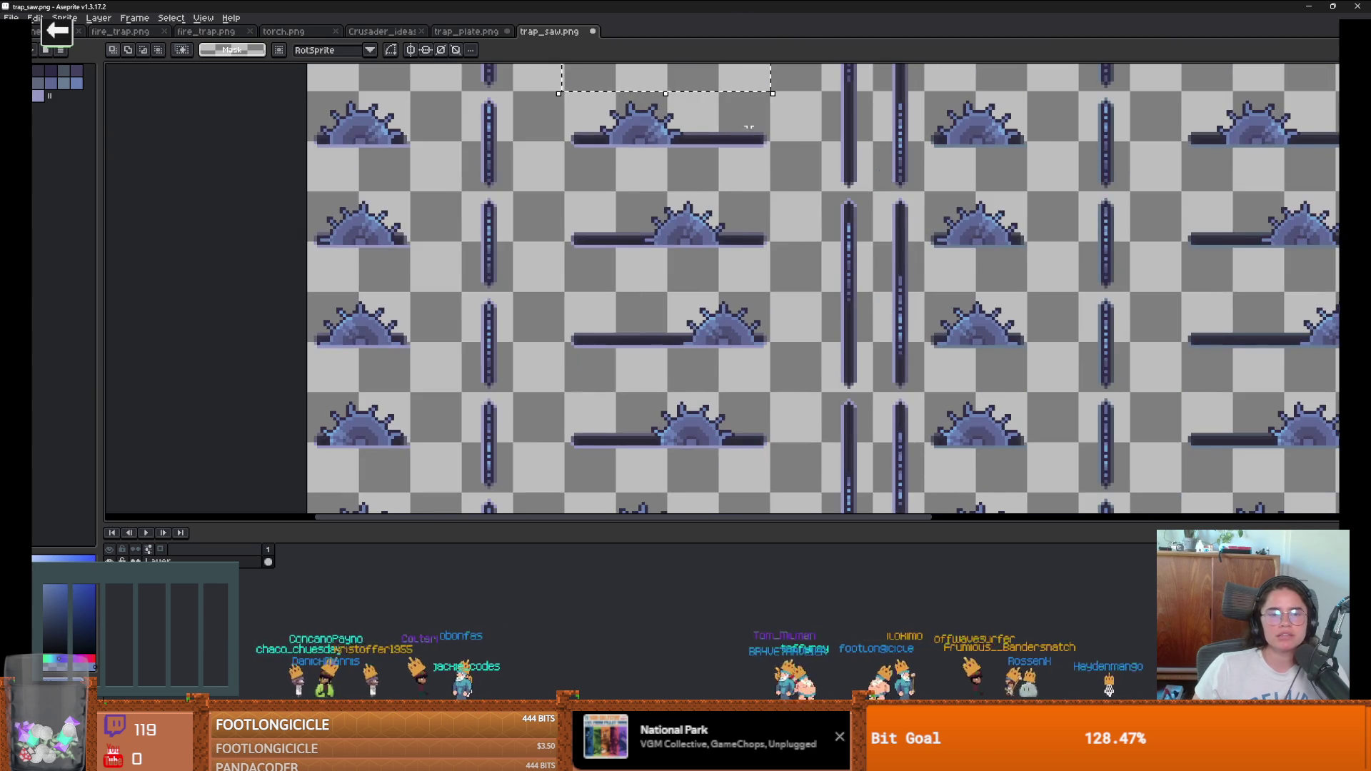
key(alt+Tab)
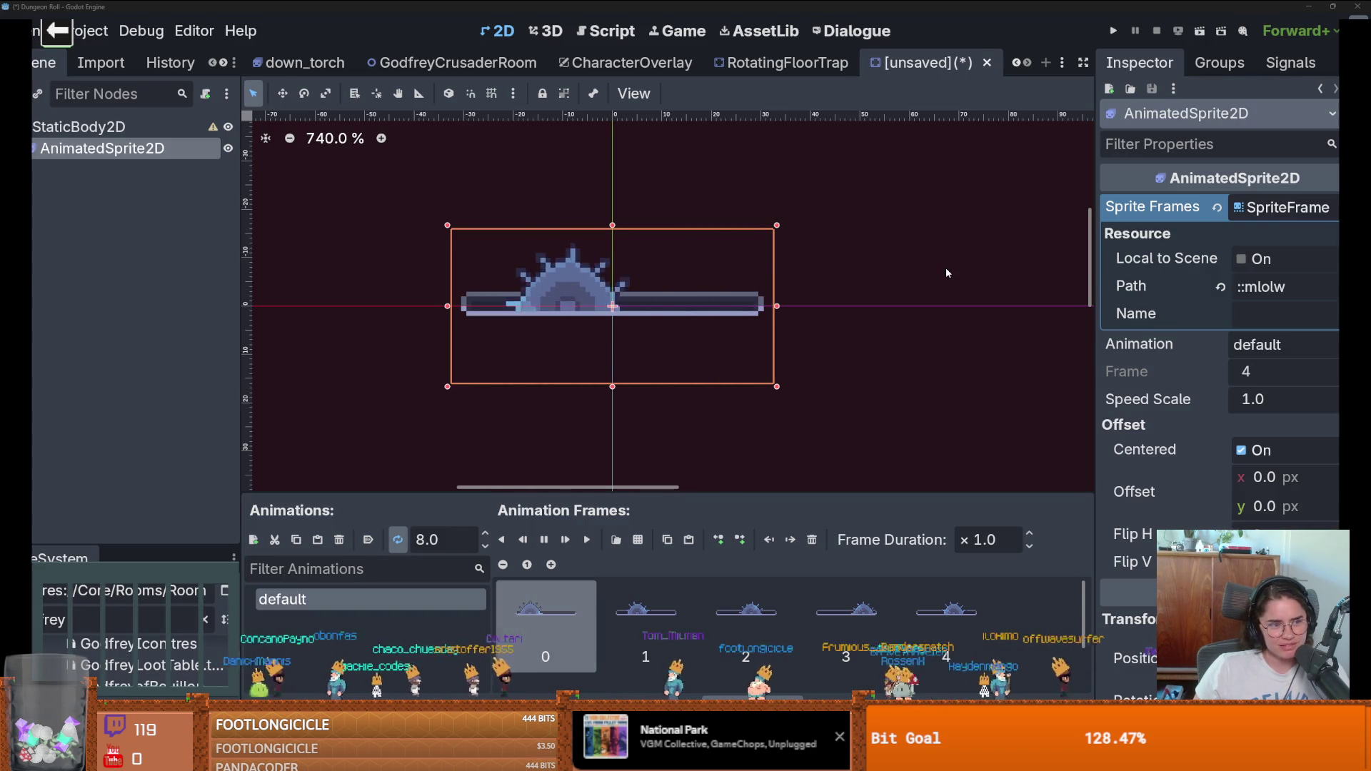
key(alt+Tab)
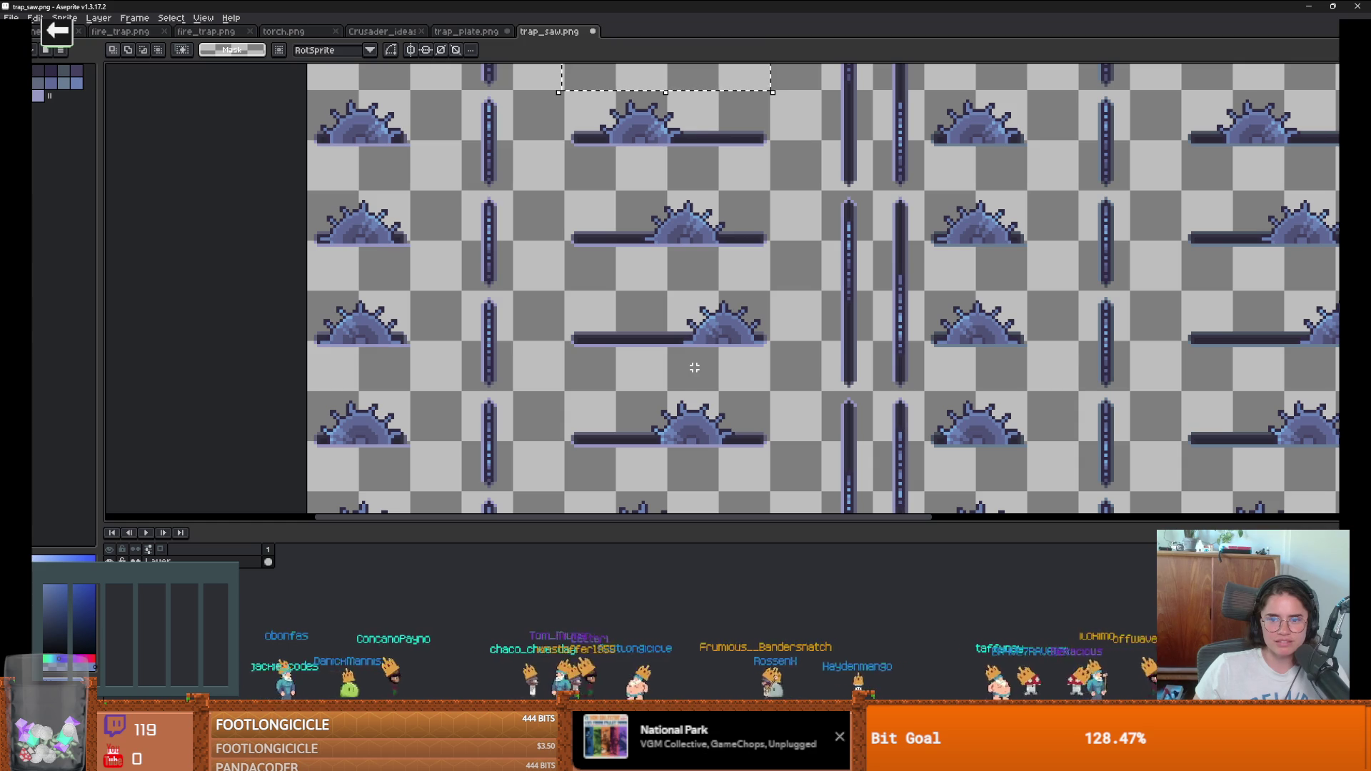
Step: Zoom in and out around the trap_saw canvas to inspect the sheet
scroll(679, 364, down, 3)
scroll(679, 363, up, 3)
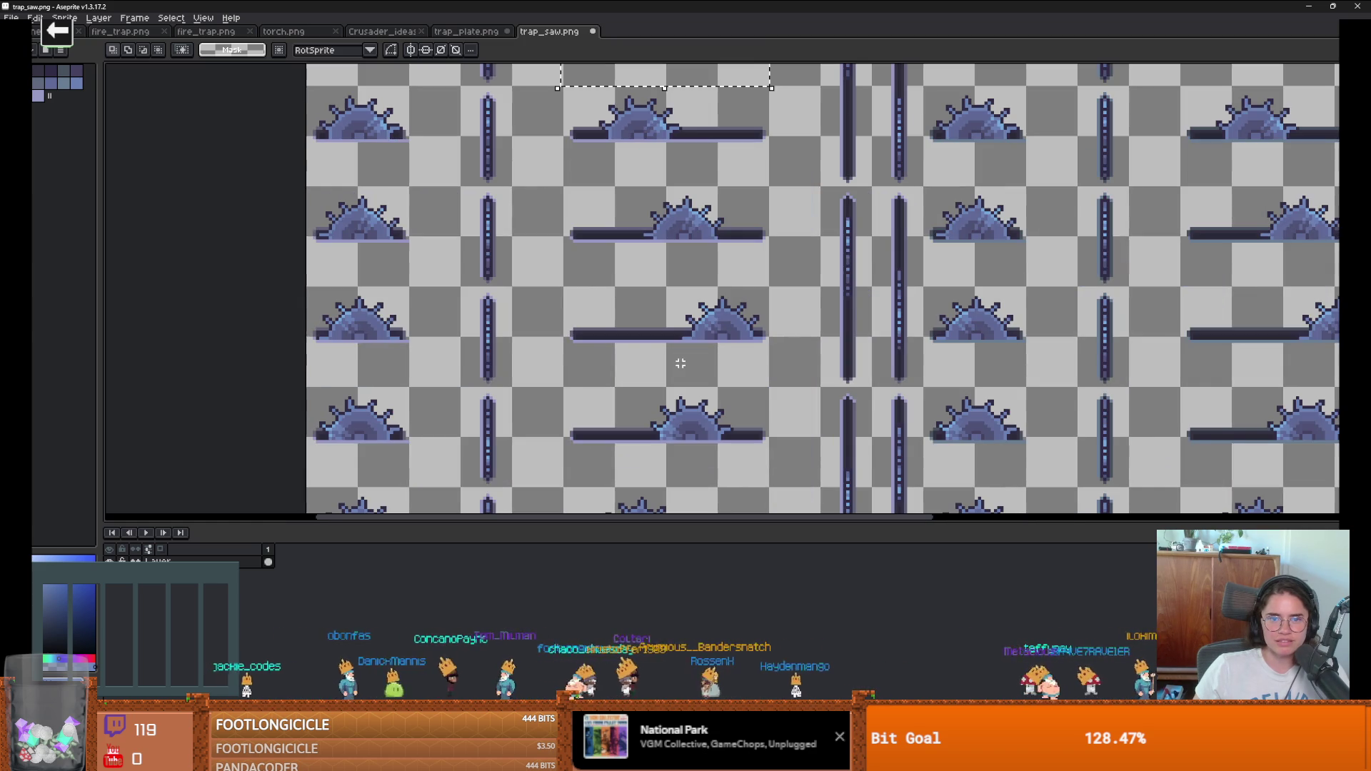
scroll(669, 311, down, 3)
scroll(669, 311, up, 3)
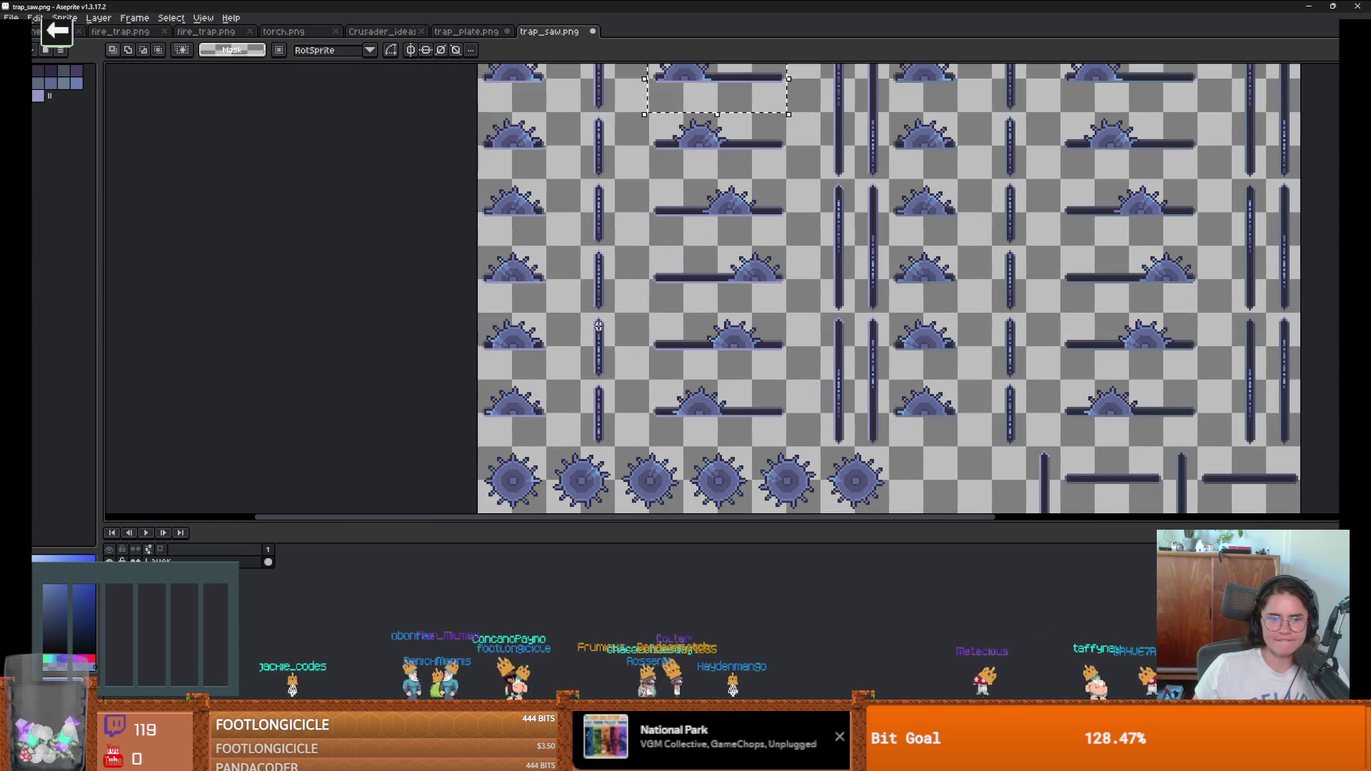
scroll(673, 383, down, 1)
scroll(673, 384, down, 3)
scroll(723, 442, up, 3)
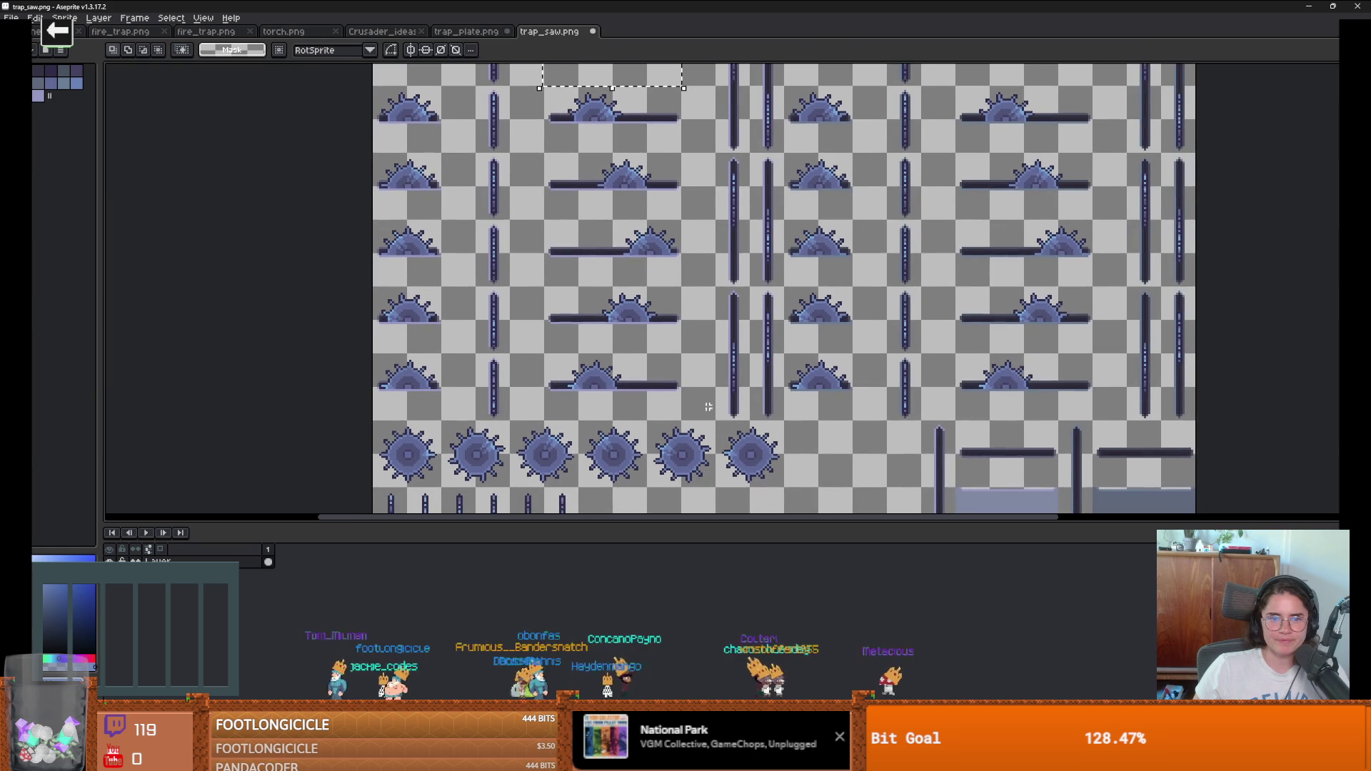
scroll(723, 442, down, 3)
scroll(692, 392, up, 3)
scroll(692, 392, down, 3)
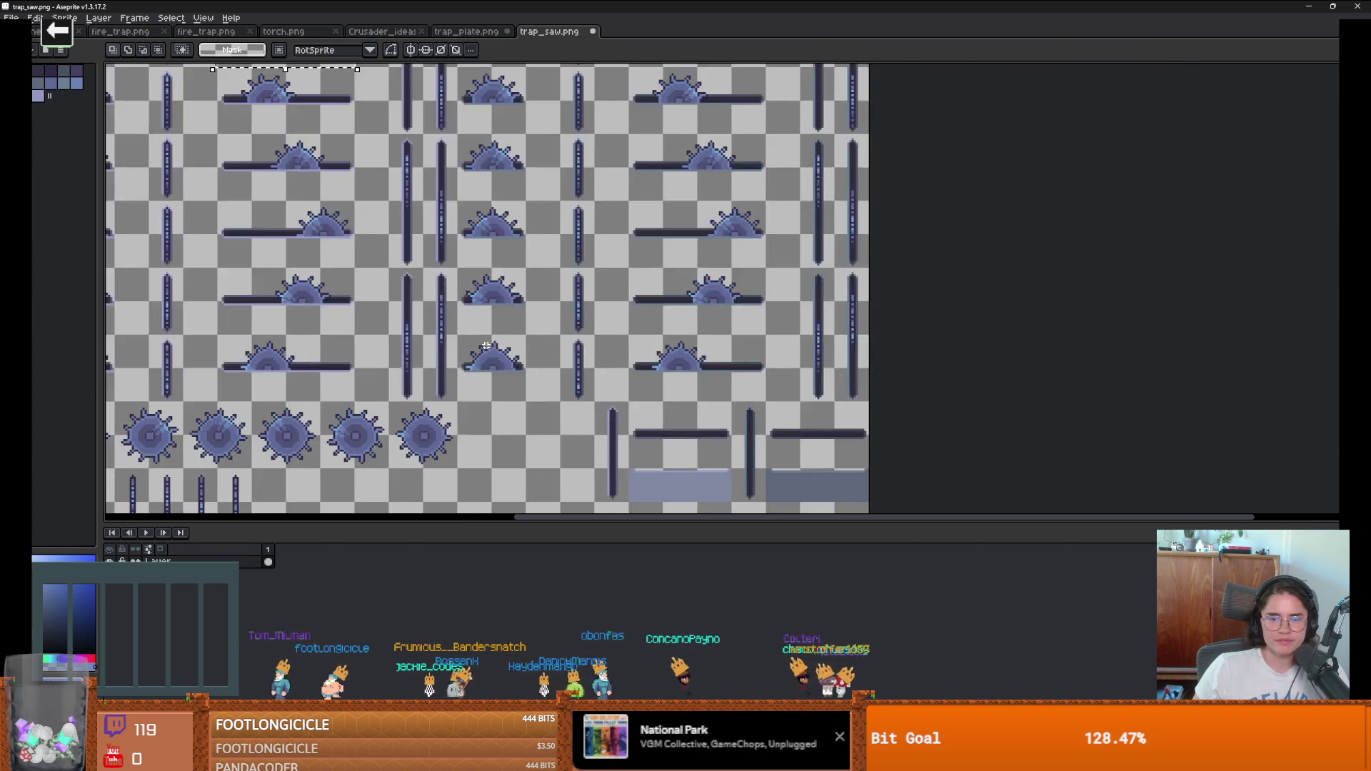
scroll(472, 338, up, 3)
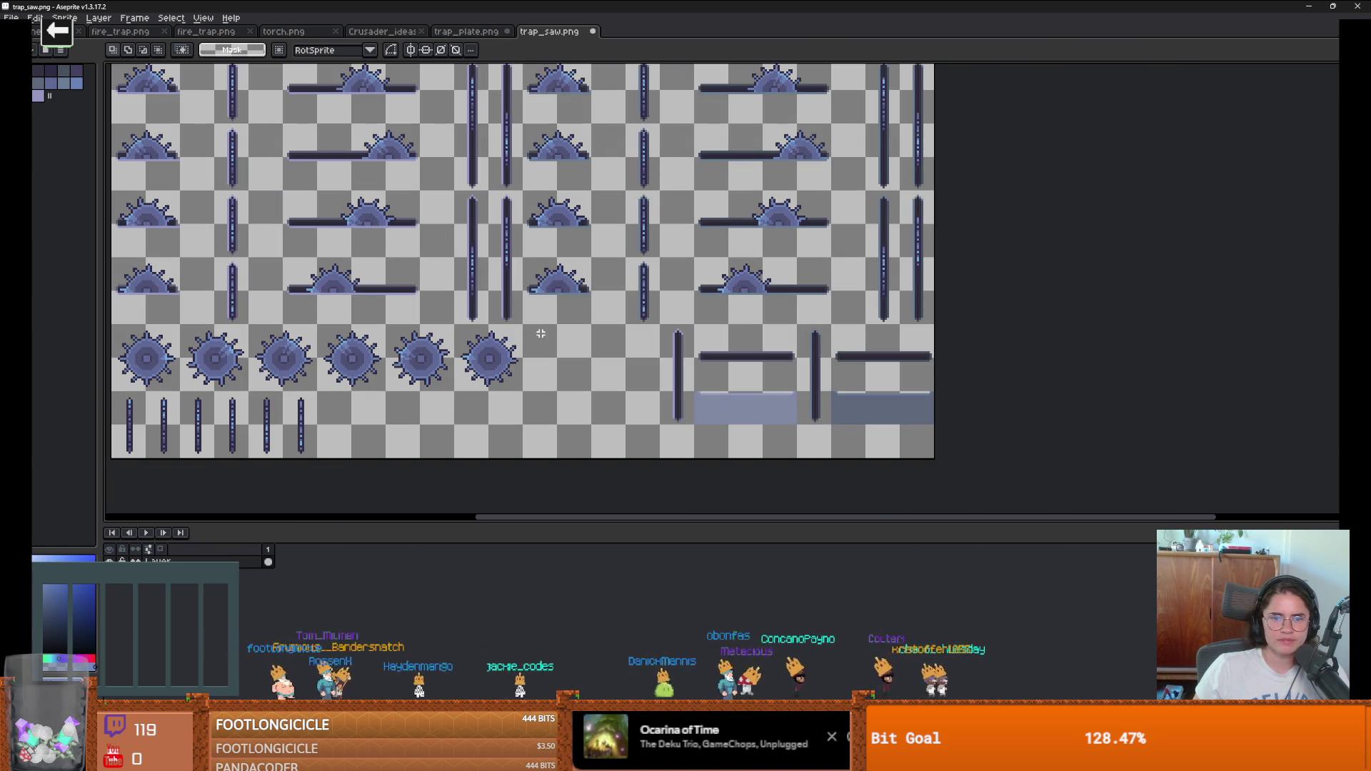
scroll(540, 334, left, 3)
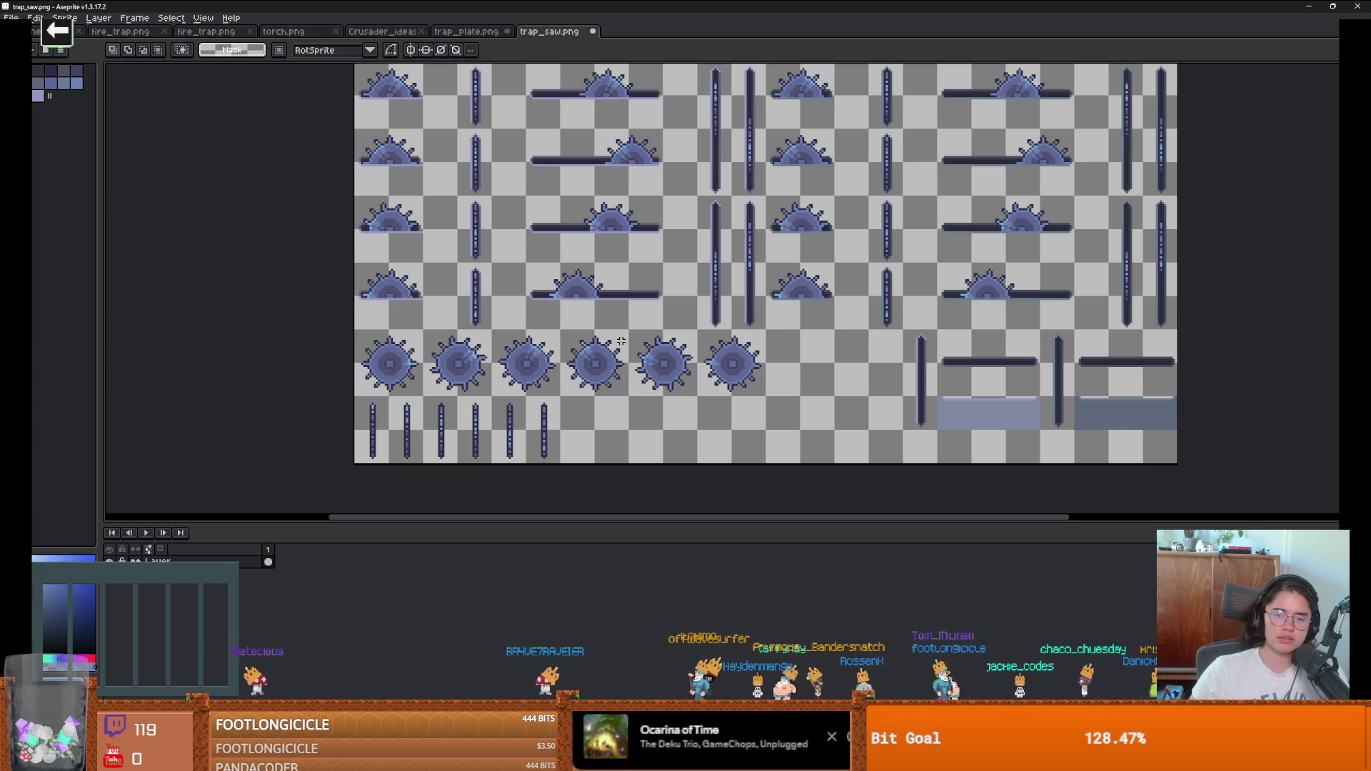
Step: Mark a small square just below the bar's middle, then return to Godot
drag(968, 327, 1008, 366)
key(Down)
key(Down)
key(Down)
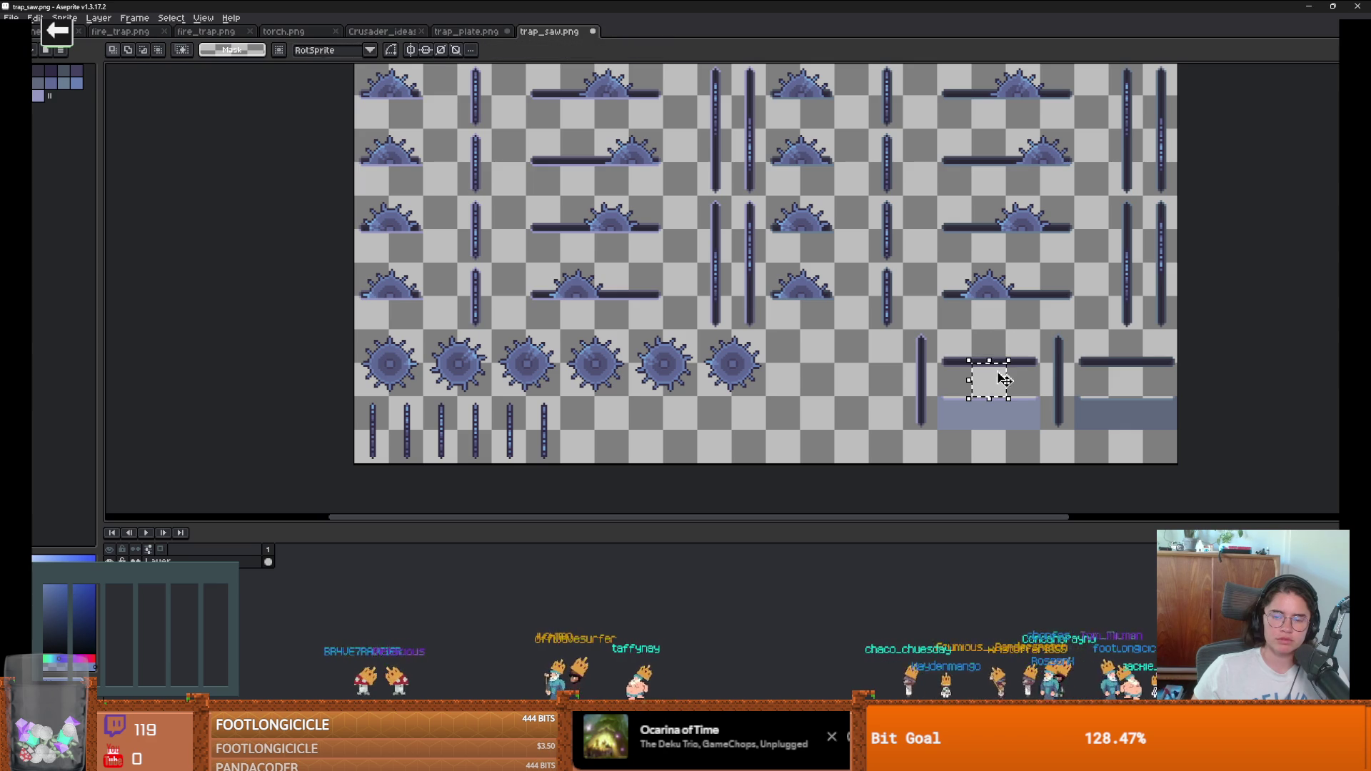
key(alt+Tab)
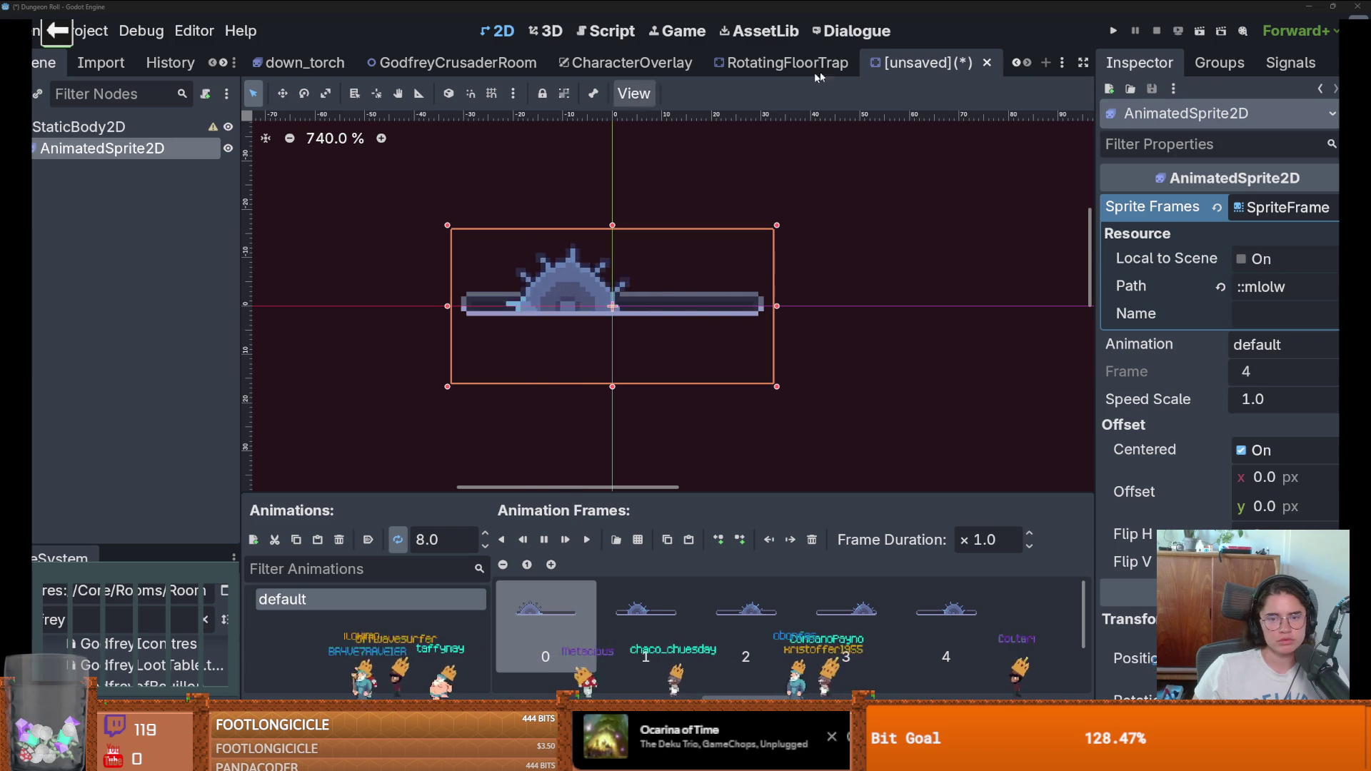
Step: Switch to the GodfreyCrusaderRoom scene and open its tile map scene for editing
click(1016, 64)
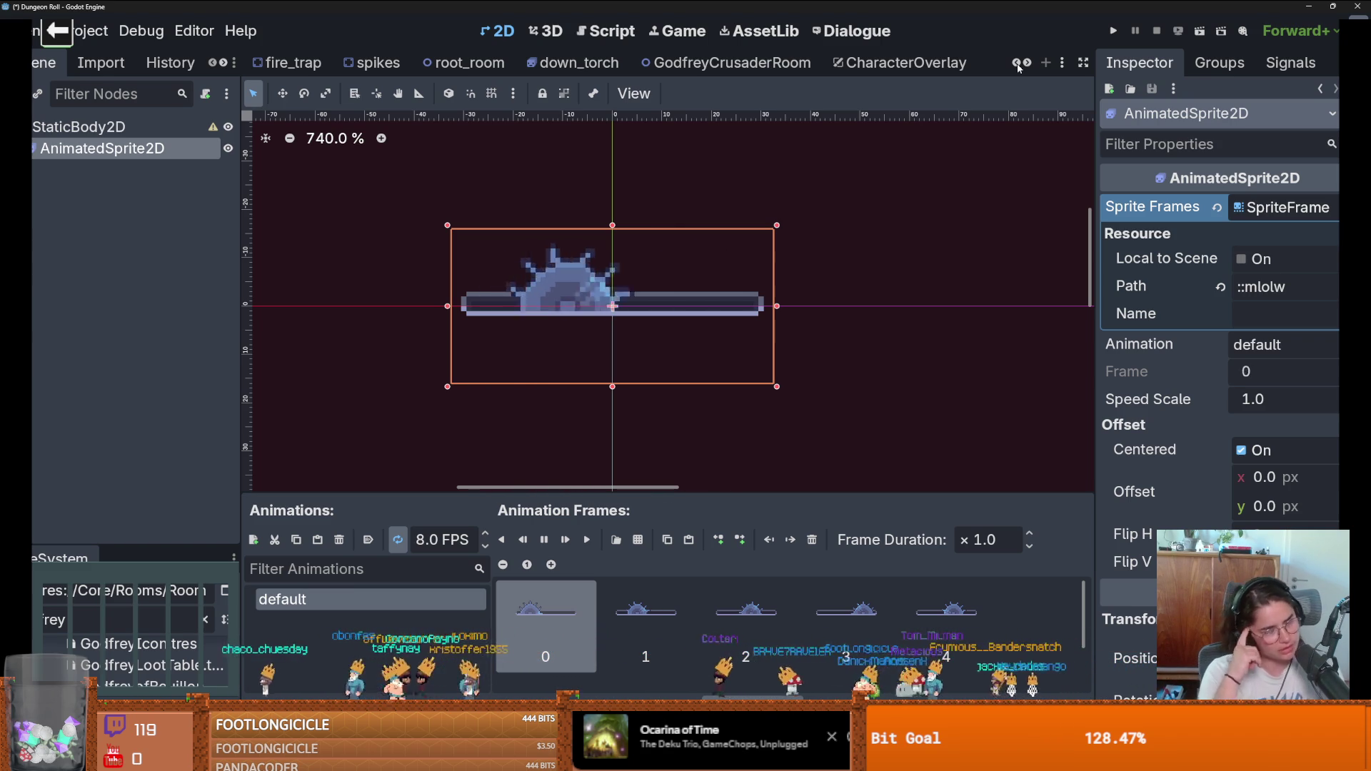
click(728, 63)
scroll(175, 129, up, 2)
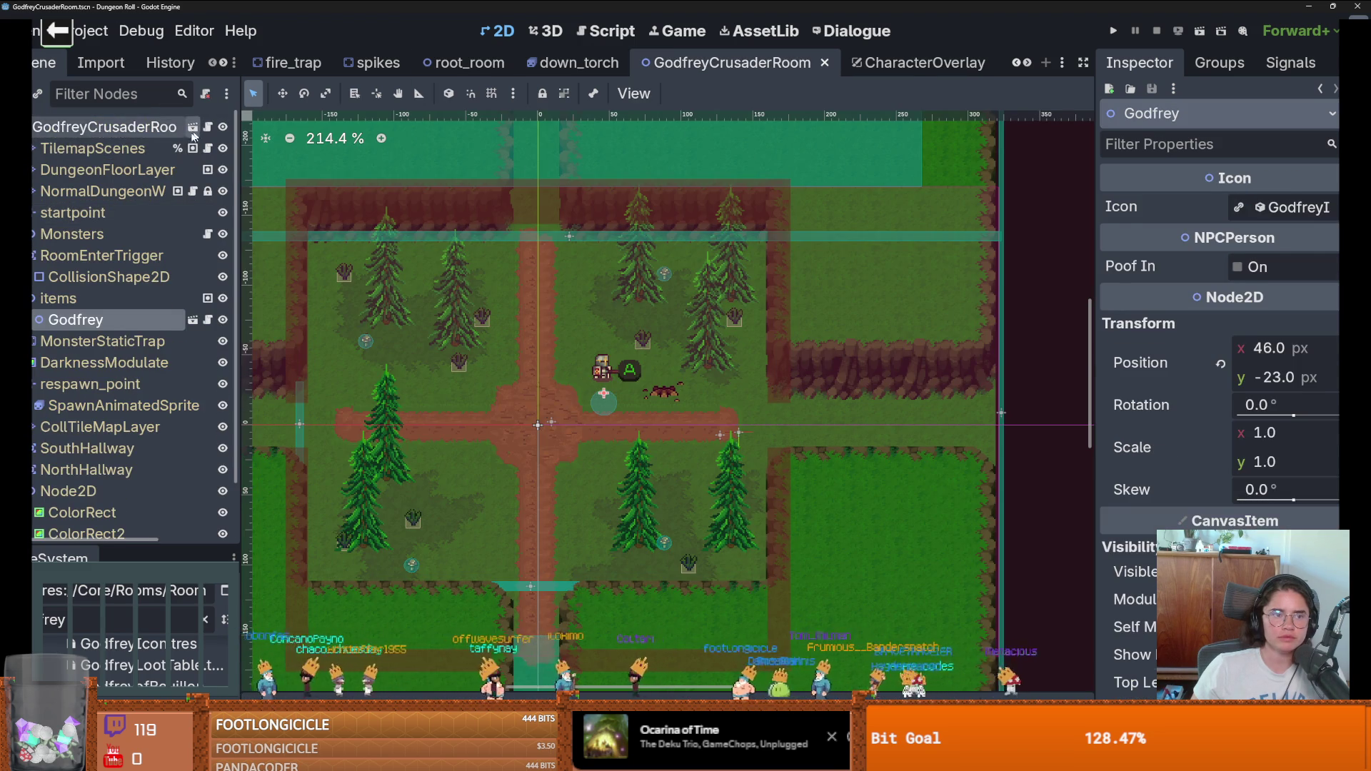
click(194, 131)
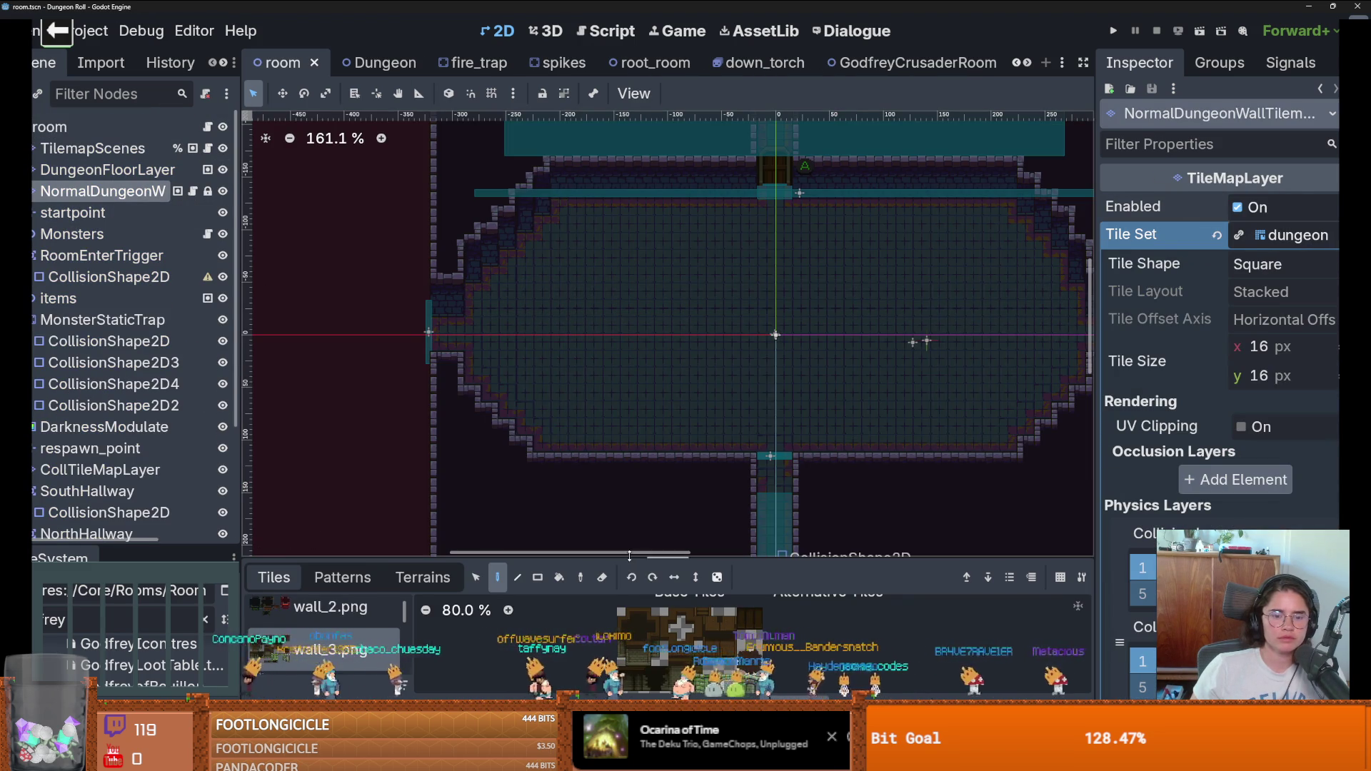
Step: Add Core/Tiles/tilesetImages/CraftPixel/PNG/trap_saw.png as a new atlas with auto-created tiles
drag(629, 555, 629, 307)
scroll(325, 556, down, 3)
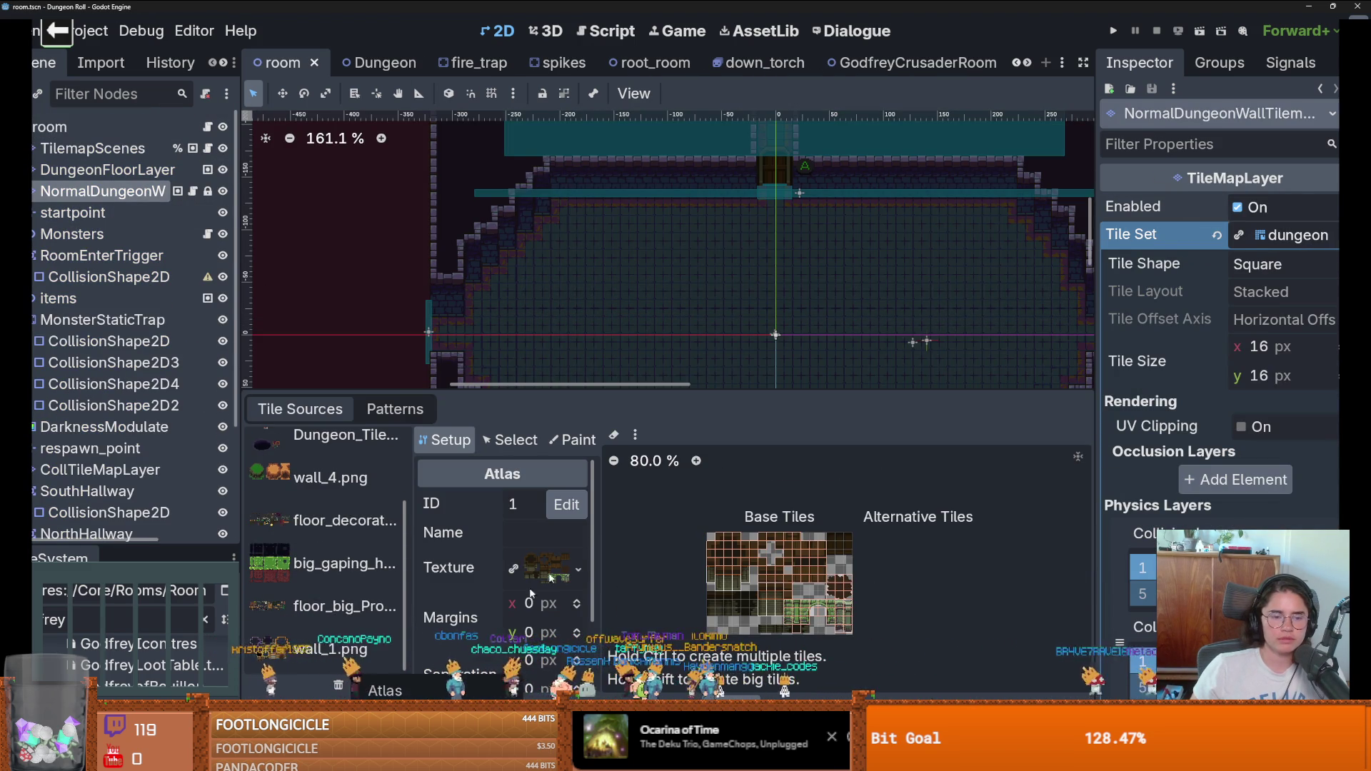
click(470, 687)
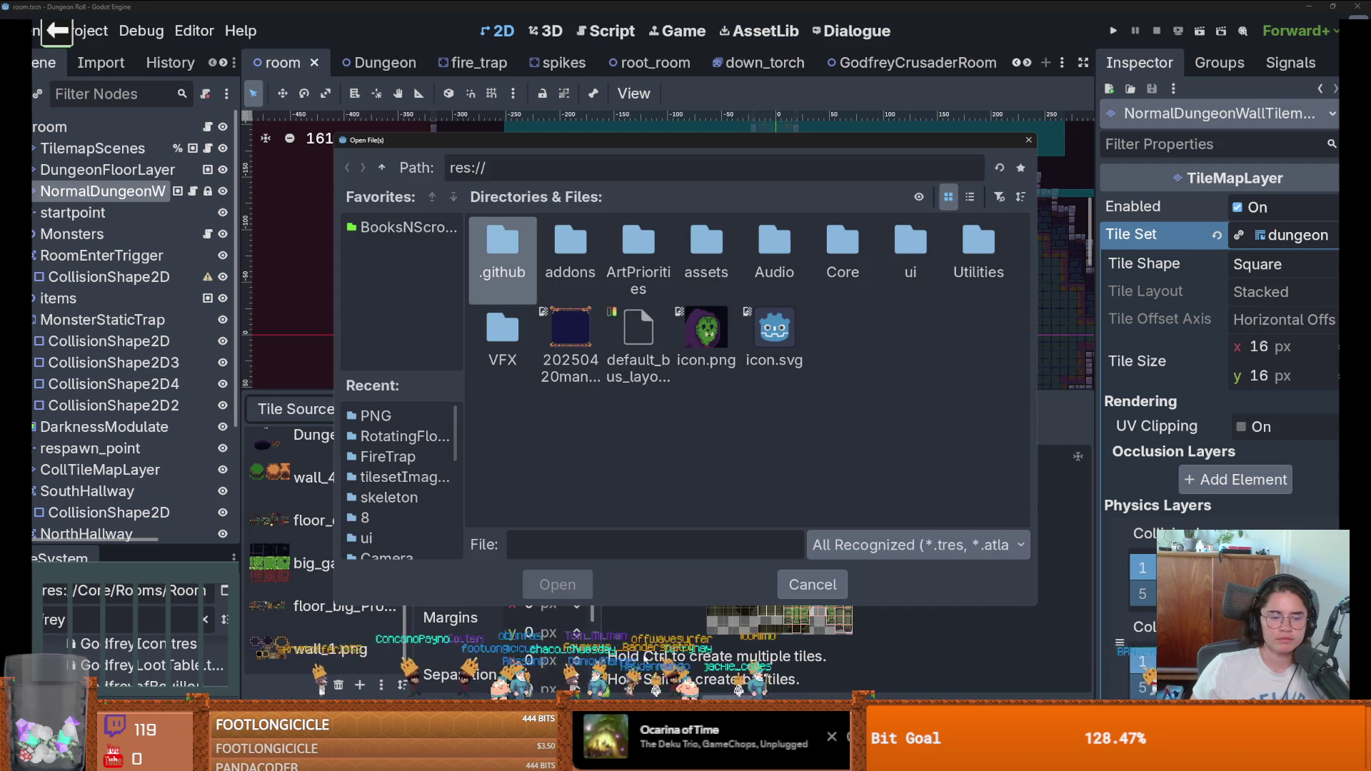
double_click(842, 253)
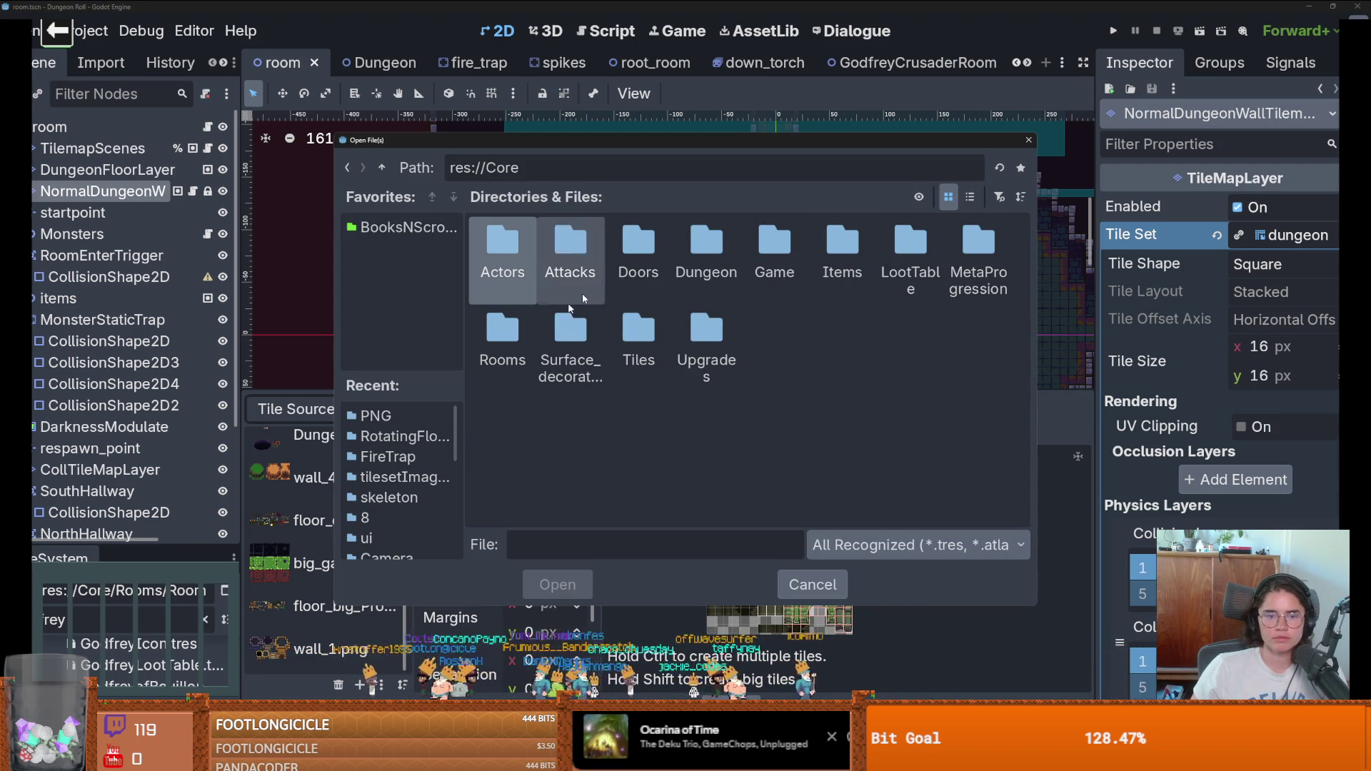
double_click(638, 335)
double_click(885, 249)
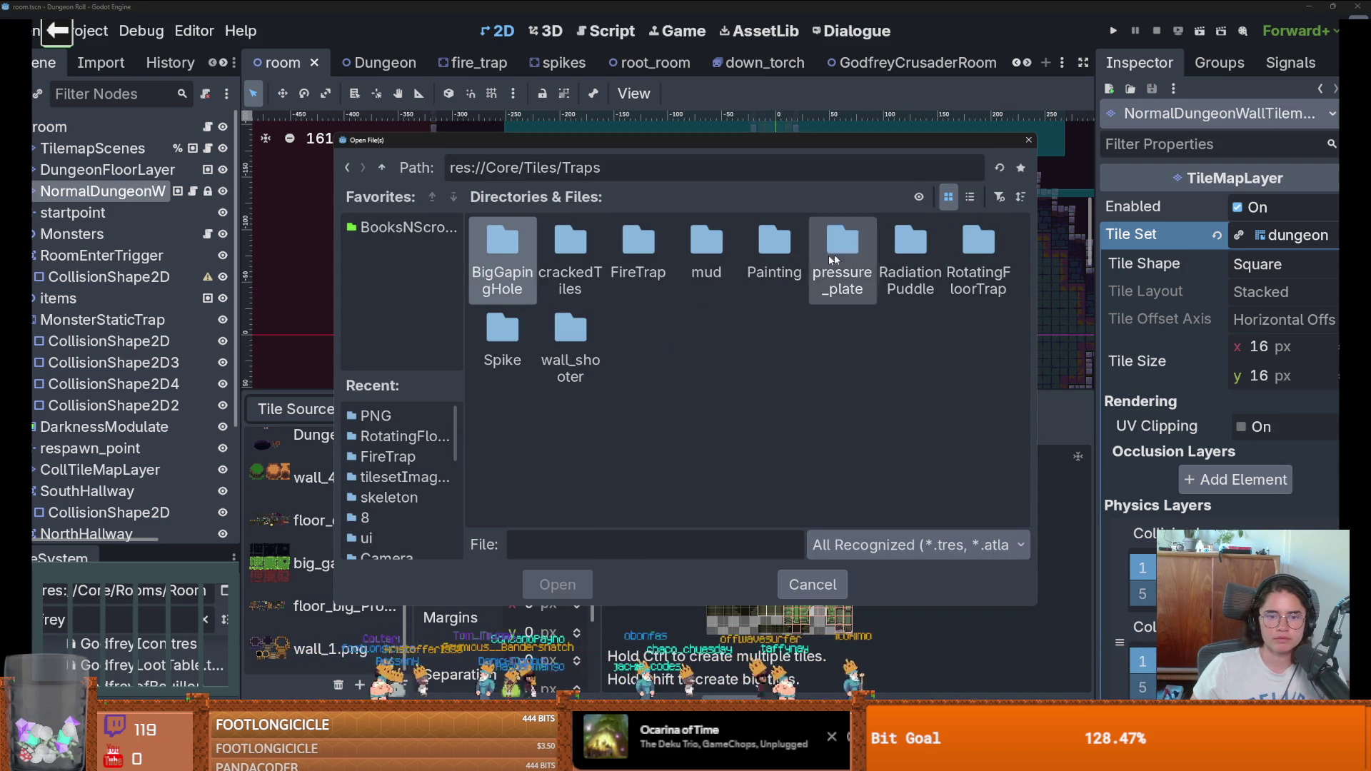
key(BackSpace)
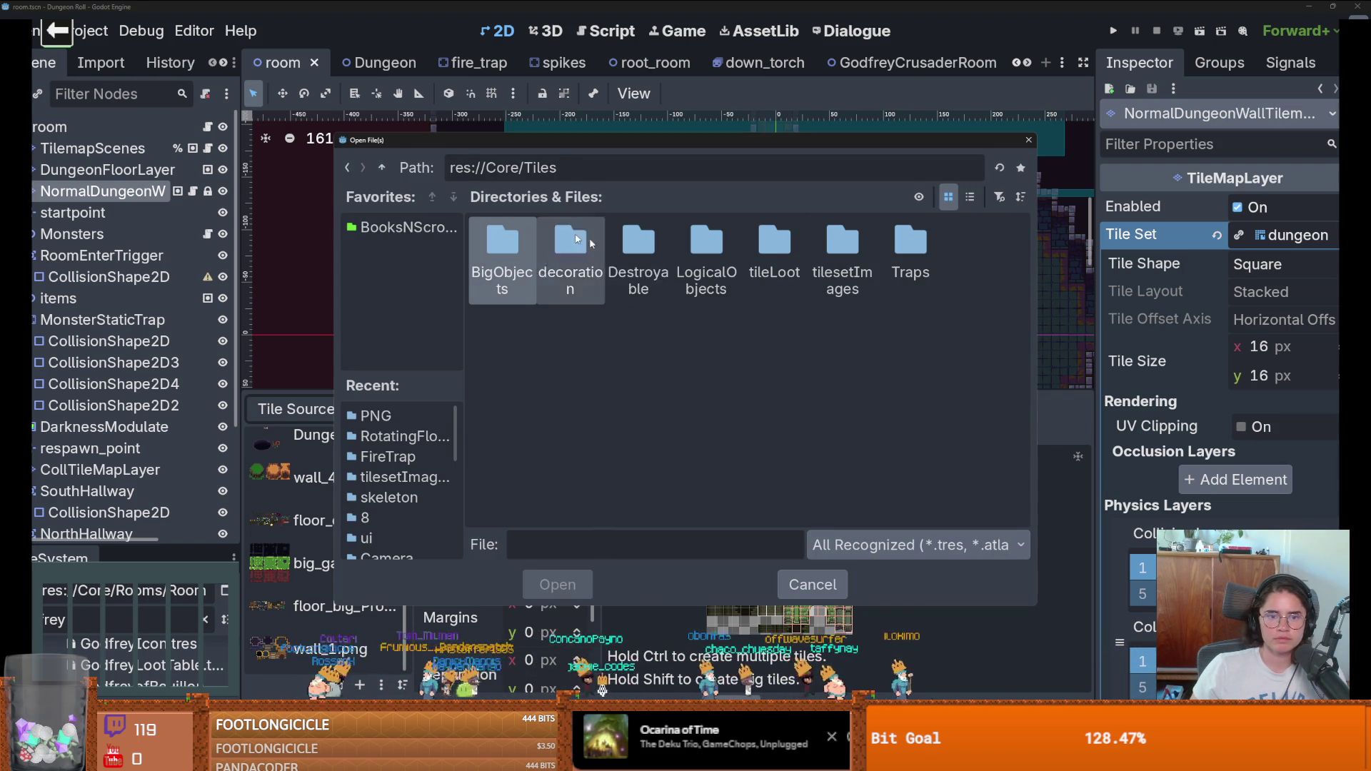
double_click(843, 250)
double_click(564, 246)
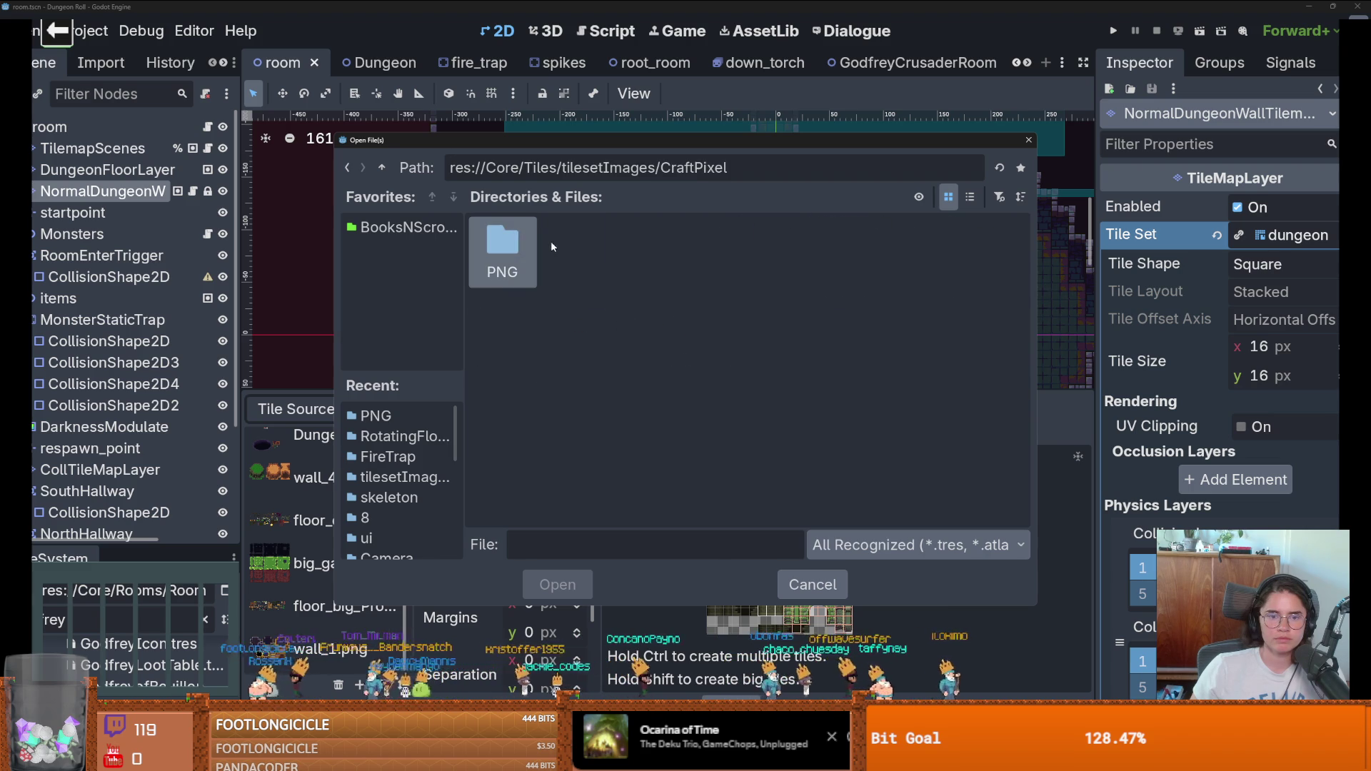
double_click(502, 250)
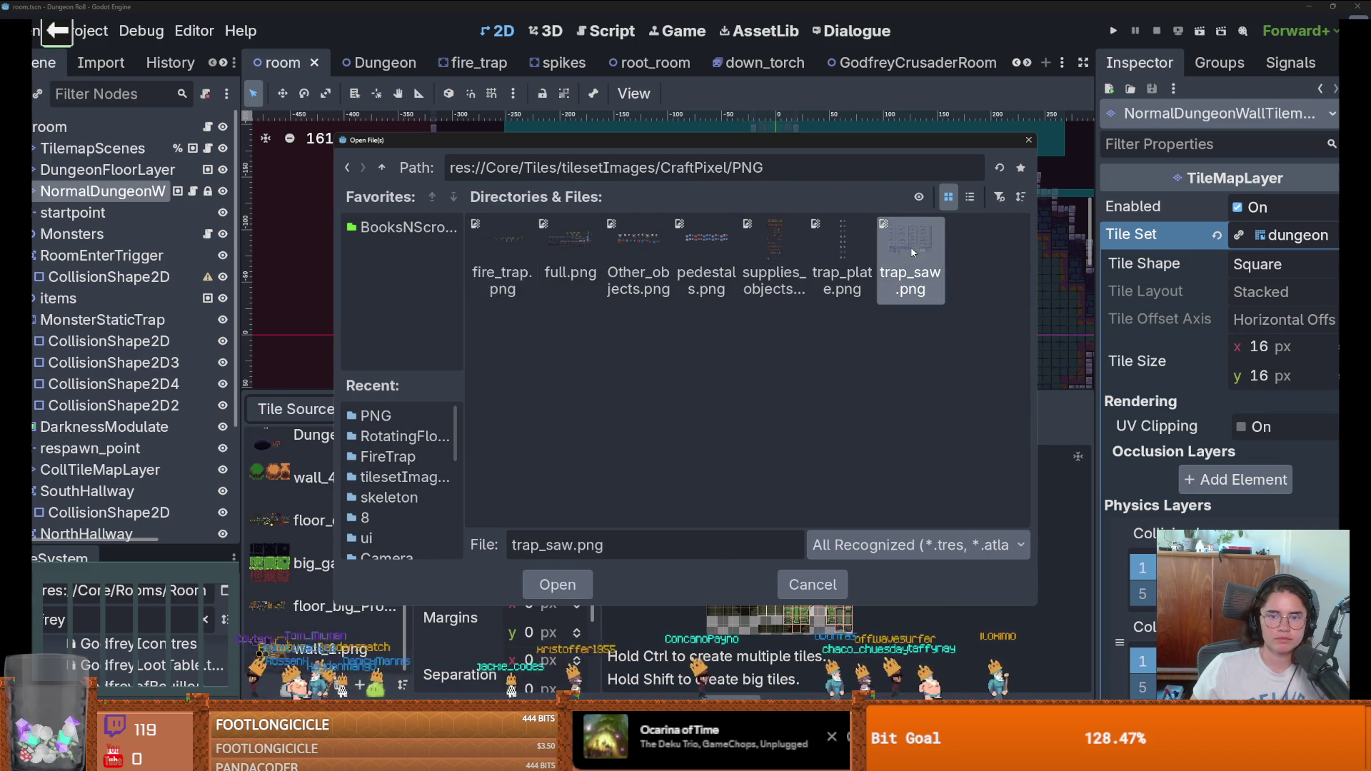
double_click(910, 250)
click(607, 404)
Step: Delete three unwanted tiles from the trap_saw.png atlas
scroll(769, 573, up, 3)
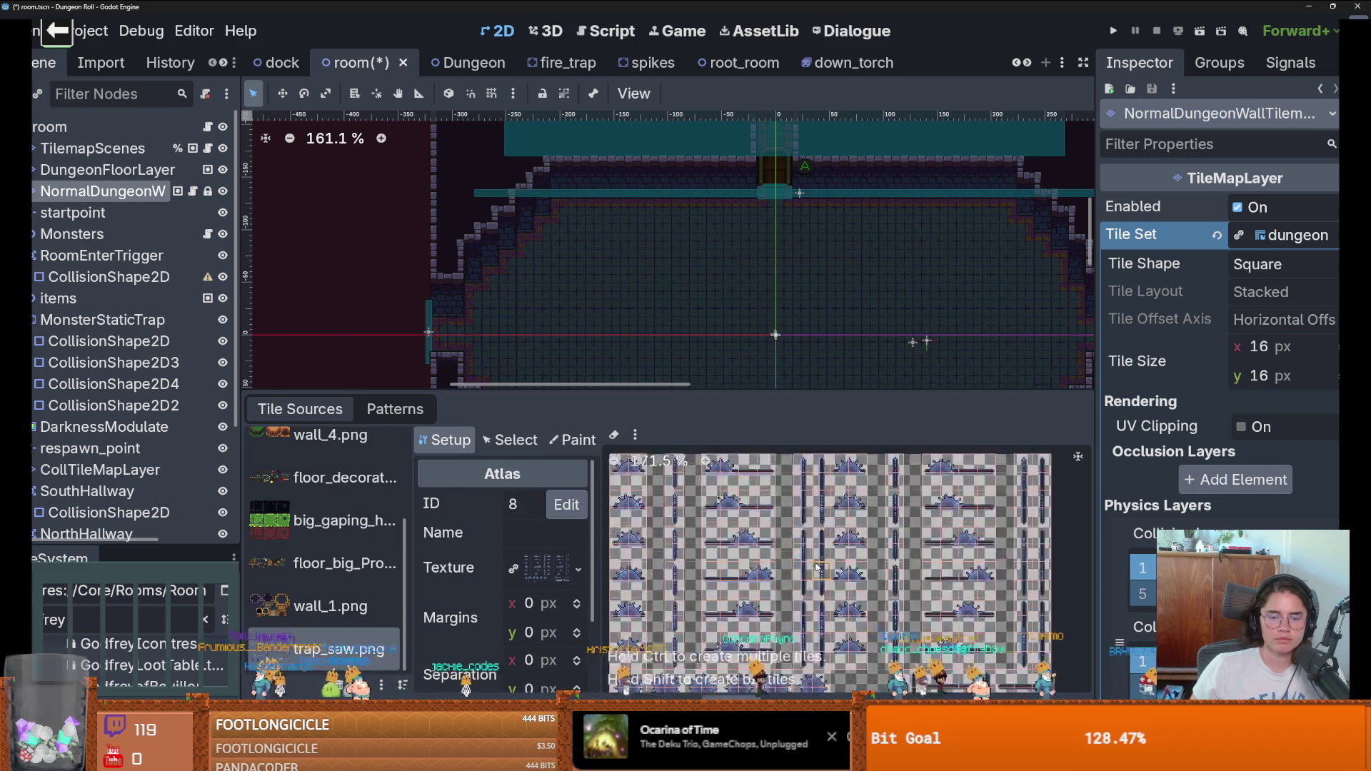
scroll(797, 566, up, 6)
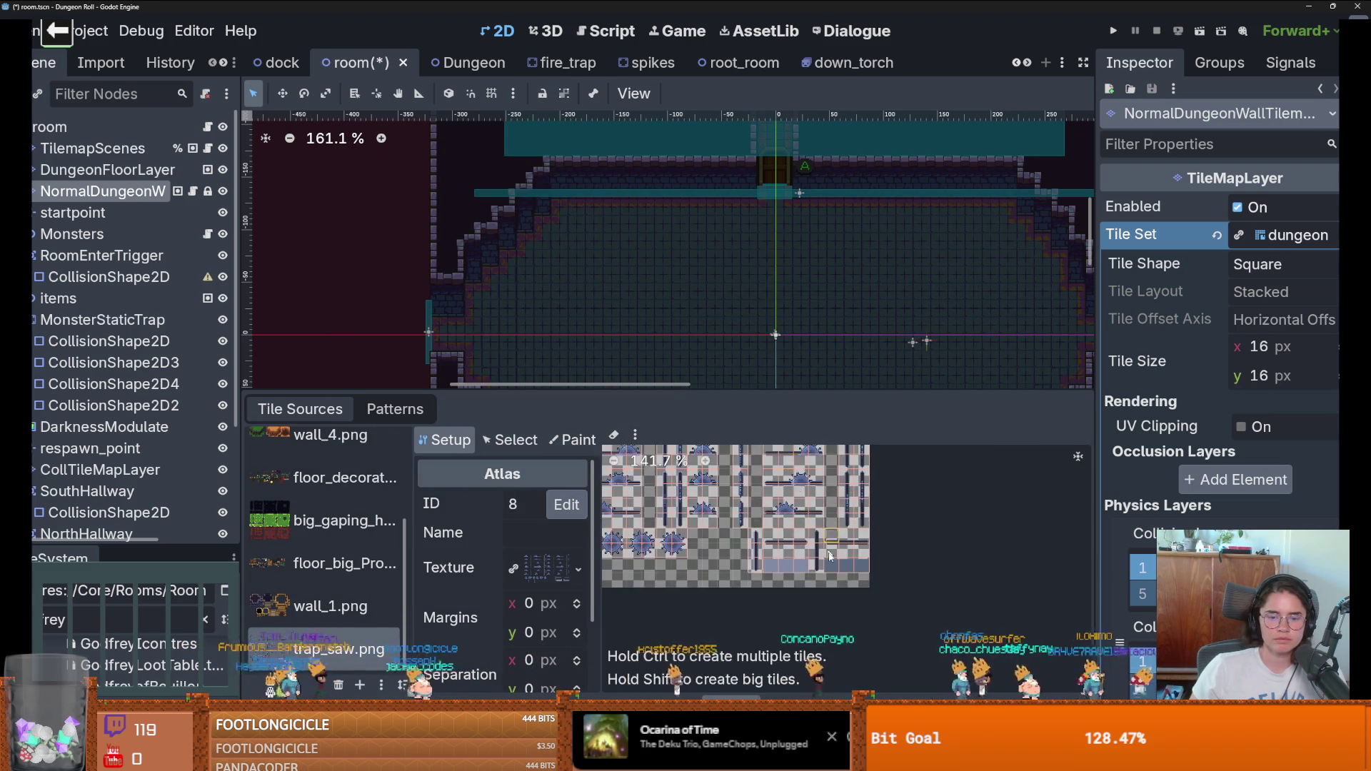
right_click(678, 544)
click(635, 466)
right_click(710, 550)
click(667, 466)
right_click(762, 560)
click(718, 478)
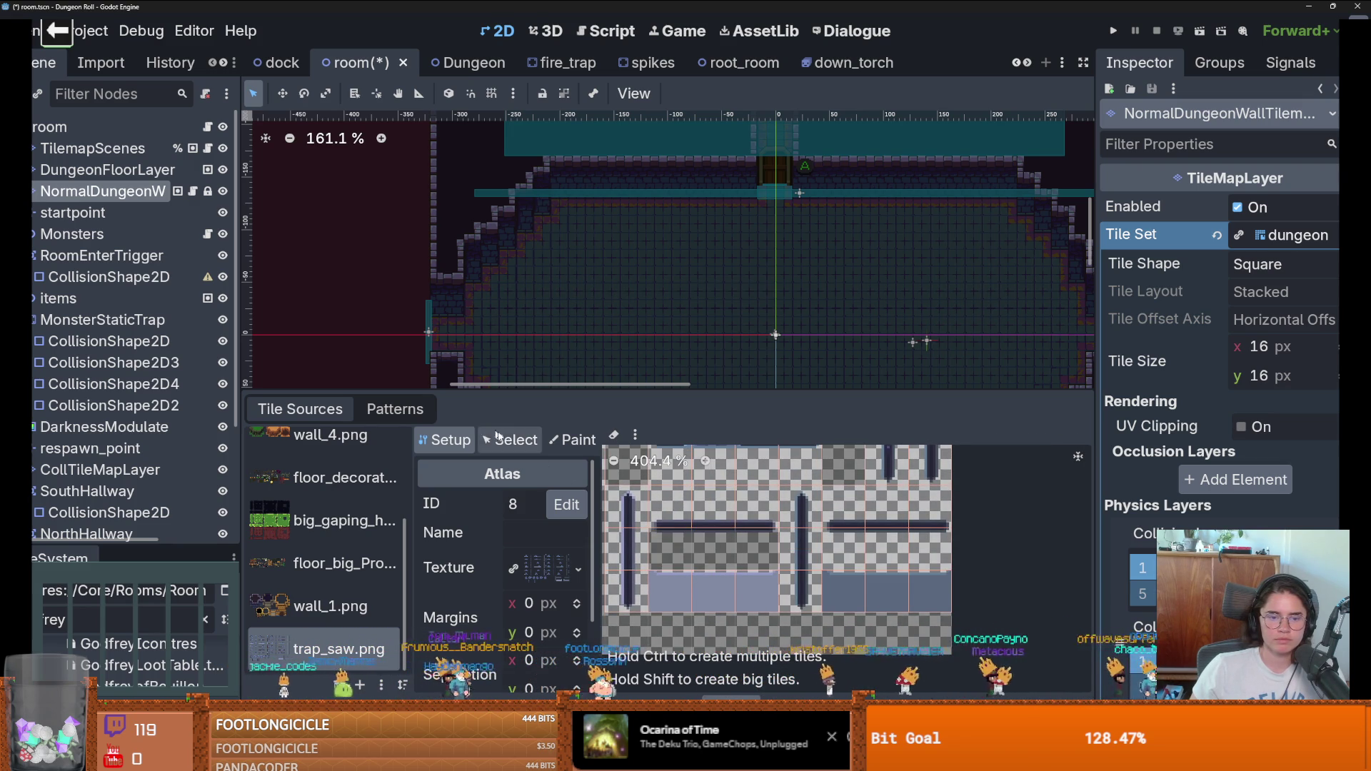
Step: Select a bar tile in the atlas to inspect it, then go to Aseprite
click(510, 439)
click(671, 514)
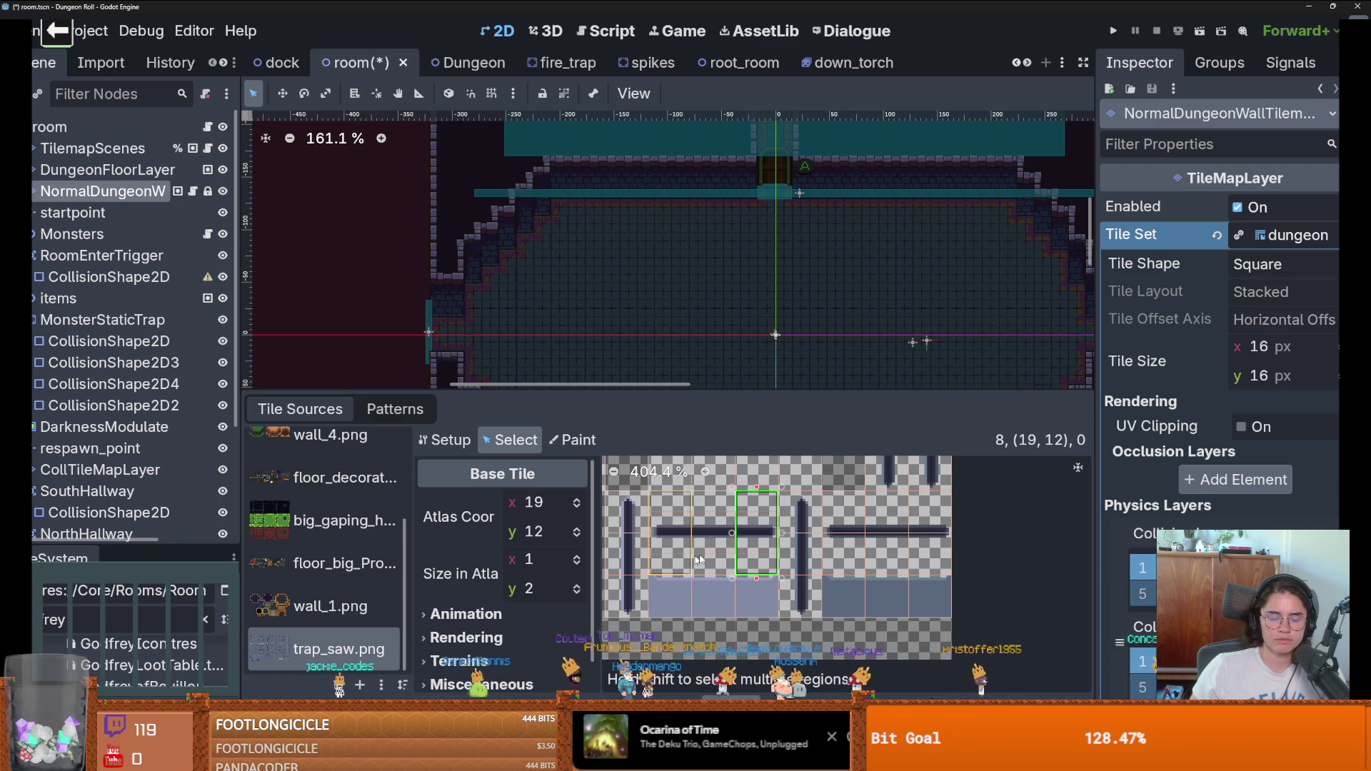
scroll(678, 566, up, 2)
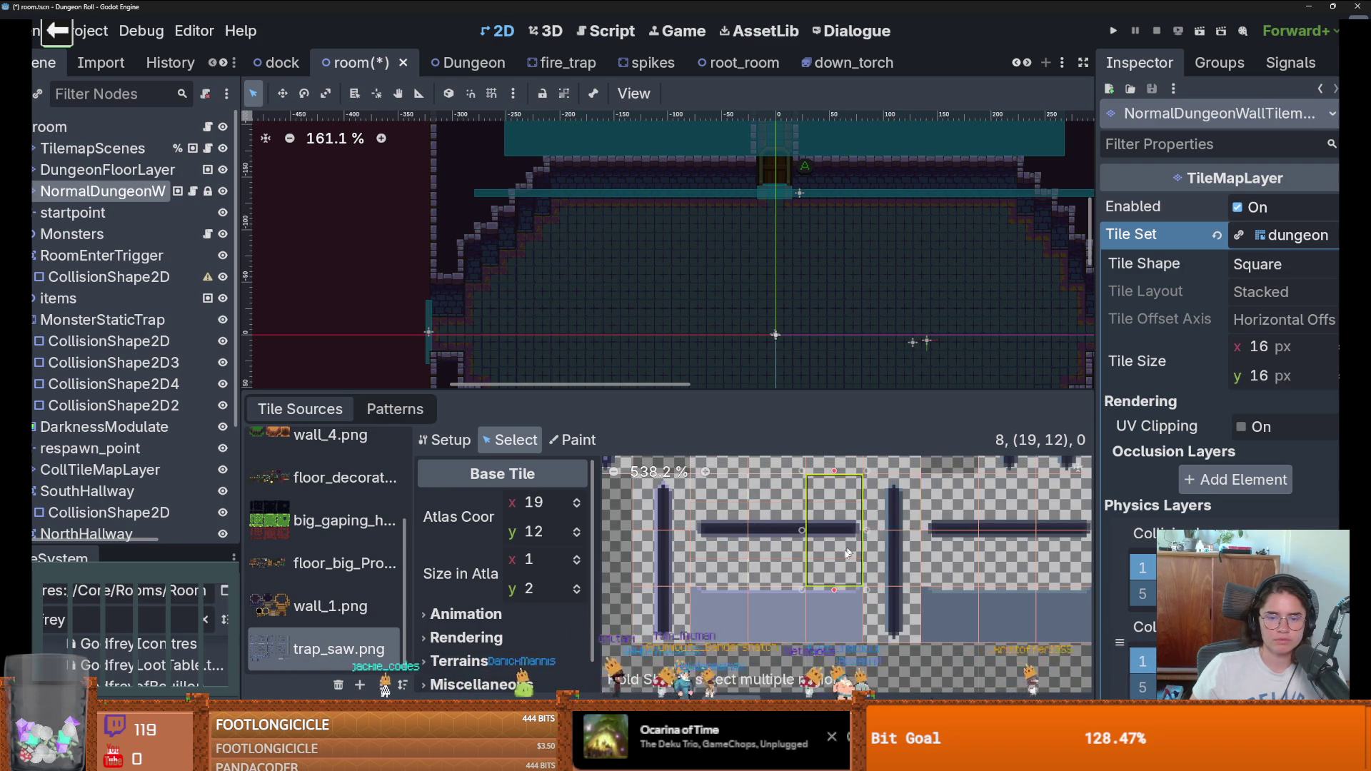
scroll(857, 544, left, 2)
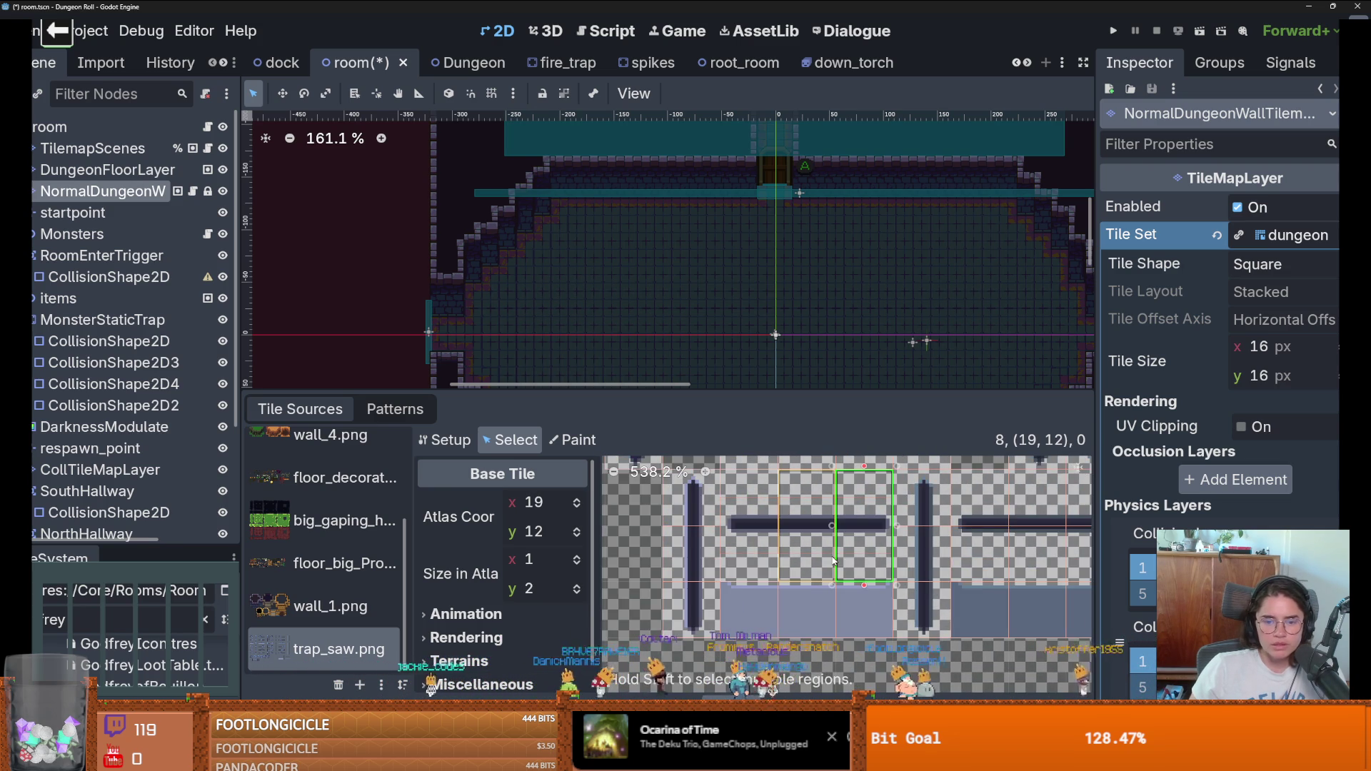
key(alt+Tab)
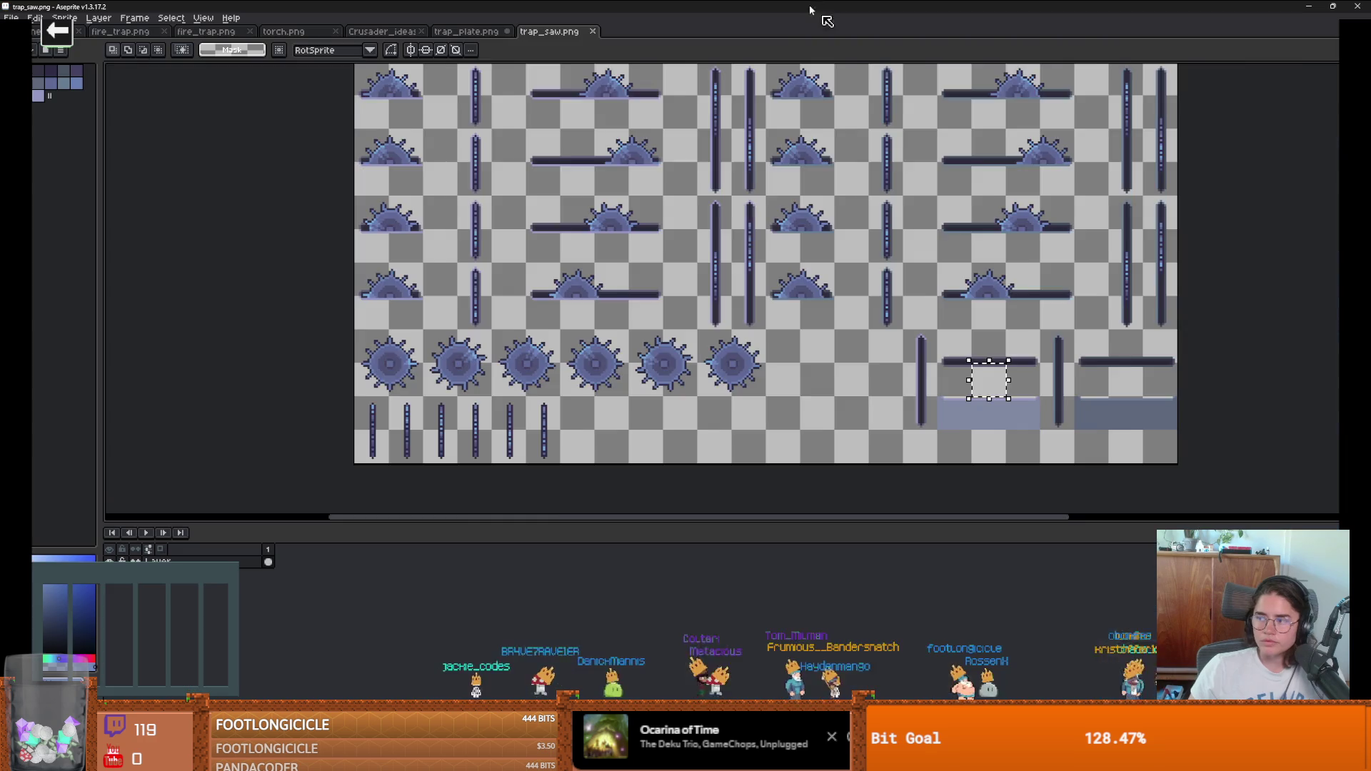
Step: Zoom and pan around the trap_saw.png sheet in Aseprite, then return to Godot
scroll(869, 401, up, 3)
scroll(676, 391, down, 2)
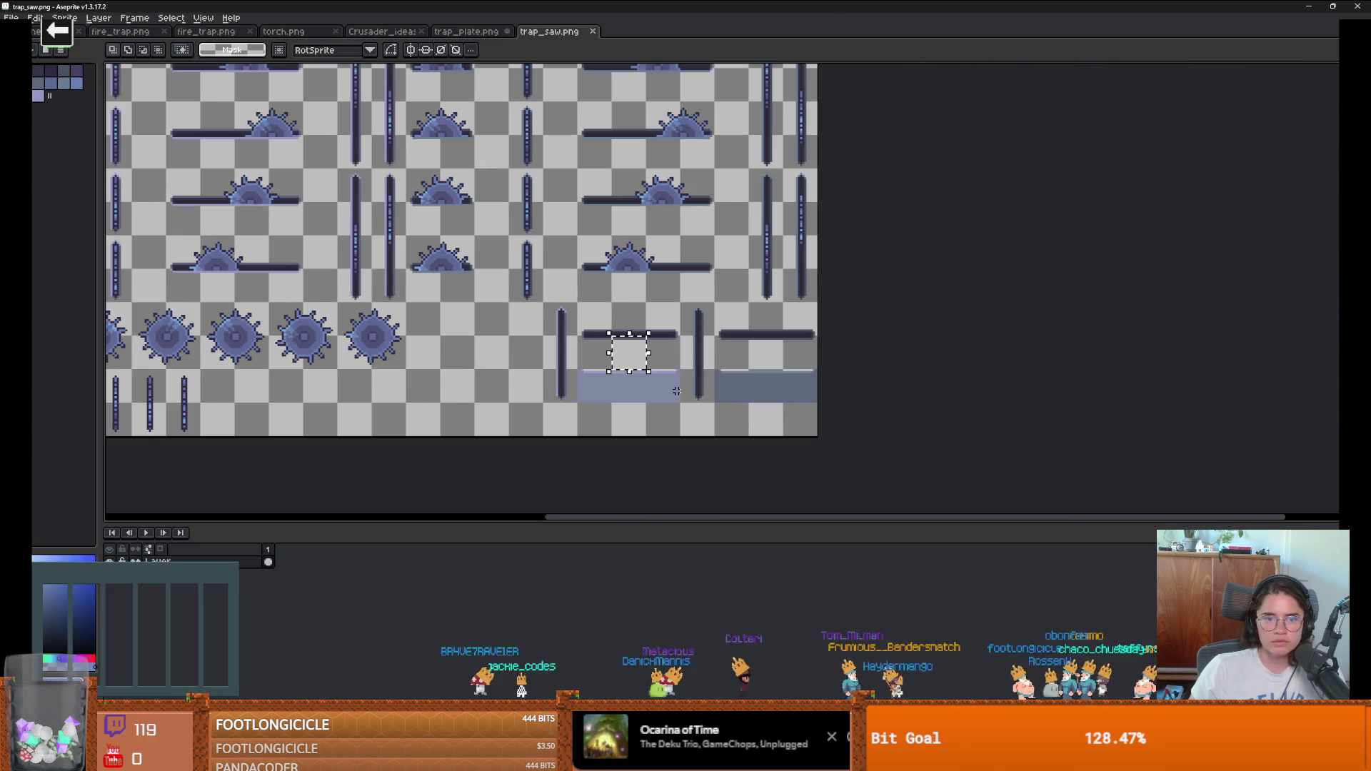
scroll(765, 428, down, 2)
scroll(806, 451, up, 3)
scroll(634, 407, down, 3)
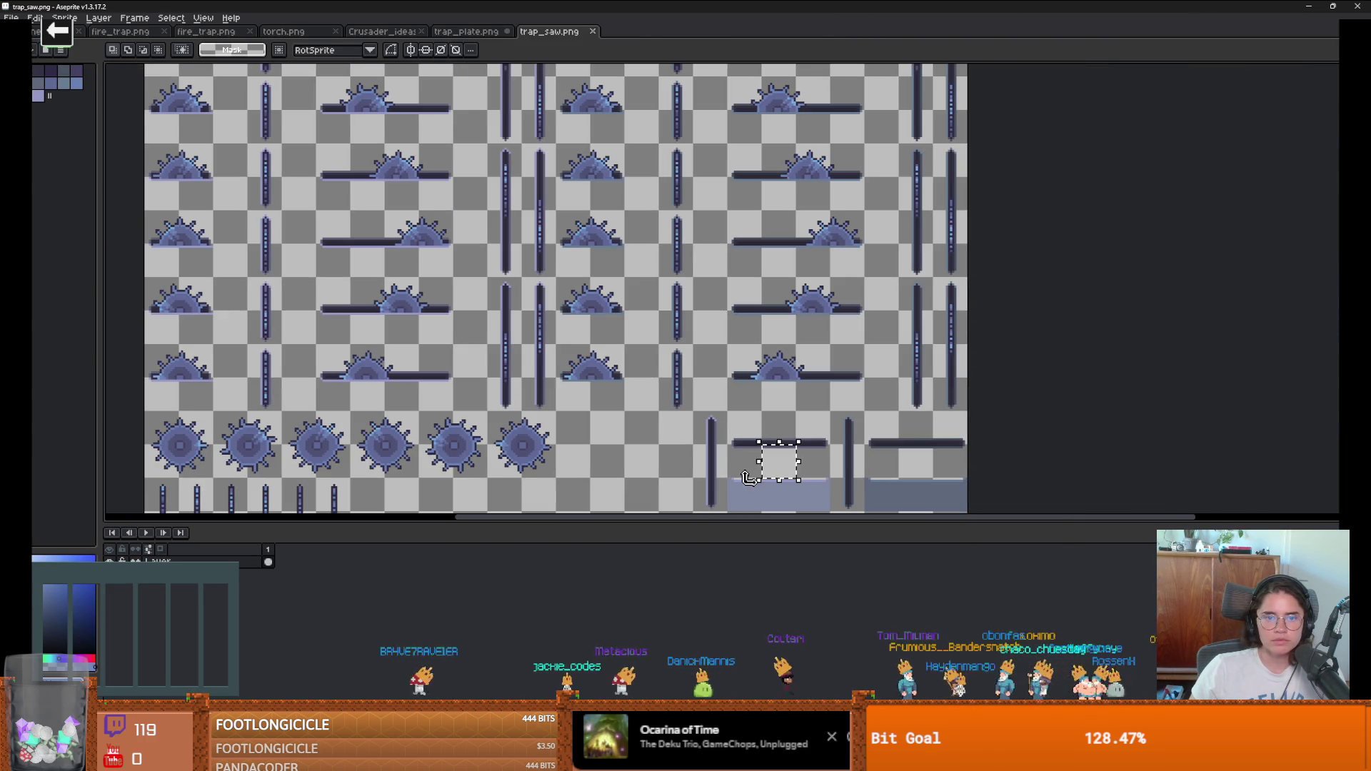
scroll(693, 445, up, 2)
mouse_move(703, 418)
mouse_down()
mouse_move(713, 457)
mouse_move(788, 404)
mouse_up()
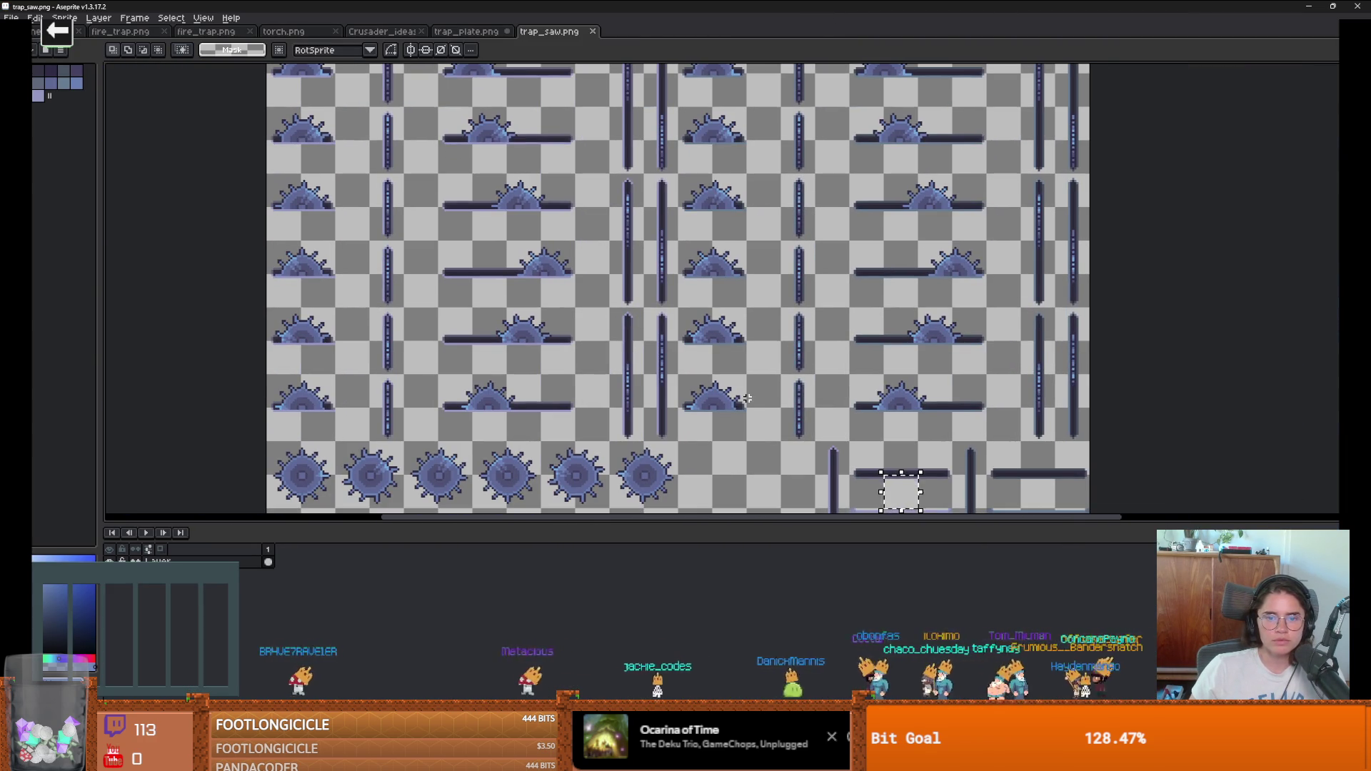
scroll(840, 417, down, 2)
scroll(832, 418, up, 2)
mouse_move(832, 417)
mouse_down()
mouse_move(907, 442)
mouse_move(858, 434)
mouse_up()
scroll(824, 395, down, 2)
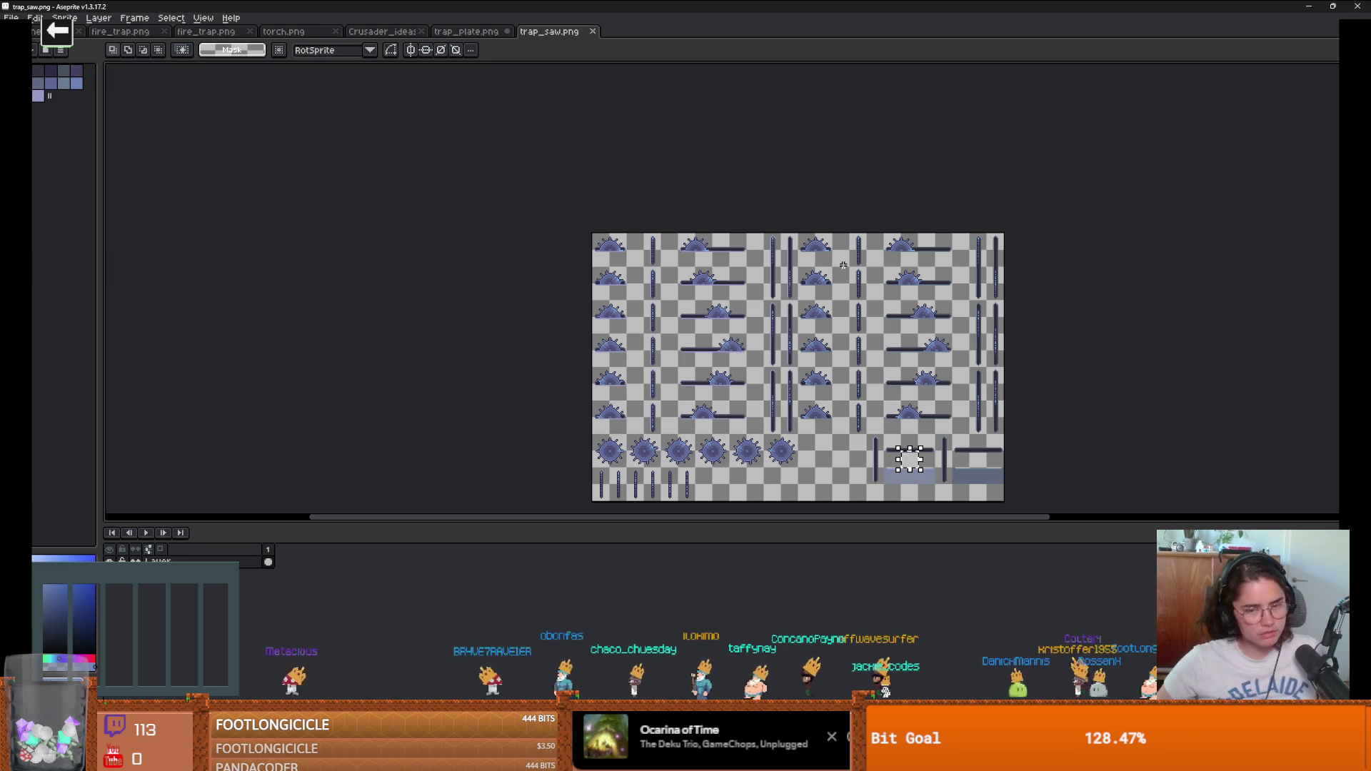
scroll(909, 426, up, 2)
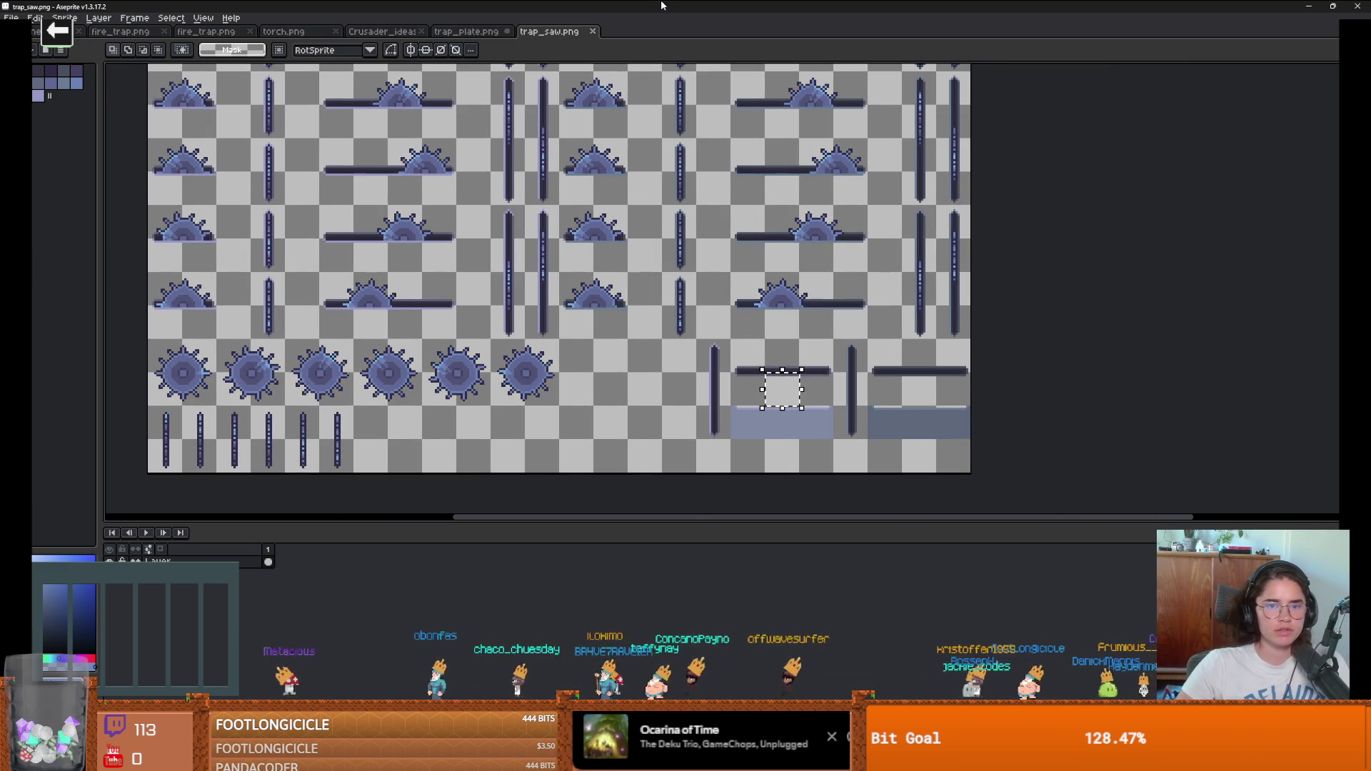
key(alt+Tab)
scroll(781, 244, down, 2)
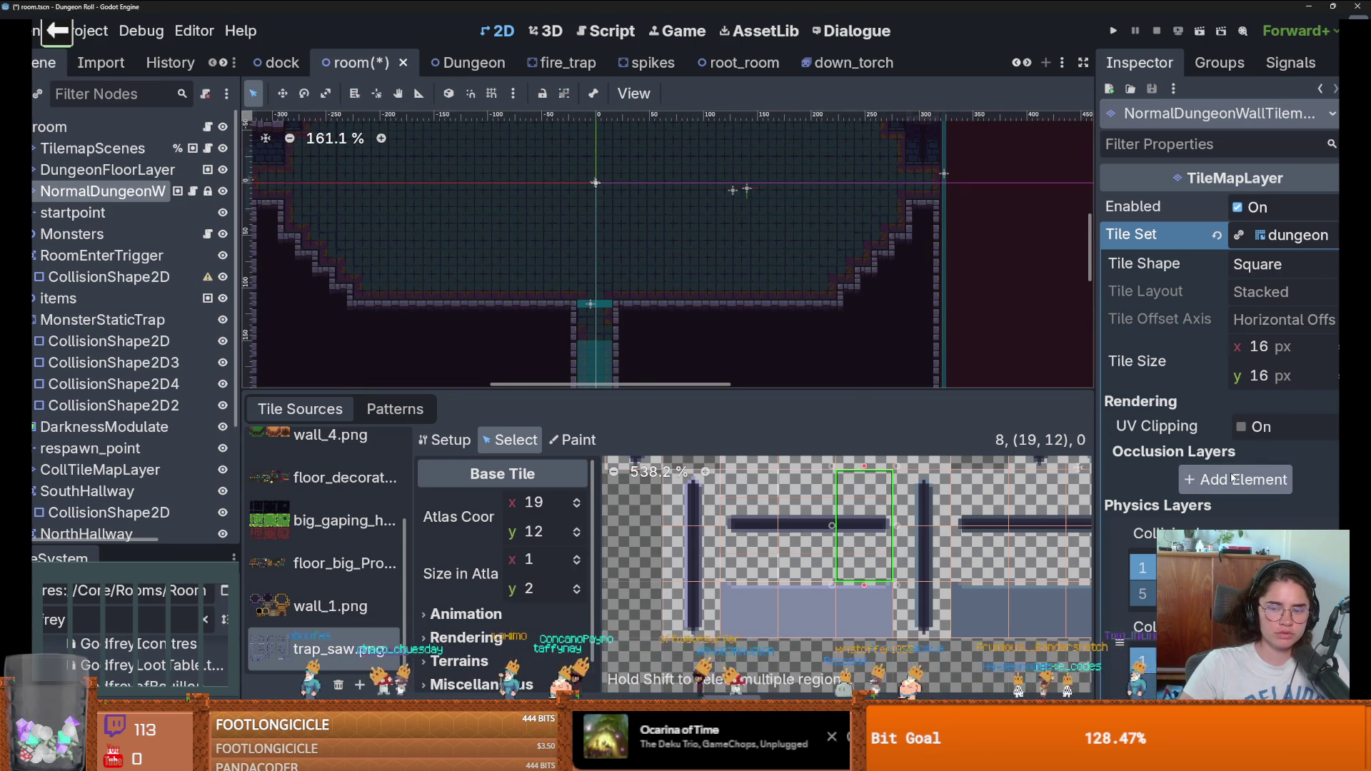
Step: Switch the trap_saw.png atlas to Paint mode with Terrains as the painted property
scroll(1232, 478, down, 10)
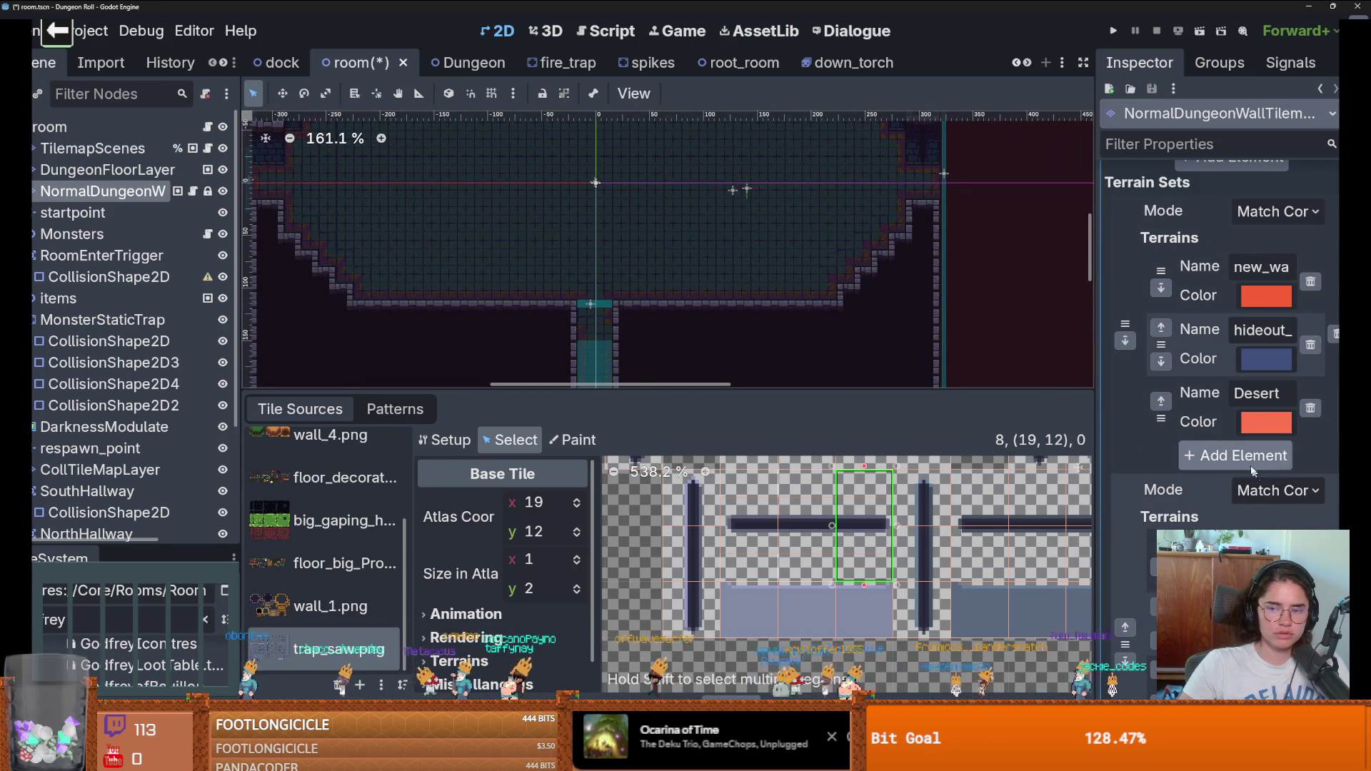
scroll(1251, 451, down, 4)
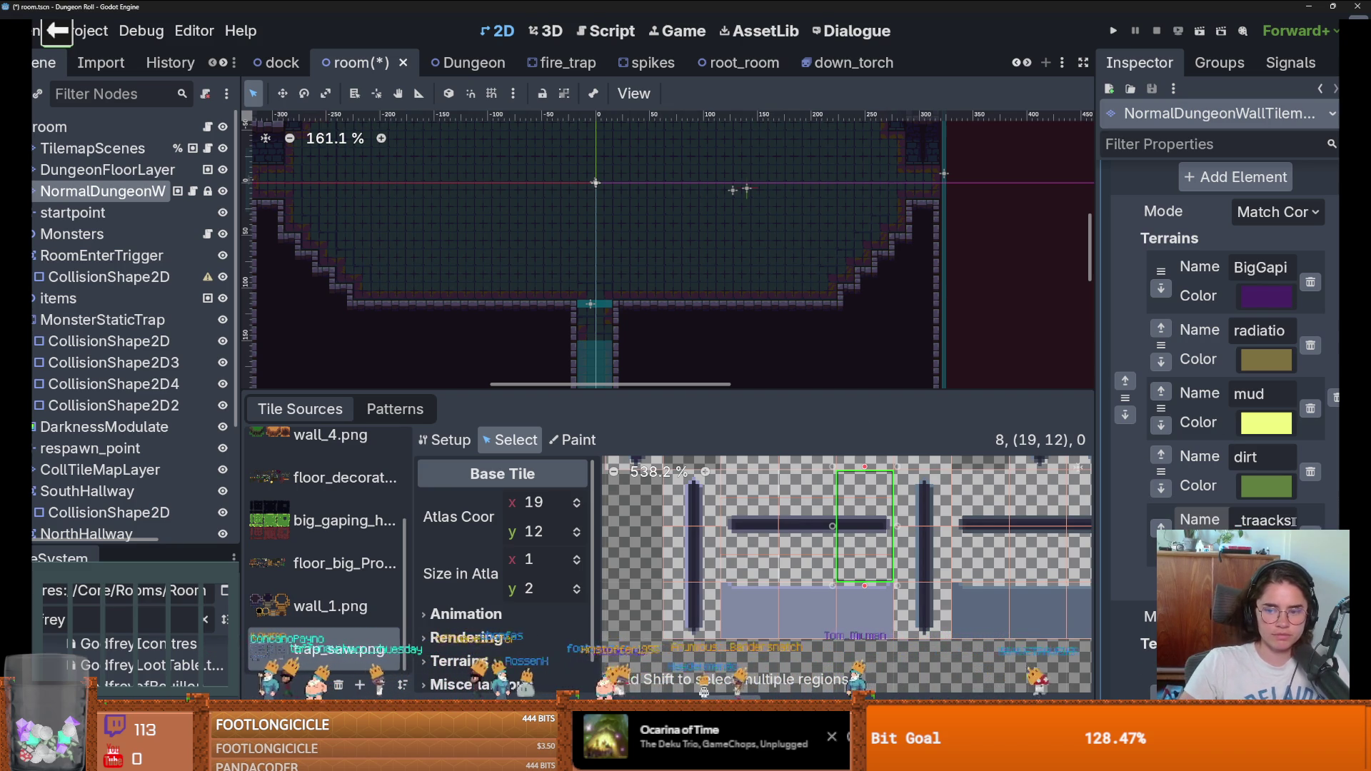
scroll(1097, 600, up, 5)
scroll(1097, 600, down, 2)
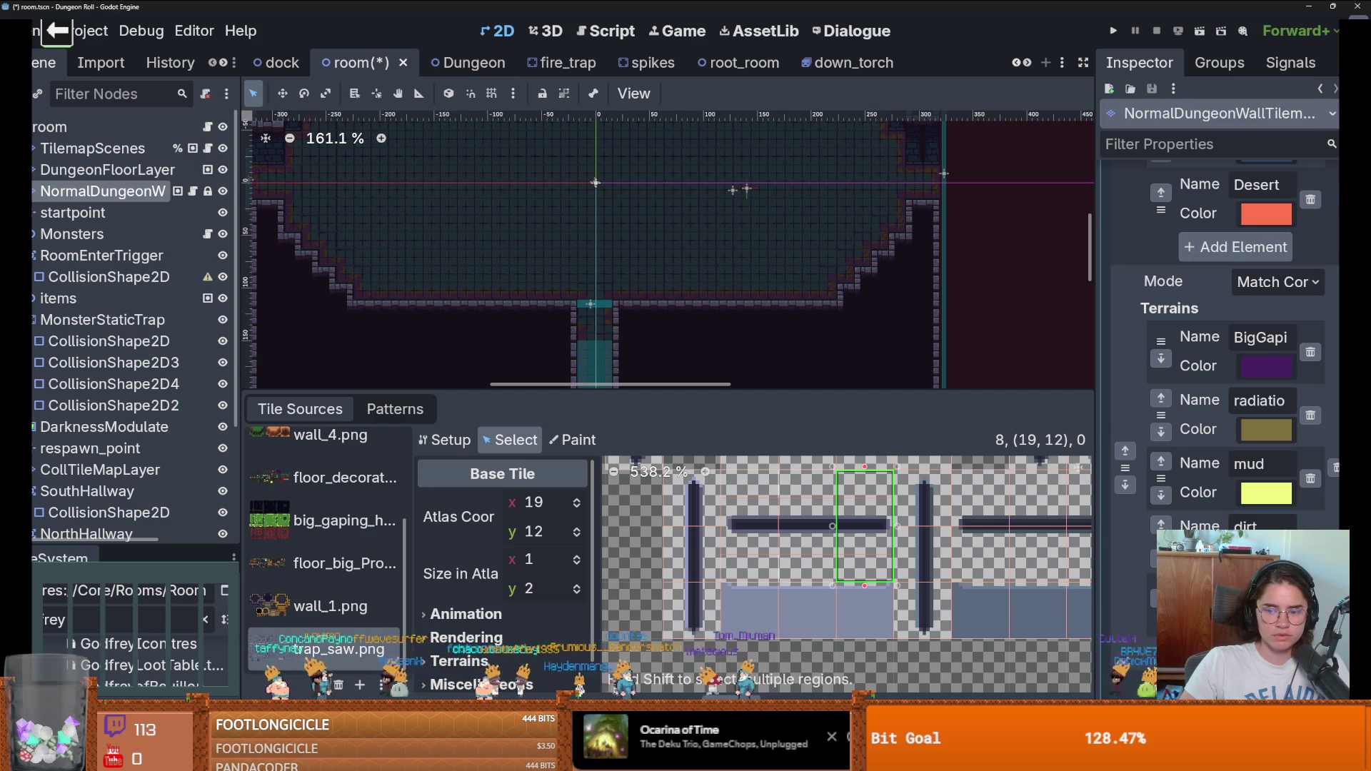
scroll(1102, 580, down, 5)
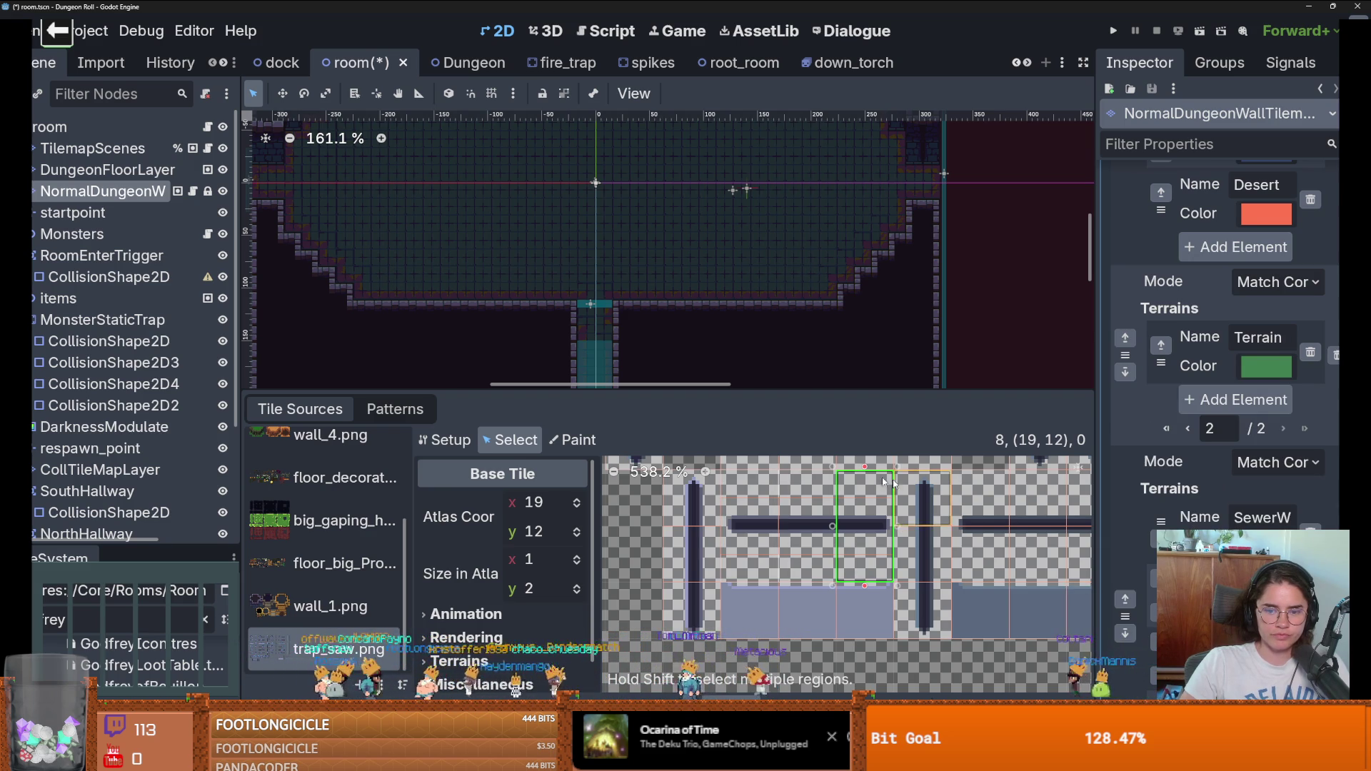
click(572, 440)
click(546, 504)
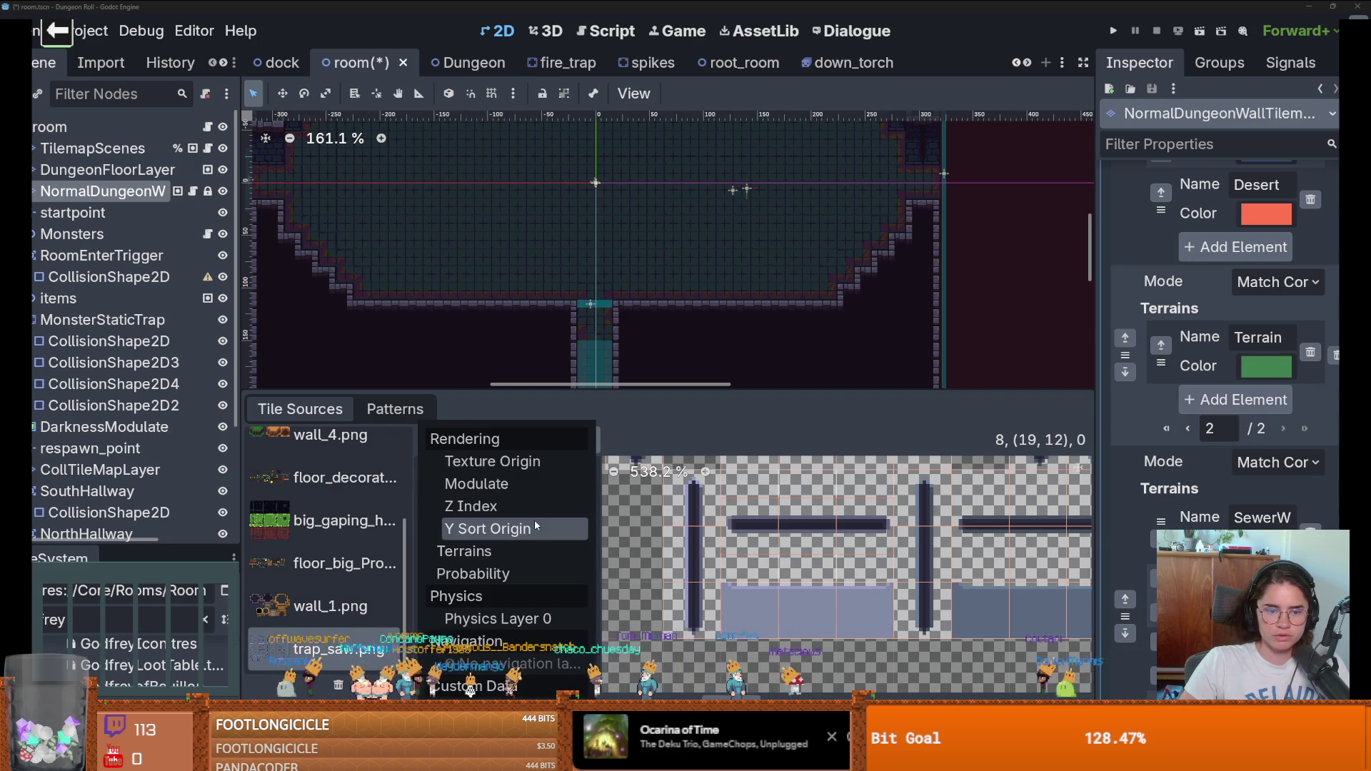
click(478, 548)
Step: Select Terrain Set 1 and its saw_teeth_track terrain for painting
click(534, 564)
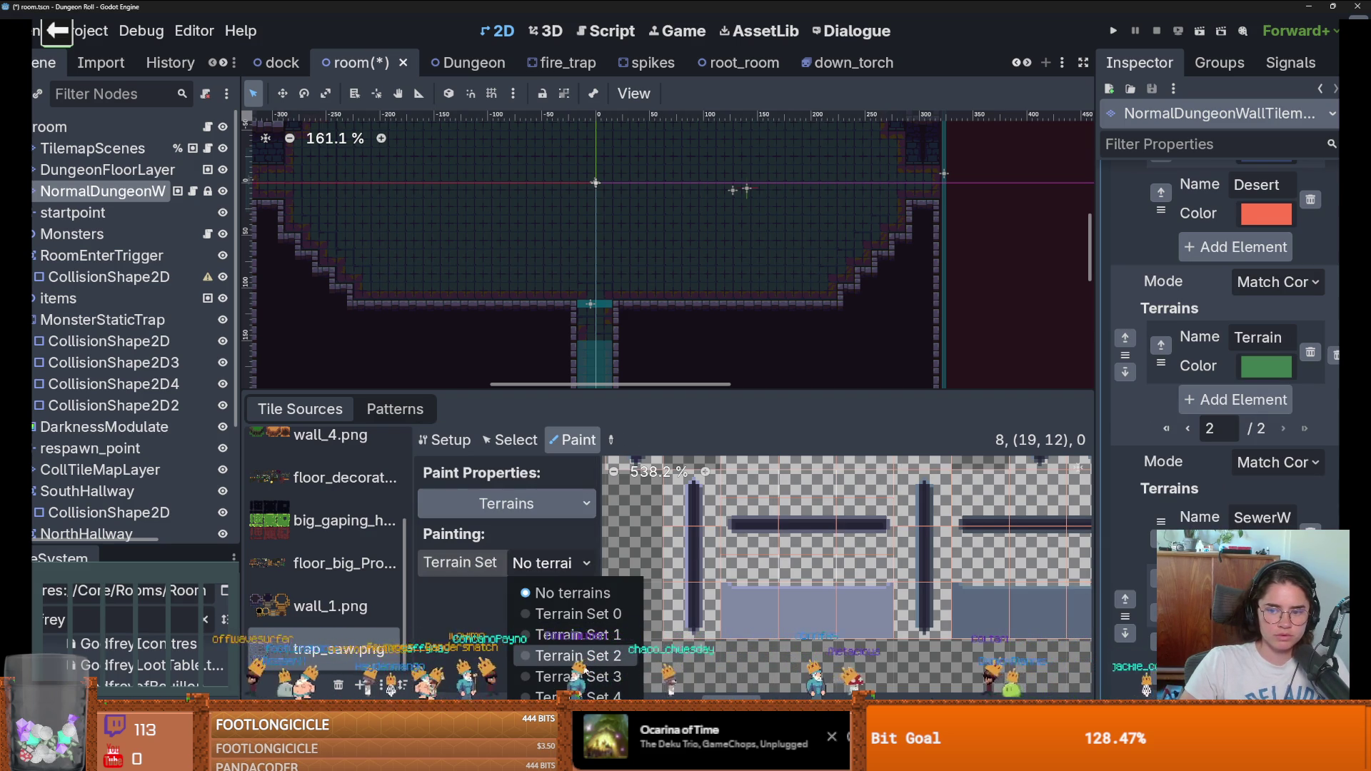
scroll(1112, 535, up, 5)
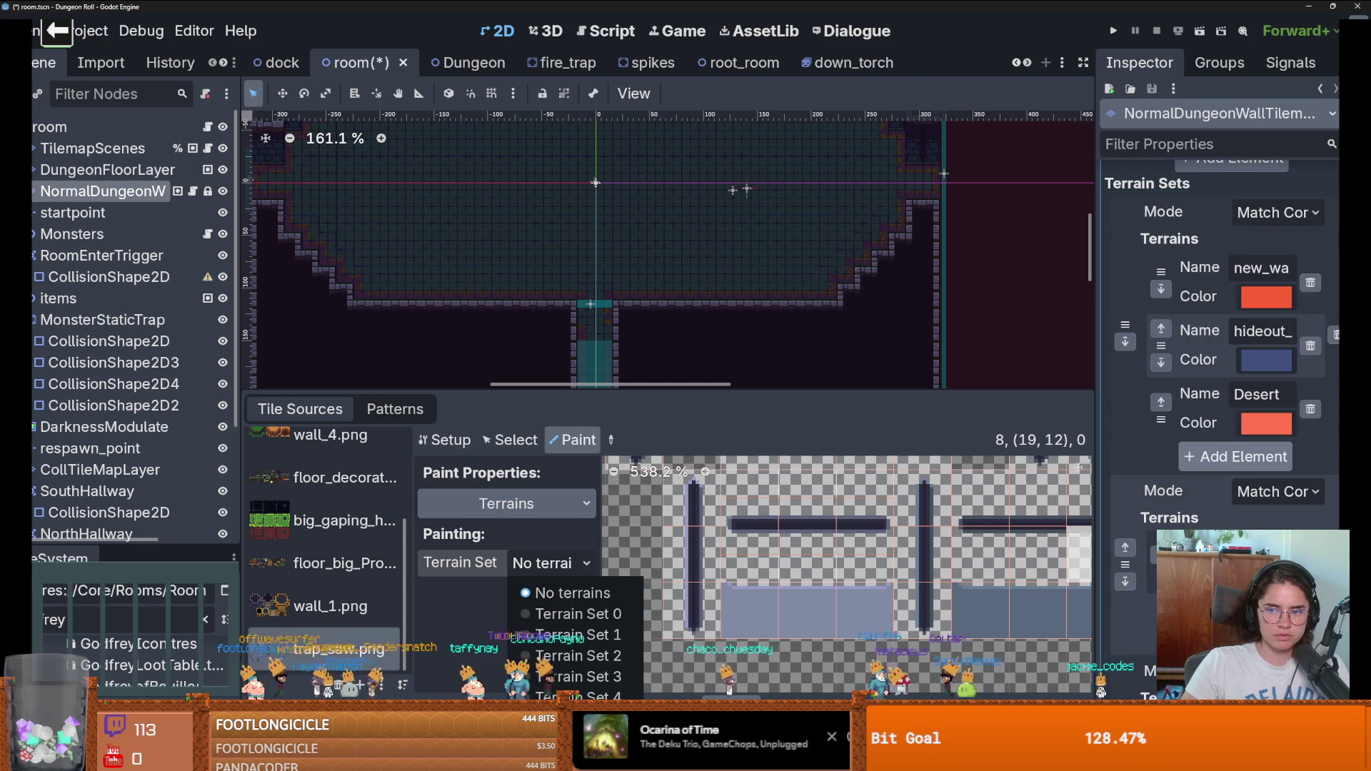
scroll(1225, 336, down, 7)
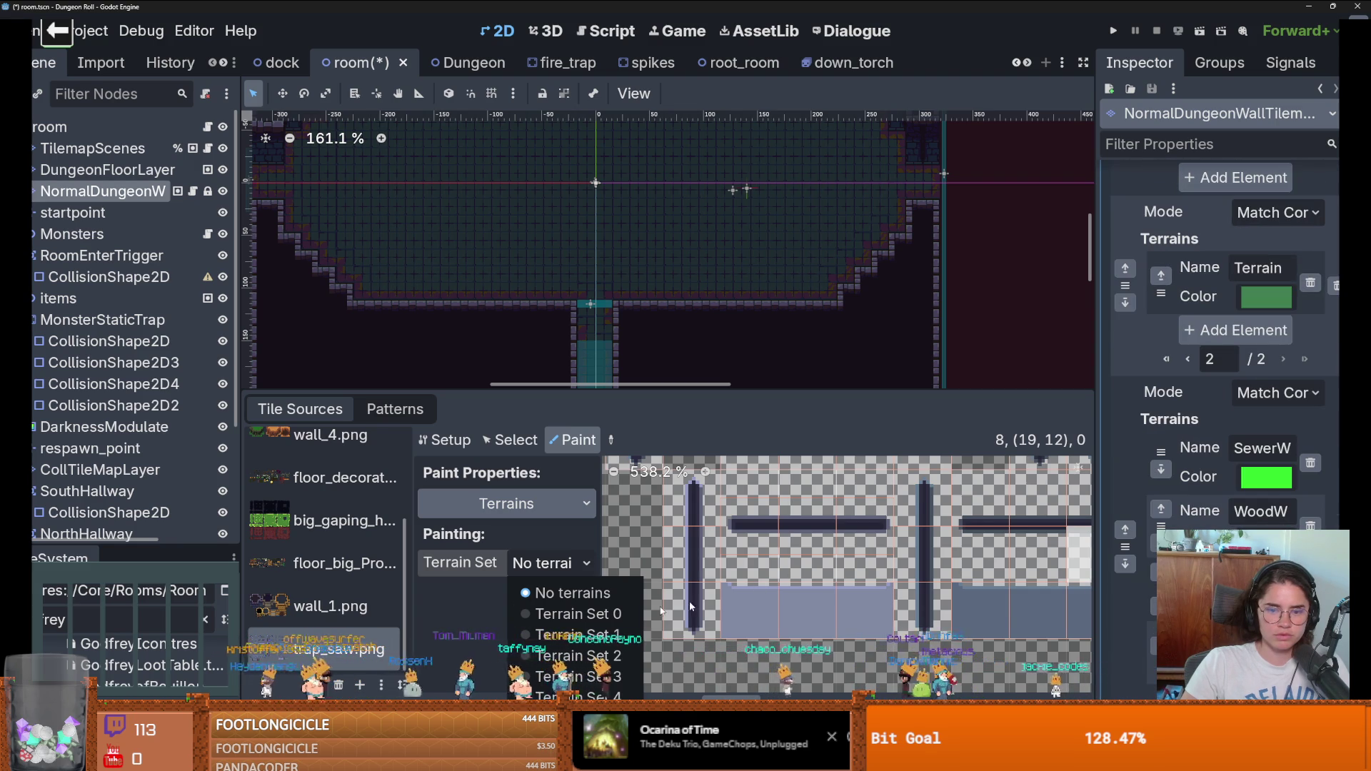
scroll(1225, 336, down, 2)
scroll(1225, 335, up, 5)
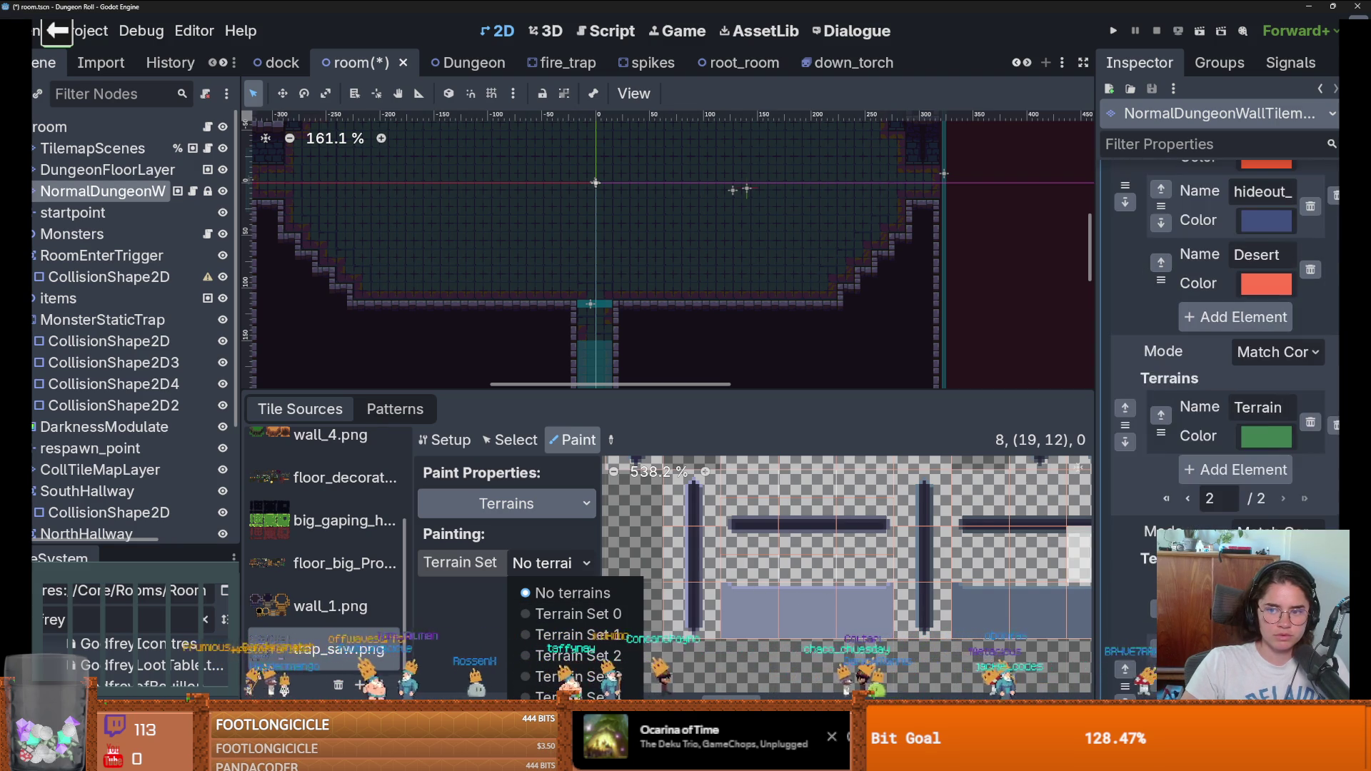
scroll(1225, 357, up, 2)
scroll(1225, 357, down, 8)
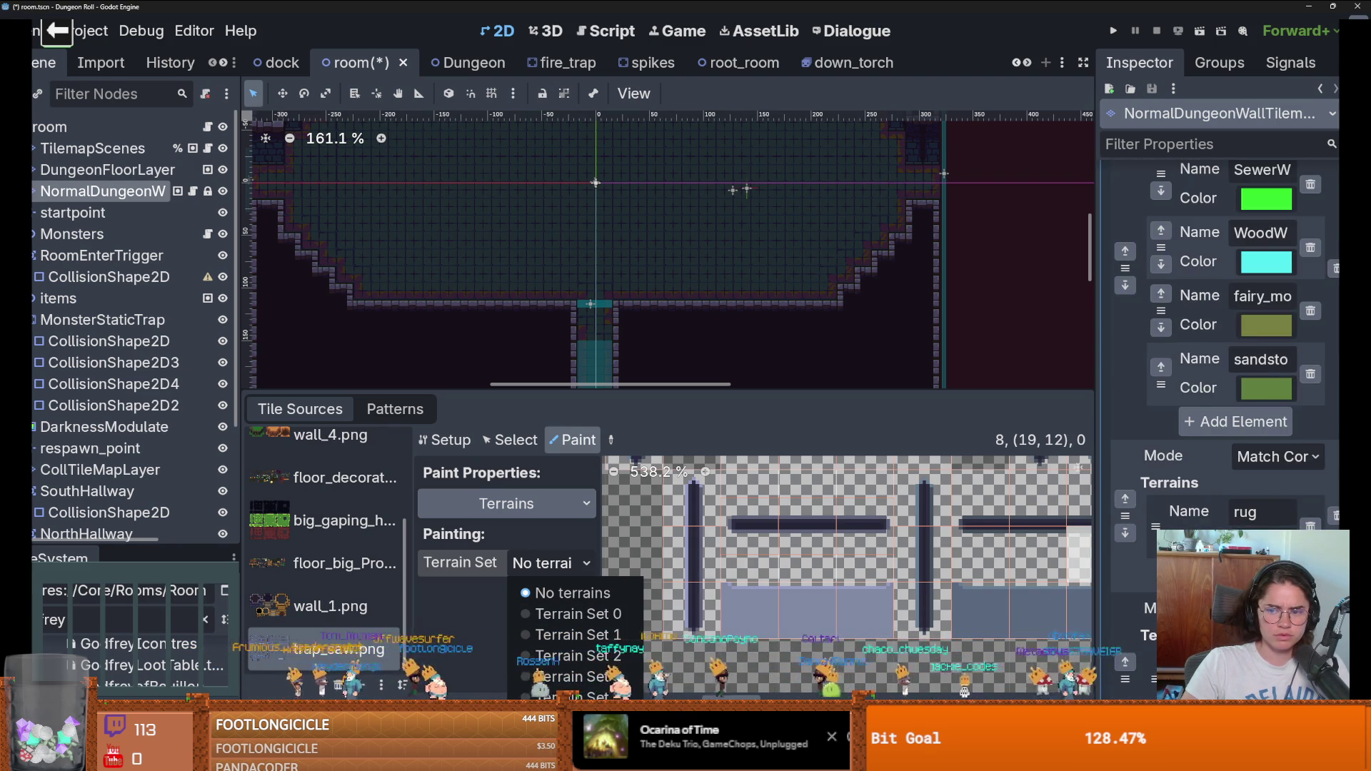
scroll(1225, 357, down, 5)
scroll(1225, 357, up, 12)
scroll(1225, 357, up, 4)
scroll(1225, 357, down, 1)
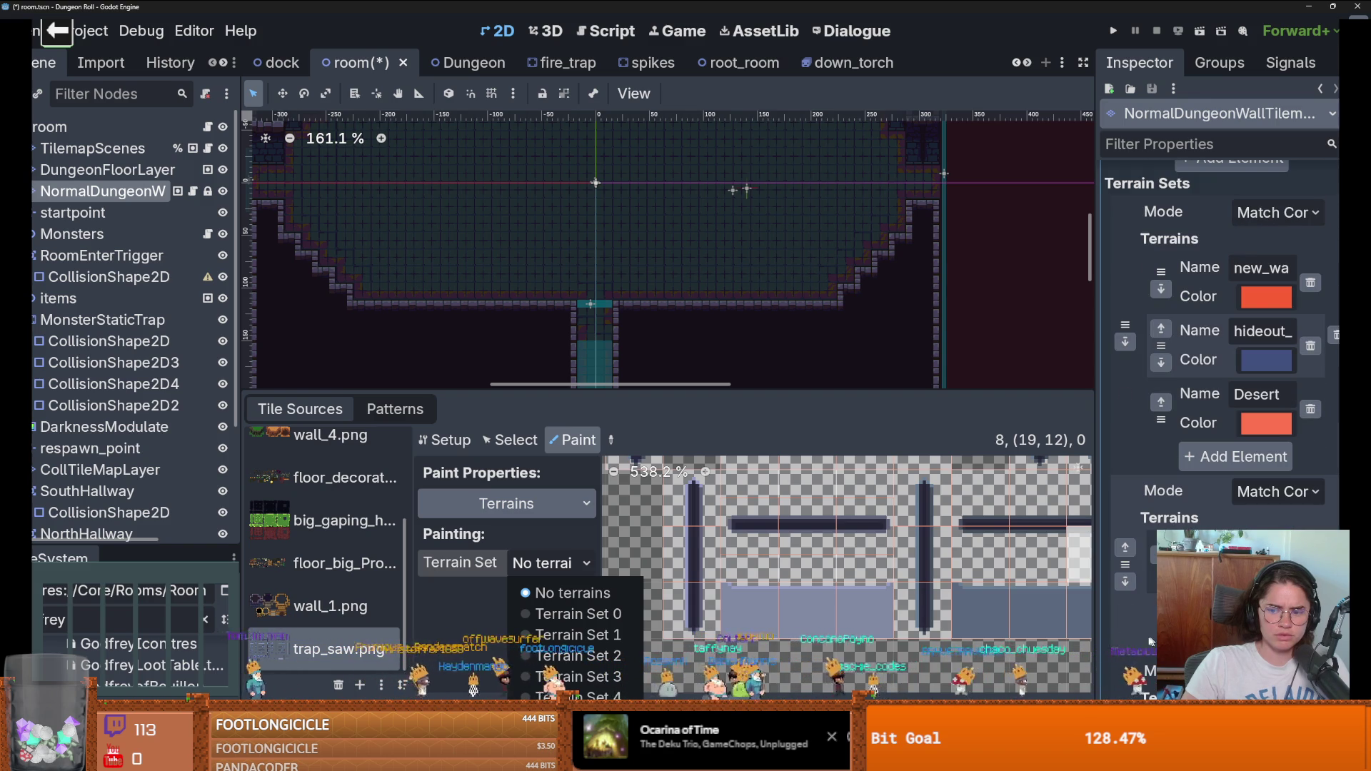
scroll(1225, 357, down, 1)
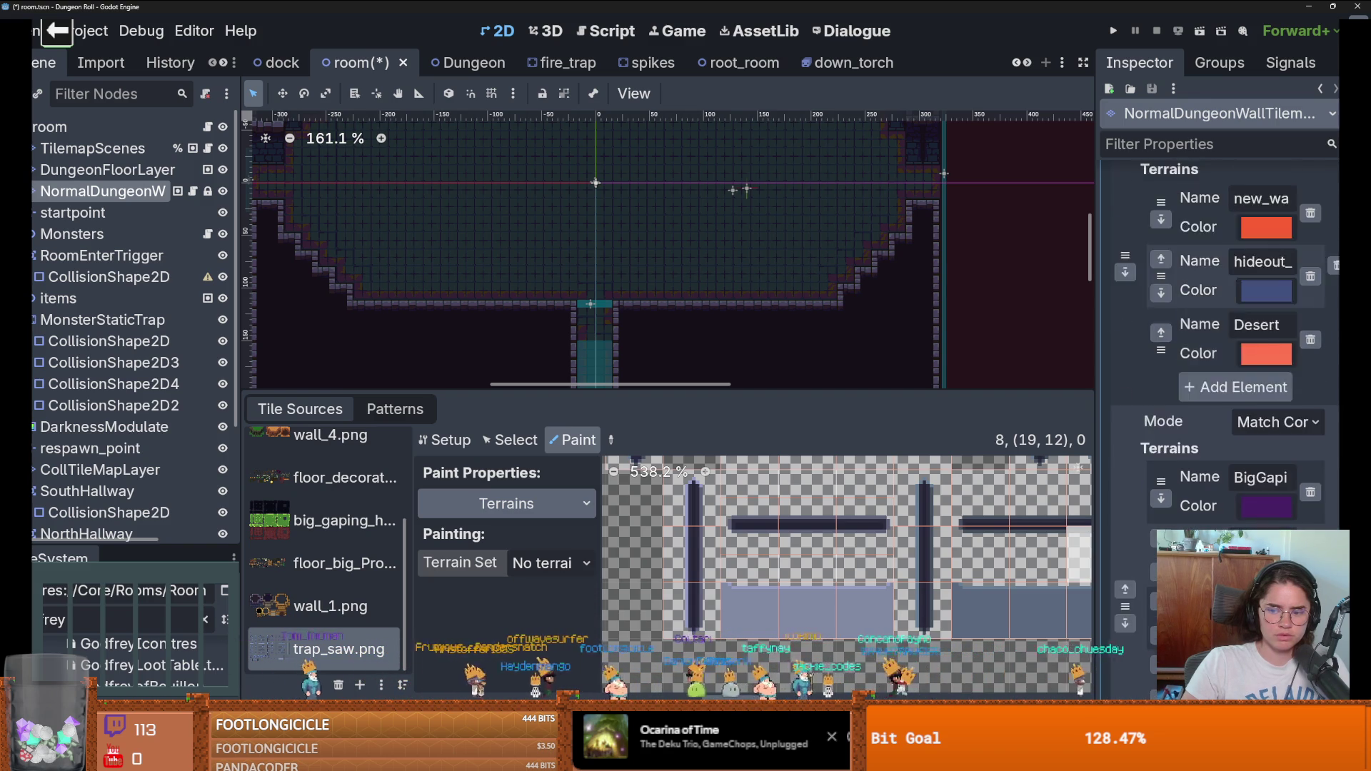
scroll(1225, 357, down, 3)
scroll(1225, 357, down, 5)
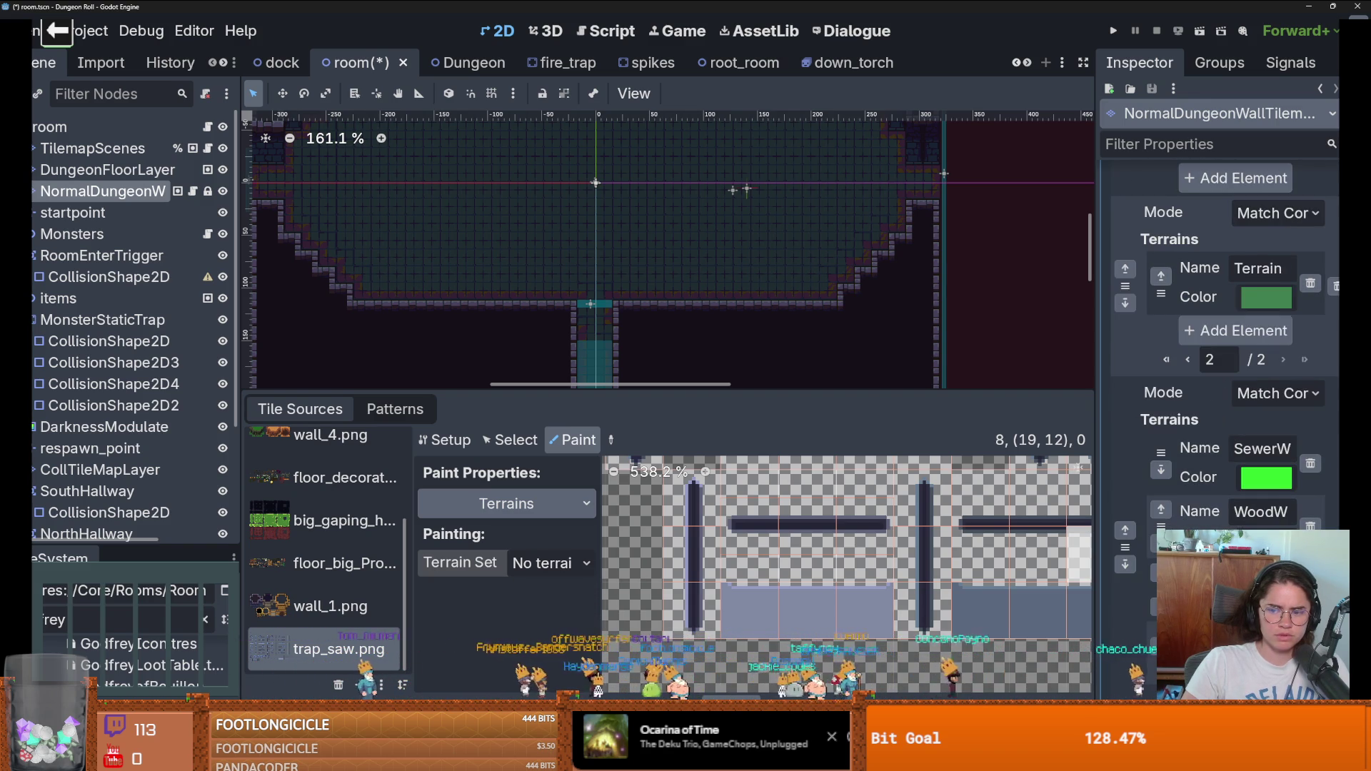
scroll(1314, 353, down, 4)
scroll(1314, 353, up, 5)
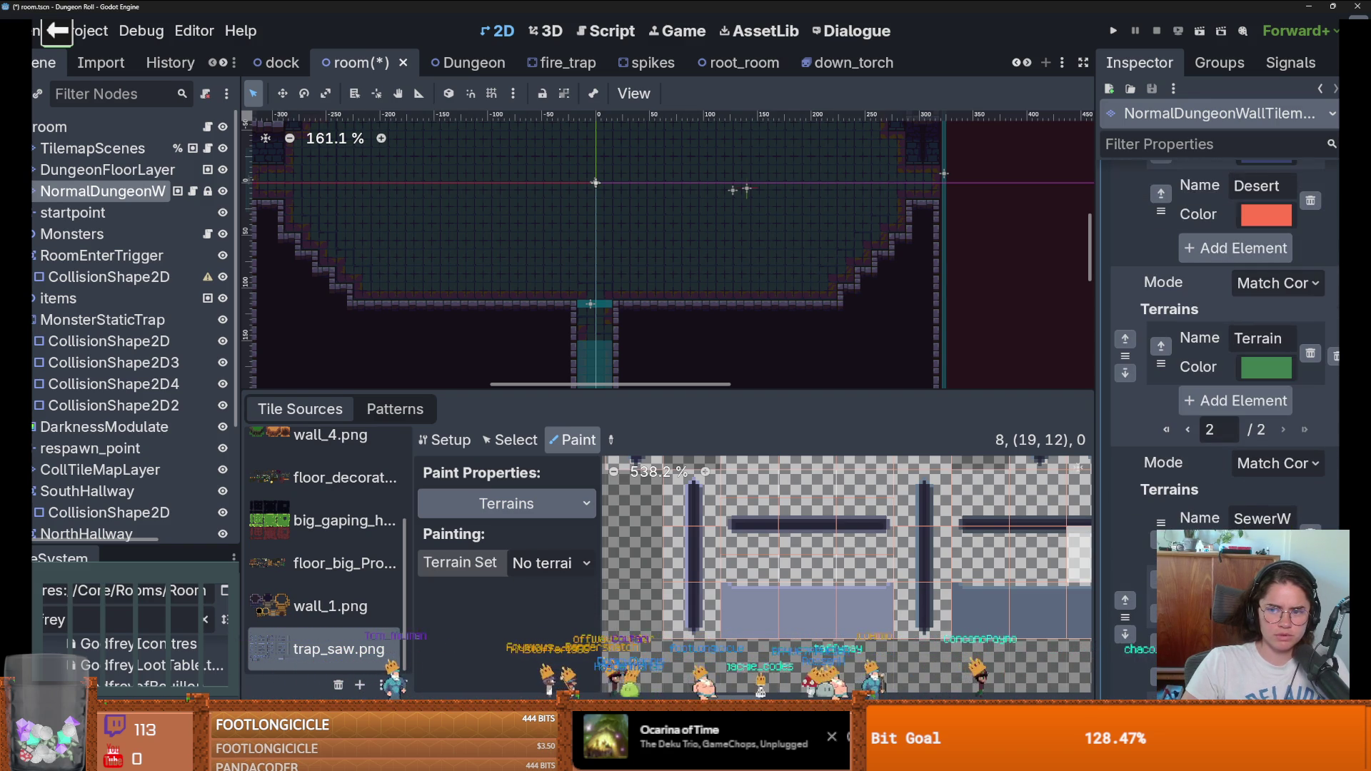
click(1310, 353)
scroll(1225, 357, up, 4)
scroll(1225, 357, down, 3)
click(551, 563)
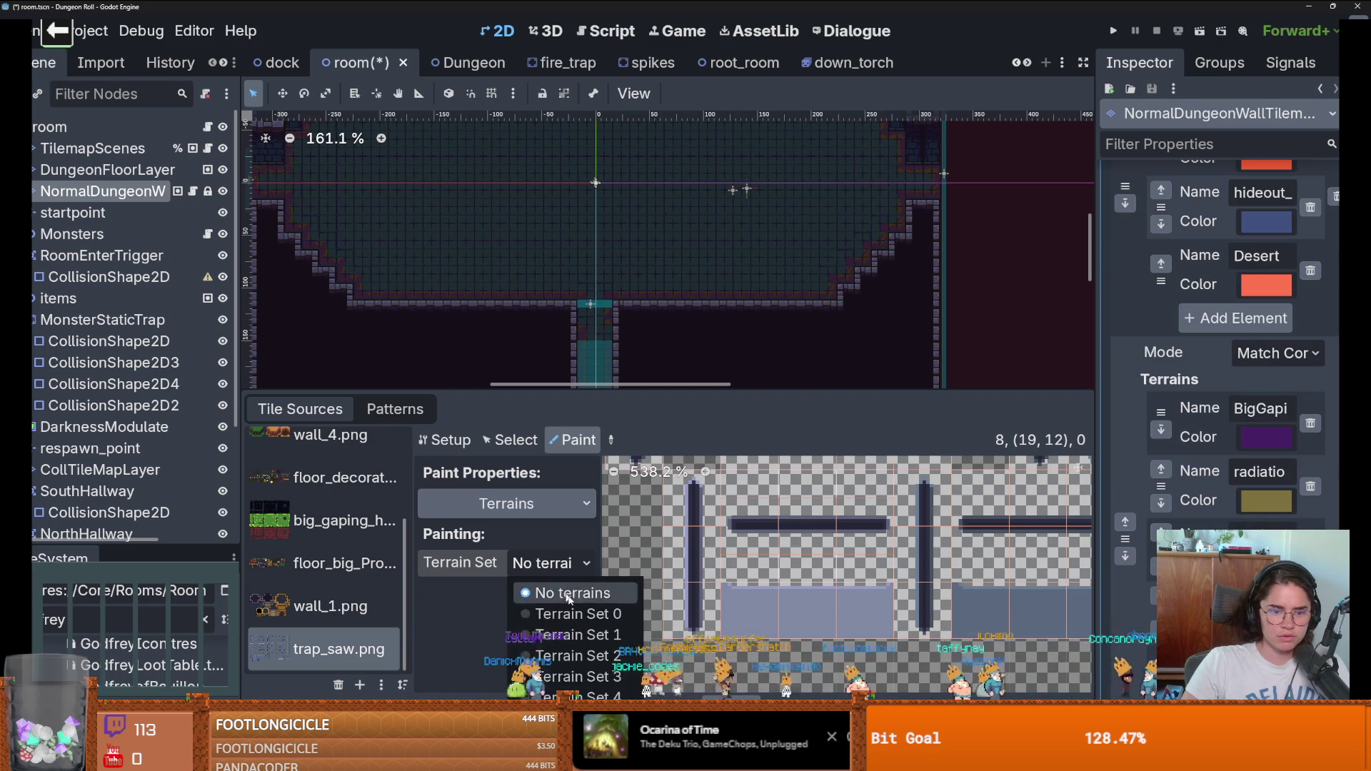
click(577, 634)
click(551, 592)
click(564, 692)
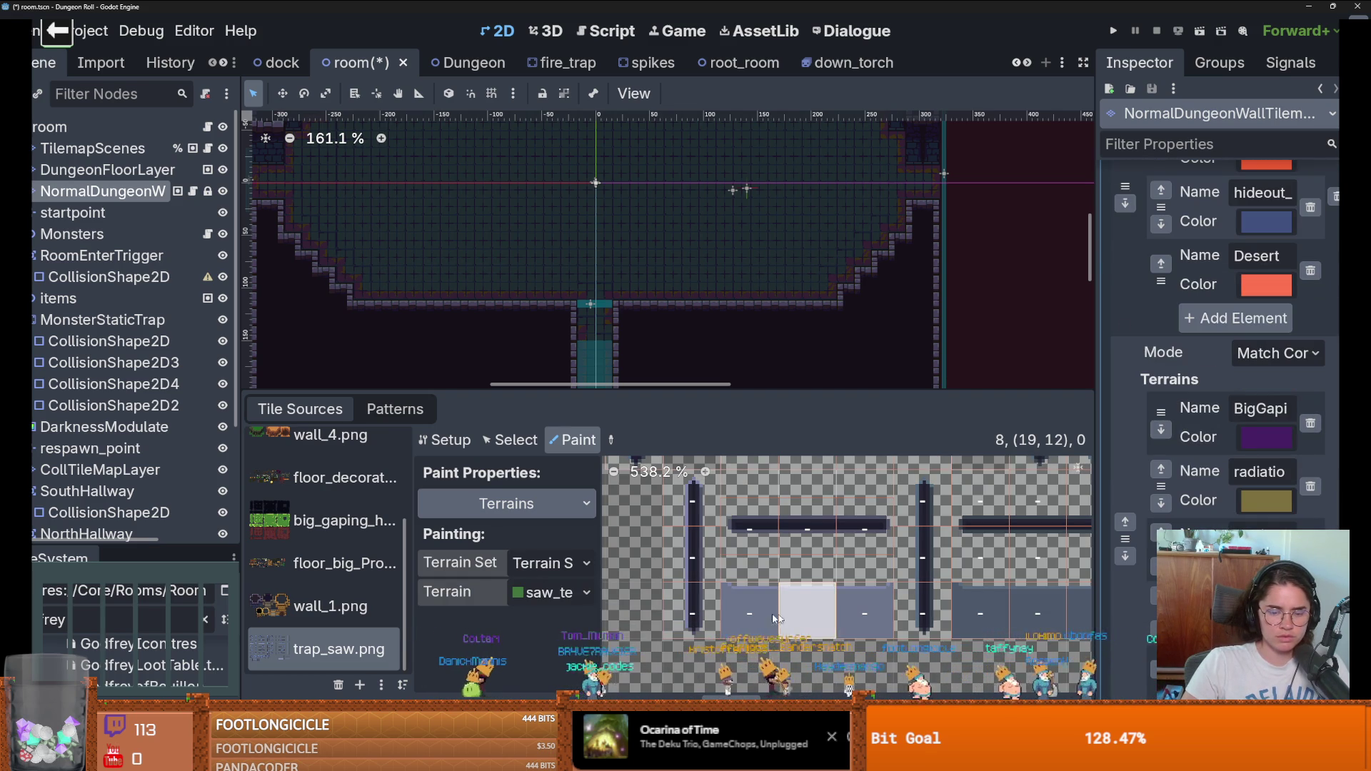
Step: Paint saw_teeth_track onto the horizontal and vertical track tiles and save the room scene
click(763, 532)
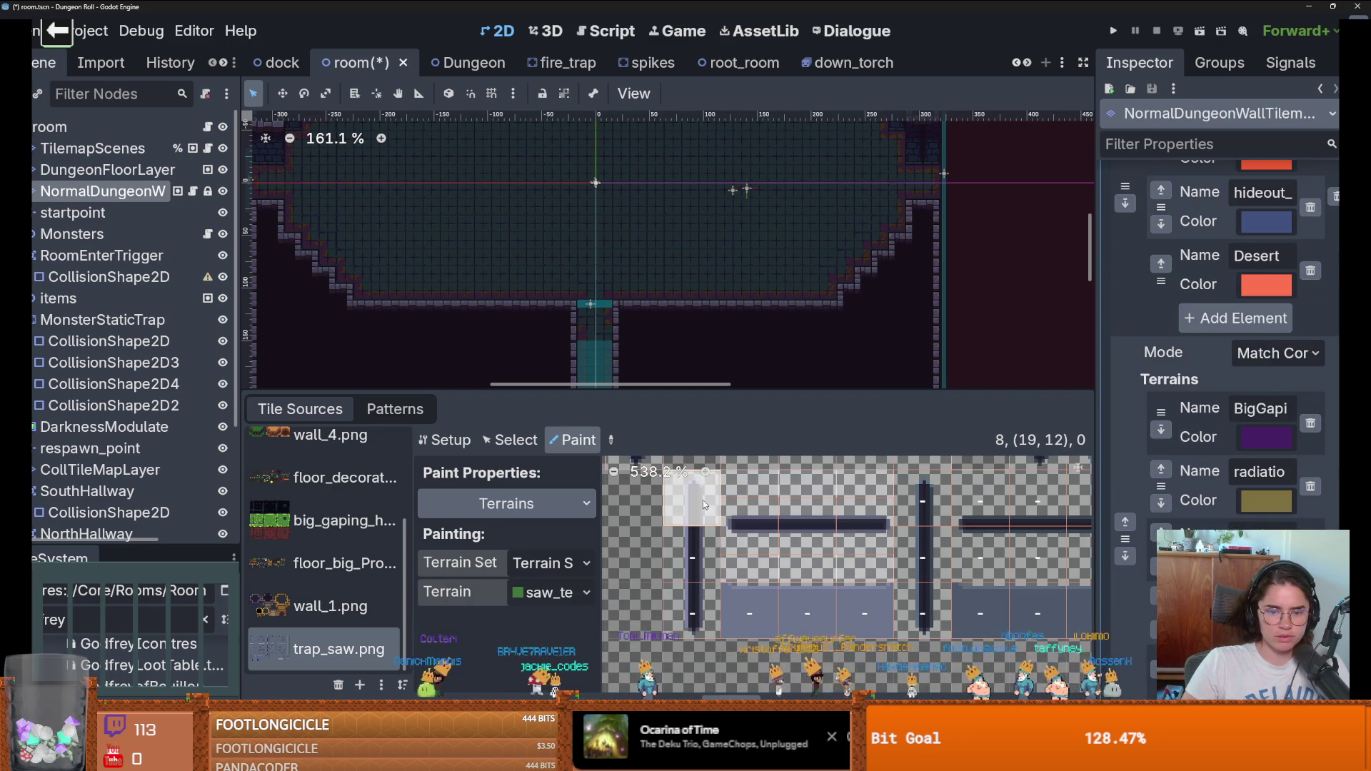
click(698, 625)
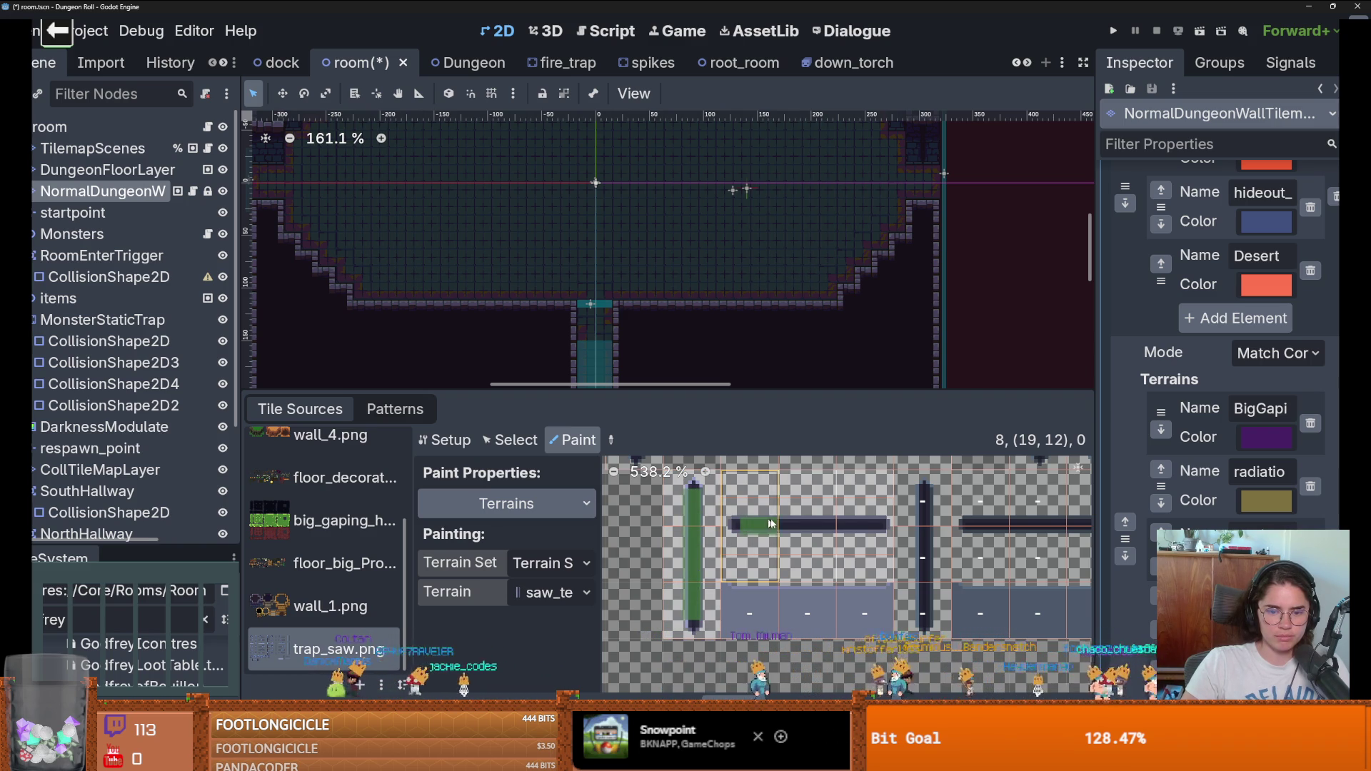
key(ctrl+s)
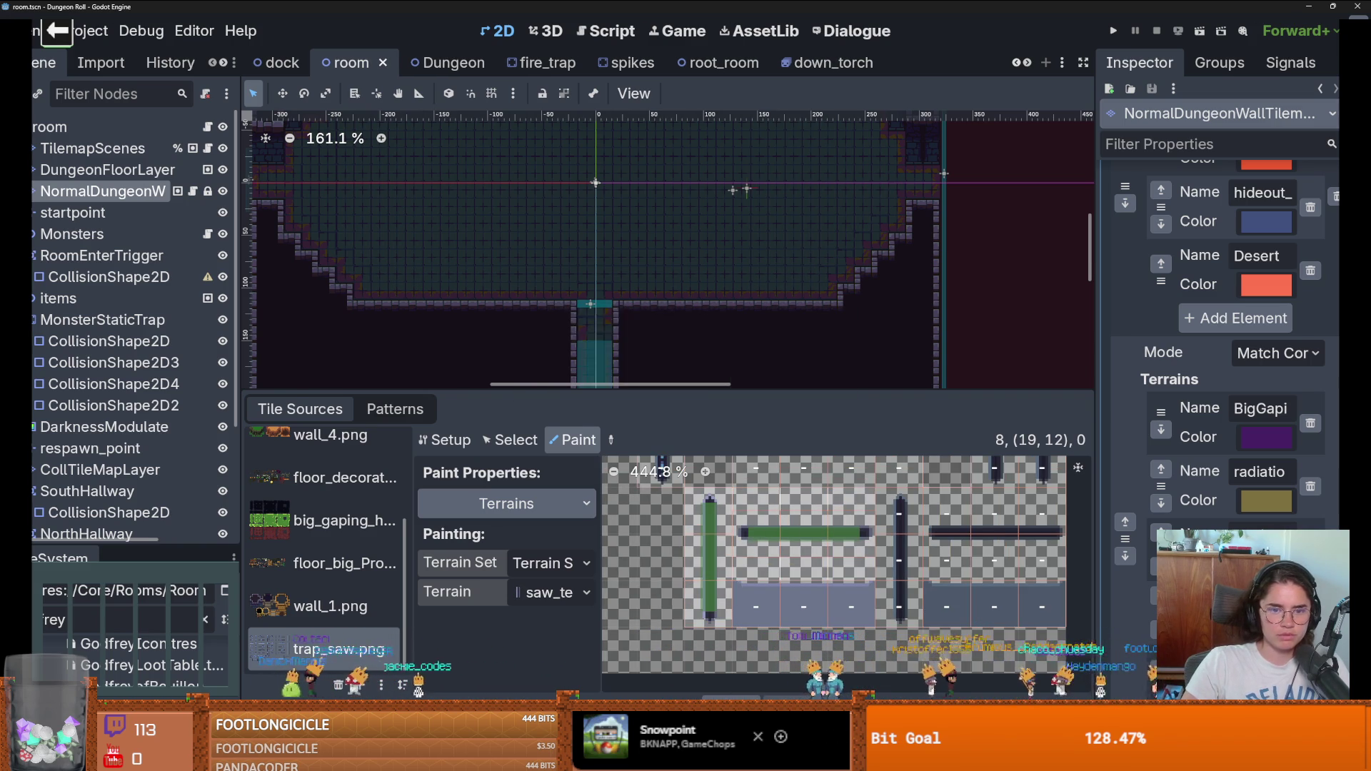
click(423, 340)
scroll(329, 500, down, 2)
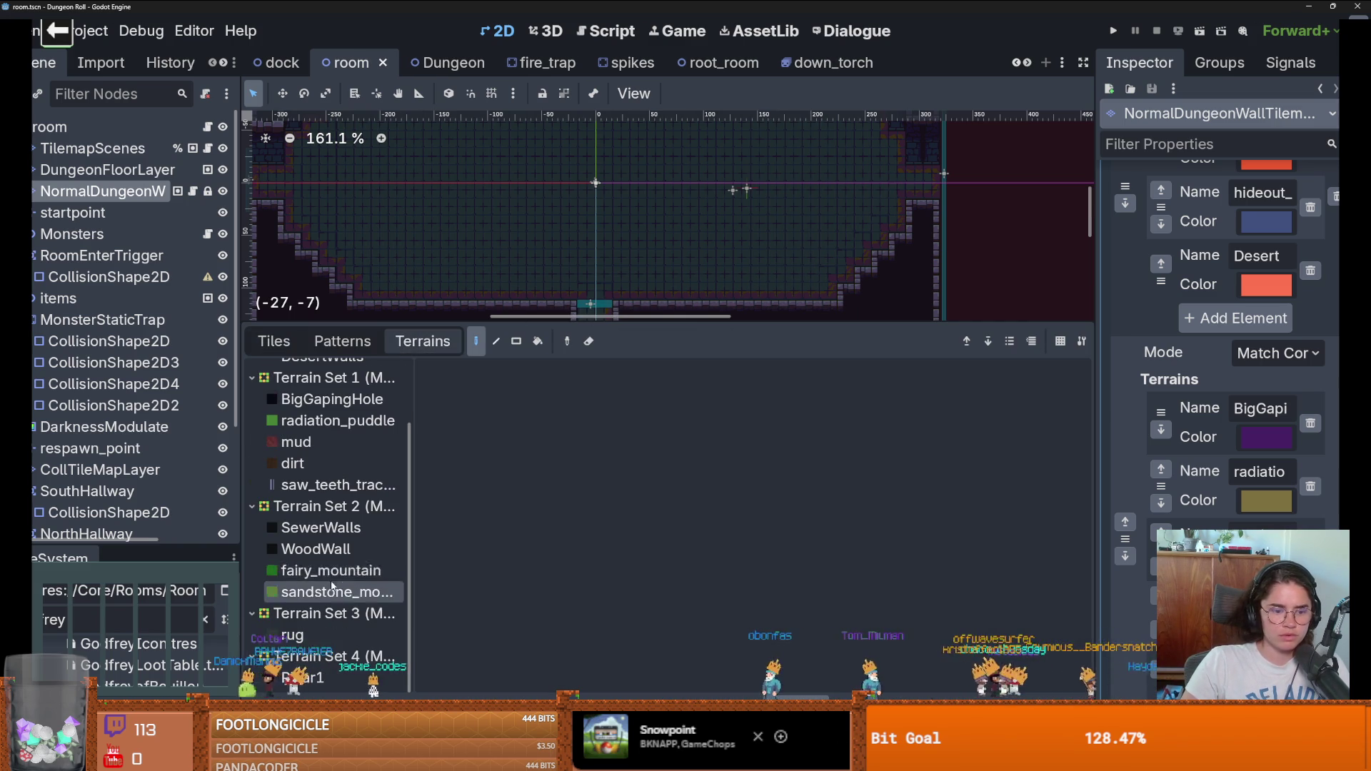
Step: With saw_teeth_track and the line tool, draw a horizontal track across the room
click(336, 484)
drag(486, 320, 519, 548)
click(496, 576)
drag(357, 293, 821, 295)
Step: Draw extra vertical and horizontal track lines, then undo the unwanted ones
scroll(491, 294, up, 2)
scroll(448, 285, up, 1)
scroll(450, 321, down, 1)
drag(537, 132, 553, 433)
scroll(607, 224, down, 1)
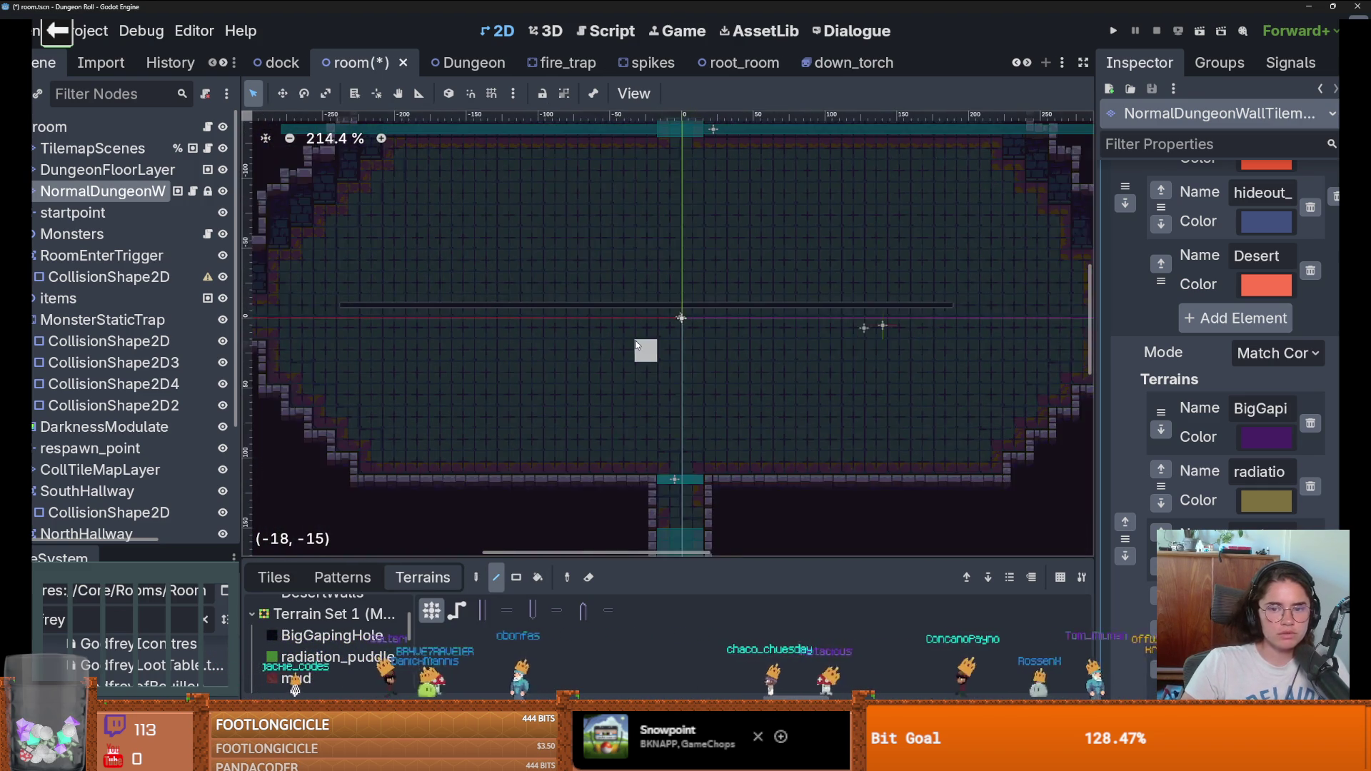
mouse_move(351, 296)
mouse_down()
mouse_move(993, 282)
mouse_move(852, 300)
mouse_up()
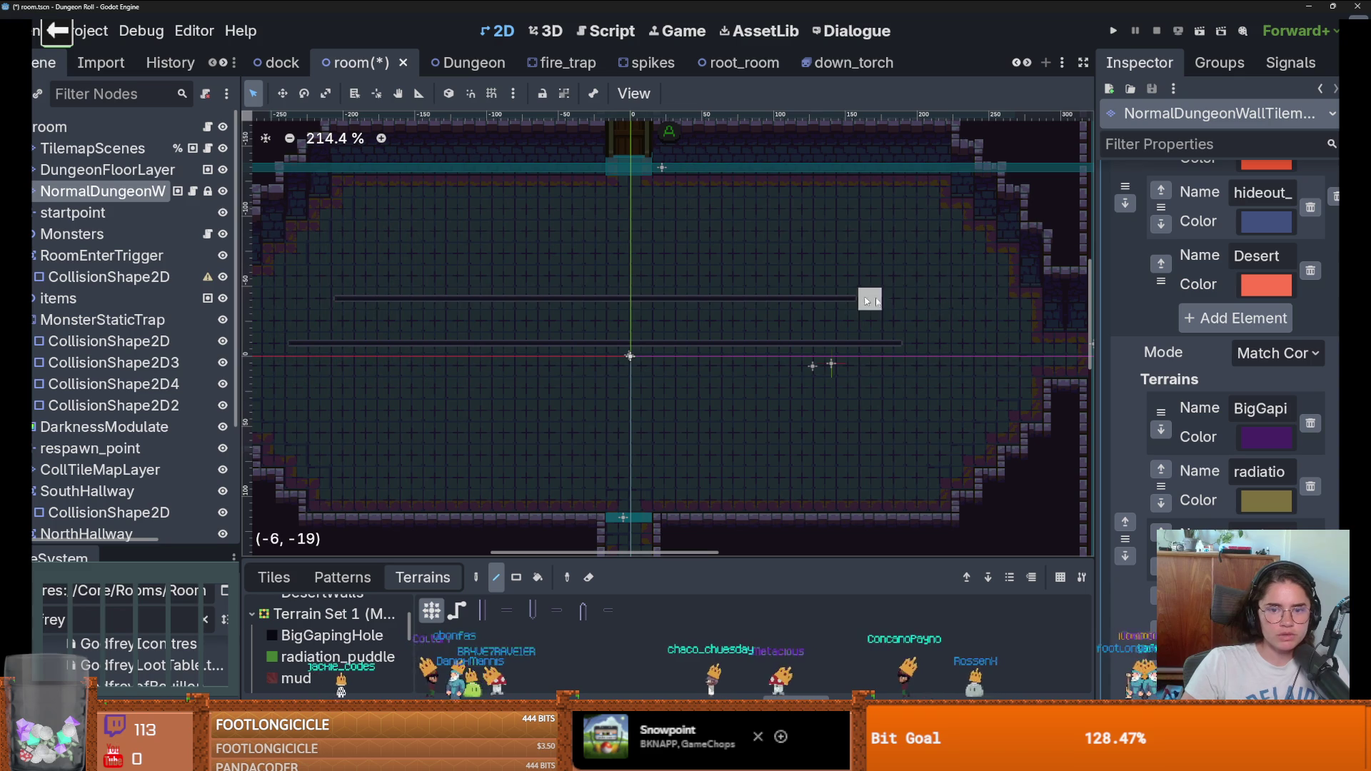
drag(952, 242, 953, 428)
scroll(952, 429, up, 1)
scroll(953, 428, down, 1)
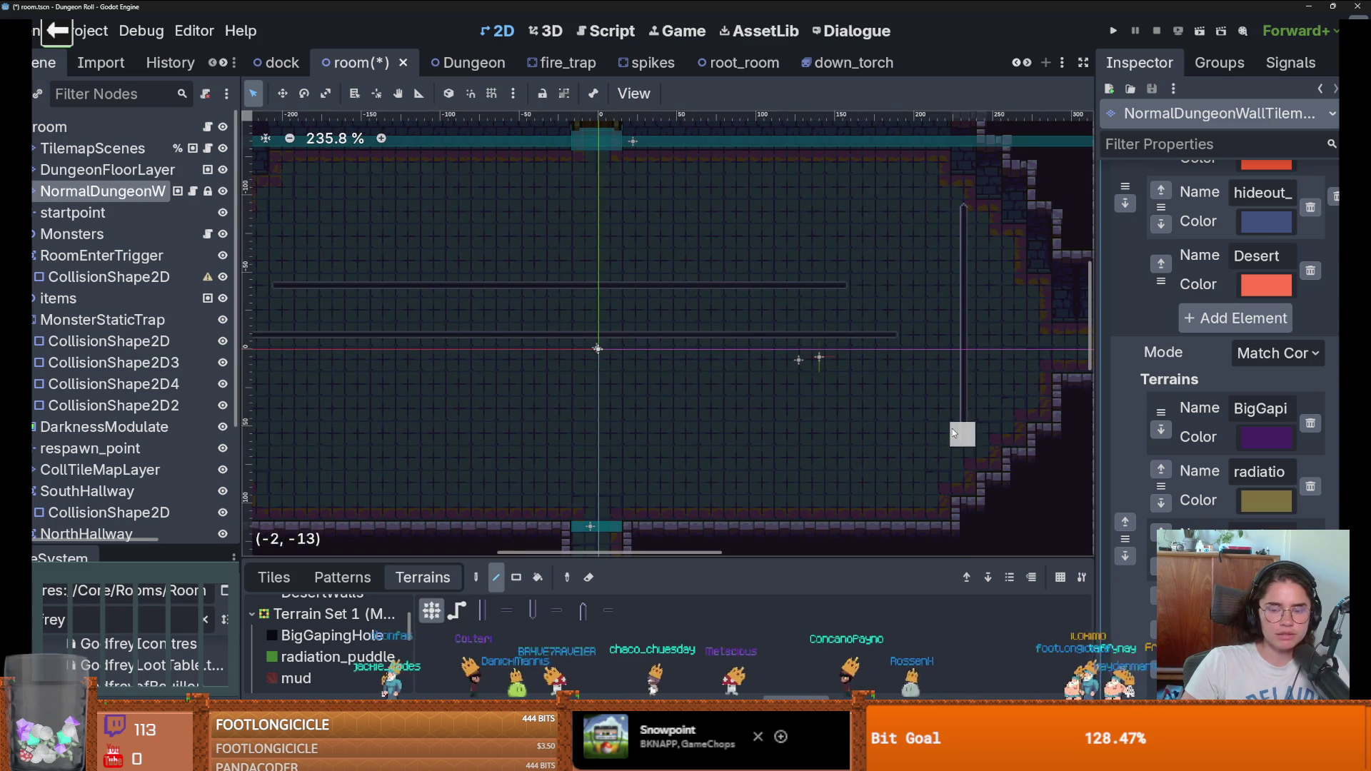
key(ctrl+z)
key(ctrl+z)
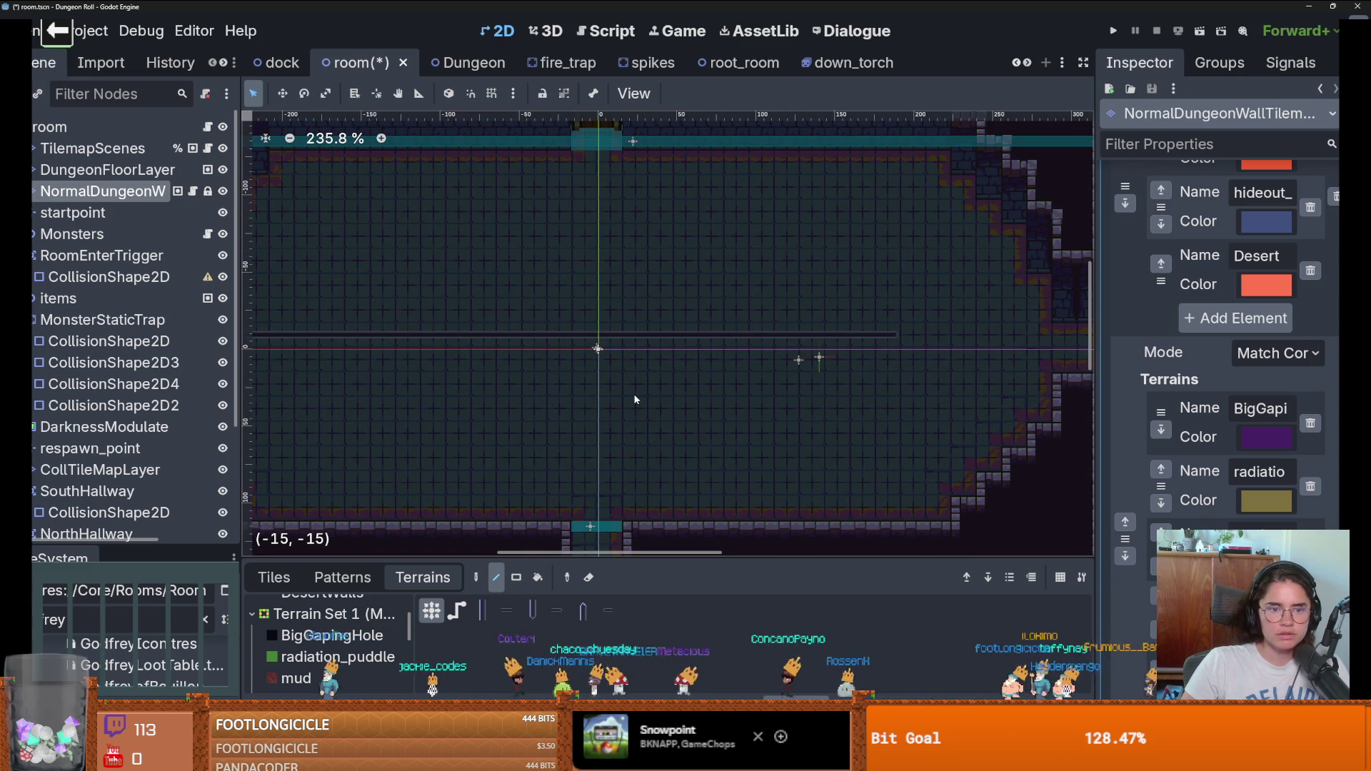
Step: Return to the unsaved saw trap sprite scene
scroll(471, 349, up, 1)
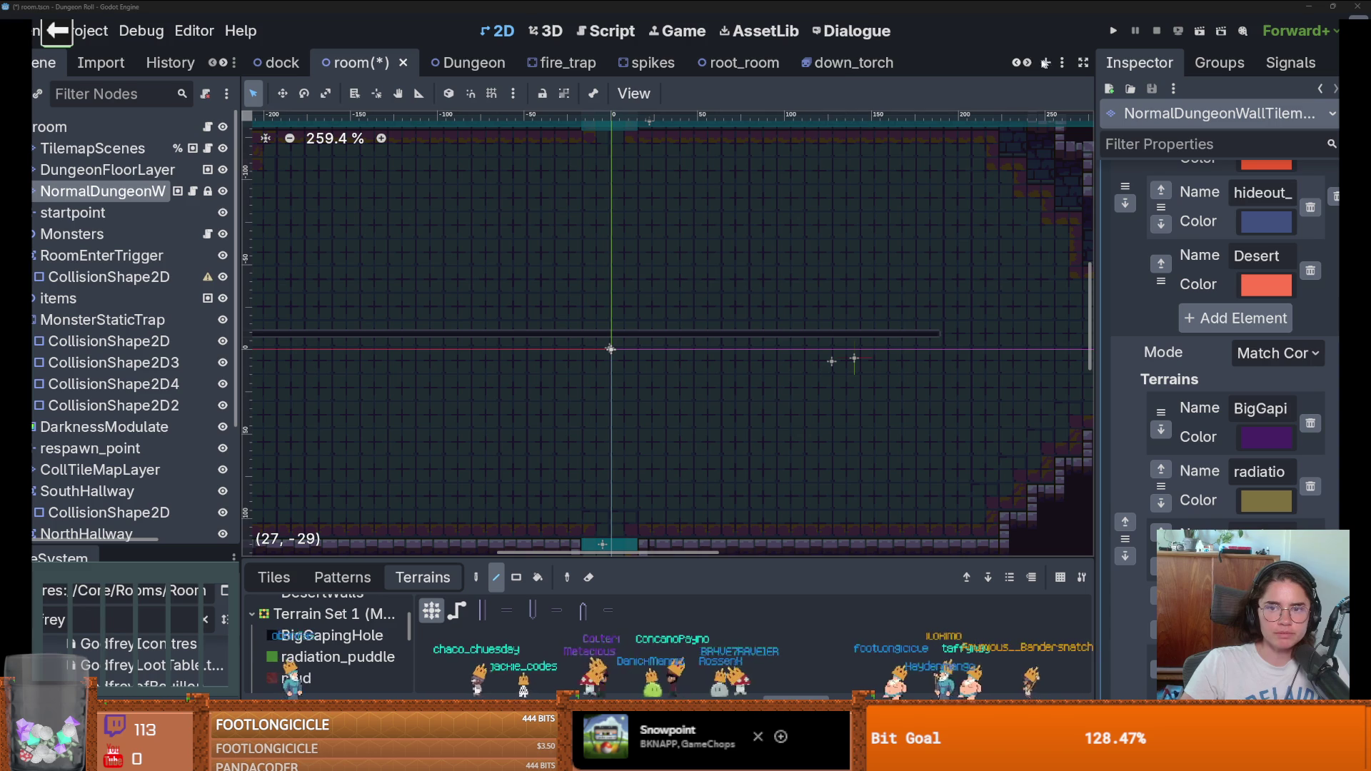
scroll(842, 69, down, 6)
click(974, 70)
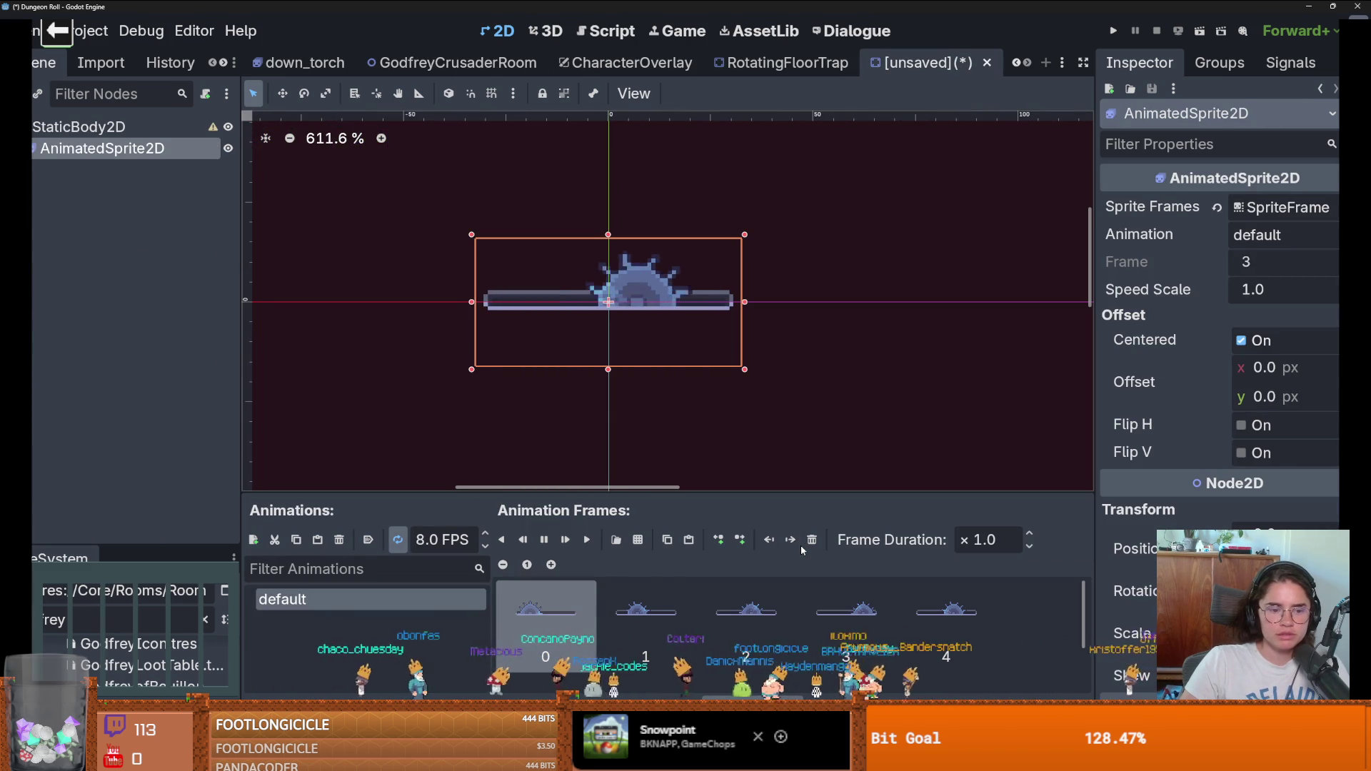
Step: Add a new animation and load trap_saw.png as its sprite sheet frames
click(253, 539)
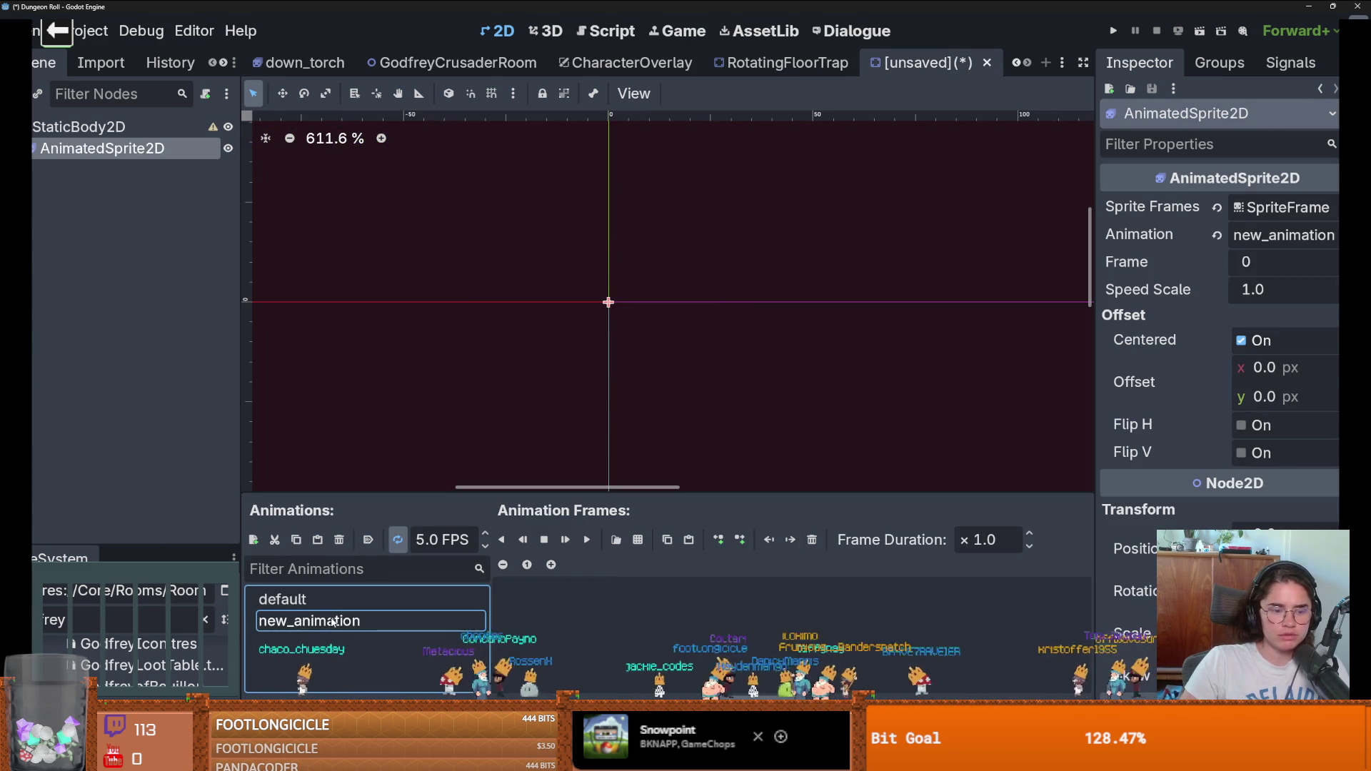
click(638, 540)
double_click(885, 262)
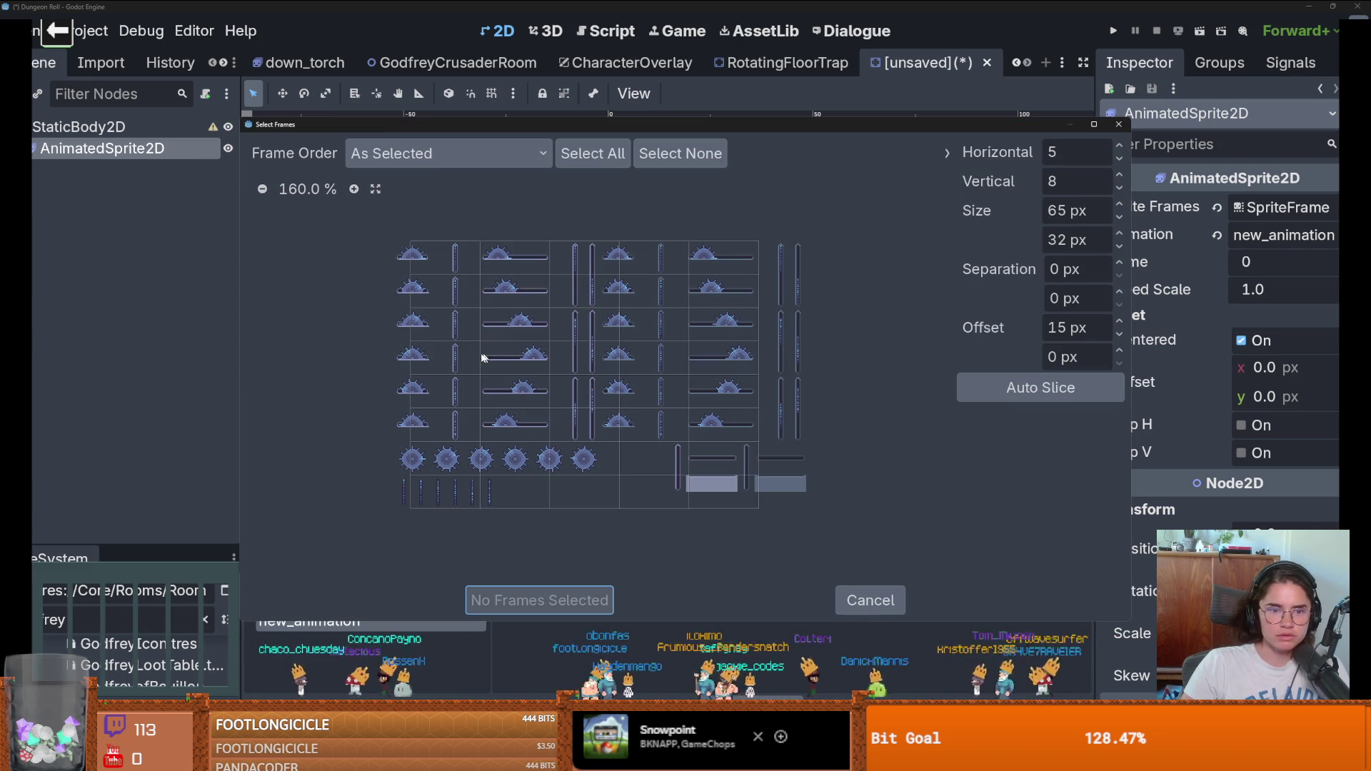
Step: Switch to Aseprite and bring the trap_saw.png saw sprites into view
key(alt+Tab)
drag(385, 177, 357, 210)
scroll(357, 211, up, 4)
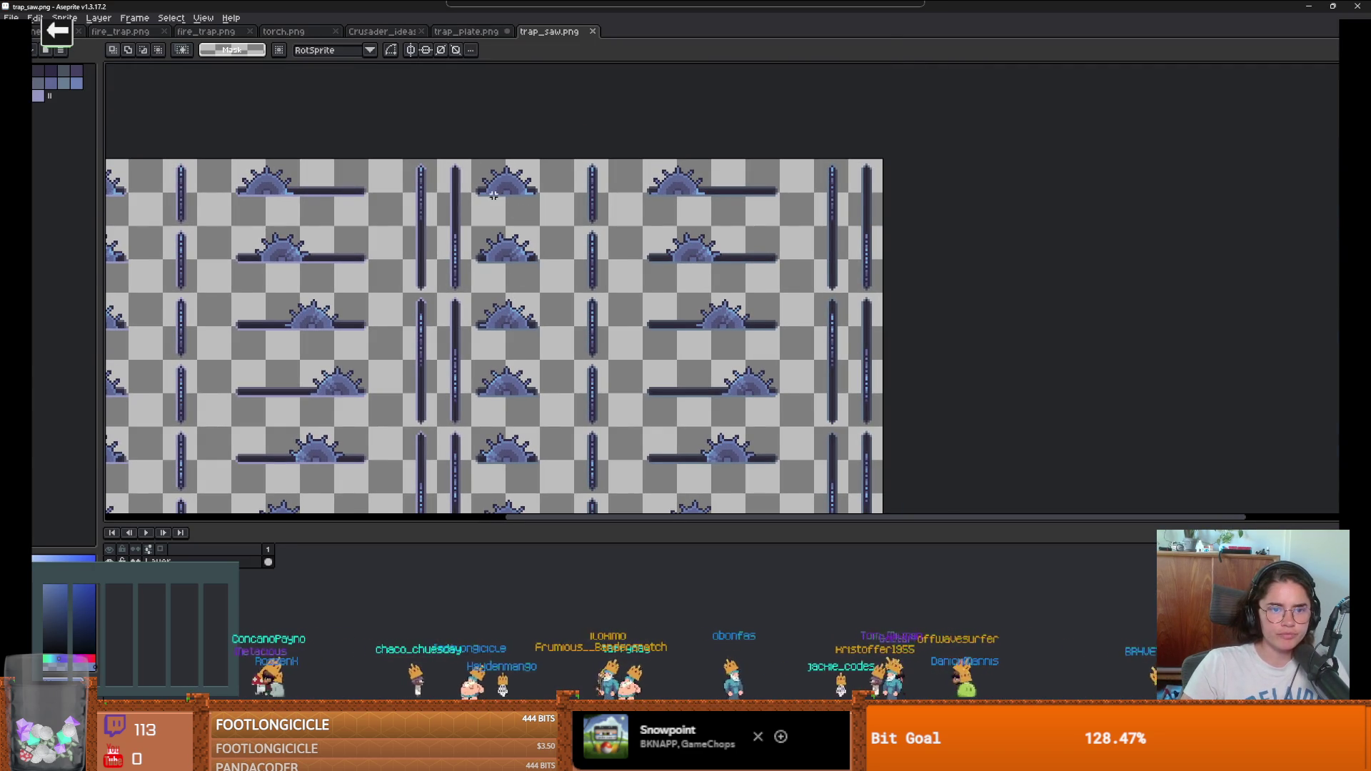
scroll(564, 243, down, 5)
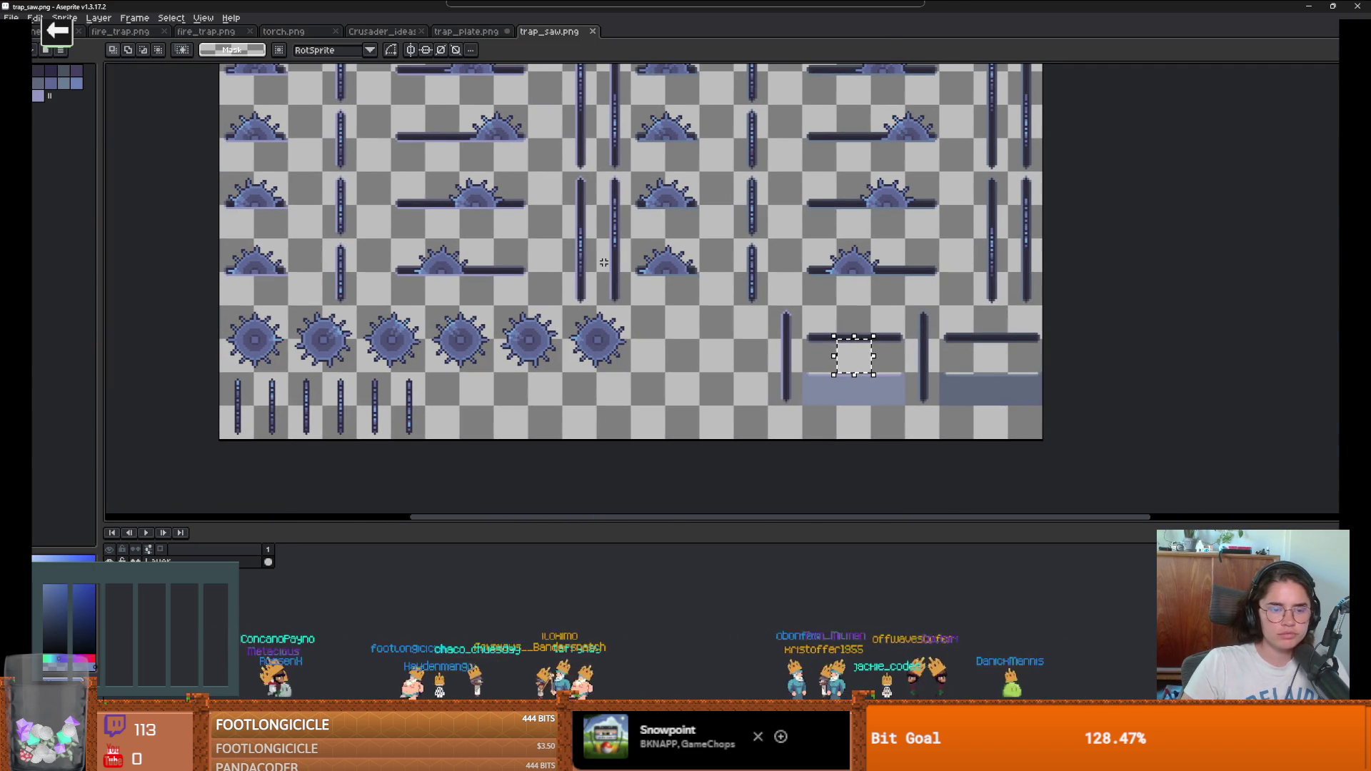
key(b)
key(plus)
key(plus)
key(plus)
key(m)
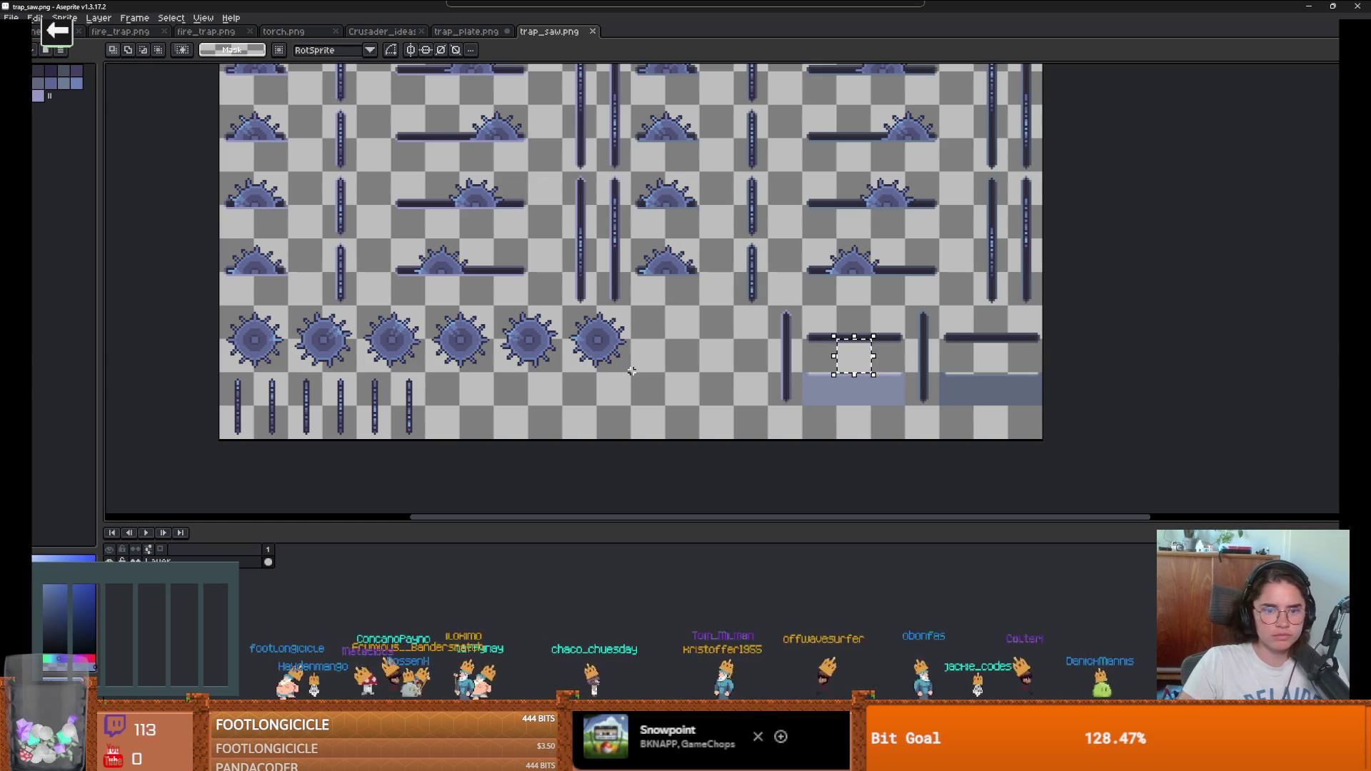
scroll(629, 371, up, 2)
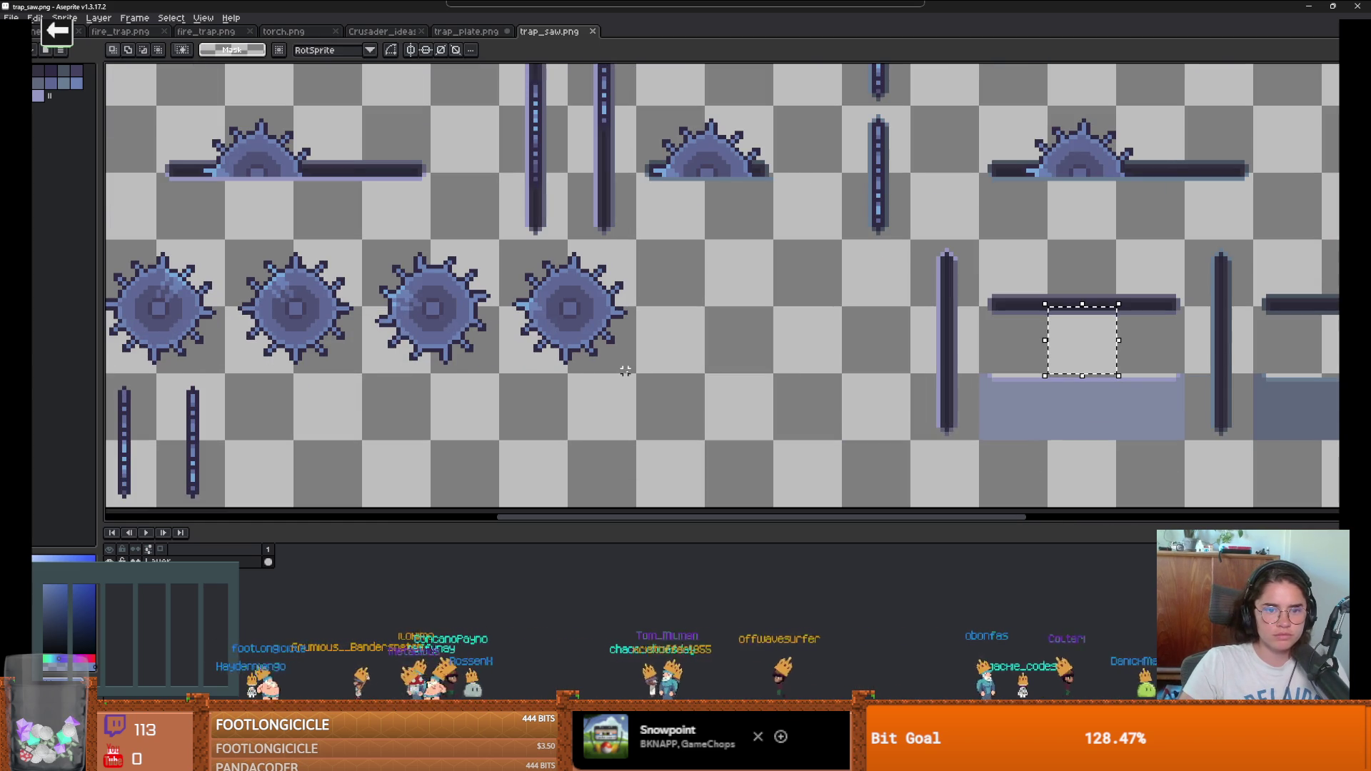
drag(537, 361, 183, 367)
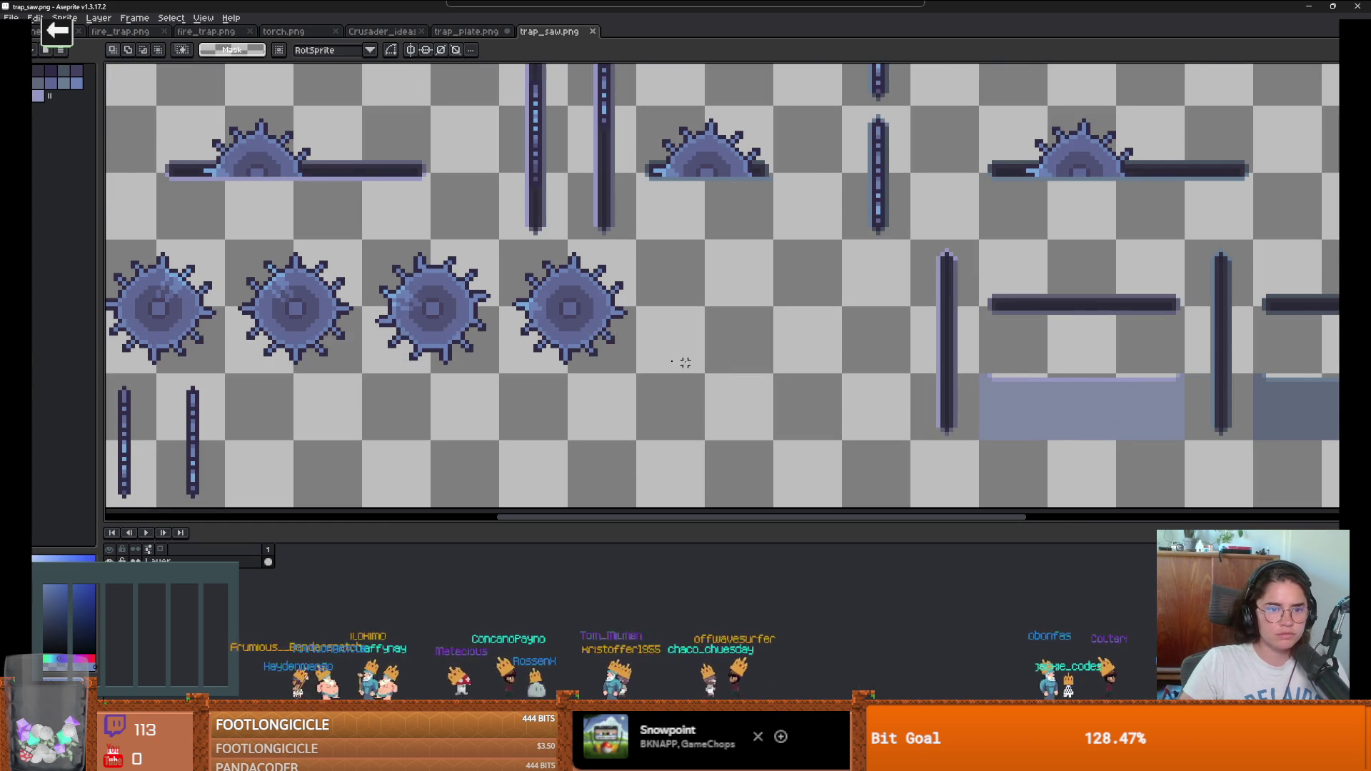
scroll(615, 348, down, 1)
scroll(615, 347, left, 2)
scroll(615, 347, down, 1)
scroll(615, 348, up, 1)
scroll(782, 282, down, 1)
scroll(711, 182, up, 1)
scroll(711, 182, down, 1)
scroll(869, 215, up, 1)
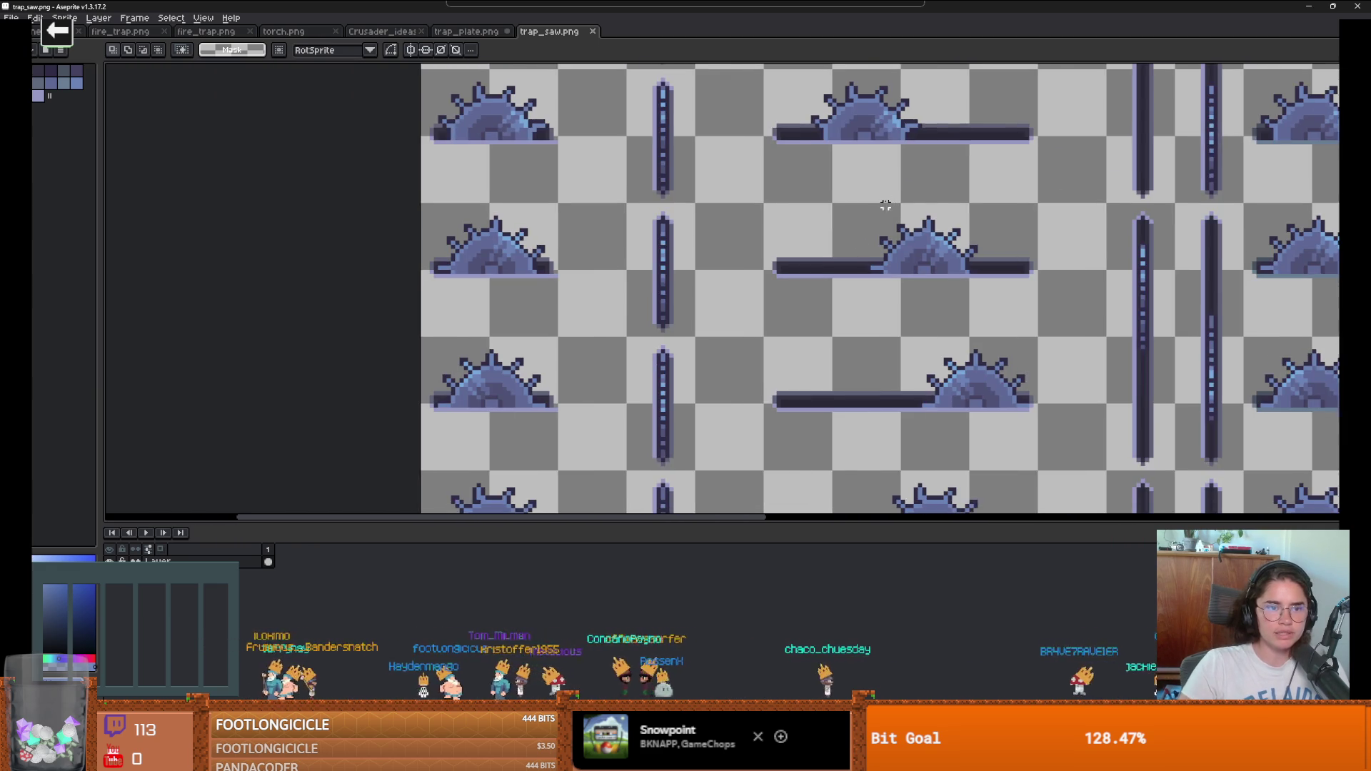
scroll(490, 177, up, 1)
scroll(550, 409, up, 1)
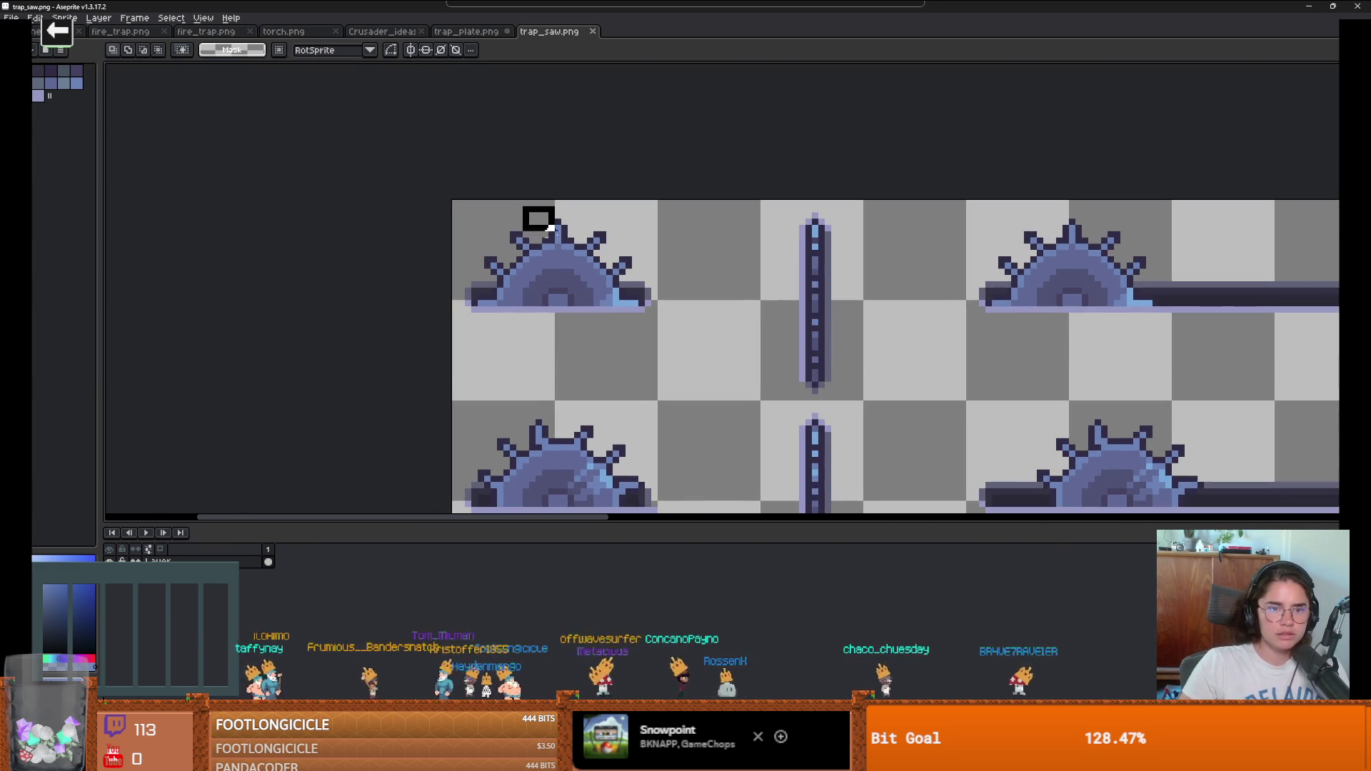
scroll(596, 311, down, 2)
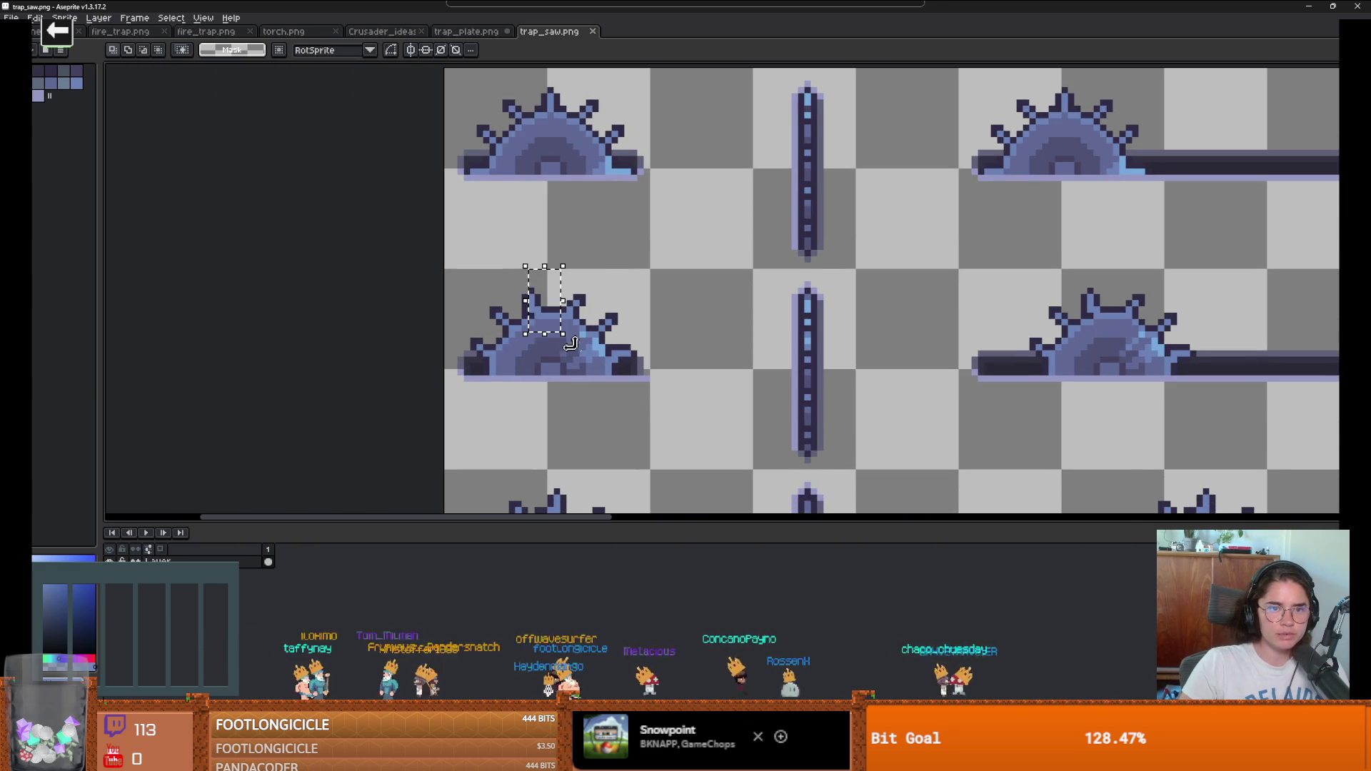
scroll(559, 334, down, 2)
scroll(584, 404, down, 1)
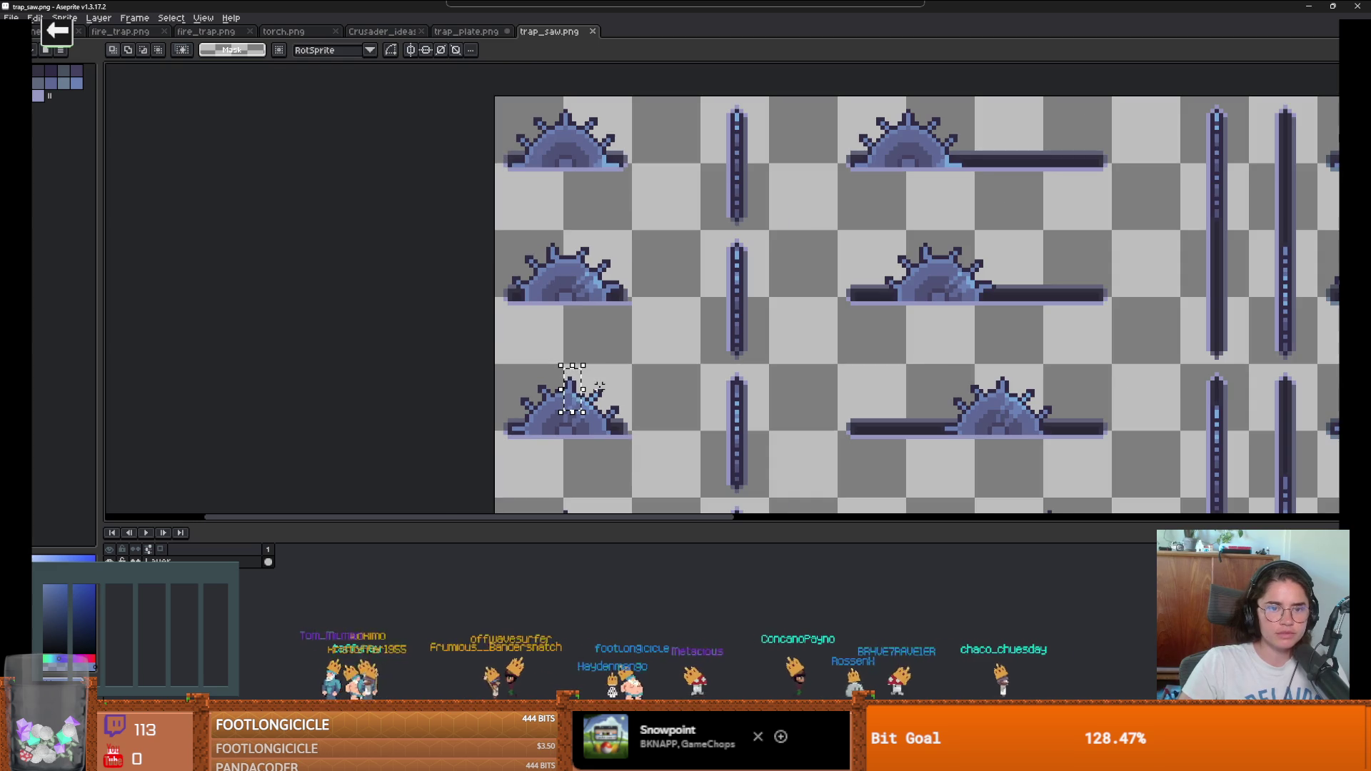
scroll(604, 333, down, 4)
scroll(603, 332, right, 2)
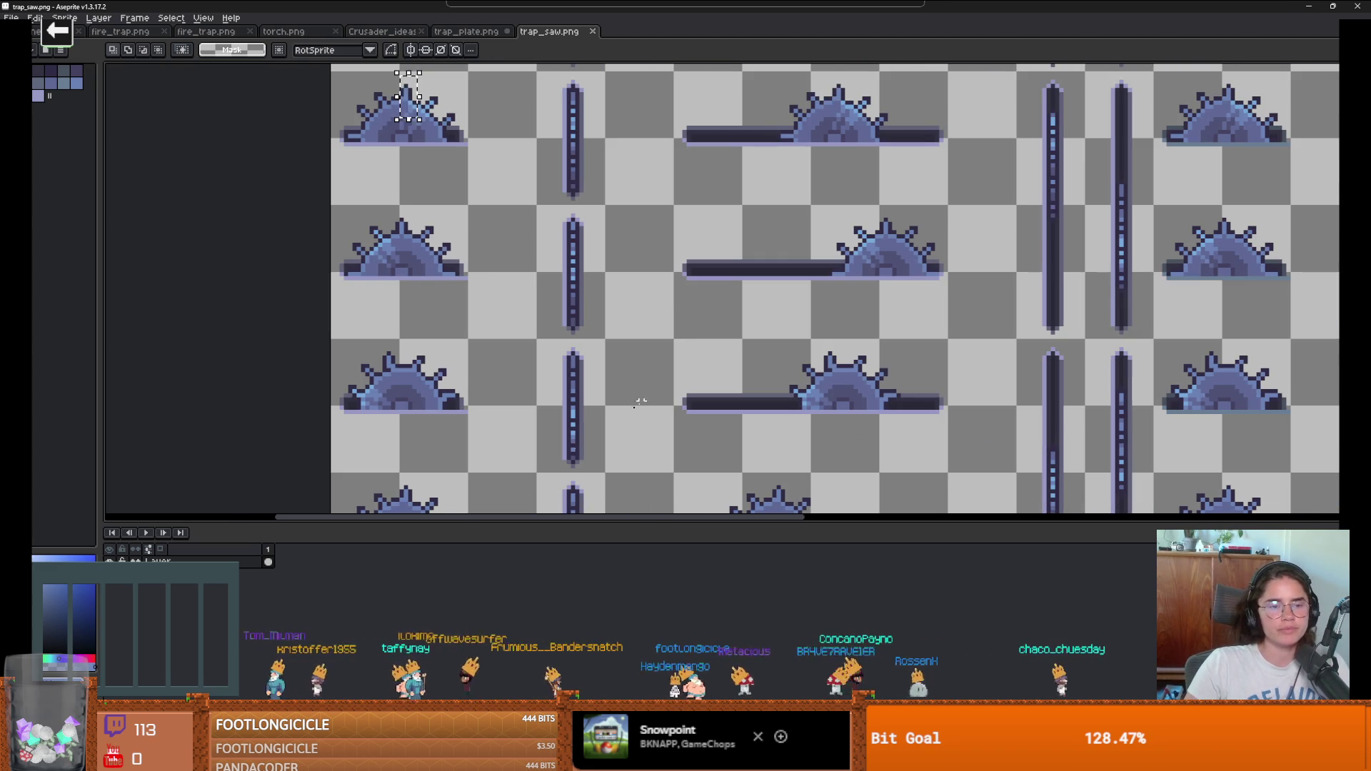
scroll(464, 395, down, 2)
scroll(465, 394, right, 1)
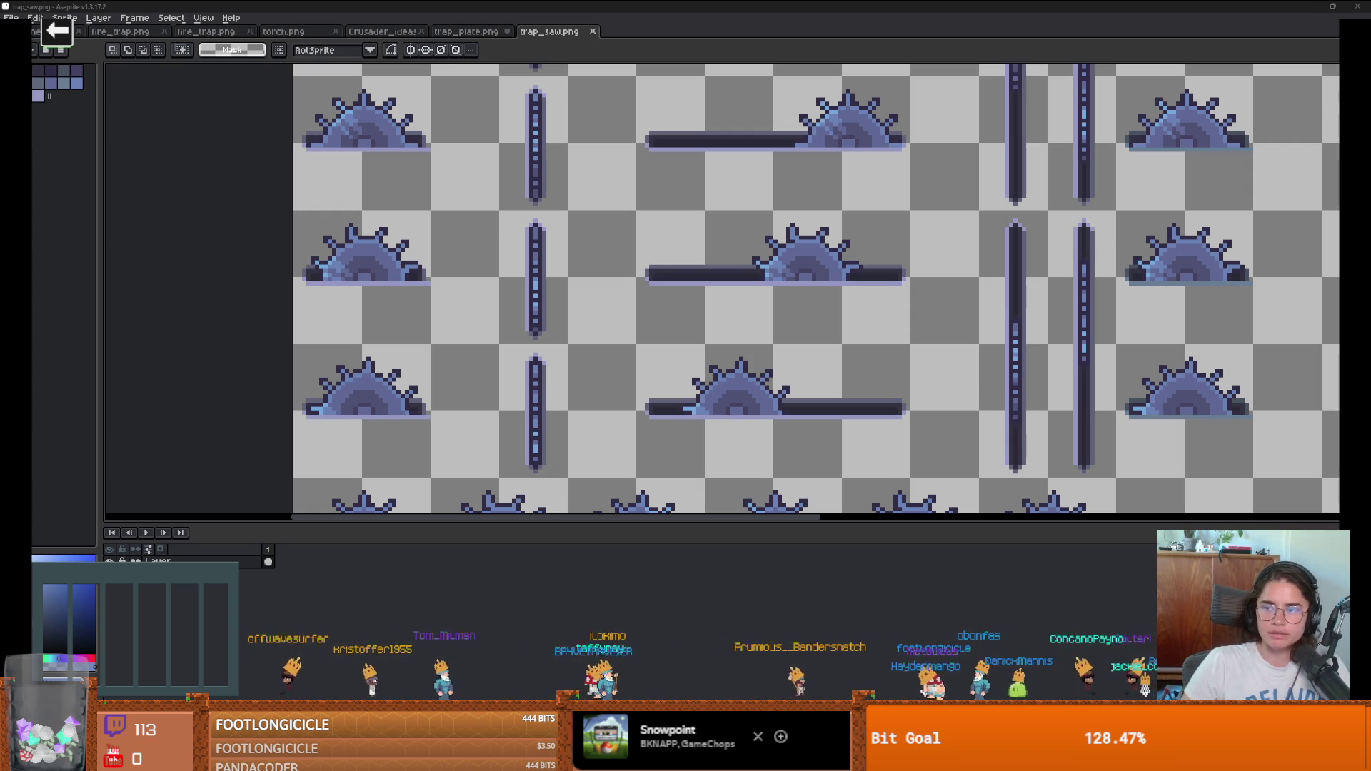
key(alt+Tab)
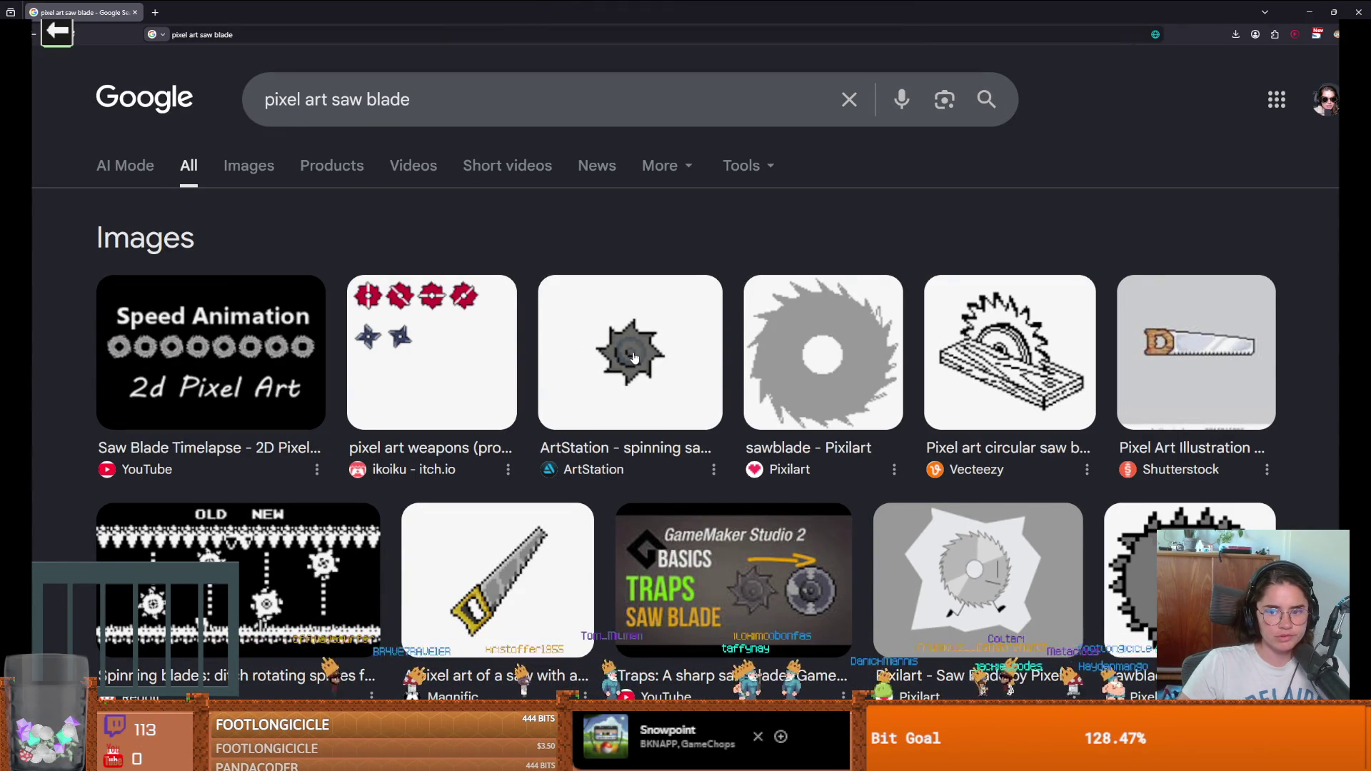
key(alt+Tab)
scroll(455, 226, down, 3)
drag(455, 226, 452, 223)
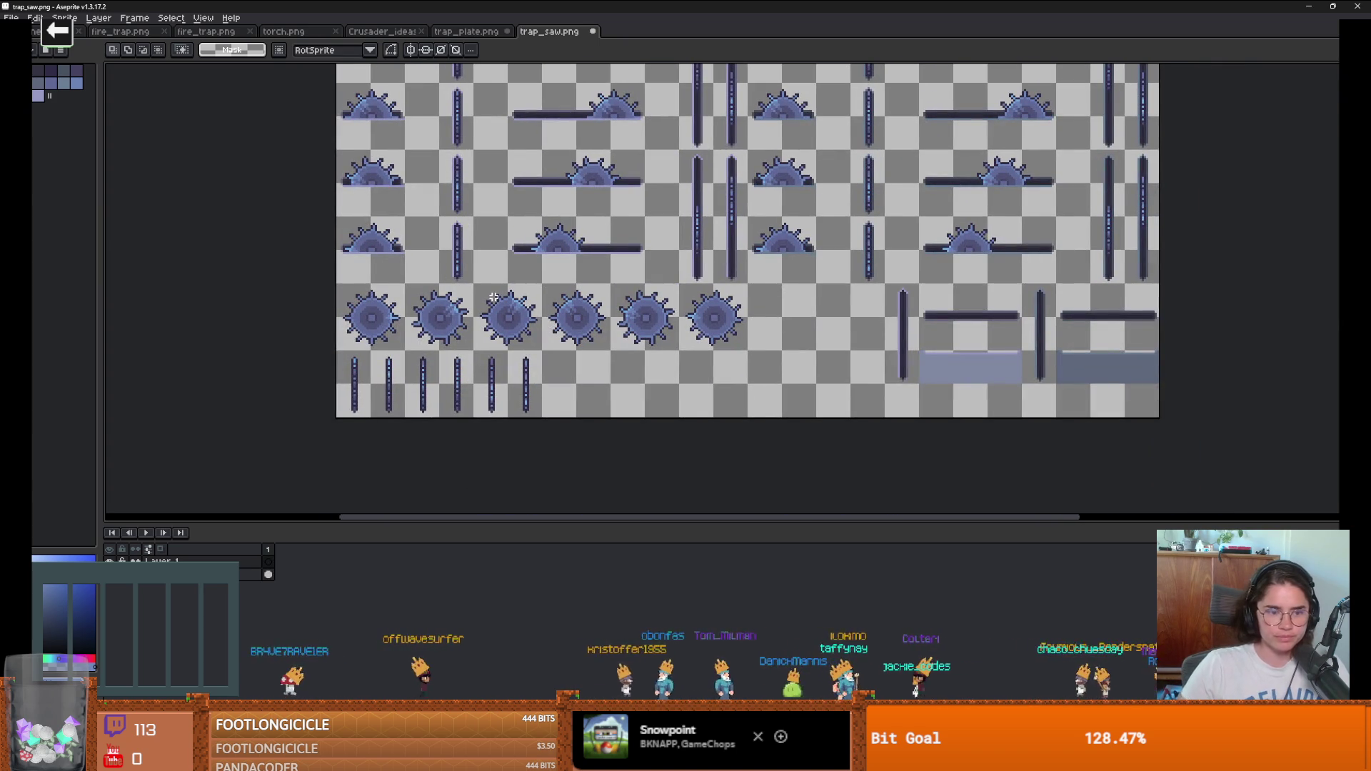
Step: With the eraser ready, toggle the saw layer's visibility and make its cel active
scroll(493, 297, up, 4)
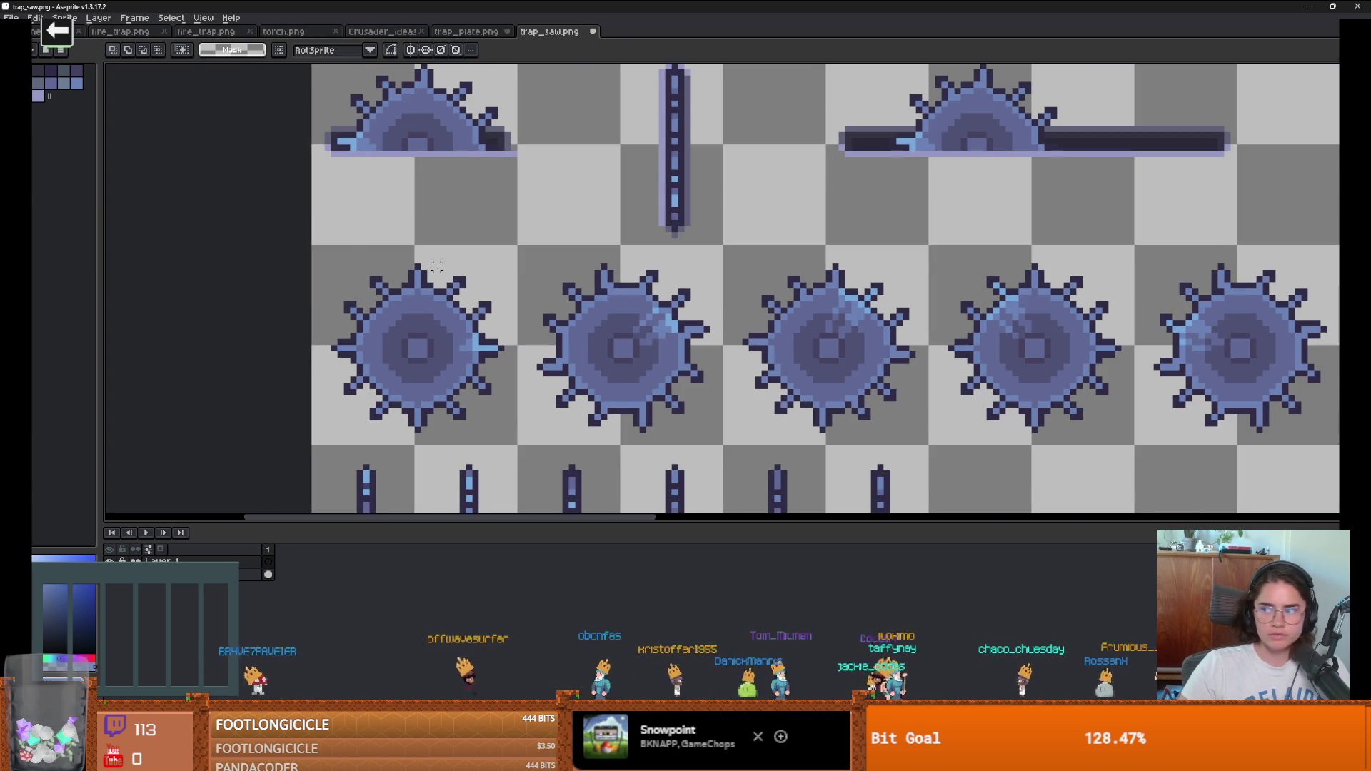
key(e)
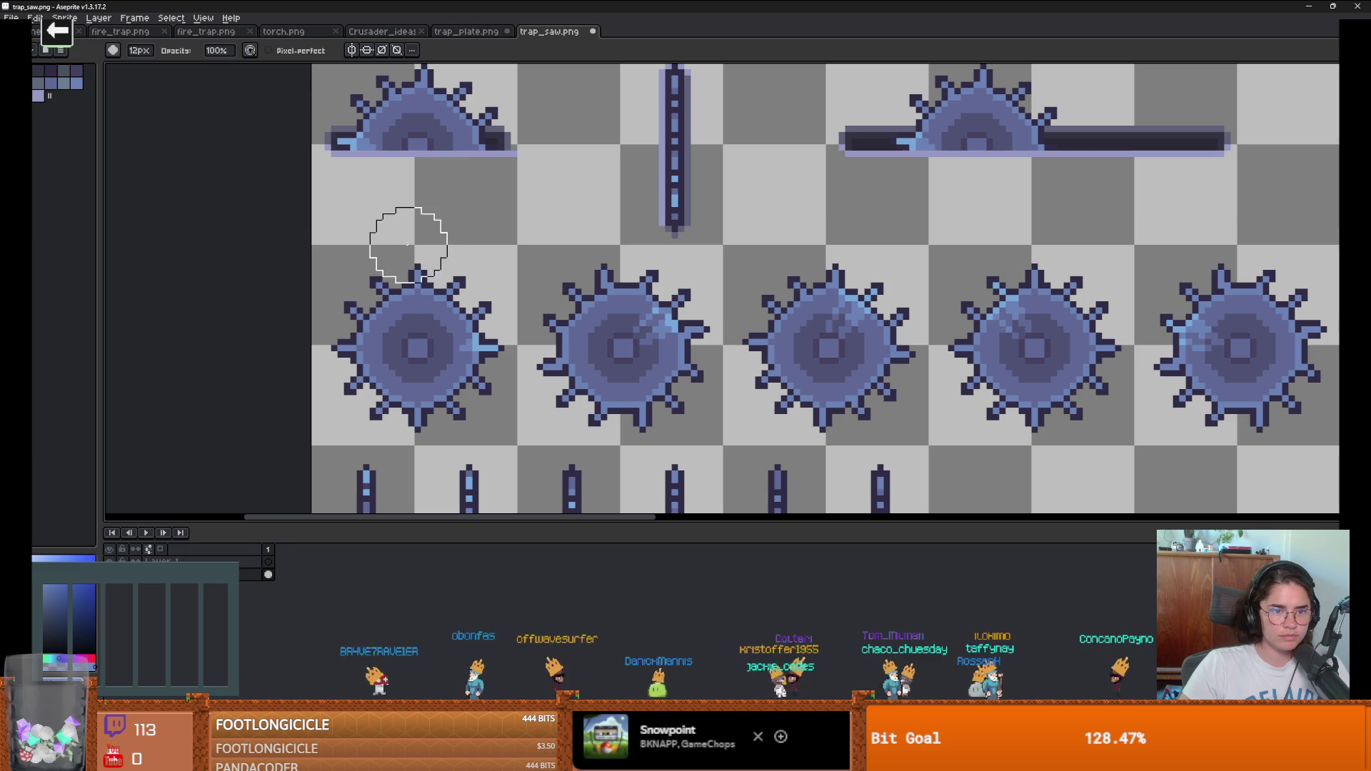
click(109, 561)
click(109, 561)
click(268, 574)
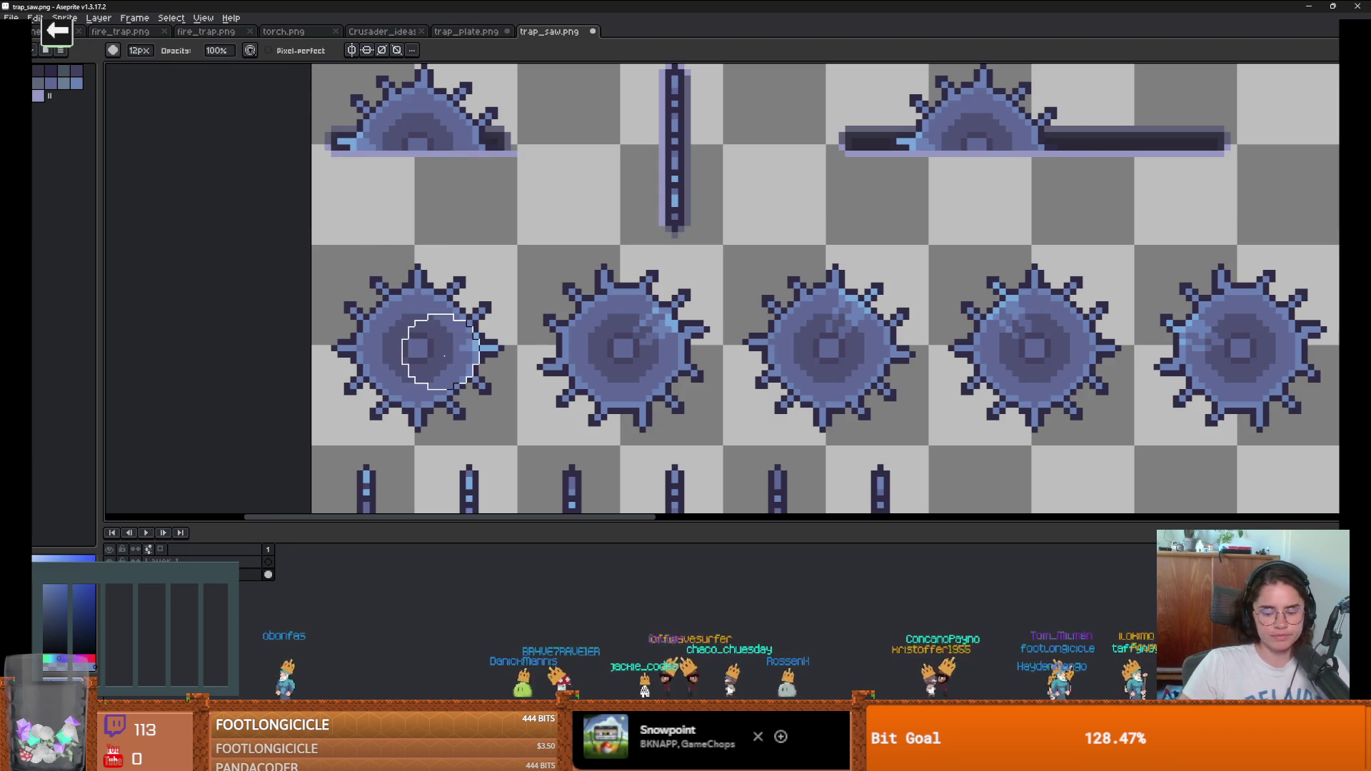
scroll(442, 355, up, 2)
Step: Erase the first saw's top, upper-left, left and bottom spikes
click(453, 161)
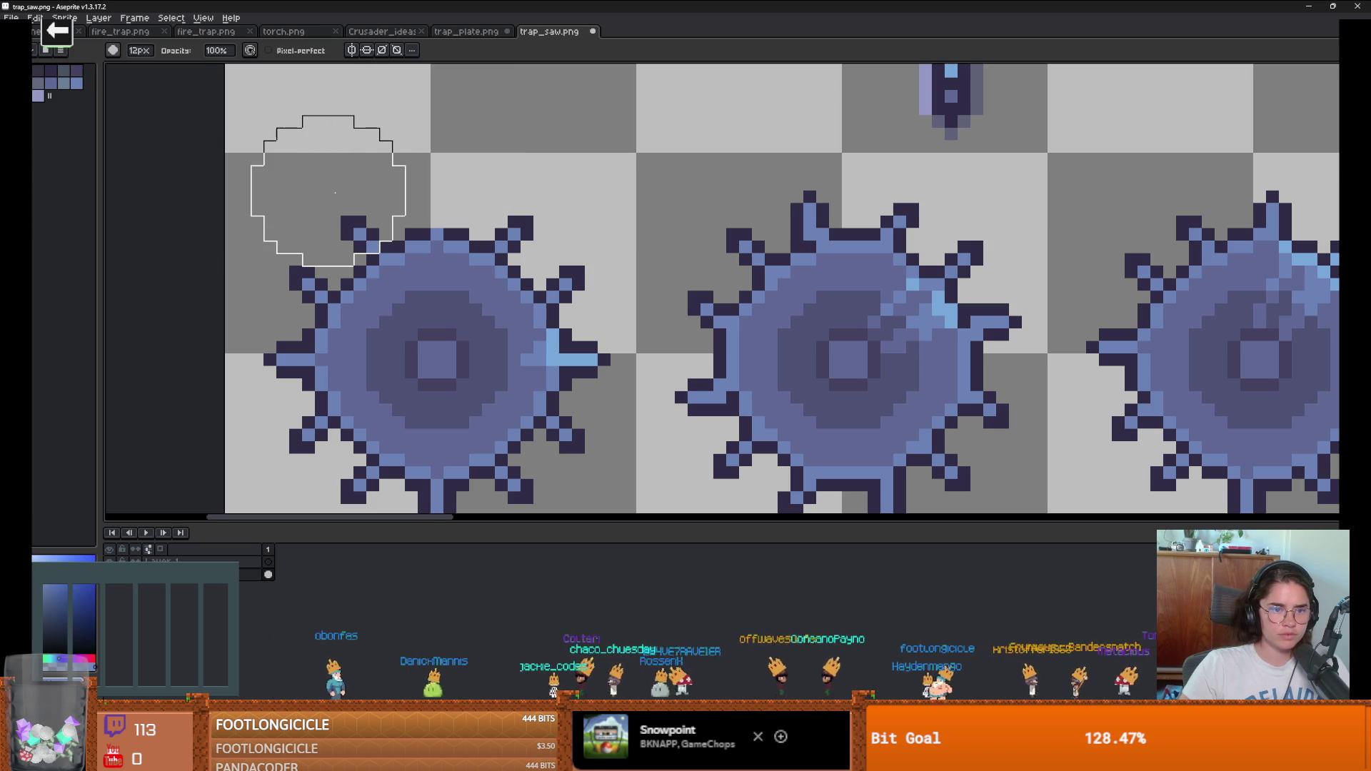
click(312, 185)
click(274, 237)
scroll(265, 186, down, 3)
click(243, 222)
click(304, 307)
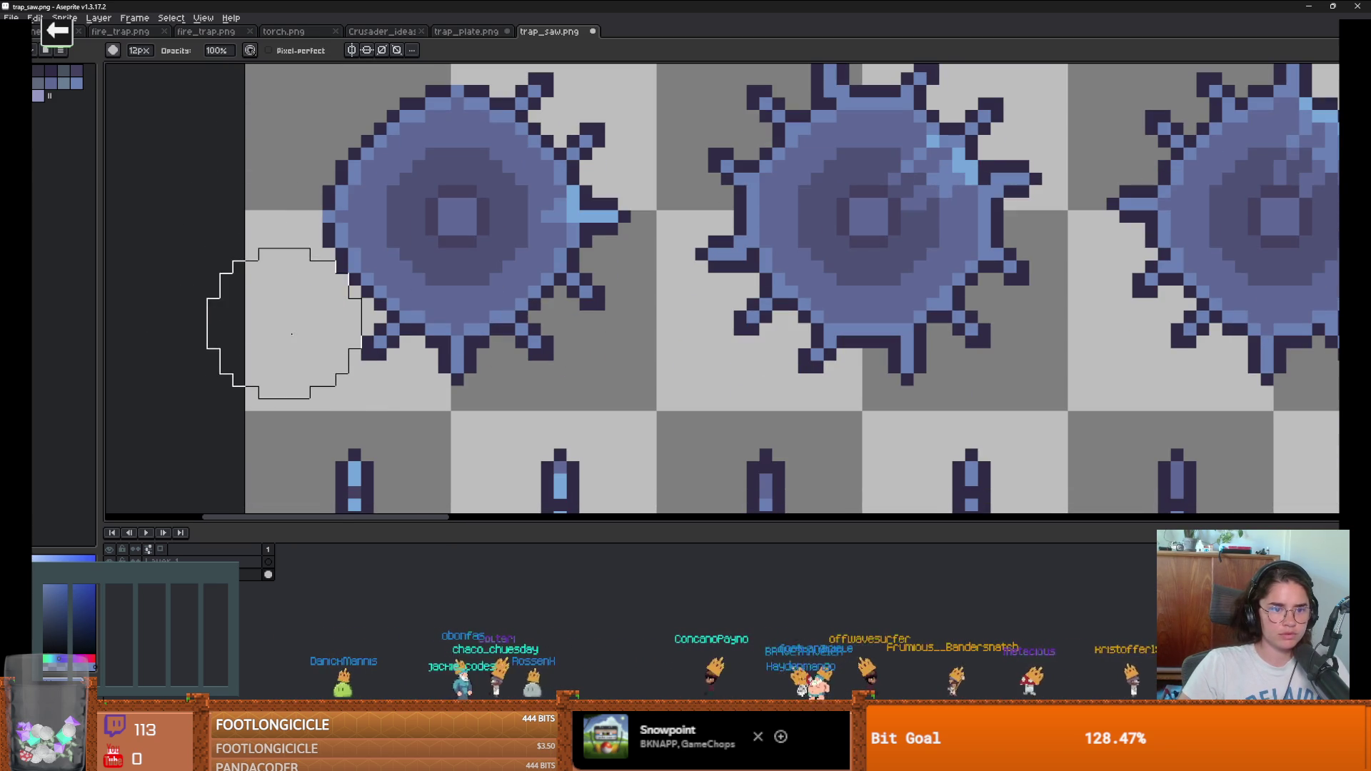
drag(455, 373, 280, 307)
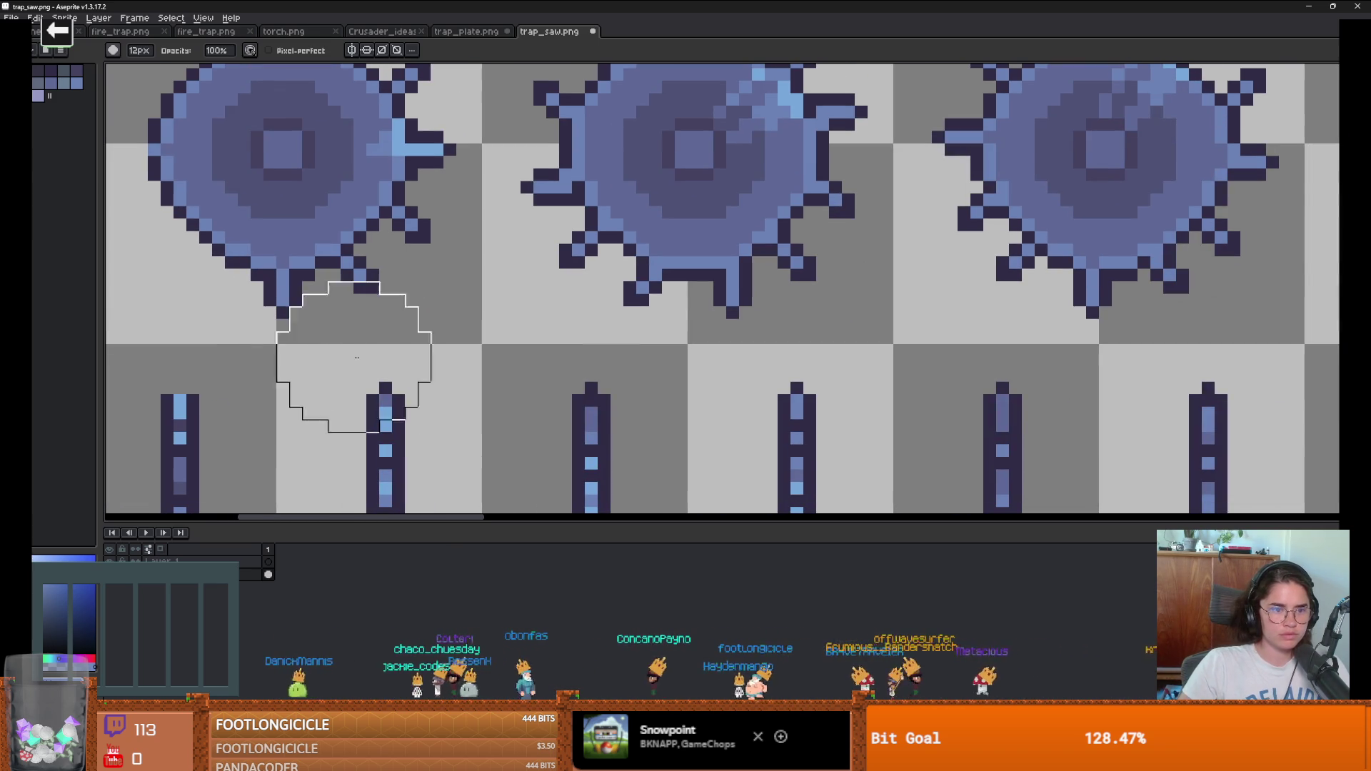
click(276, 357)
Step: Shrink the eraser to 3px and remove the saw's lower and small right teeth
key(minus)
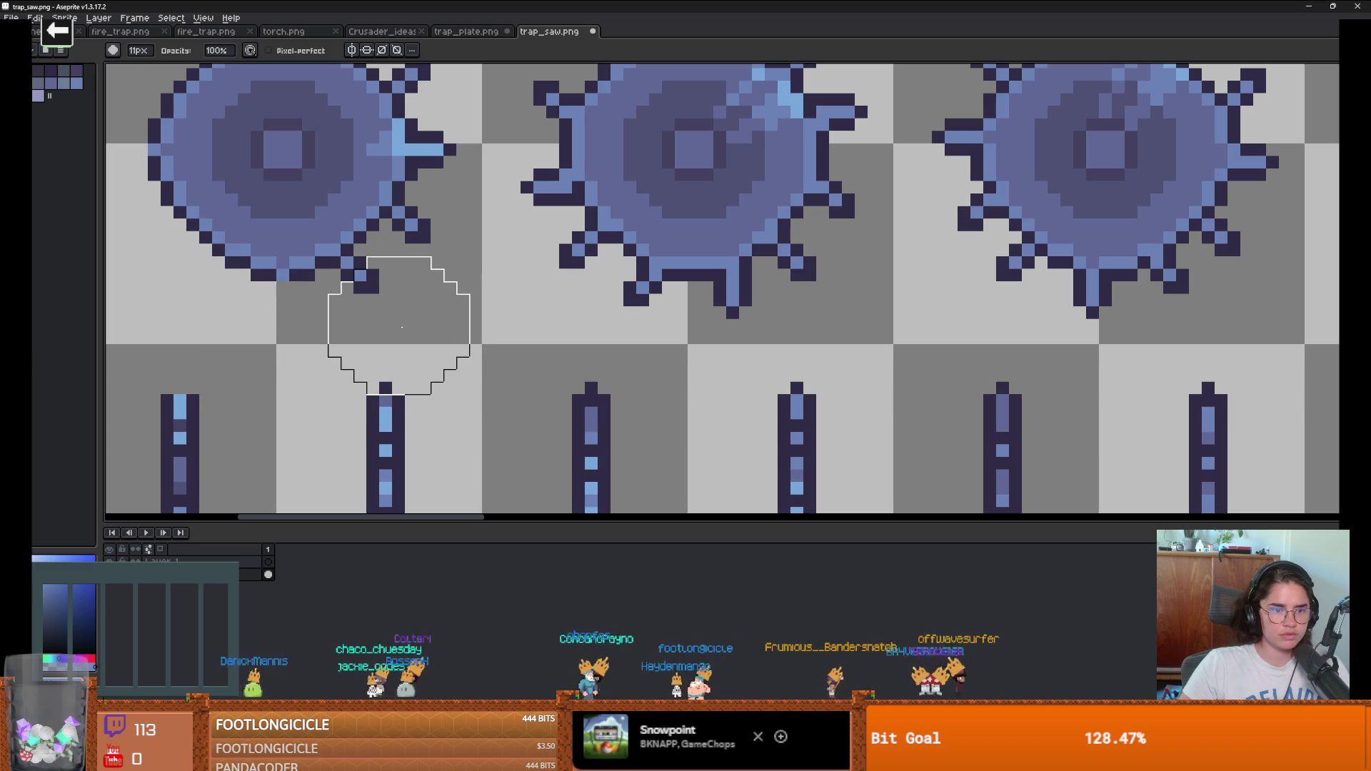
scroll(410, 361, down, 2)
key(w)
scroll(281, 352, up, 2)
key(e)
key(b)
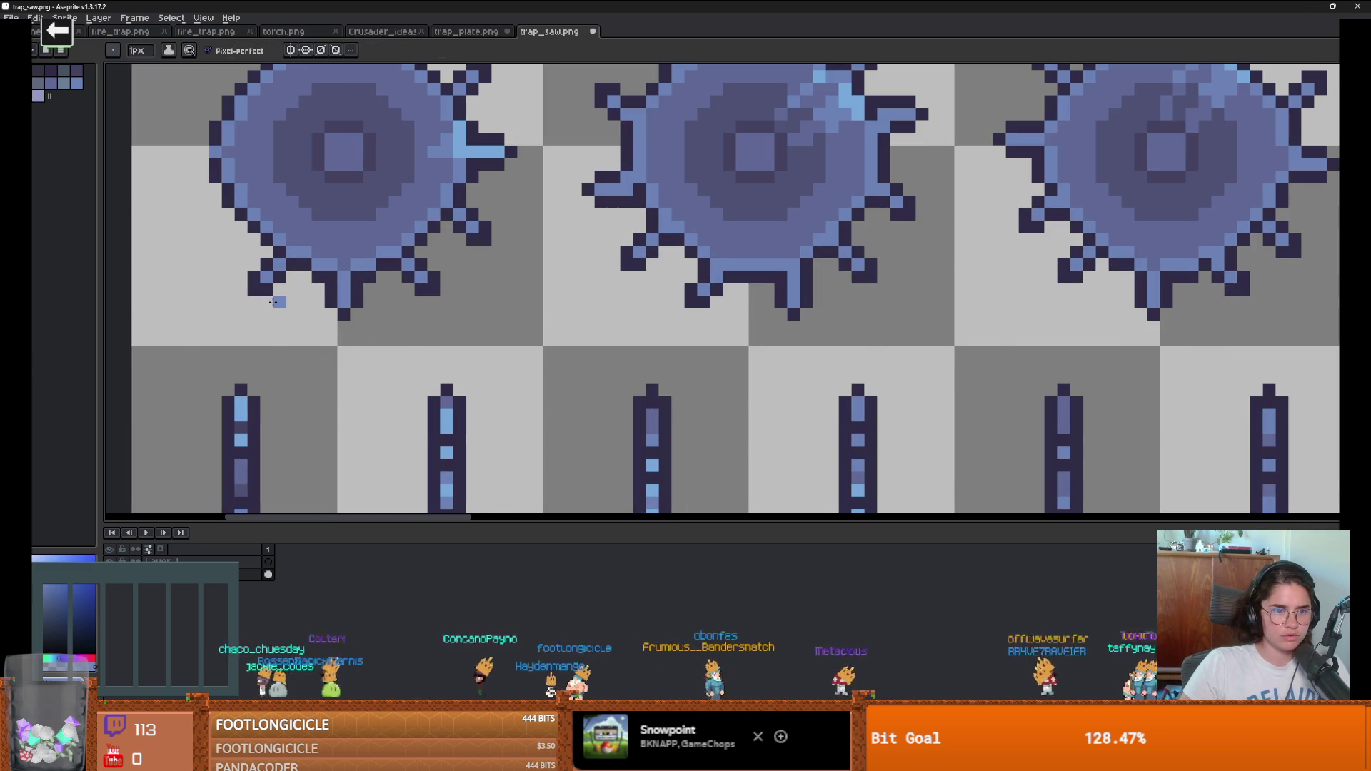
key(e)
key(minus)
key(minus)
key(minus)
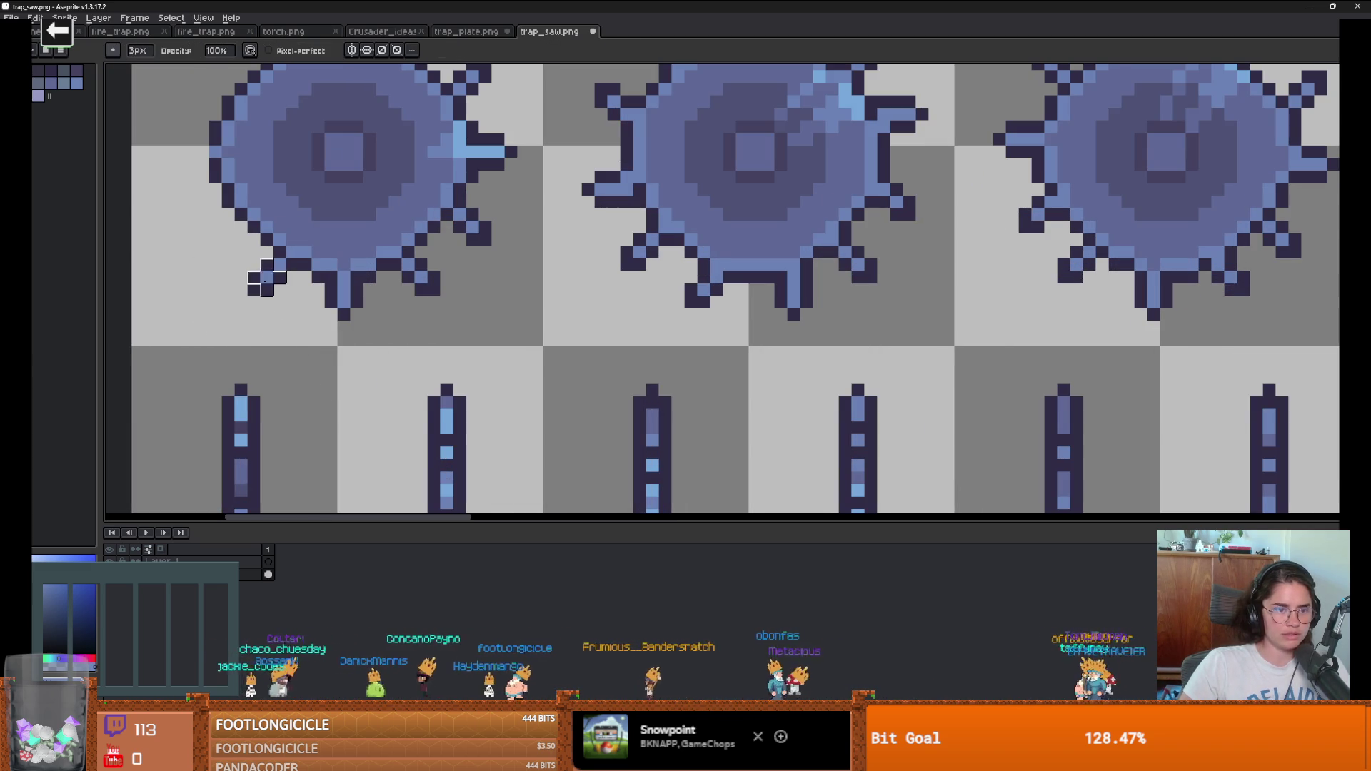
drag(332, 303, 369, 302)
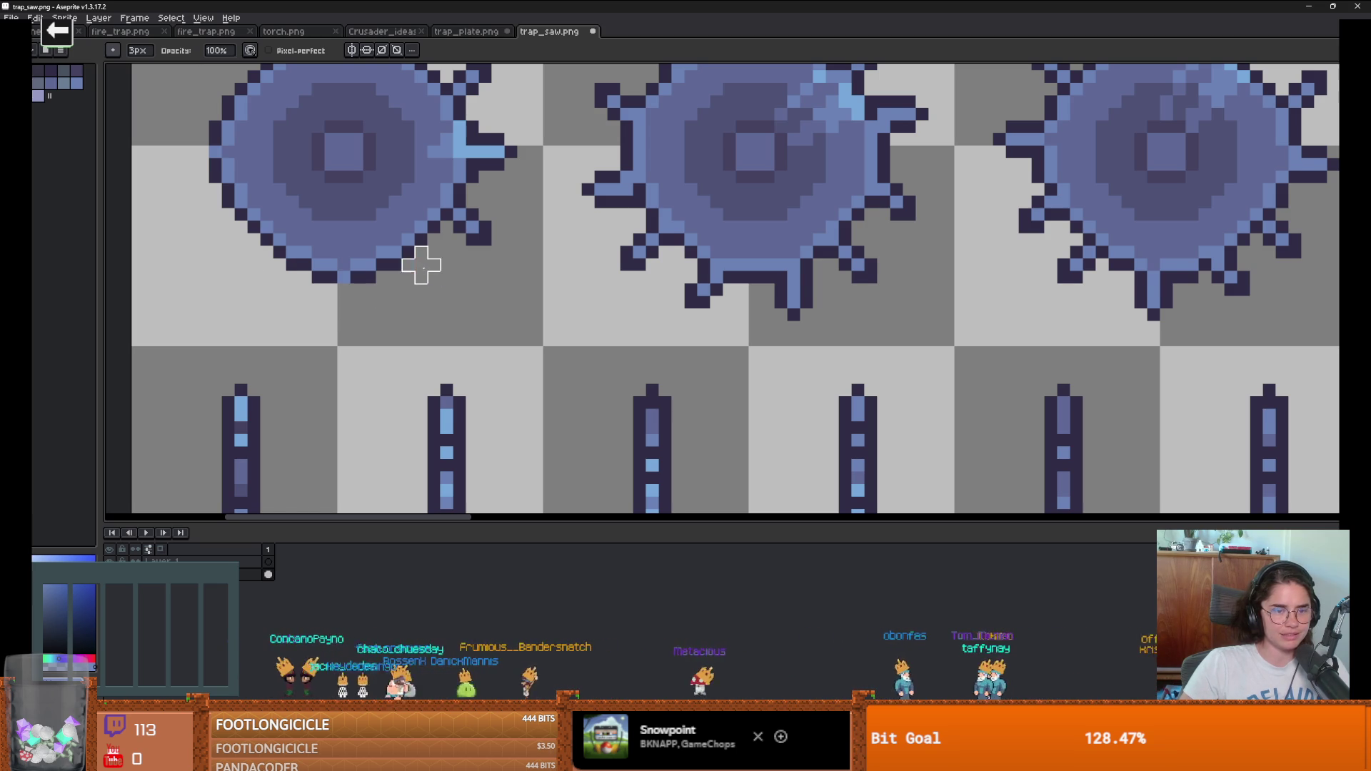
scroll(457, 324, up, 1)
scroll(457, 286, up, 1)
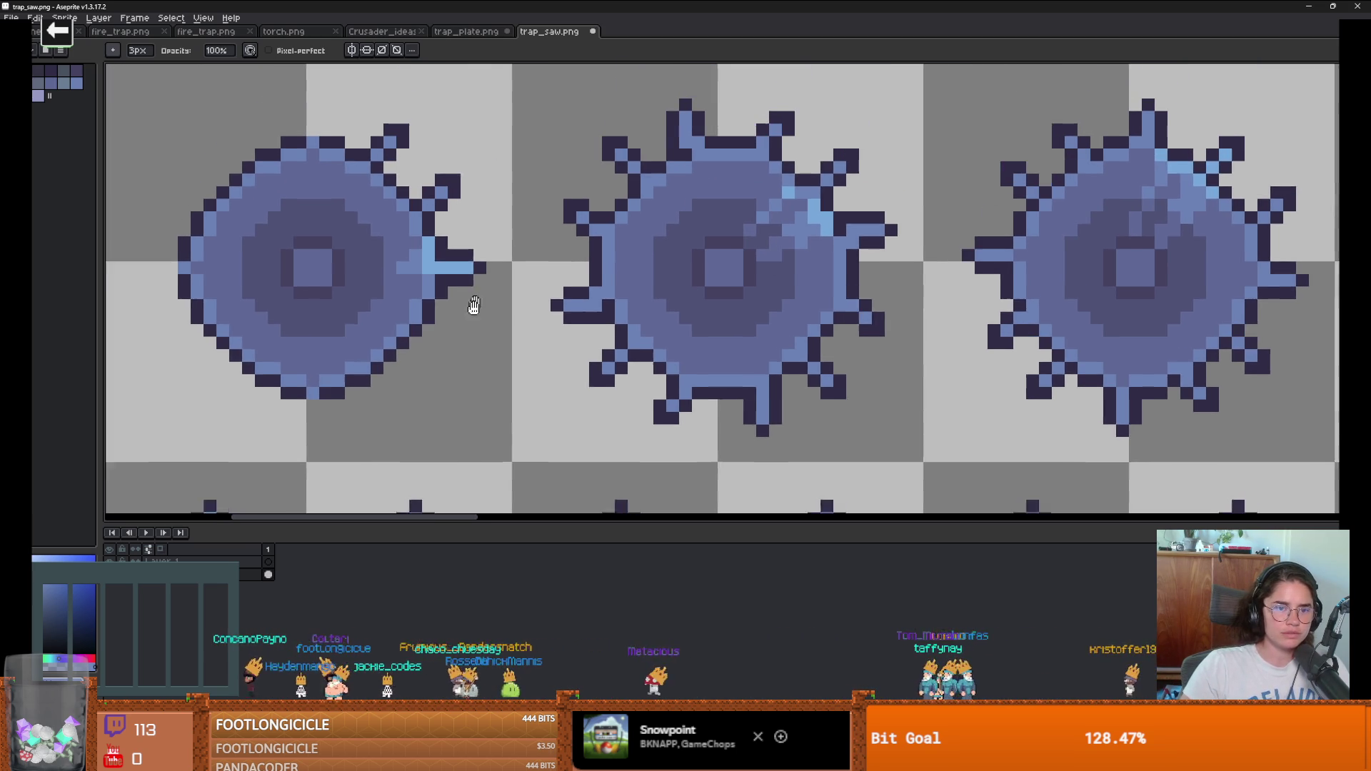
drag(463, 298, 437, 199)
key(b)
key(e)
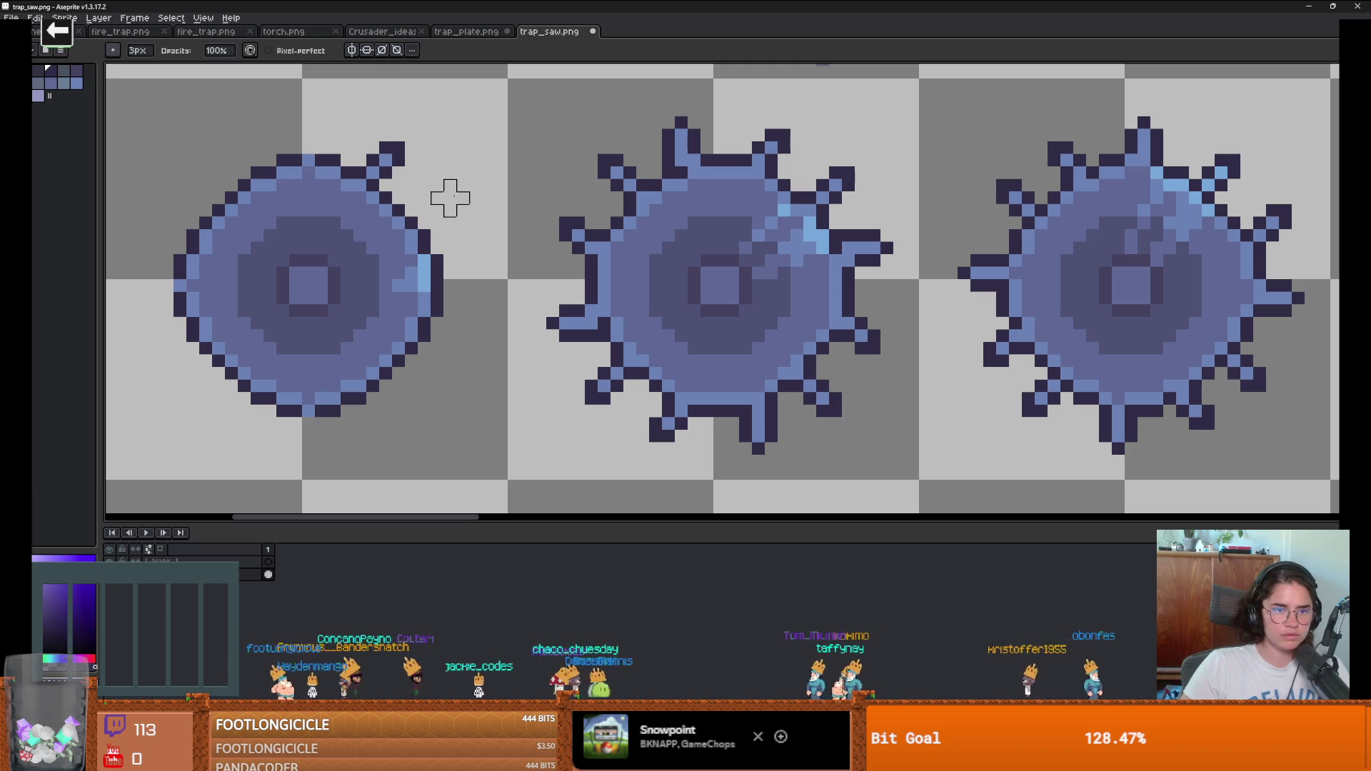
scroll(388, 169, up, 1)
Step: Sample the saw's mid-blue and repaint the light-blue rim pixels with it
key(i)
scroll(420, 257, down, 2)
scroll(428, 214, up, 1)
key(b)
scroll(514, 306, up, 1)
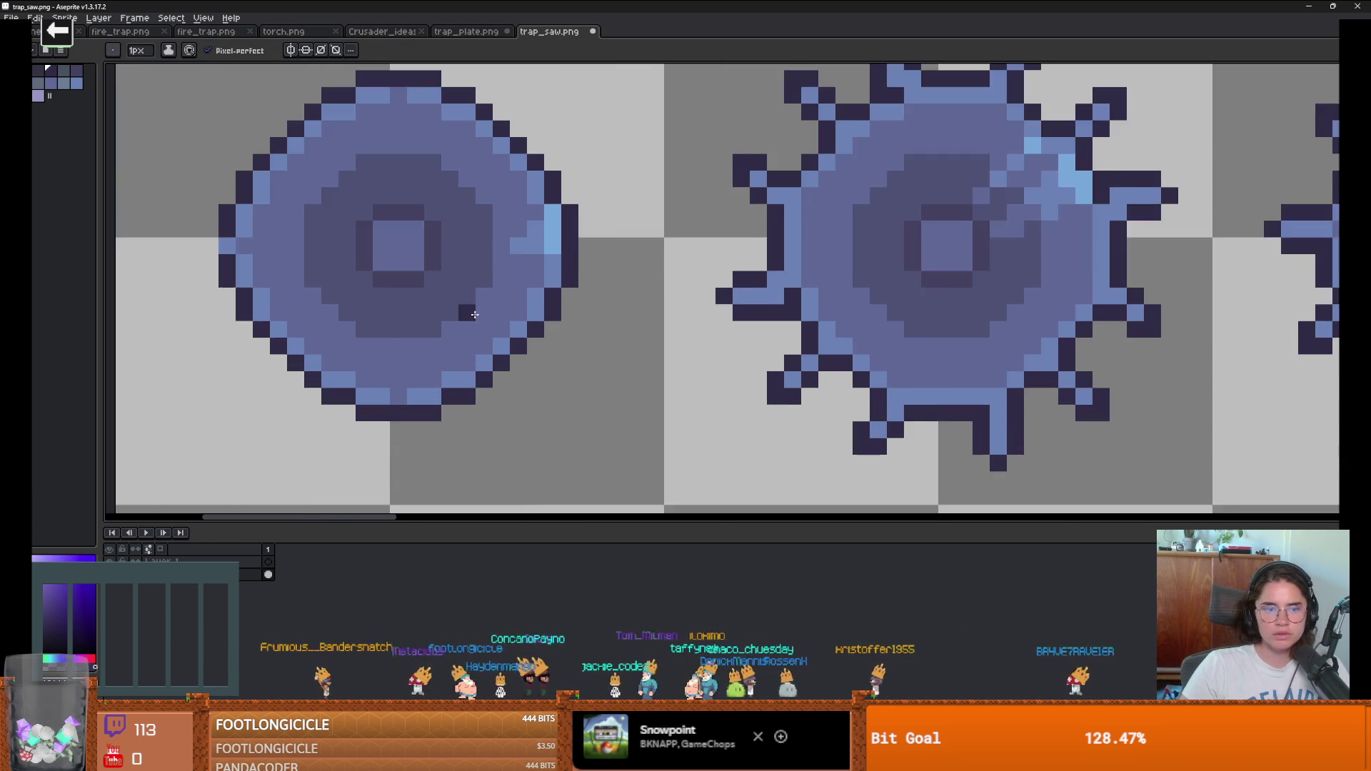
scroll(443, 307, down, 1)
alt+click(495, 255)
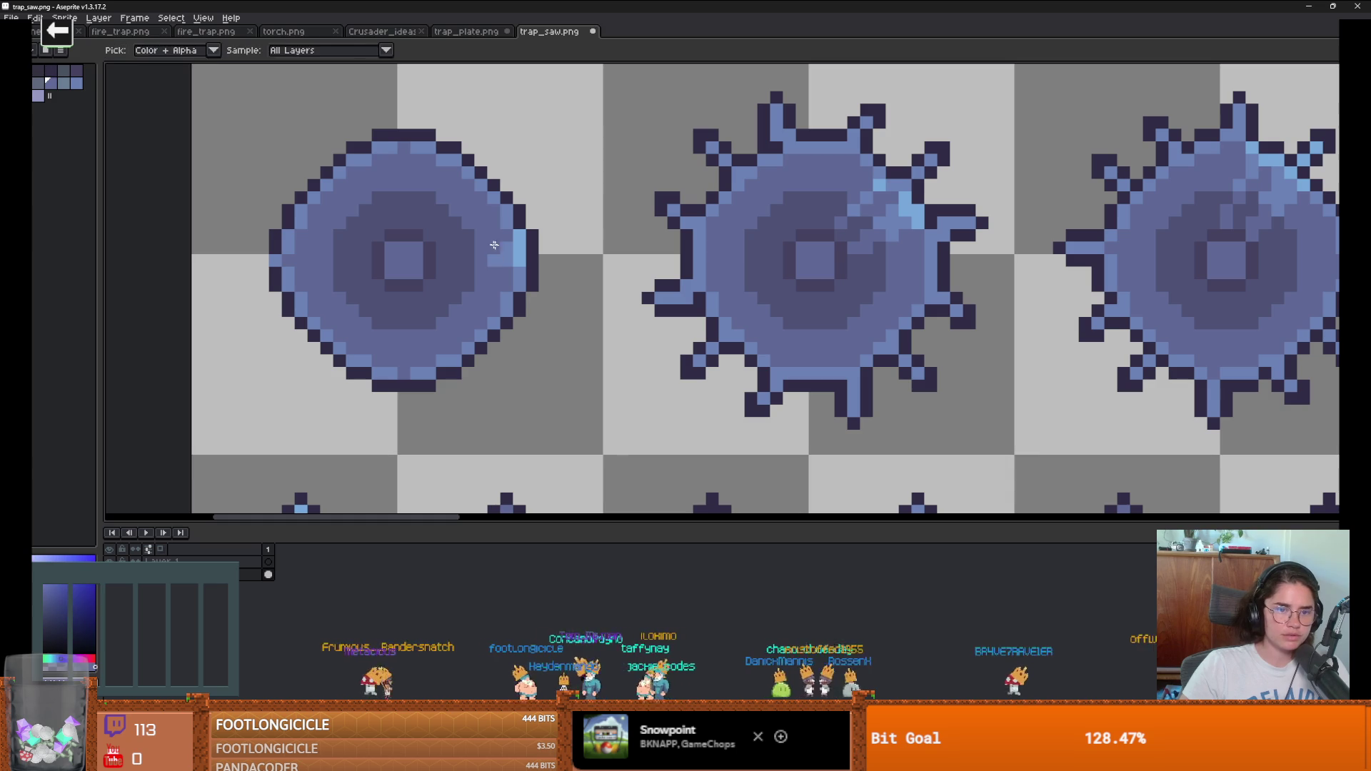
alt+click(509, 247)
drag(514, 244, 514, 255)
scroll(360, 257, down, 1)
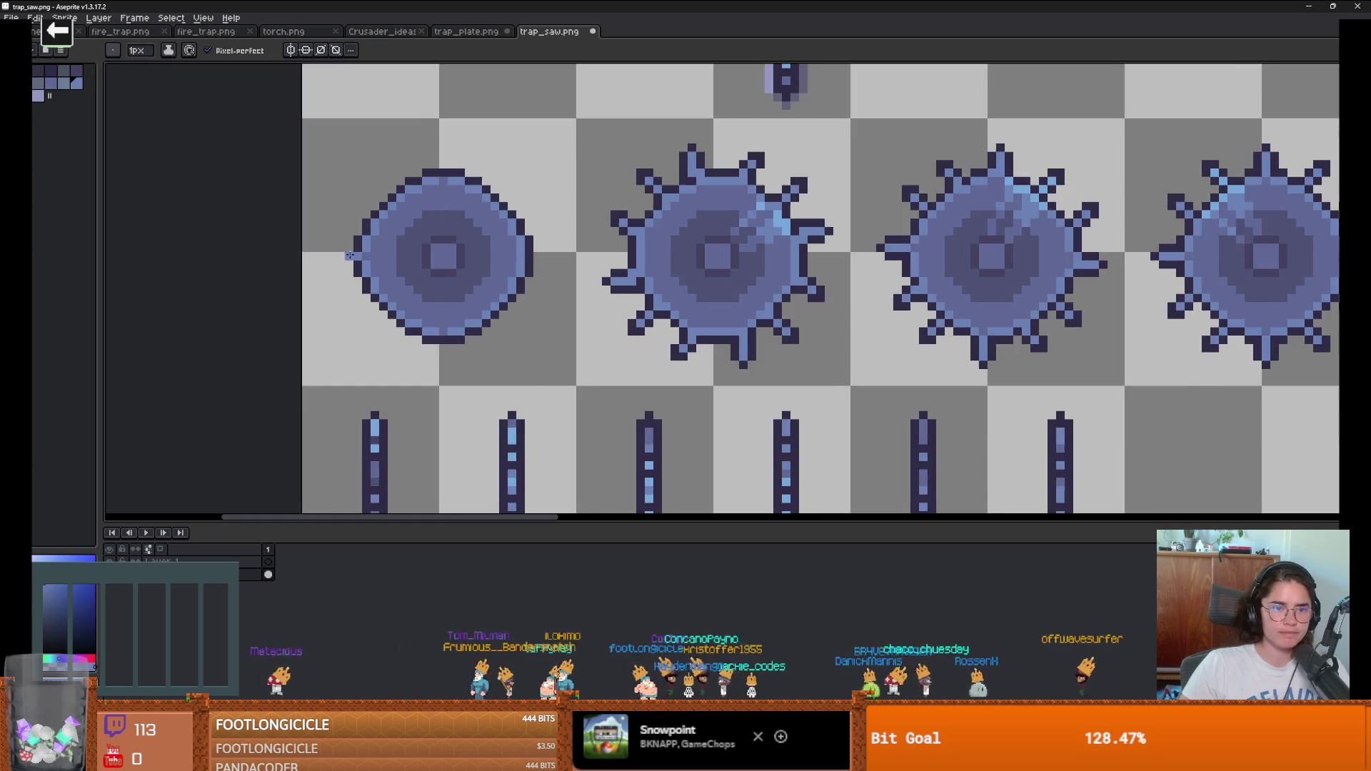
scroll(350, 257, up, 2)
Step: Sample the saw's dark outline colour and blue body shades
alt+click(361, 253)
scroll(361, 253, down, 2)
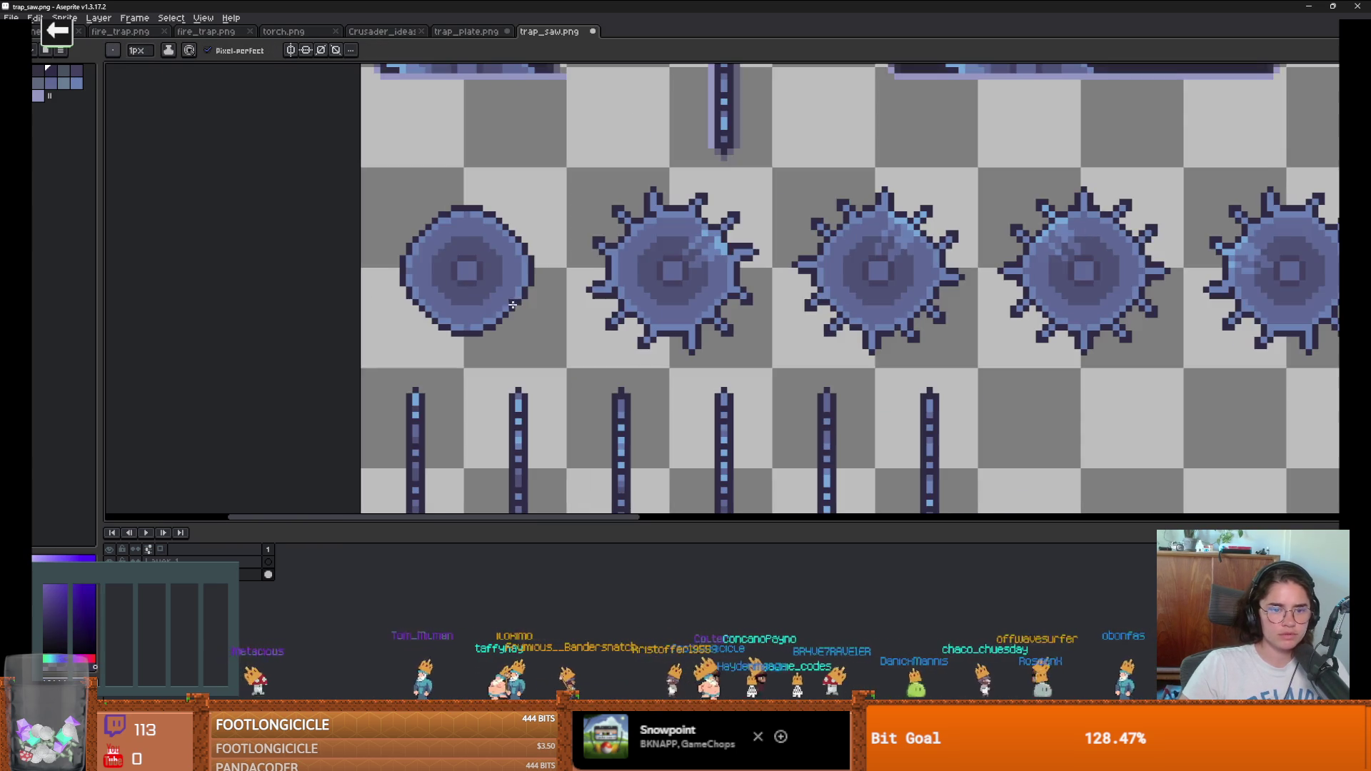
scroll(371, 271, up, 1)
alt+click(385, 292)
alt+click(386, 317)
alt+click(402, 359)
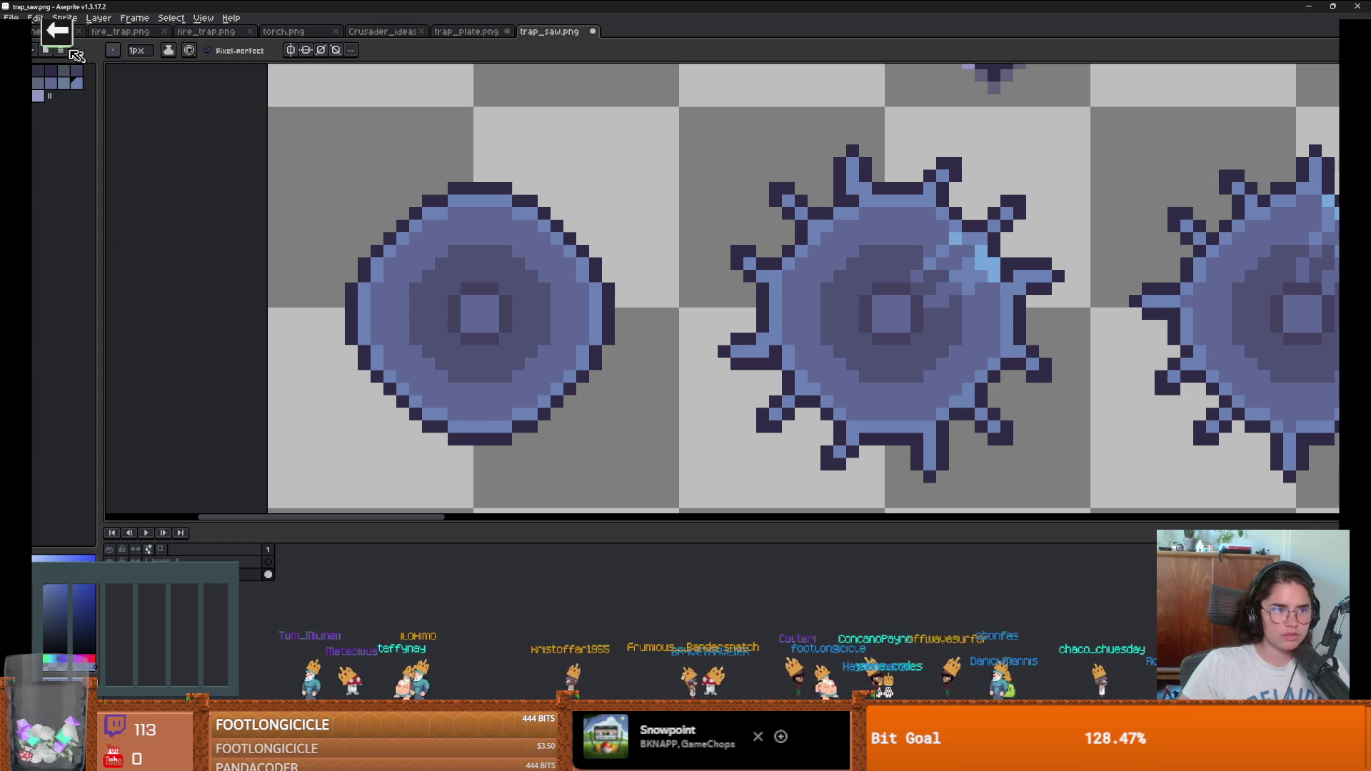
Step: Load the adamcyoungis palette and try a light cyan outline fill, then undo it
click(47, 50)
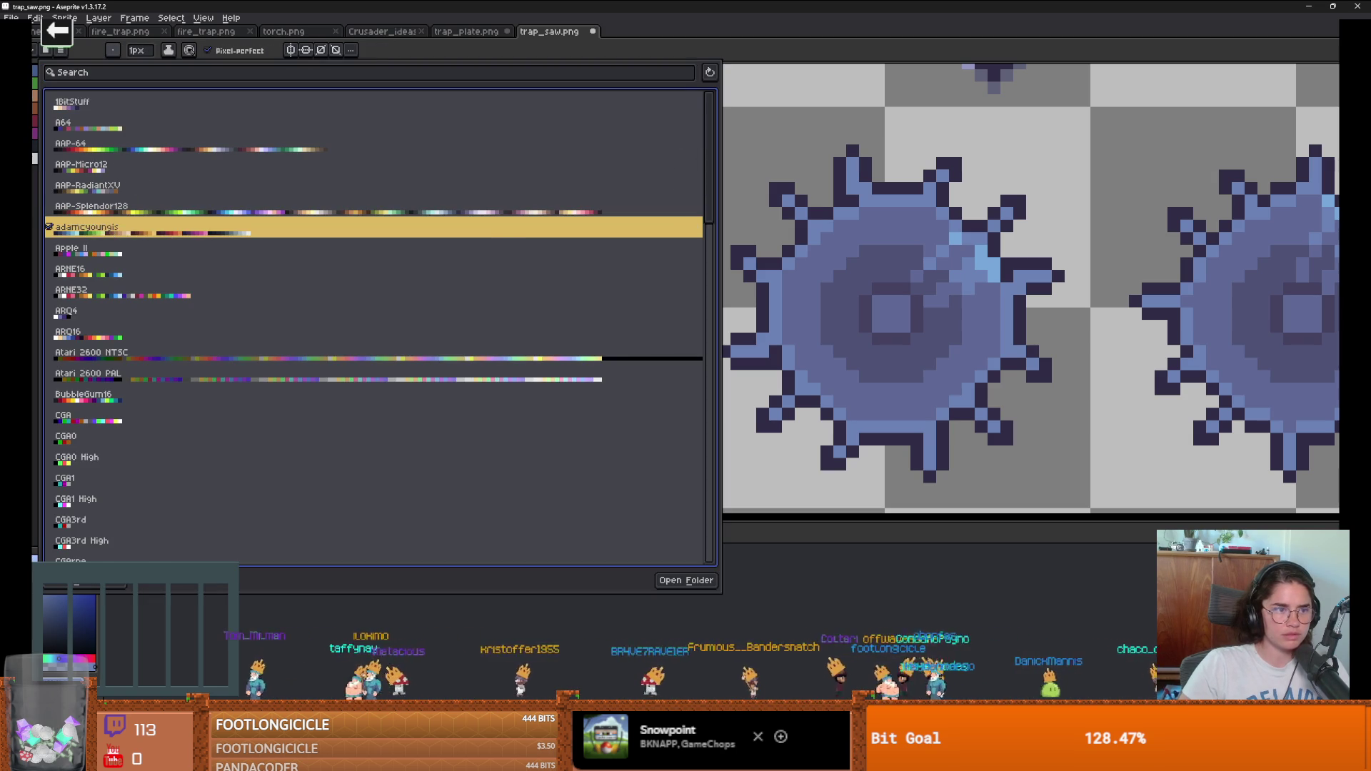
click(49, 226)
click(63, 70)
key(g)
click(354, 294)
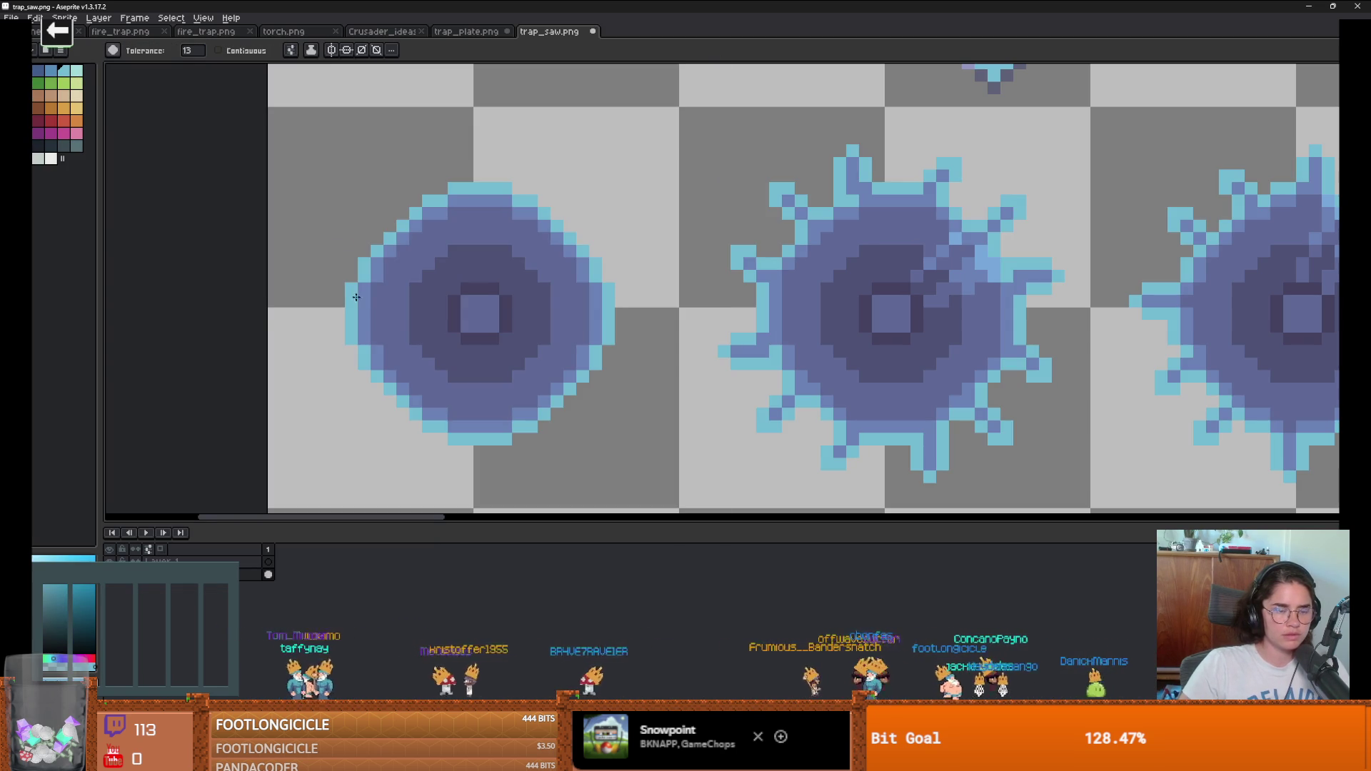
key(ctrl+z)
Step: Fill the purple saw bodies with a lighter palette blue
click(55, 73)
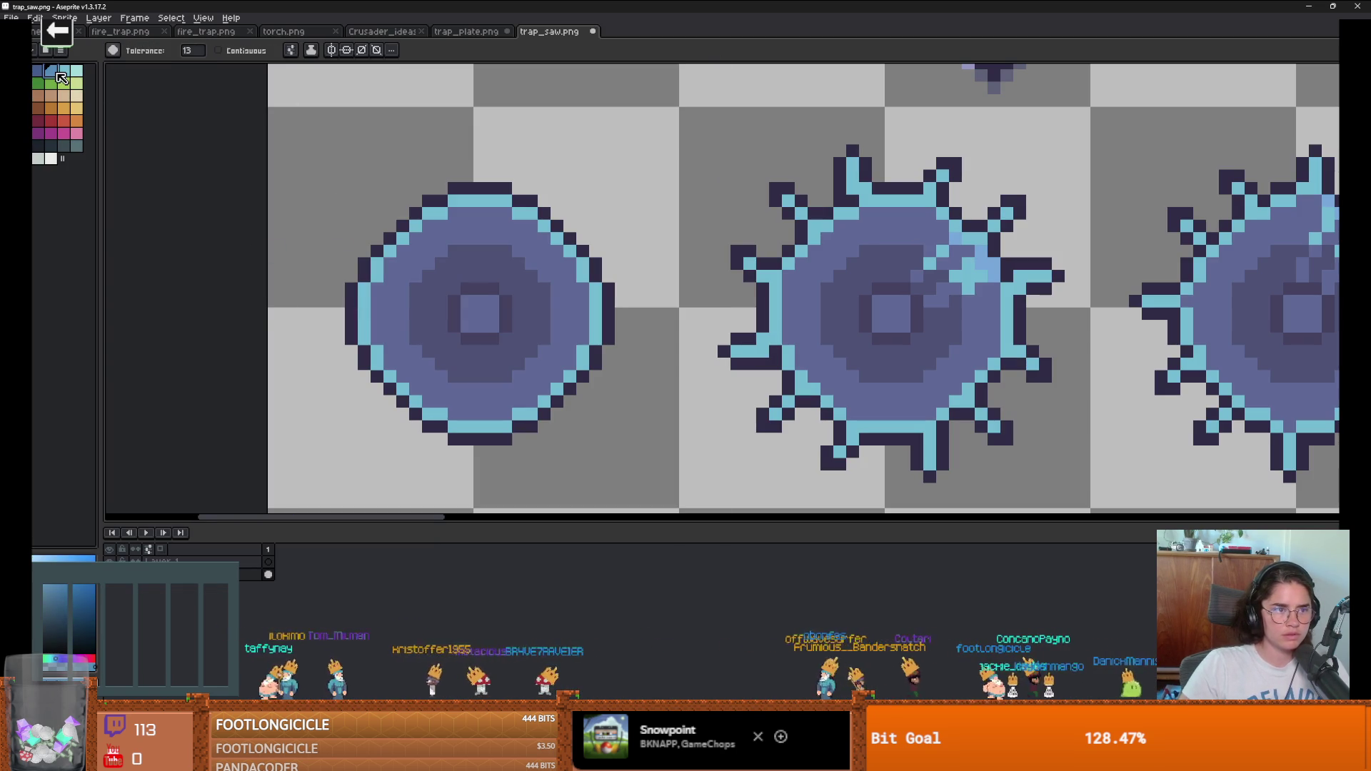
click(386, 297)
click(42, 73)
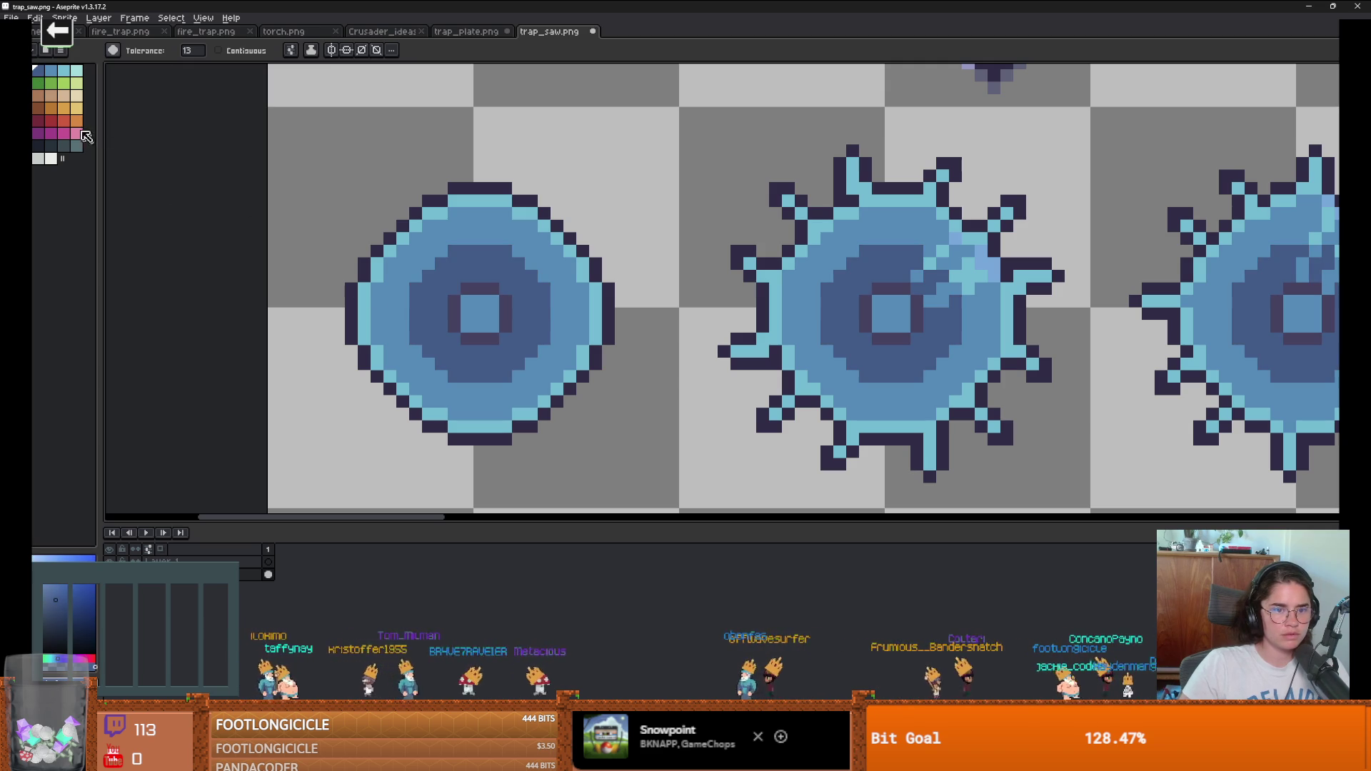
key(alt)
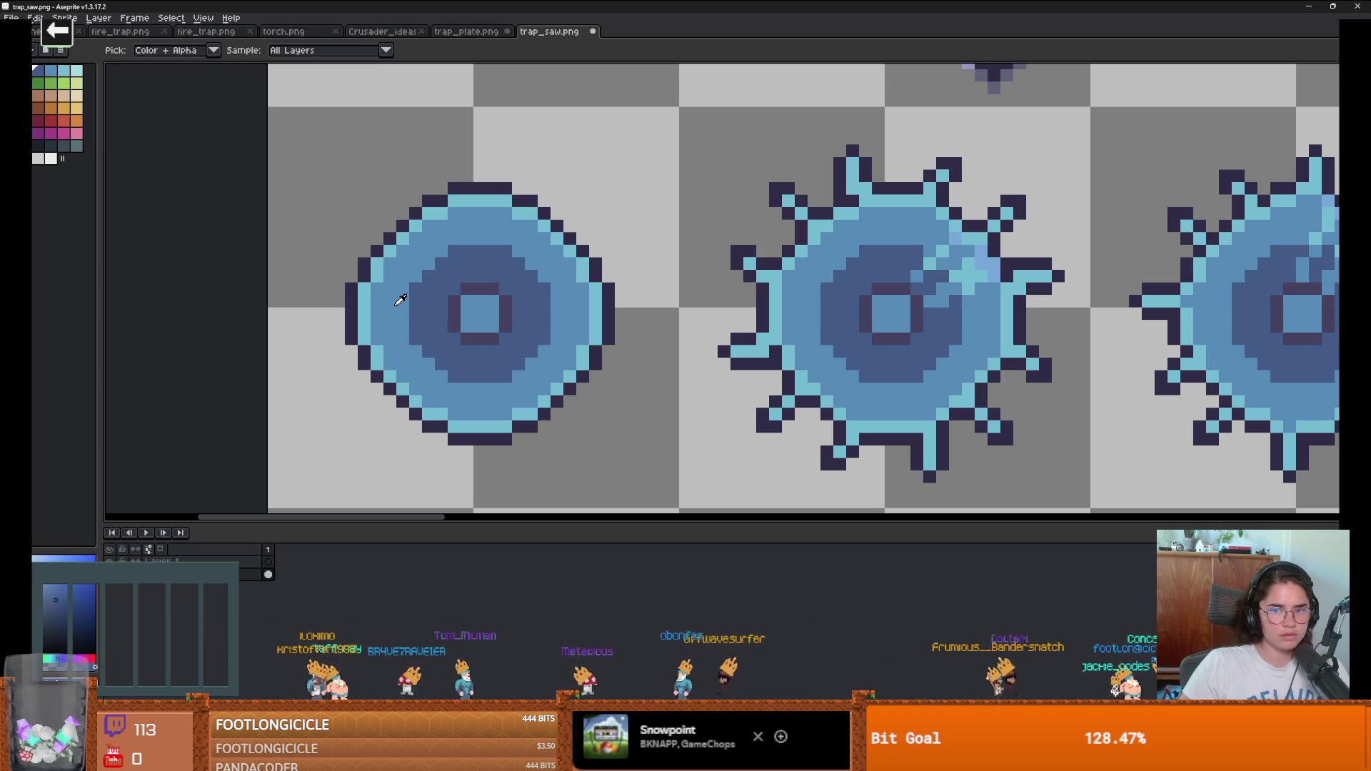
scroll(399, 300, down, 8)
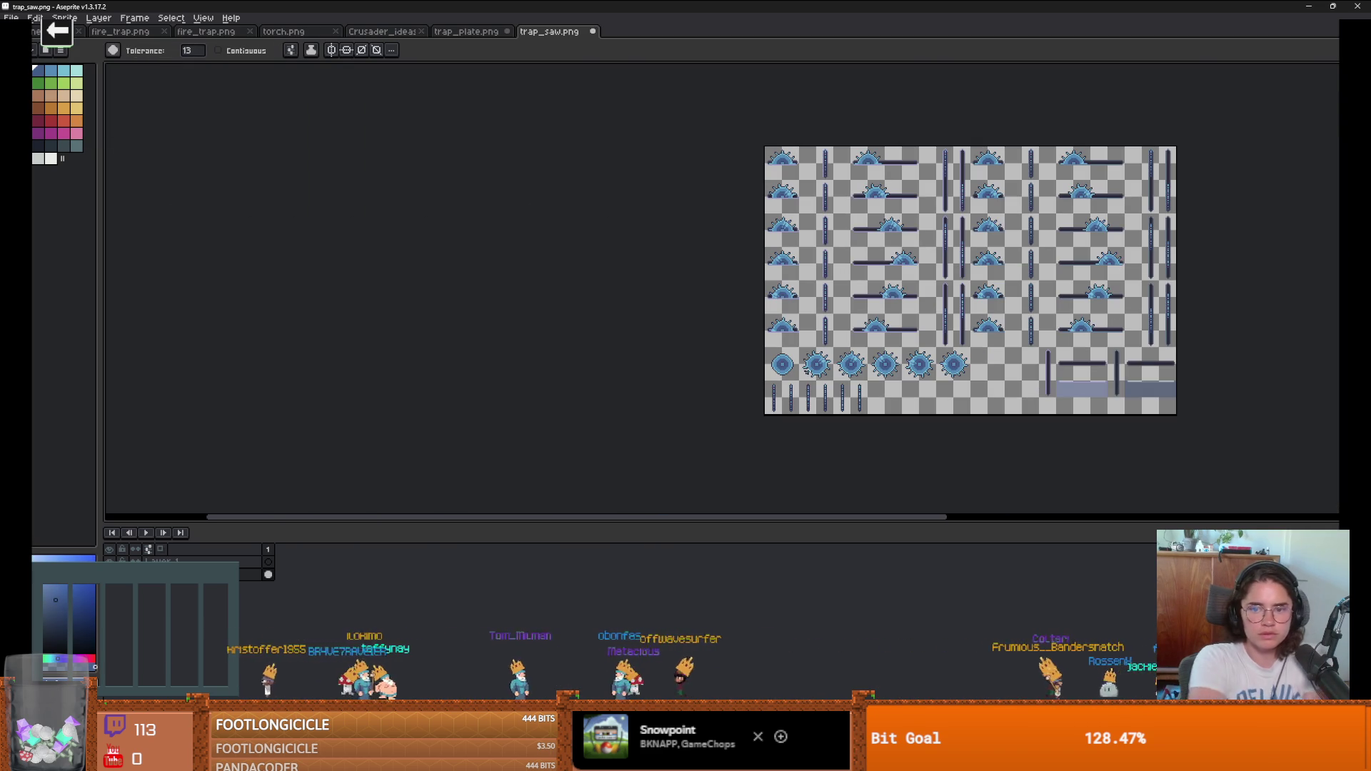
scroll(745, 382, up, 3)
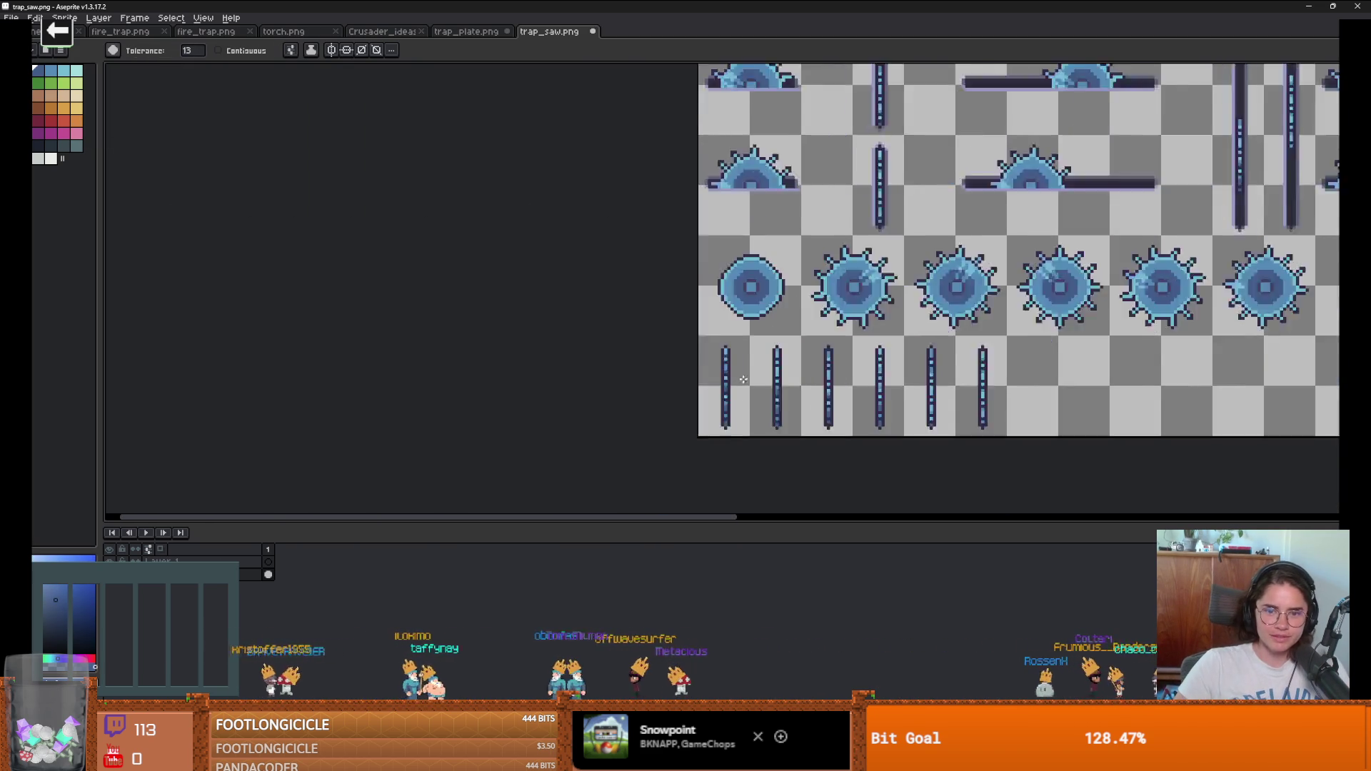
scroll(749, 317, up, 5)
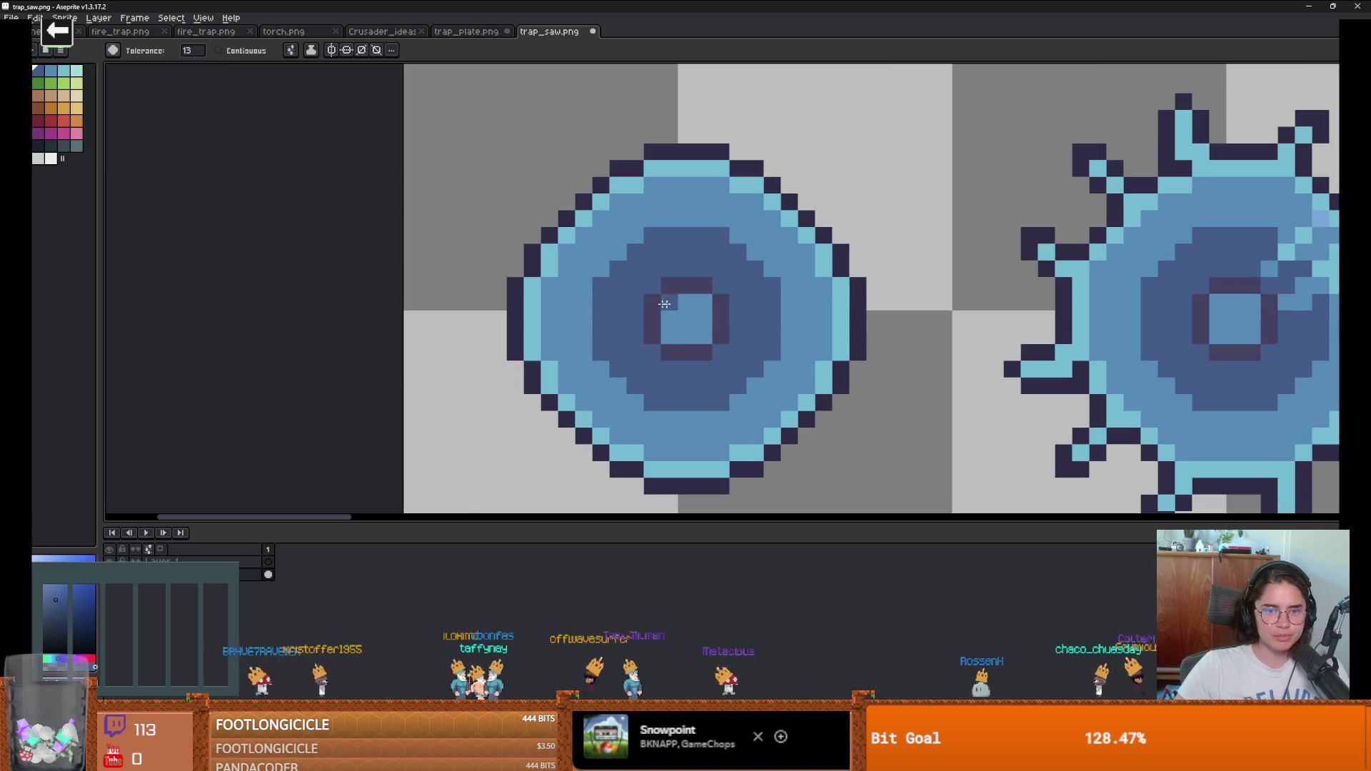
Step: Fill the ring around the saw's centre with dark navy
key(alt)
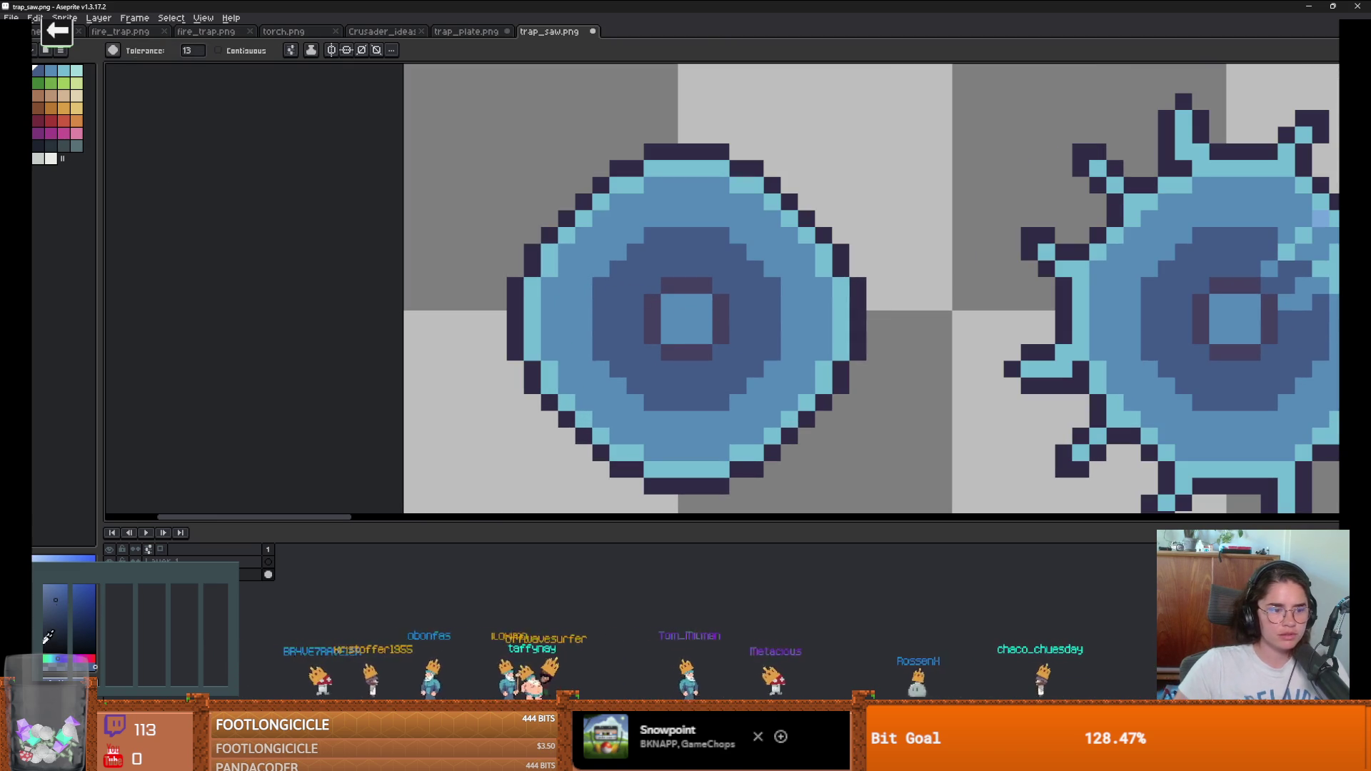
click(651, 314)
scroll(719, 367, down, 1)
scroll(721, 357, up, 2)
key(alt)
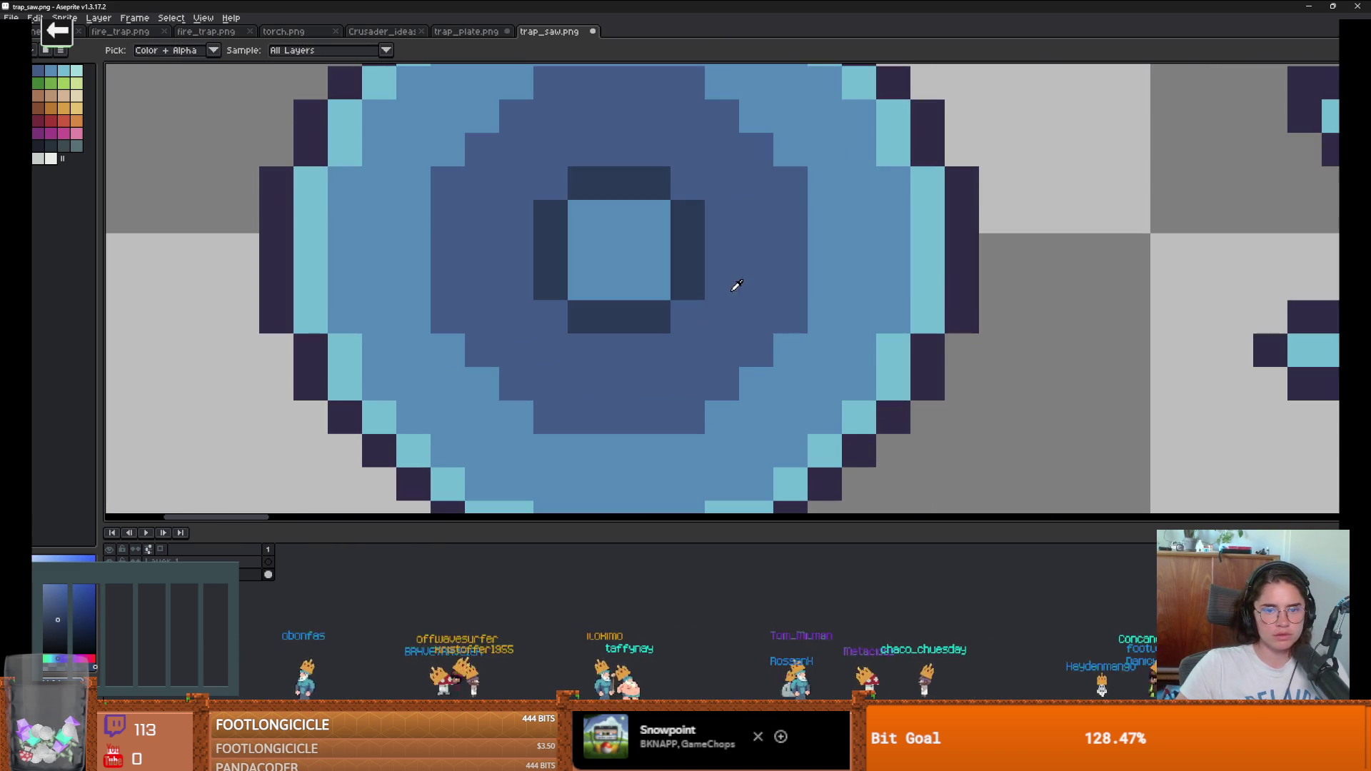
scroll(732, 286, down, 1)
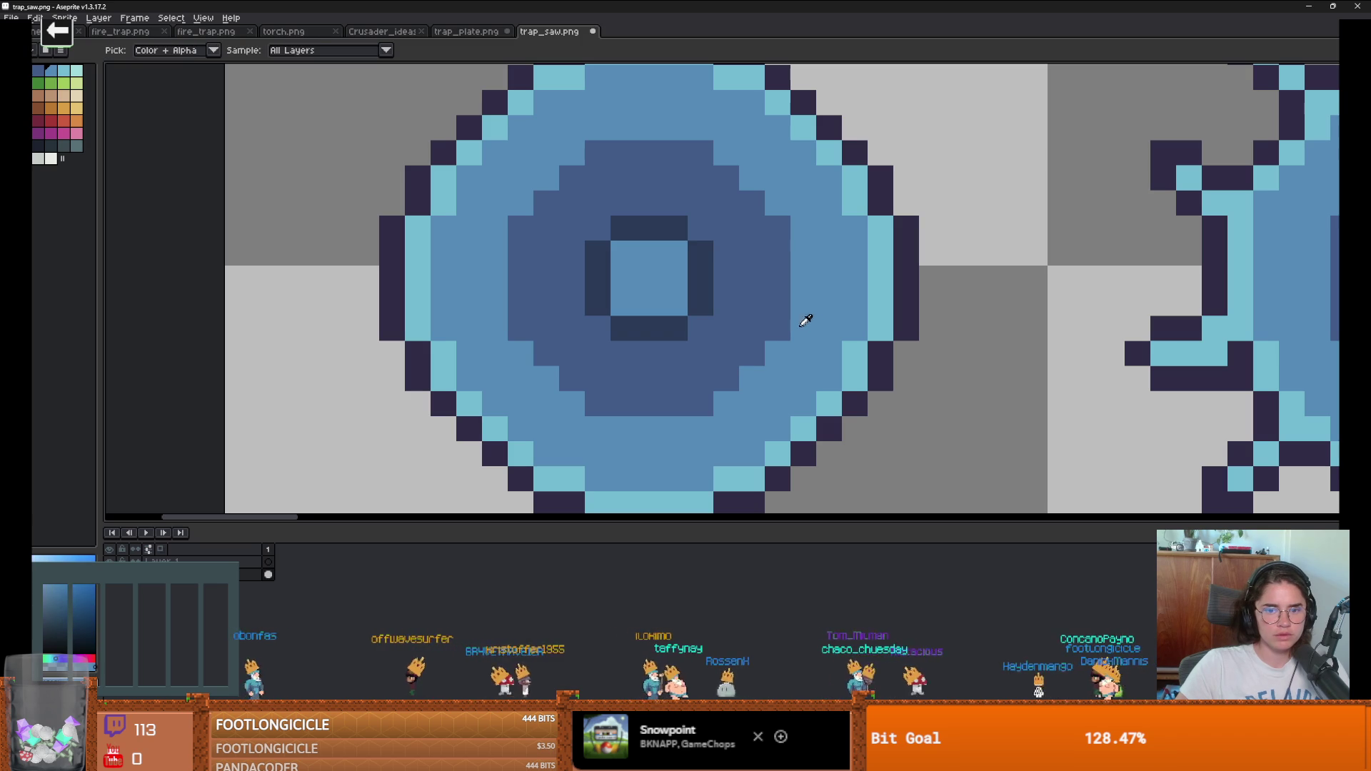
scroll(709, 360, down, 5)
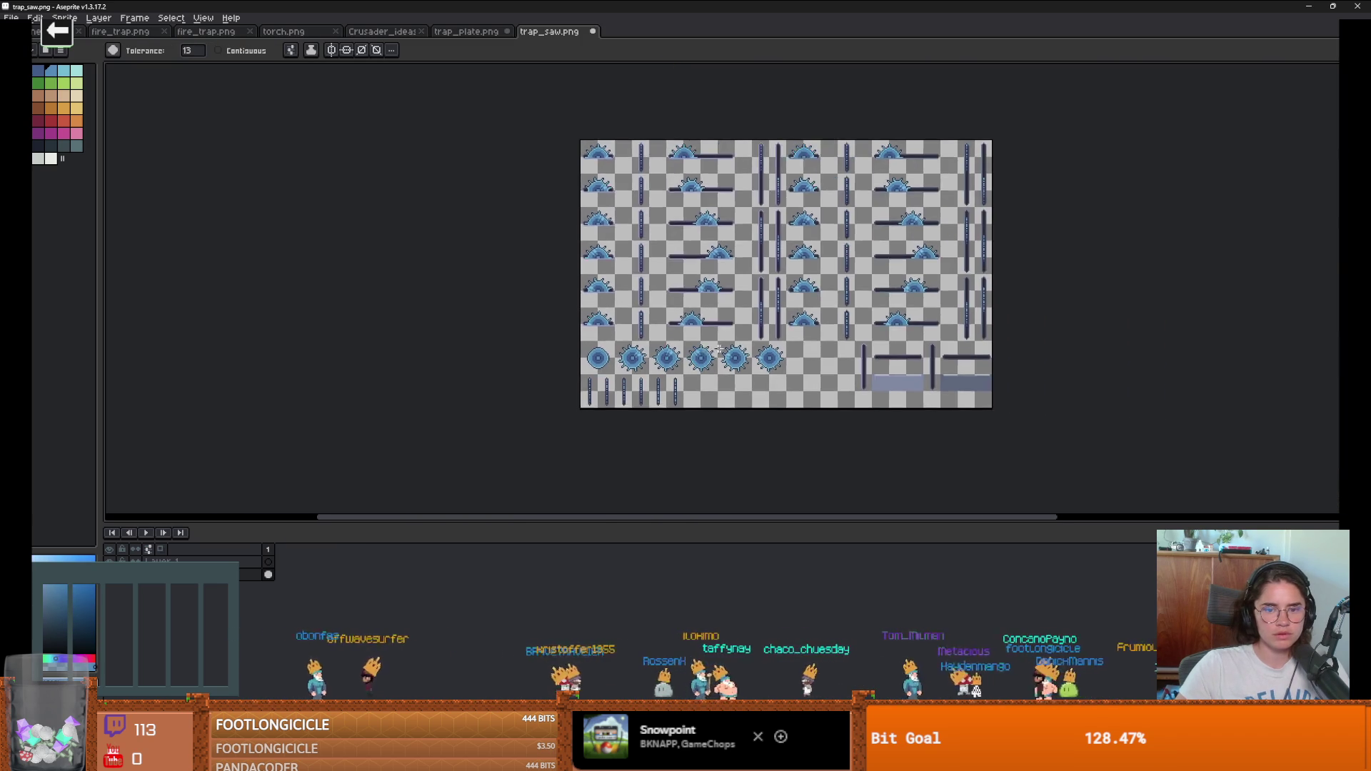
scroll(541, 360, up, 2)
scroll(347, 372, up, 1)
Step: Copy the round saw cell and paste it into a new sprite, Sprite-0002
key(m)
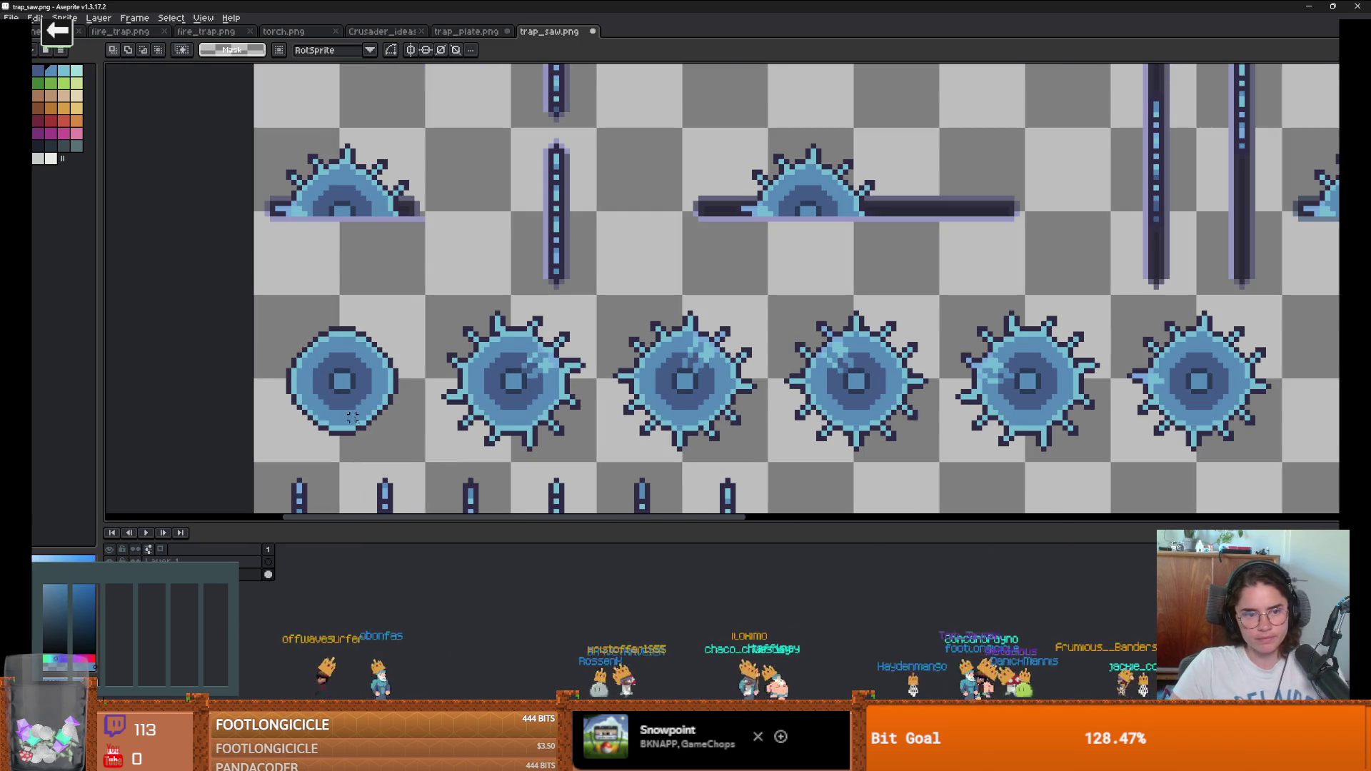
drag(417, 454, 340, 378)
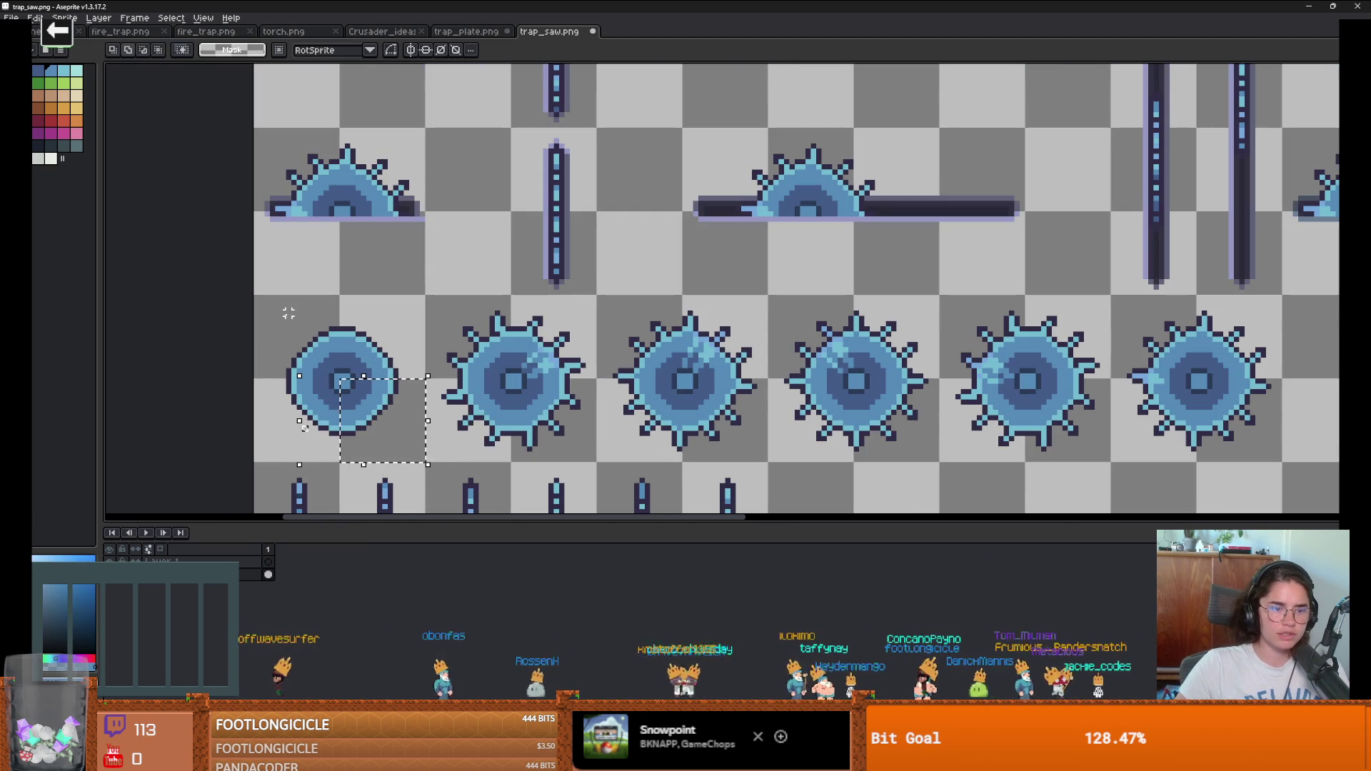
key(ctrl+d)
mouse_move(251, 297)
mouse_down()
mouse_move(427, 493)
mouse_move(427, 464)
mouse_up()
key(ctrl+c)
key(ctrl+n)
key(Return)
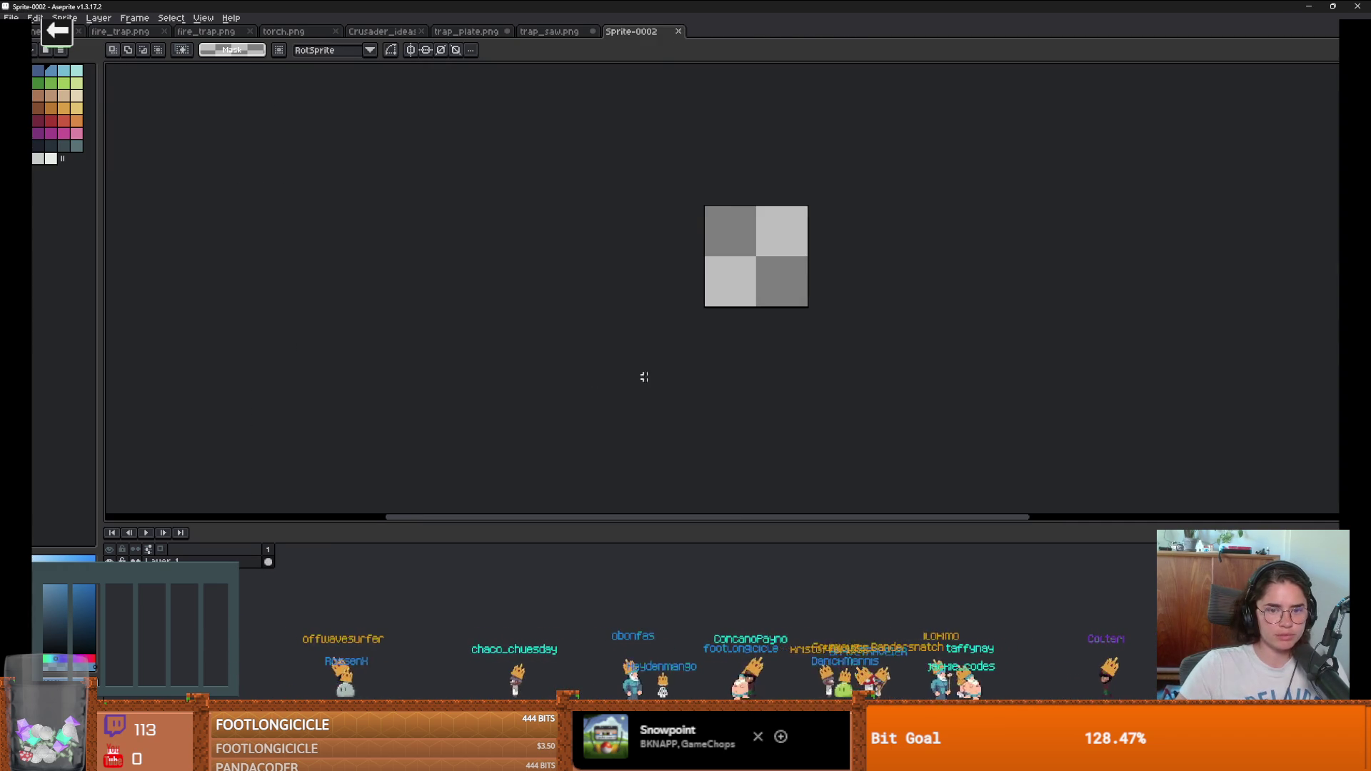
scroll(775, 325, up, 6)
key(ctrl+v)
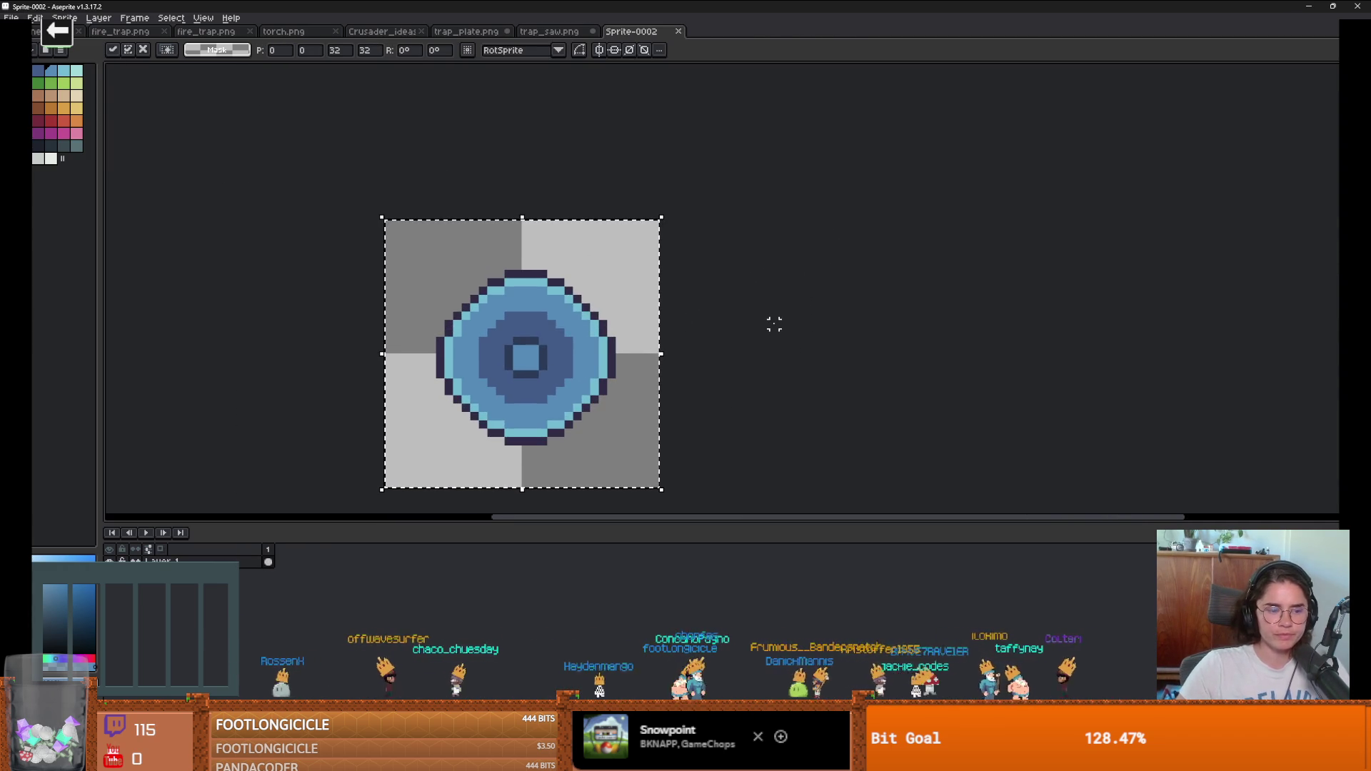
key(Return)
scroll(592, 278, up, 2)
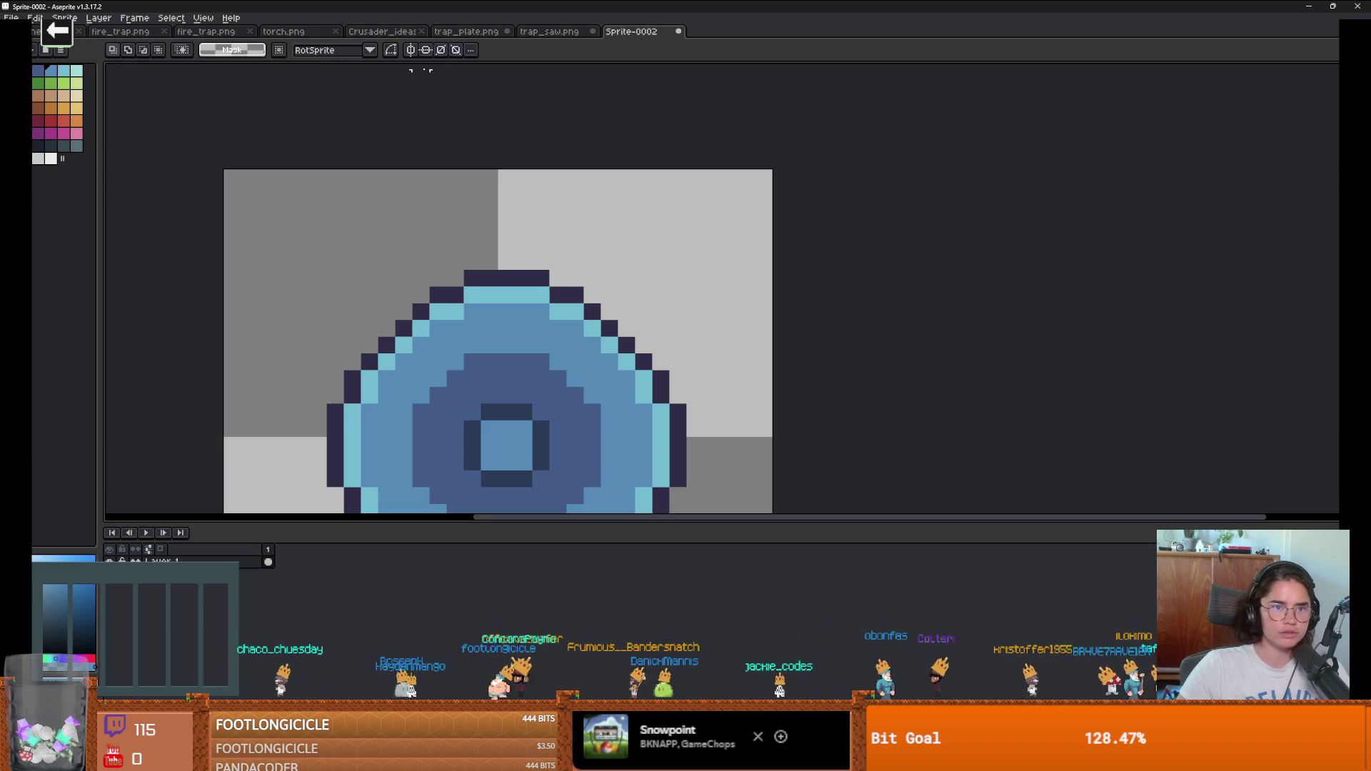
Step: Enable two-axis mirror symmetry centred on the saw and pick the dark outline colour
click(412, 50)
click(426, 50)
scroll(663, 223, down, 2)
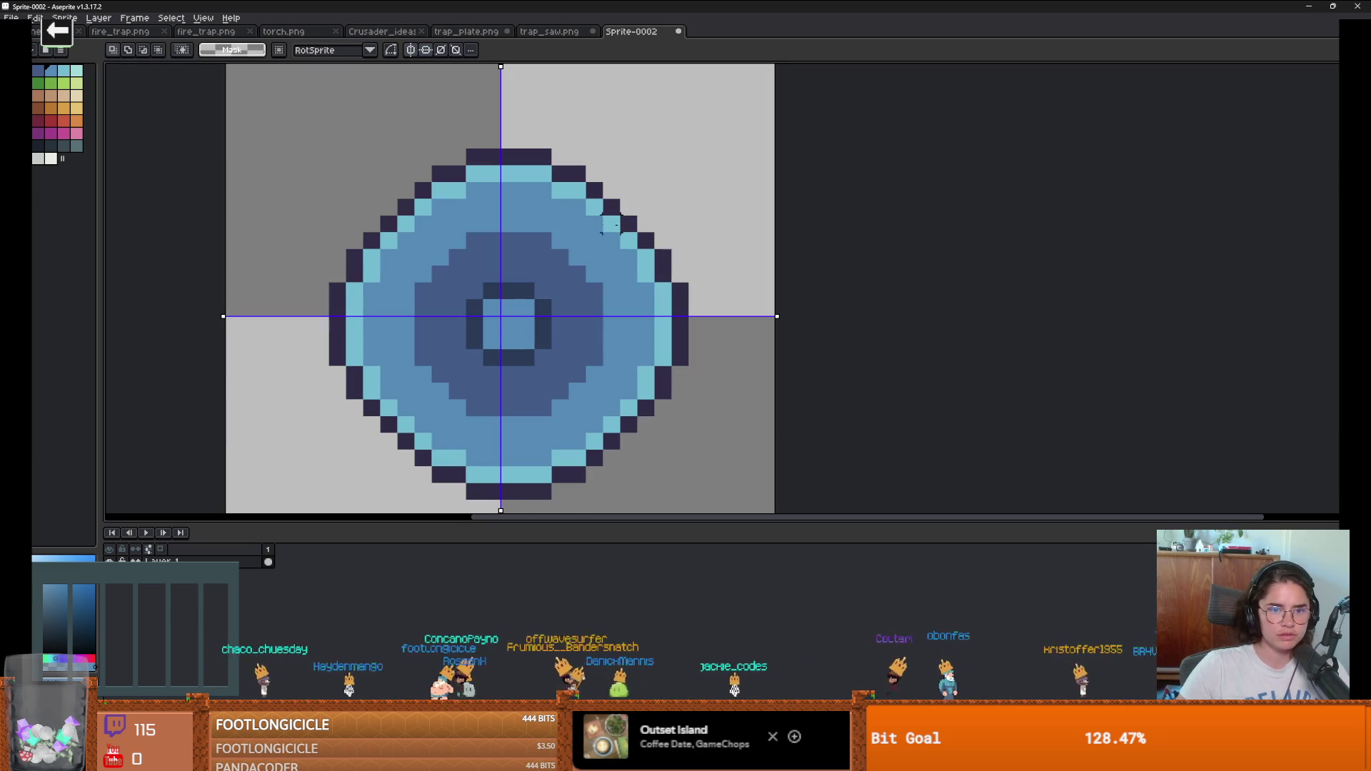
drag(505, 66, 510, 66)
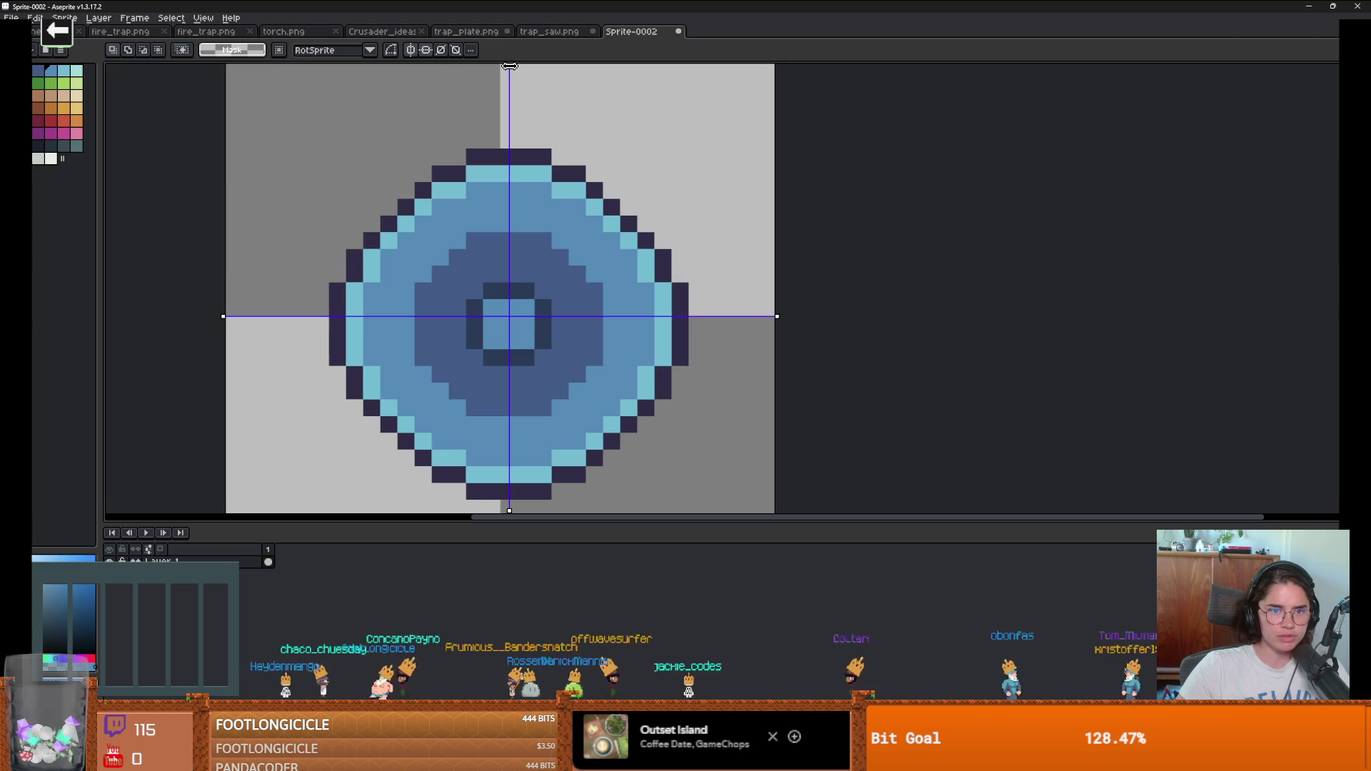
key(b)
alt+click(507, 157)
Step: Keep only top-to-bottom mirroring and draw a dark diagonal prong stroke above the saw
mouse_move(542, 153)
mouse_down()
mouse_move(518, 107)
mouse_move(580, 73)
mouse_up()
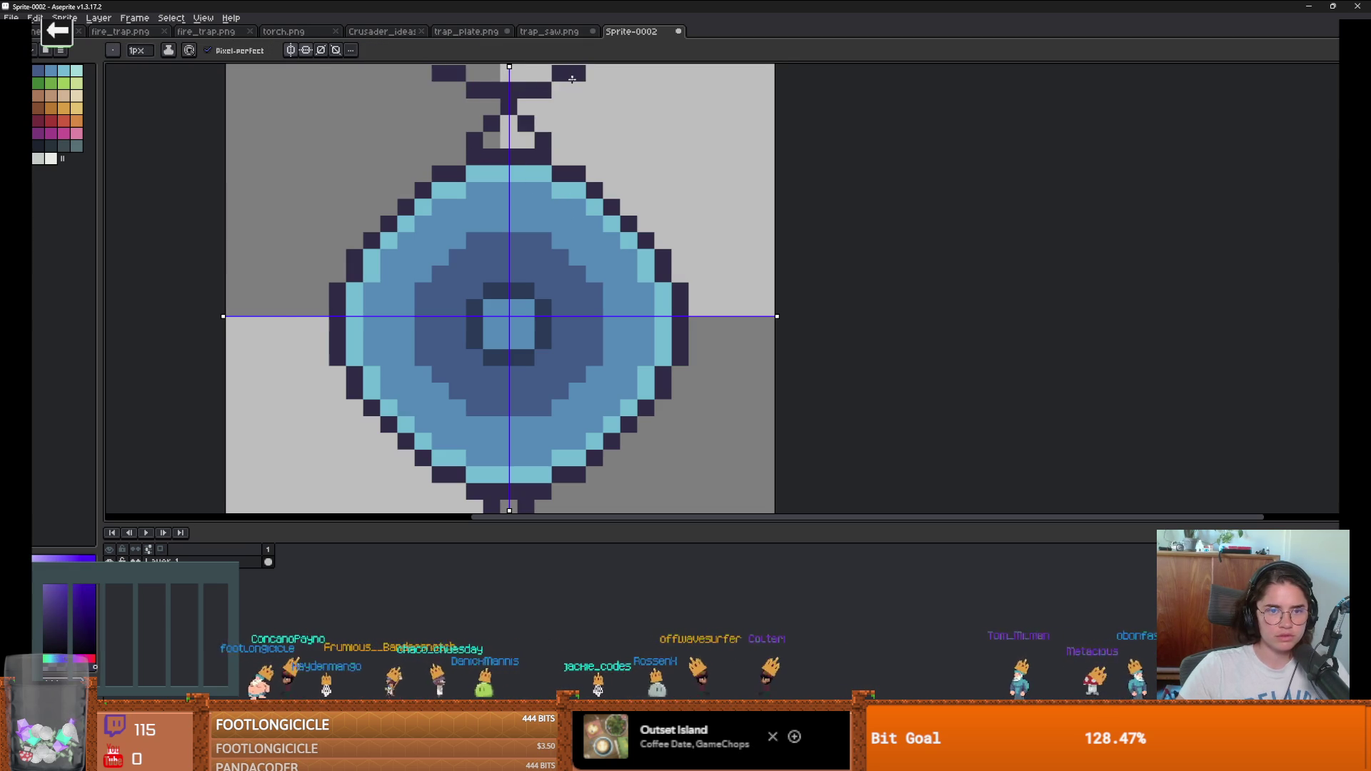
key(ctrl+z)
click(306, 50)
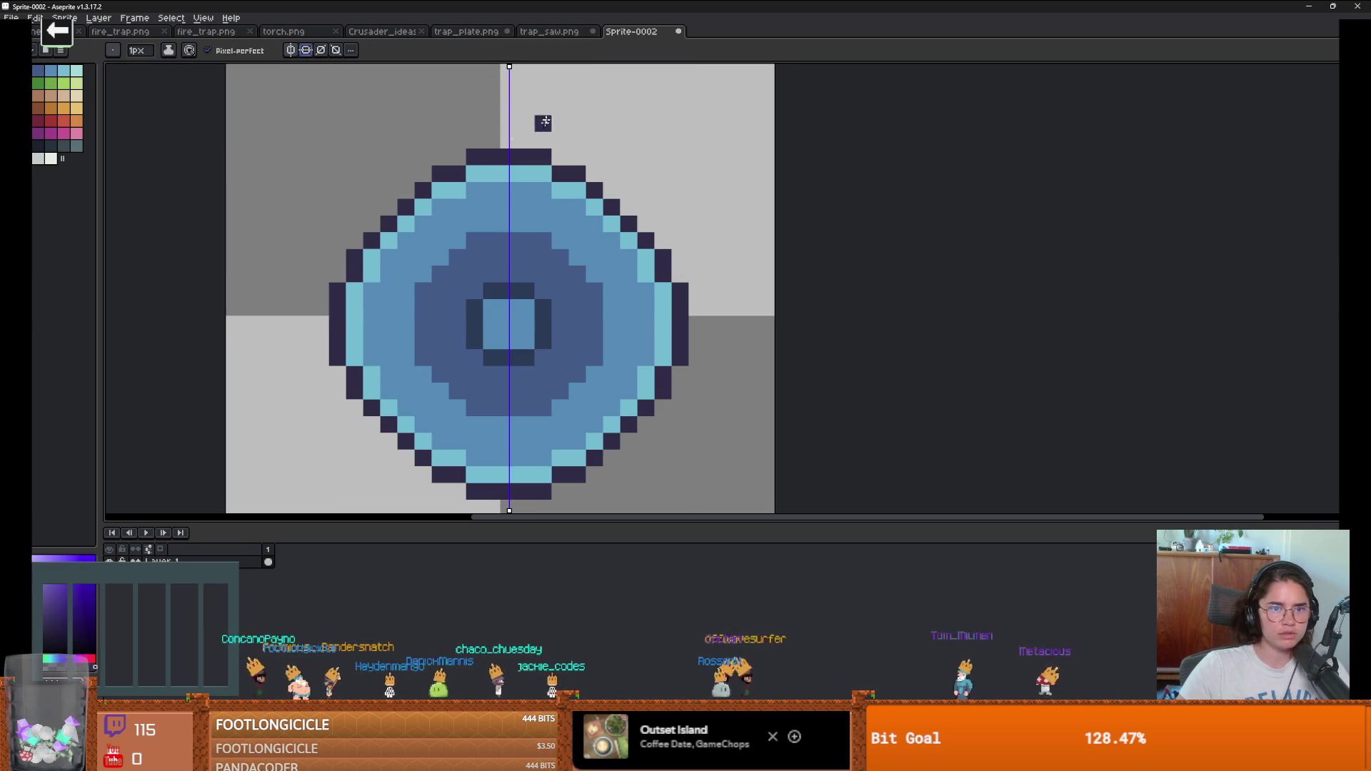
drag(477, 147, 494, 85)
key(ctrl+z)
click(305, 50)
click(305, 50)
drag(475, 140, 504, 99)
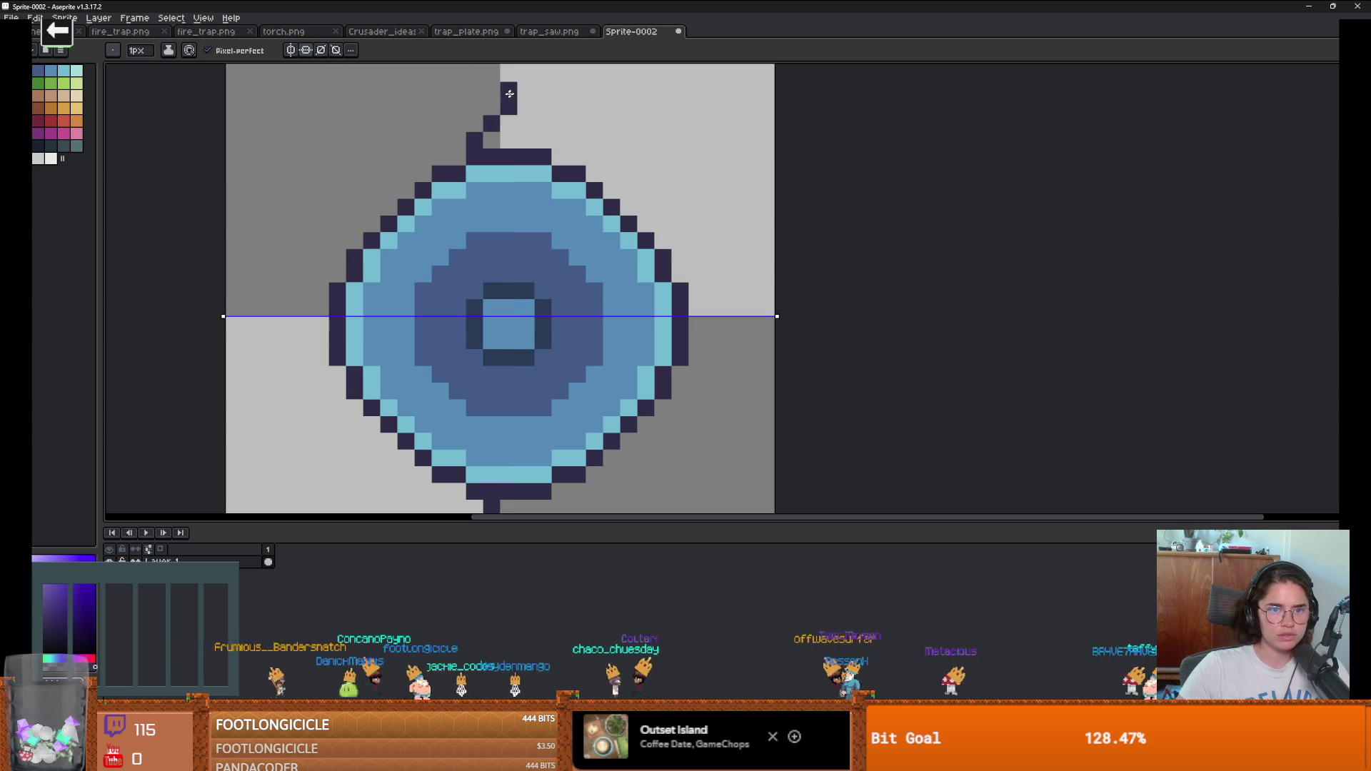
scroll(550, 80, down, 3)
scroll(582, 228, up, 2)
click(601, 145)
Step: Curve a hook down from the prong's tip, erasing stray pixels along it
key(e)
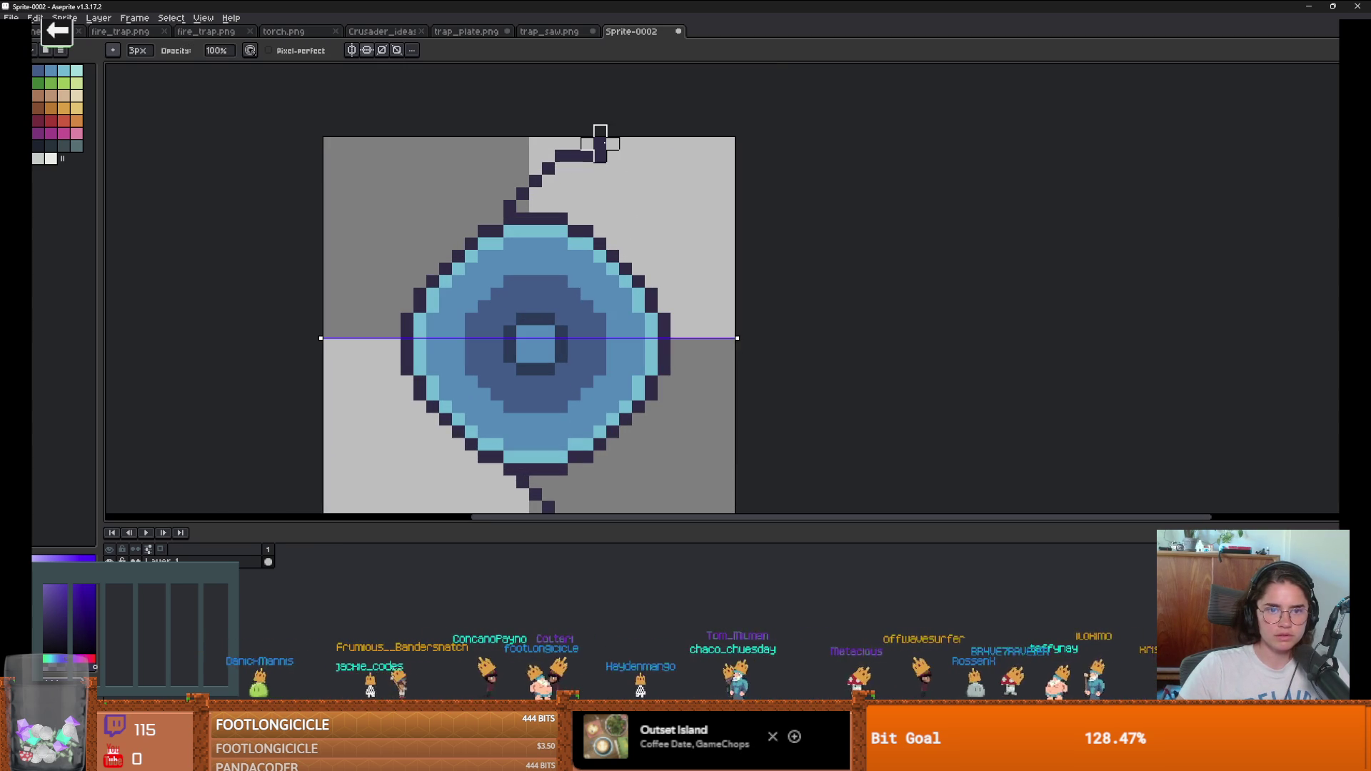
click(600, 143)
key(b)
mouse_move(602, 158)
mouse_down()
mouse_move(575, 187)
mouse_move(573, 217)
mouse_up()
key(e)
click(561, 206)
scroll(621, 215, down, 2)
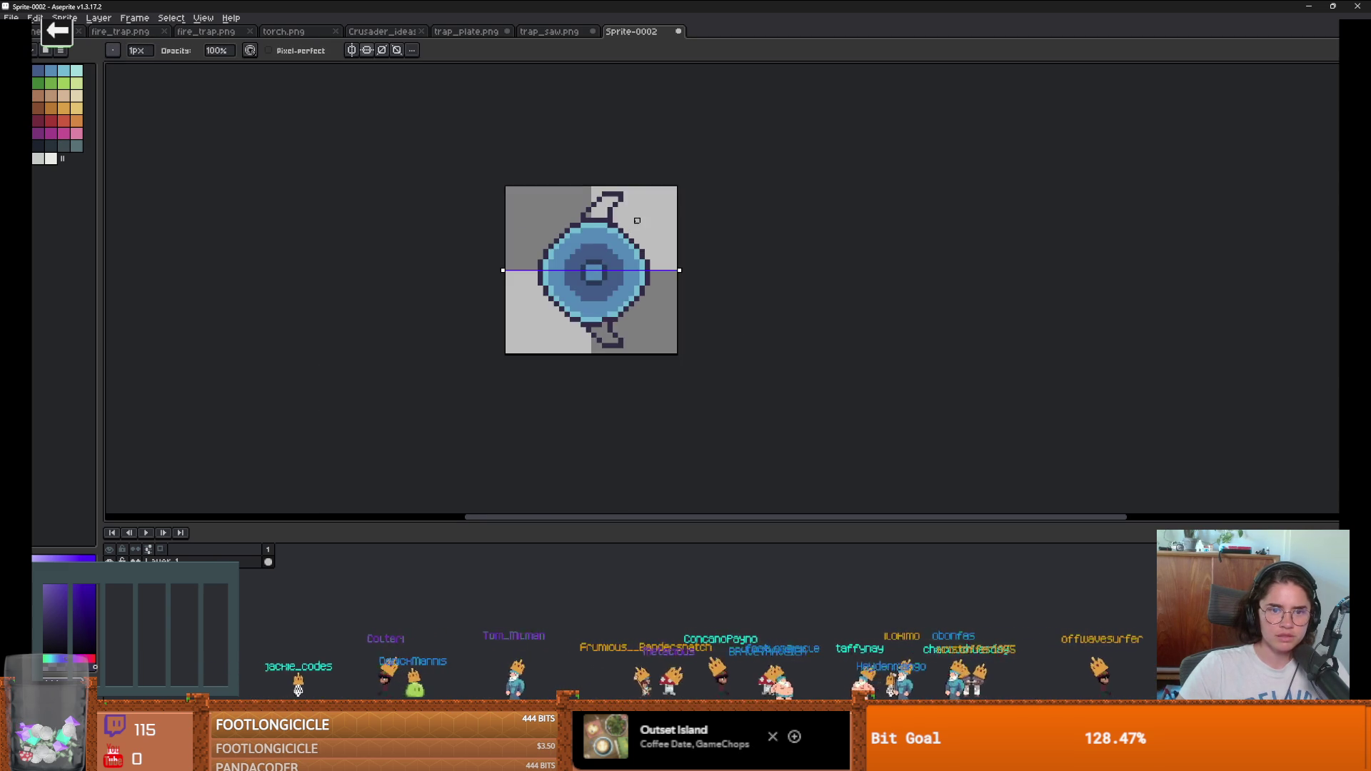
scroll(598, 218, up, 2)
key(b)
Step: Fill the inside of the hook with light blue sampled from the saw
alt+click(598, 230)
click(590, 215)
mouse_move(590, 215)
mouse_down()
mouse_move(546, 213)
mouse_move(585, 213)
mouse_move(571, 200)
mouse_move(604, 191)
mouse_move(599, 163)
mouse_move(623, 163)
mouse_up()
key(ctrl+z)
key(ctrl+z)
scroll(624, 163, down, 3)
Step: Draw dark mirrored prong arms on the left and right of the saw body
scroll(696, 191, up, 2)
key(e)
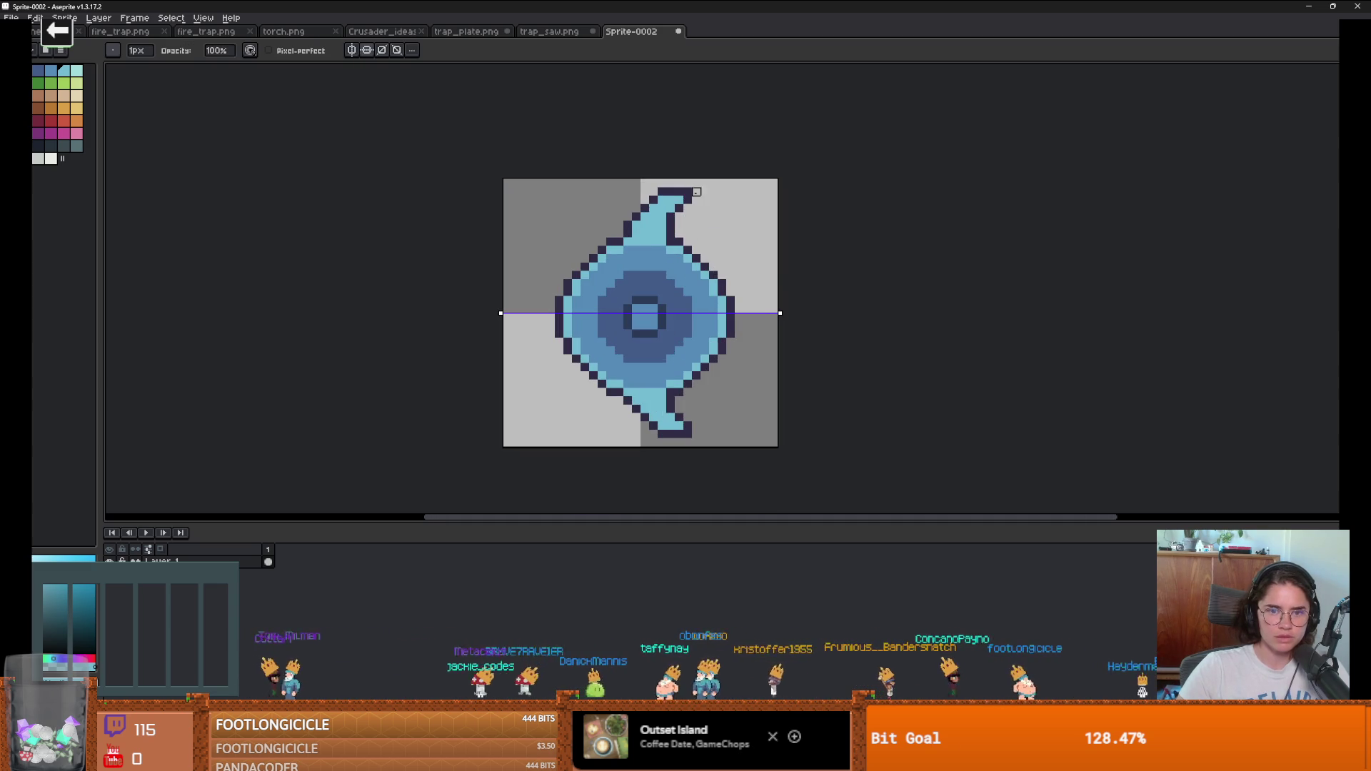
scroll(767, 248, down, 2)
scroll(727, 247, up, 3)
key(v)
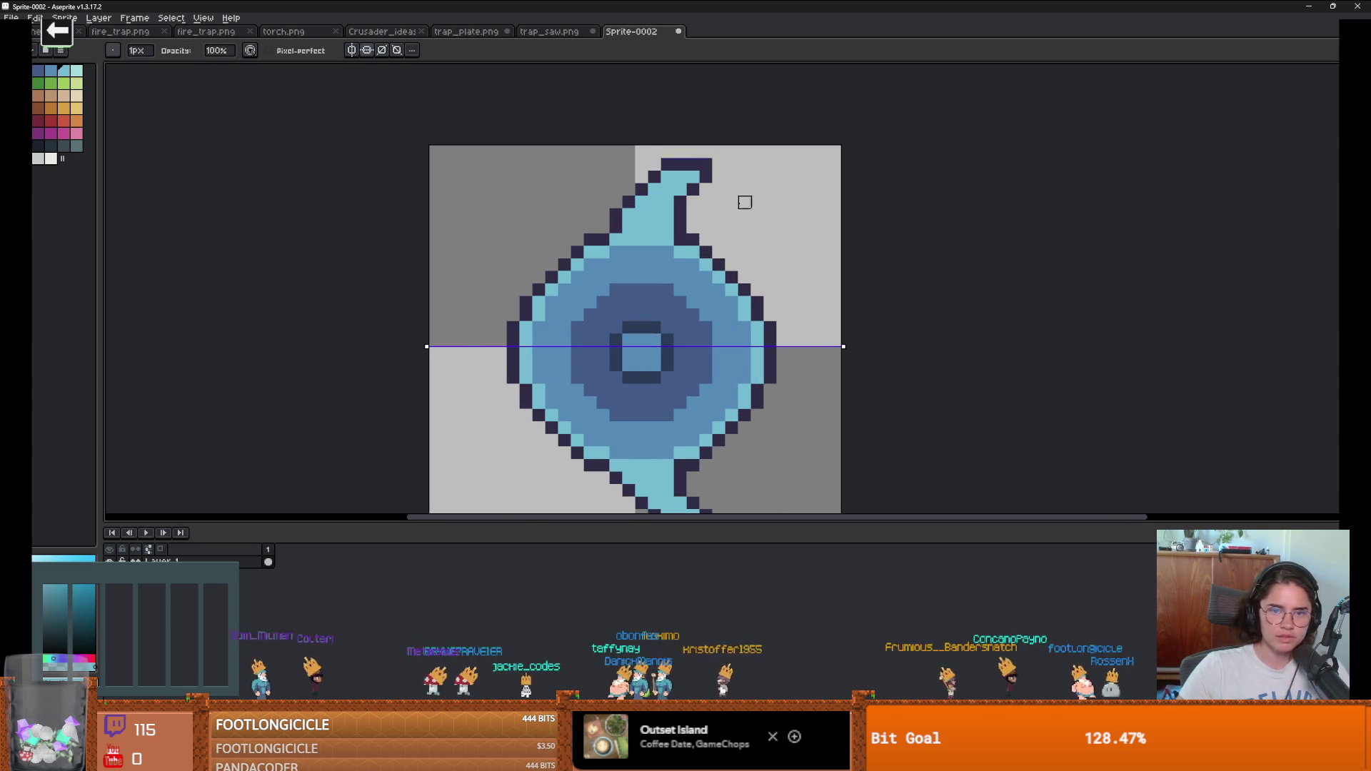
scroll(736, 239, down, 2)
scroll(714, 286, up, 1)
key(b)
scroll(696, 349, up, 2)
mouse_move(655, 191)
mouse_down()
mouse_move(717, 327)
mouse_move(671, 251)
mouse_move(657, 259)
mouse_up()
scroll(699, 288, down, 2)
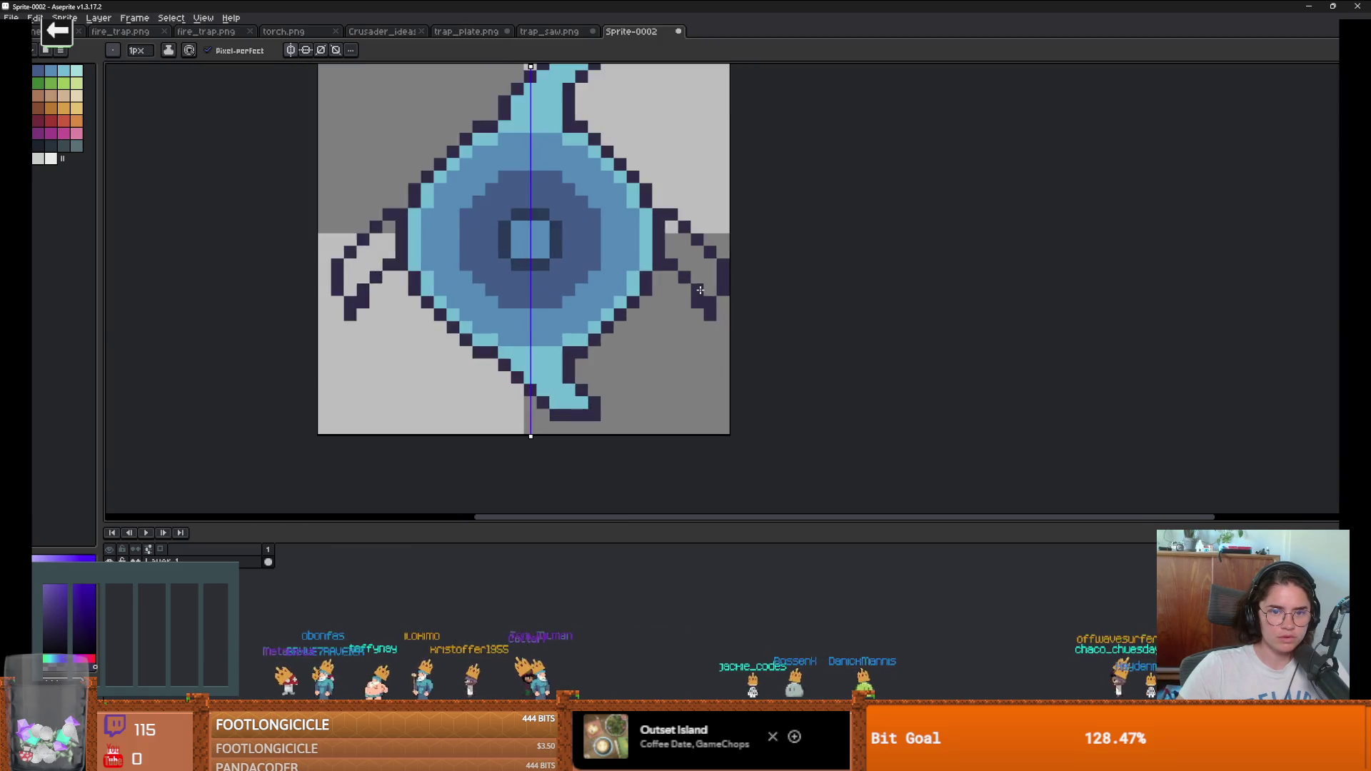
scroll(707, 292, up, 1)
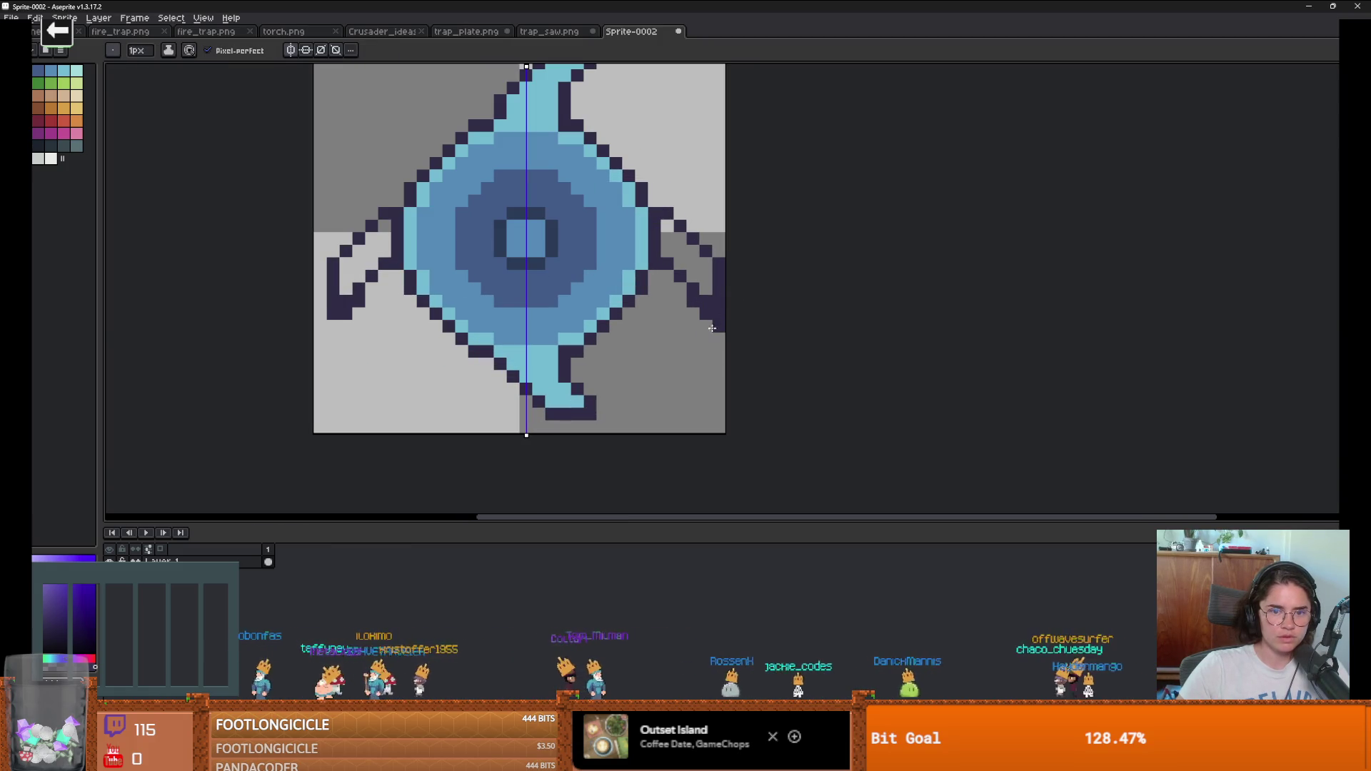
Step: Erase stray and leftover outline pixels on the mirrored side arms
key(e)
click(706, 314)
click(692, 301)
scroll(692, 305, down, 3)
scroll(692, 305, up, 3)
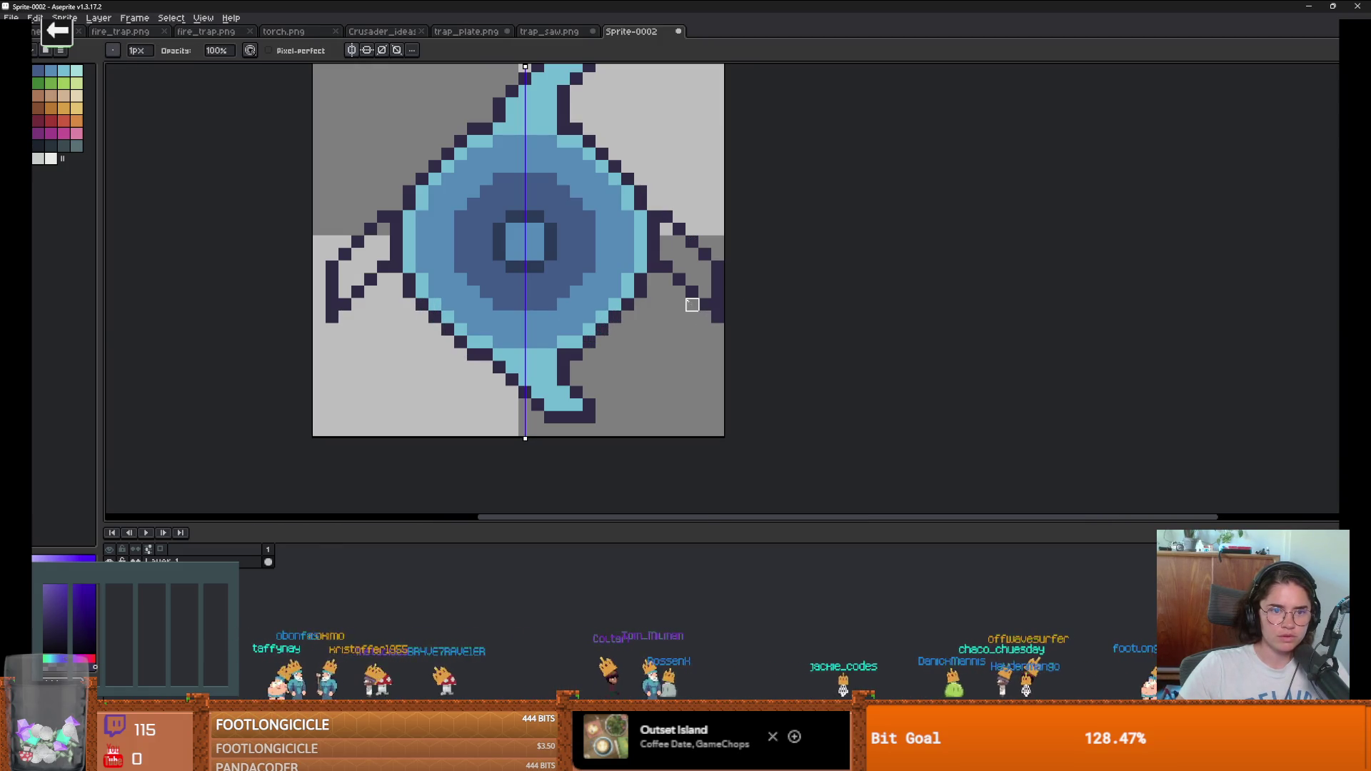
alt+click(640, 239)
drag(653, 228, 654, 253)
Step: Paint light blue inside the side arms, undoing an accidental background bucket fill
key(g)
click(703, 292)
scroll(703, 293, down, 2)
key(ctrl+z)
scroll(704, 292, up, 1)
key(b)
mouse_move(725, 300)
mouse_down()
mouse_move(732, 286)
mouse_move(719, 285)
mouse_move(719, 263)
mouse_move(692, 261)
mouse_move(693, 239)
mouse_up()
scroll(689, 271, down, 3)
scroll(682, 282, down, 1)
scroll(680, 282, up, 1)
scroll(679, 282, up, 3)
scroll(610, 224, down, 1)
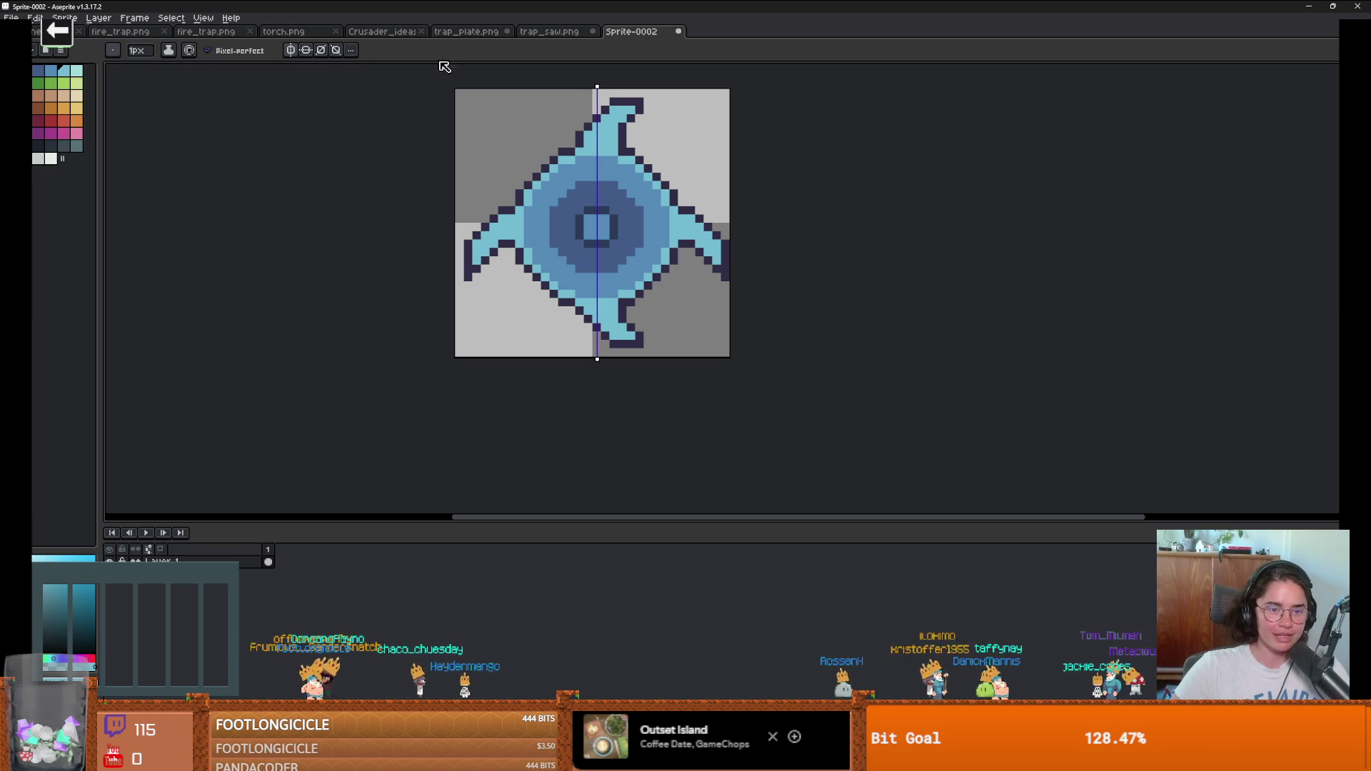
Step: Draw mirrored dark outline strokes for new prongs on the blade's upper sides
drag(737, 154, 634, 242)
scroll(544, 239, up, 2)
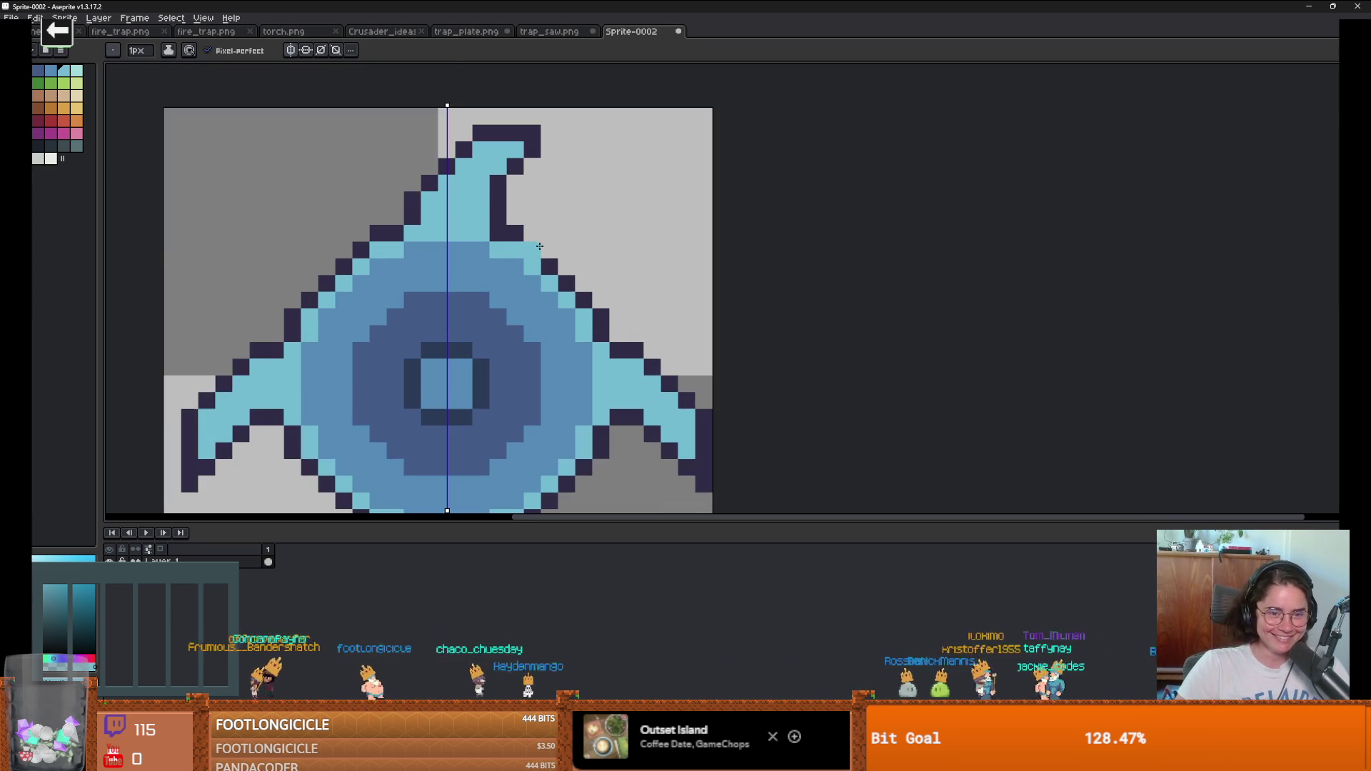
alt+click(541, 246)
scroll(542, 246, down, 1)
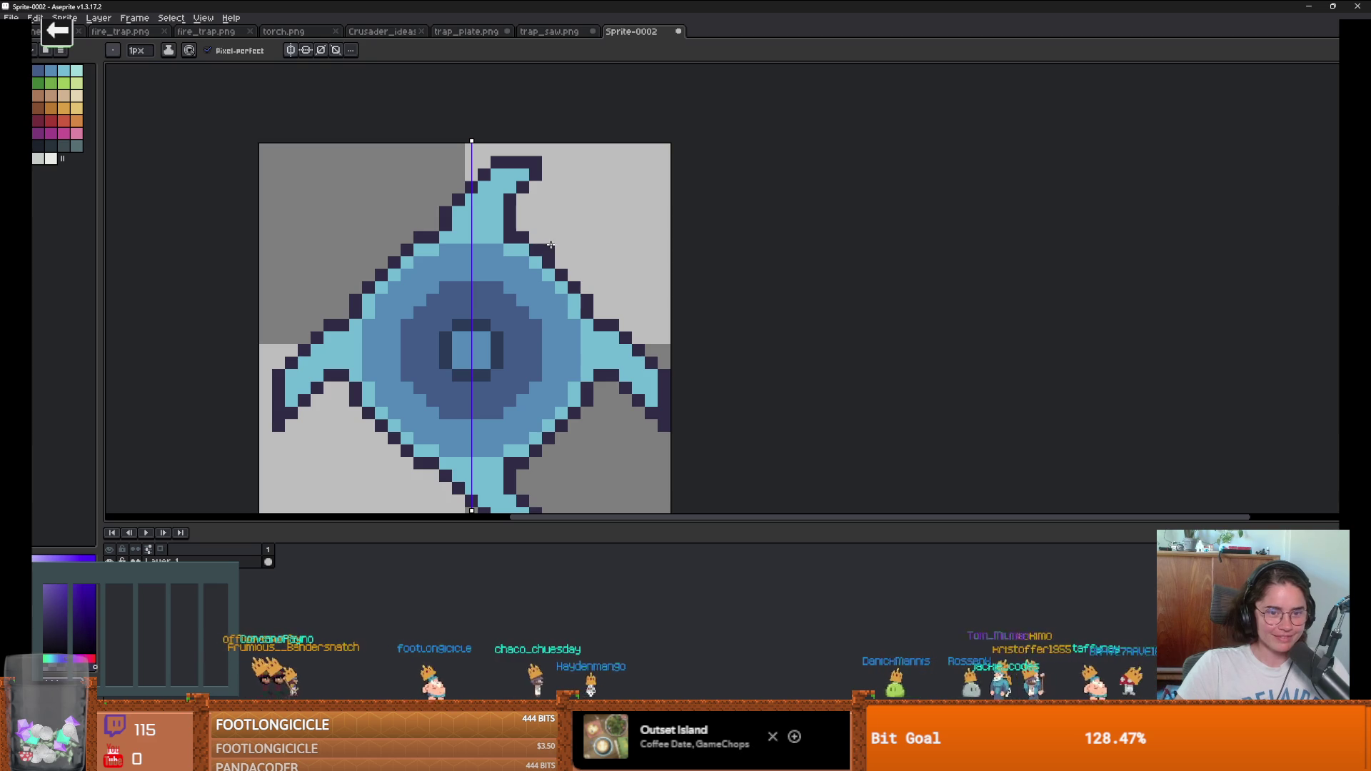
mouse_move(544, 243)
mouse_down()
mouse_move(632, 240)
mouse_move(648, 255)
mouse_up()
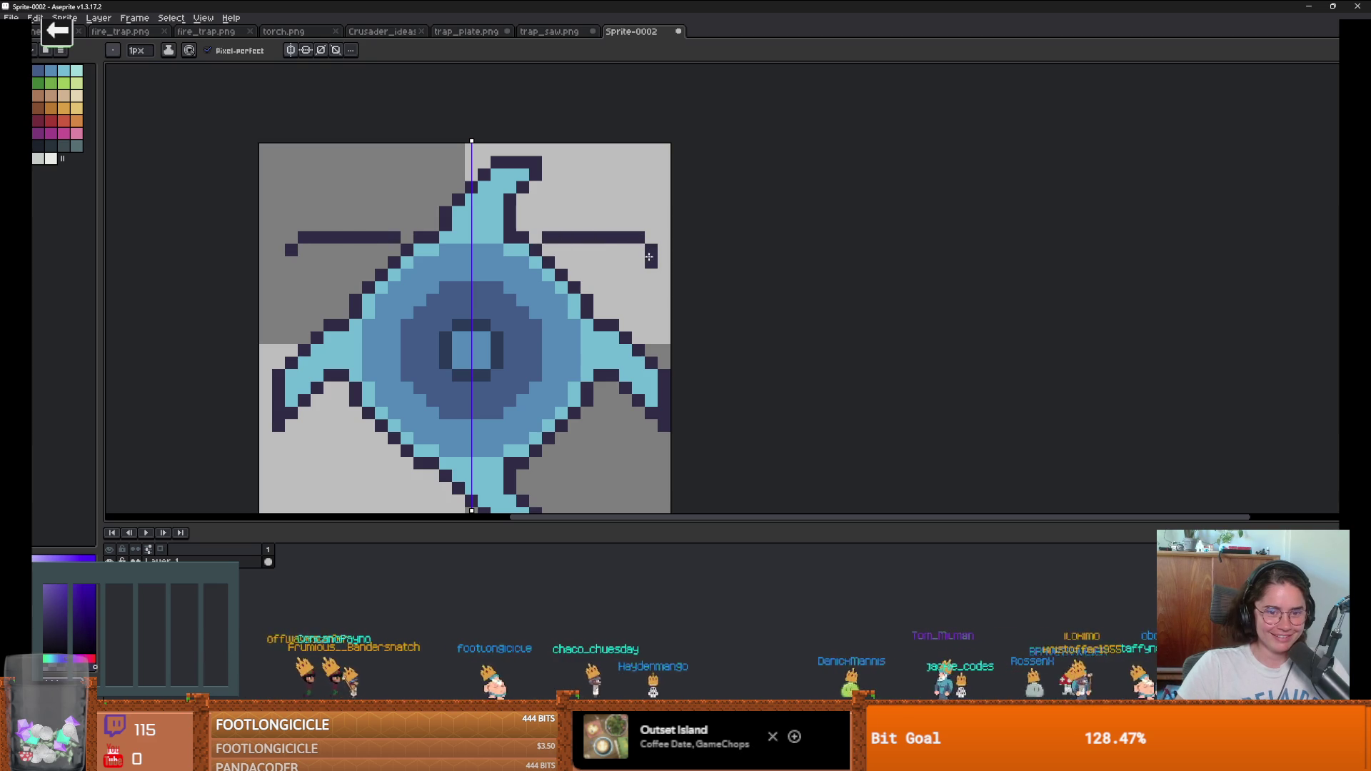
key(ctrl+z)
mouse_move(548, 238)
mouse_down()
mouse_move(587, 225)
mouse_move(628, 240)
mouse_up()
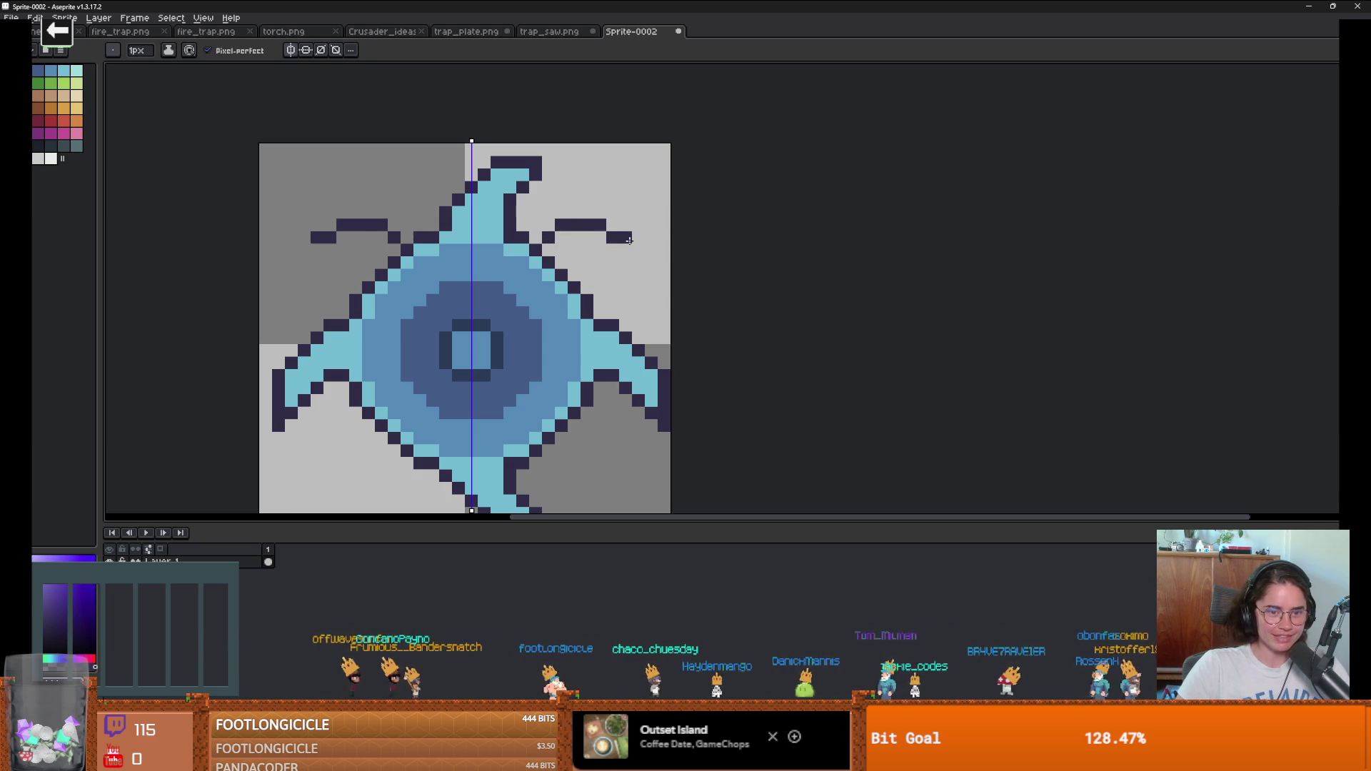
scroll(650, 251, up, 2)
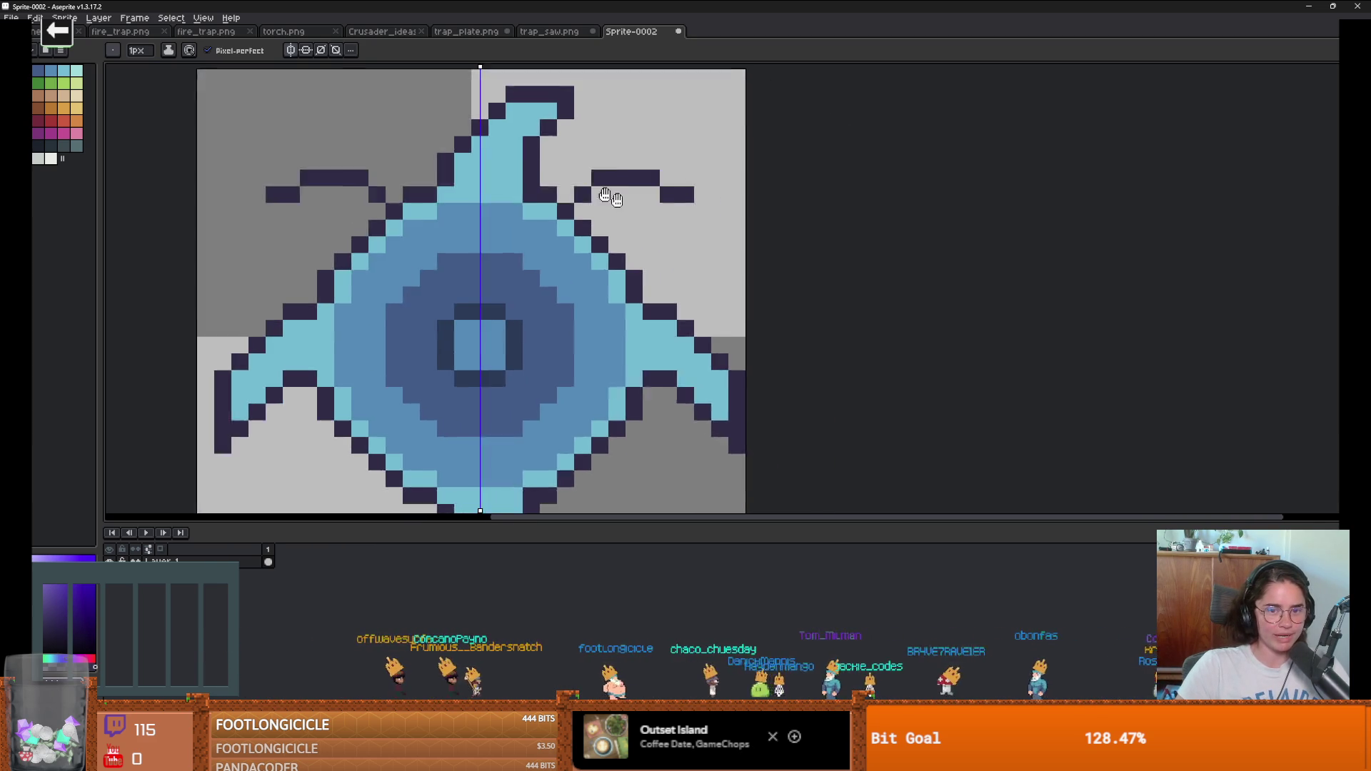
mouse_move(647, 199)
mouse_down()
mouse_move(583, 243)
mouse_move(516, 178)
mouse_up()
scroll(583, 243, up, 1)
Step: Trace the upper-right prong in light blue, mirrored on the left
alt+click(569, 249)
mouse_move(580, 186)
mouse_down()
mouse_move(546, 141)
mouse_move(671, 168)
mouse_up()
scroll(666, 216, down, 3)
scroll(666, 216, down, 2)
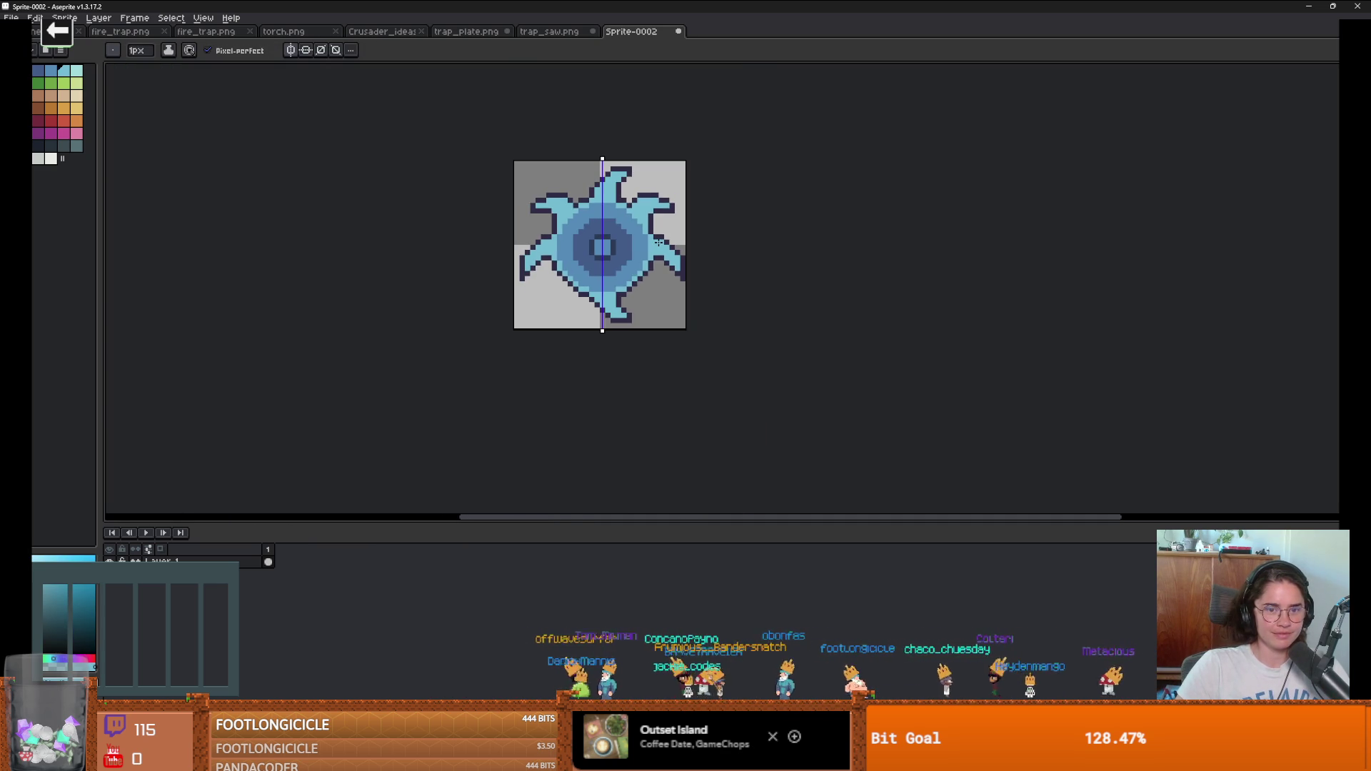
scroll(561, 212, up, 1)
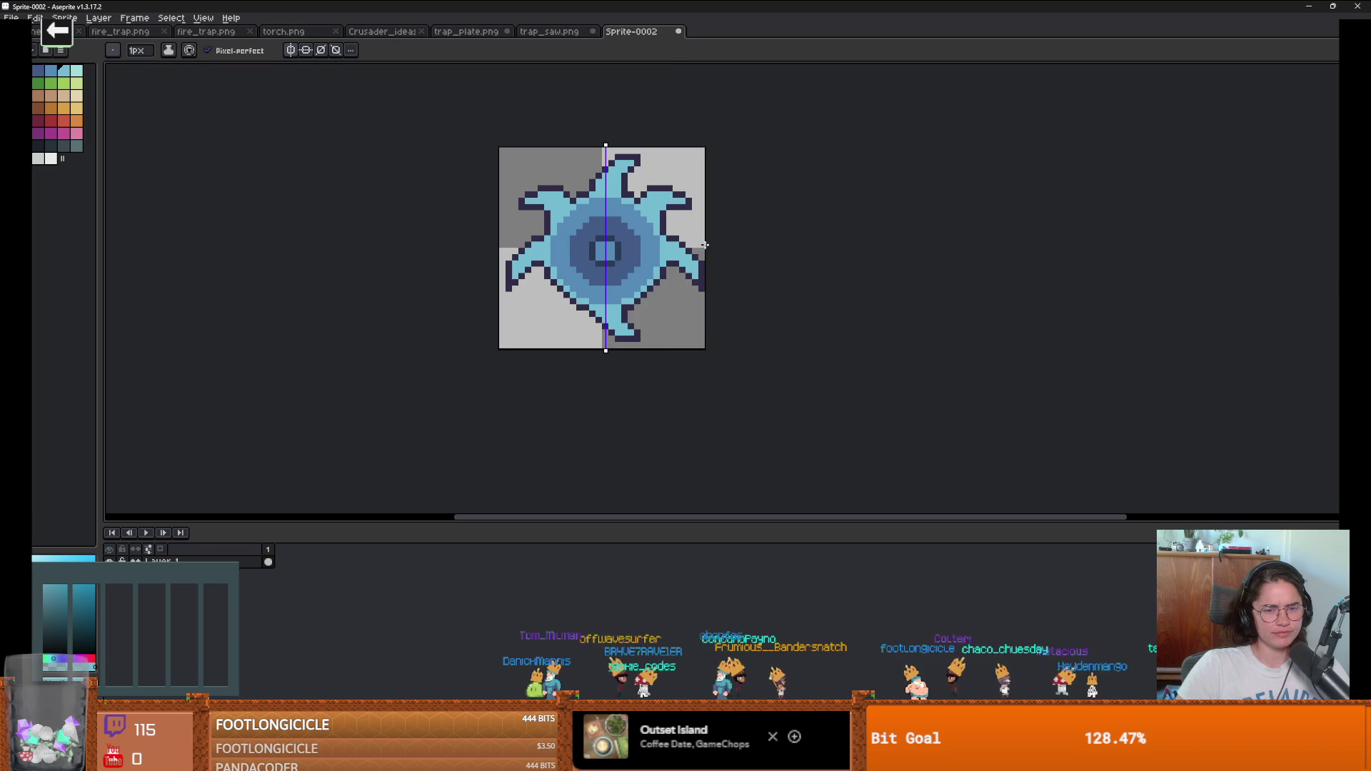
scroll(702, 248, down, 1)
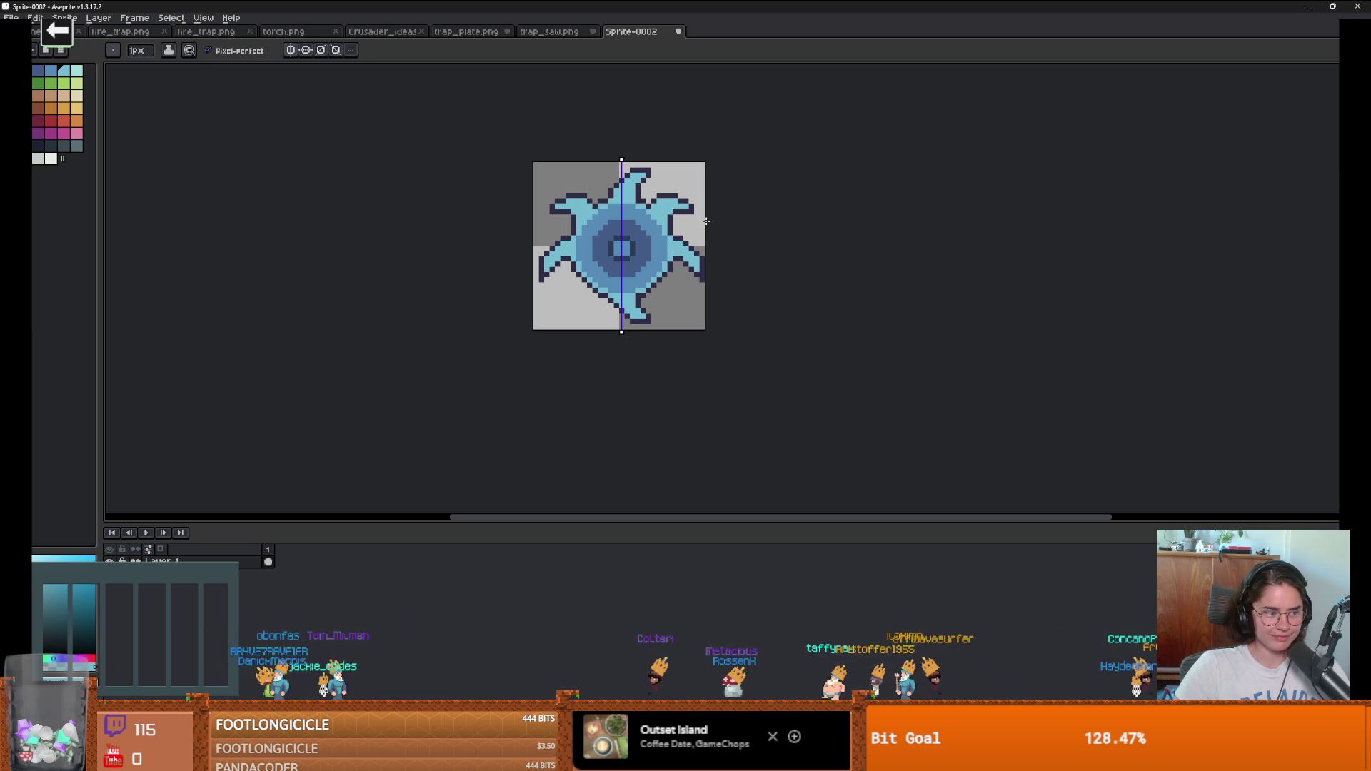
Step: Erase stray mirrored outline pixels and recolour two pixels light blue on the upper arms
scroll(671, 215, up, 2)
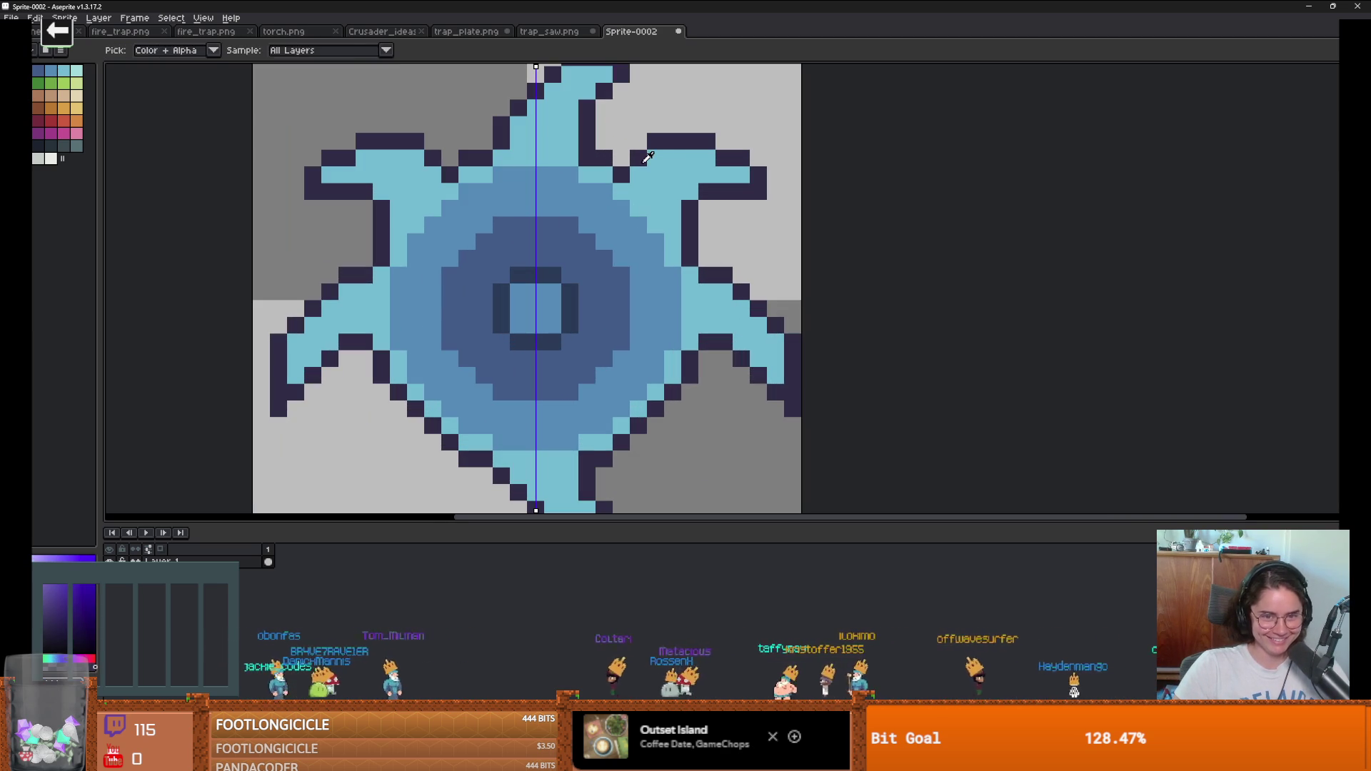
key(e)
click(655, 142)
scroll(655, 141, down, 3)
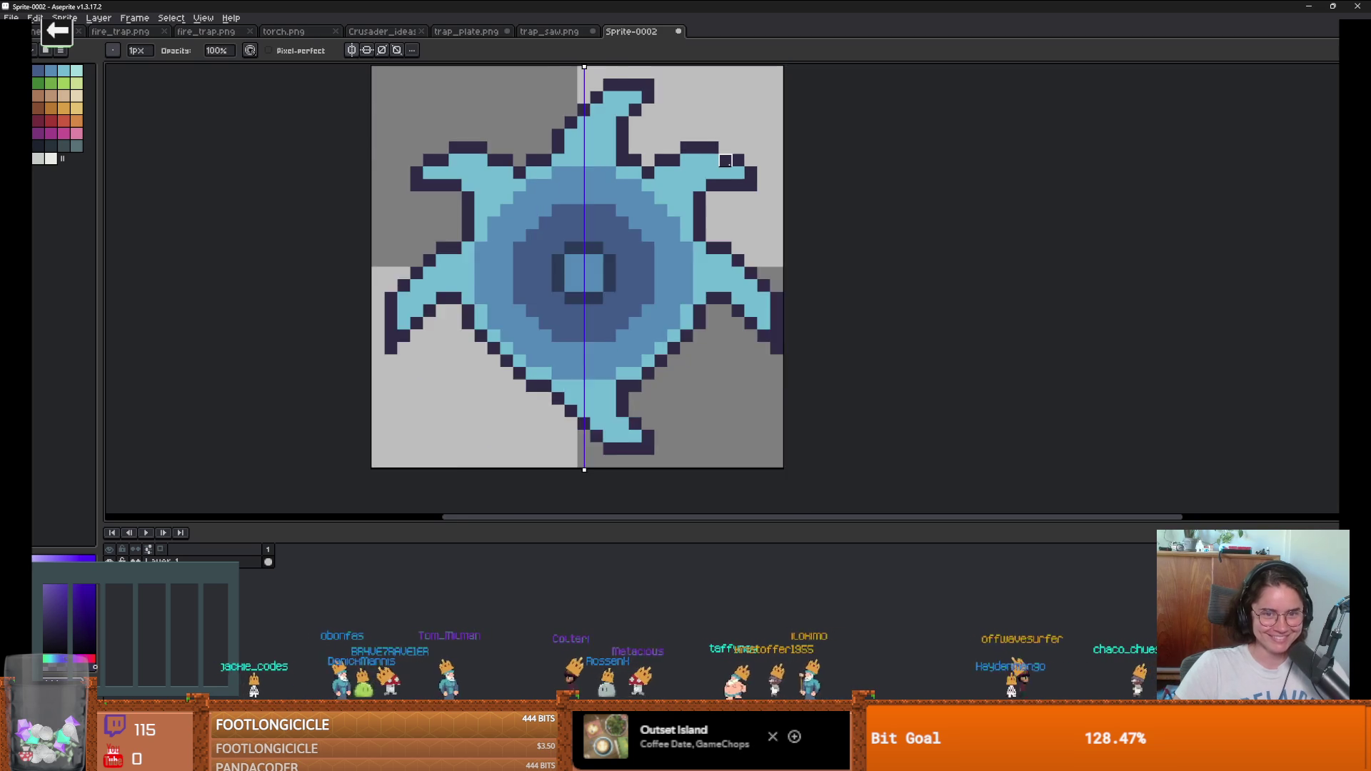
scroll(743, 192, up, 3)
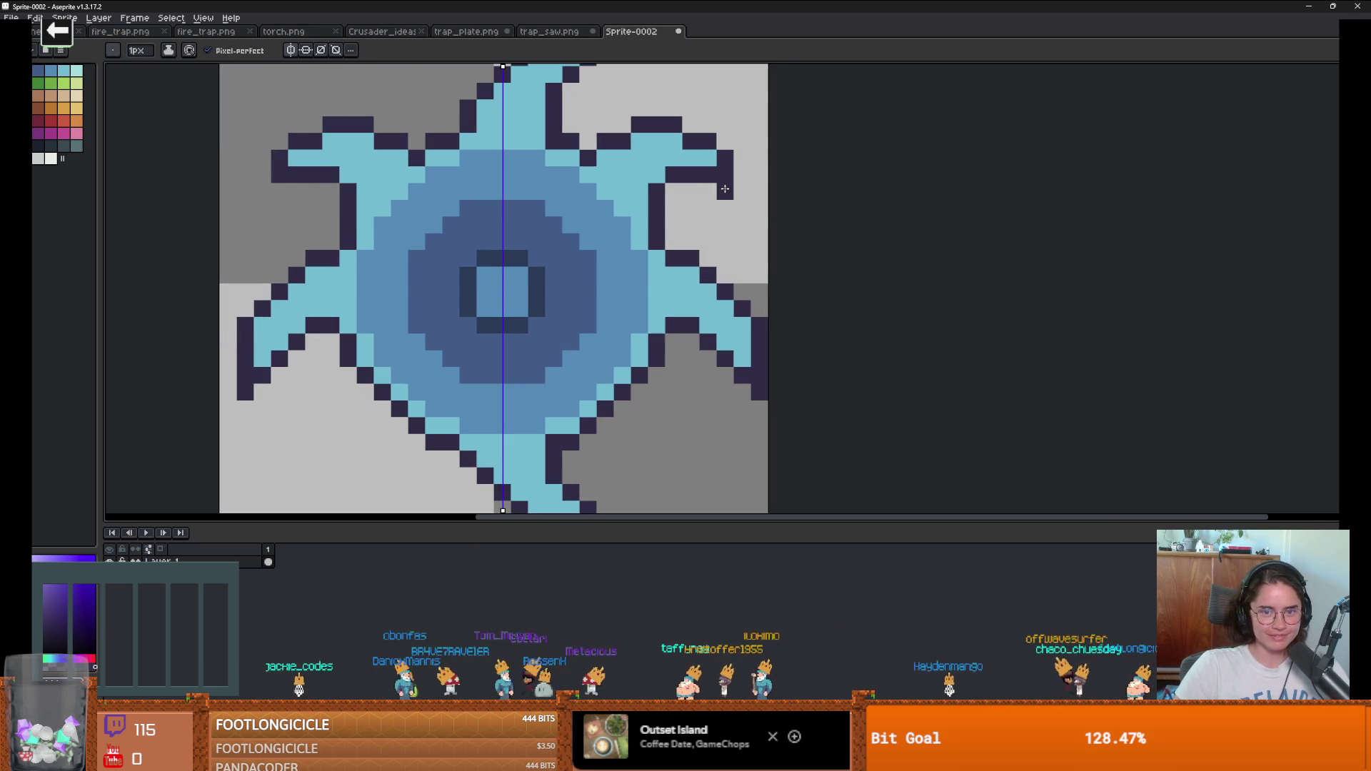
drag(725, 192, 708, 192)
key(alt)
alt+click(712, 157)
click(725, 175)
scroll(751, 224, down, 3)
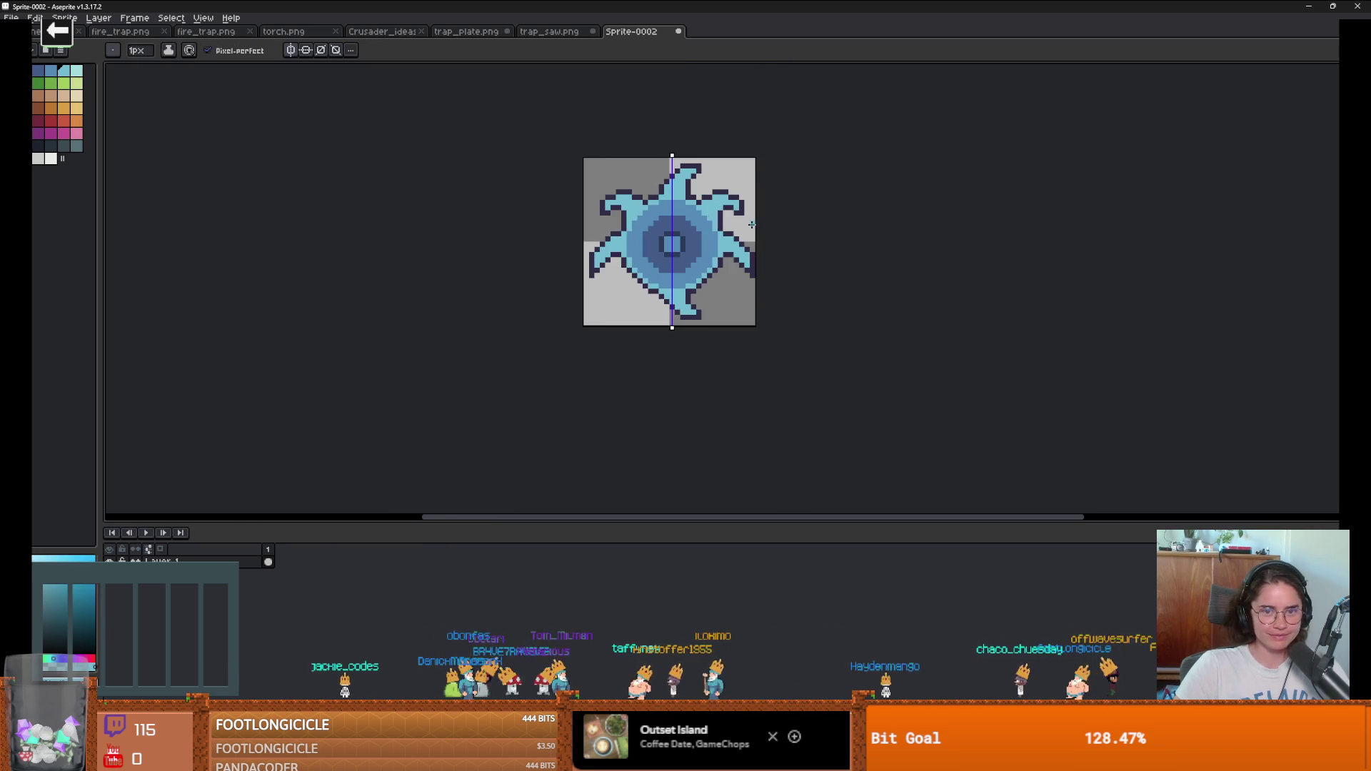
scroll(774, 233, down, 1)
scroll(778, 235, up, 2)
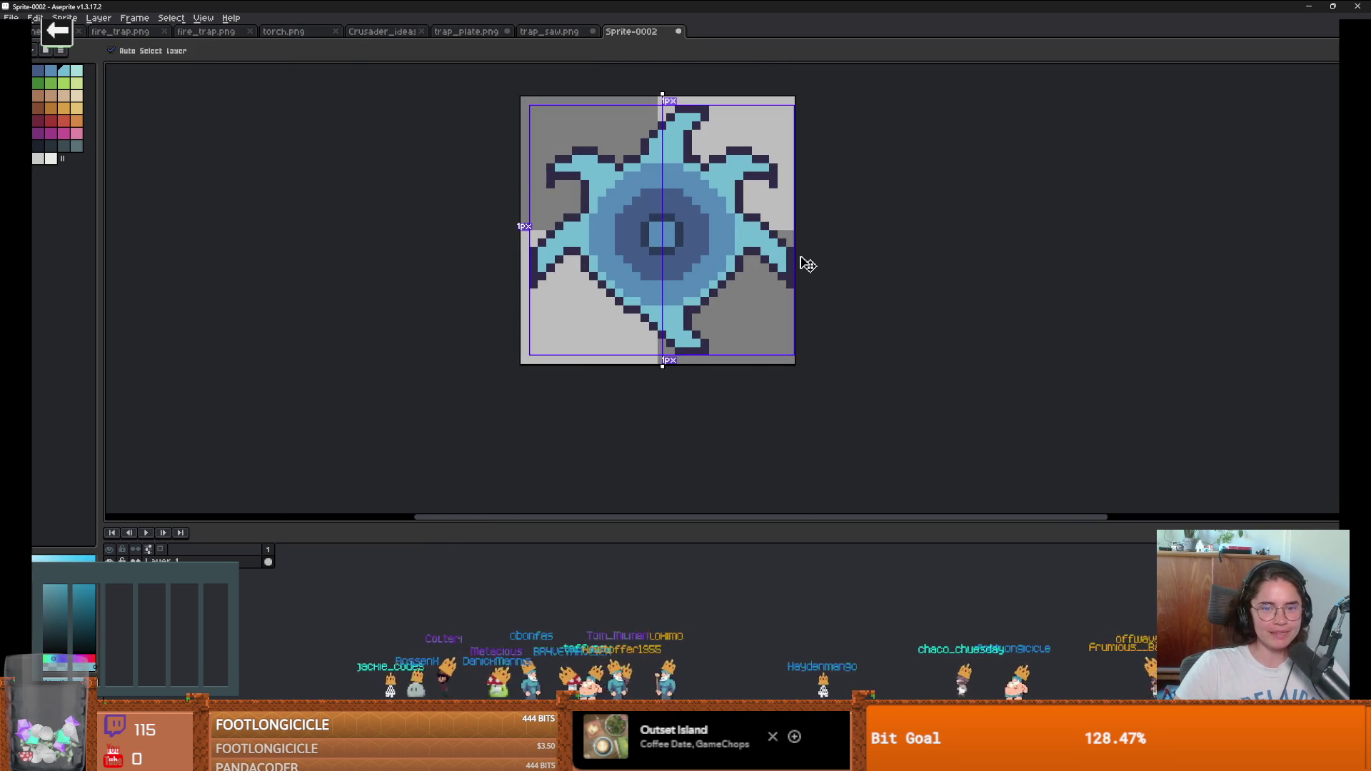
scroll(708, 169, up, 1)
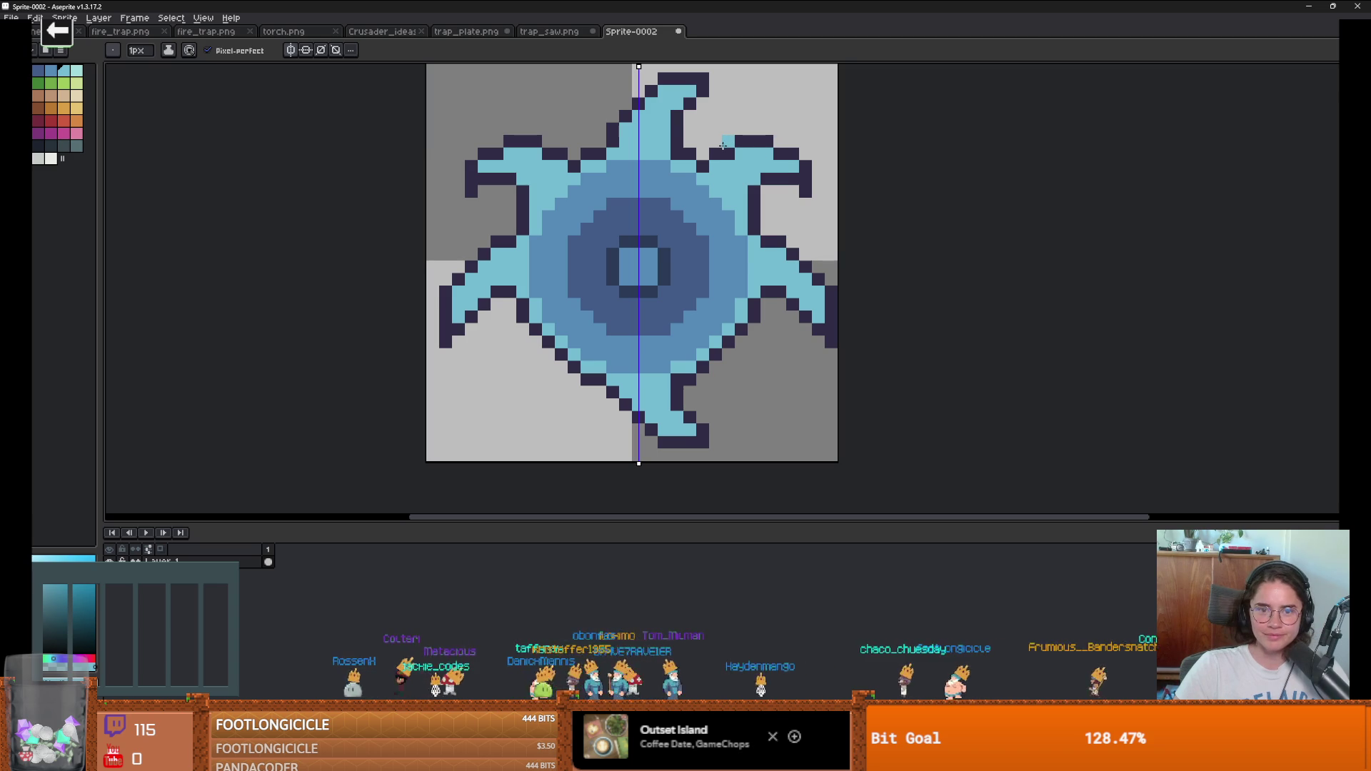
Step: Touch up the upper prongs with individual dark outline and light-blue pixels, mirrored
alt+click(716, 152)
click(728, 141)
alt+click(774, 156)
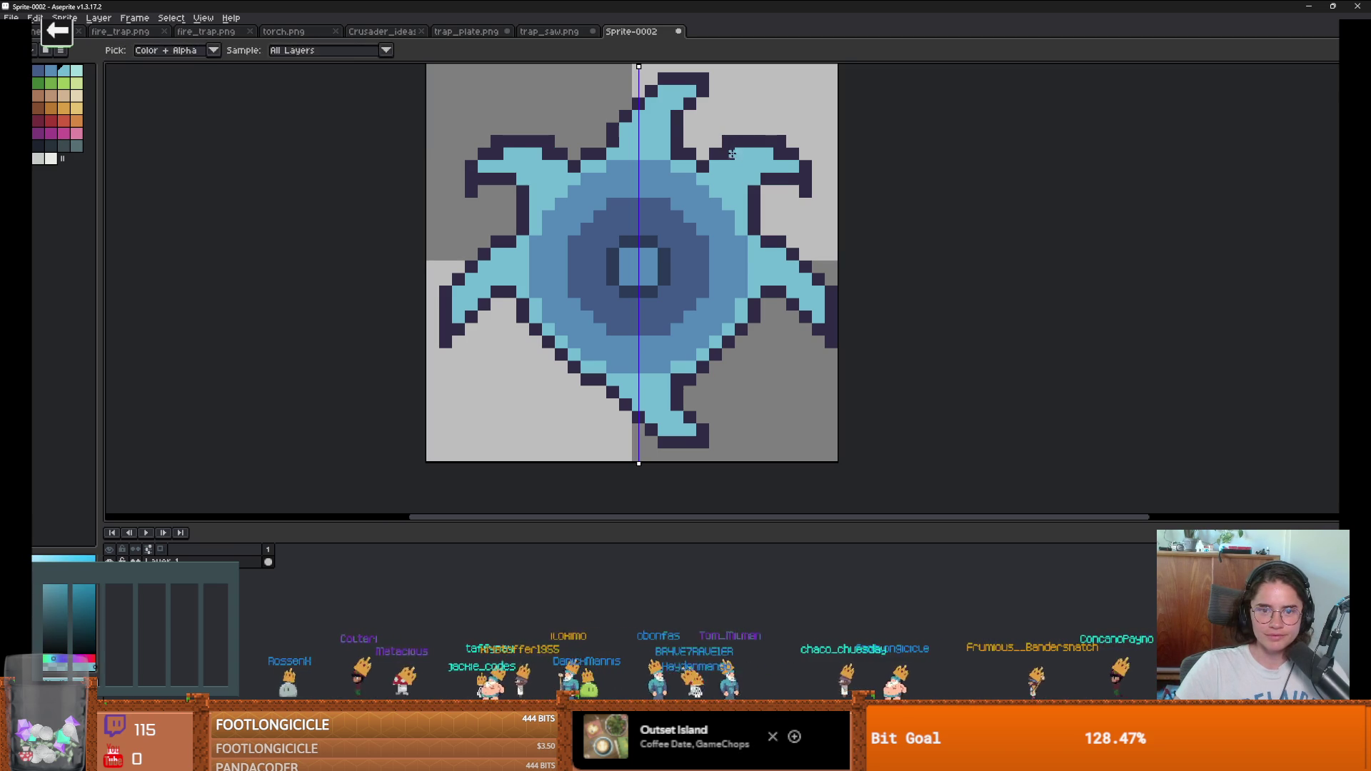
click(777, 153)
scroll(808, 192, down, 2)
scroll(815, 202, down, 1)
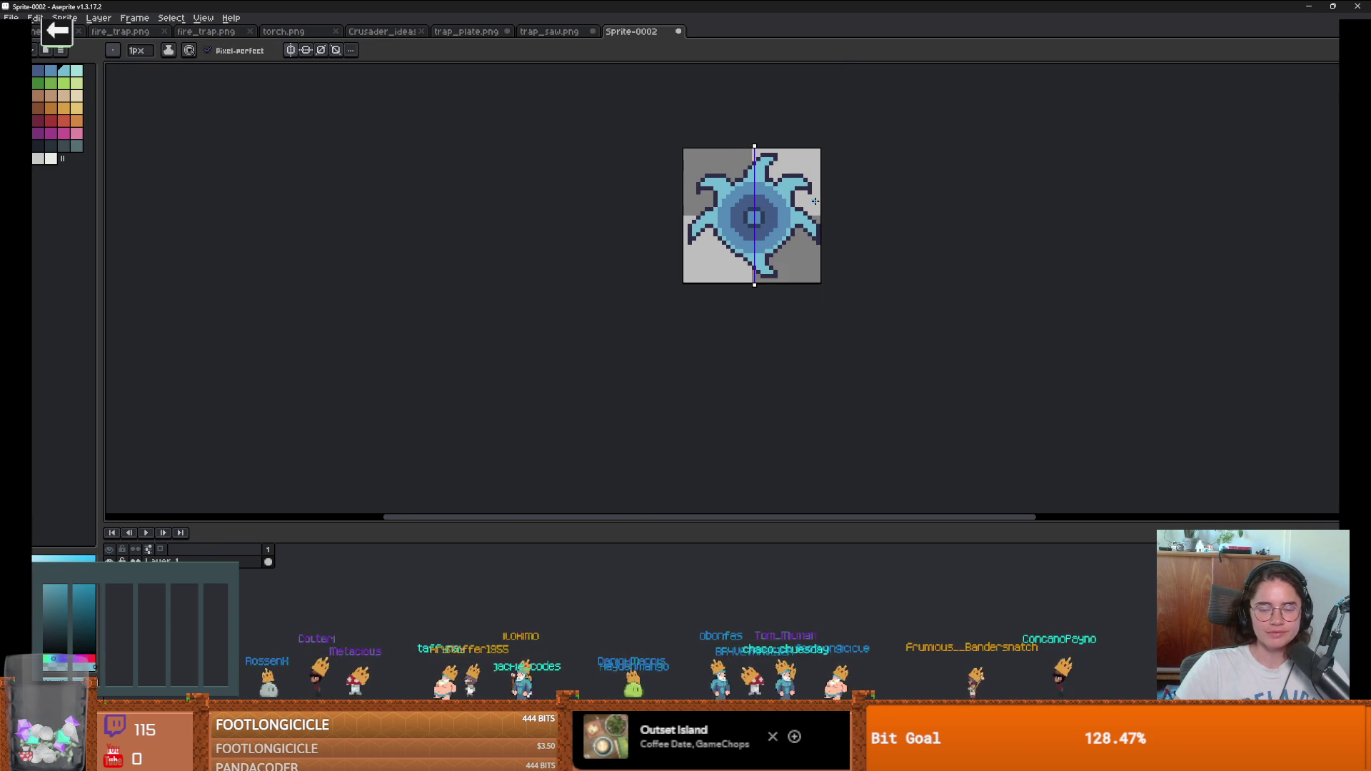
scroll(814, 202, up, 6)
alt+click(791, 161)
click(763, 182)
alt+click(763, 149)
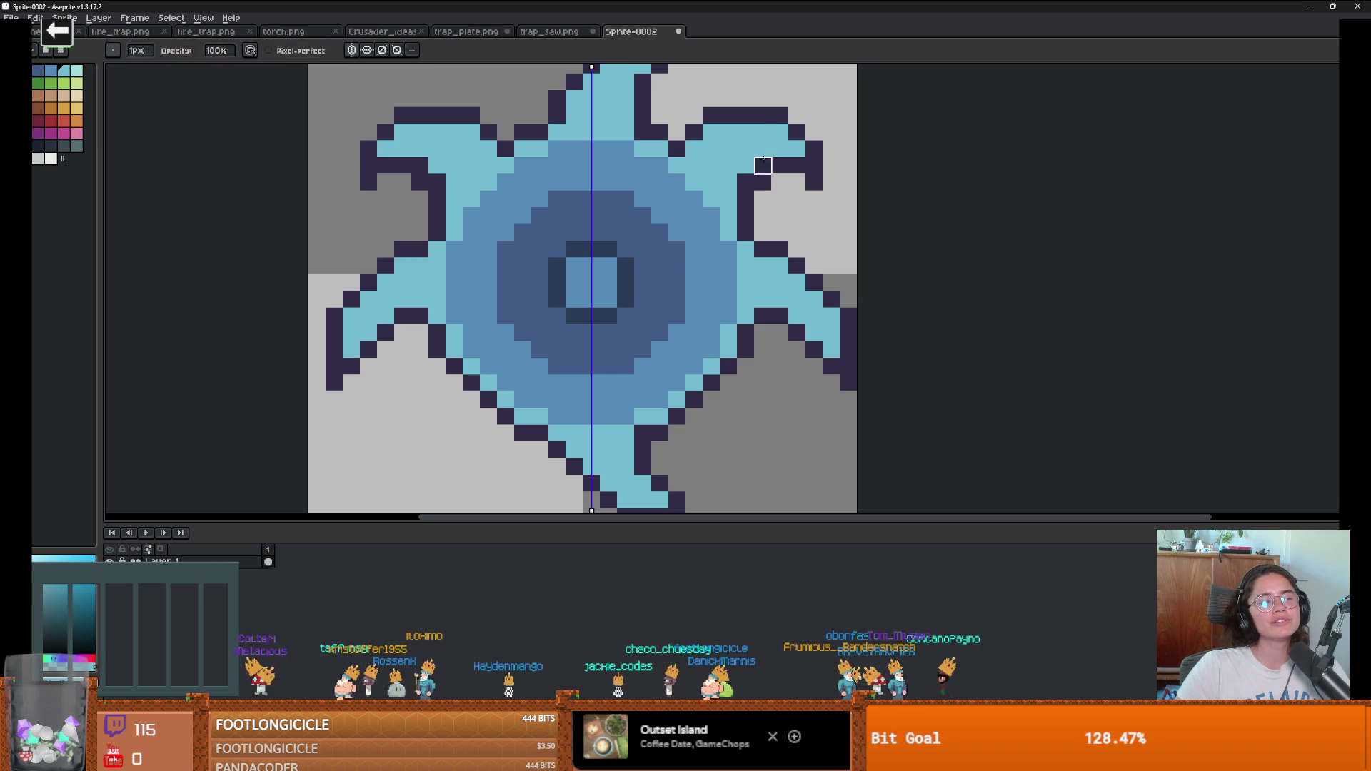
click(745, 185)
scroll(786, 211, down, 3)
scroll(805, 212, down, 1)
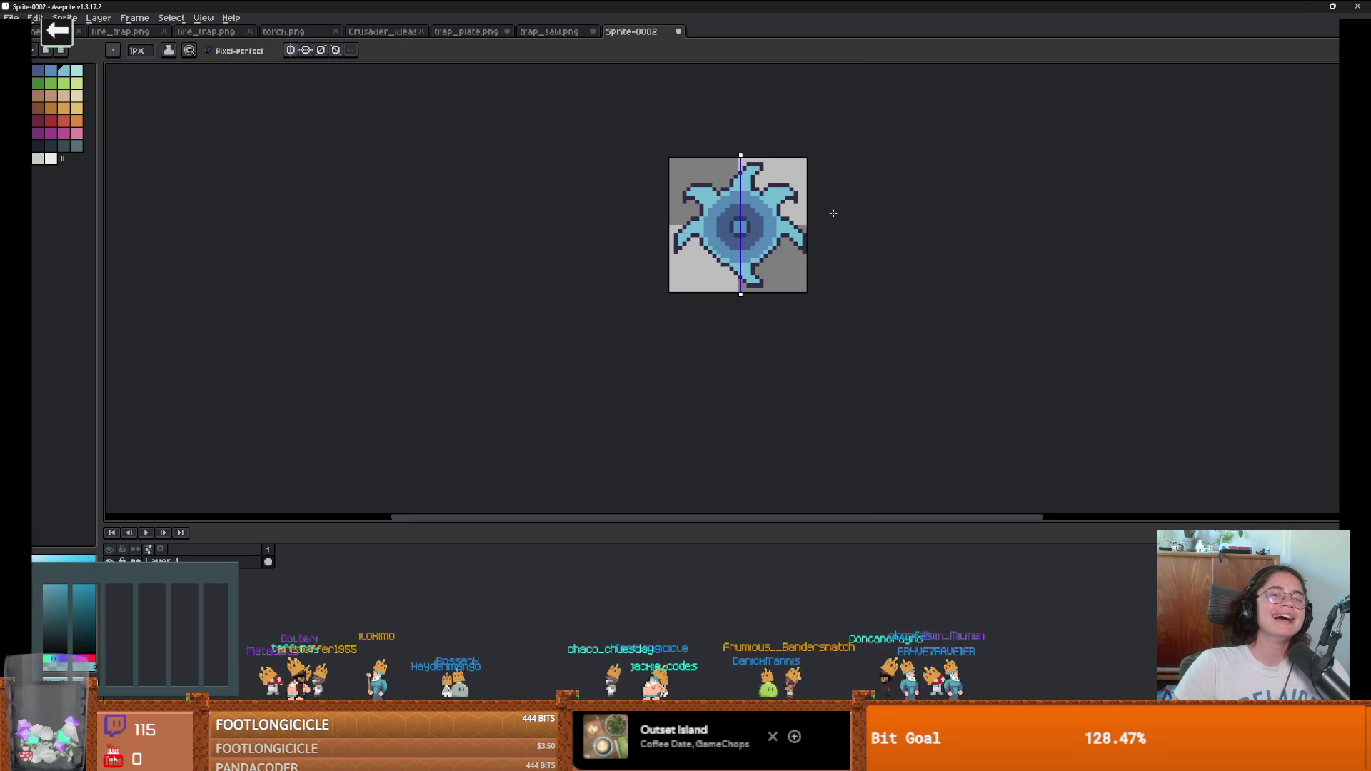
key(v)
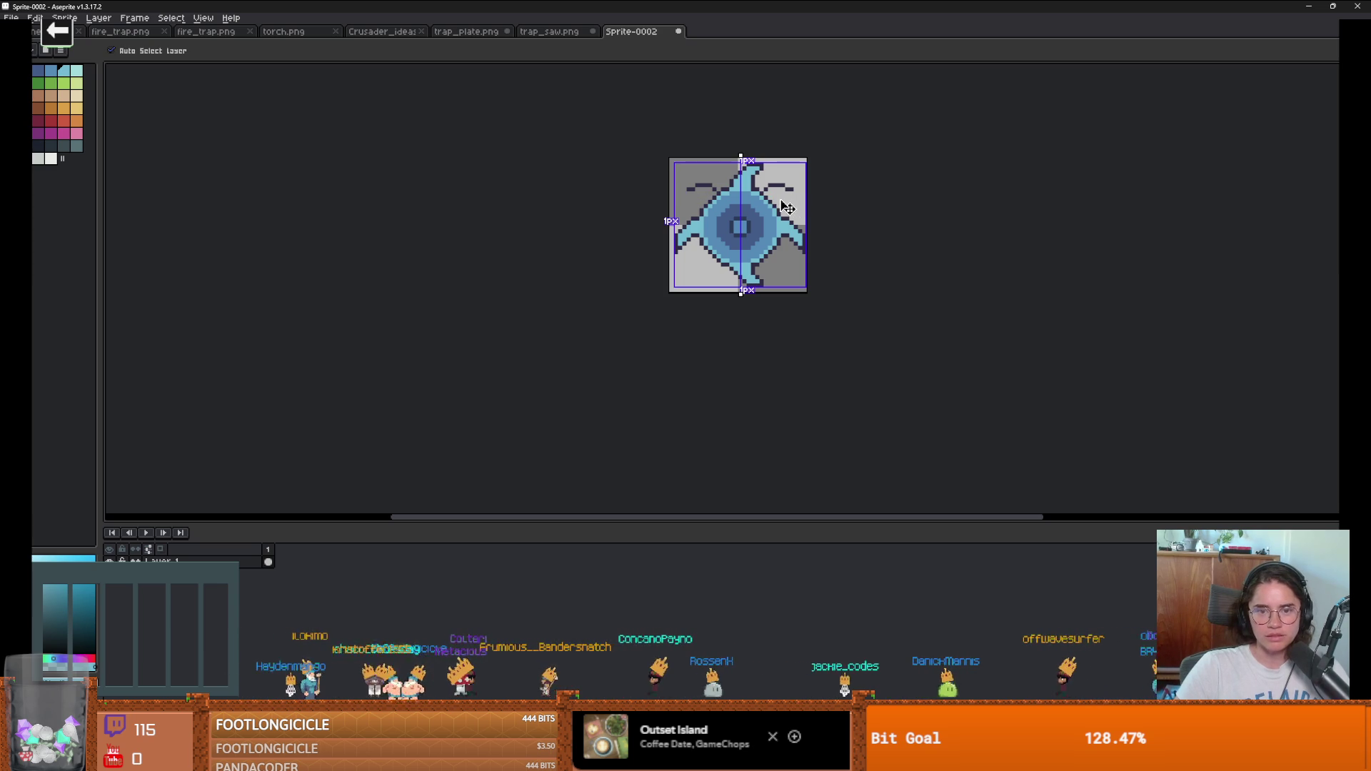
Step: Redraw a dark outline stroke from the upper arm's tip back toward the body
key(b)
scroll(787, 208, up, 1)
scroll(760, 191, up, 2)
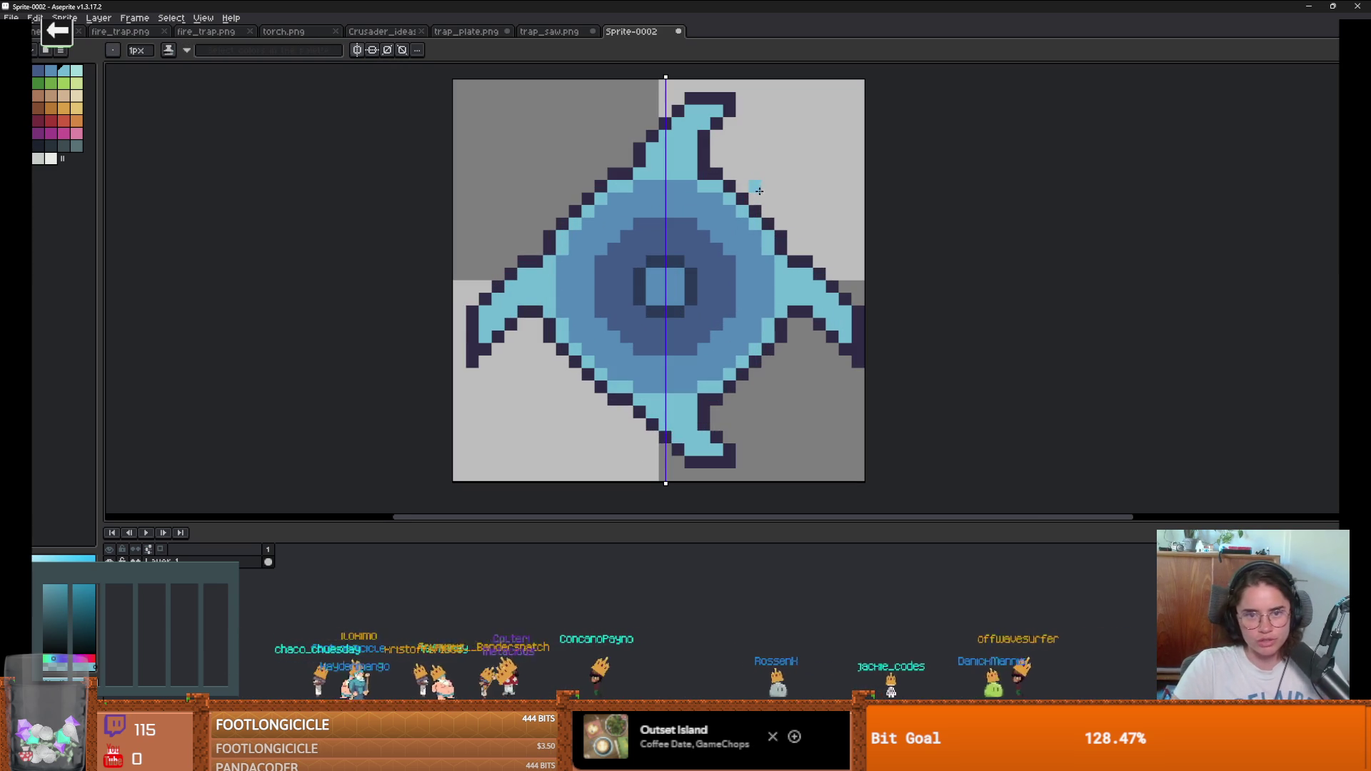
alt+click(730, 188)
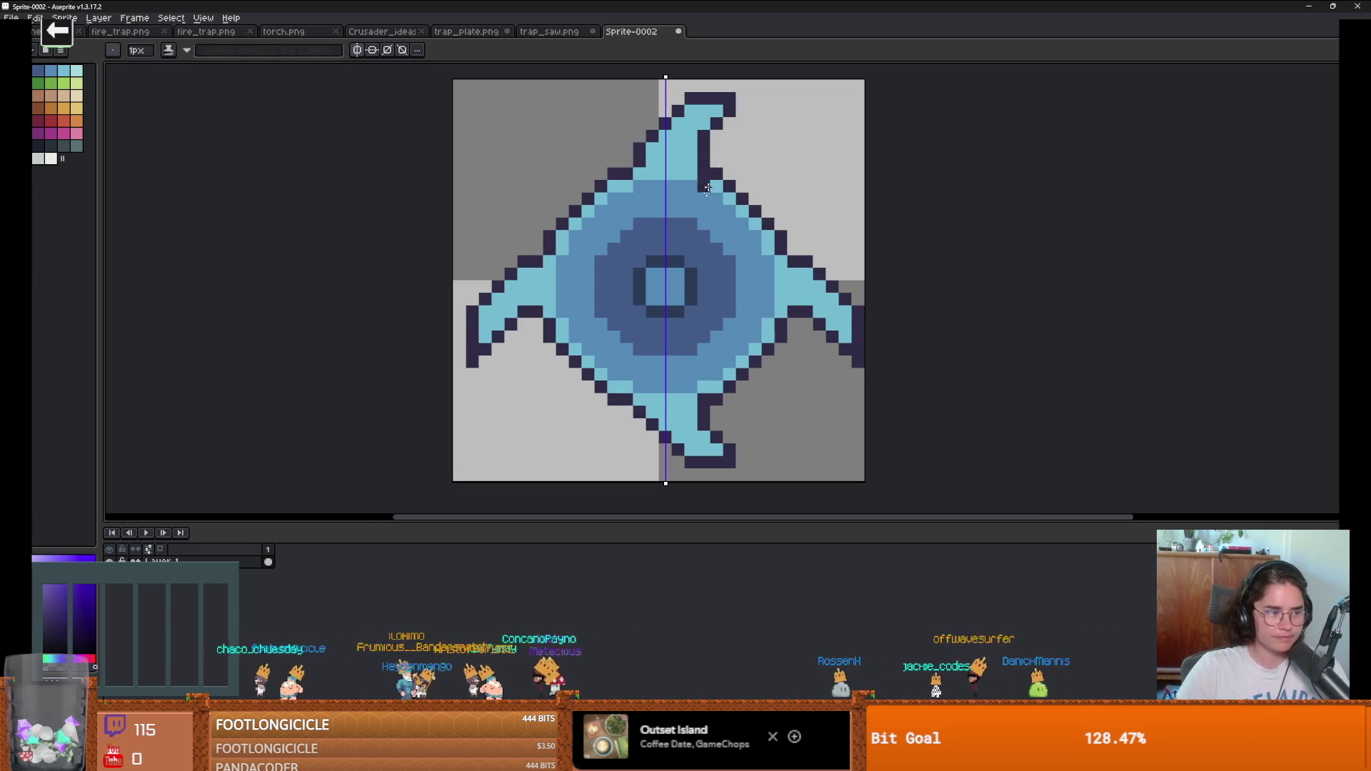
drag(742, 200, 618, 198)
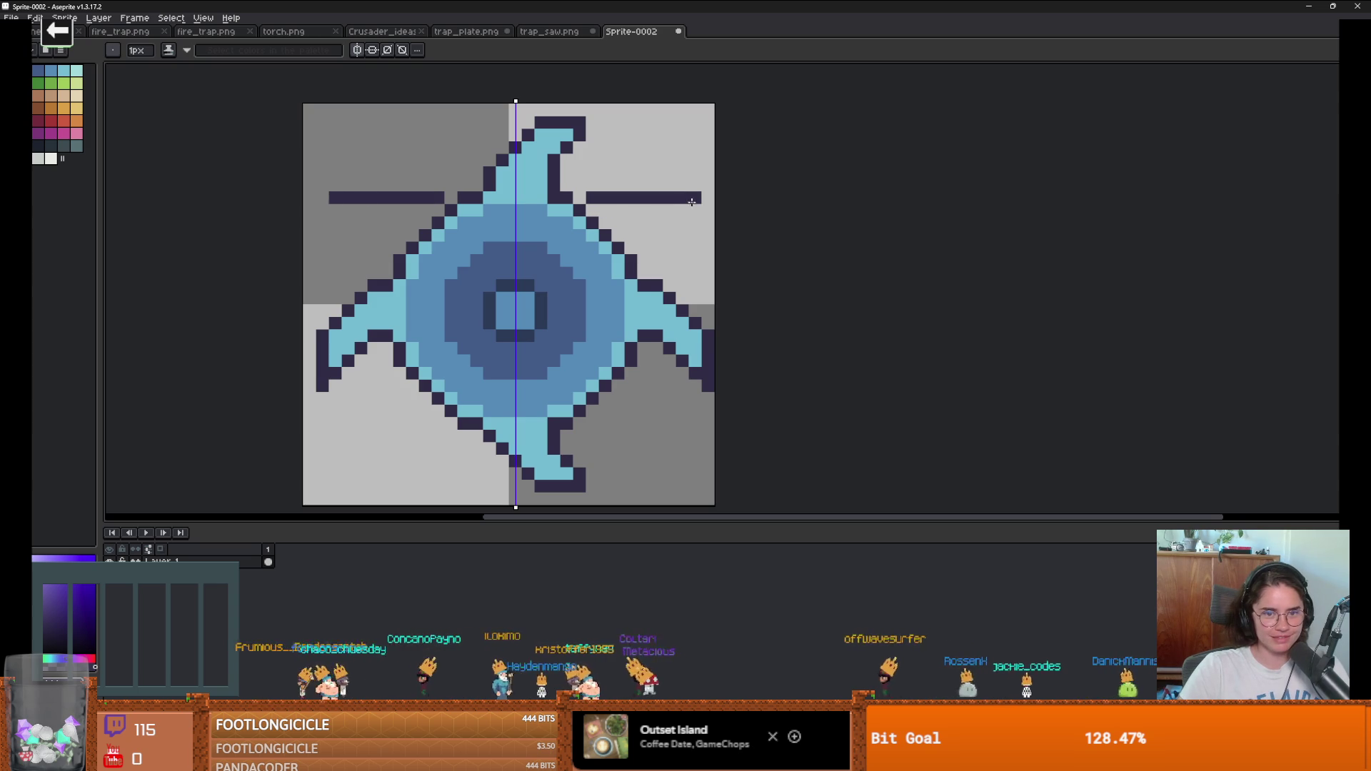
shift+click(671, 184)
mouse_move(673, 182)
mouse_down()
mouse_move(682, 202)
mouse_move(638, 248)
mouse_up()
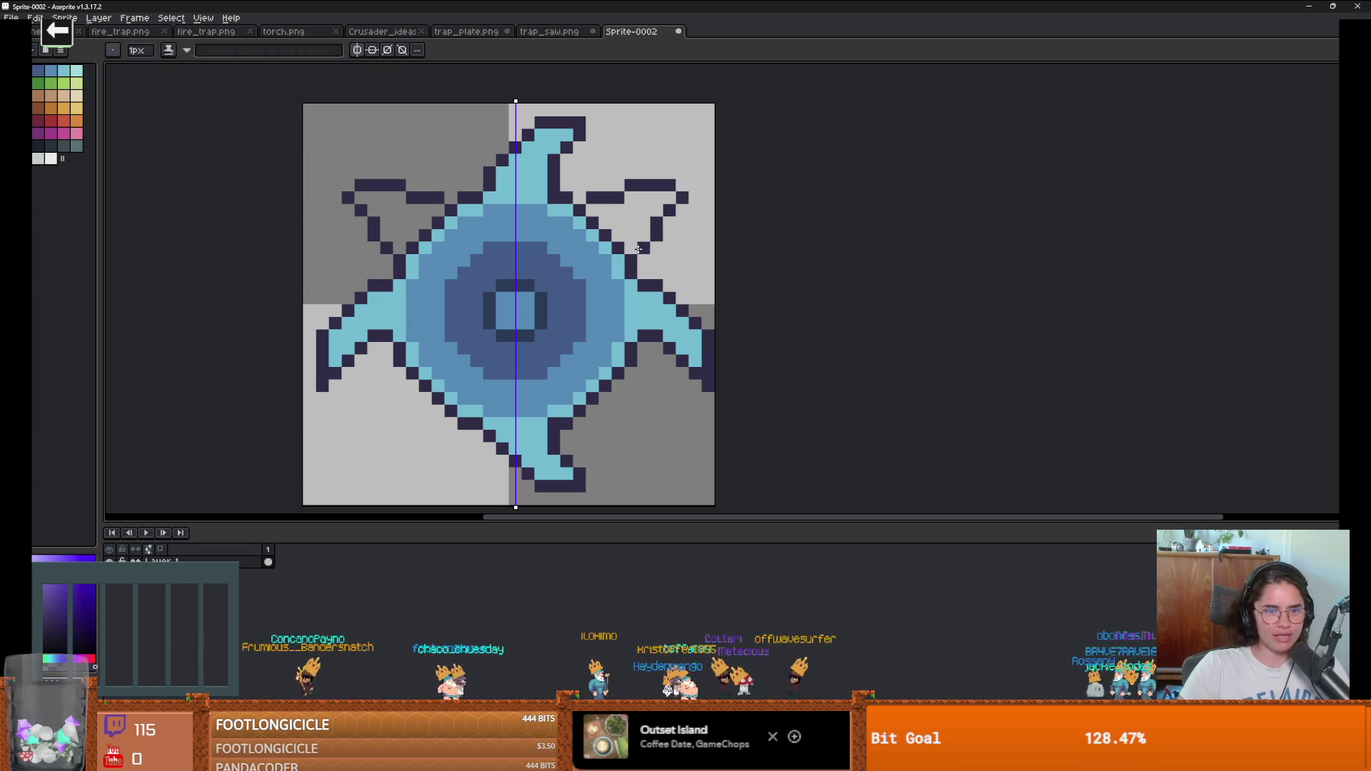
key(v)
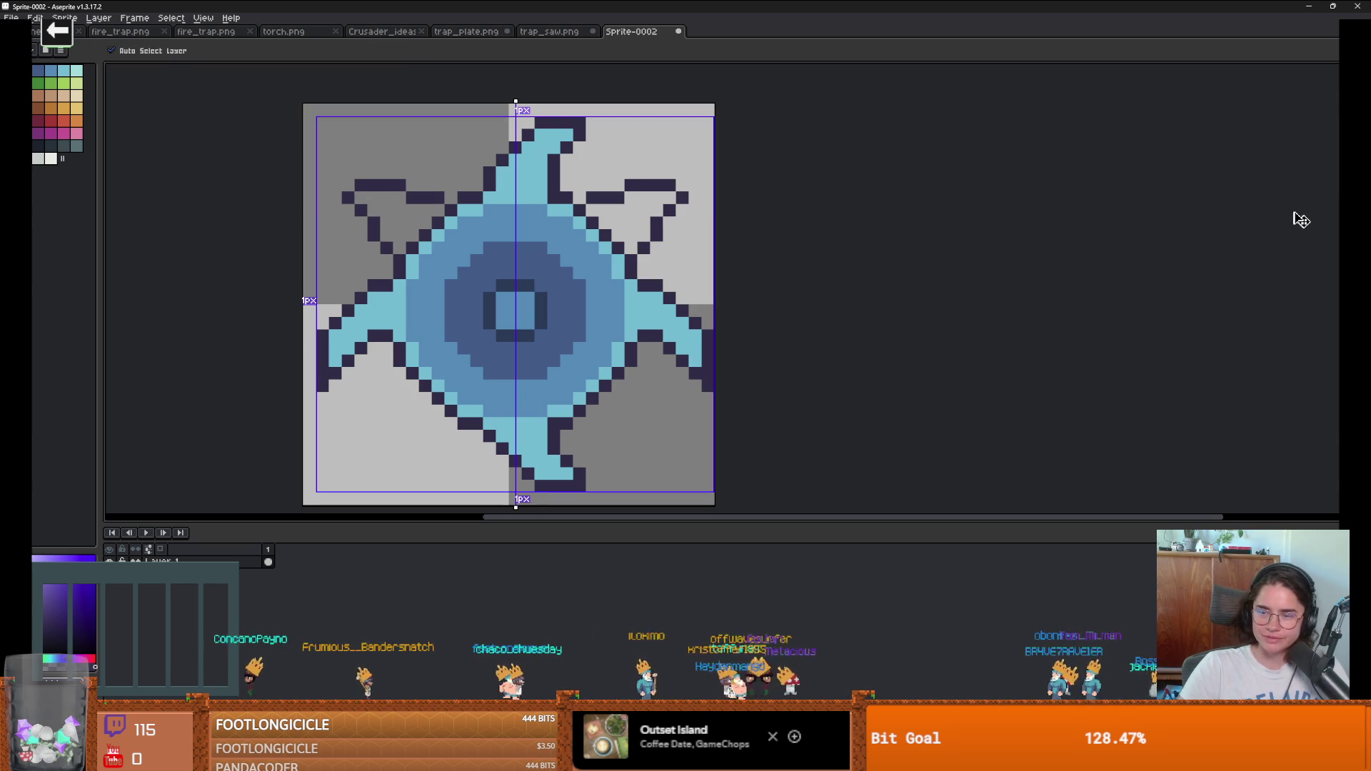
key(ctrl+z)
mouse_move(635, 246)
mouse_down()
mouse_move(653, 198)
mouse_move(618, 211)
mouse_up()
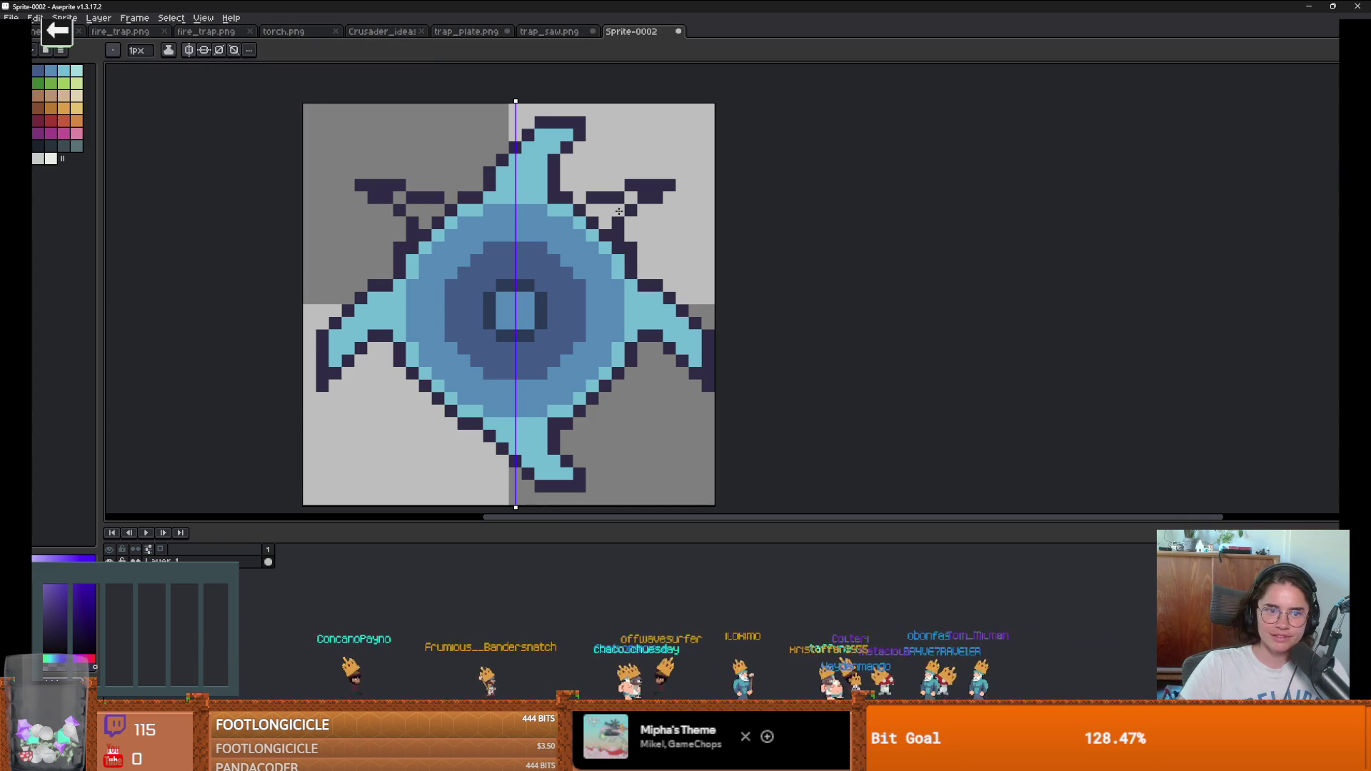
scroll(622, 211, down, 3)
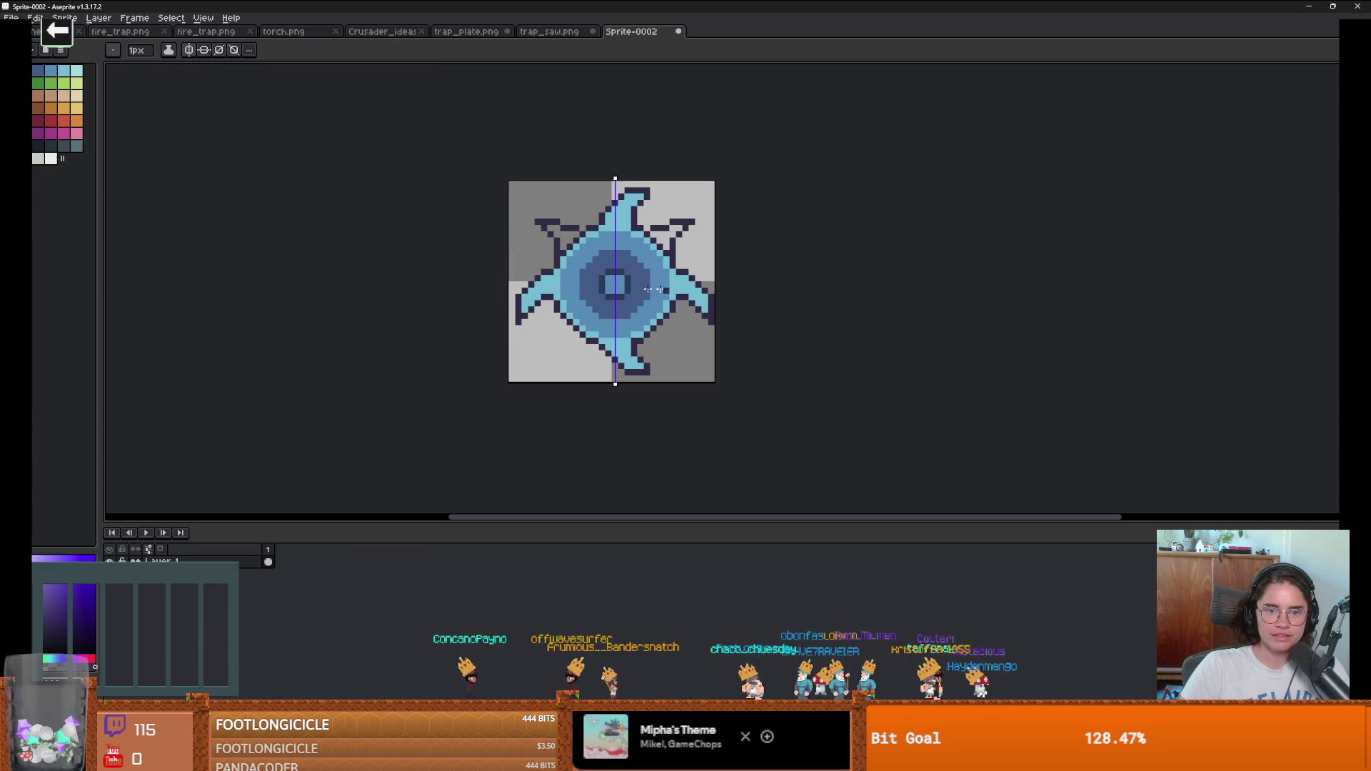
scroll(554, 260, up, 2)
Step: Paint a light-cyan highlight along the upper-left arm, mirrored on the right
alt+click(583, 237)
mouse_move(584, 237)
mouse_down()
mouse_move(605, 212)
mouse_move(546, 197)
mouse_up()
scroll(691, 268, down, 1)
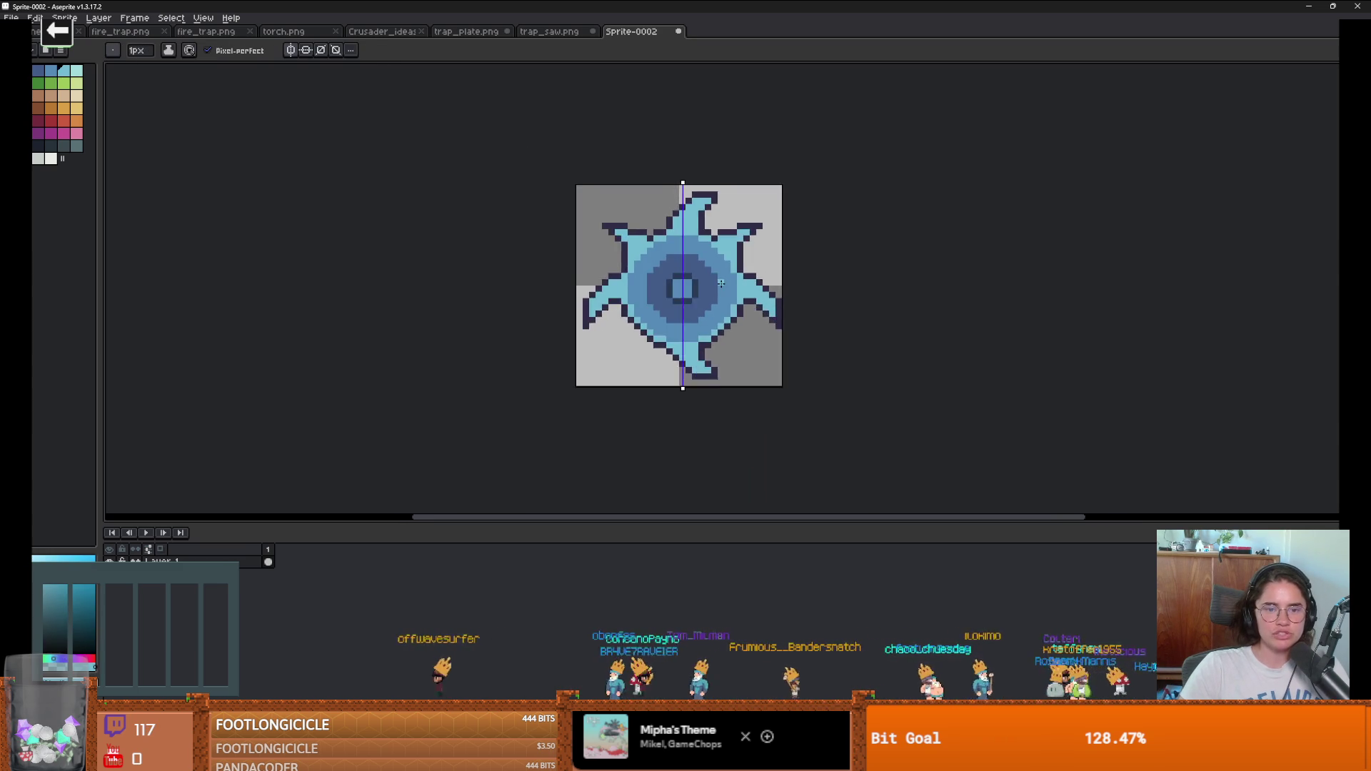
Step: Touch up the upper-left arm tip with dark purple outline pixels and light cyan fill
scroll(659, 248, up, 3)
alt+click(514, 202)
mouse_move(514, 202)
mouse_down()
mouse_move(532, 172)
mouse_move(510, 173)
mouse_move(532, 189)
mouse_up()
click(480, 173)
click(498, 173)
alt+click(560, 207)
click(497, 173)
alt+click(480, 173)
click(480, 189)
click(498, 206)
scroll(589, 255, down, 3)
Step: Add a steep dark line and light cyan pixels around the lower-right arm
key(v)
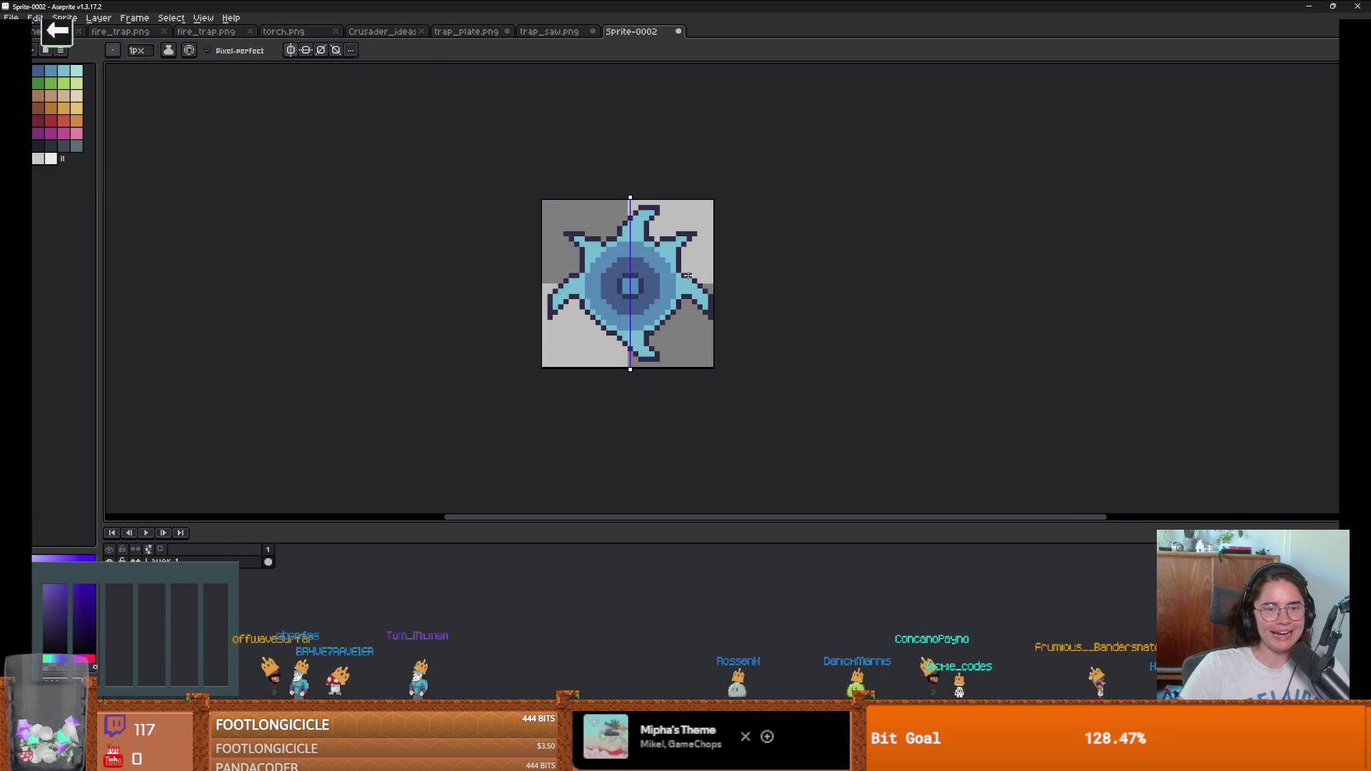
scroll(571, 258, up, 2)
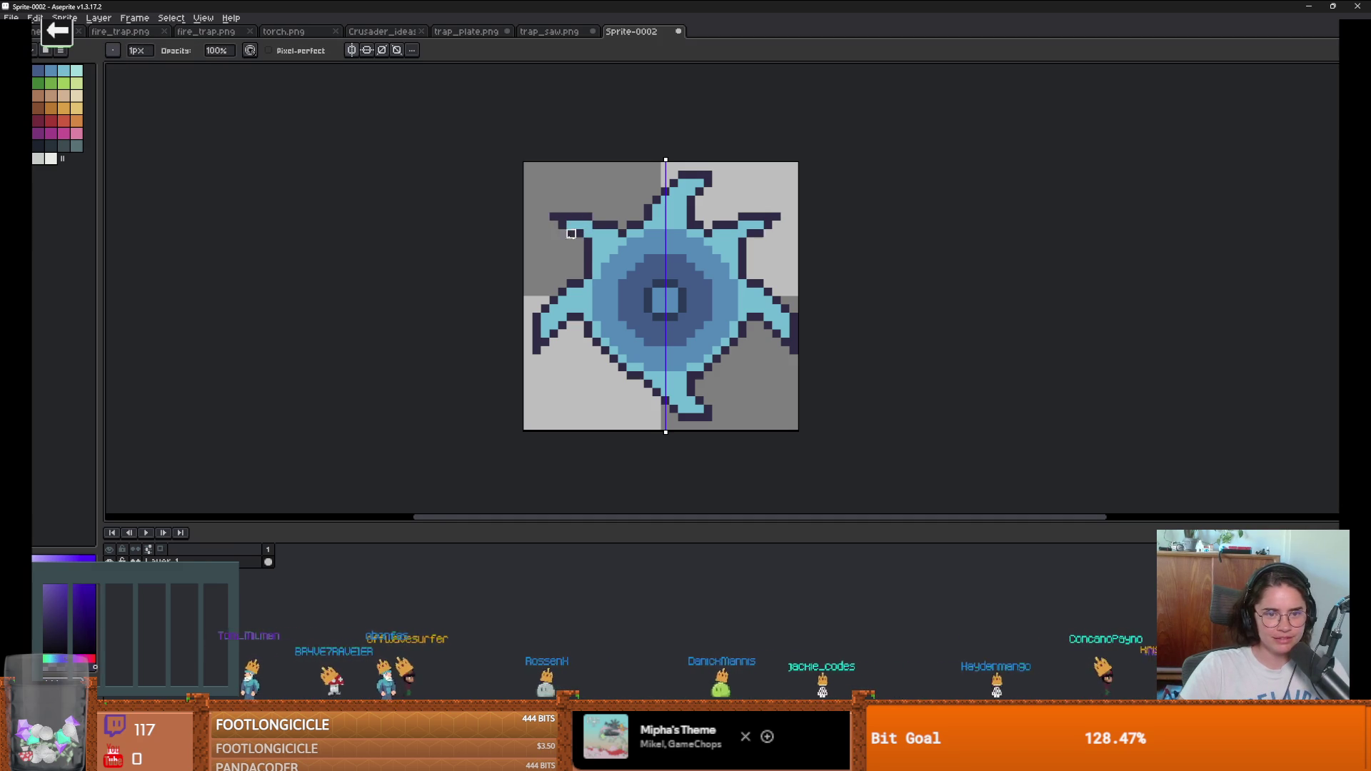
scroll(572, 236, down, 3)
scroll(687, 271, up, 2)
scroll(681, 254, up, 2)
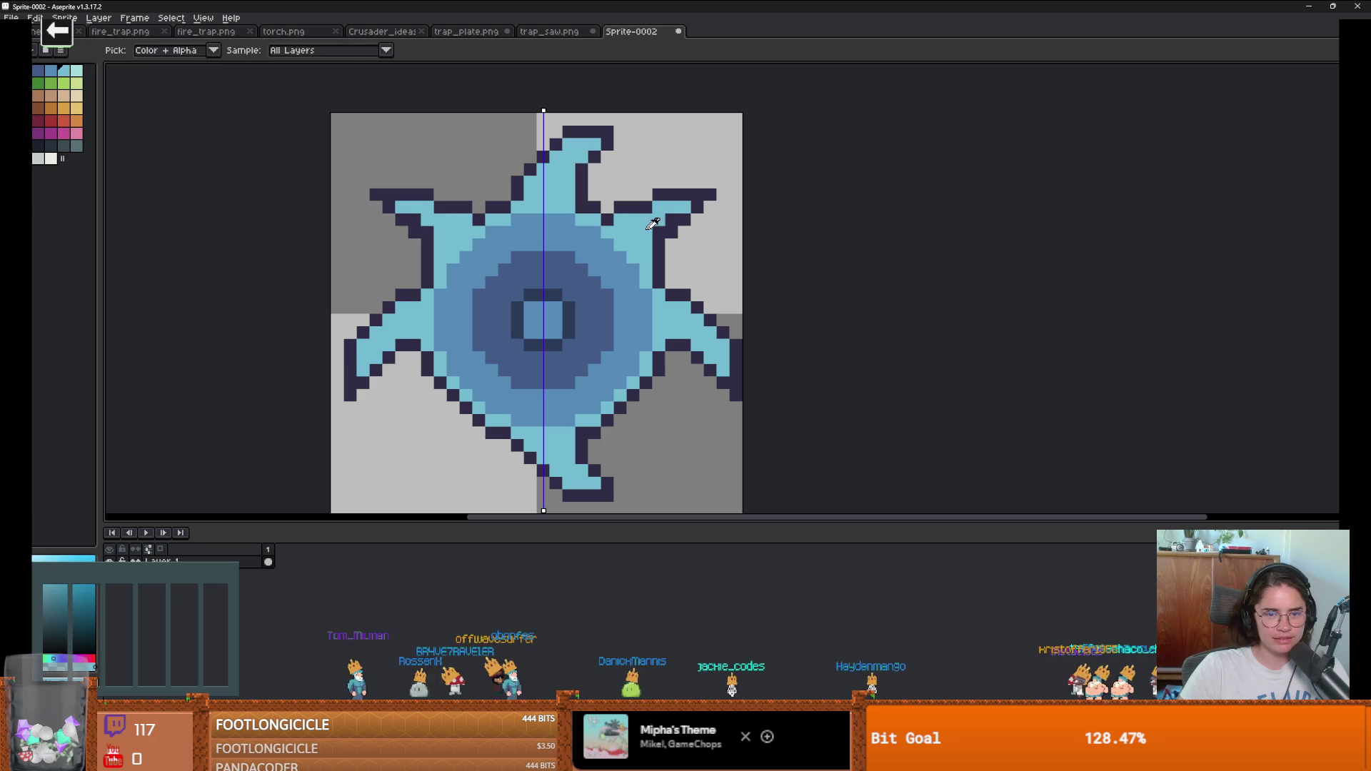
scroll(732, 281, down, 3)
scroll(735, 283, up, 4)
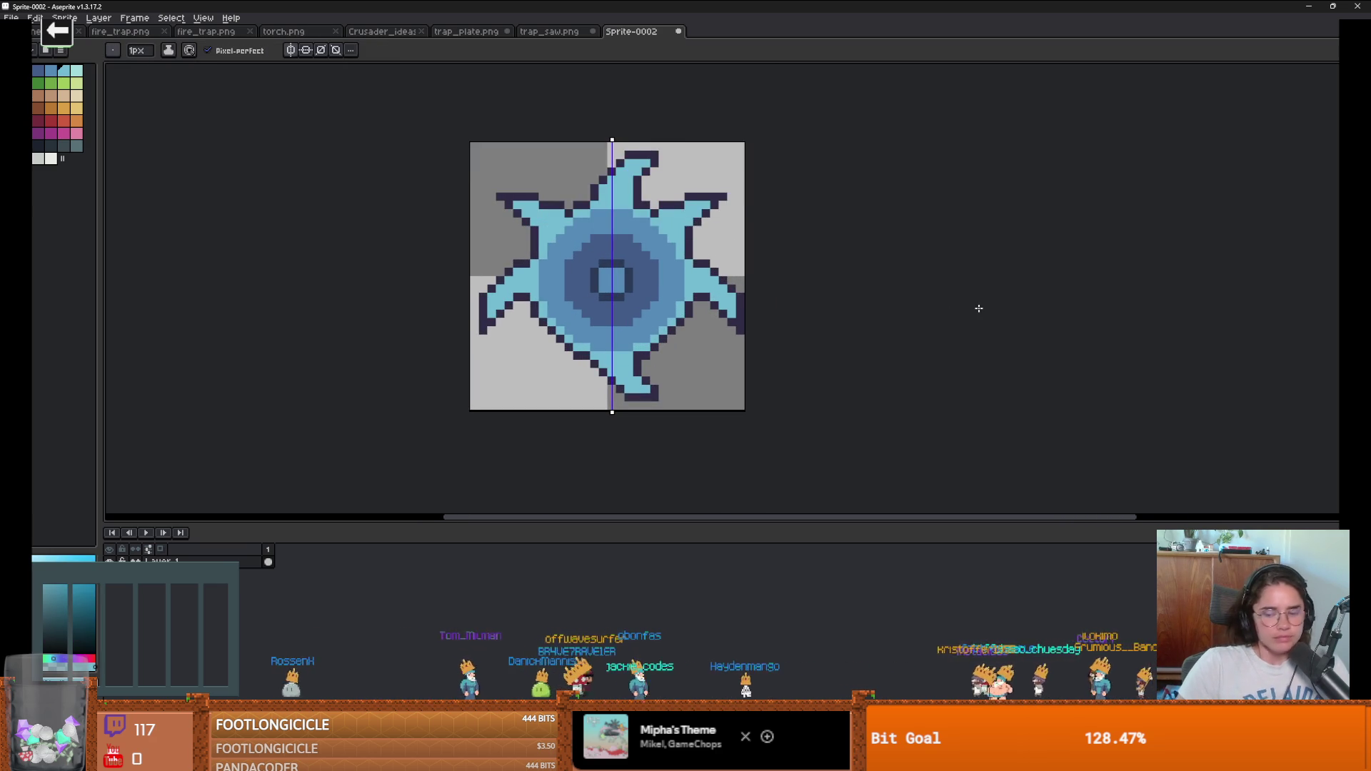
scroll(792, 291, up, 2)
drag(633, 368, 638, 427)
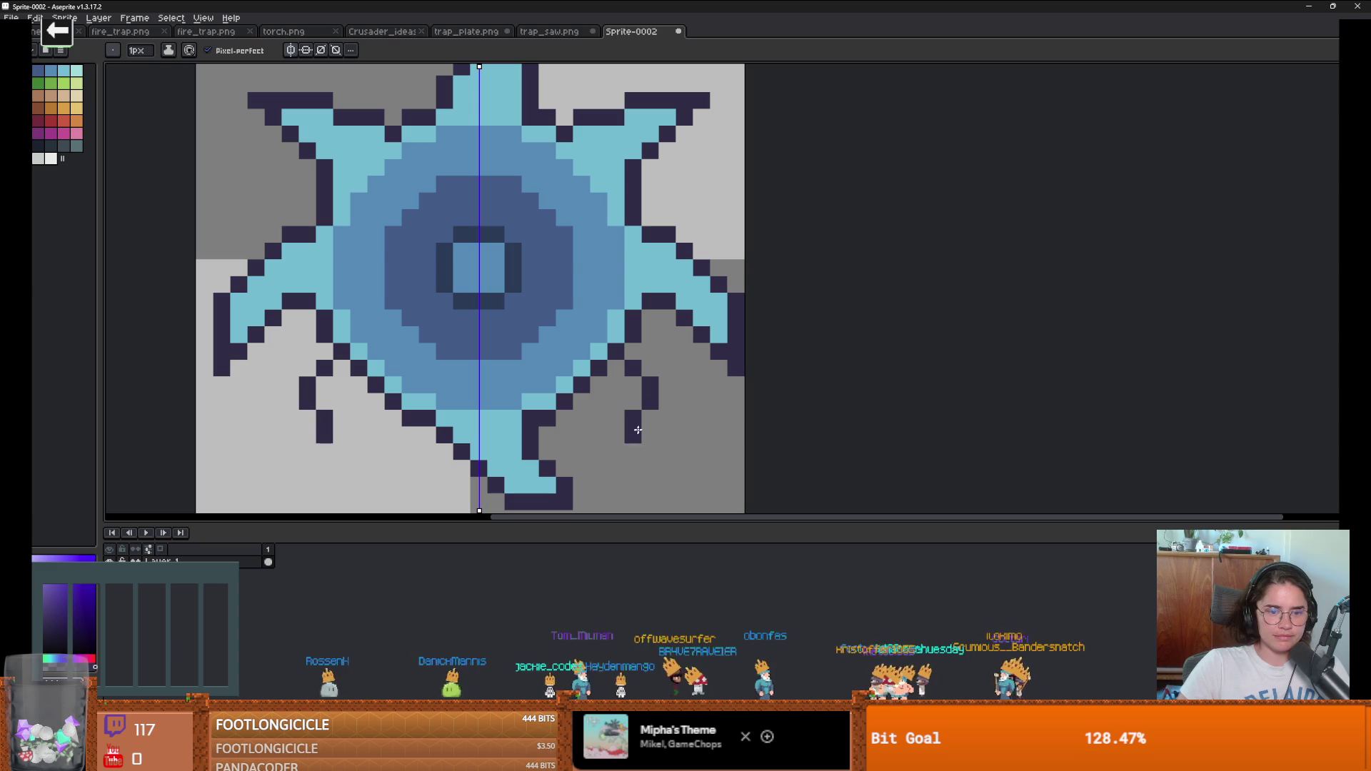
key(ctrl+z)
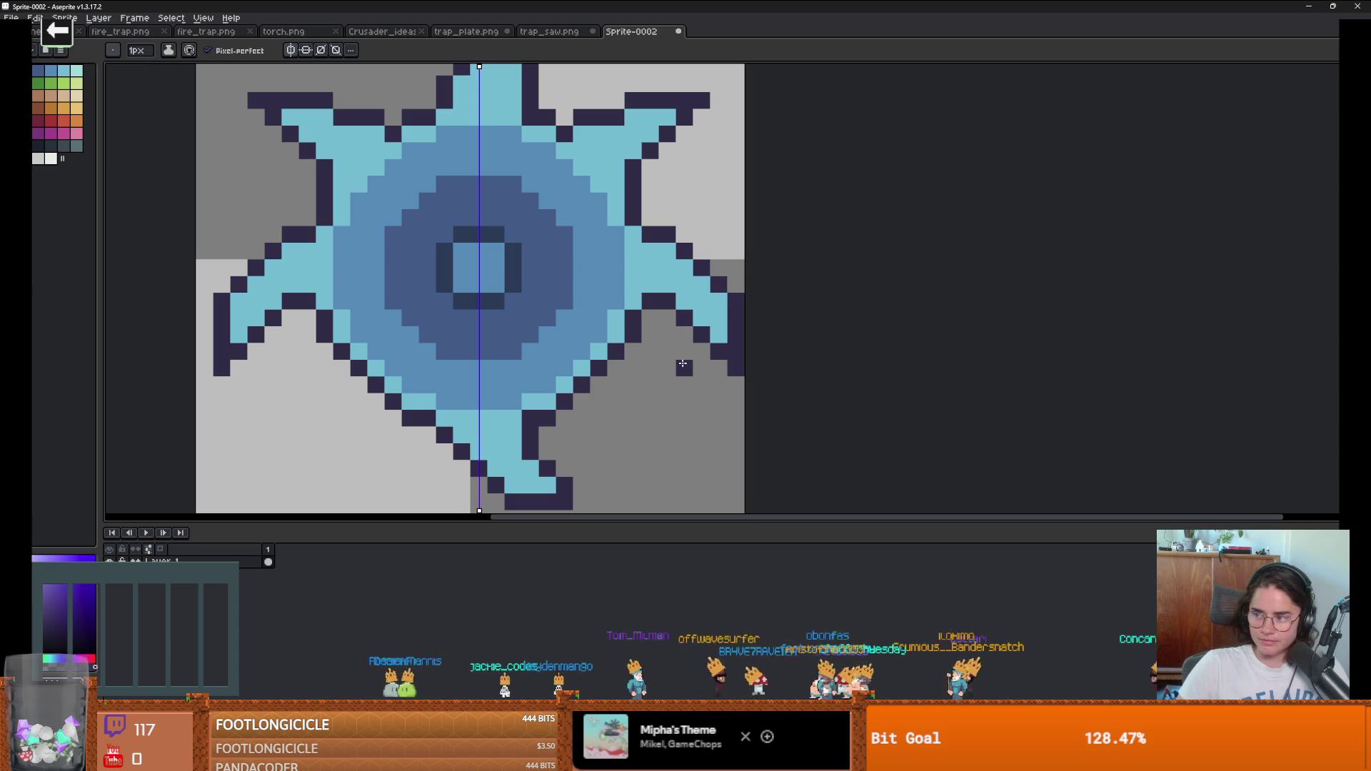
key(l)
mouse_move(633, 350)
mouse_down()
mouse_move(653, 451)
mouse_move(685, 453)
mouse_move(596, 403)
mouse_up()
scroll(696, 386, down, 4)
scroll(674, 393, up, 2)
alt+click(692, 379)
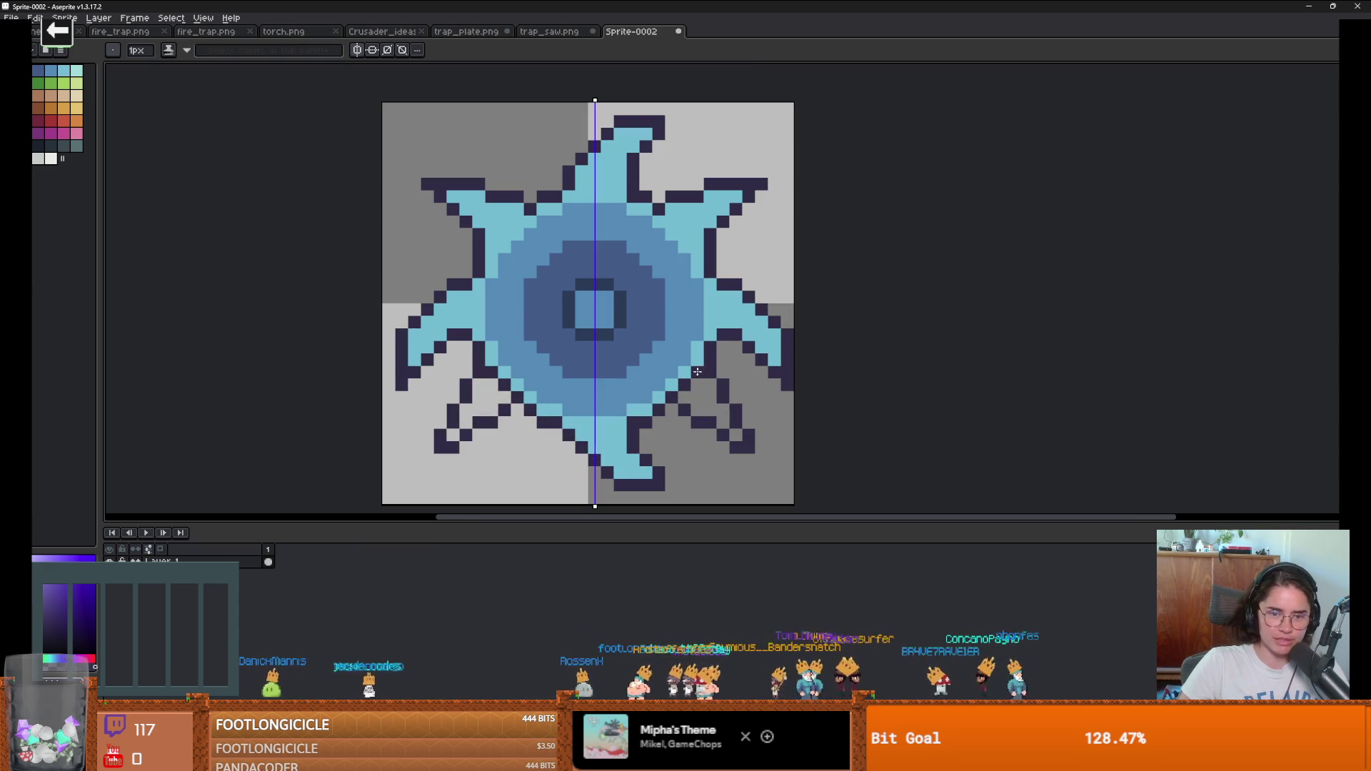
key(b)
mouse_move(700, 375)
mouse_down()
mouse_move(687, 389)
mouse_move(696, 407)
mouse_up()
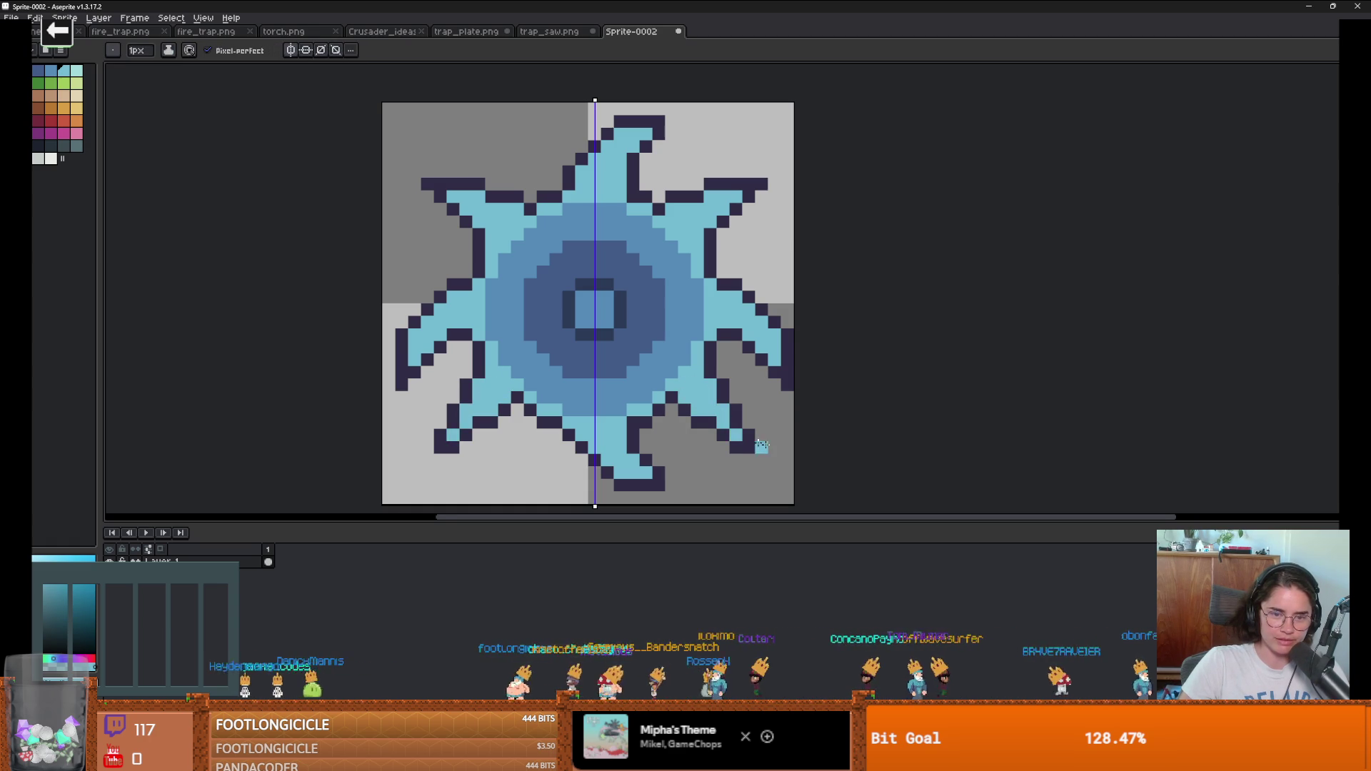
Step: Undo the blade strokes one by one until the canvas is empty
scroll(783, 449, down, 5)
scroll(773, 436, up, 1)
scroll(809, 359, up, 1)
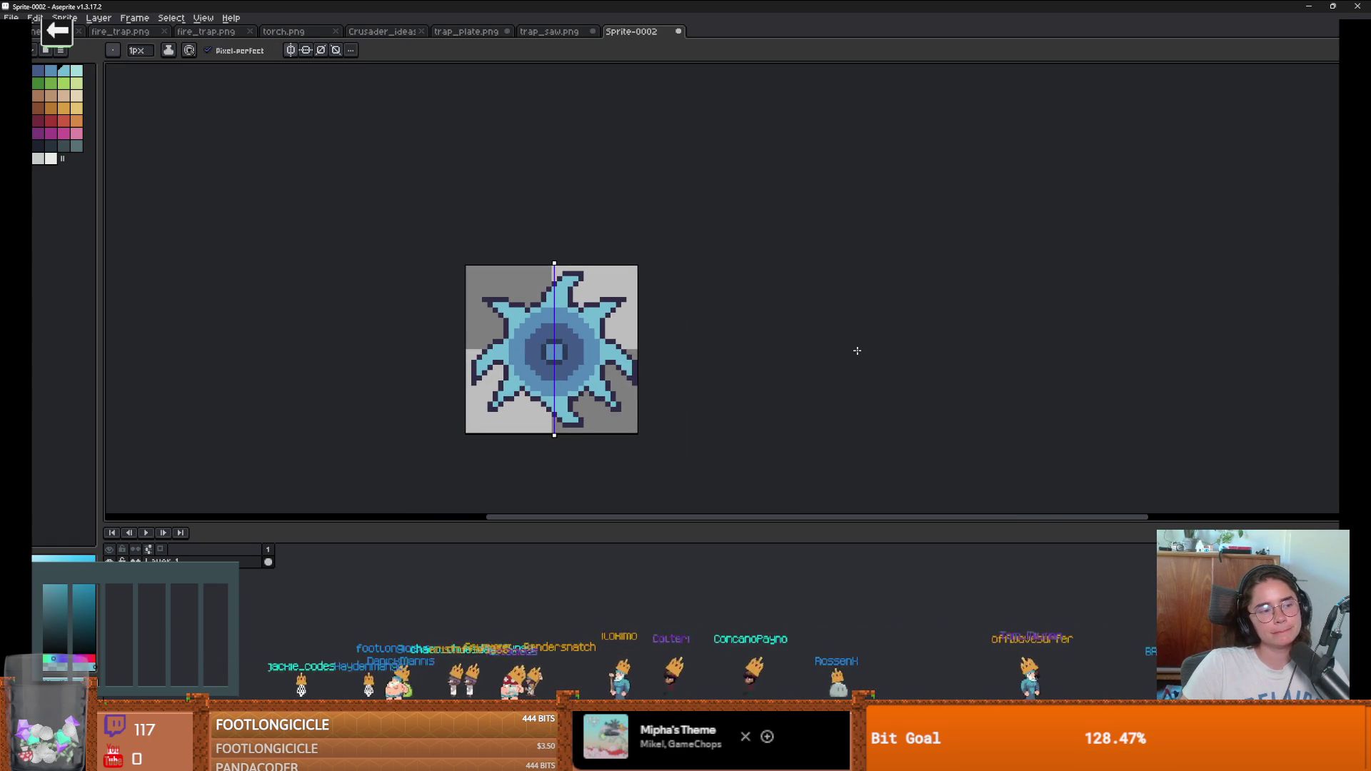
scroll(857, 351, down, 1)
scroll(820, 351, up, 1)
scroll(820, 352, up, 1)
scroll(821, 352, down, 1)
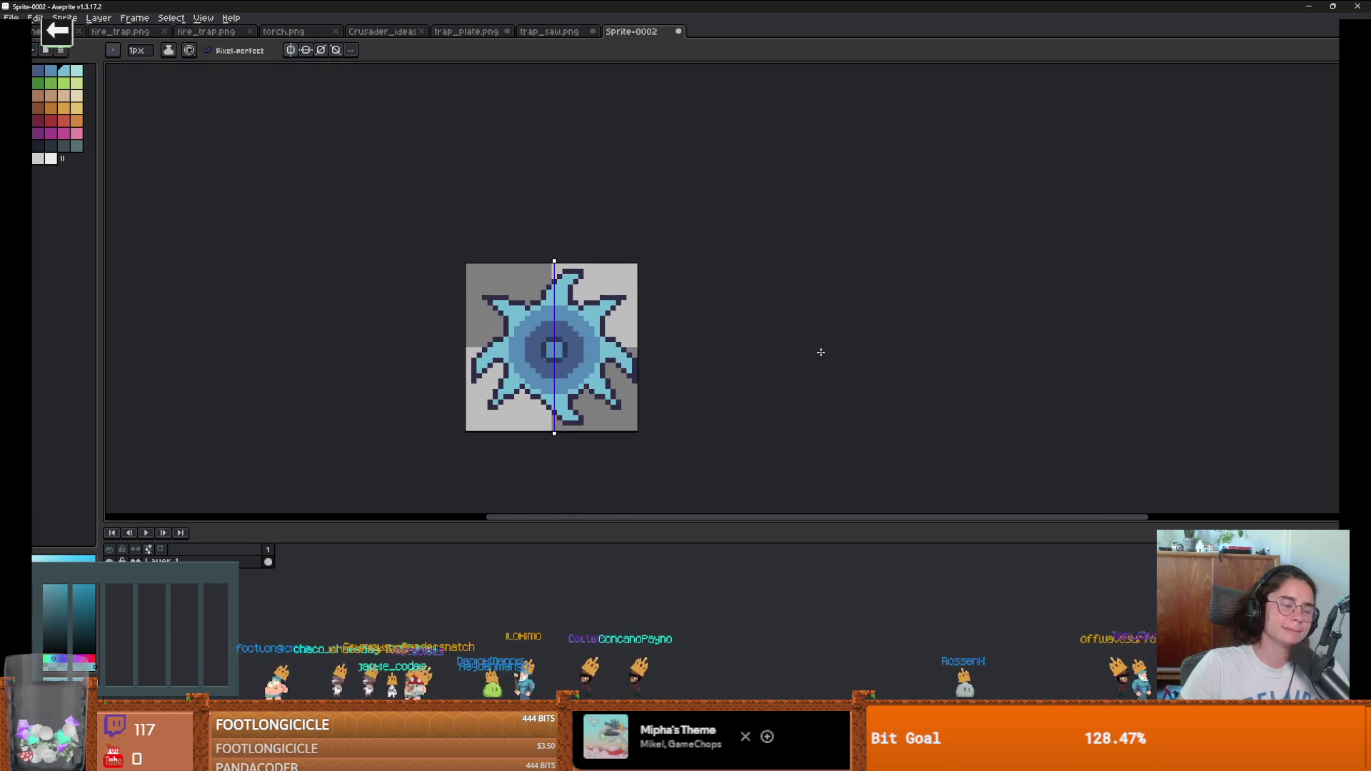
scroll(821, 352, up, 1)
scroll(822, 351, down, 2)
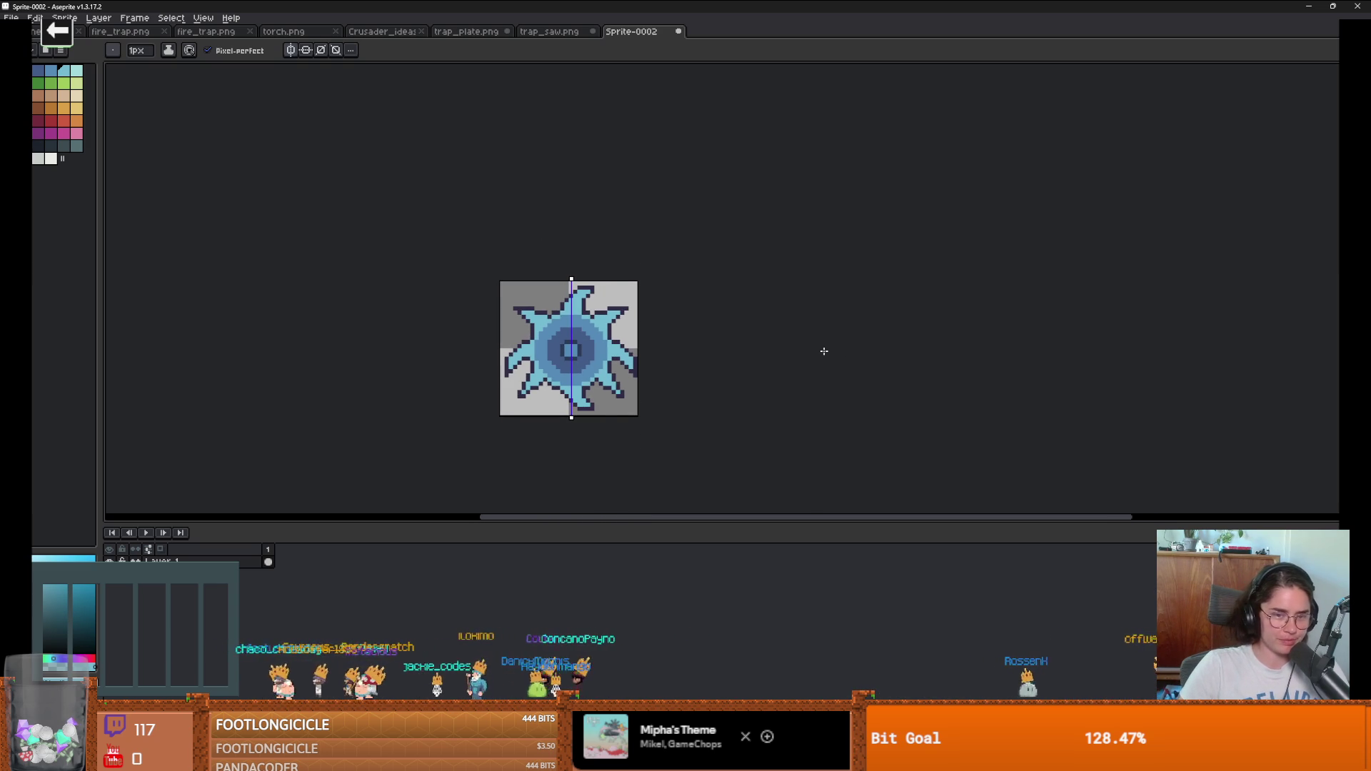
scroll(649, 392, up, 1)
key(v)
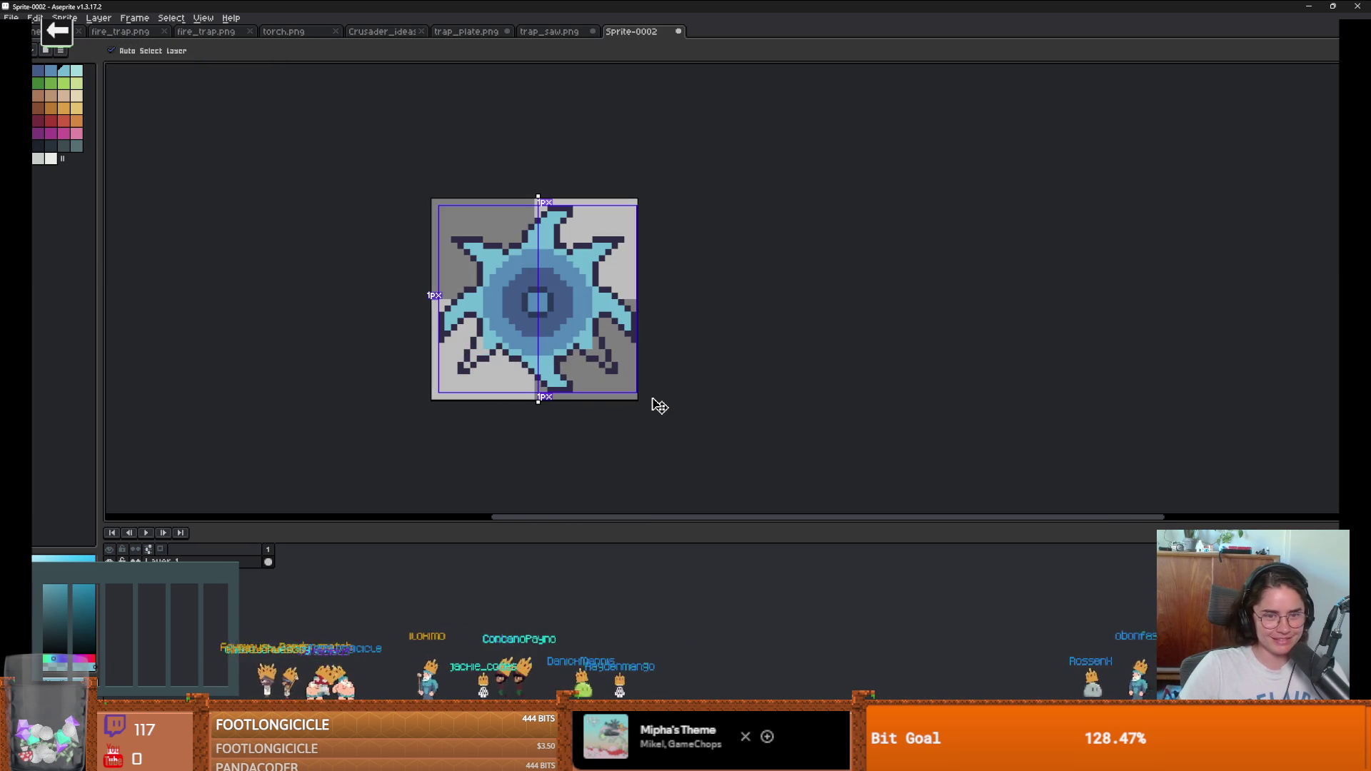
key(ctrl+z)
key(ctrl+z)
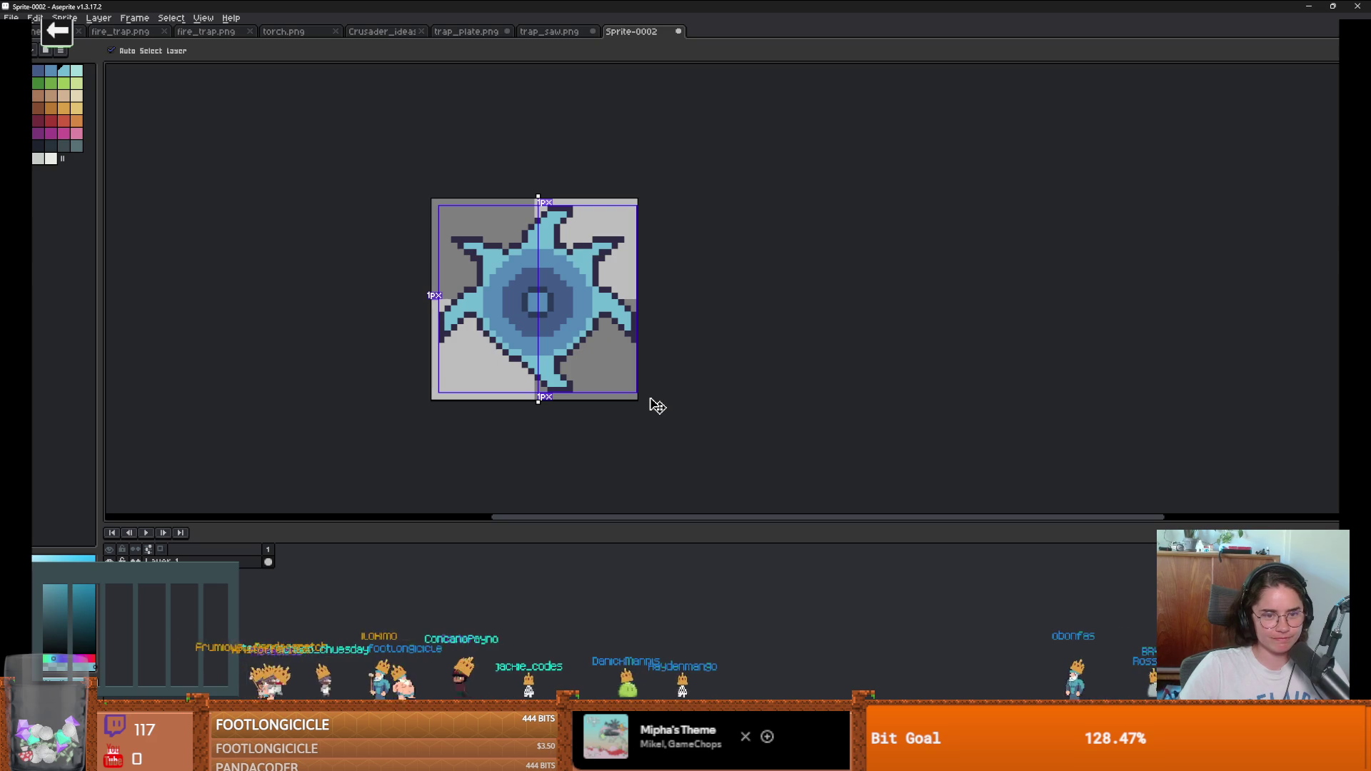
key(ctrl+z)
key(ctrl+z)
key(ctrl+z)
Step: Redo the drawing to bring back the round blue core with its outline strokes
key(b)
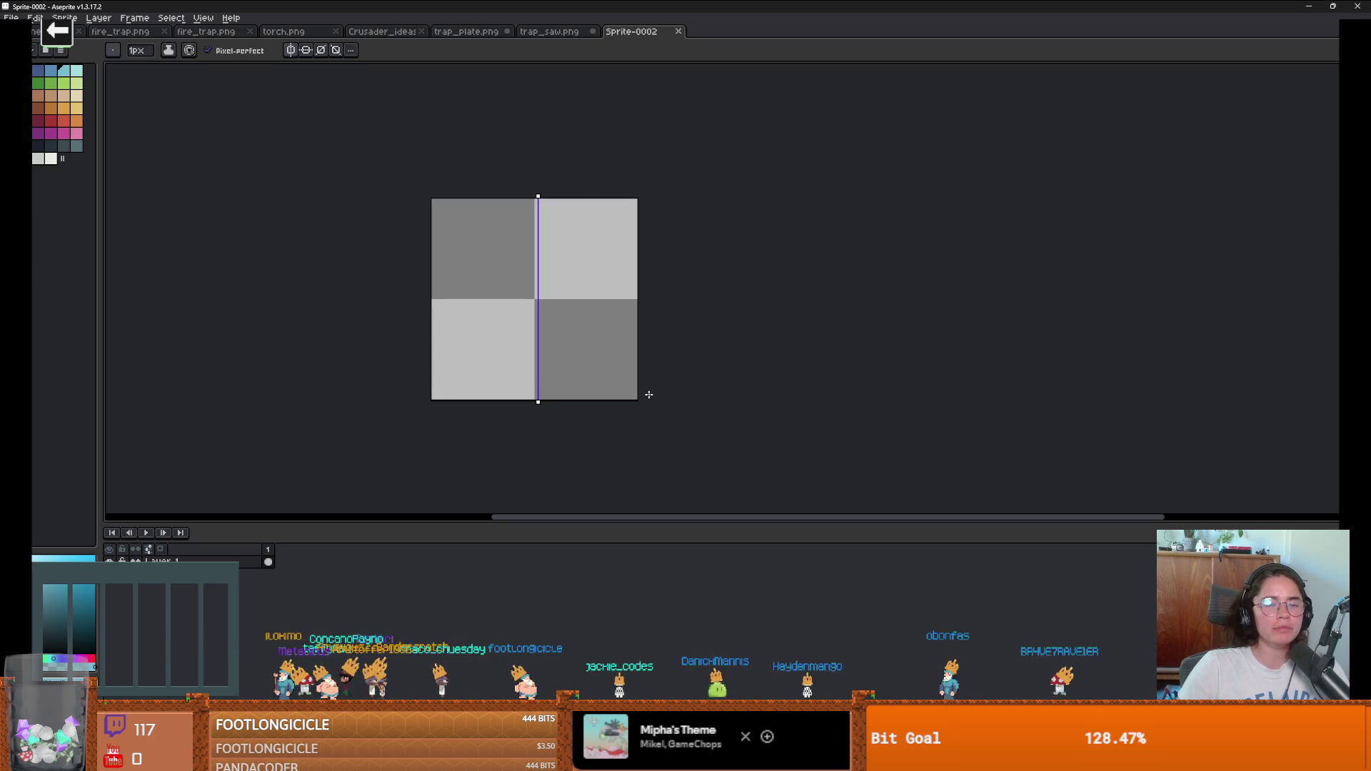
key(ctrl+y)
key(ctrl+y)
key(ctrl+y)
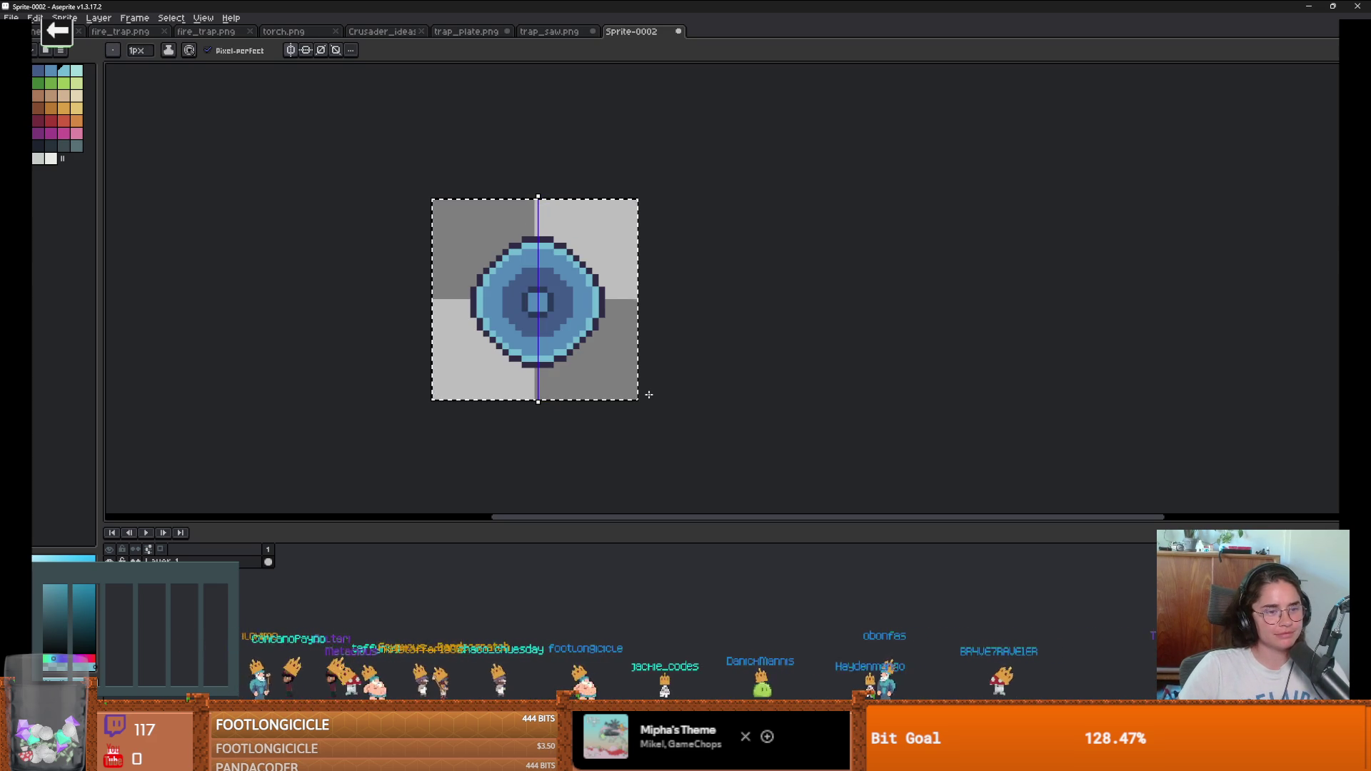
key(ctrl+z)
key(ctrl+z)
key(ctrl+z)
key(ctrl+y)
key(ctrl+y)
key(ctrl+y)
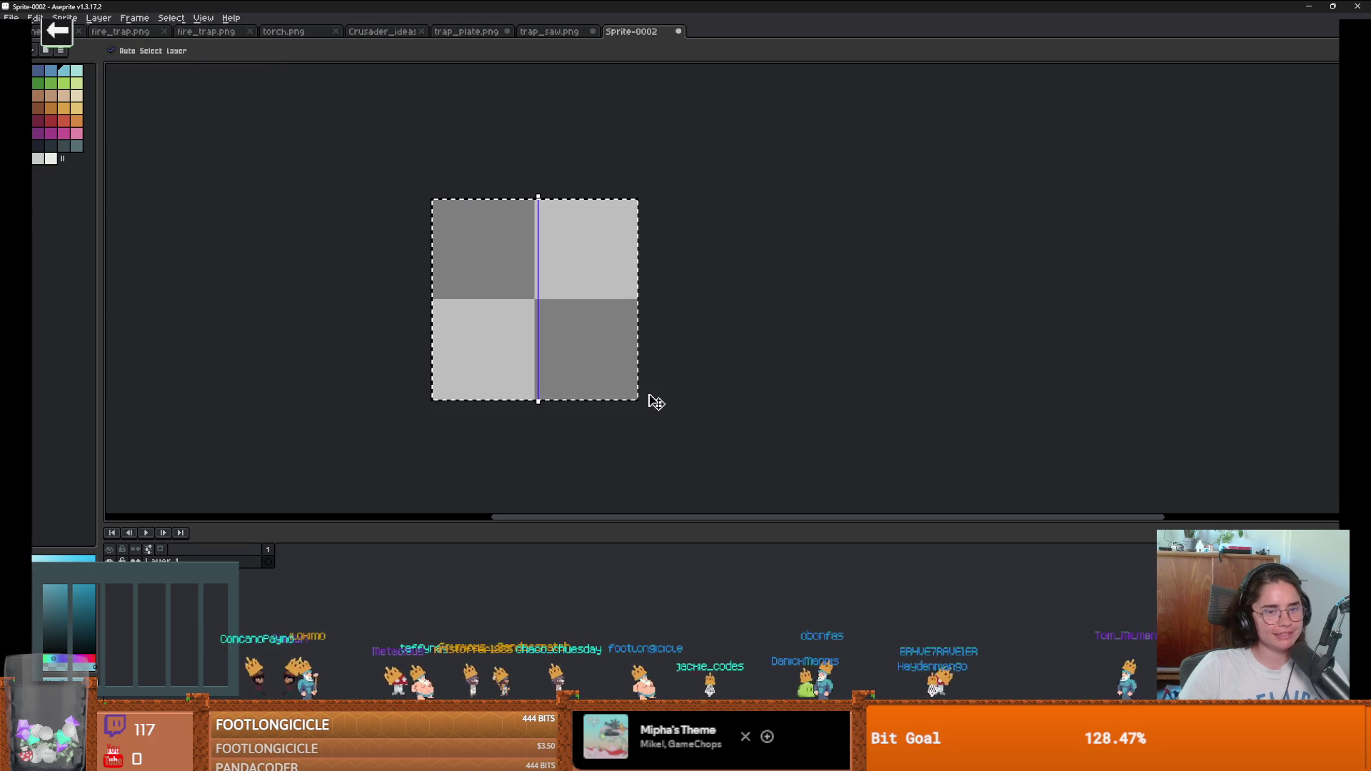
Step: Erase the dark outline strokes above and below the circle
scroll(600, 330, up, 3)
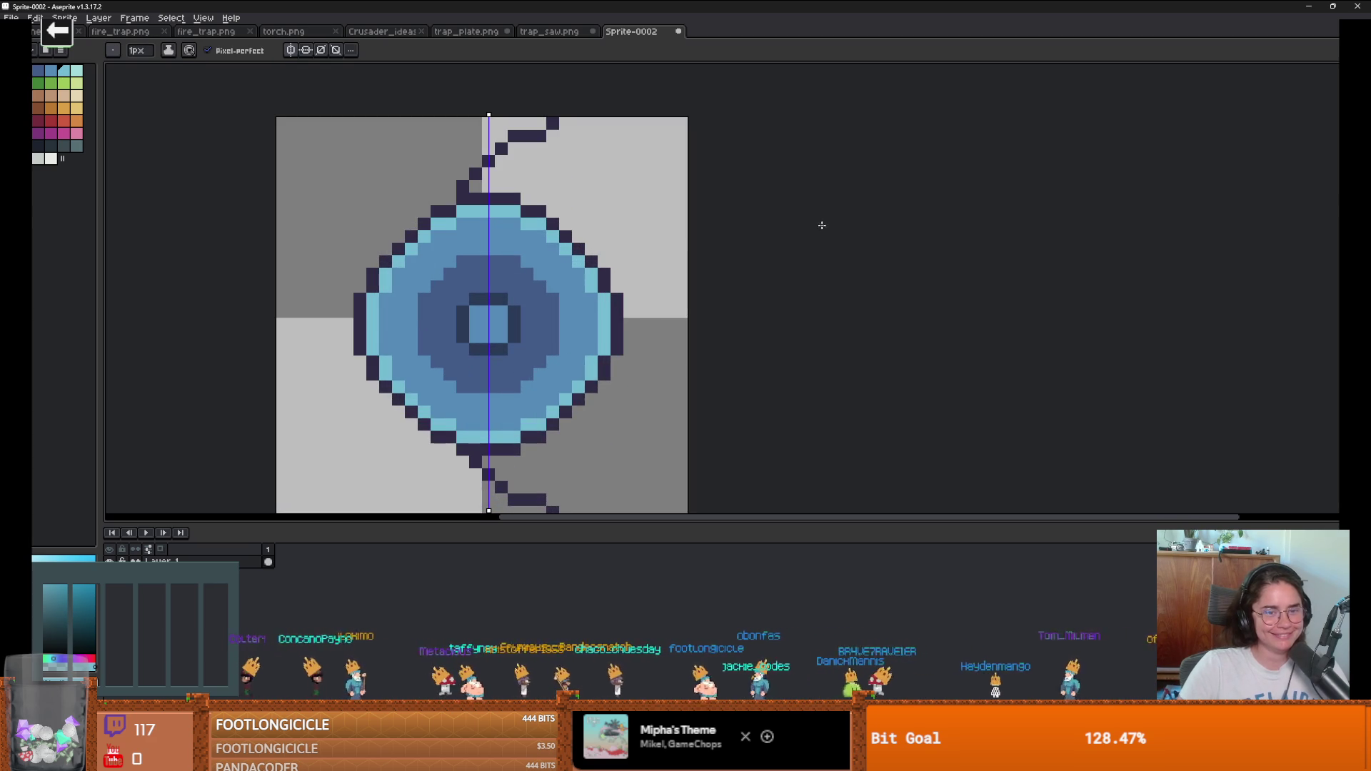
key(e)
drag(464, 168, 559, 130)
scroll(571, 301, down, 2)
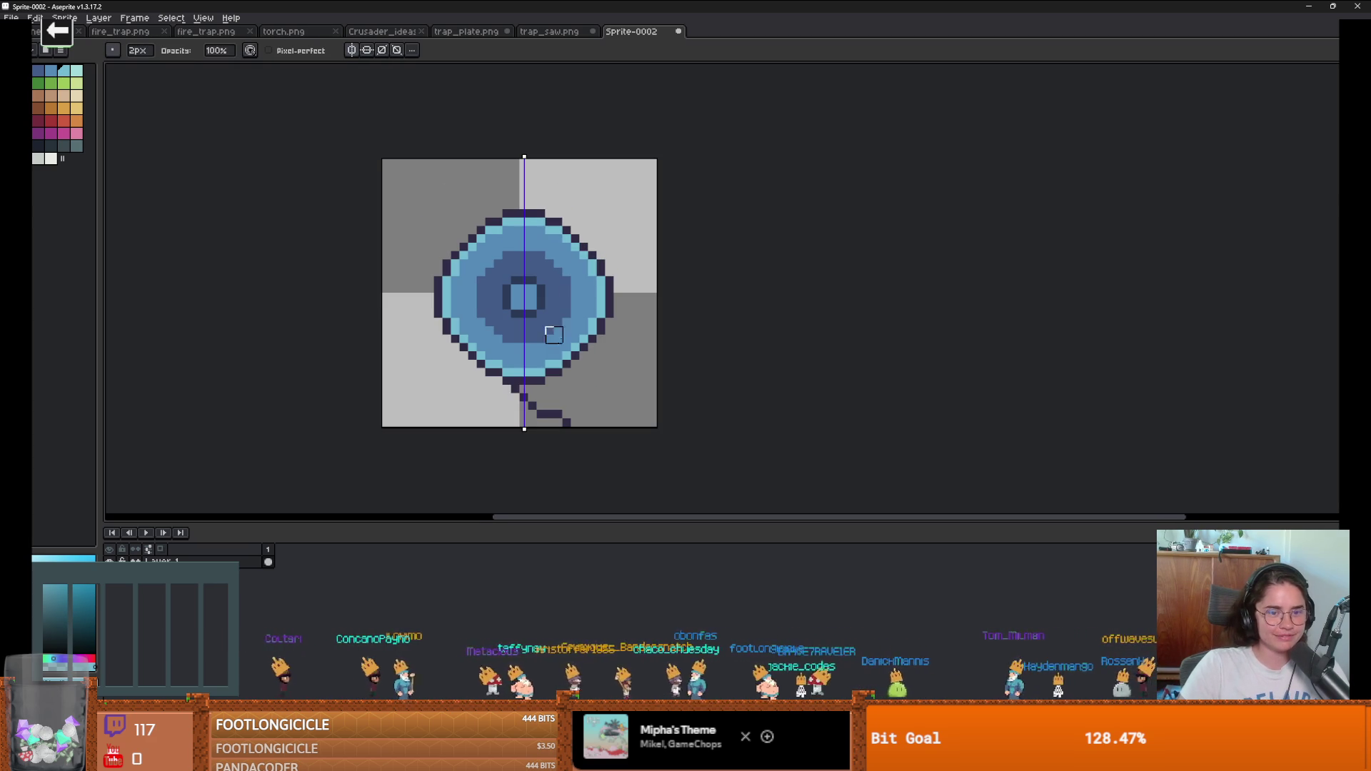
drag(511, 393, 602, 425)
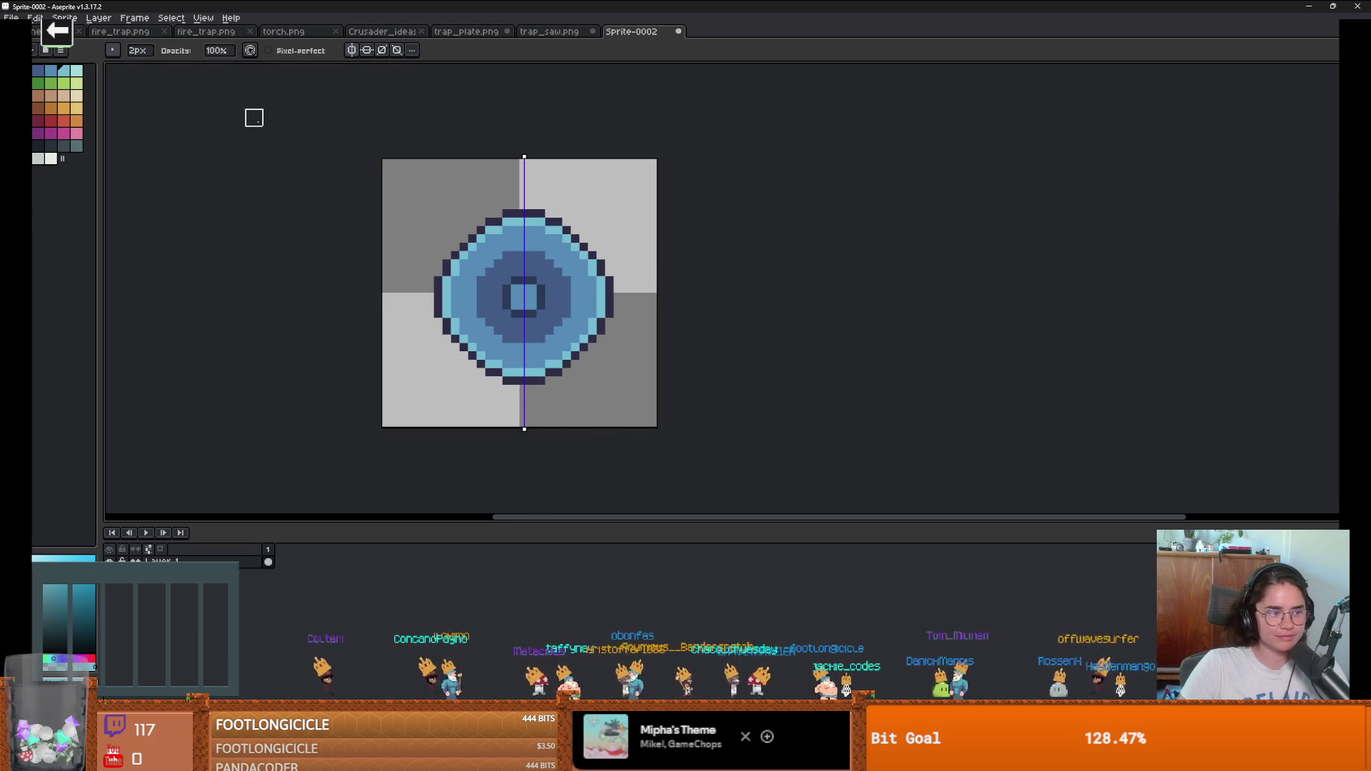
key(b)
Step: Turn on horizontal and diagonal symmetry, testing and undoing one mirrored stroke
click(305, 51)
click(320, 50)
mouse_move(514, 204)
mouse_down()
mouse_move(528, 182)
mouse_move(592, 178)
mouse_move(575, 171)
mouse_up()
key(ctrl+z)
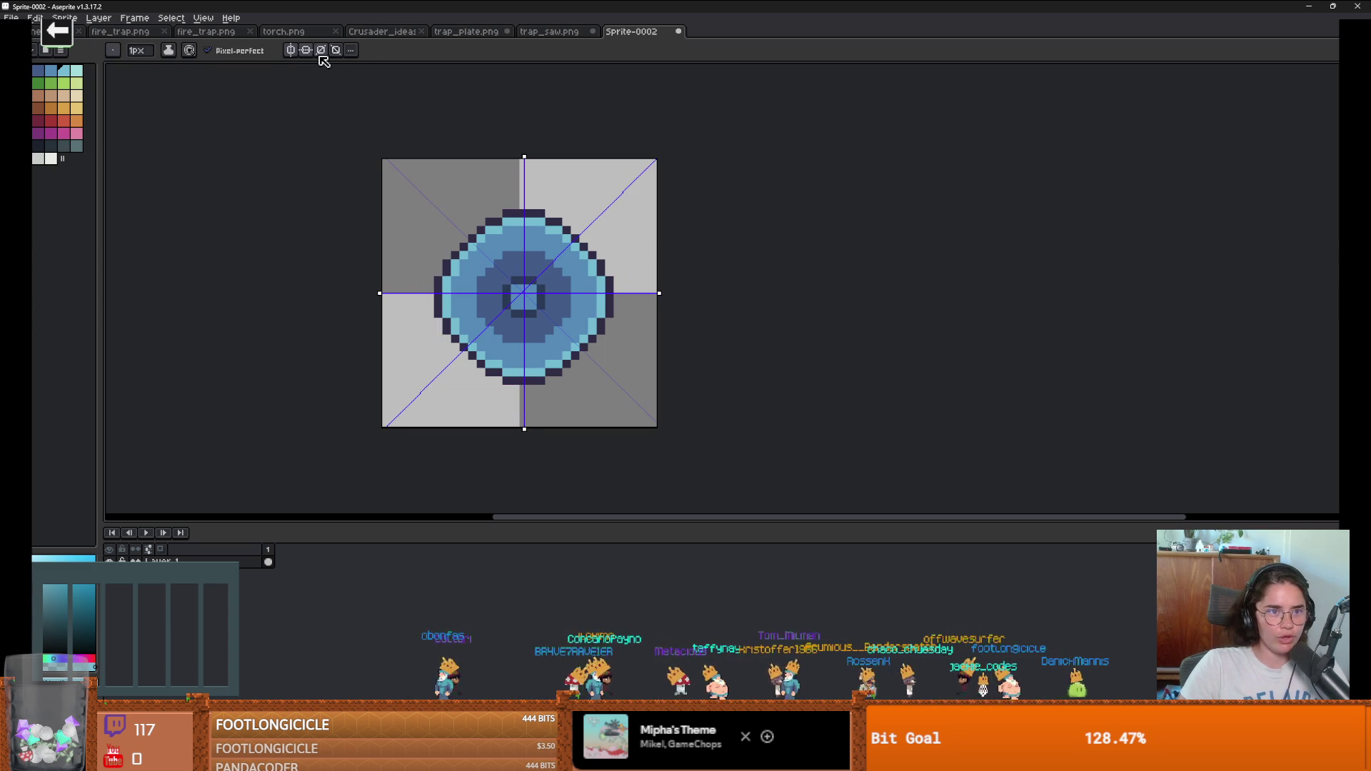
Step: Adjust symmetry and draw dark outline swirl strokes up from the circle's left edge
click(301, 51)
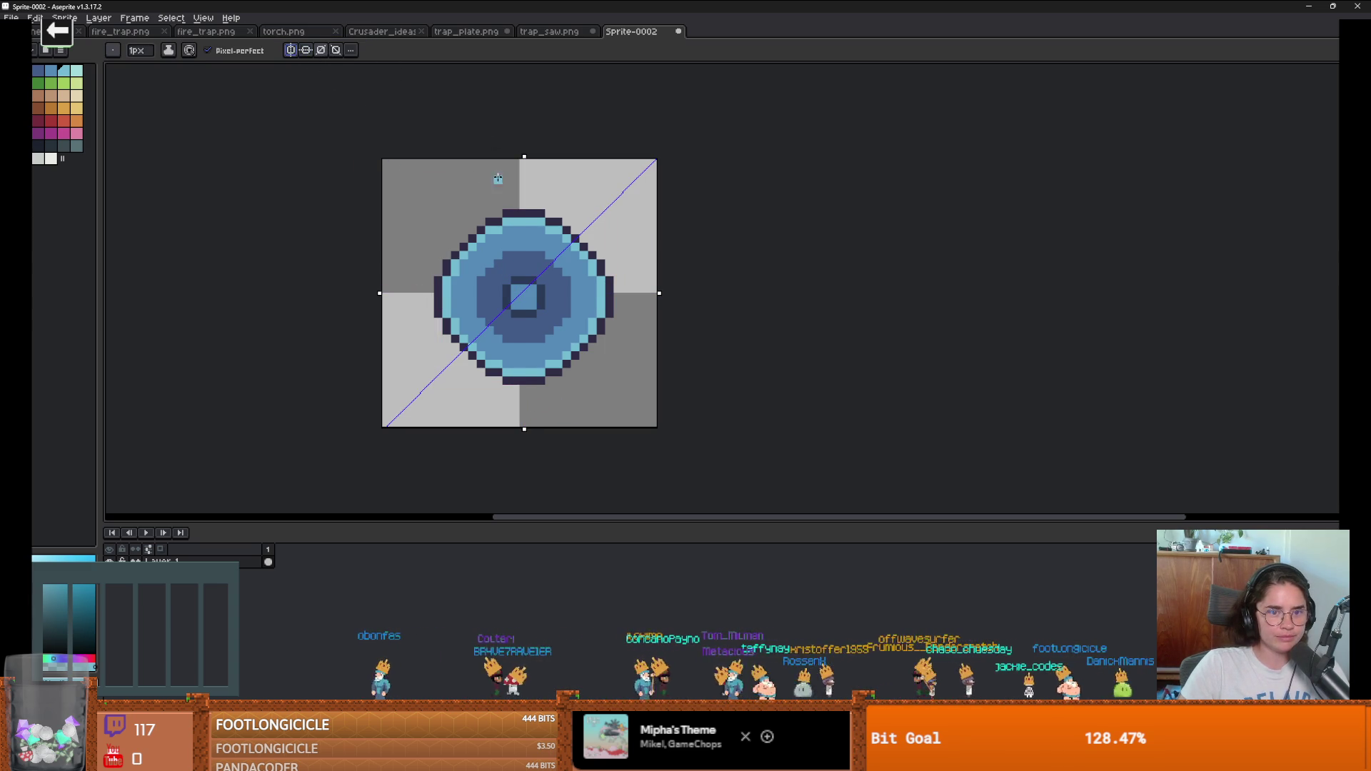
alt+click(439, 256)
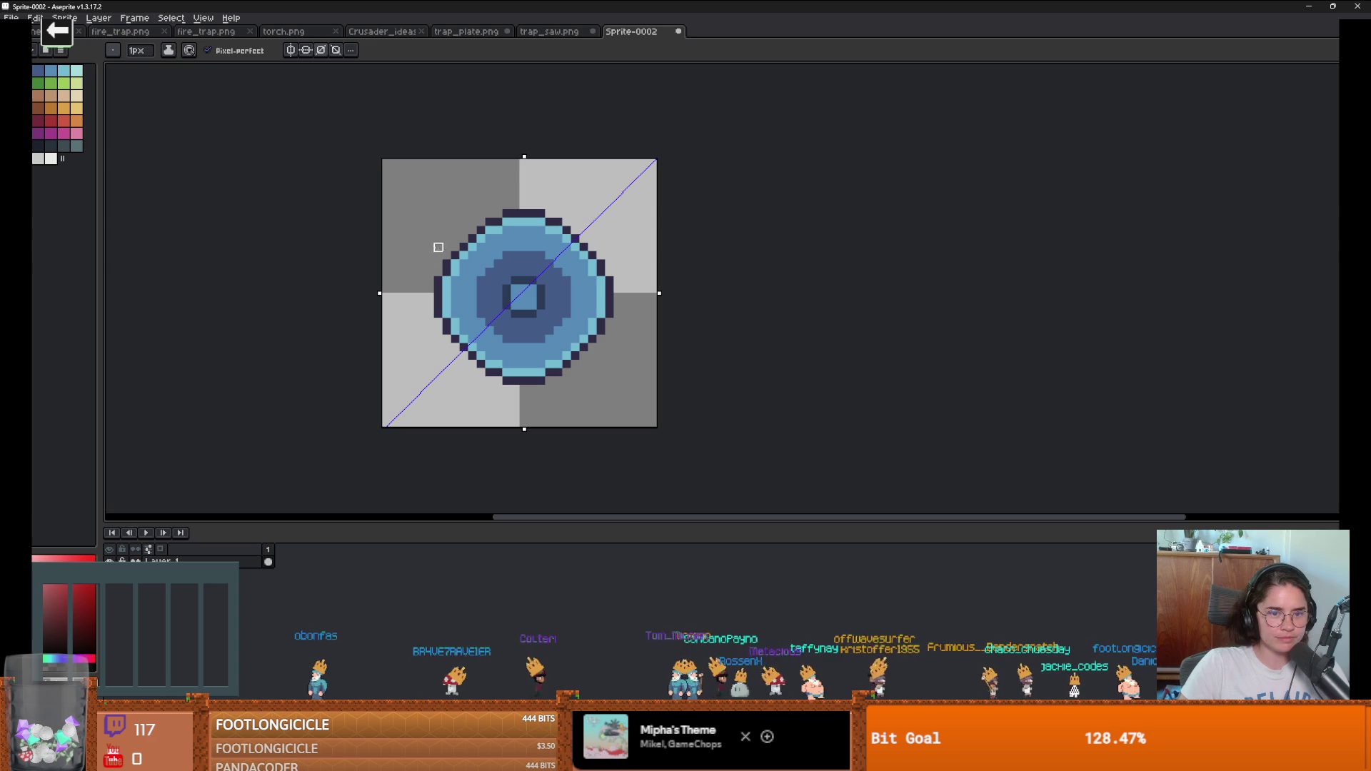
alt+click(447, 260)
drag(440, 265, 449, 185)
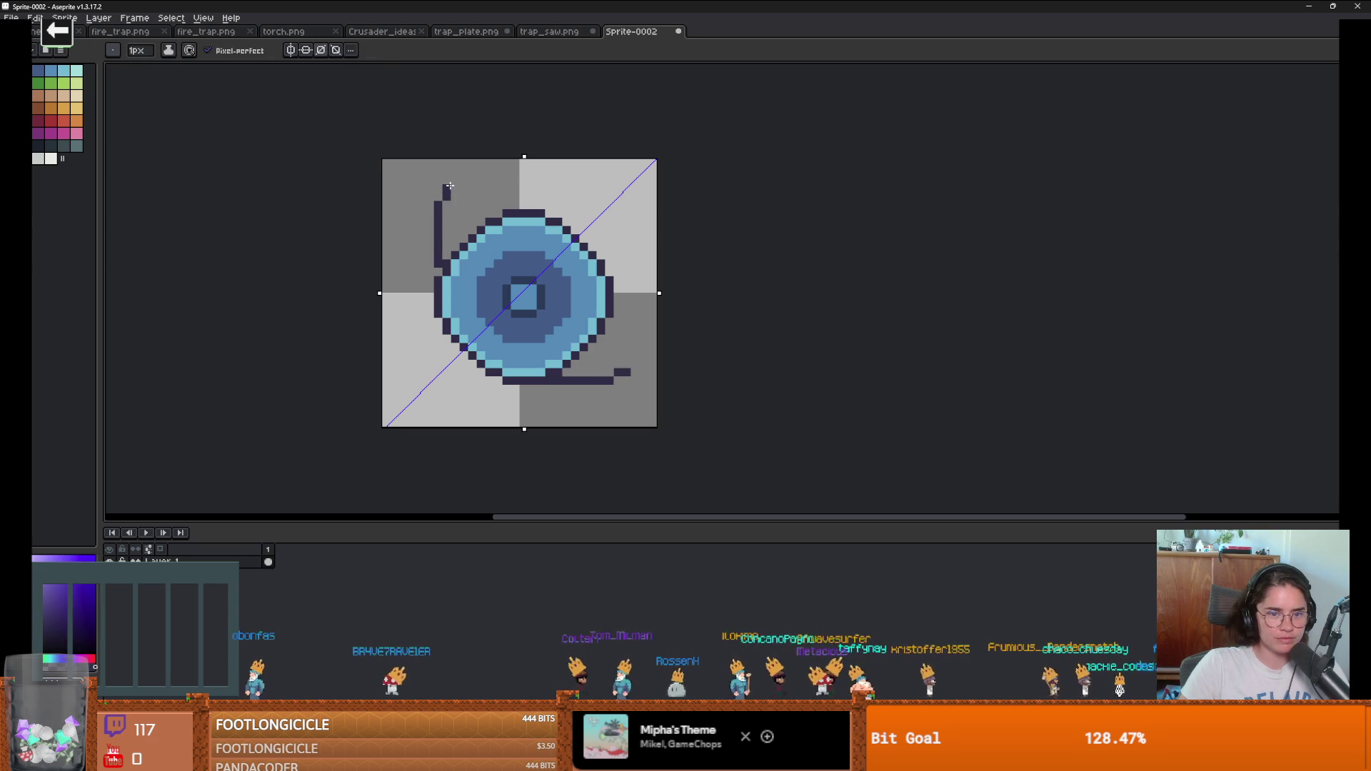
drag(481, 229, 464, 175)
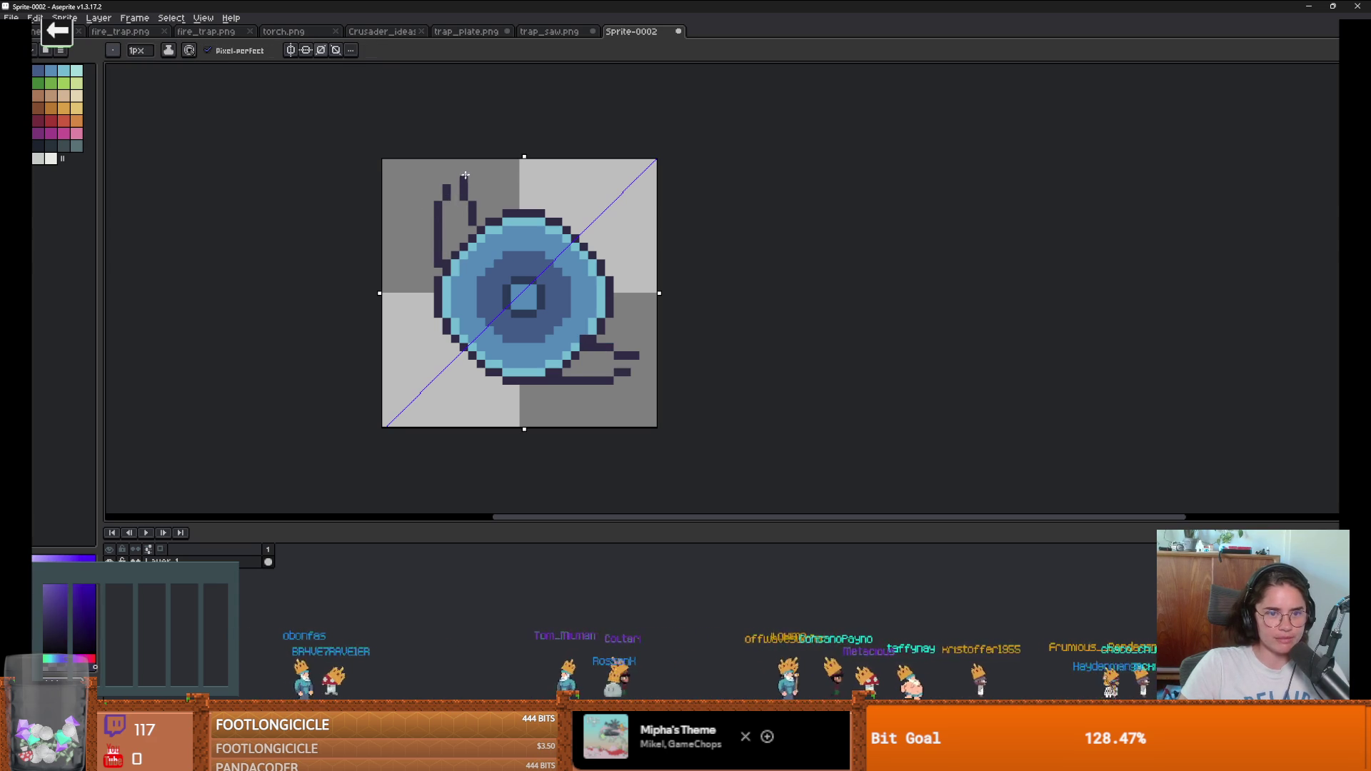
mouse_move(514, 212)
mouse_down()
mouse_move(571, 163)
mouse_move(613, 172)
mouse_move(557, 200)
mouse_move(555, 218)
mouse_up()
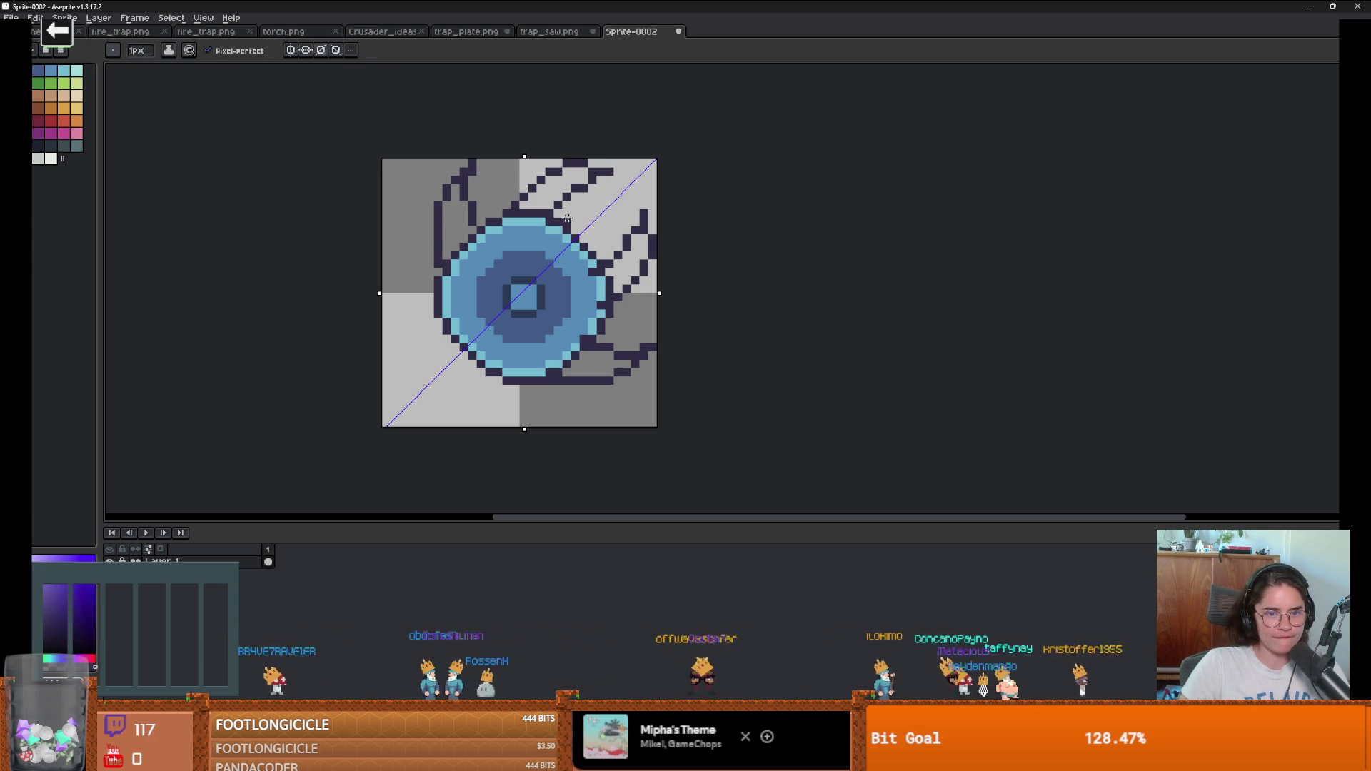
key(ctrl+z)
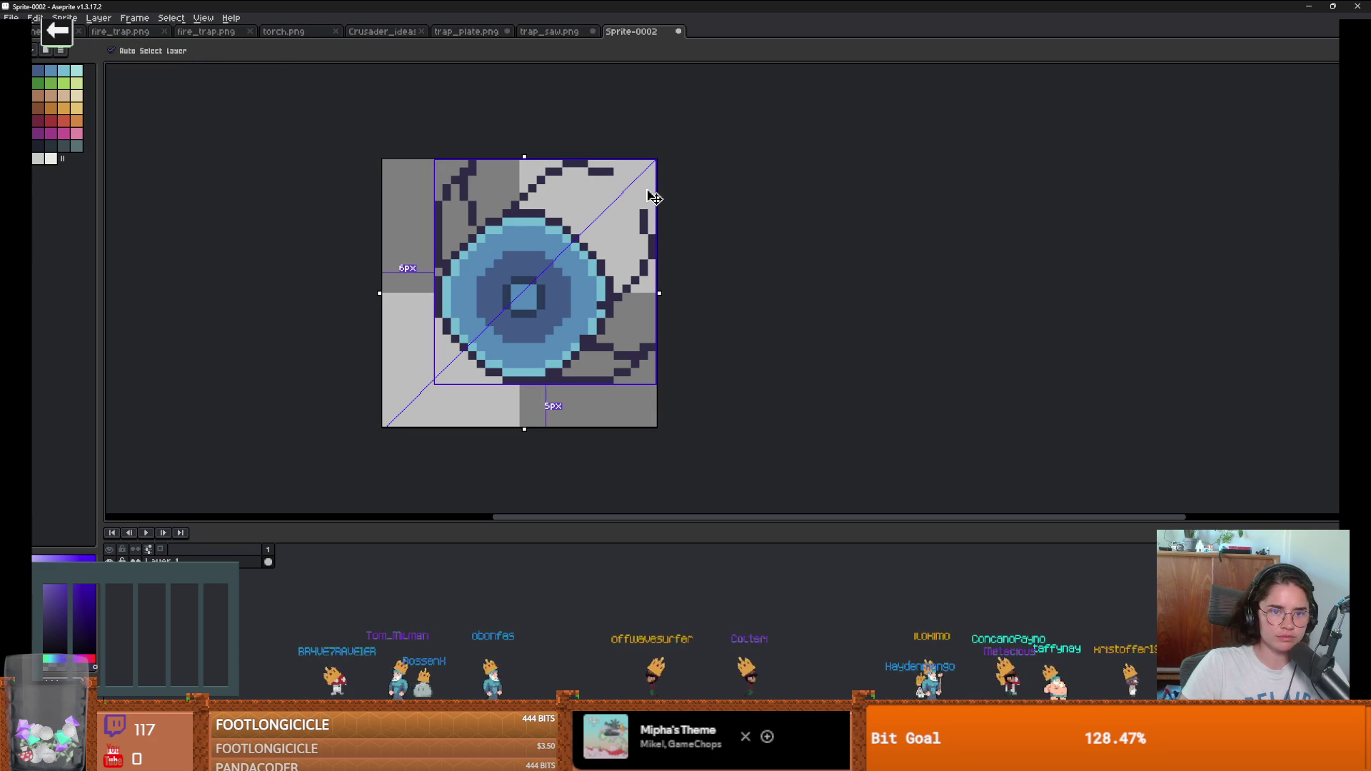
key(ctrl+z)
Step: Switch to the opposite diagonal symmetry and try a mirrored arm toward the right edge
click(337, 53)
click(323, 52)
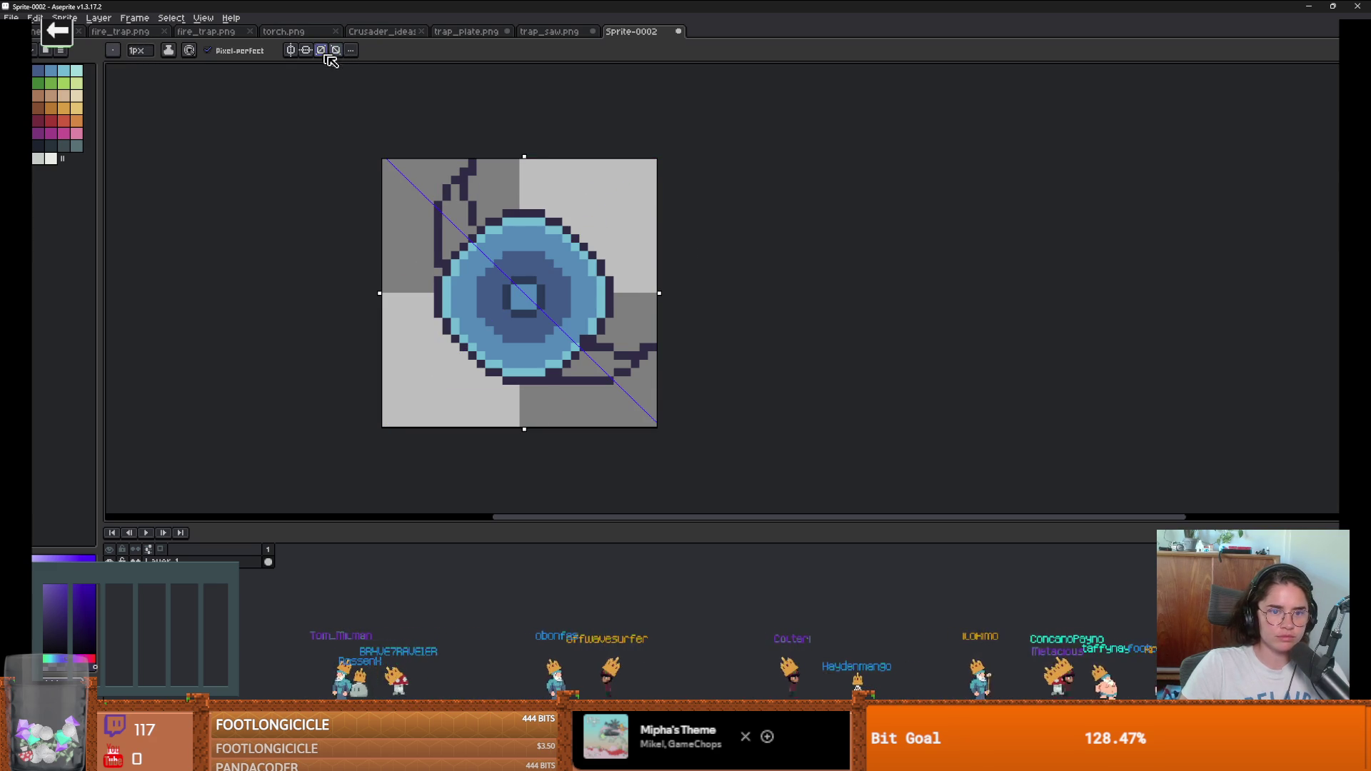
drag(569, 215, 651, 237)
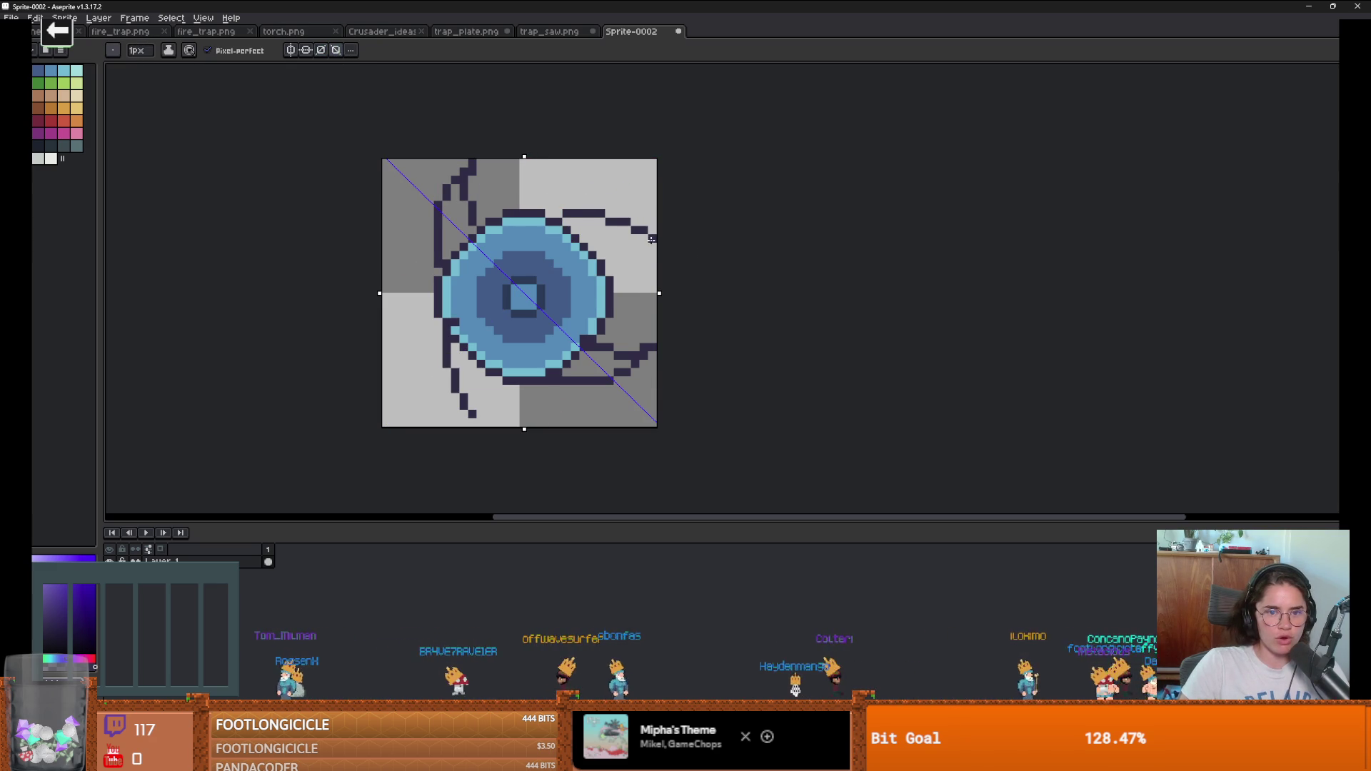
scroll(629, 250, down, 2)
scroll(607, 228, up, 1)
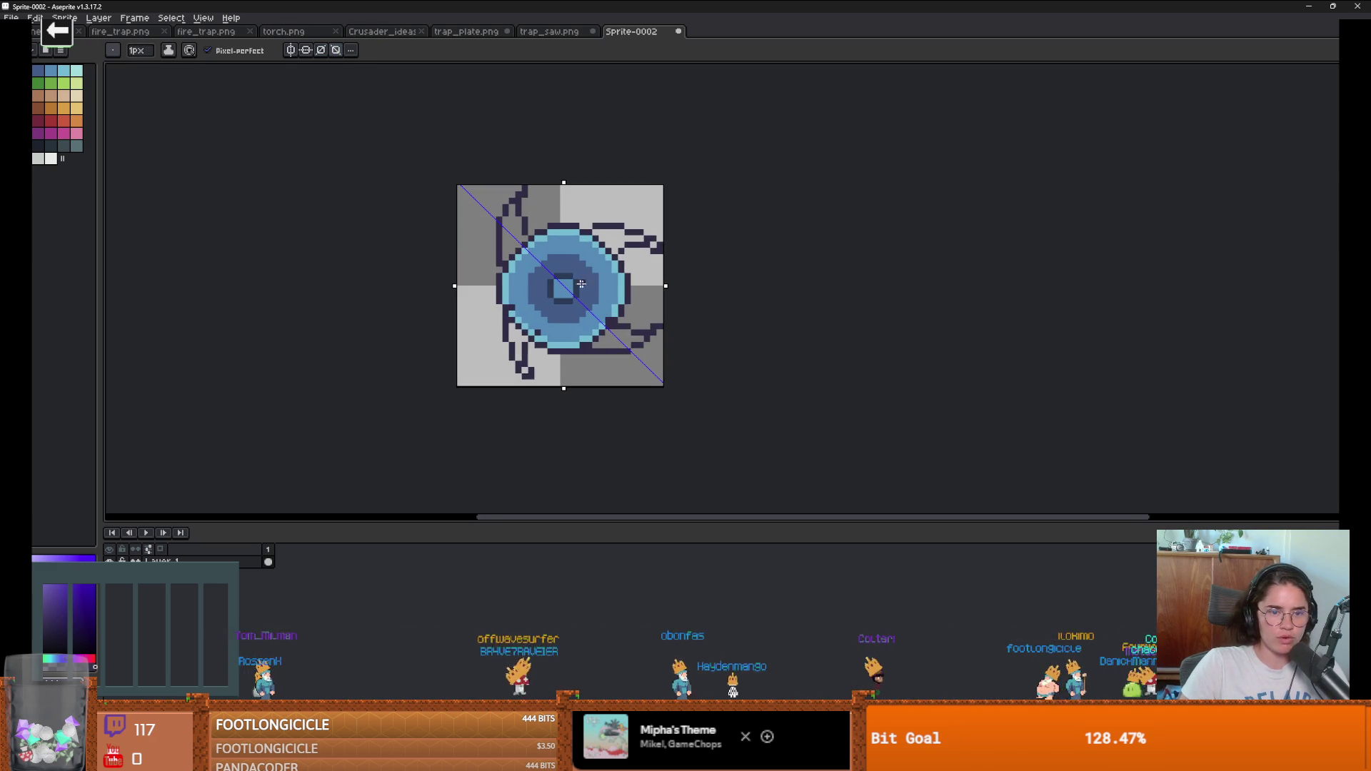
key(ctrl+z)
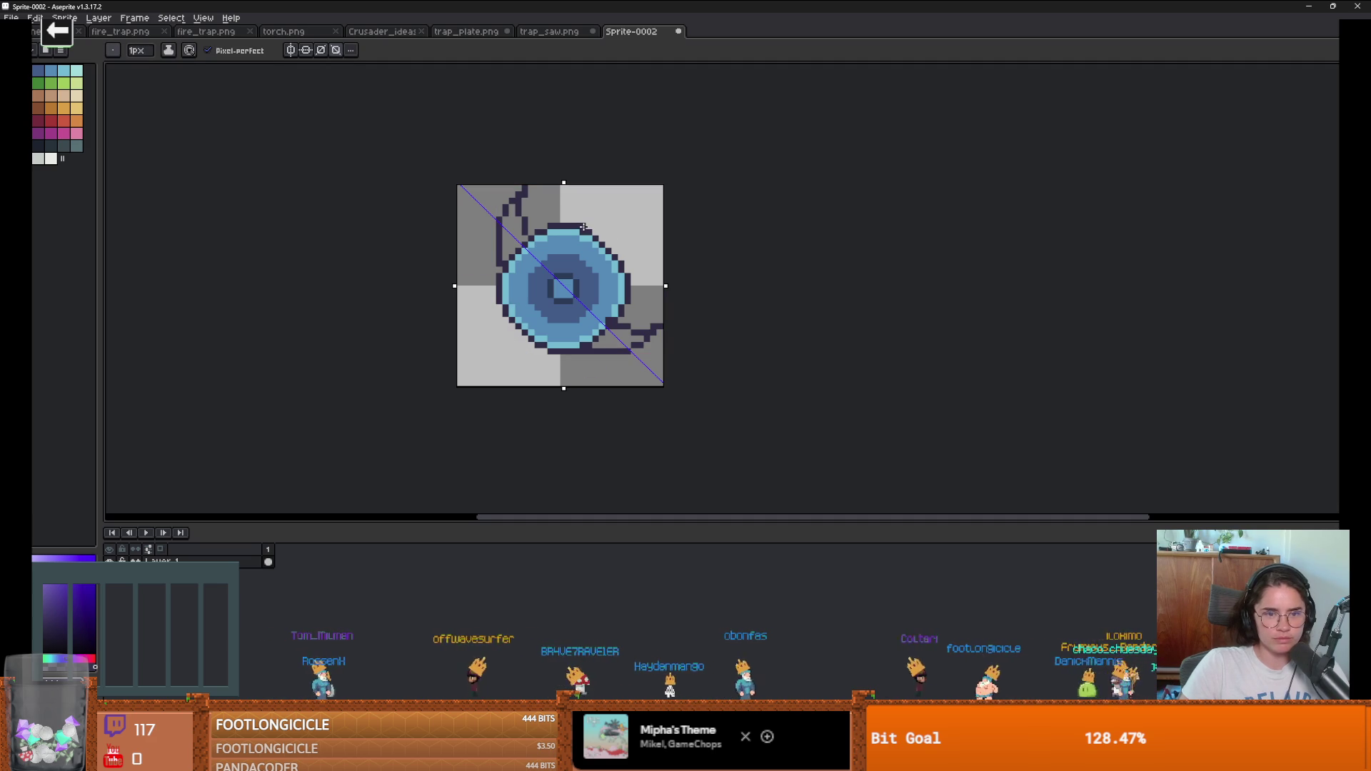
scroll(513, 259, up, 3)
scroll(514, 235, down, 2)
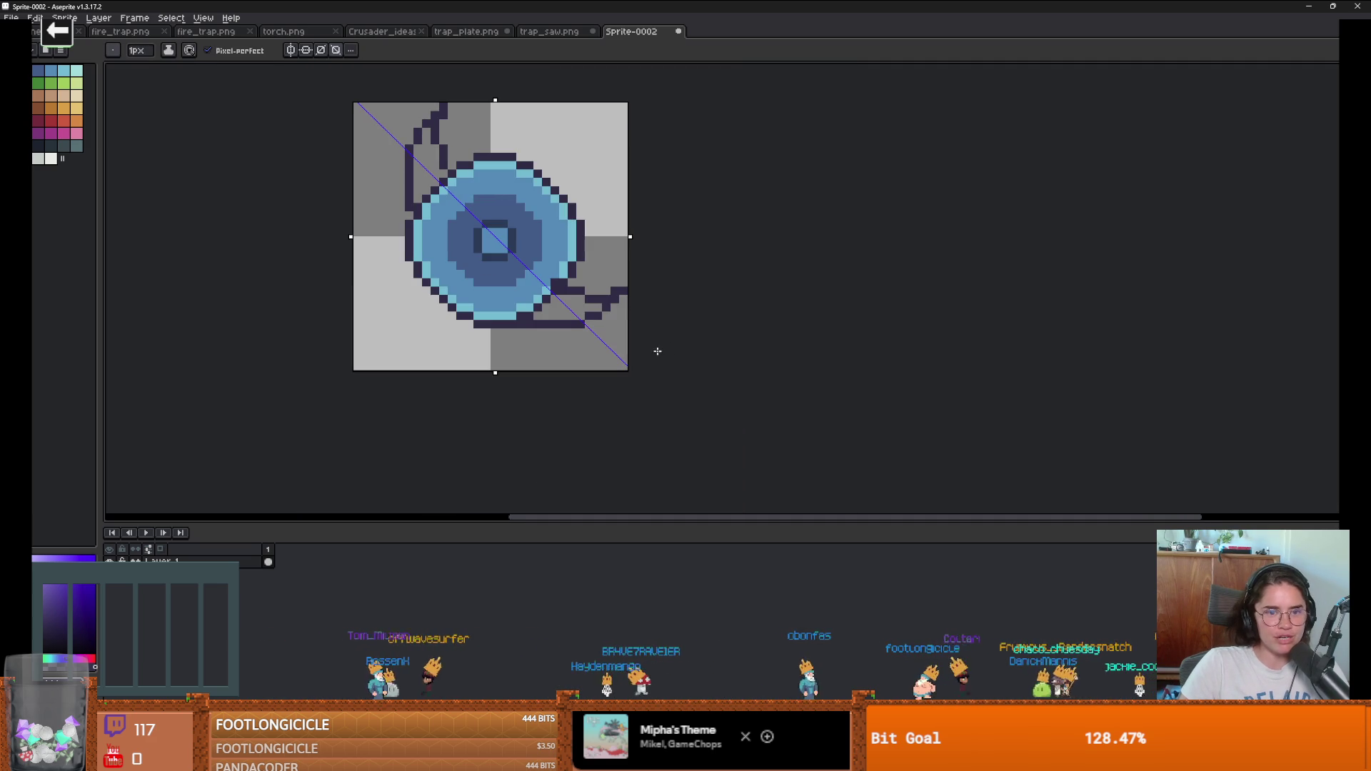
scroll(481, 245, up, 2)
scroll(400, 251, down, 2)
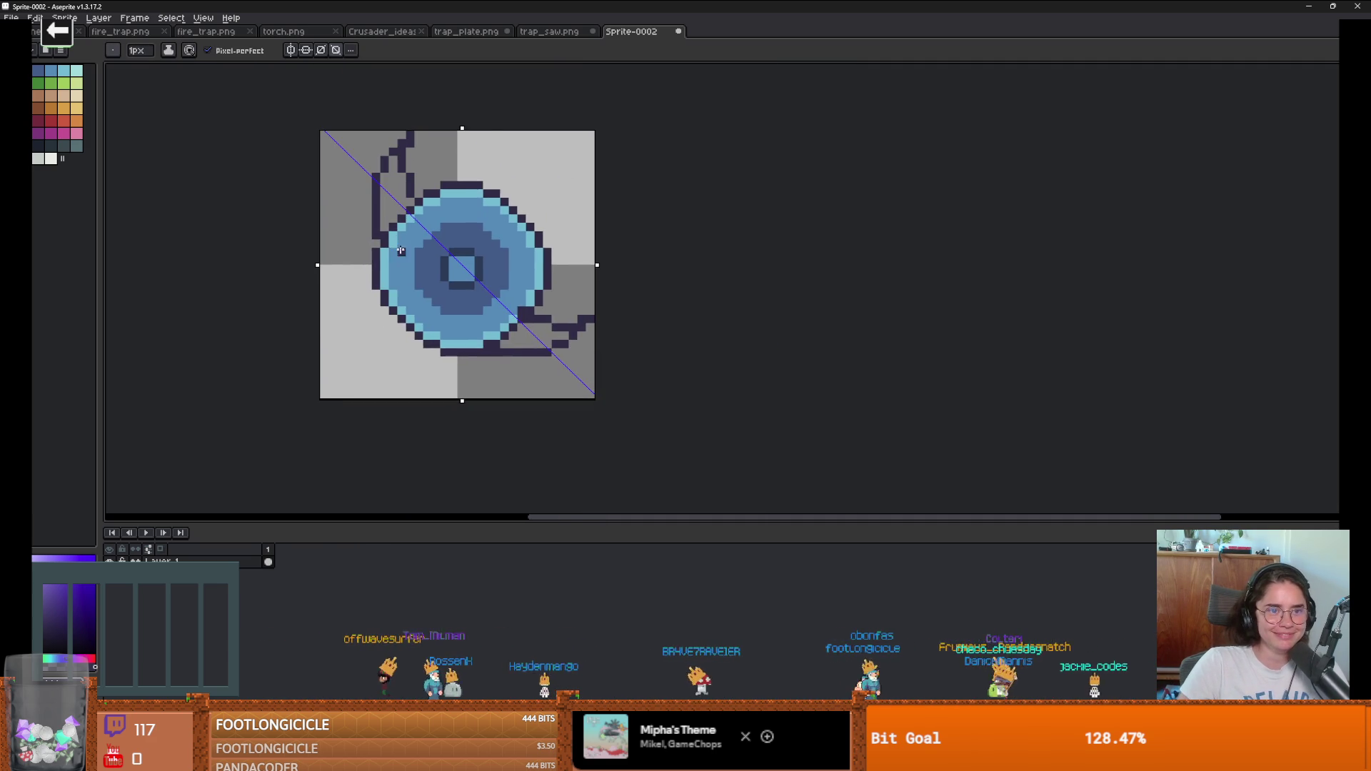
Step: Shift the mirror axis slightly left, redraw the upper-right outline arm, and disable diagonal symmetry
drag(462, 125, 460, 130)
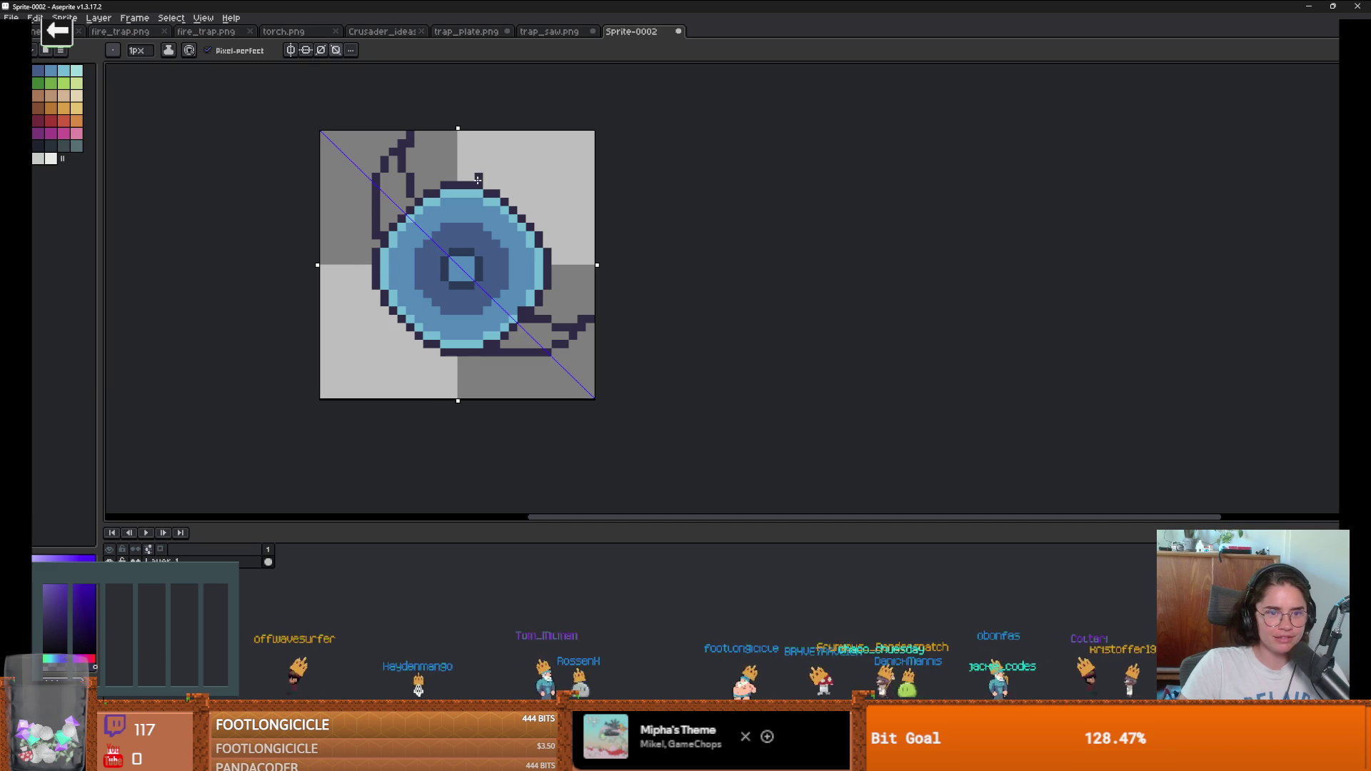
mouse_move(492, 187)
mouse_down()
mouse_move(542, 175)
mouse_move(589, 187)
mouse_move(538, 219)
mouse_up()
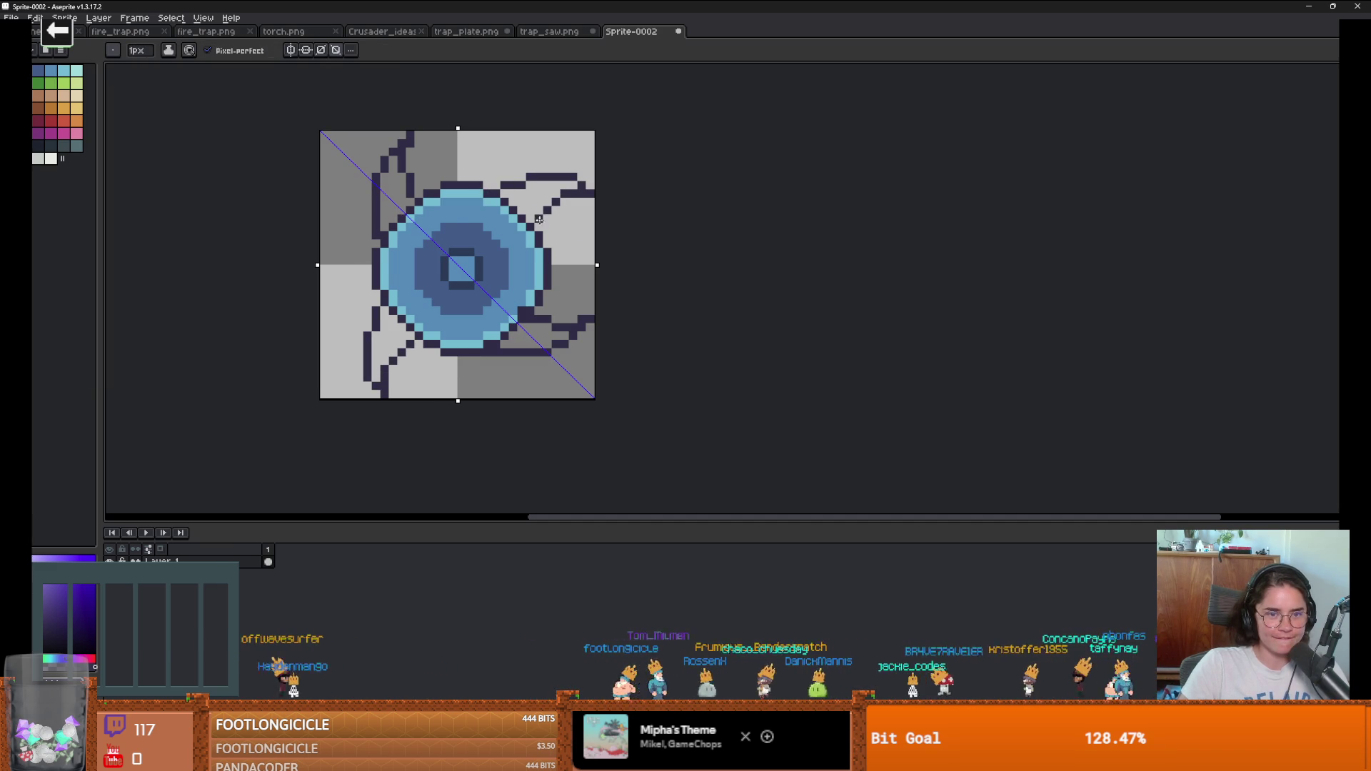
scroll(548, 234, down, 1)
scroll(564, 288, up, 1)
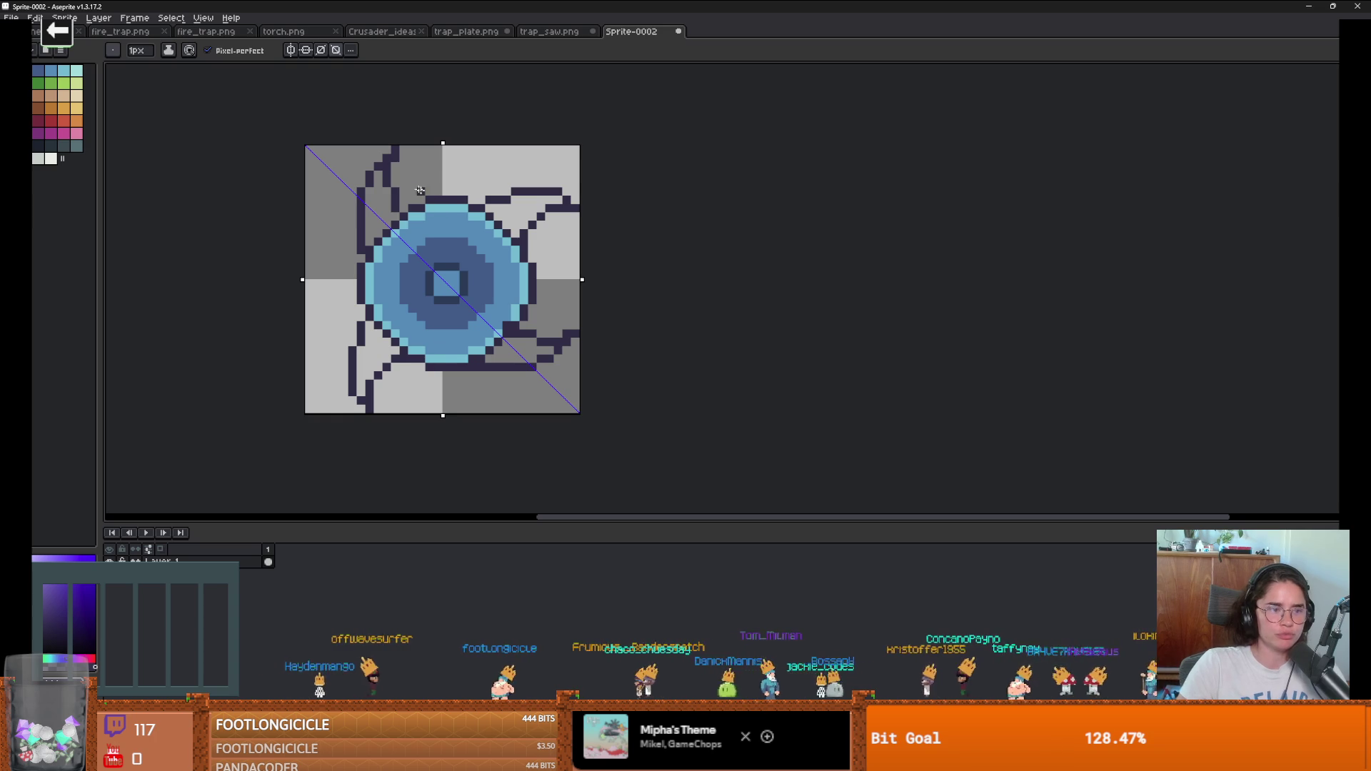
click(319, 51)
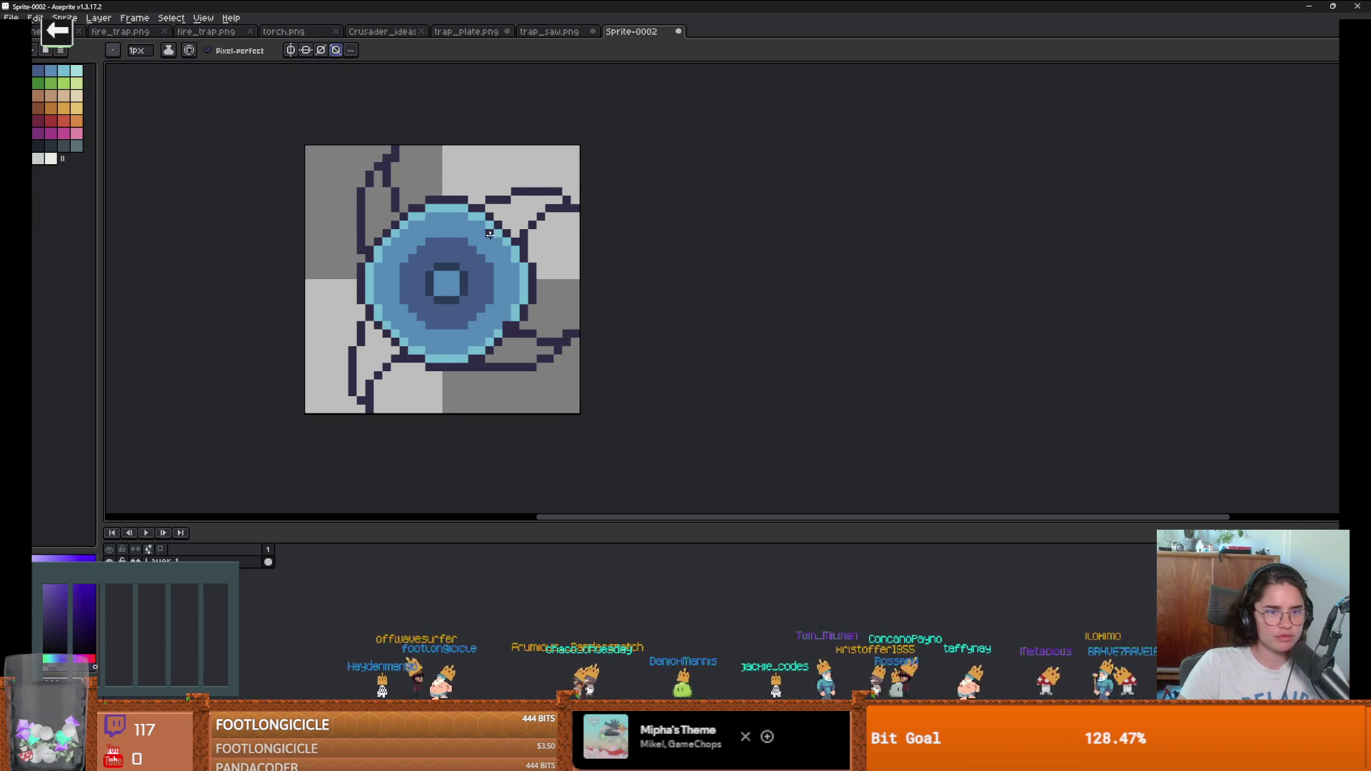
Step: Sample the disc's light blue and fill the lower-left arm with it
scroll(473, 225, down, 1)
scroll(457, 257, up, 3)
alt+click(418, 301)
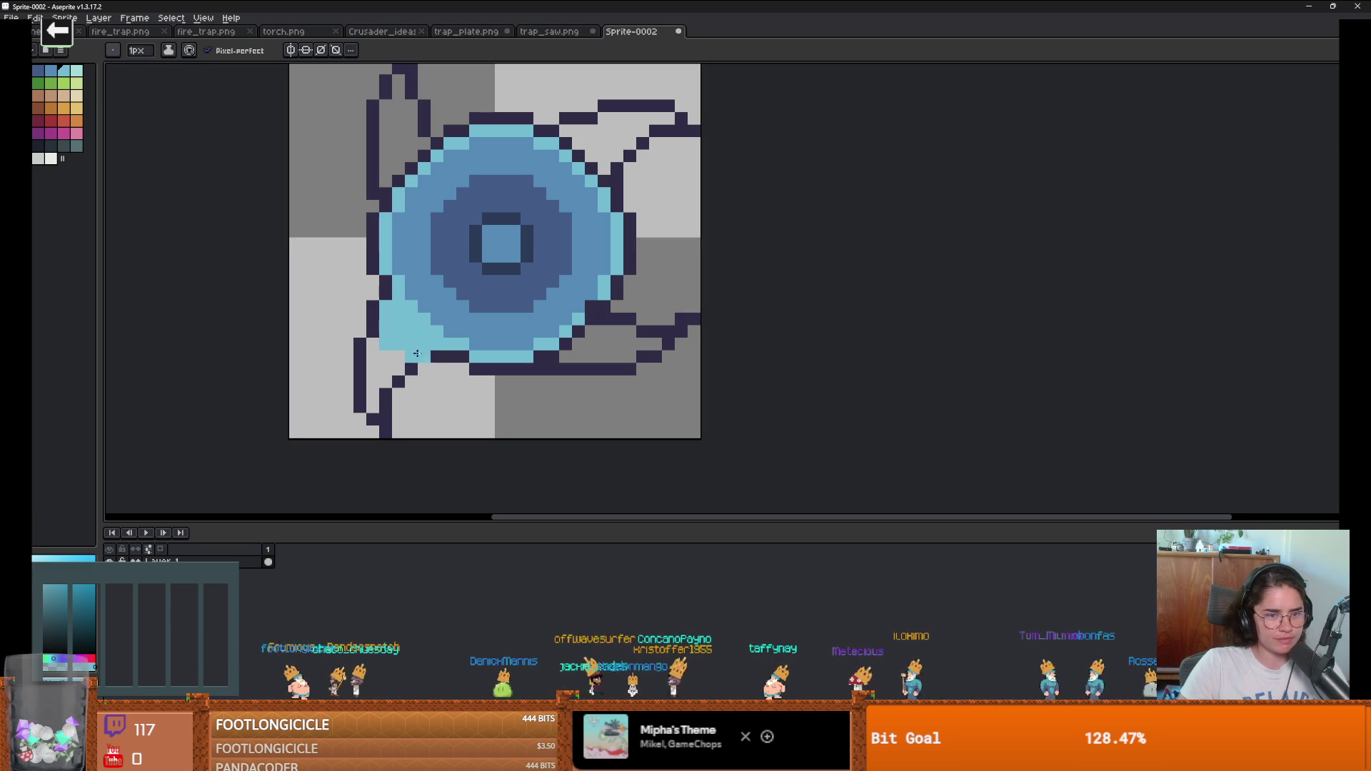
mouse_move(372, 401)
mouse_down()
mouse_move(372, 360)
mouse_move(411, 369)
mouse_up()
scroll(524, 335, up, 1)
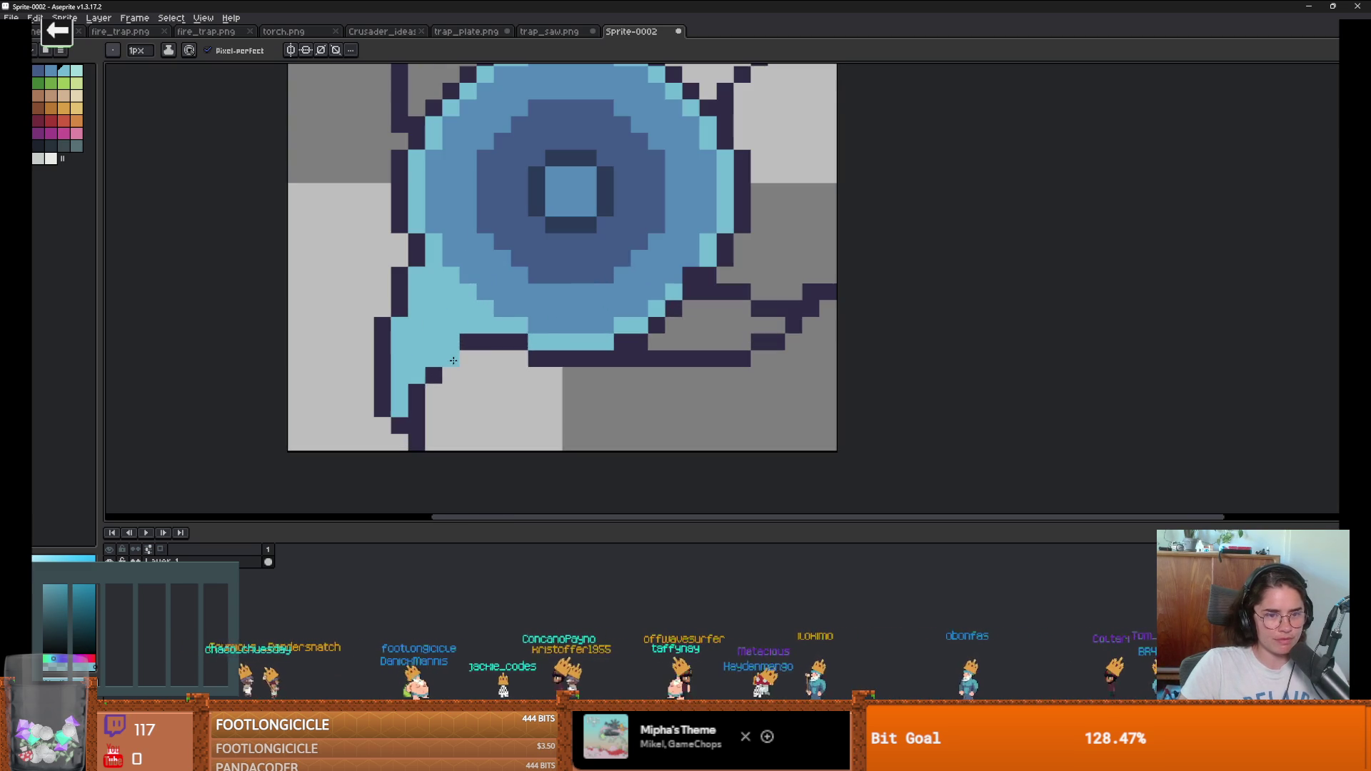
key(i)
key(b)
mouse_move(691, 305)
mouse_down()
mouse_move(639, 341)
mouse_move(761, 326)
mouse_move(685, 307)
mouse_up()
Step: Paint light blue into the remaining arms and along the disc's left edge
scroll(621, 267, down, 3)
scroll(560, 125, up, 2)
scroll(541, 263, up, 1)
mouse_move(527, 312)
mouse_down()
mouse_move(527, 326)
mouse_move(526, 211)
mouse_move(545, 228)
mouse_move(543, 187)
mouse_move(563, 293)
mouse_move(573, 276)
mouse_up()
scroll(707, 332, down, 4)
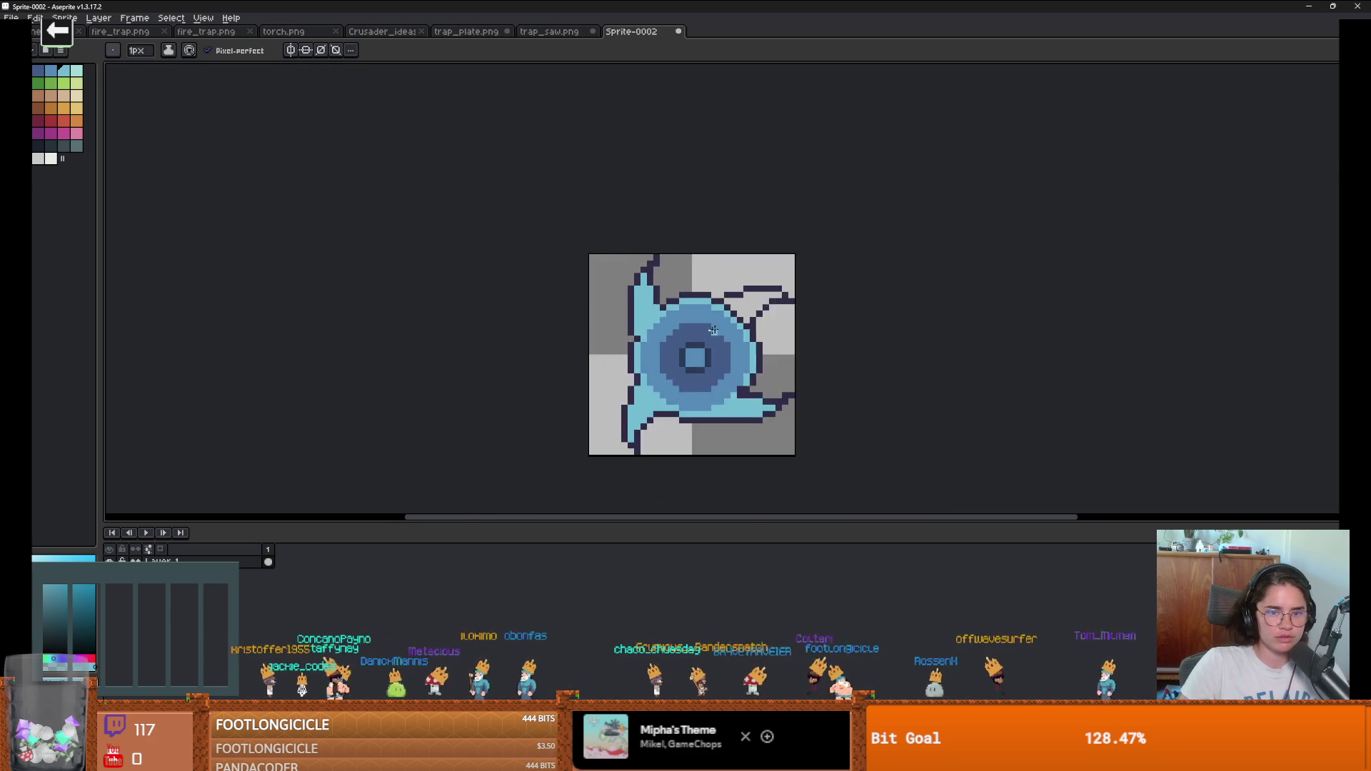
scroll(775, 327, up, 3)
mouse_move(723, 321)
mouse_down()
mouse_move(681, 282)
mouse_move(779, 262)
mouse_move(750, 288)
mouse_move(761, 275)
mouse_up()
scroll(645, 333, down, 4)
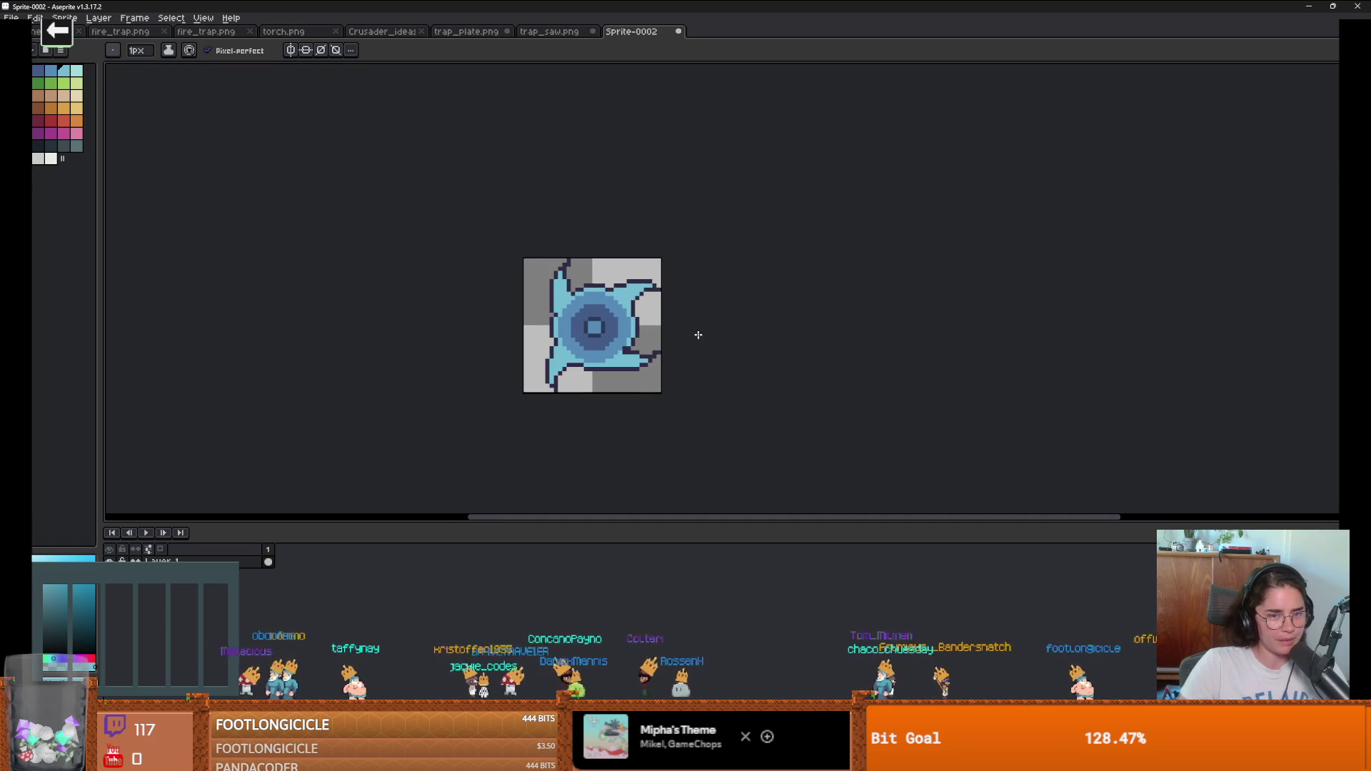
scroll(695, 328, up, 1)
scroll(740, 358, up, 1)
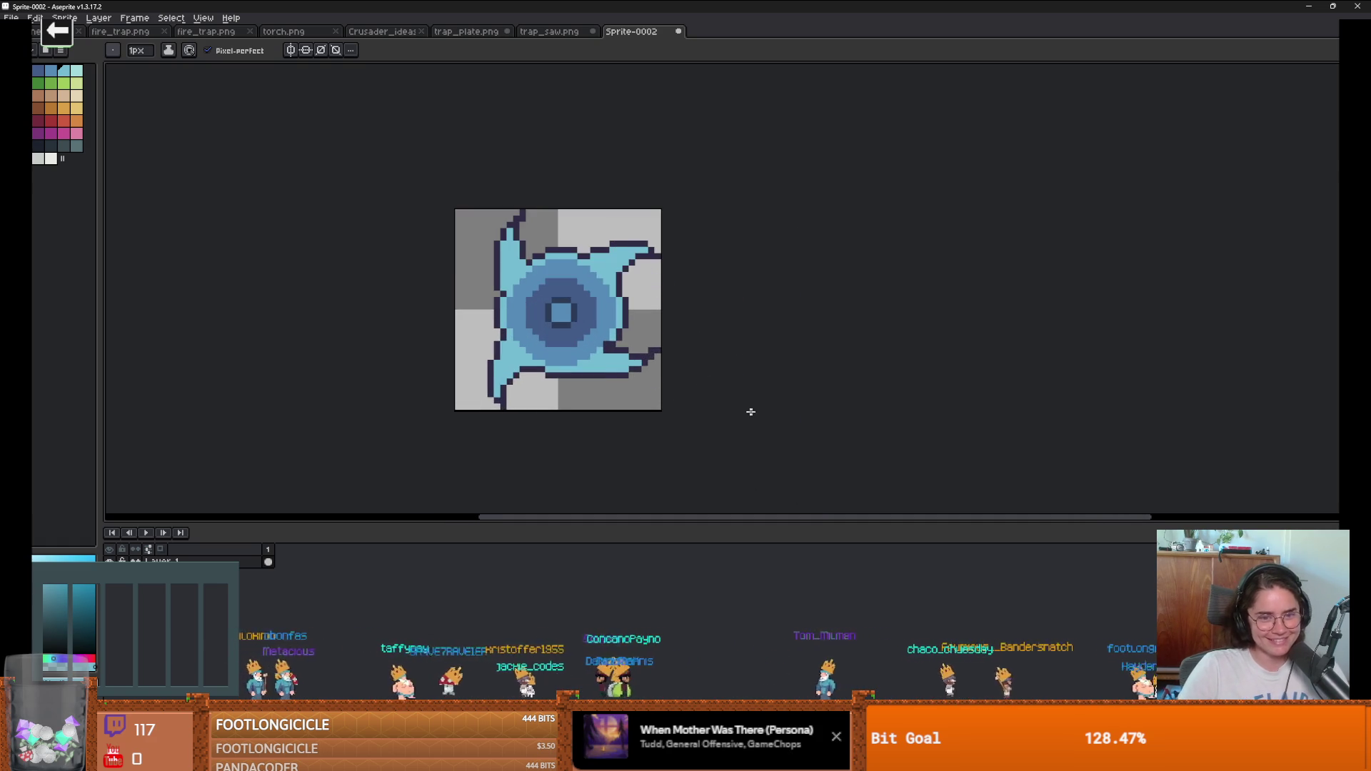
scroll(742, 411, down, 3)
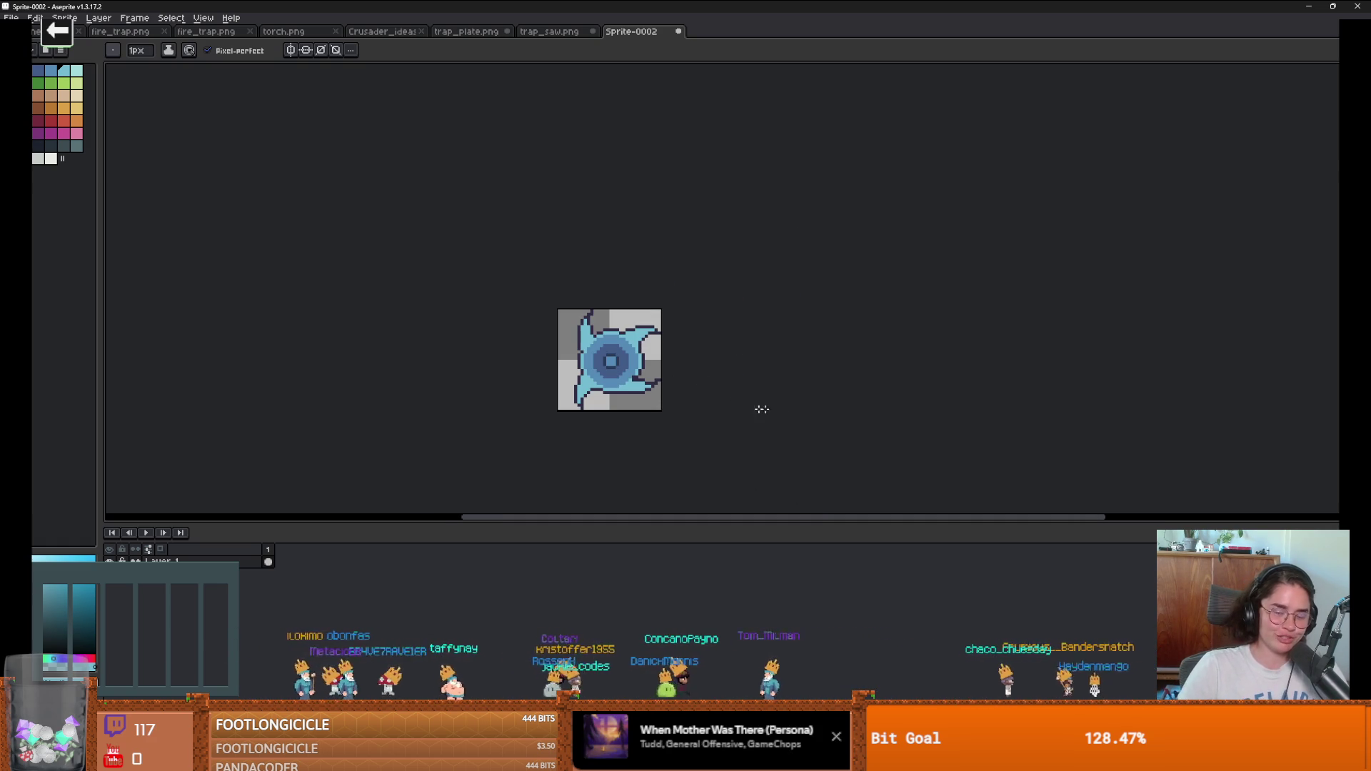
scroll(663, 356, up, 2)
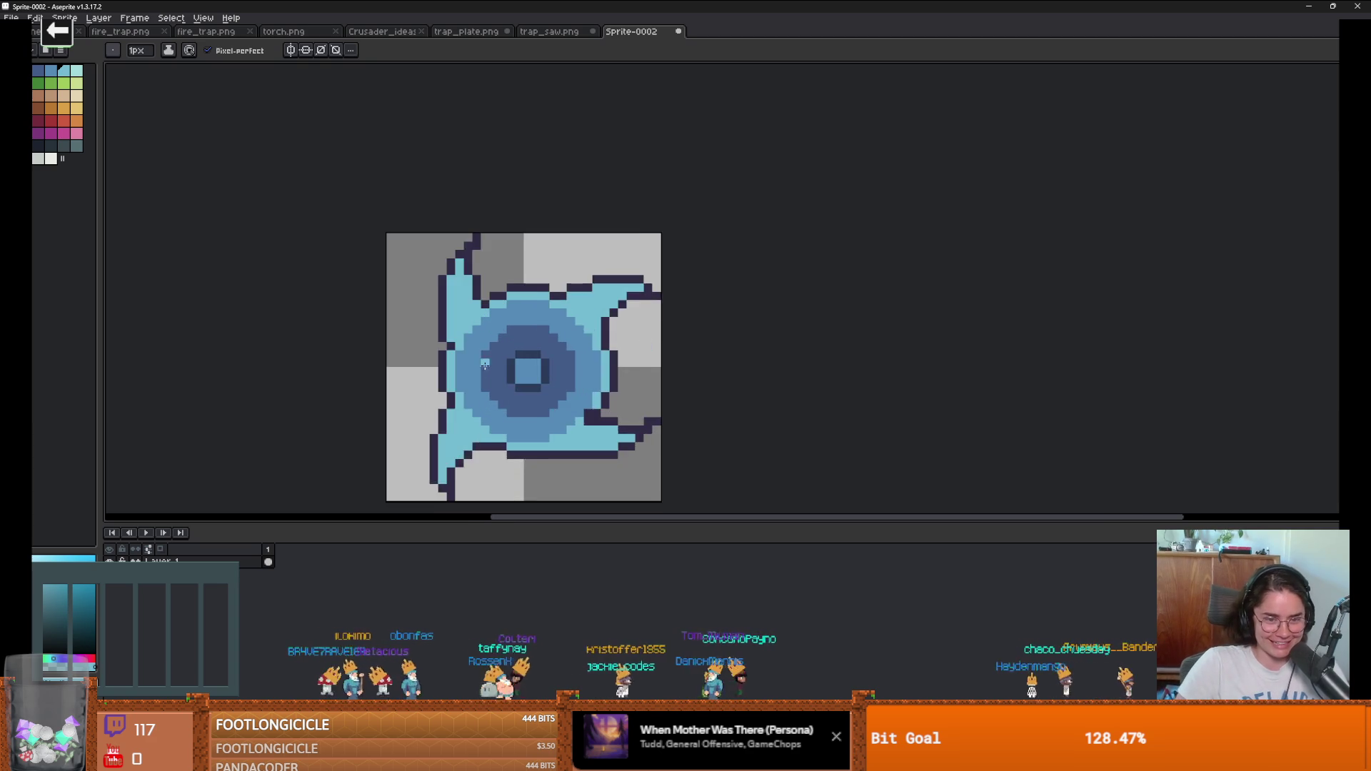
scroll(546, 389, up, 1)
scroll(546, 389, down, 1)
scroll(585, 386, down, 2)
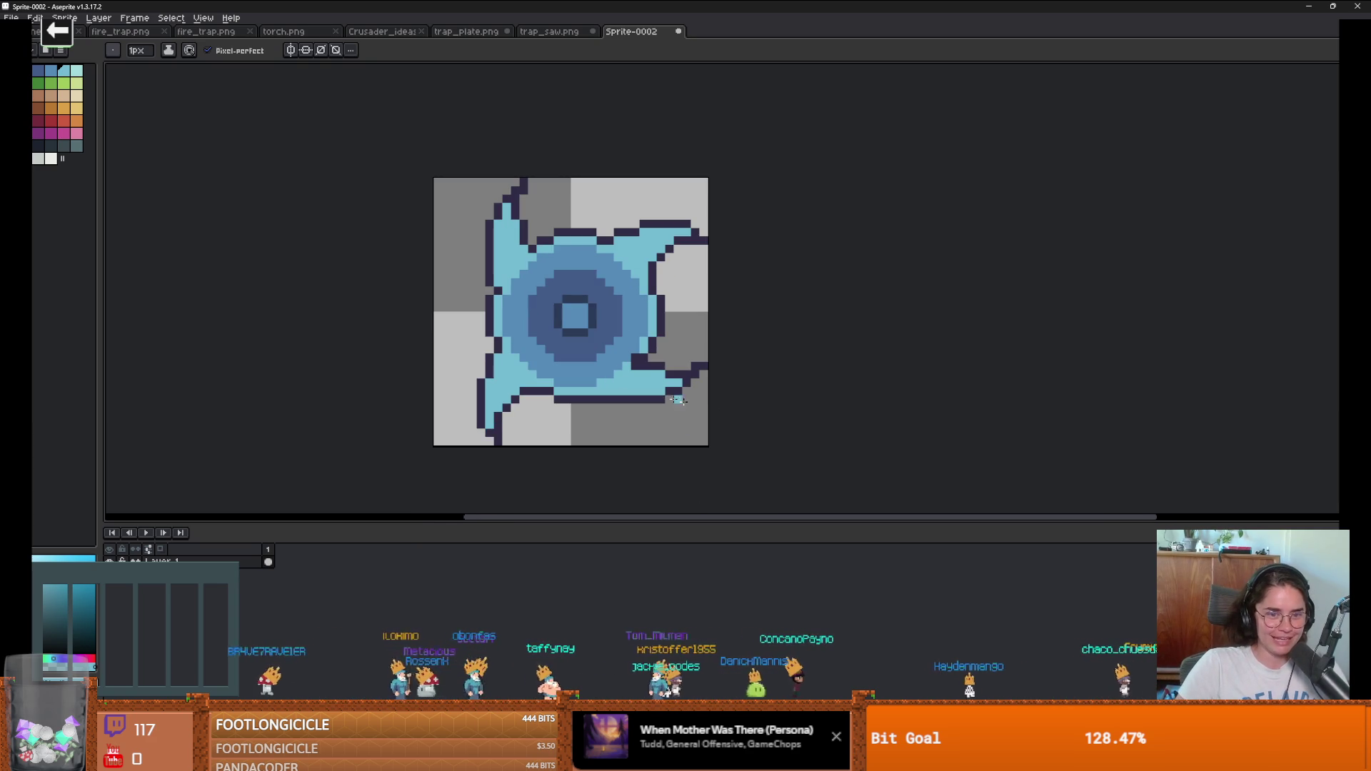
scroll(642, 237, up, 1)
shift+click(277, 382)
key(shift+n)
Step: Paint two white eyes and a broad white mouth with a 2px brush
key(plus)
key(plus)
key(plus)
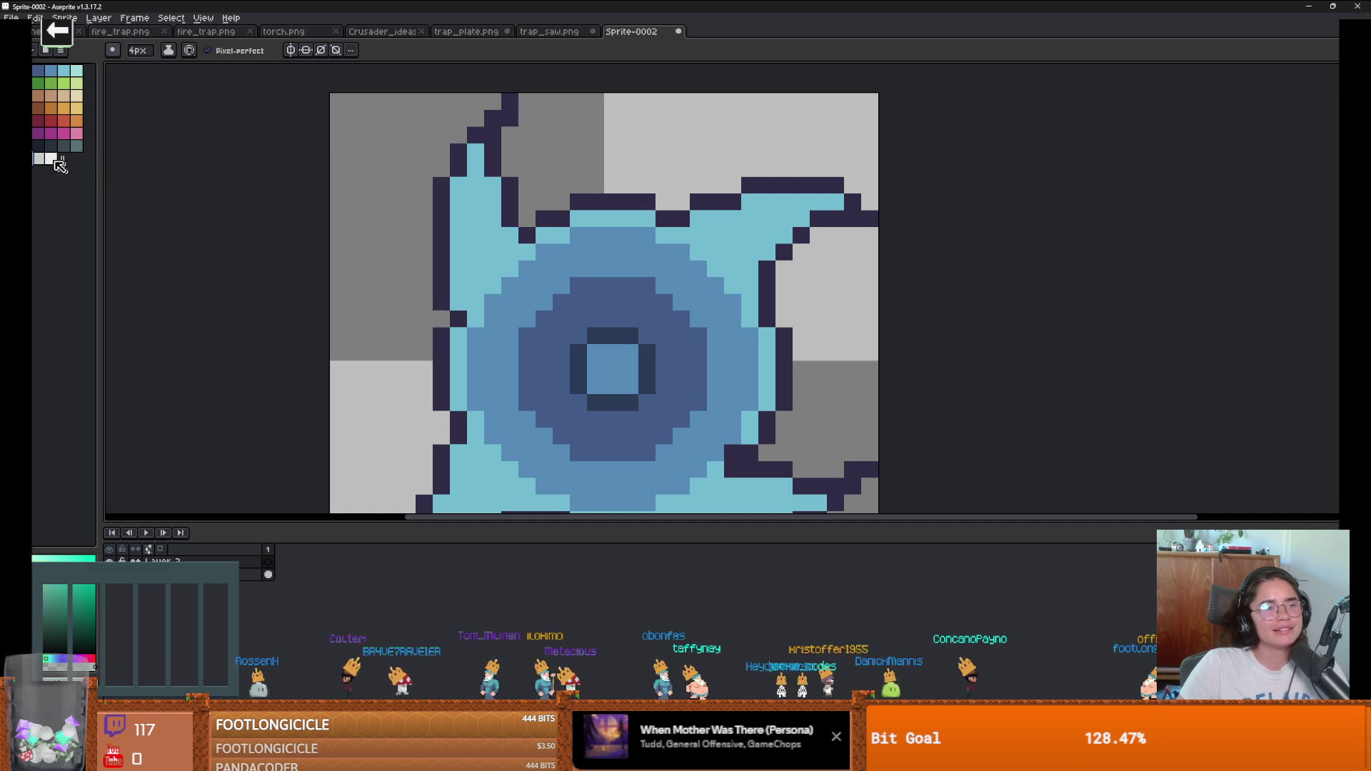
key(minus)
key(minus)
mouse_move(519, 293)
mouse_down()
mouse_move(598, 293)
mouse_move(511, 314)
mouse_up()
mouse_move(690, 292)
mouse_down()
mouse_move(670, 293)
mouse_move(714, 329)
mouse_move(672, 343)
mouse_up()
click(643, 400)
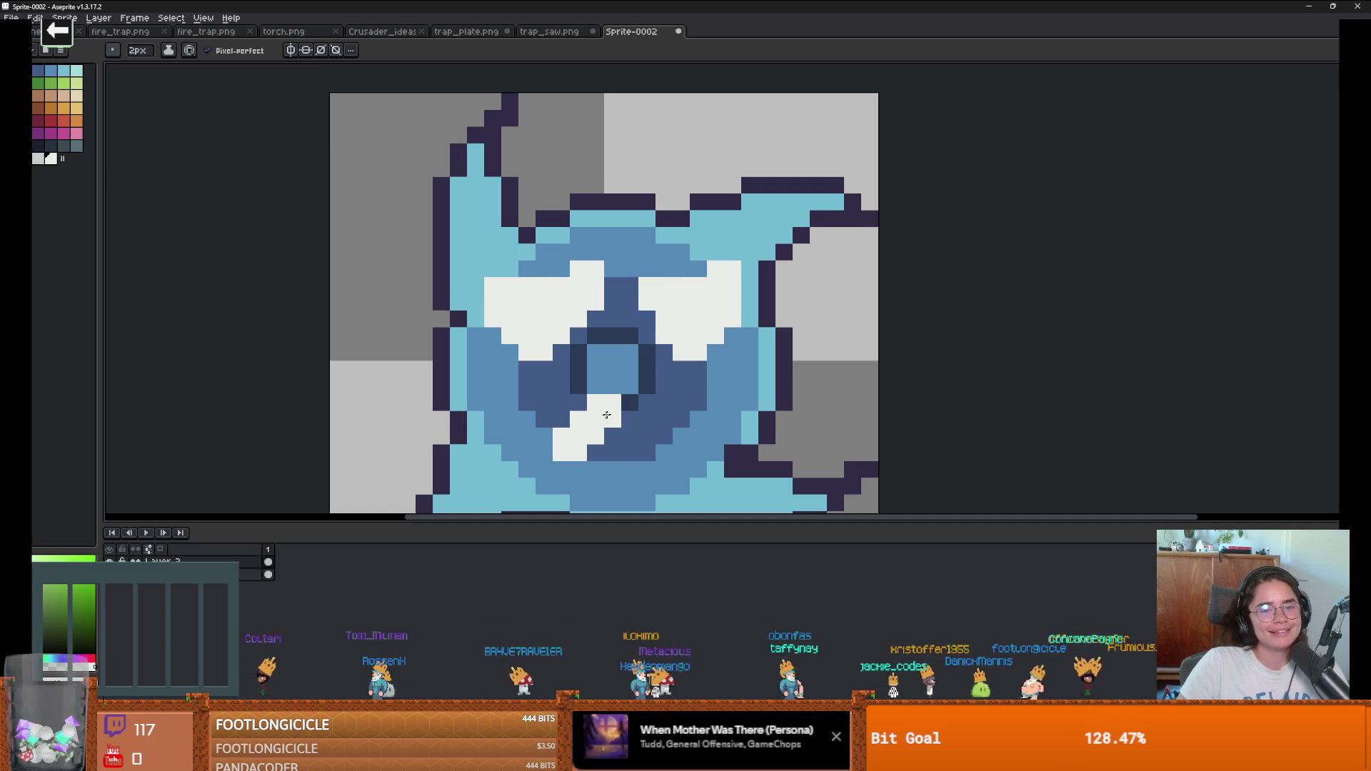
mouse_move(574, 465)
mouse_down()
mouse_move(614, 485)
mouse_move(571, 439)
mouse_up()
Step: Add dark navy 4px pupils to the left and right eyes
click(38, 146)
key(g)
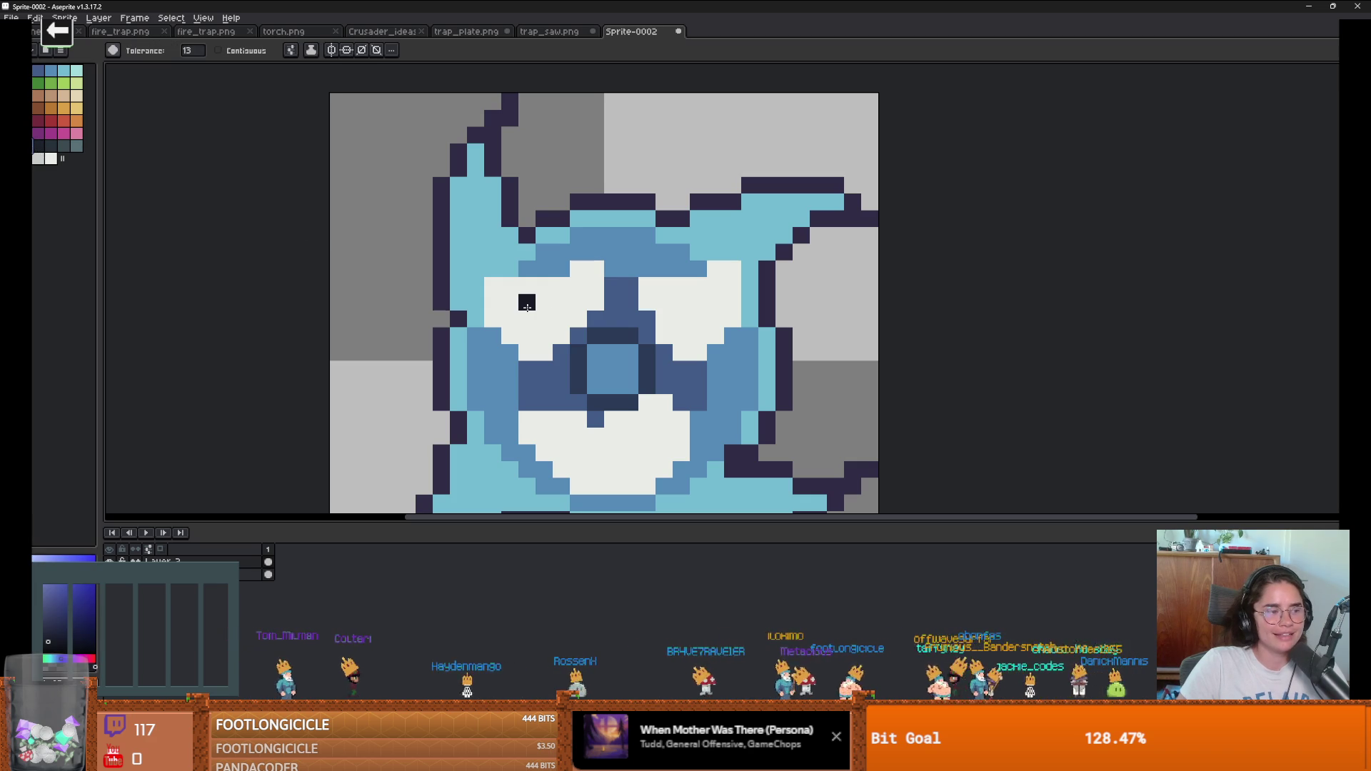
key(b)
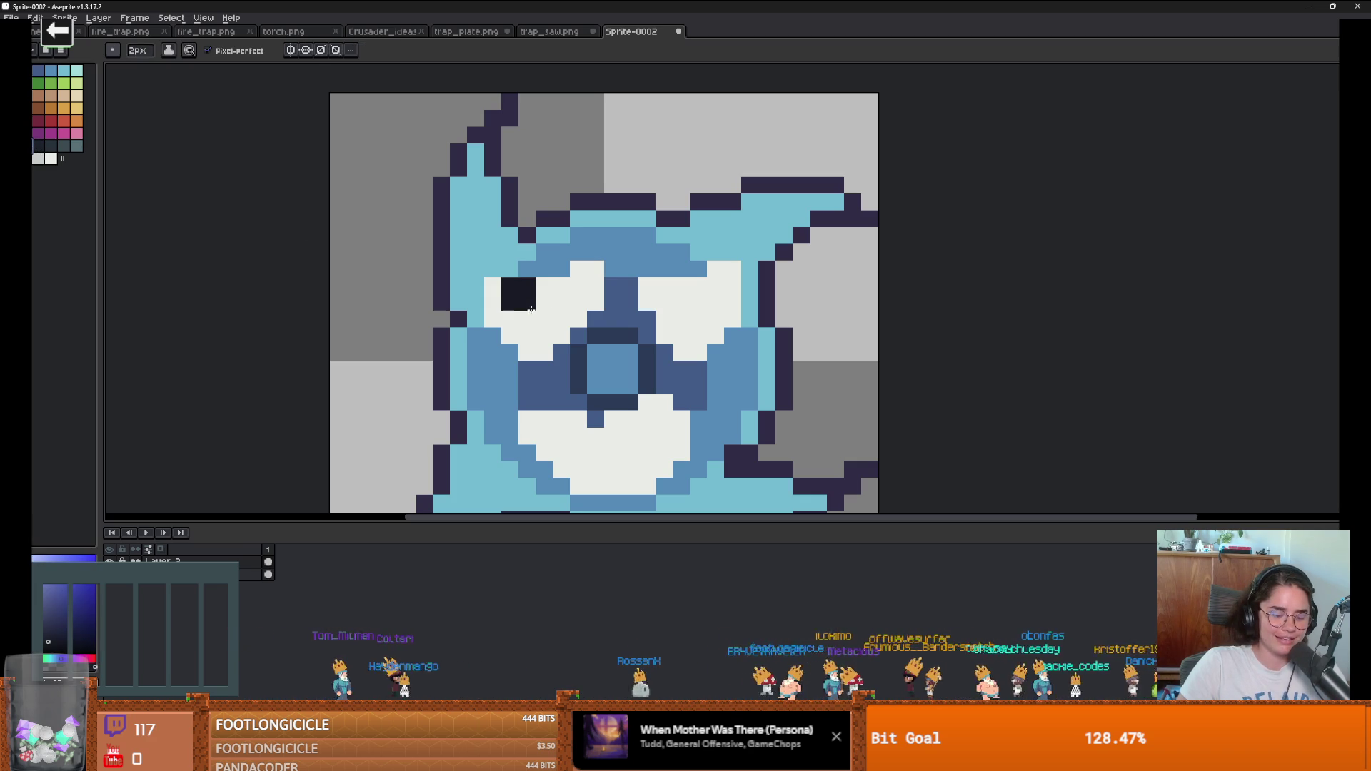
key(plus)
key(plus)
click(549, 316)
click(703, 316)
scroll(704, 343, down, 4)
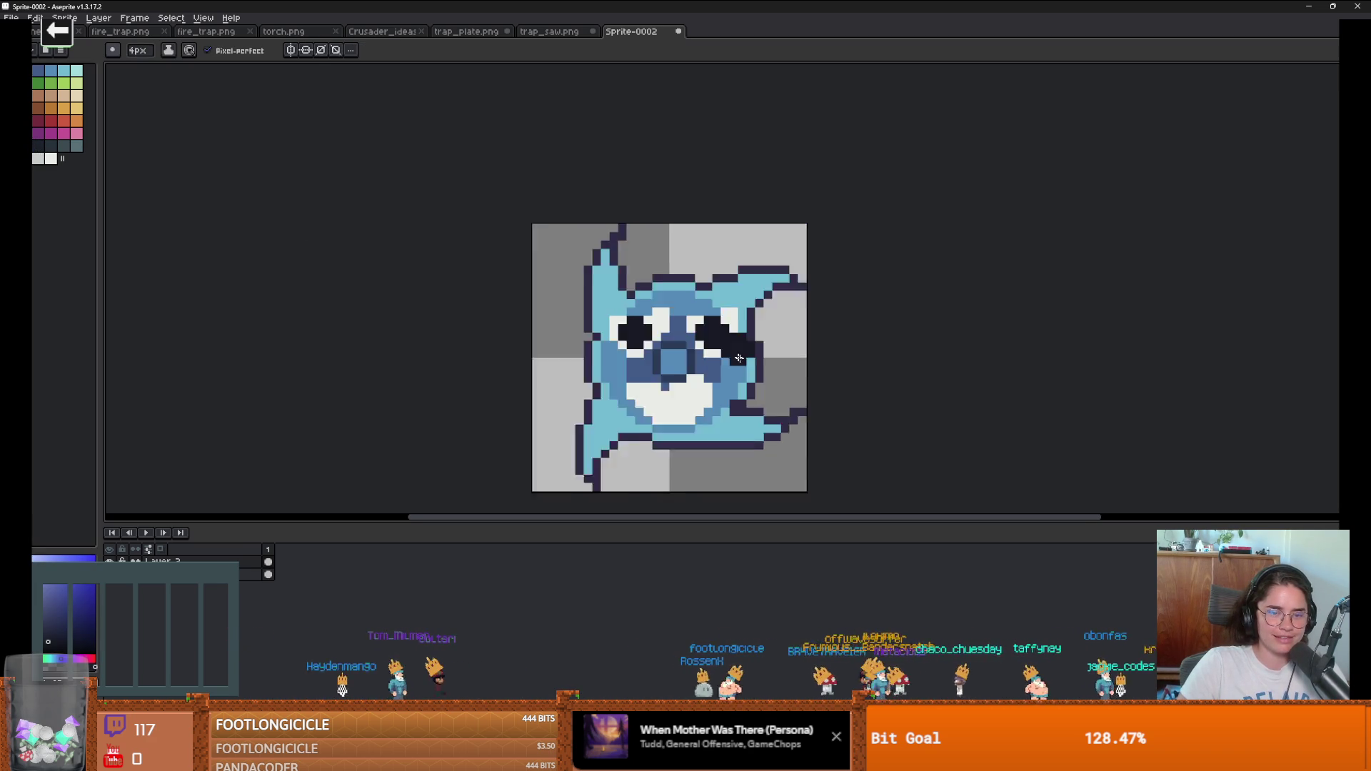
scroll(603, 386, up, 3)
Step: Add 1px white highlights to both eyes
key(i)
click(603, 386)
key(b)
key(minus)
key(minus)
key(minus)
click(548, 285)
click(663, 286)
scroll(664, 287, down, 3)
scroll(603, 285, up, 3)
Step: Try a red bucket fill on the face, then undo it and return to the 1px pencil
click(51, 120)
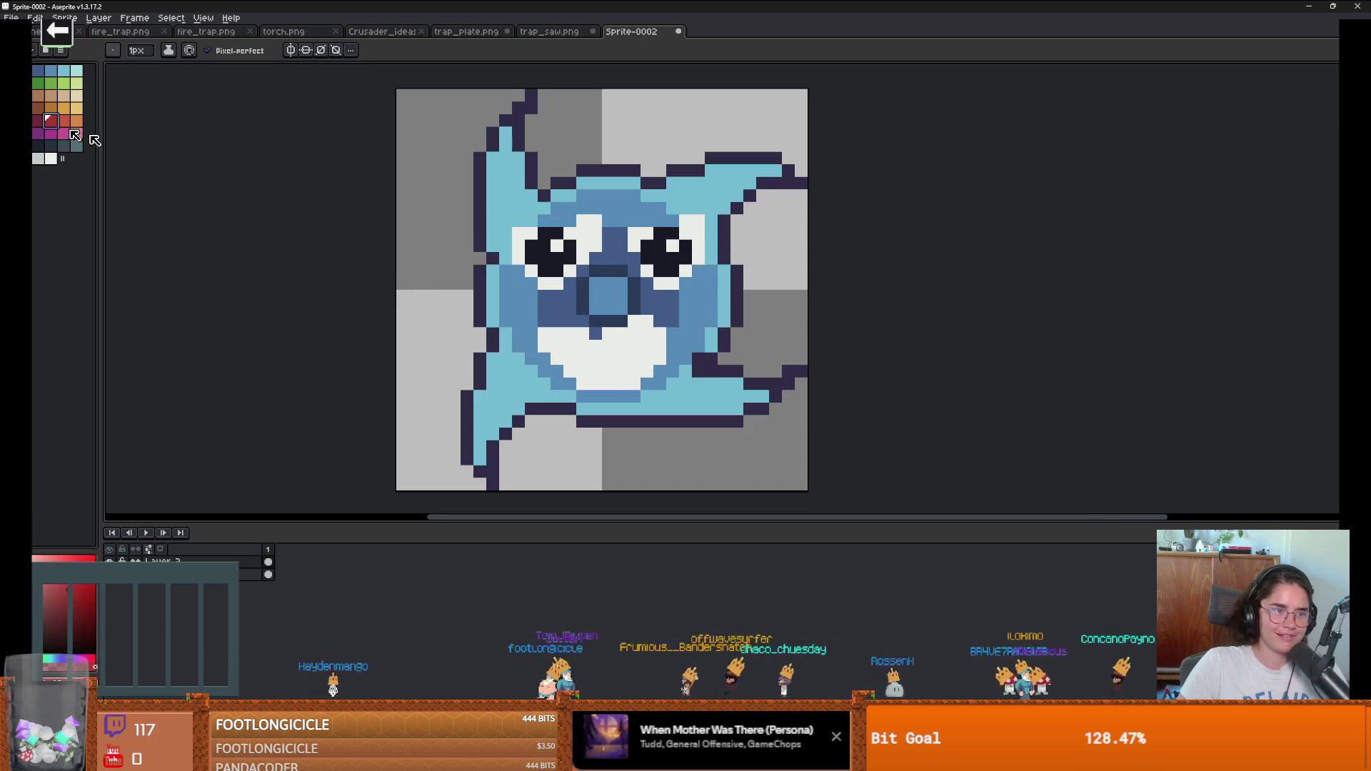
key(g)
click(600, 353)
scroll(602, 350, up, 1)
key(ctrl+z)
key(b)
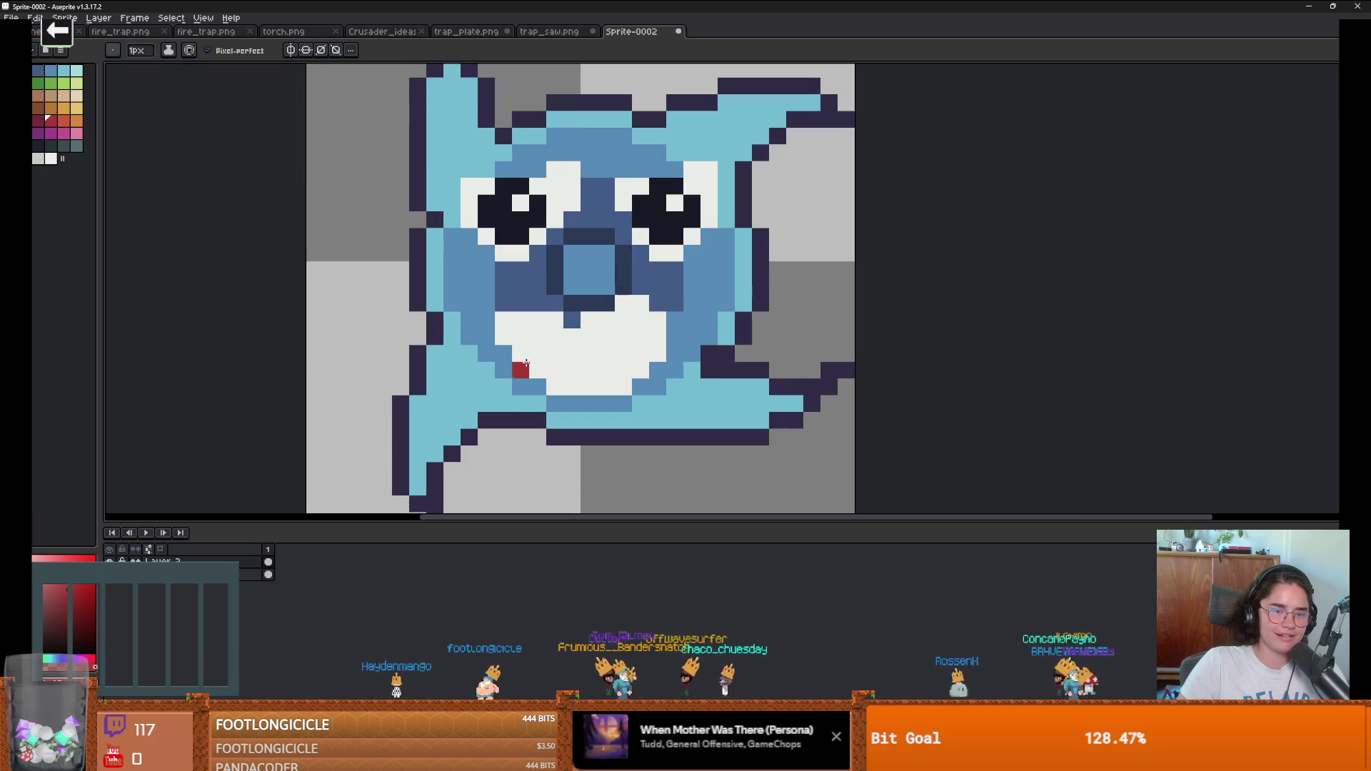
scroll(646, 378, down, 3)
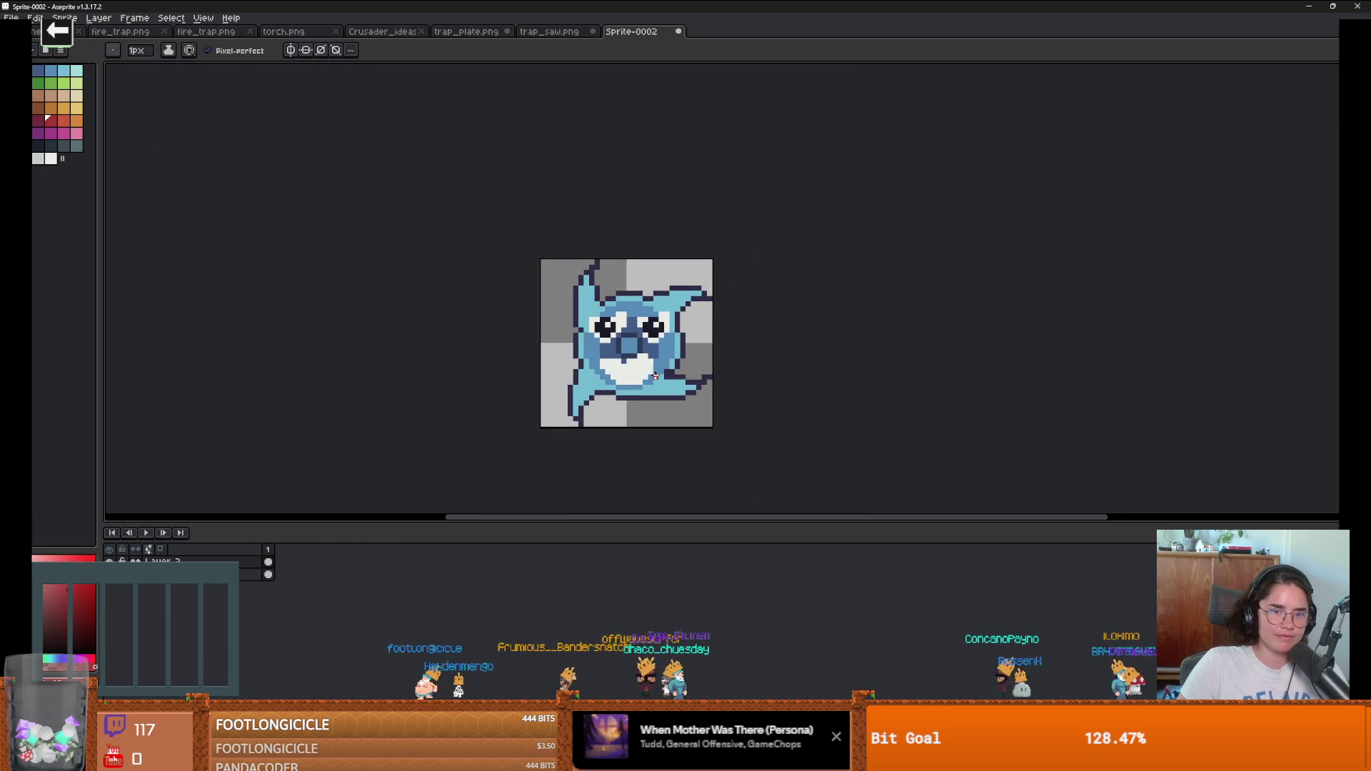
scroll(604, 367, up, 3)
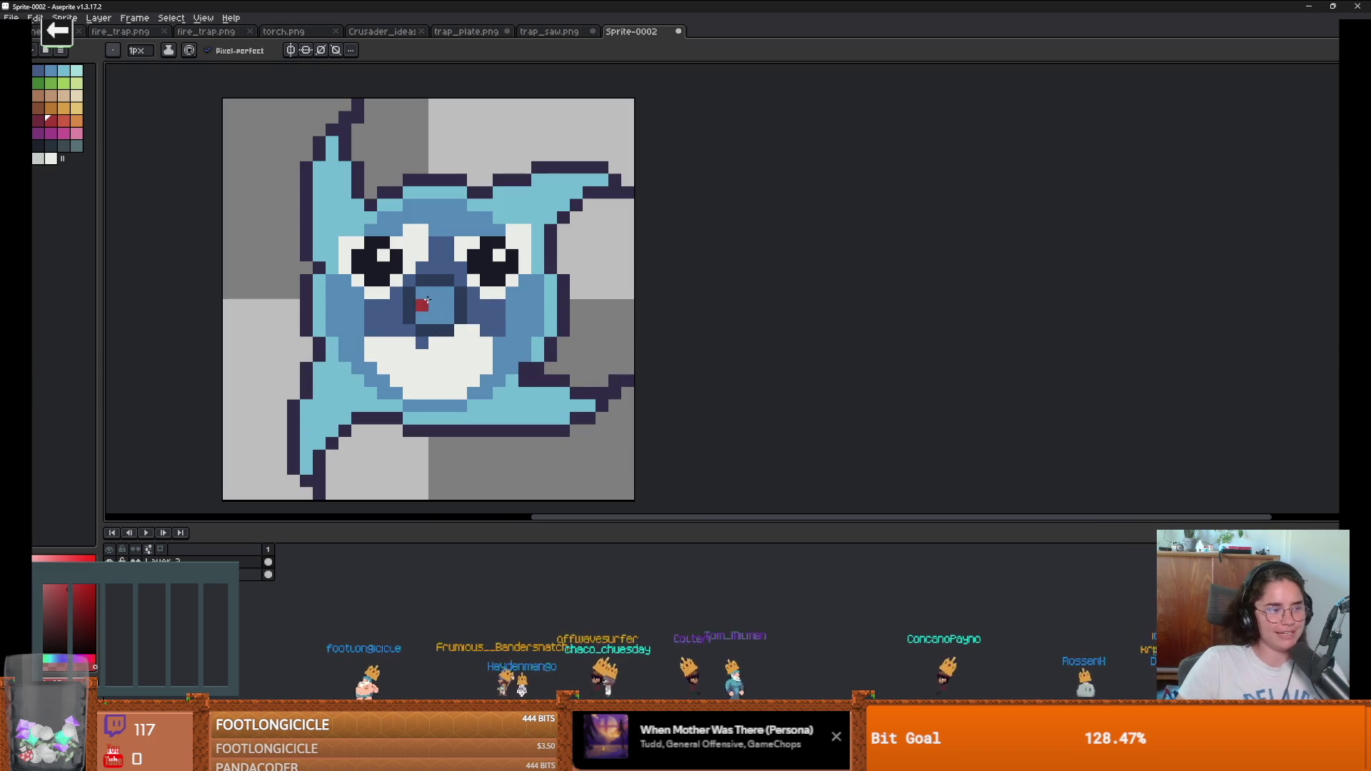
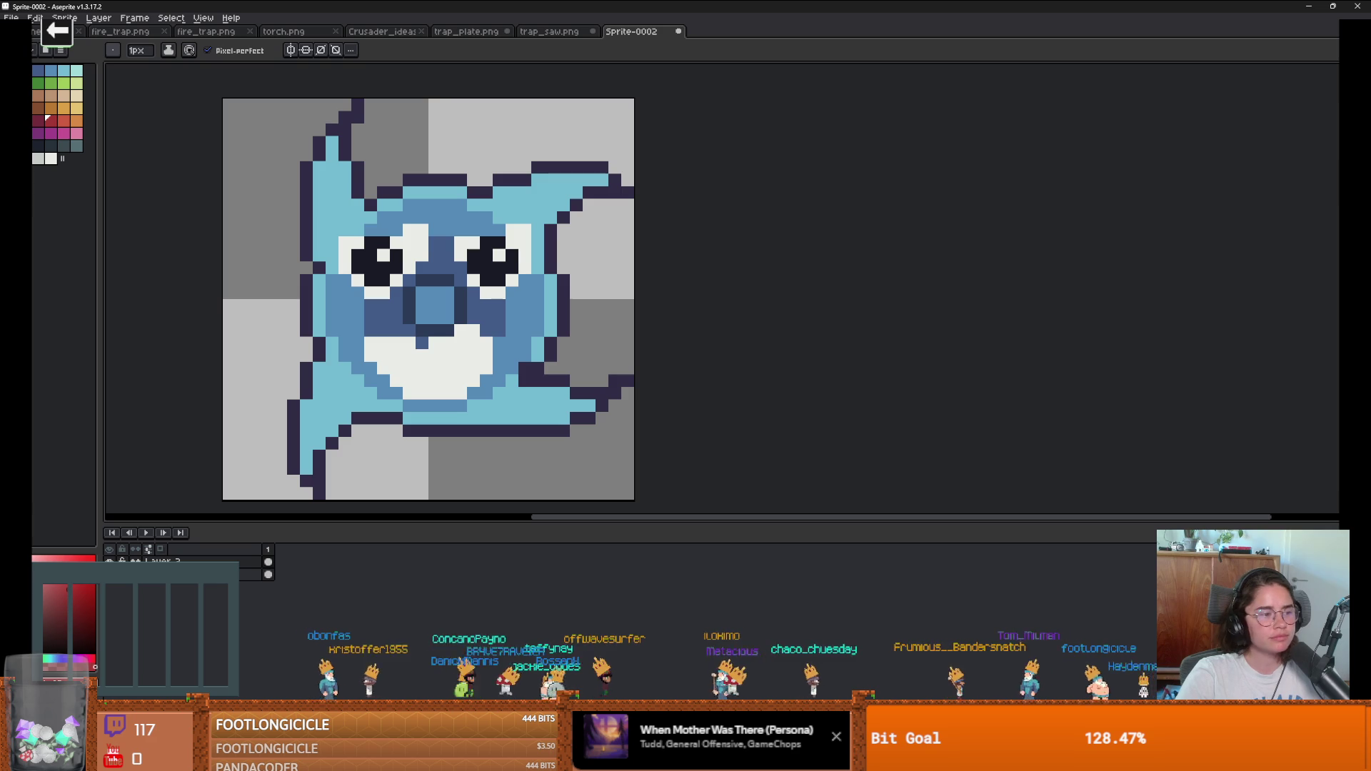
Step: Undo away the face layer, the light-blue spike fills and the old spike outlines
key(ctrl+z)
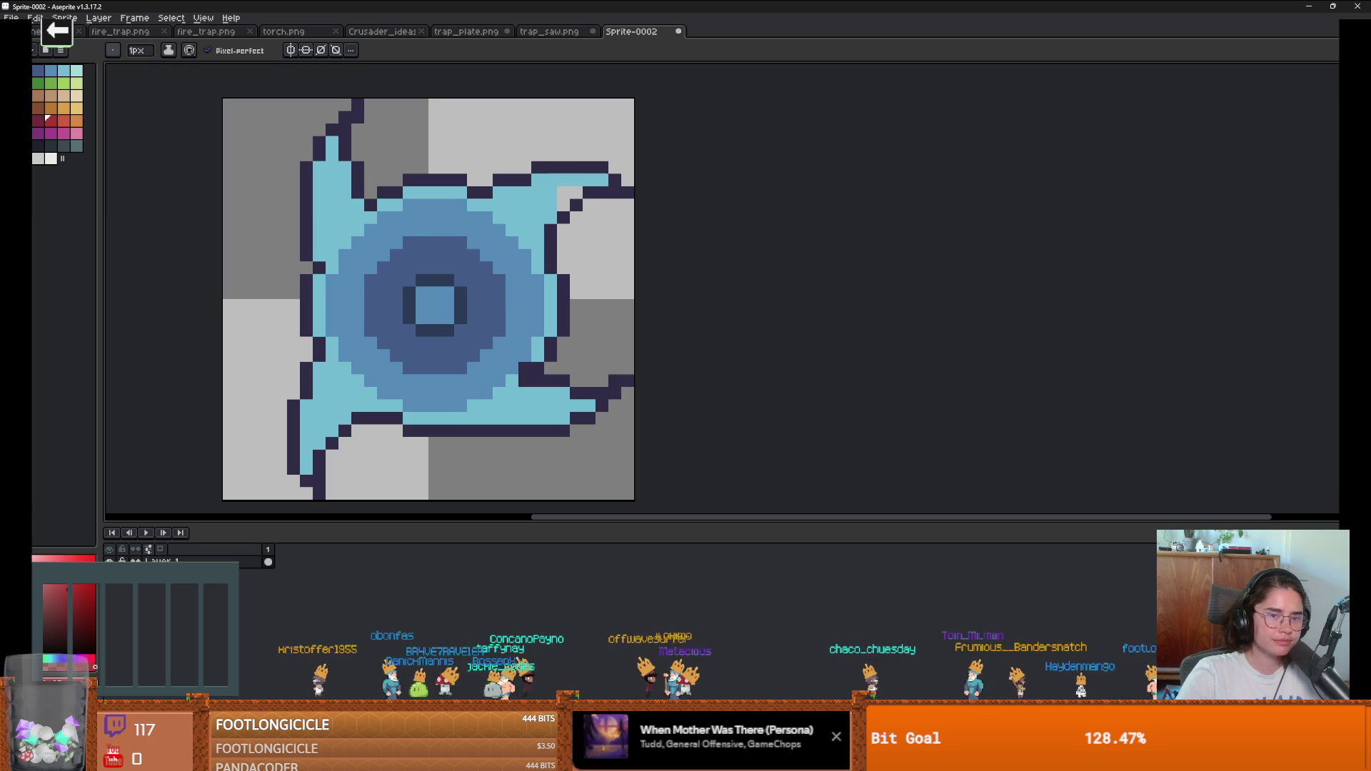
key(ctrl+z)
key(ctrl+z)
key(ctrl+z)
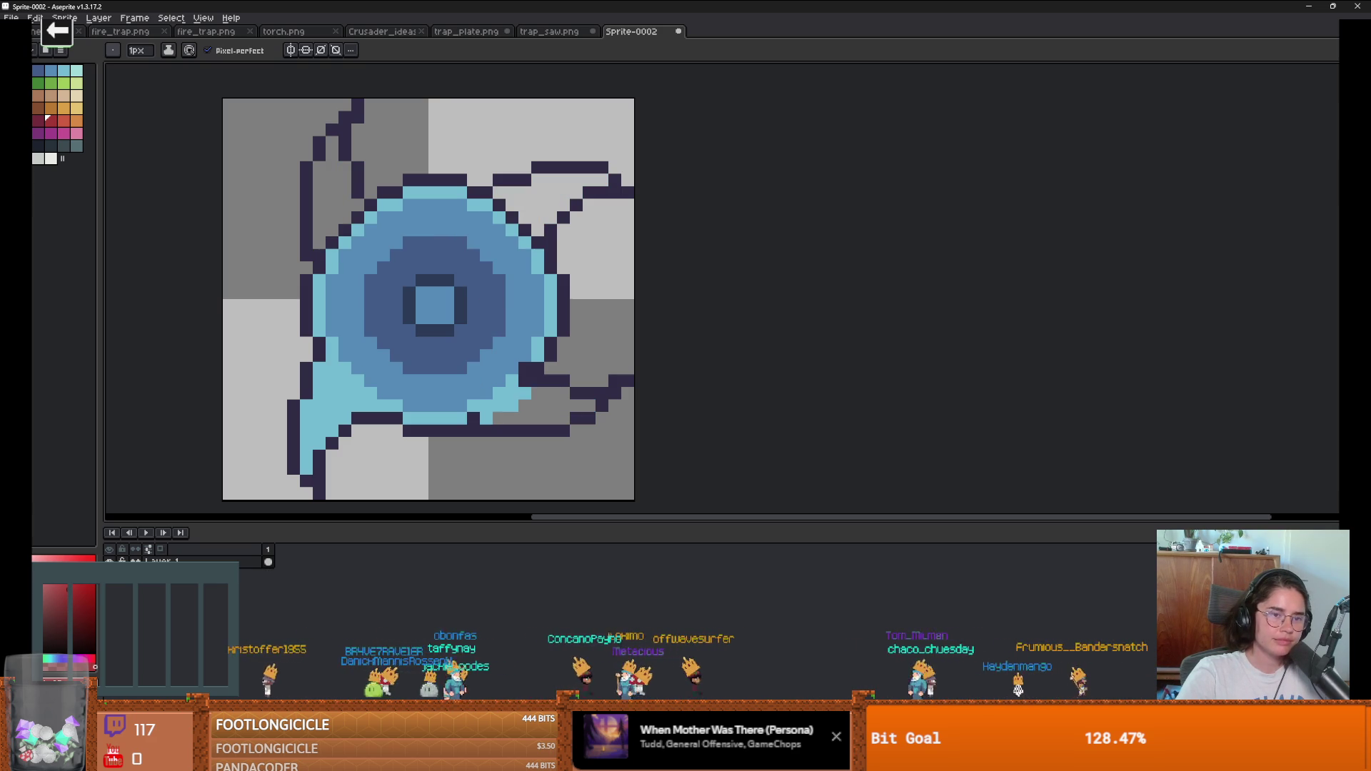
key(ctrl+z)
key(ctrl+z)
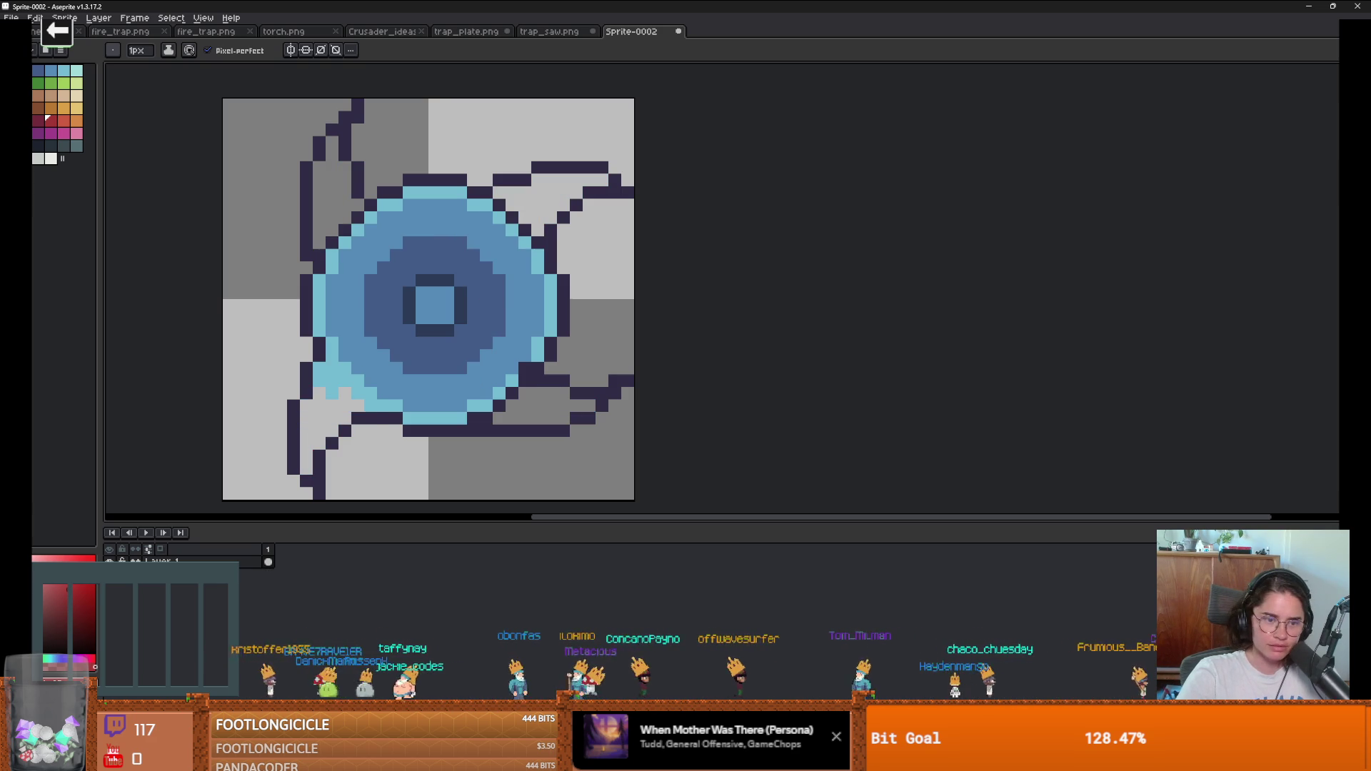
key(ctrl+z)
key(ctrl+z)
Step: Draw a curved dark spike outline on the disc's top and fill it light blue
scroll(500, 143, up, 2)
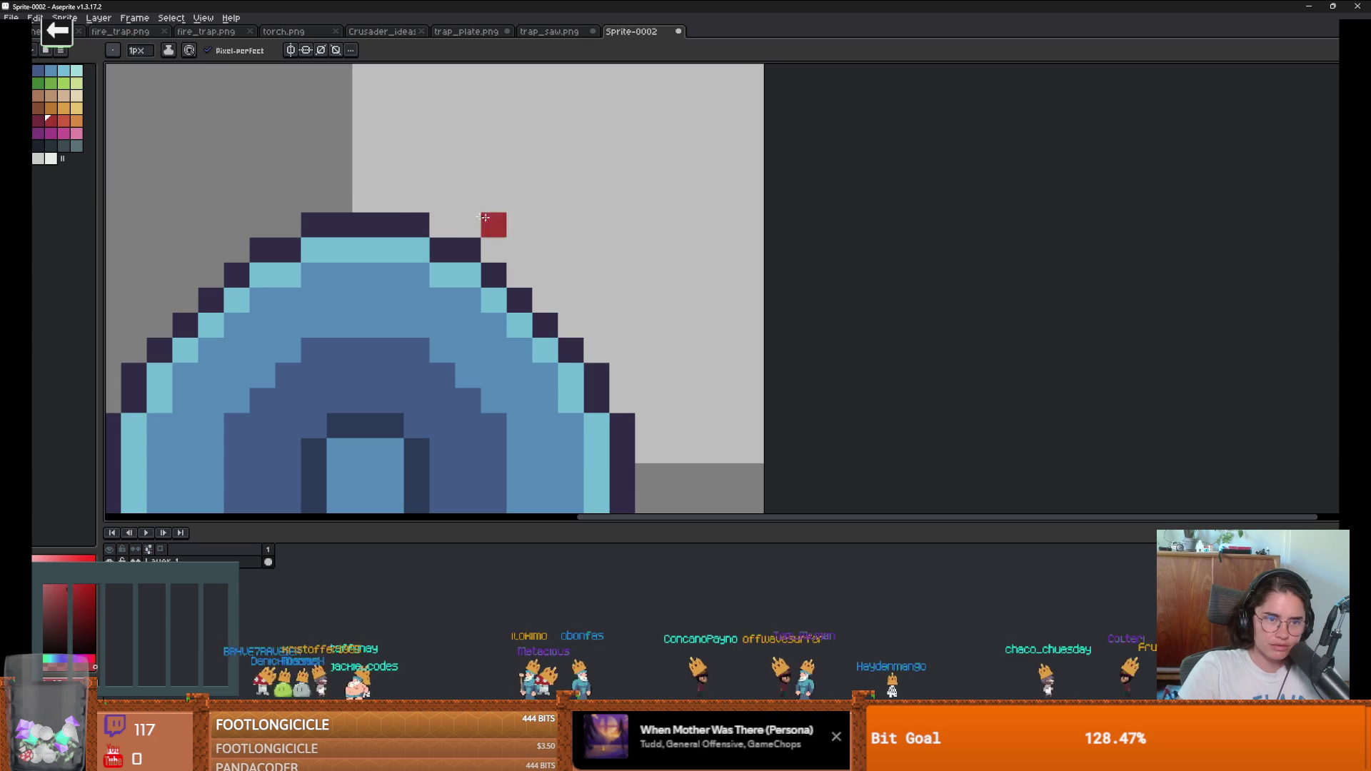
alt+click(331, 214)
click(328, 86)
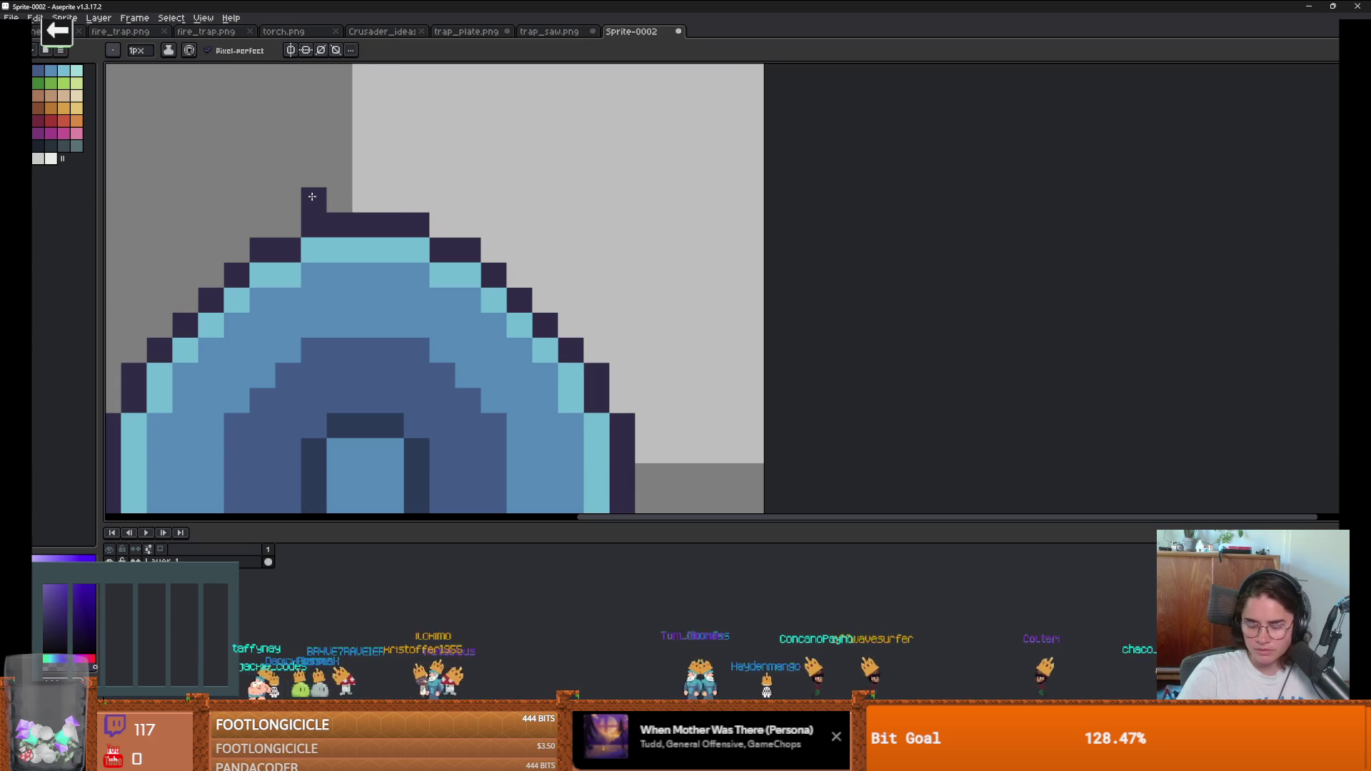
key(l)
scroll(313, 205, down, 2)
drag(332, 227, 409, 154)
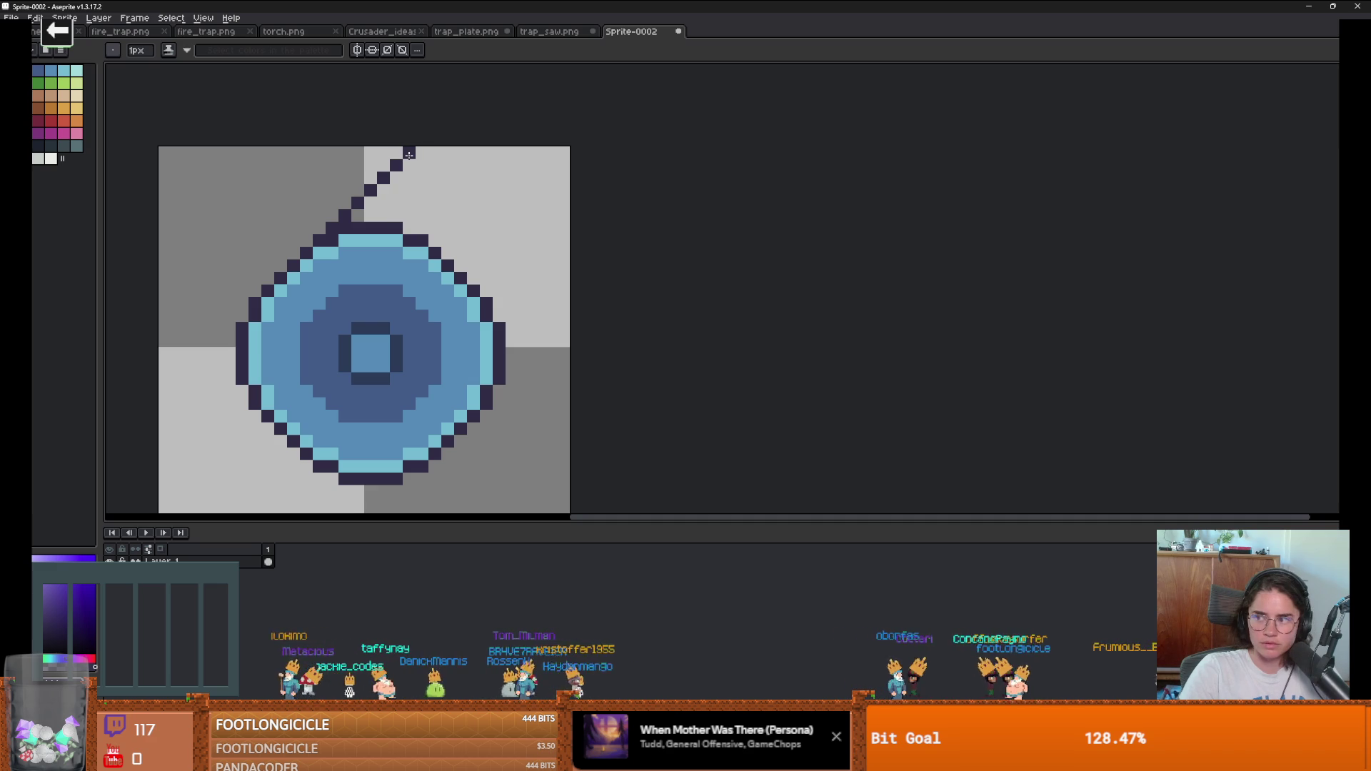
mouse_move(409, 154)
mouse_down()
mouse_move(397, 202)
mouse_move(430, 240)
mouse_move(350, 214)
mouse_move(393, 218)
mouse_move(397, 191)
mouse_move(392, 211)
mouse_move(383, 189)
mouse_move(424, 224)
mouse_up()
alt+click(418, 246)
Step: Marquee-select the new spike tip at the top of the sprite
scroll(428, 235, down, 4)
scroll(435, 255, up, 3)
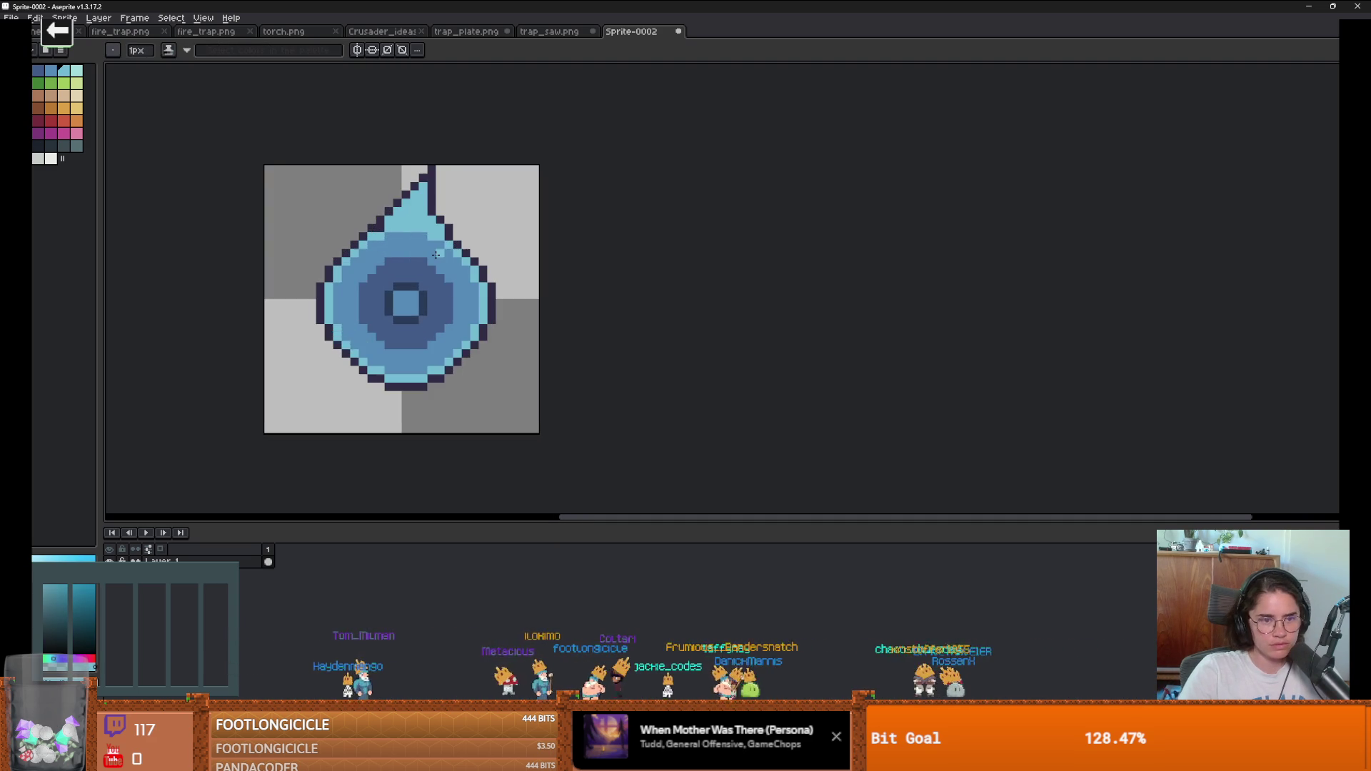
scroll(430, 233, up, 3)
scroll(452, 246, down, 6)
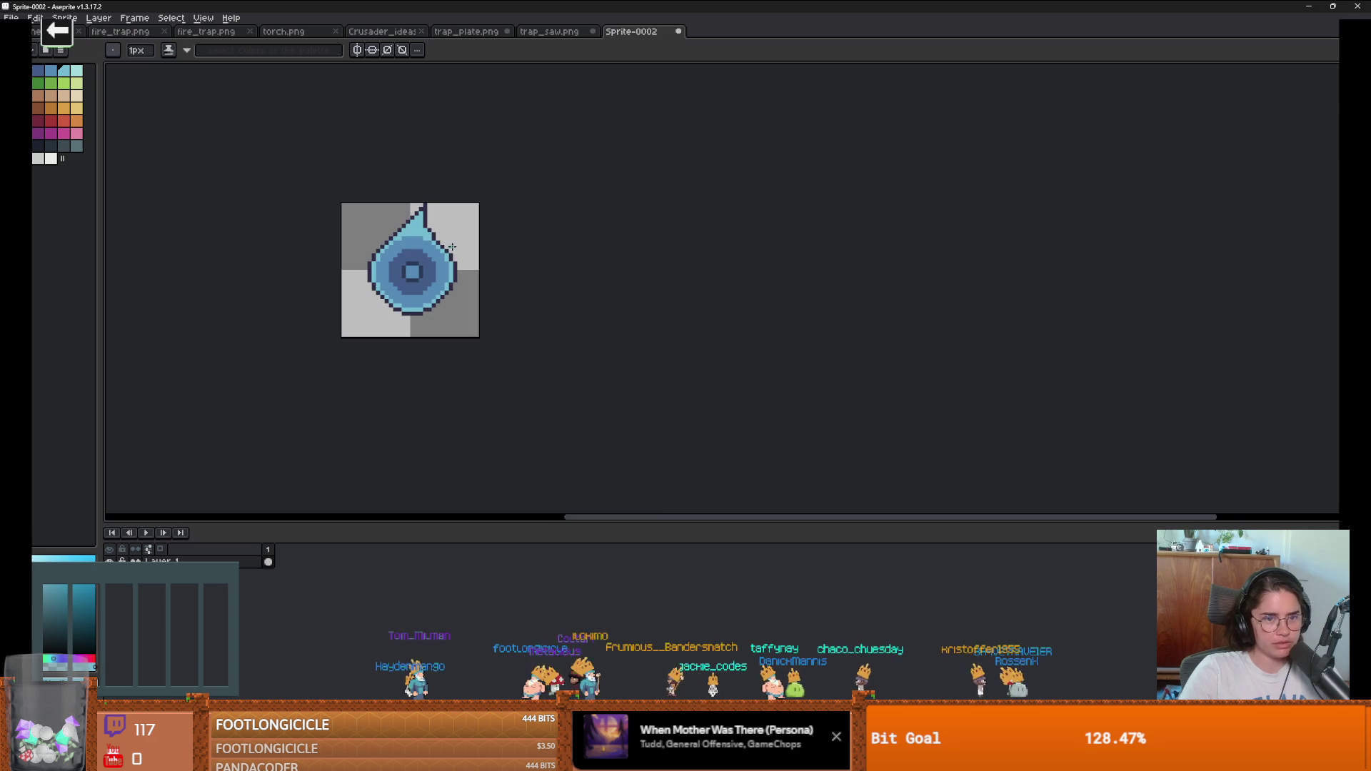
key(m)
scroll(453, 256, up, 1)
scroll(413, 212, up, 1)
drag(350, 186, 460, 230)
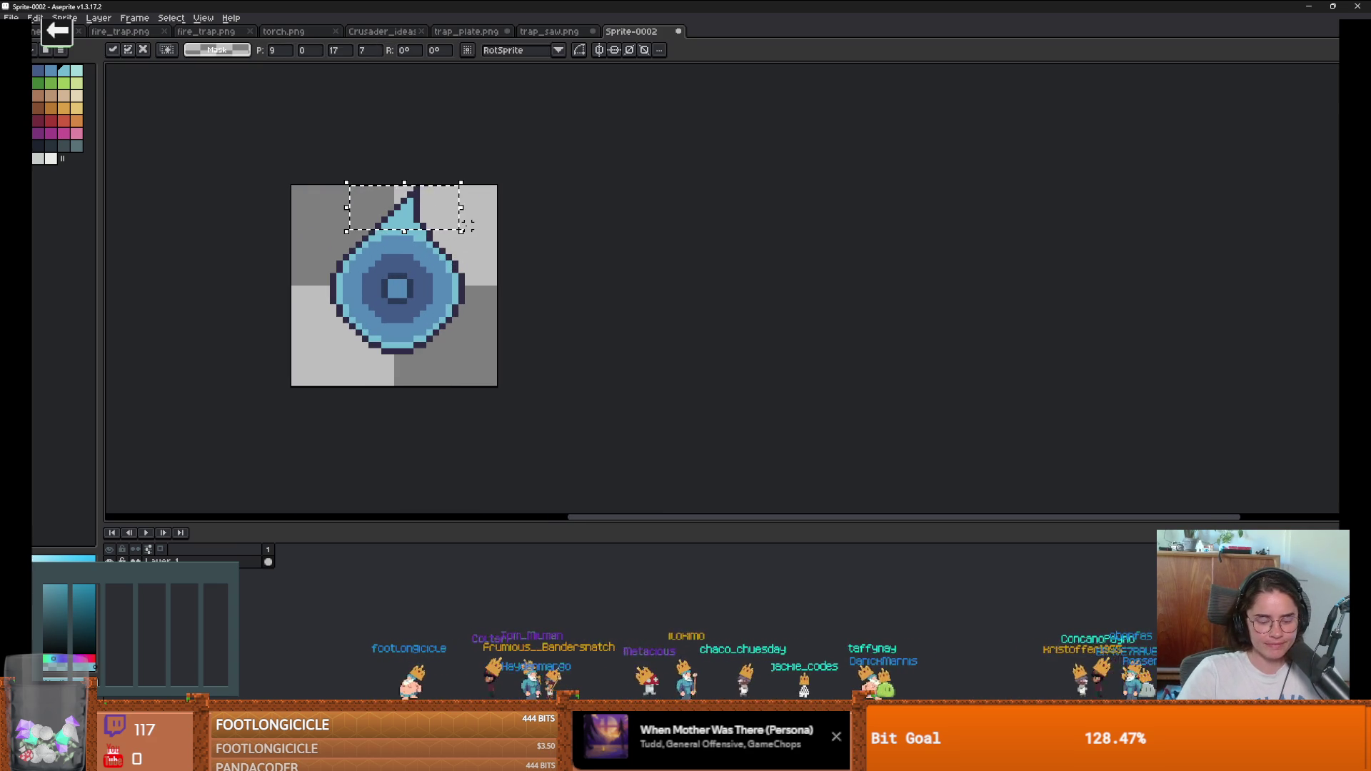
Step: Copy the selected tip onto a new layer and try positioning it, nudging it right
key(Return)
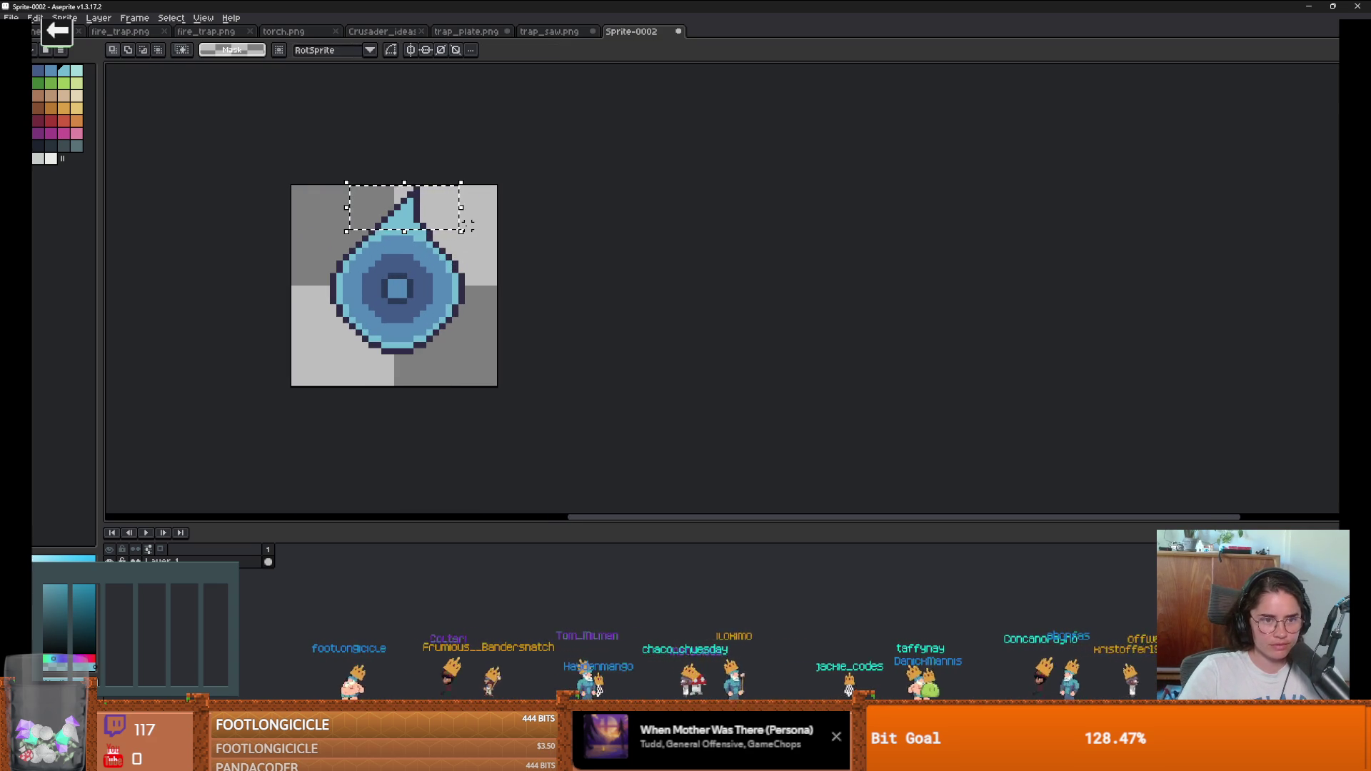
drag(464, 227, 459, 348)
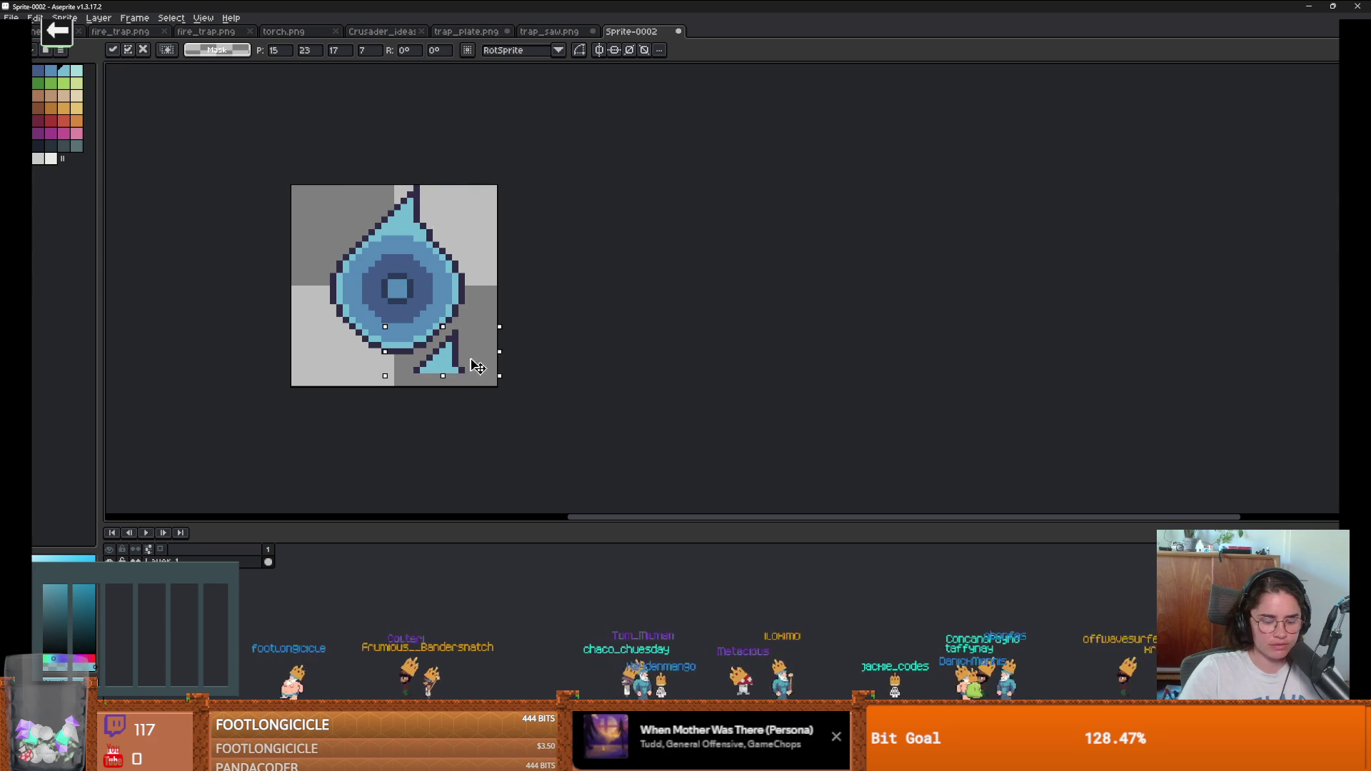
key(shift+n)
click(474, 357)
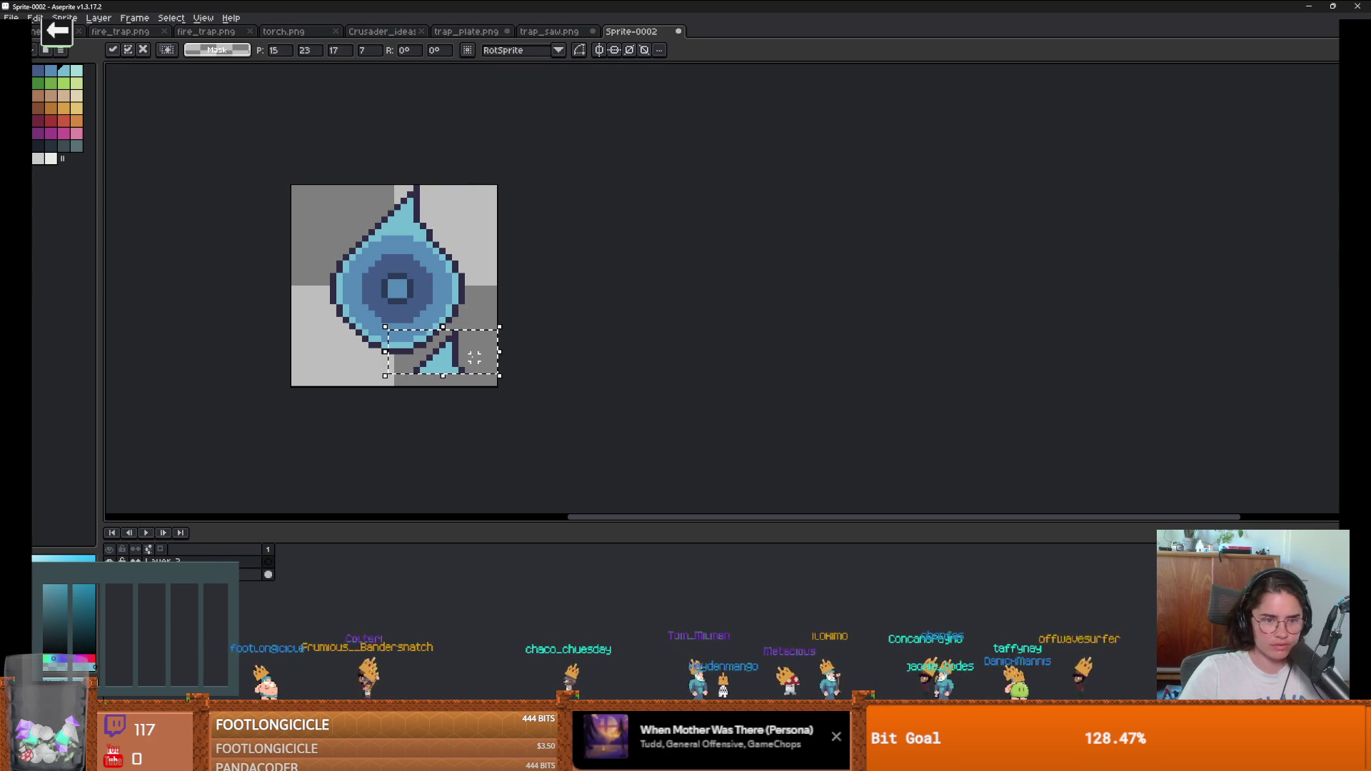
drag(480, 364, 590, 364)
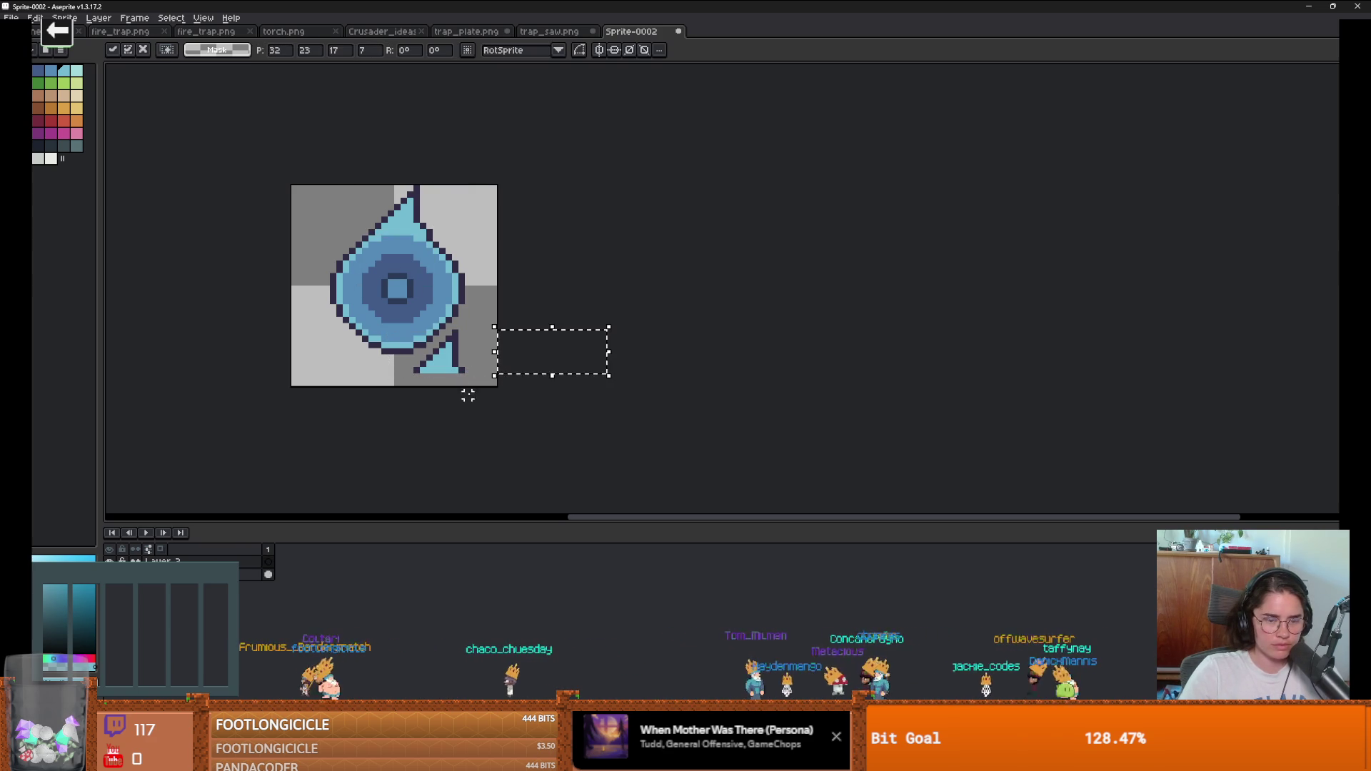
key(Escape)
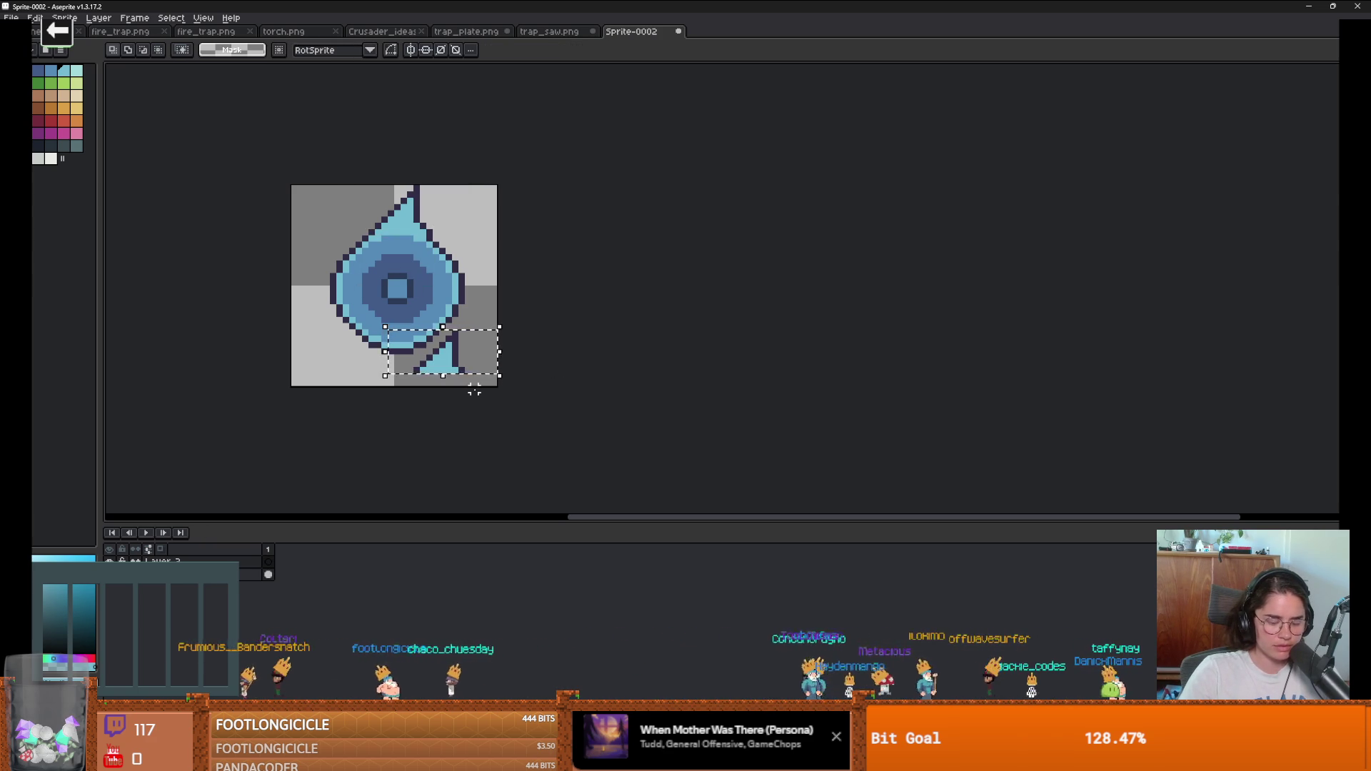
key(ctrl+t)
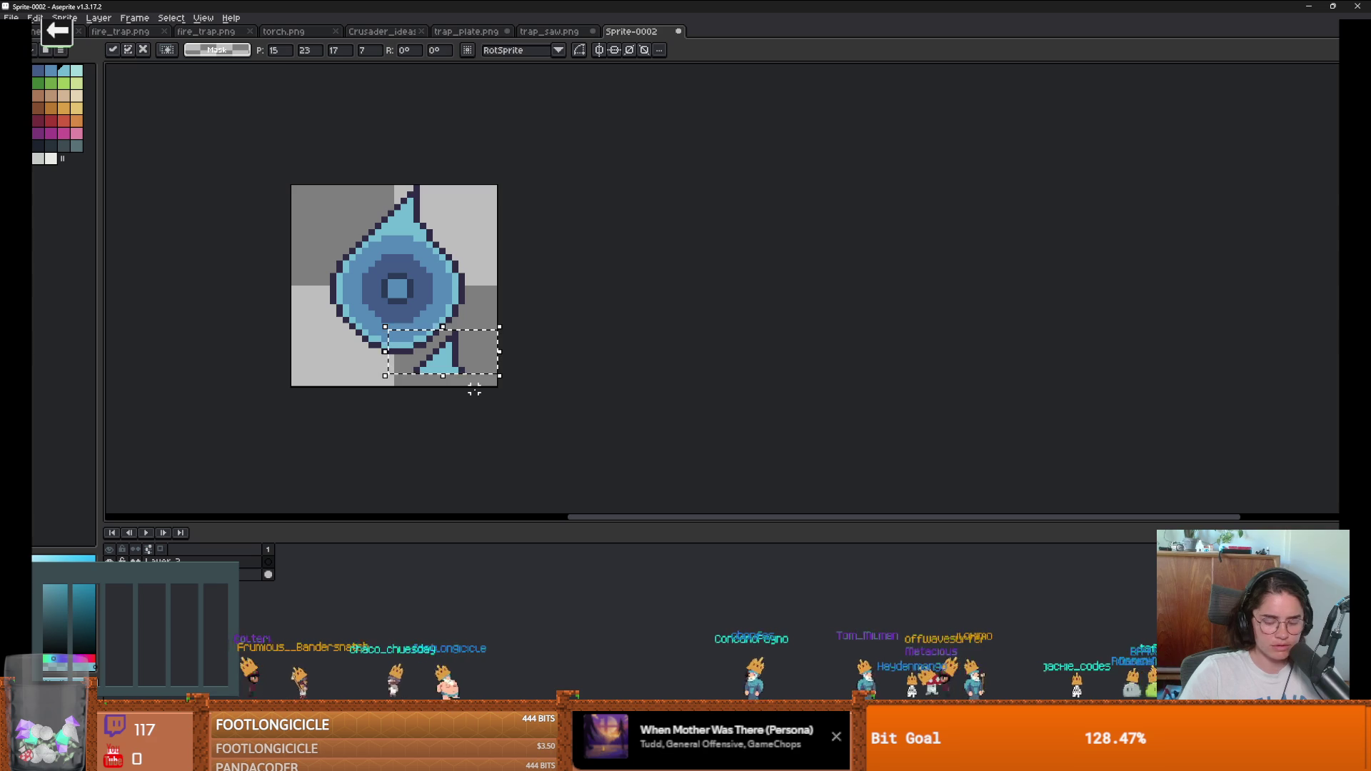
key(Escape)
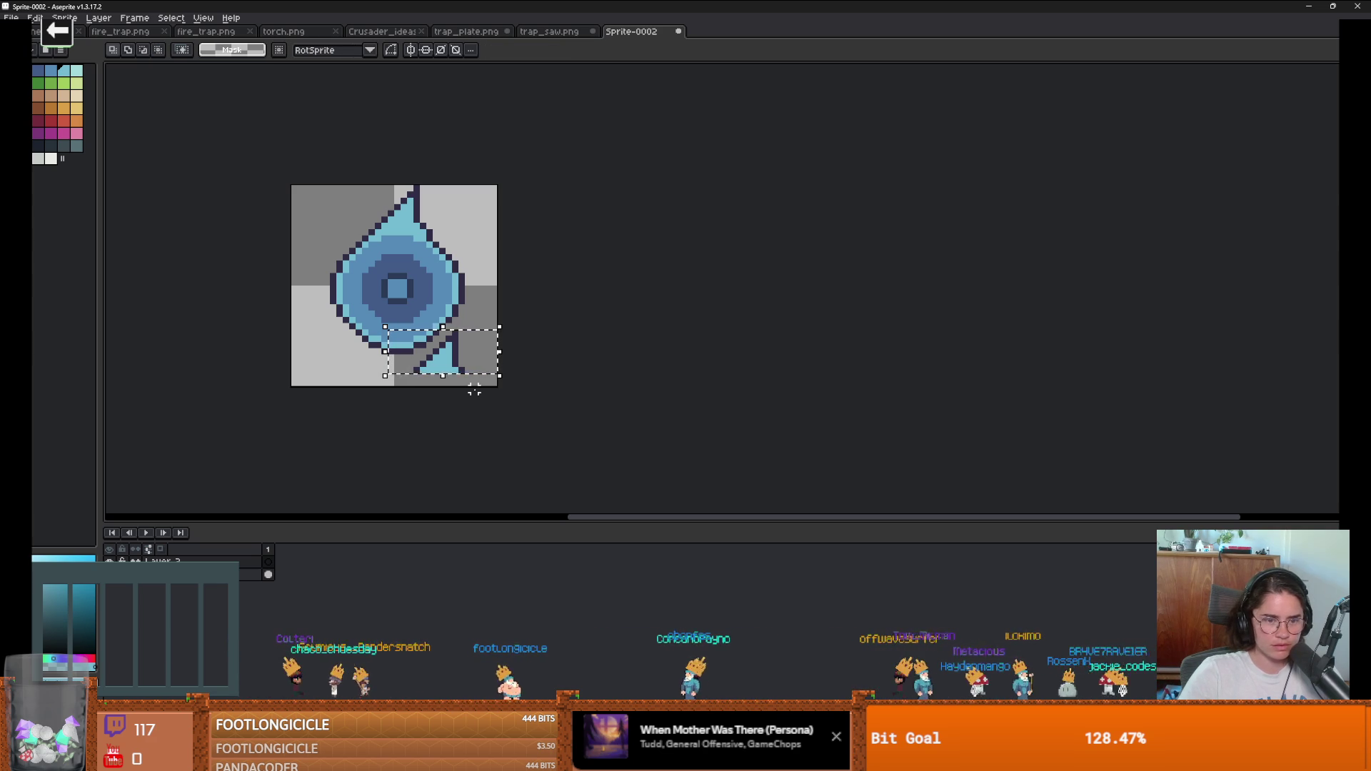
key(Right)
key(Right)
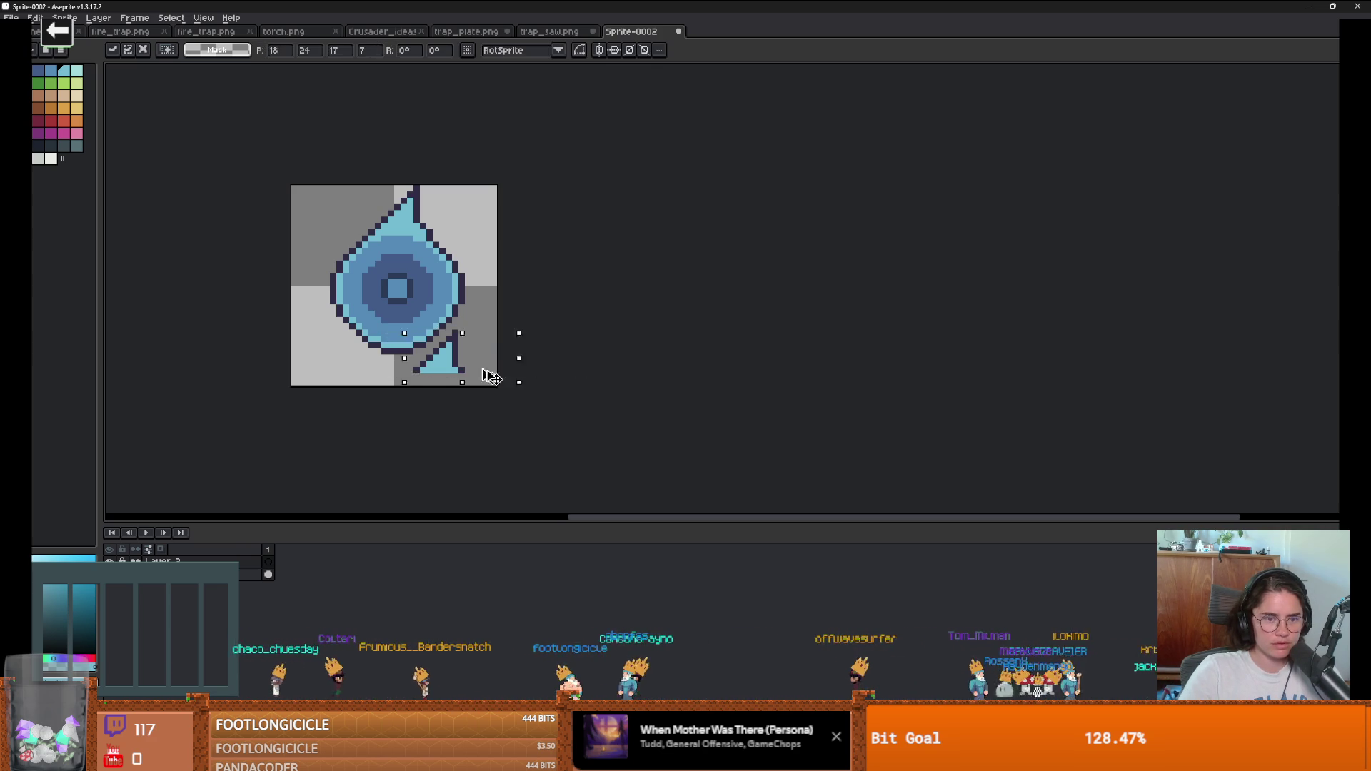
key(Return)
Step: Redo the pasted tip on its new layer, briefly hiding the disc body to check it
key(ctrl+z)
key(ctrl+z)
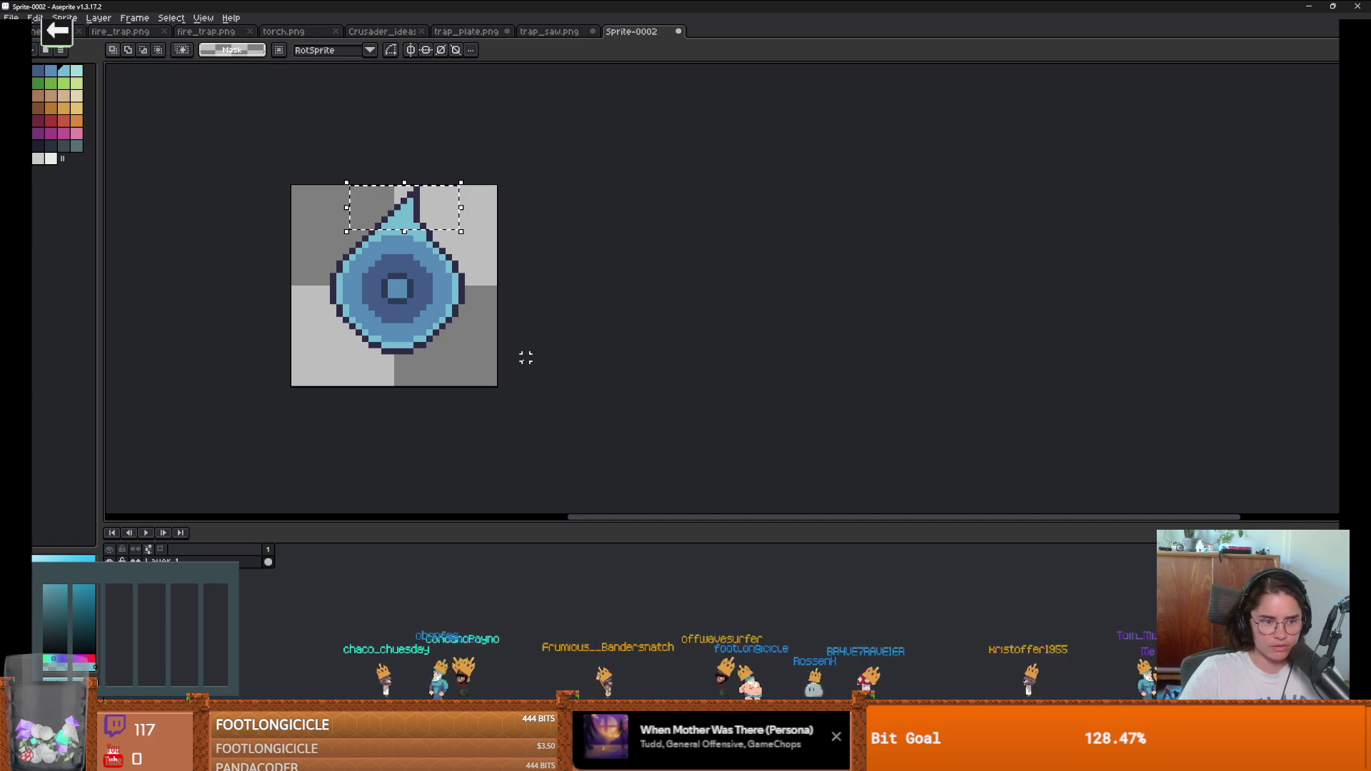
key(ctrl+y)
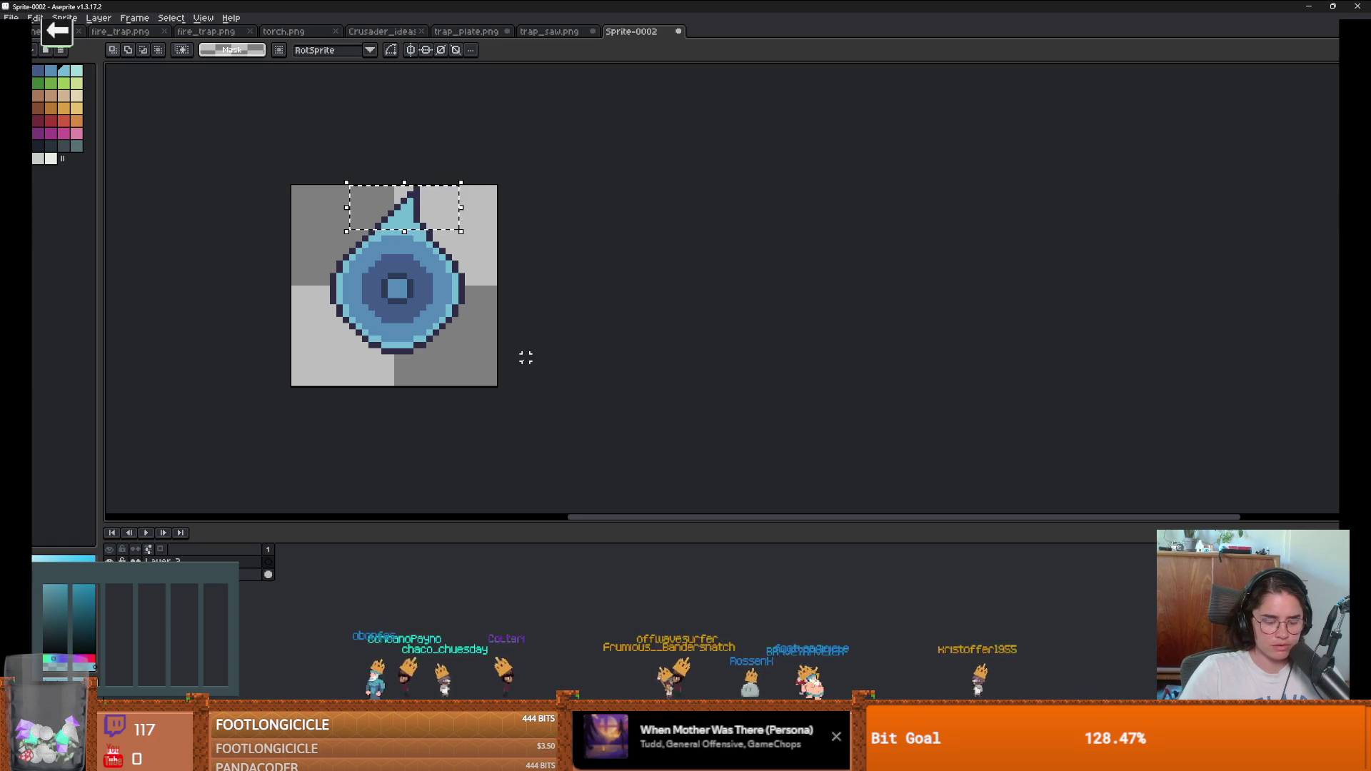
key(ctrl+t)
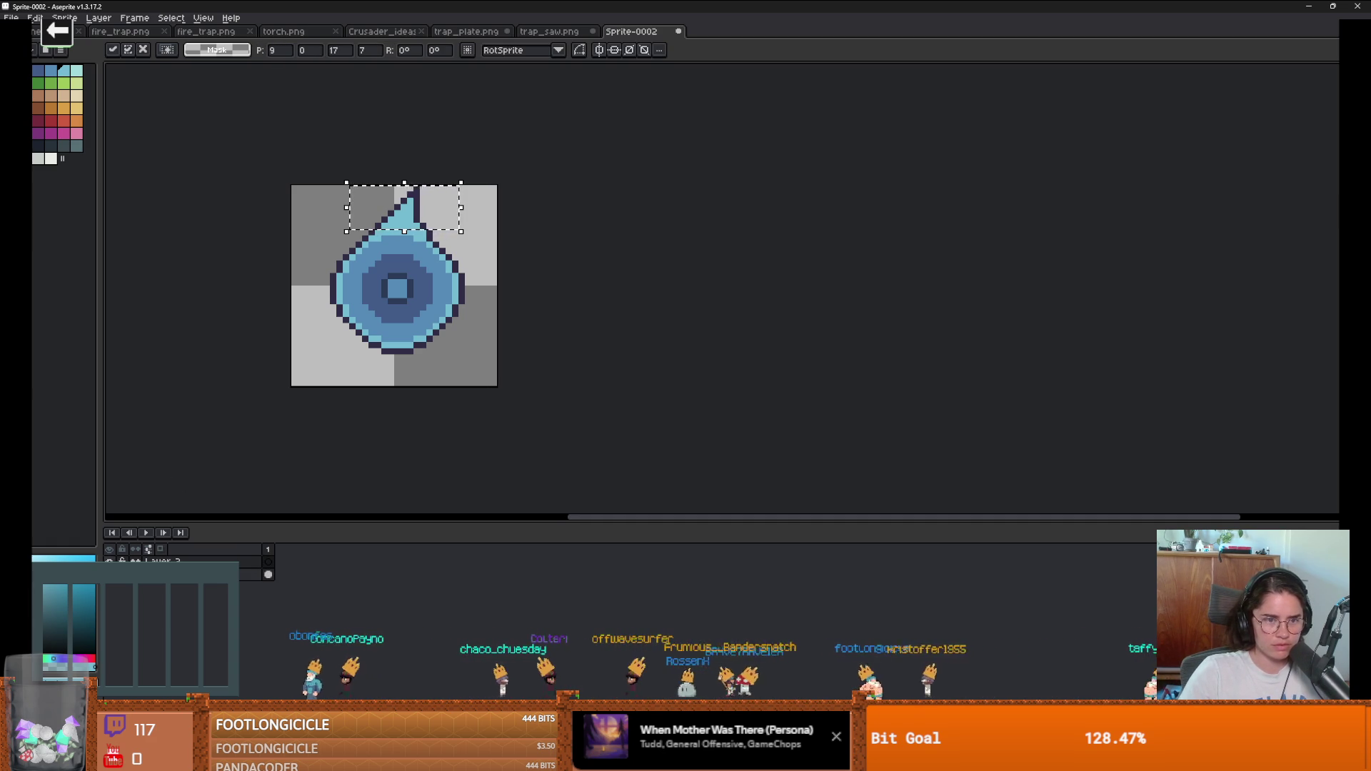
key(Return)
click(109, 574)
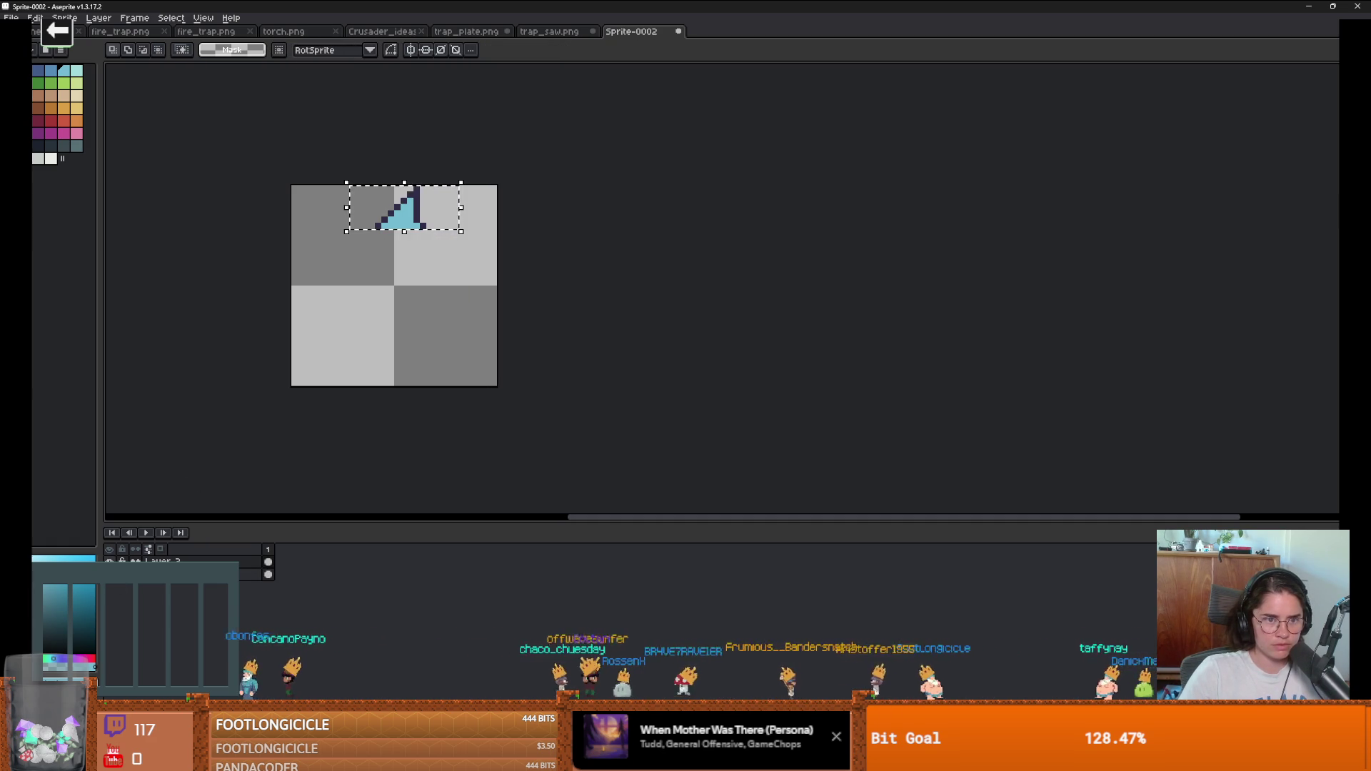
key(ctrl+z)
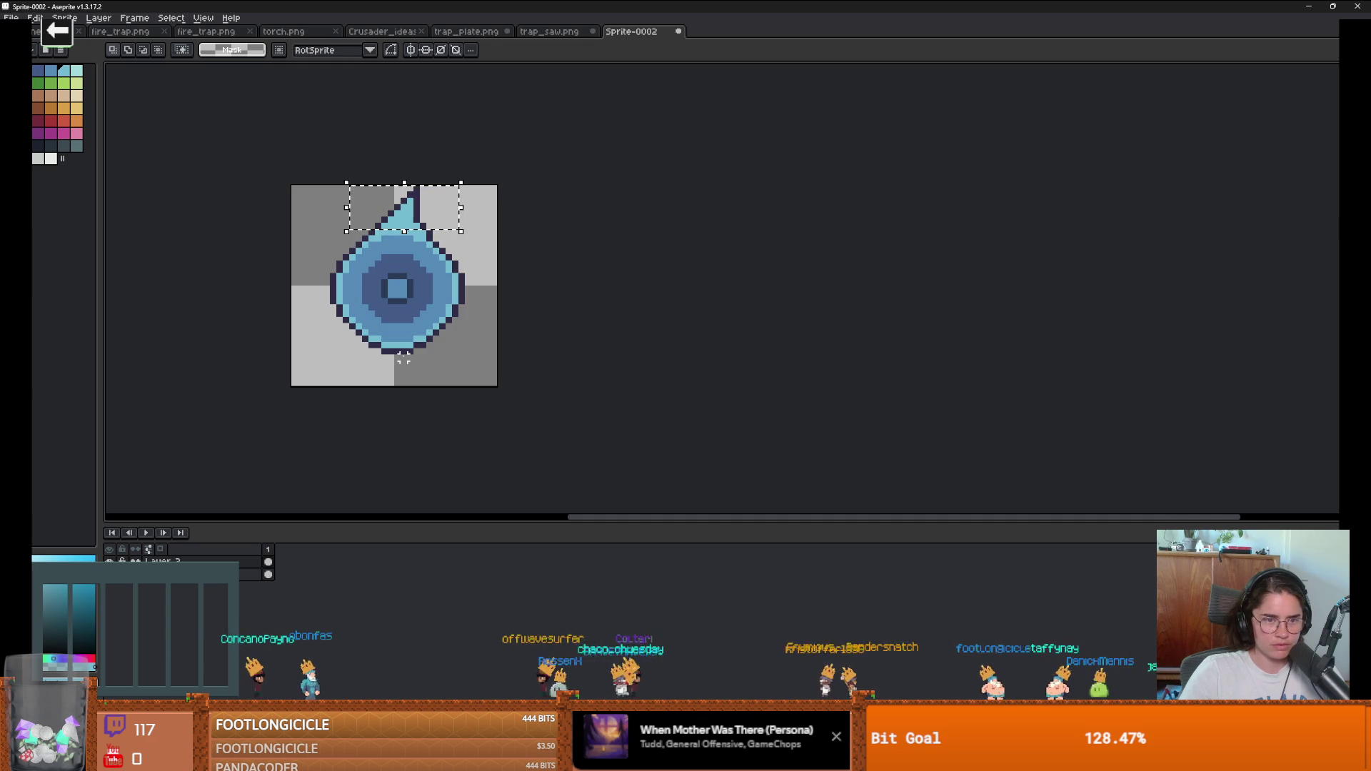
Step: Drag the tip copy to the disc's lower right and nudge it into place
drag(420, 227, 459, 353)
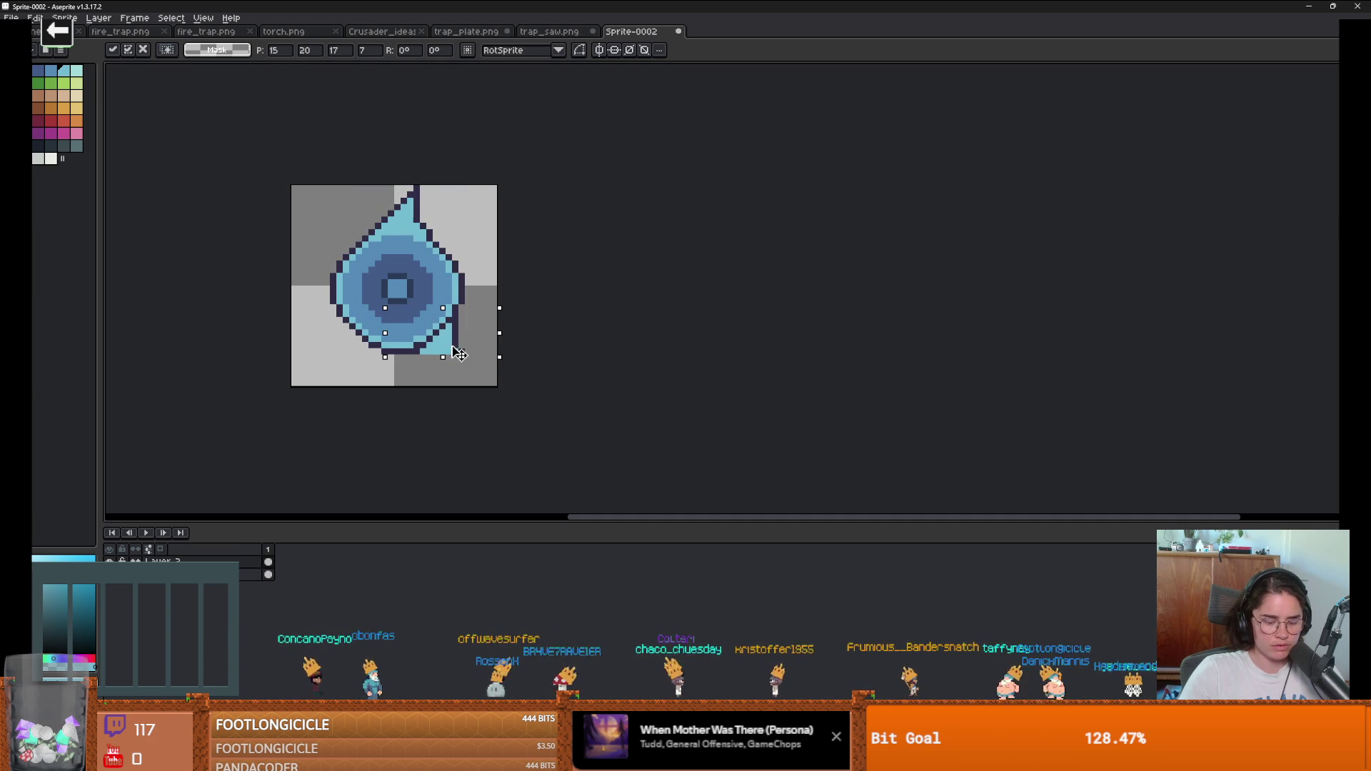
key(Return)
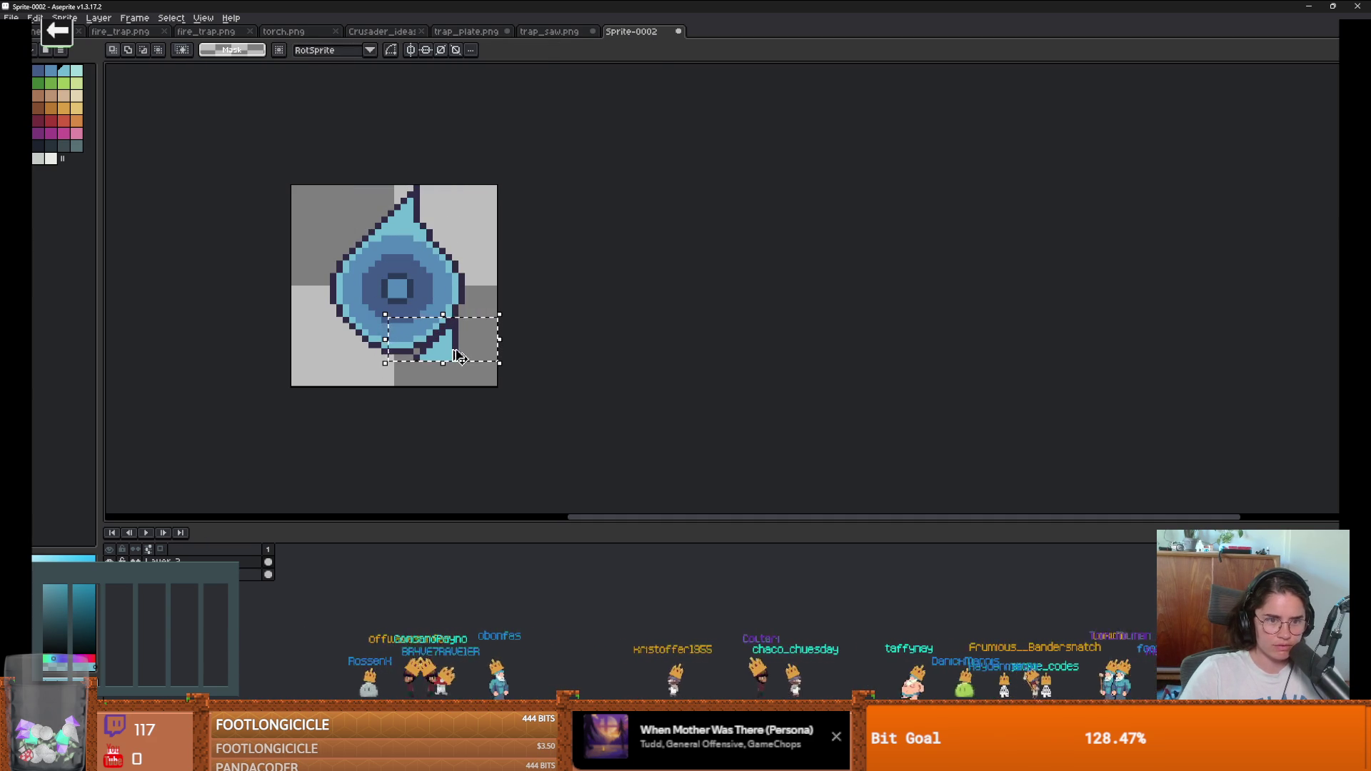
key(Right)
key(Right)
key(Right)
key(Down)
key(Down)
key(Down)
mouse_move(446, 352)
mouse_down()
mouse_move(554, 361)
mouse_move(433, 360)
mouse_up()
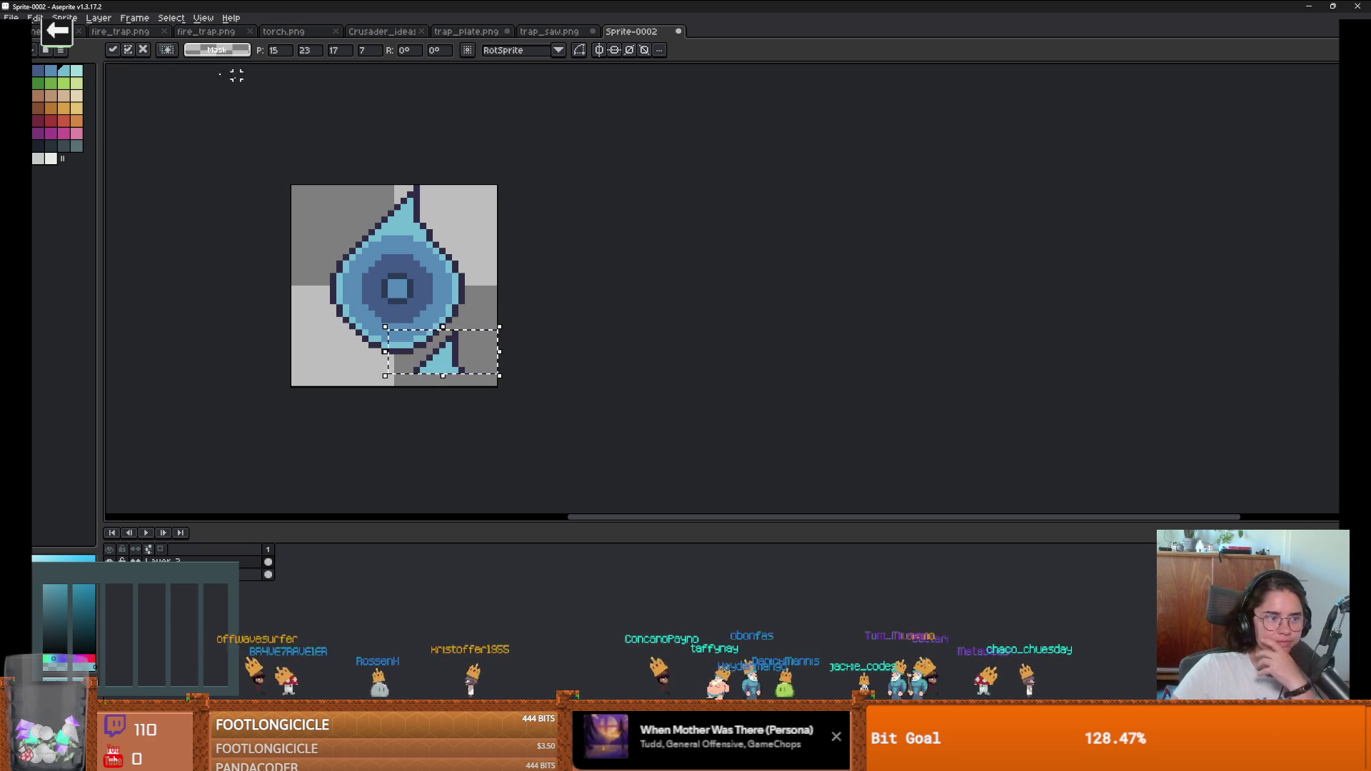
Step: Browse the menus for a rotate command, then deselect and drag the disc's top point leftward
click(64, 17)
mouse_move(100, 19)
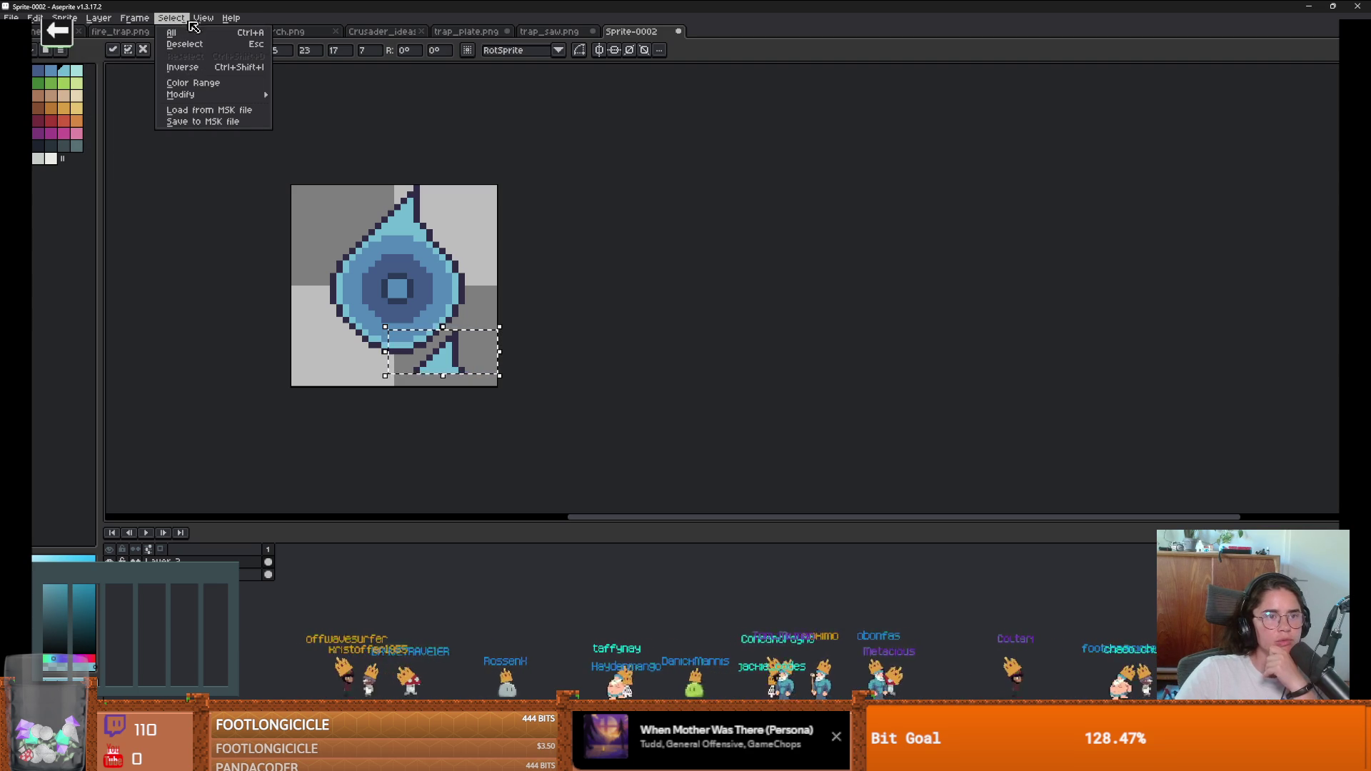
mouse_move(207, 21)
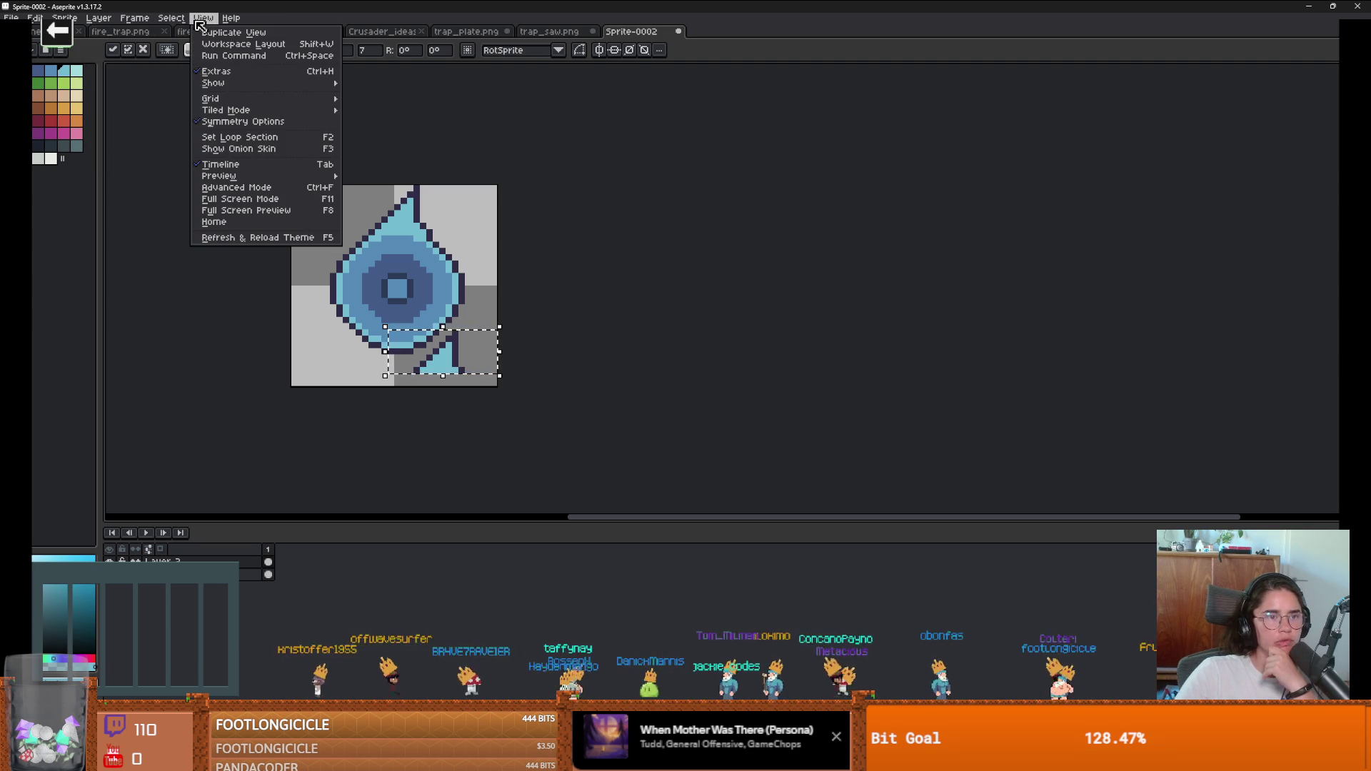
mouse_move(34, 18)
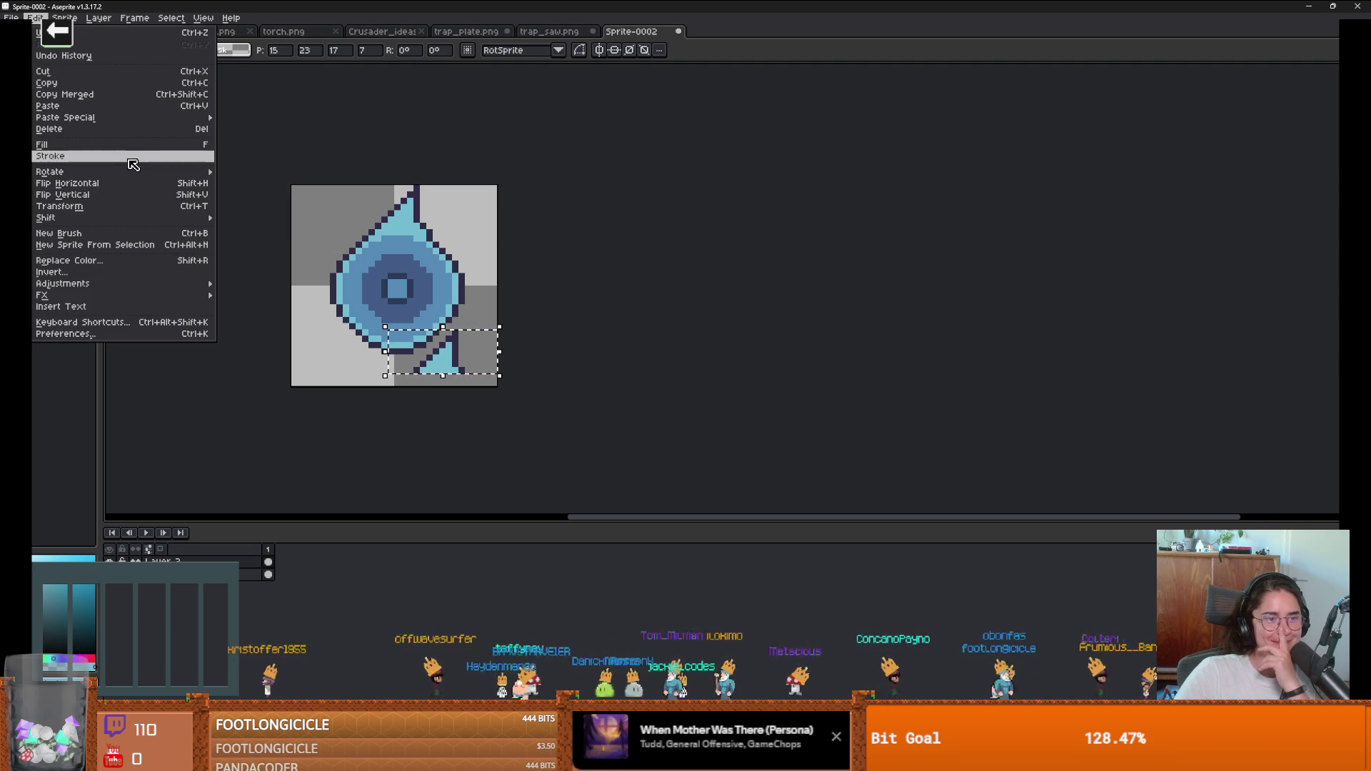
click(589, 332)
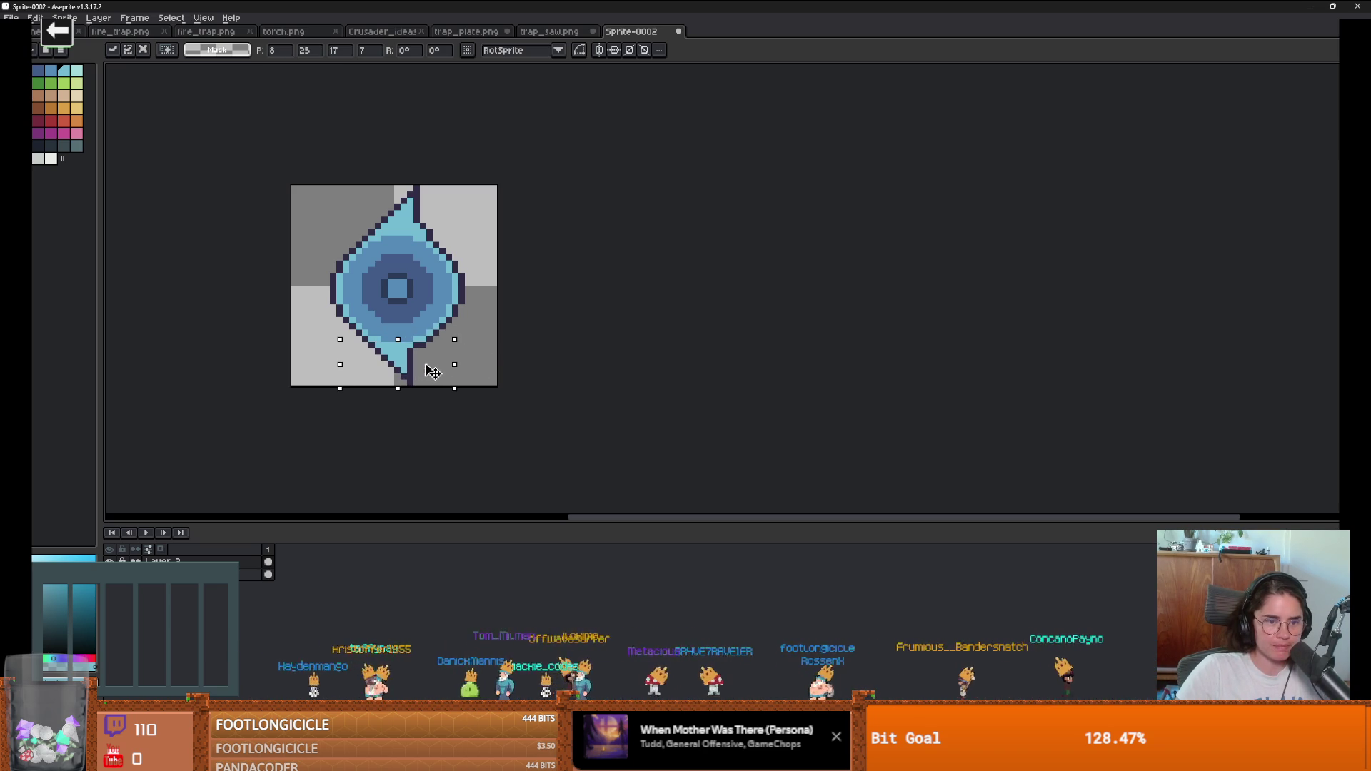
click(474, 358)
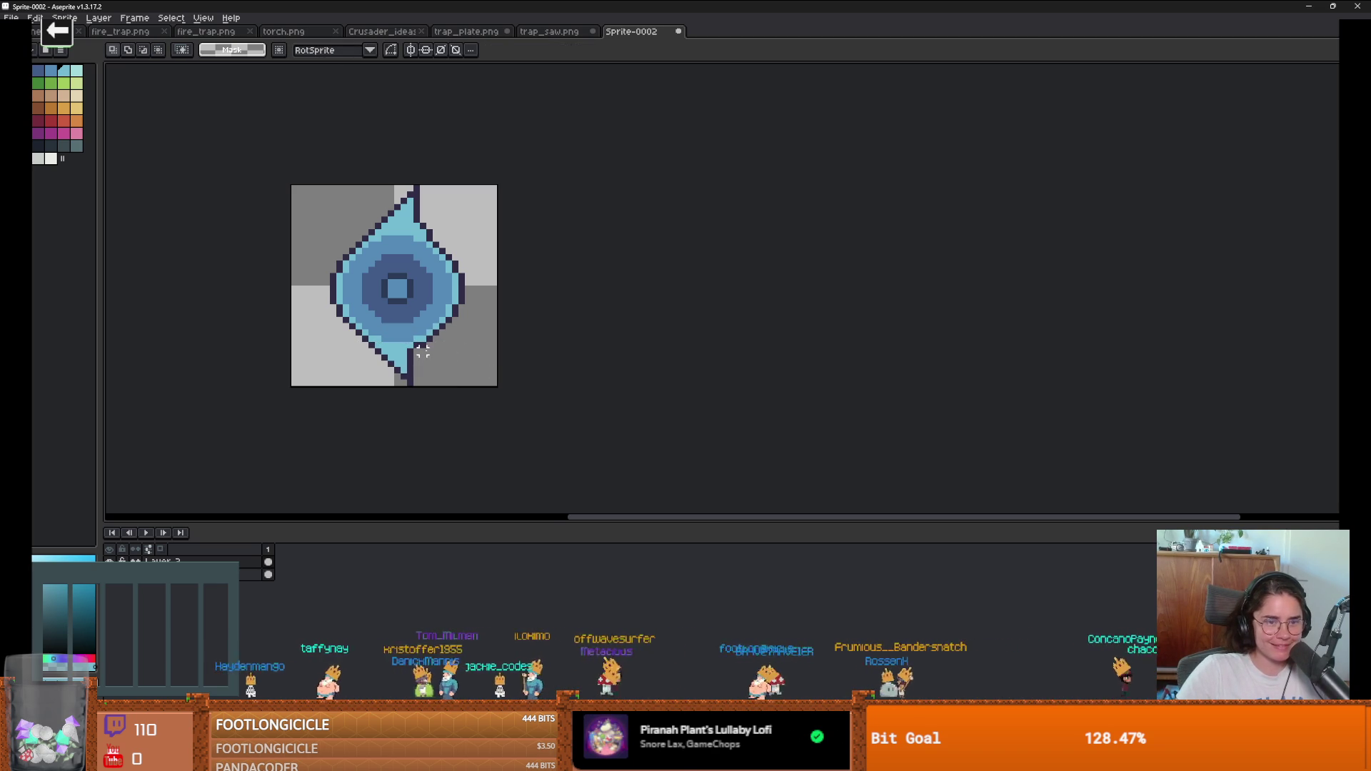
mouse_move(421, 226)
mouse_down()
mouse_move(443, 264)
mouse_move(392, 277)
mouse_move(342, 231)
mouse_up()
Step: Rotate the lifted piece 90° clockwise and place it on the disc's right edge
click(34, 18)
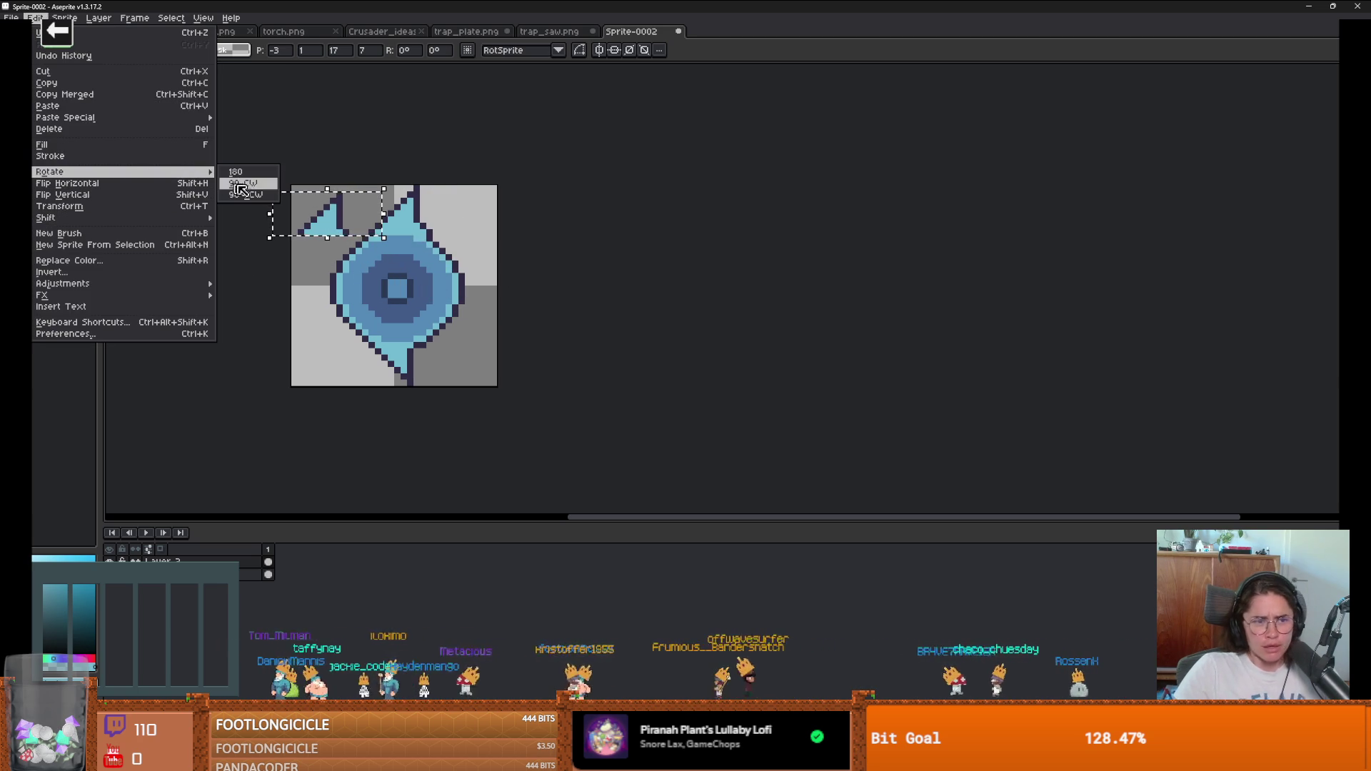
click(243, 183)
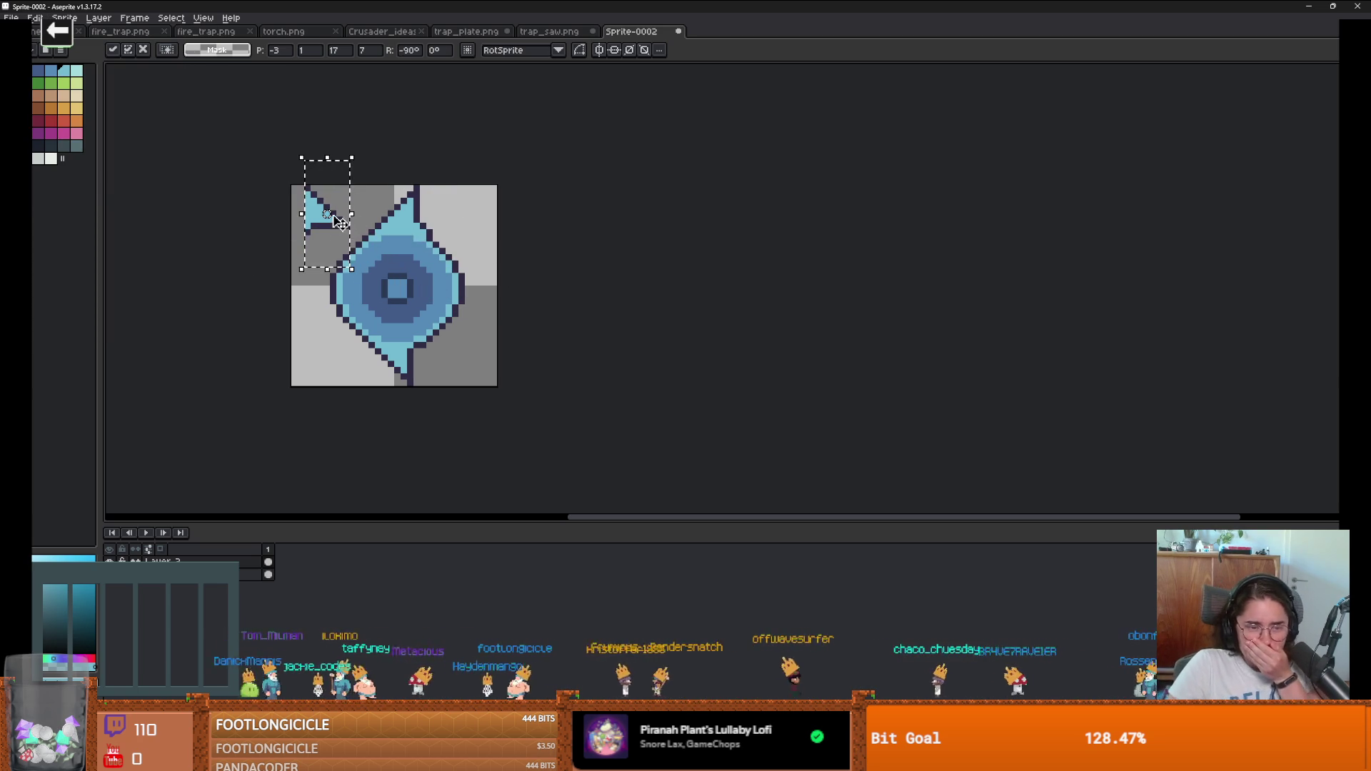
drag(337, 214, 510, 281)
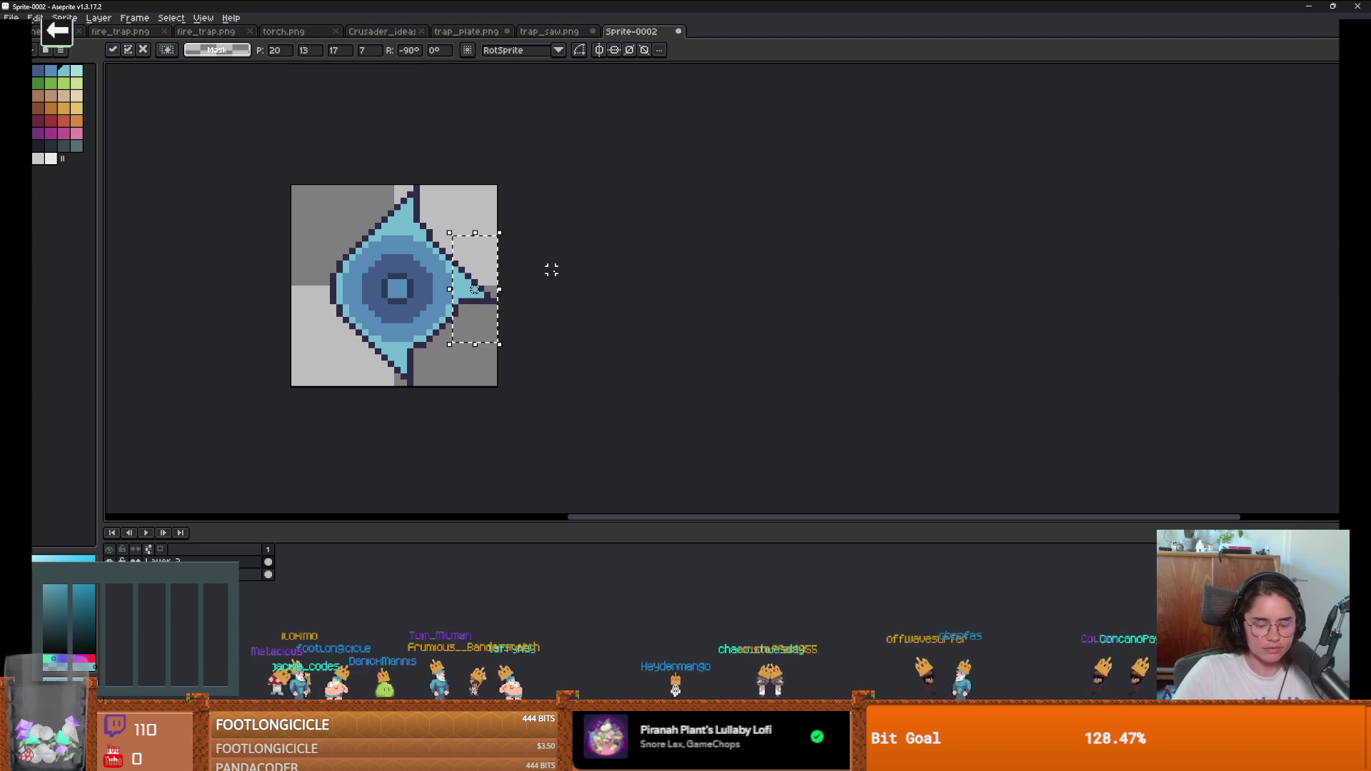
key(Return)
Step: Mirror a copy of the spike horizontally and fix it on the disc's left side
key(ctrl+e)
key(shift+h)
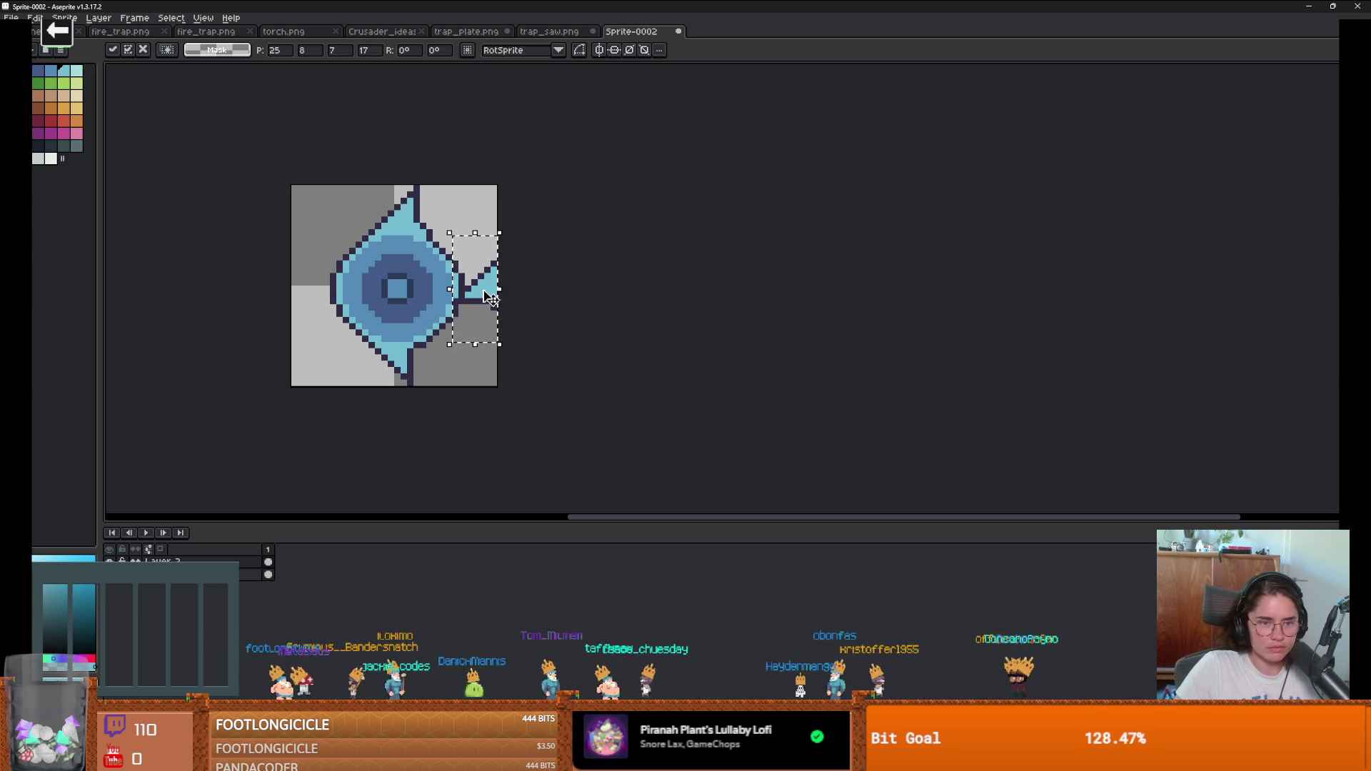
key(Return)
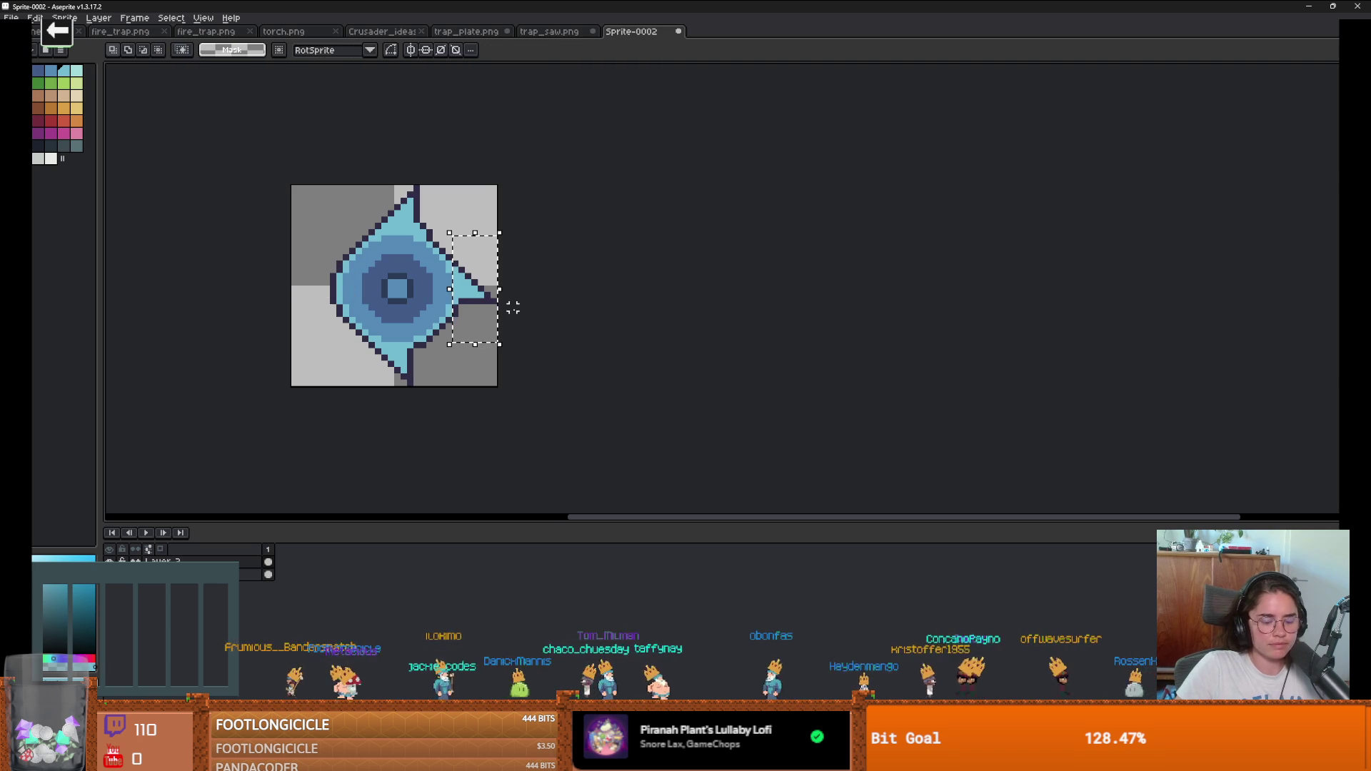
key(shift+h)
mouse_move(499, 307)
mouse_down()
mouse_move(330, 306)
mouse_move(338, 314)
mouse_up()
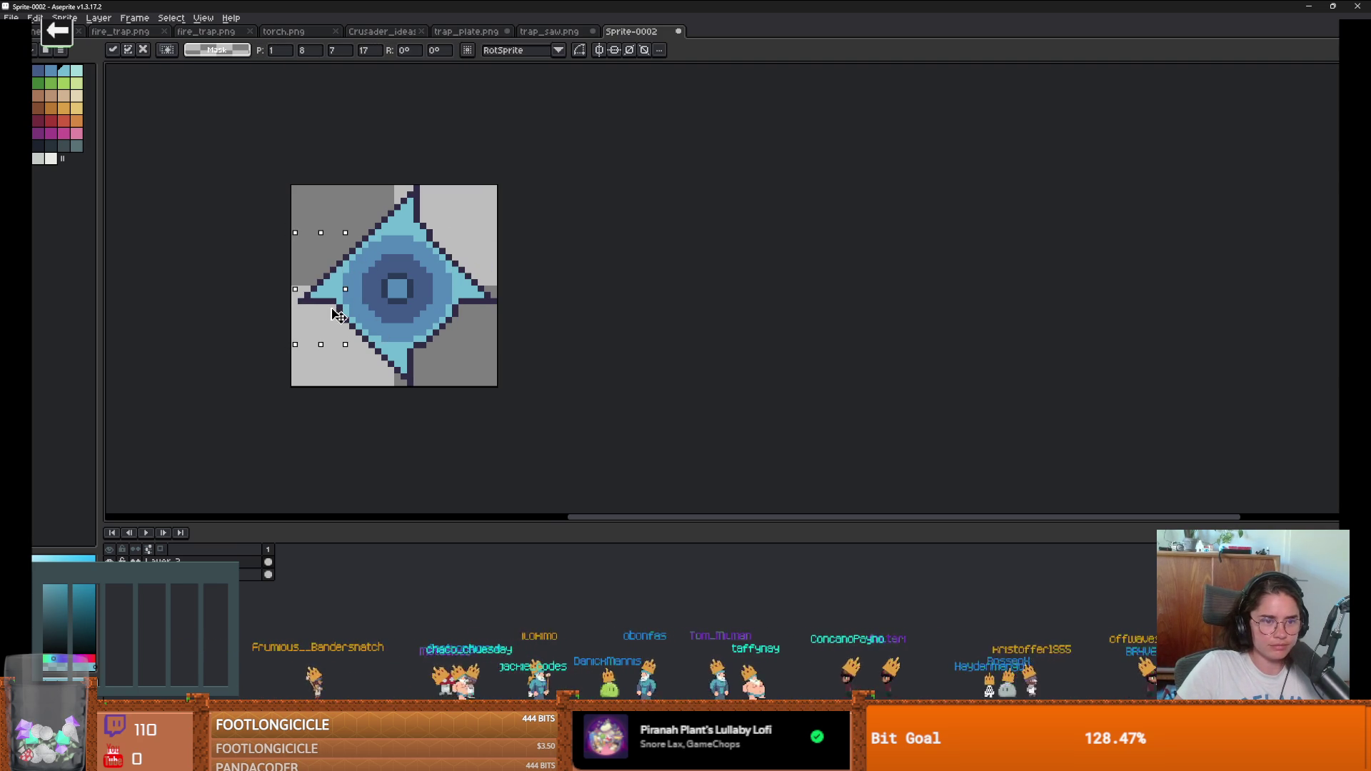
scroll(517, 330, down, 1)
key(ctrl+d)
scroll(459, 336, up, 1)
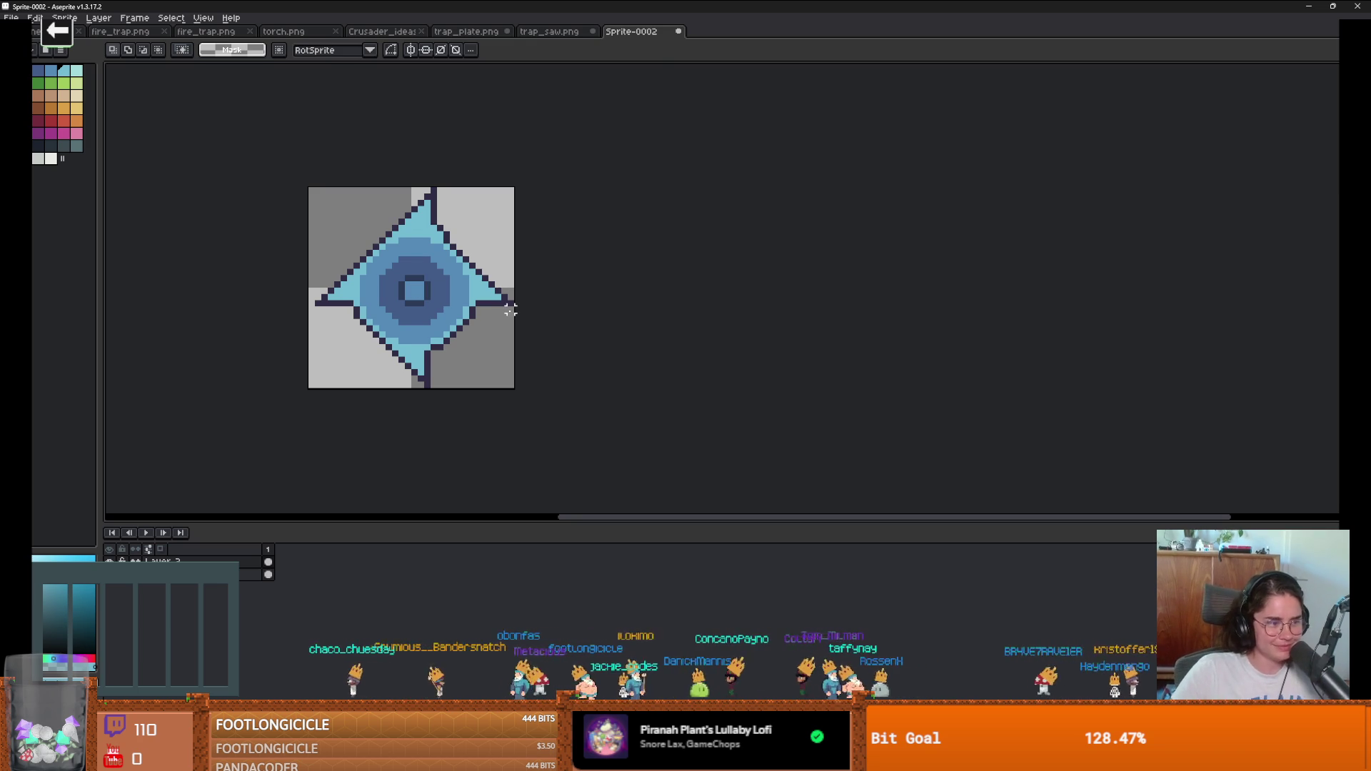
Step: Rotate the right spike to about 48.6° and set it against the disc's upper right
drag(467, 235, 516, 346)
drag(480, 303, 490, 276)
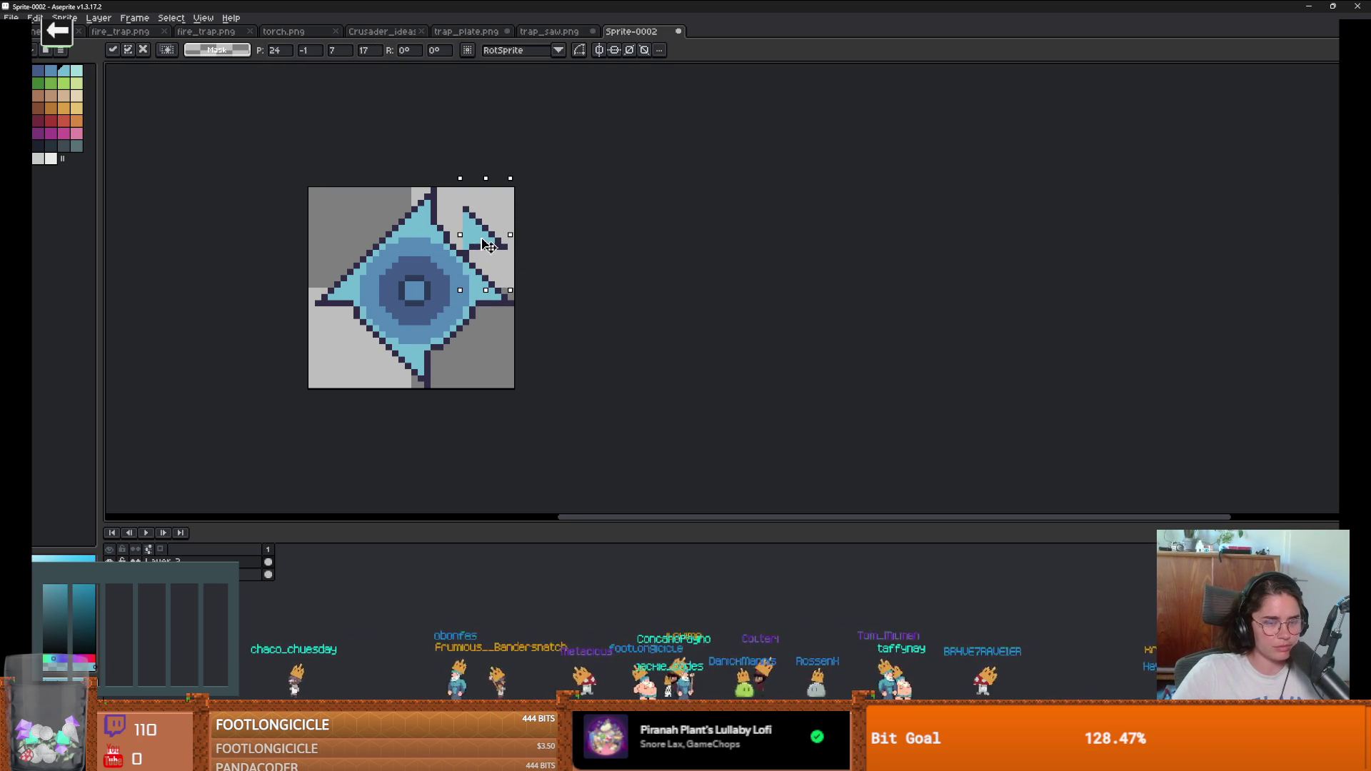
click(34, 18)
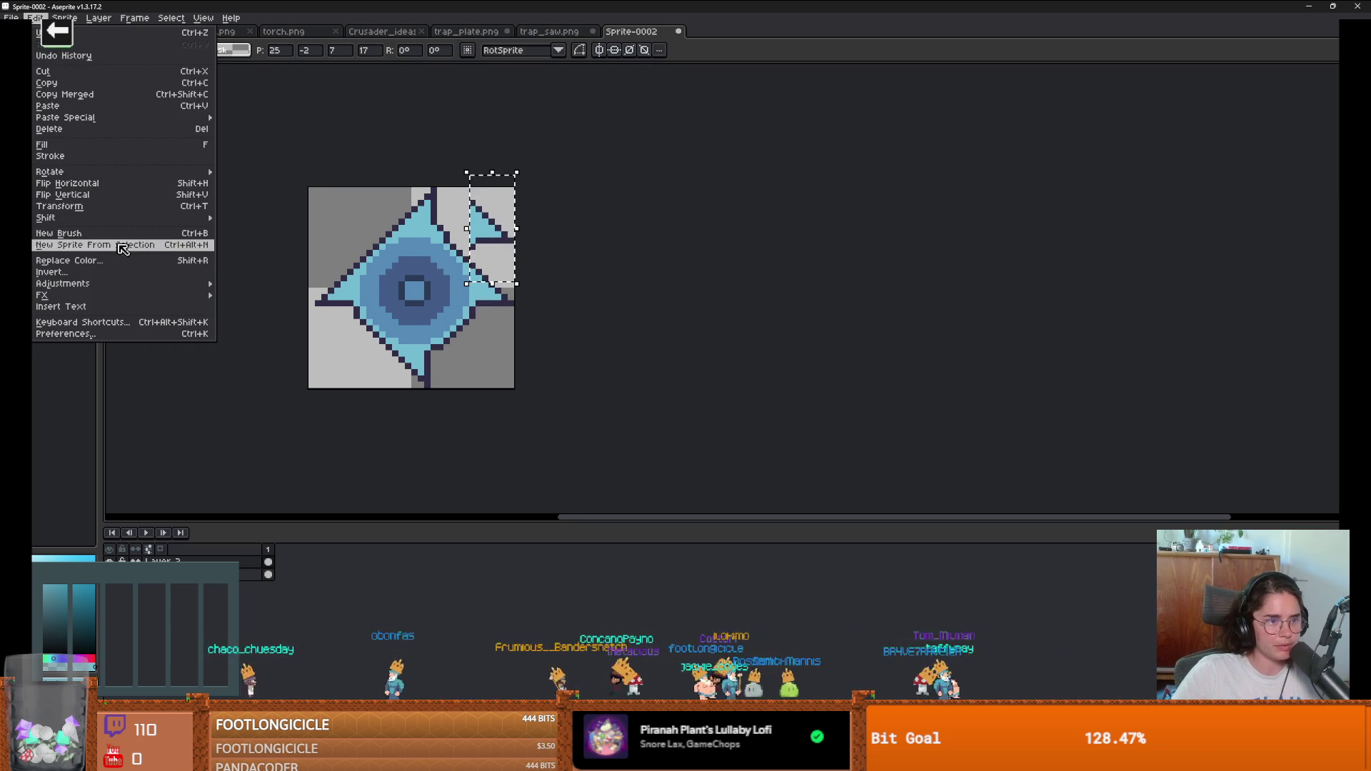
mouse_move(99, 296)
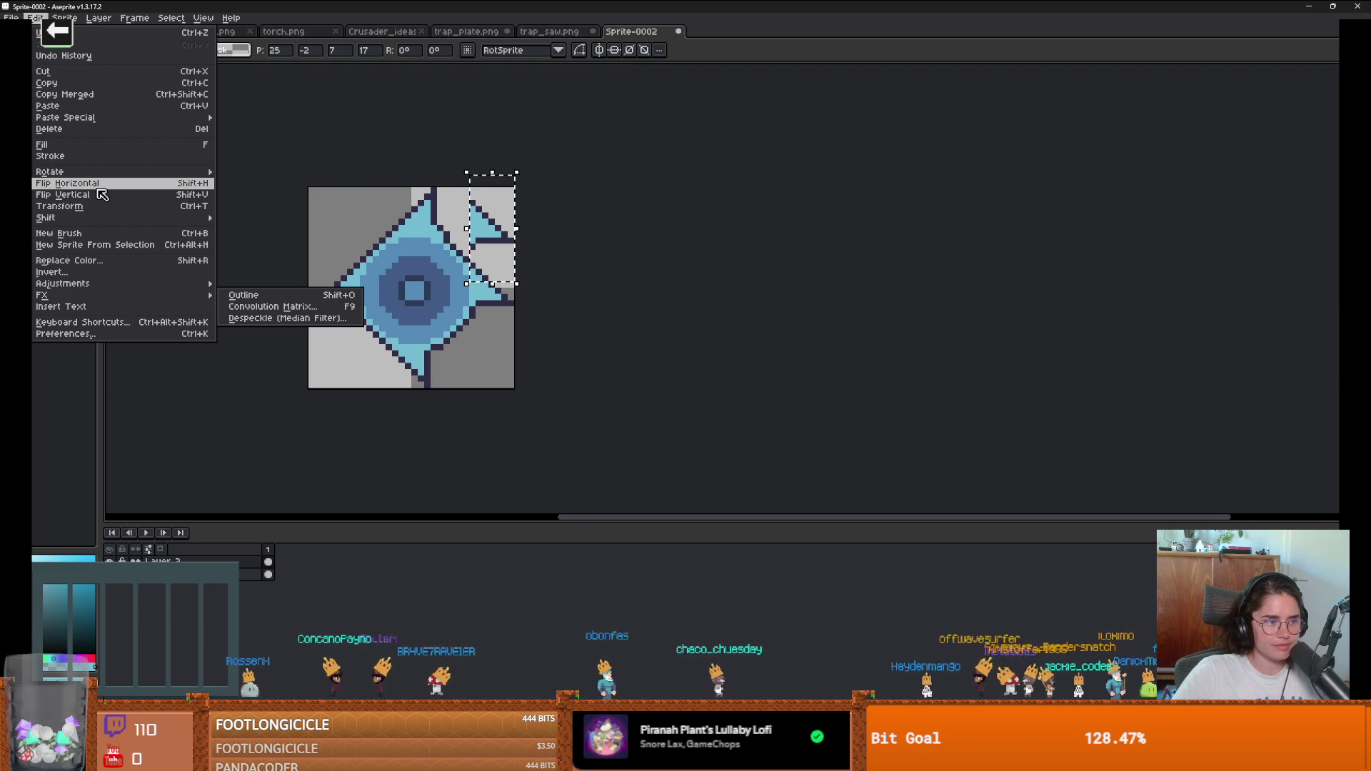
mouse_move(105, 173)
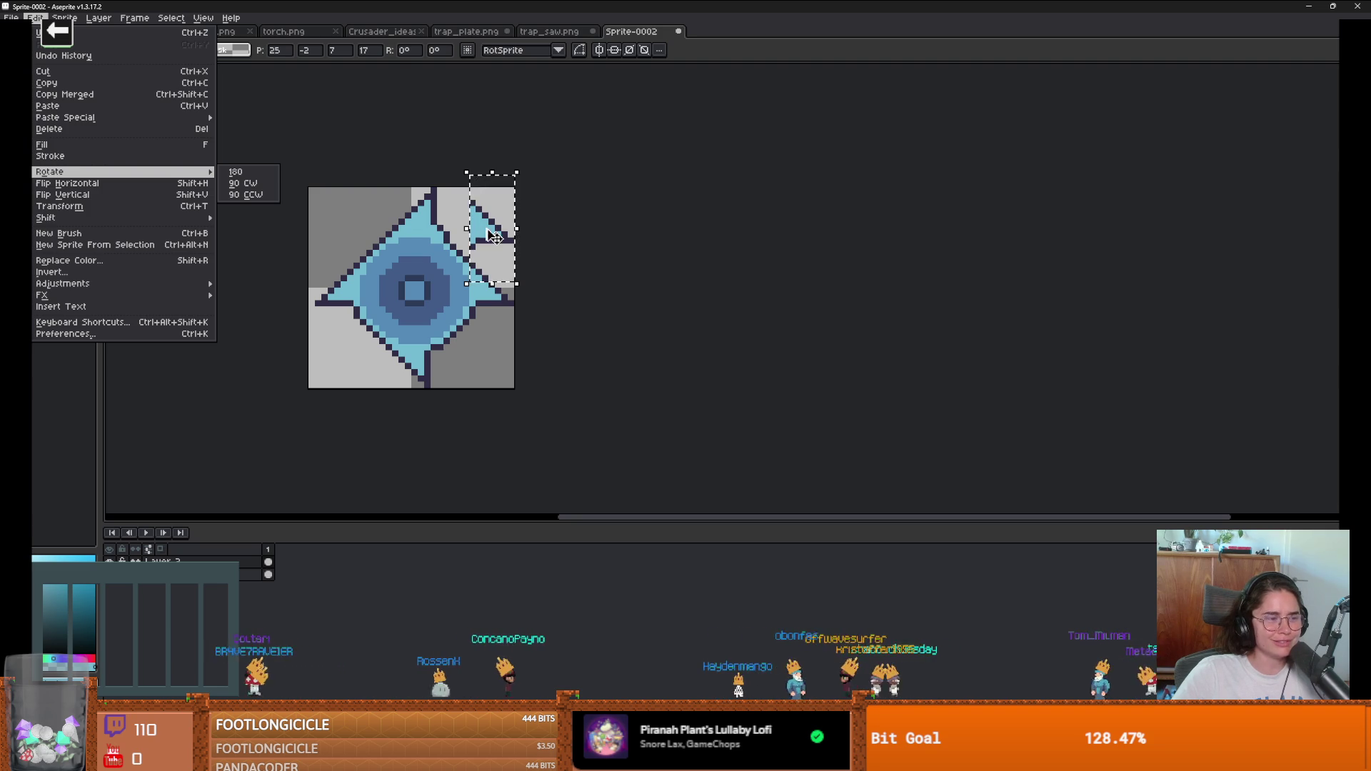
click(487, 259)
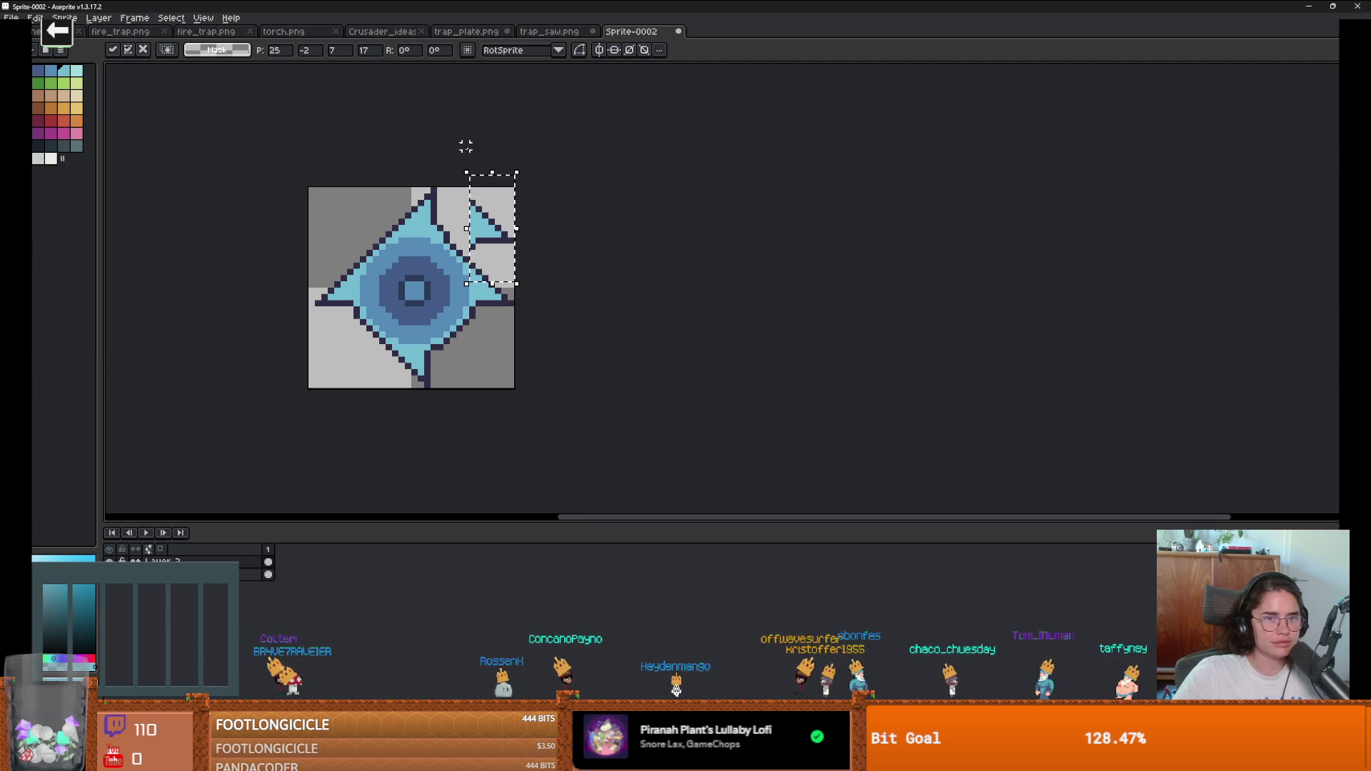
mouse_move(418, 202)
mouse_down()
mouse_move(385, 236)
mouse_move(386, 257)
mouse_move(373, 252)
mouse_move(397, 212)
mouse_up()
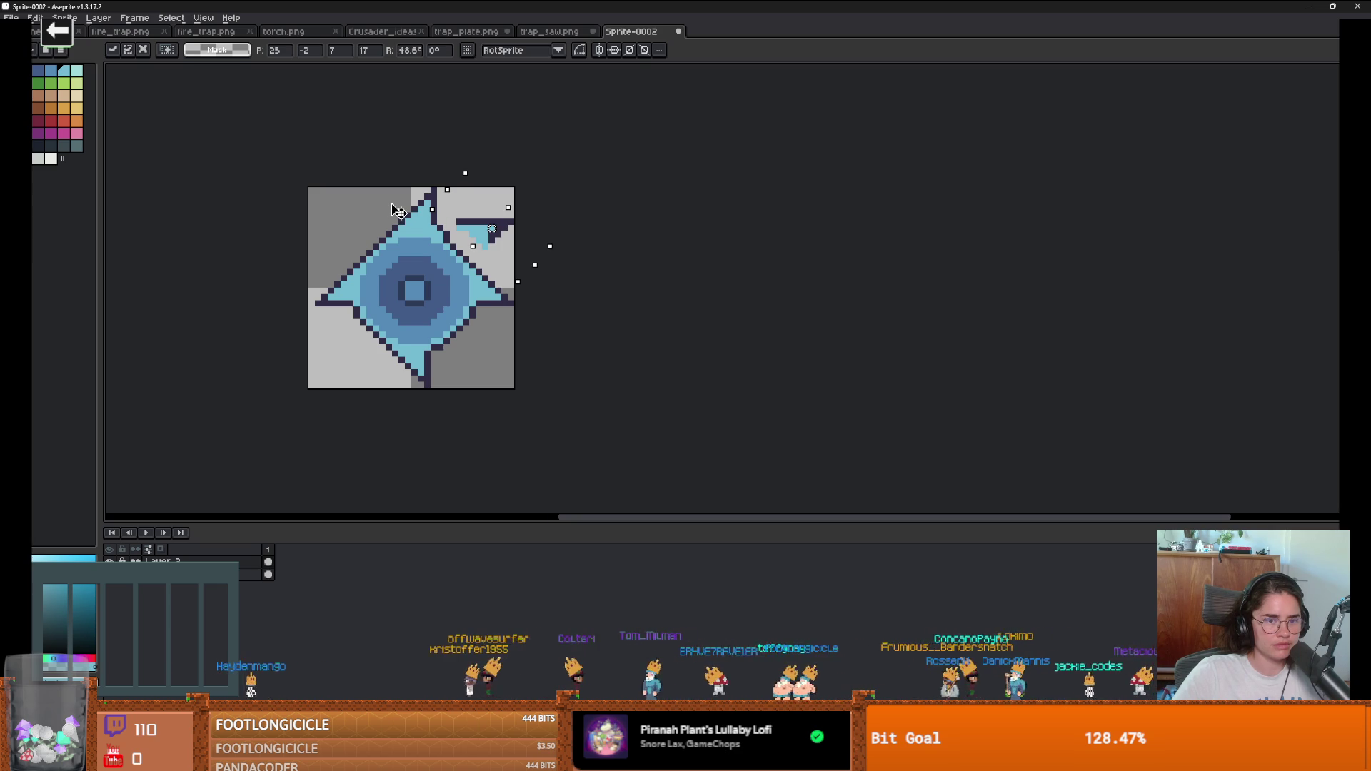
drag(519, 249, 513, 269)
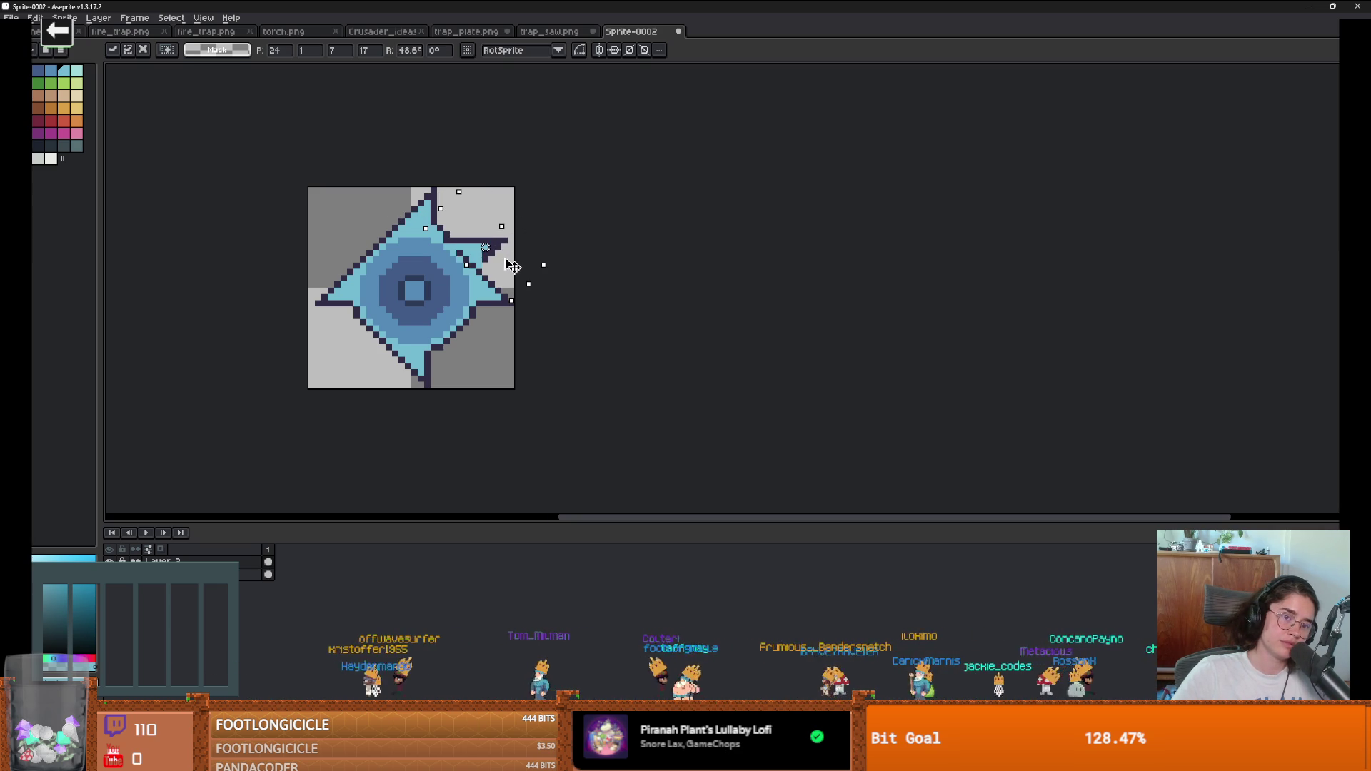
click(564, 289)
scroll(564, 289, down, 5)
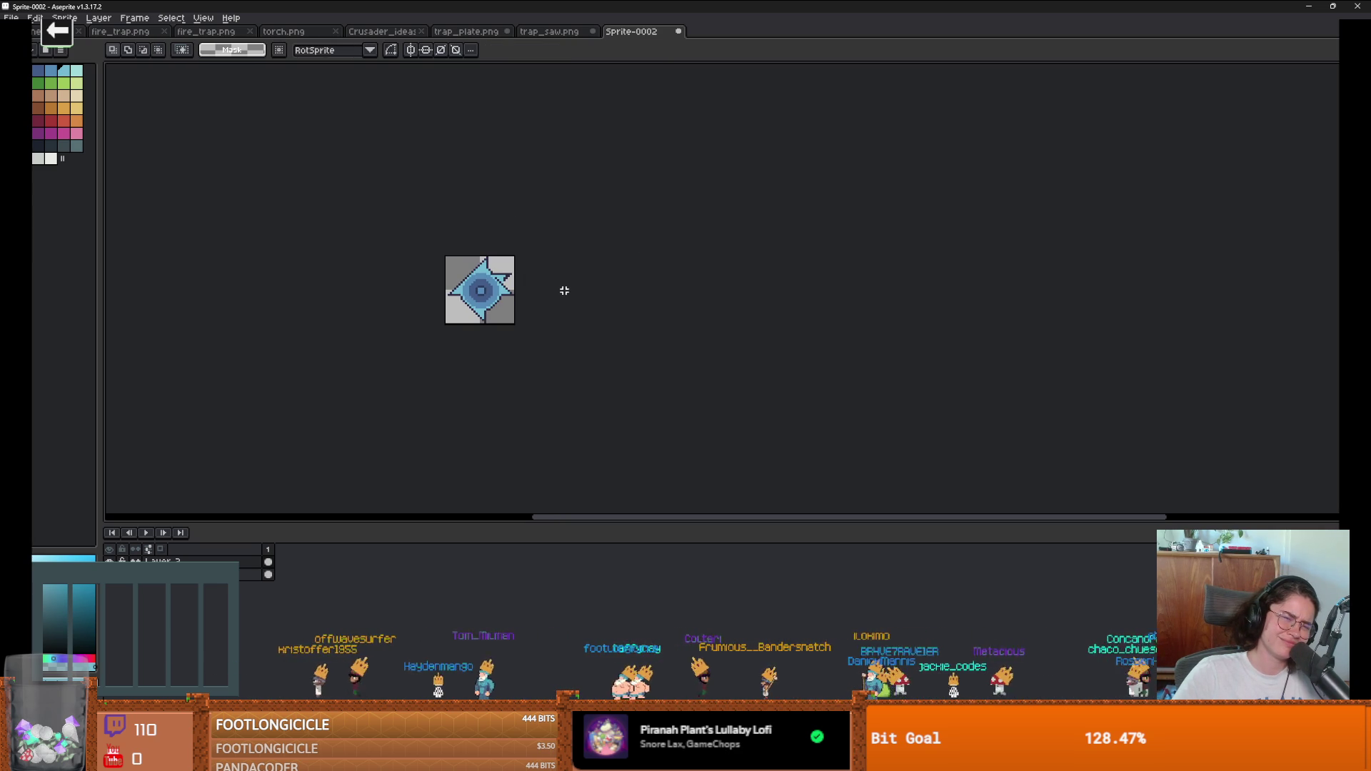
Step: Sample the disc's light blue and paint the four dark diagonal seam pixels with it
scroll(564, 290, up, 6)
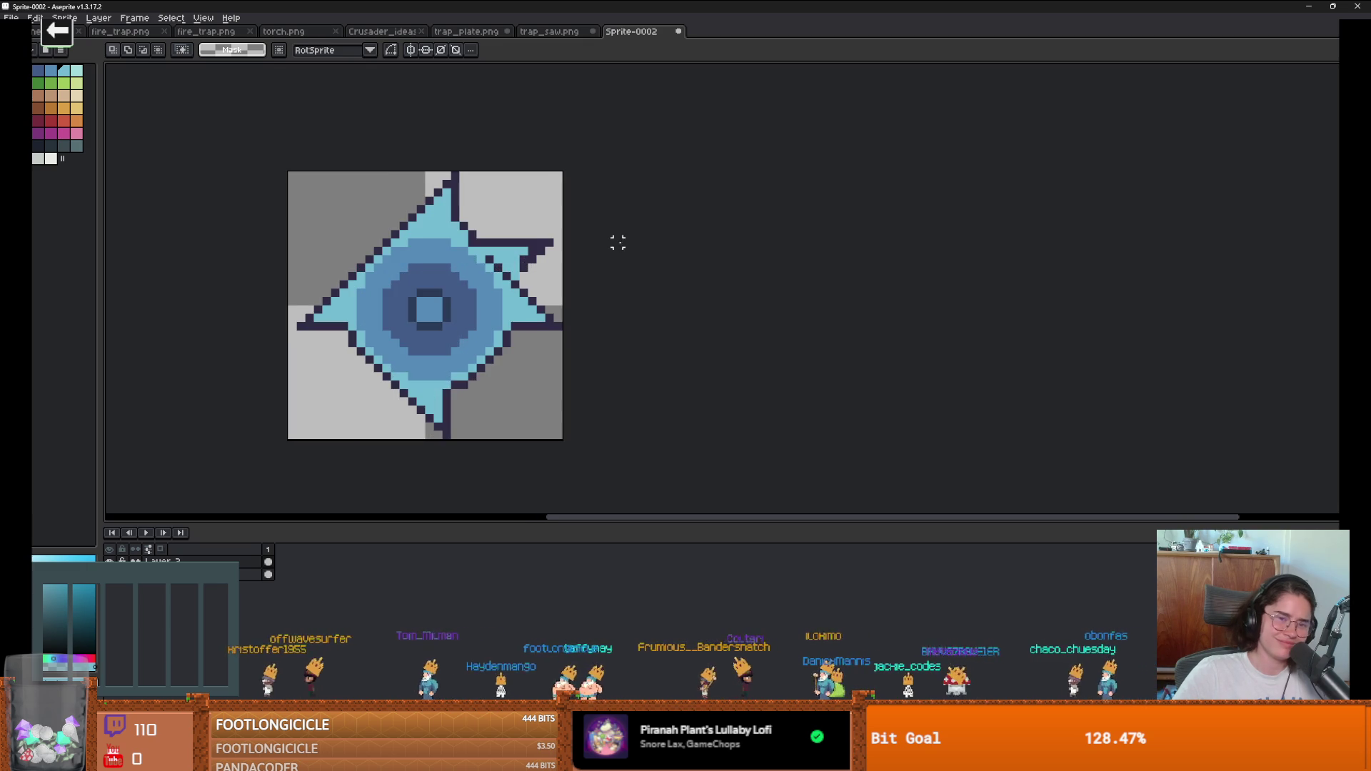
key(i)
click(486, 236)
key(b)
scroll(500, 246, down, 2)
scroll(499, 247, up, 2)
click(511, 256)
click(560, 306)
click(526, 271)
click(543, 288)
Step: Erase three stray dark outline pixels at the top right, then sample a sprite colour
key(e)
click(594, 255)
click(611, 238)
click(628, 222)
scroll(621, 235, down, 3)
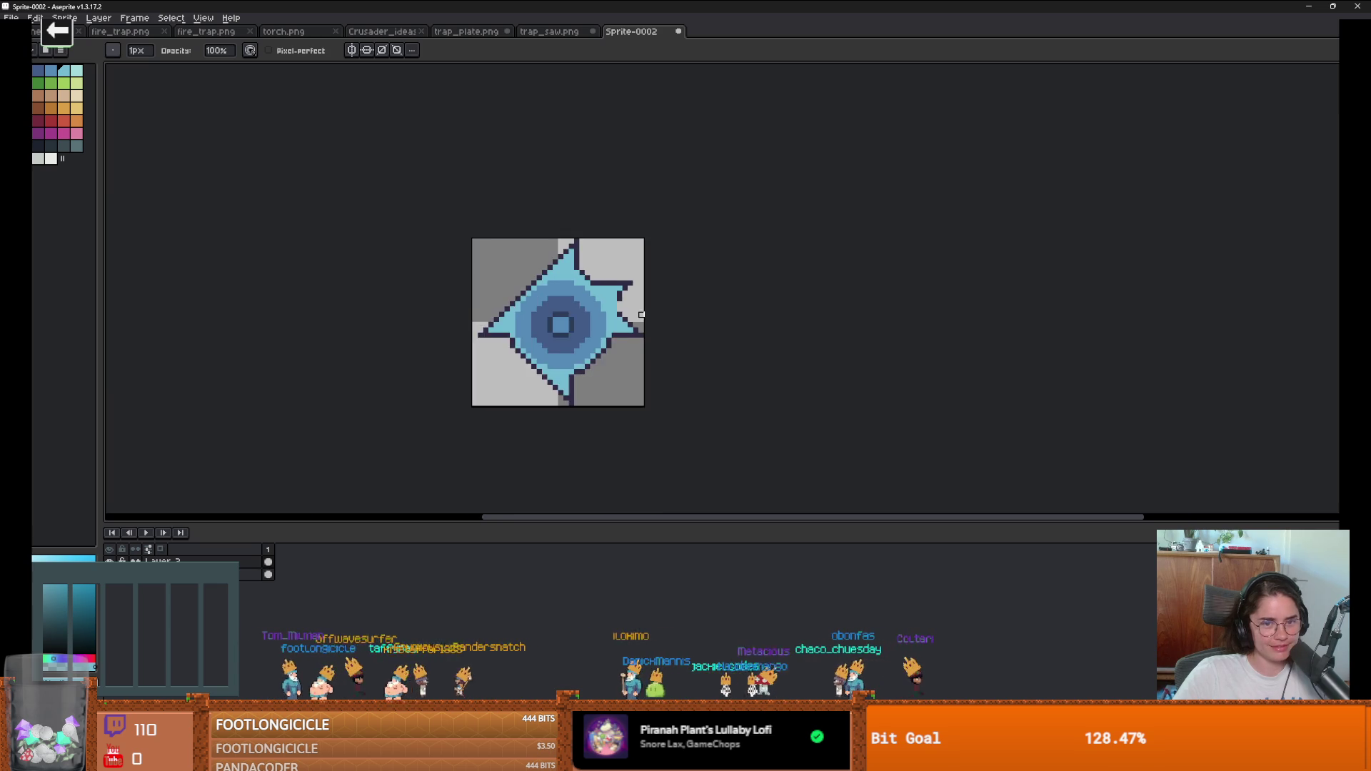
scroll(614, 278, up, 1)
key(i)
alt+click(613, 283)
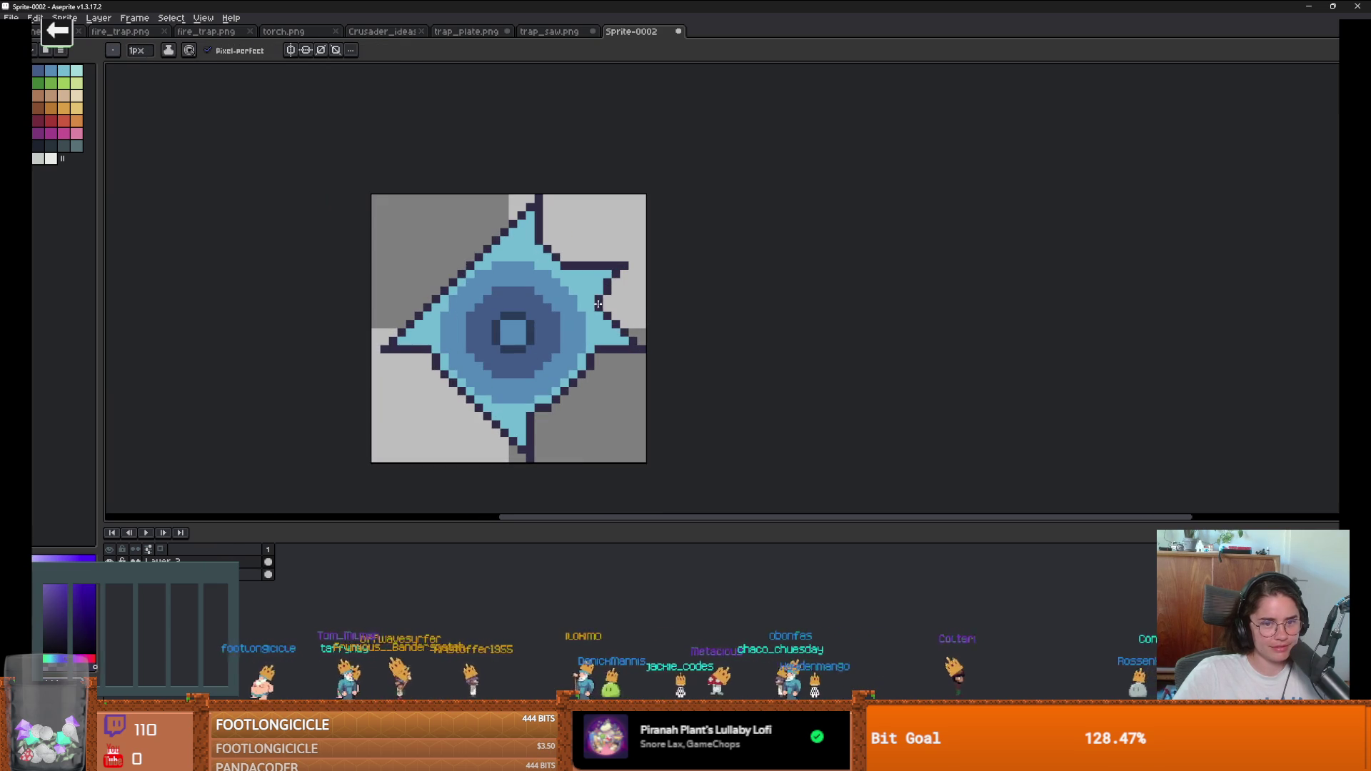
scroll(601, 305, down, 6)
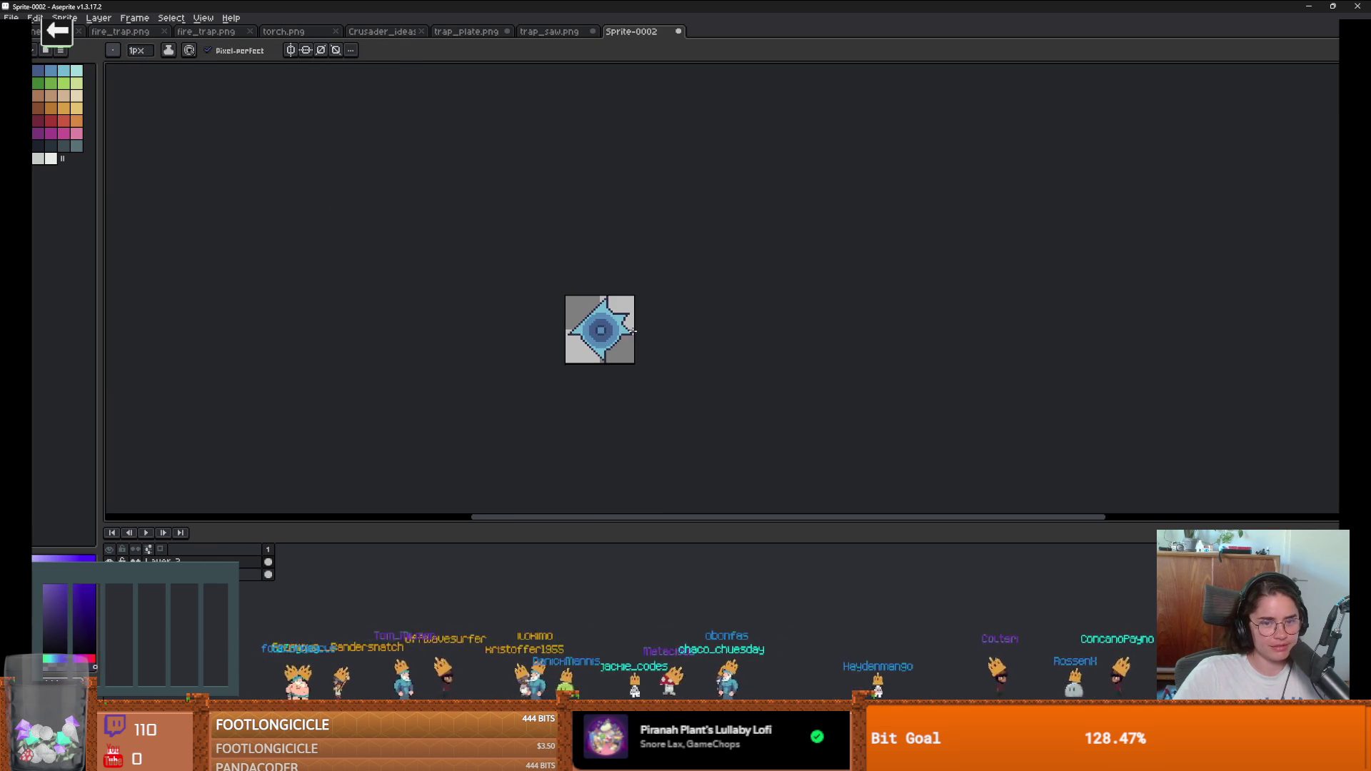
scroll(631, 331, up, 4)
scroll(632, 331, down, 1)
scroll(632, 332, up, 4)
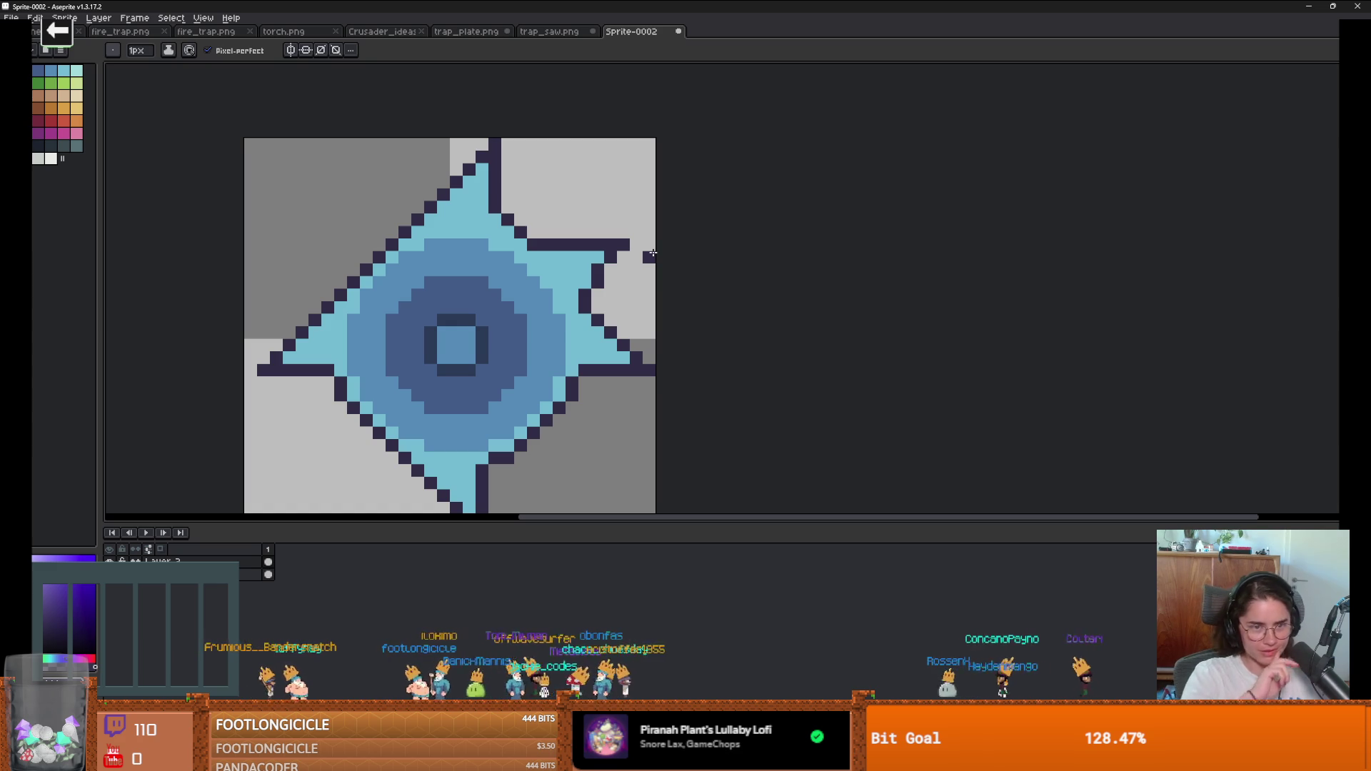
scroll(570, 218, down, 2)
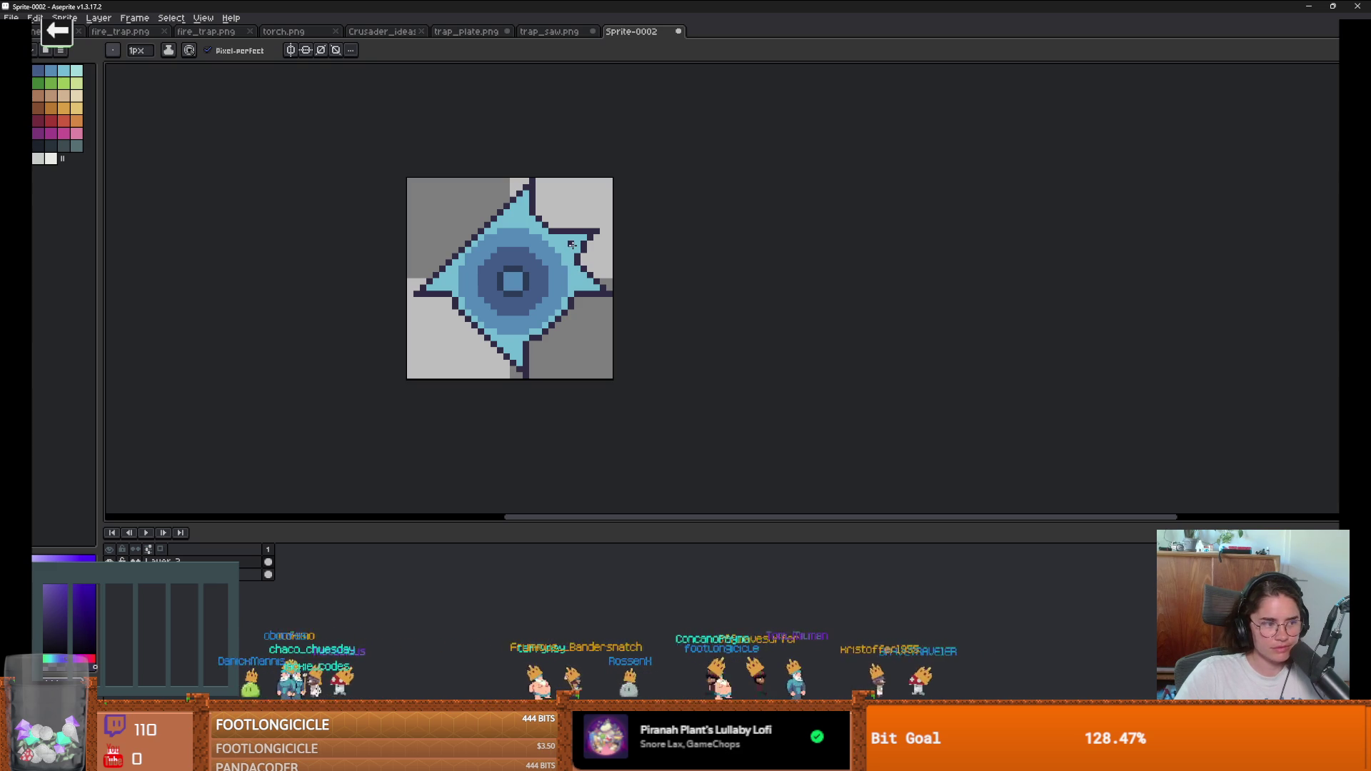
Step: Move selected pieces in the sprite's upper and lower-right areas to new positions
key(m)
mouse_move(551, 206)
mouse_down()
mouse_move(626, 262)
mouse_move(450, 261)
mouse_move(467, 261)
mouse_up()
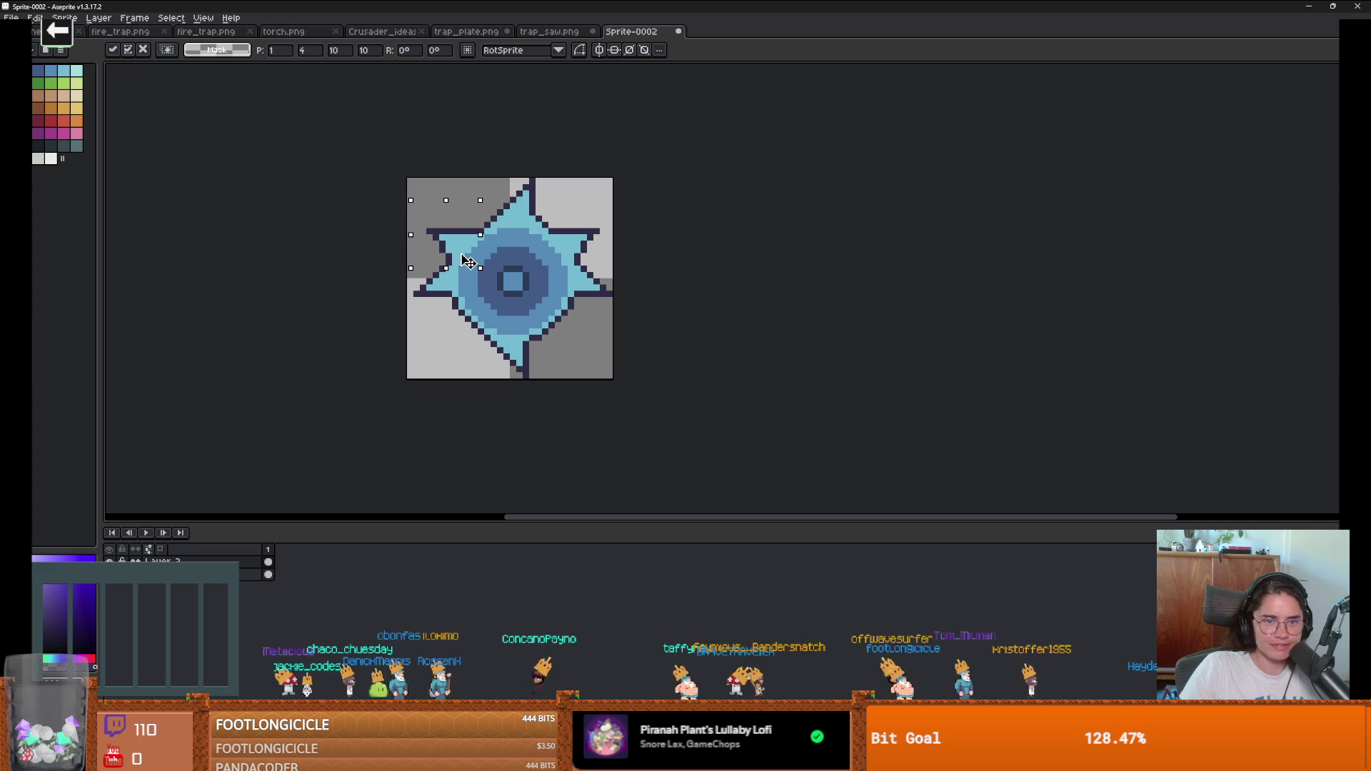
click(544, 314)
scroll(544, 315, down, 1)
mouse_move(550, 255)
mouse_down()
mouse_move(608, 307)
mouse_move(598, 342)
mouse_move(582, 334)
mouse_up()
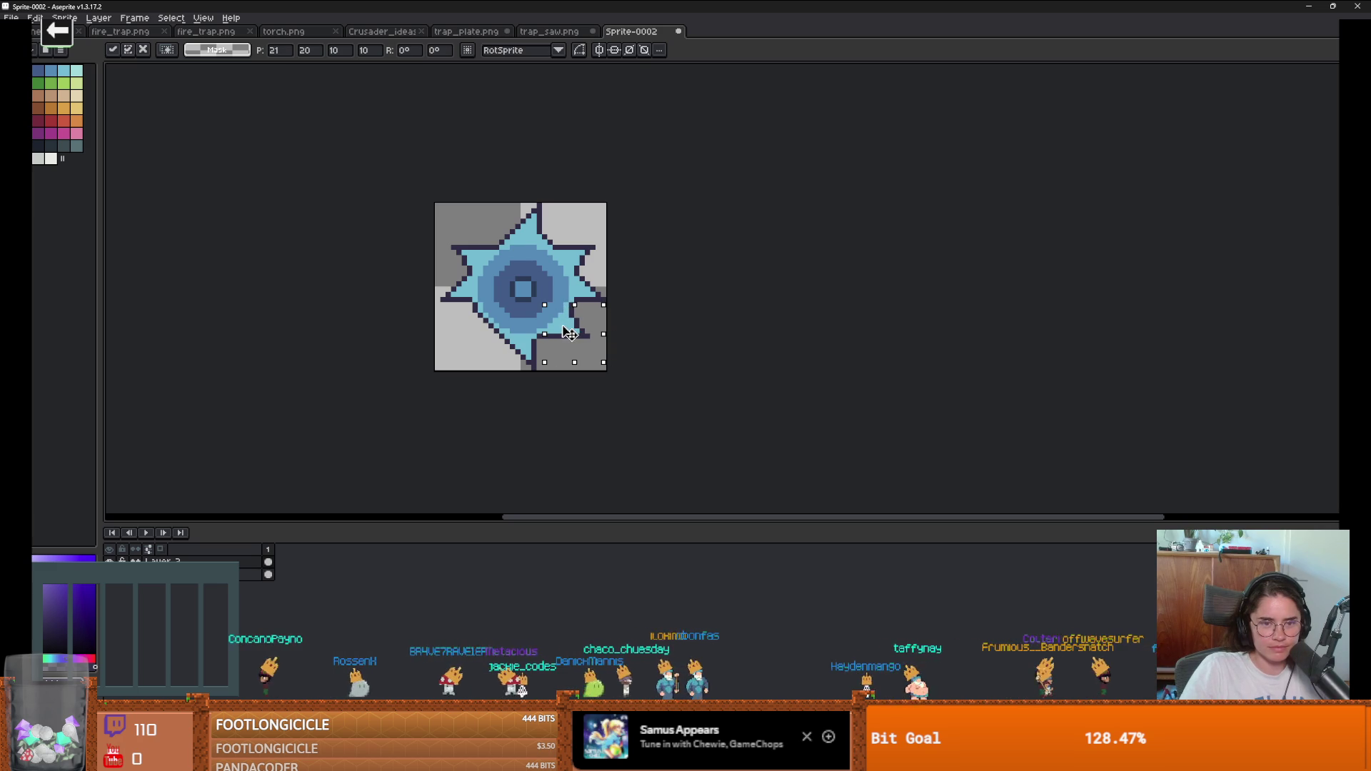
click(630, 331)
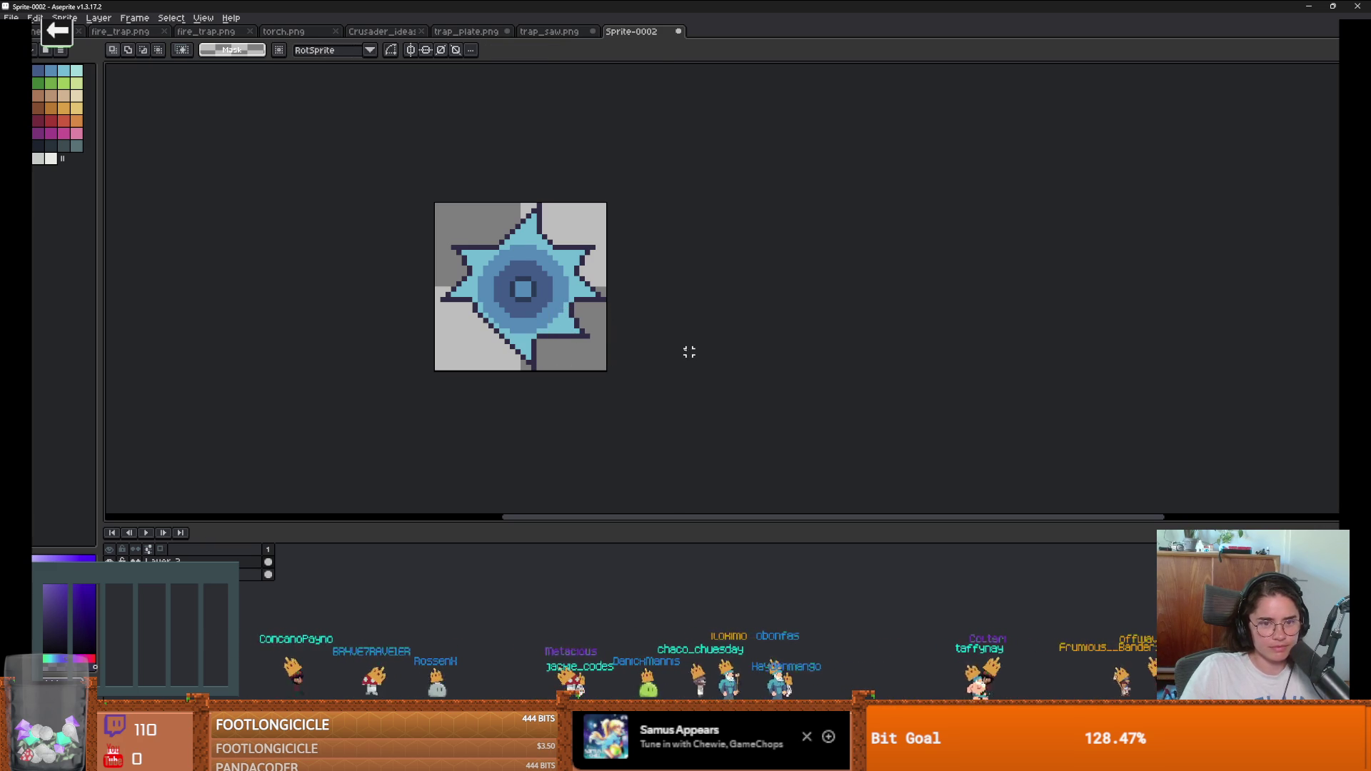
Step: Flip the lower-right spike piece horizontally and commit it, checking the whole spiked disc
drag(600, 348, 533, 306)
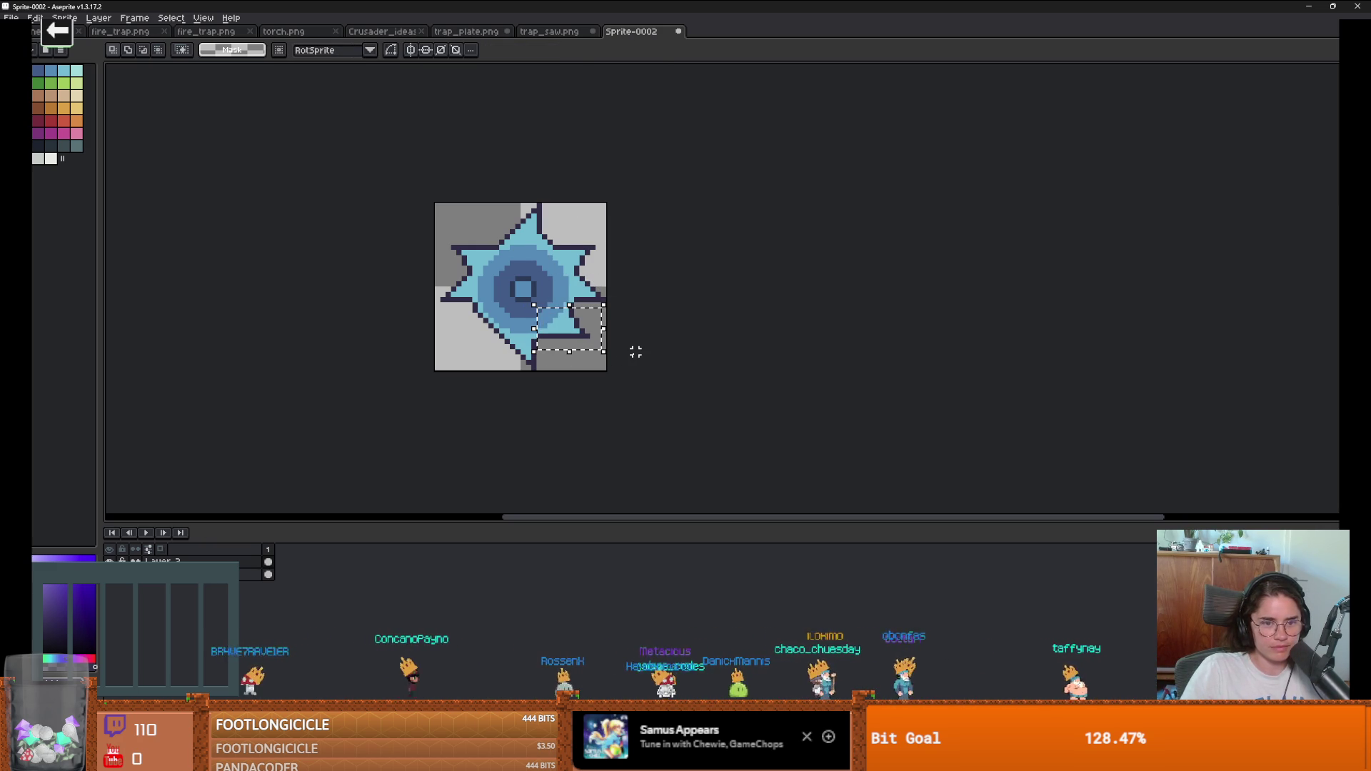
key(ctrl+t)
key(shift+h)
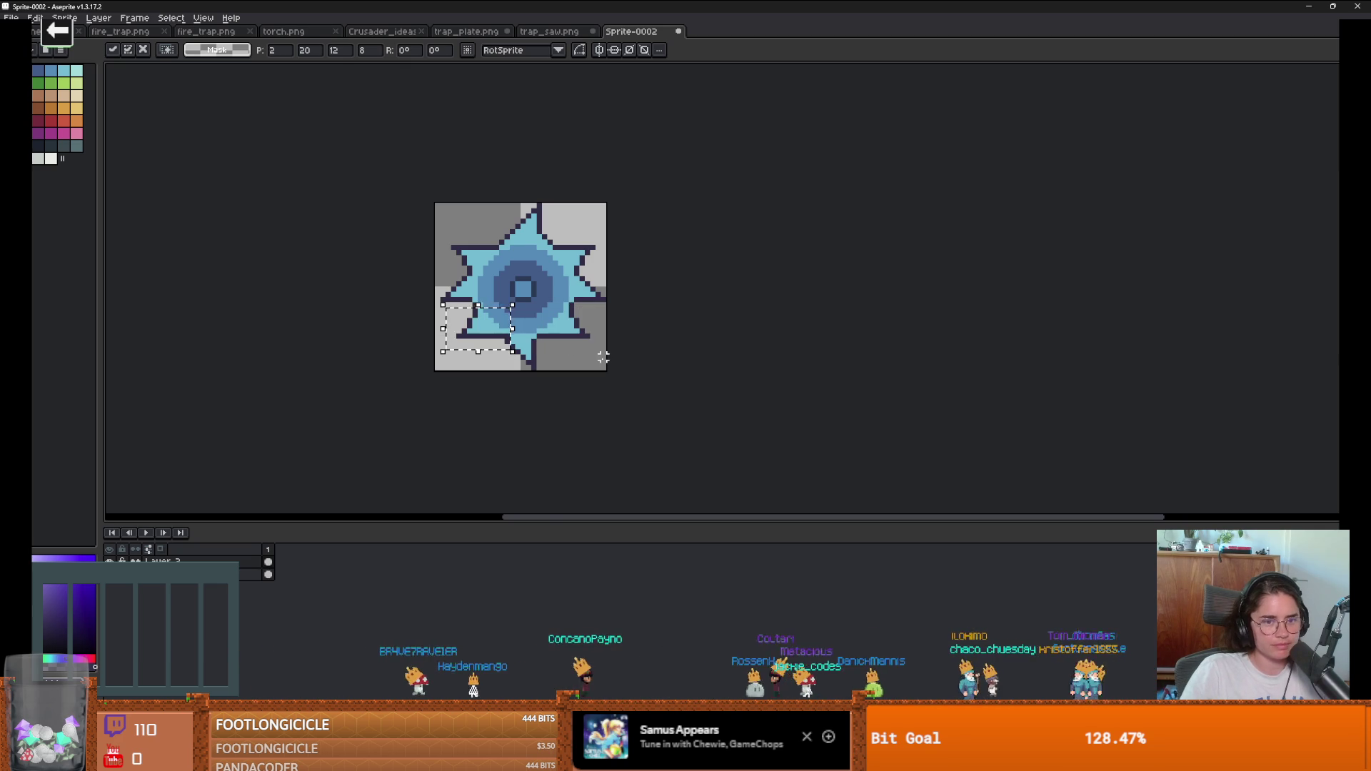
key(Return)
scroll(602, 358, down, 4)
scroll(603, 359, up, 3)
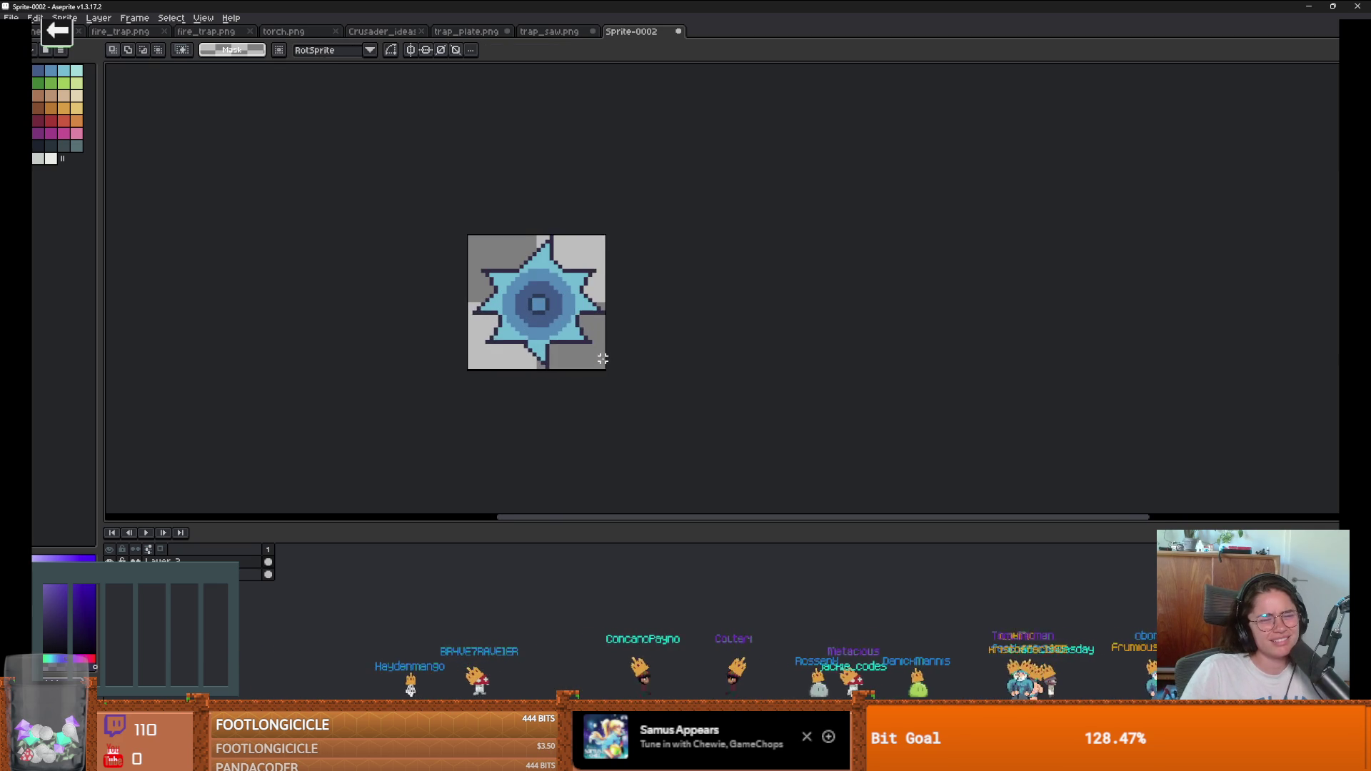
scroll(602, 359, up, 1)
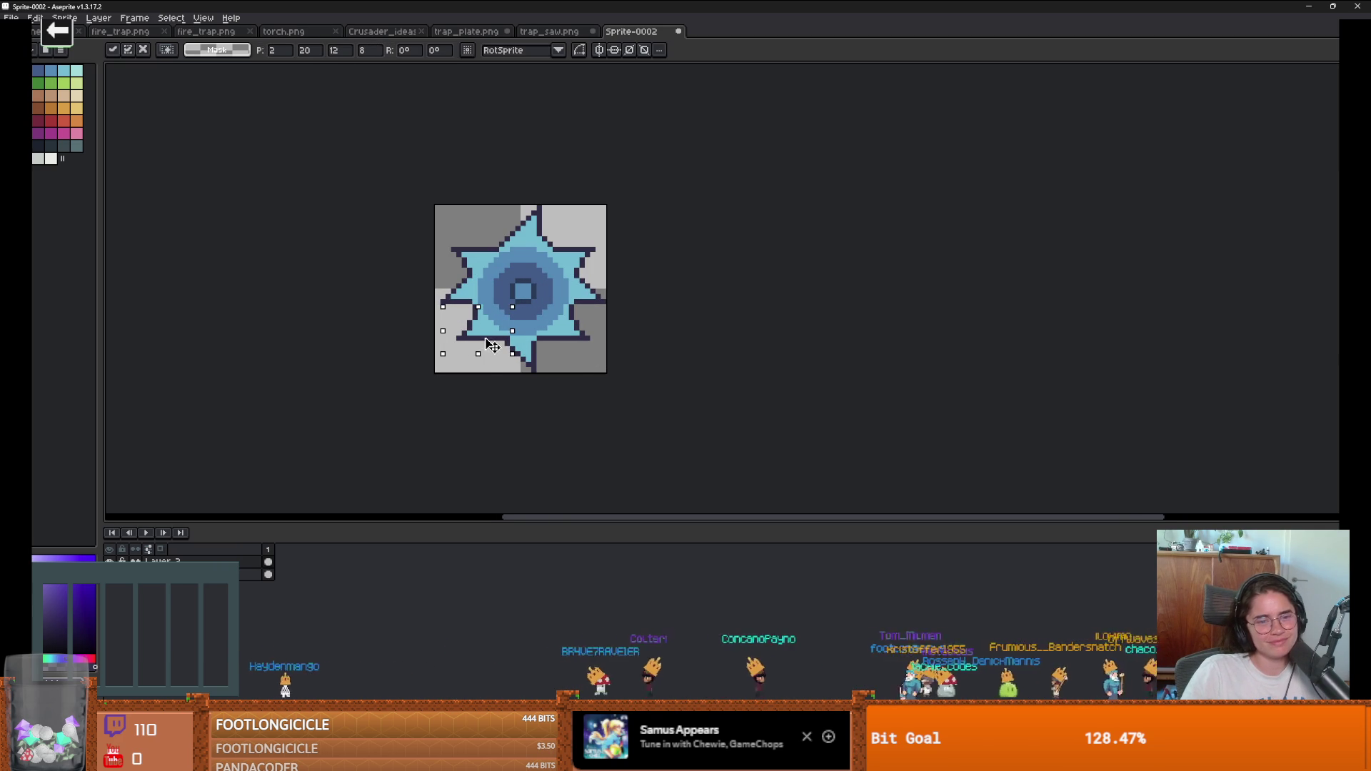
scroll(577, 370, down, 2)
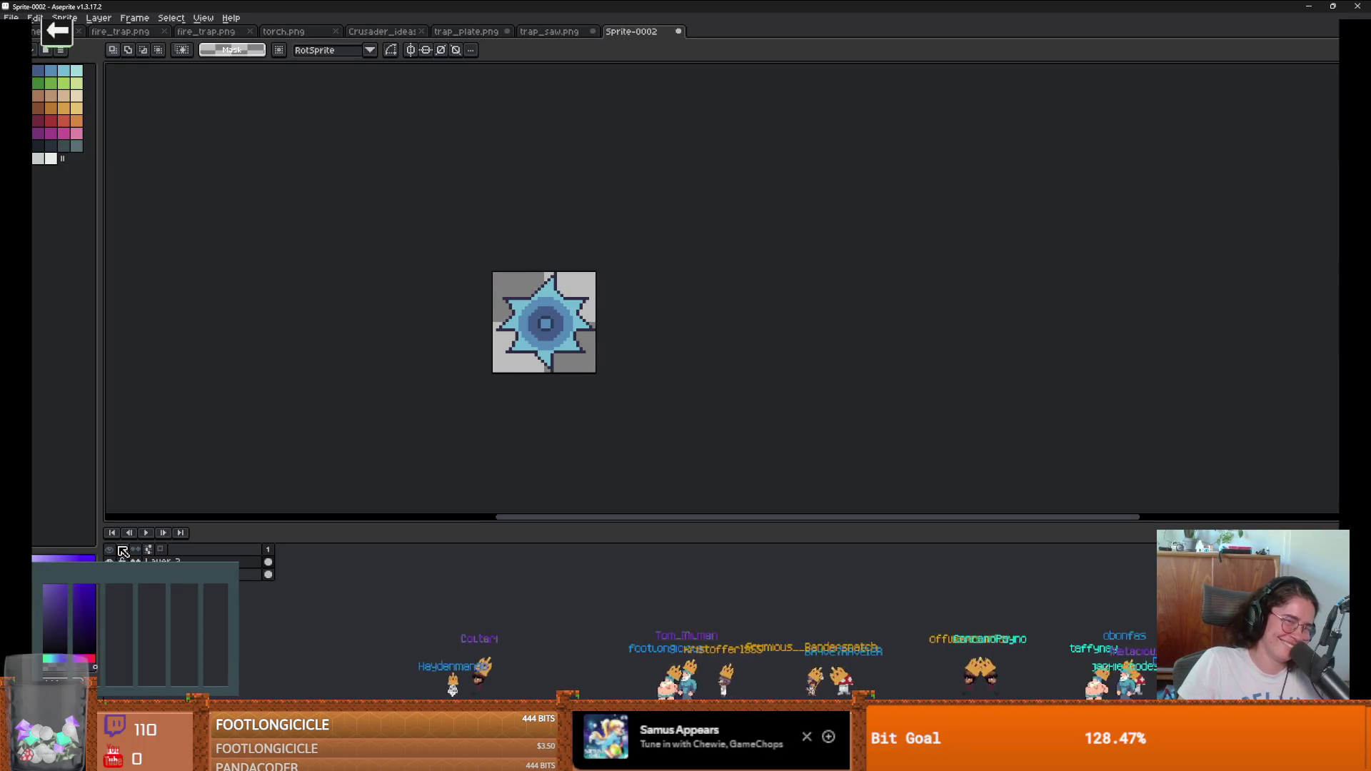
scroll(716, 367, down, 1)
scroll(636, 378, up, 2)
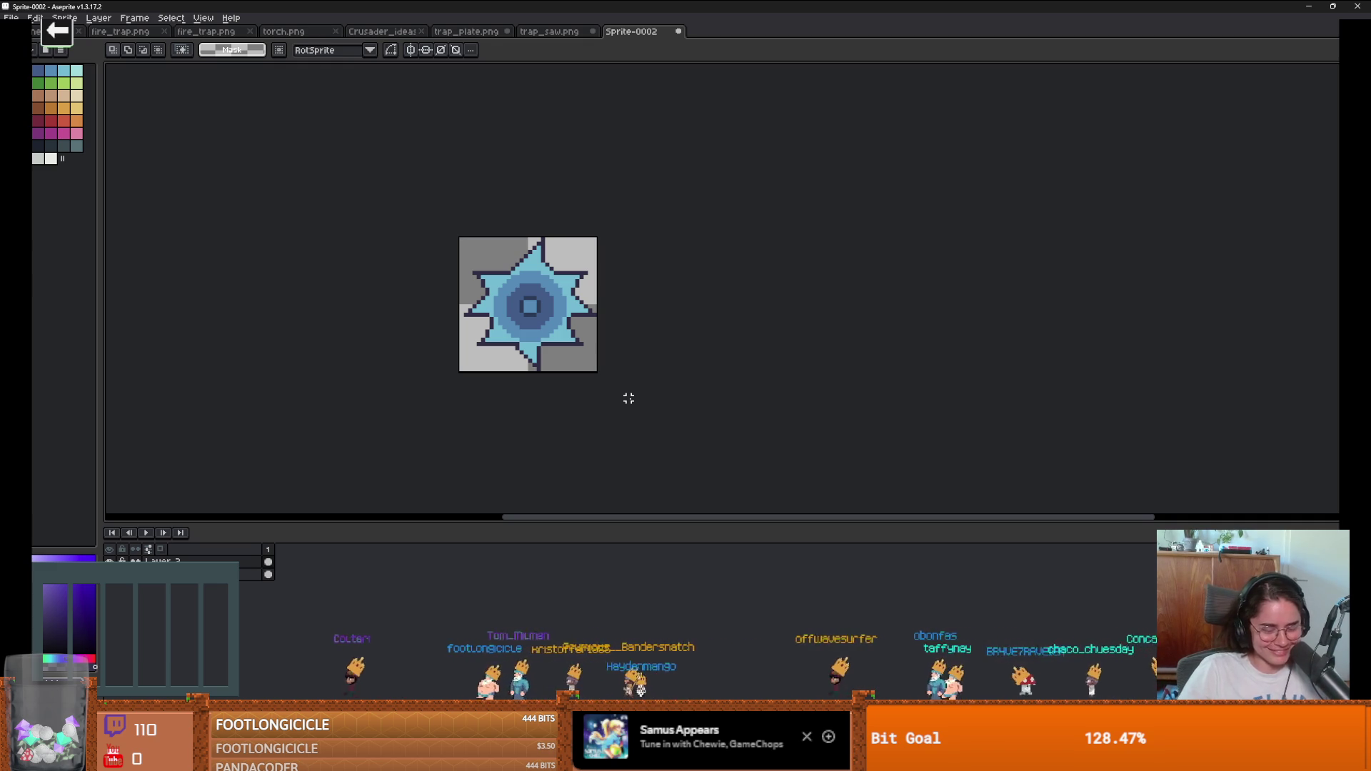
key(alt+n)
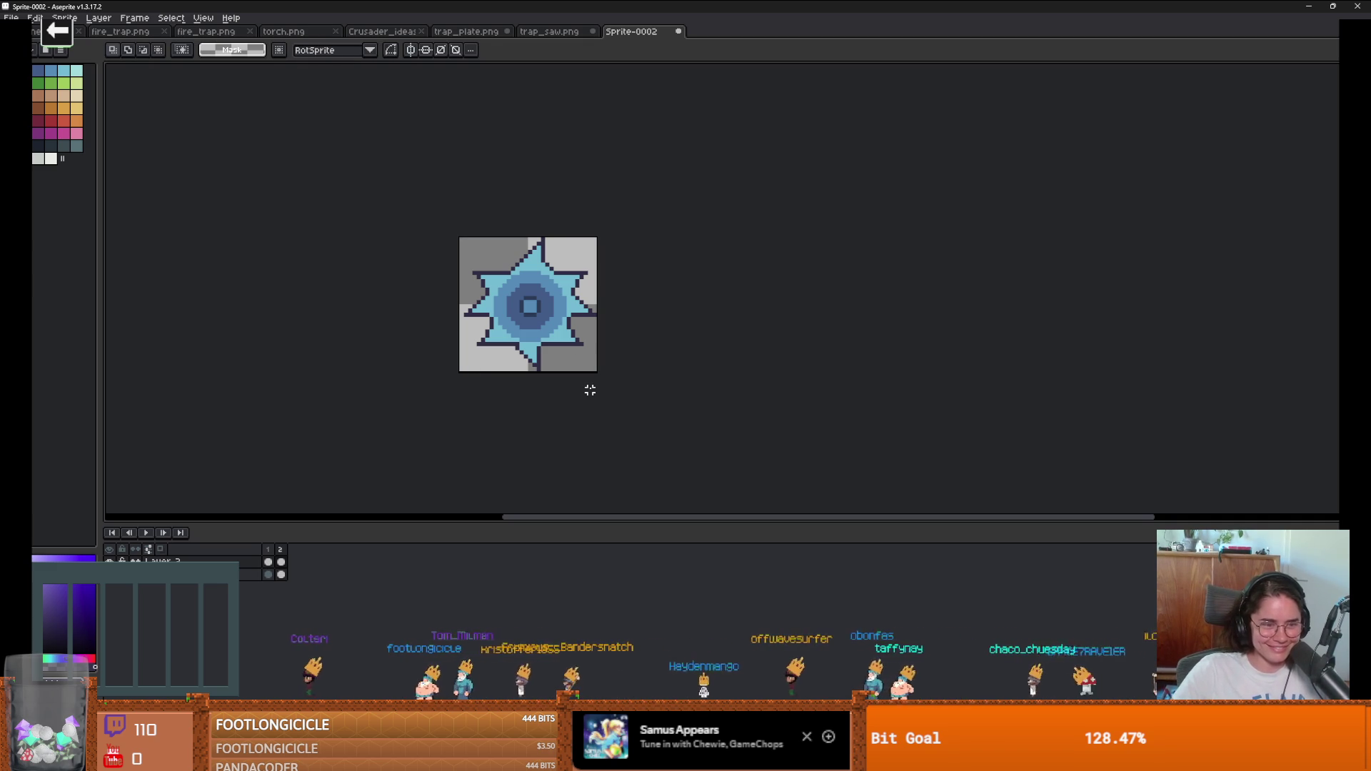
Step: Wrap the disc layer in a new layer group
right_click(241, 565)
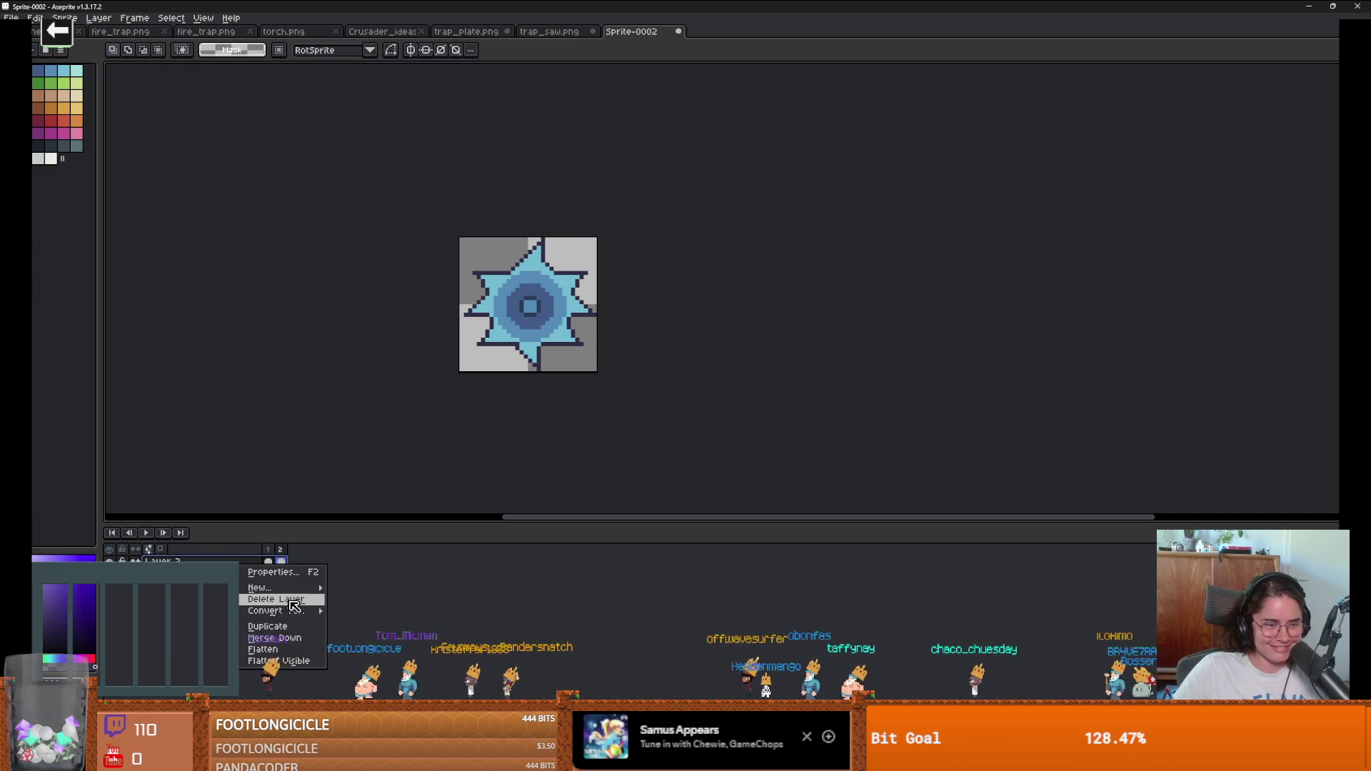
mouse_move(286, 587)
click(357, 599)
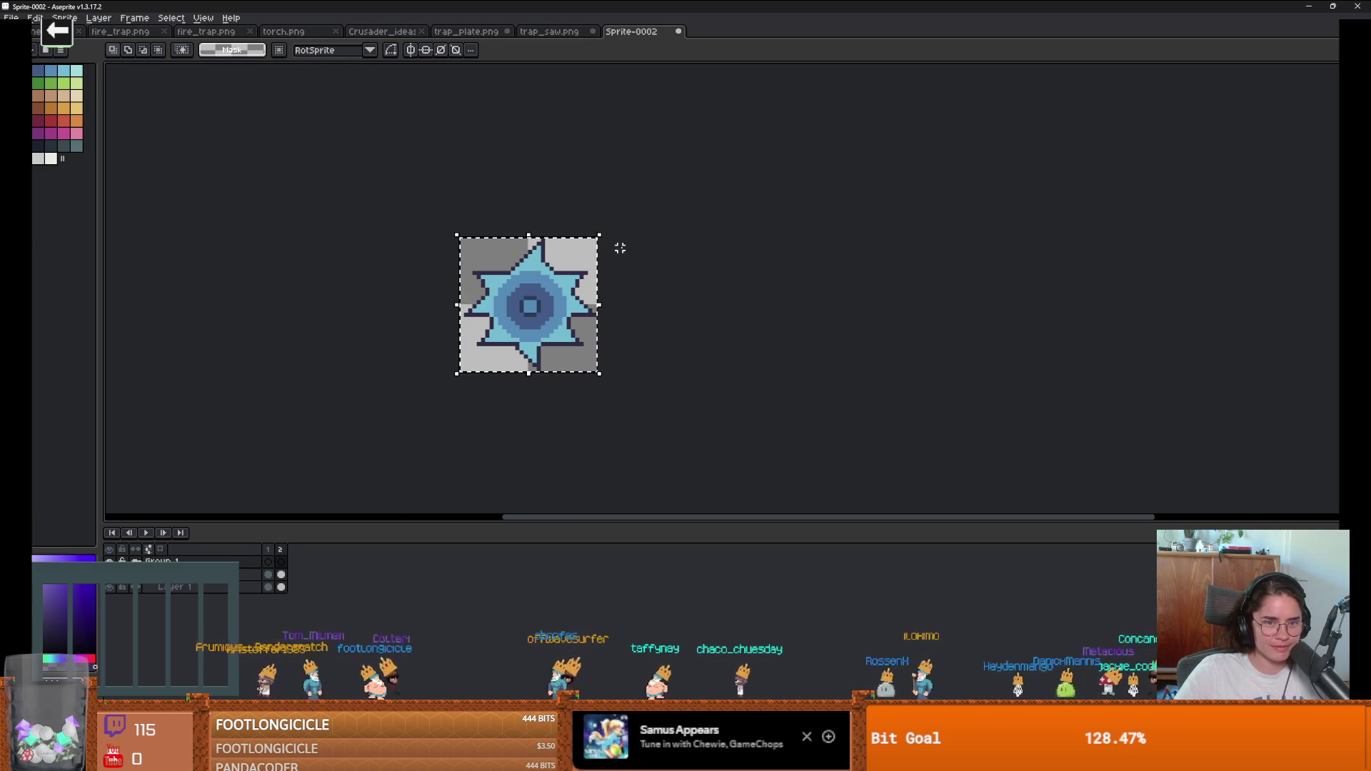
Step: Try rotating the disc's cel in frame 2, then clear frame 2's selected contents
click(281, 574)
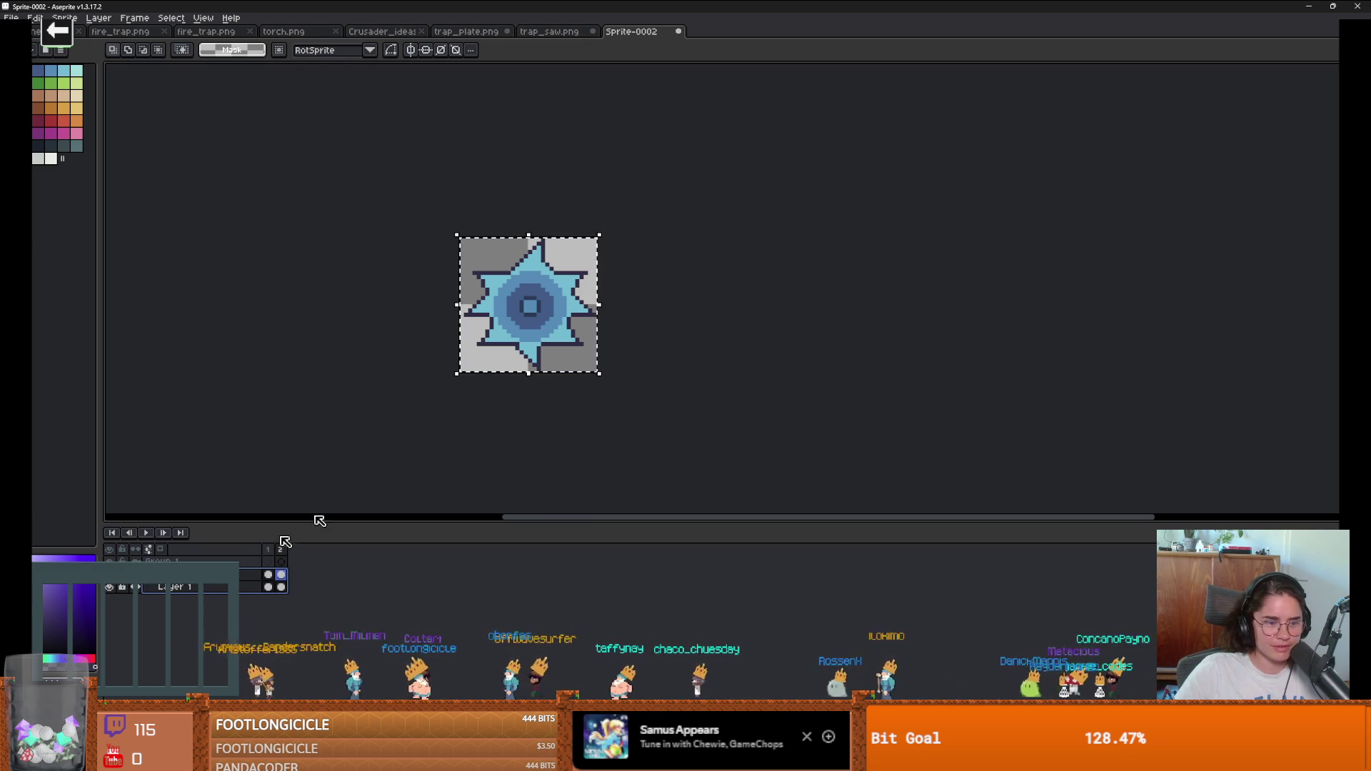
click(609, 227)
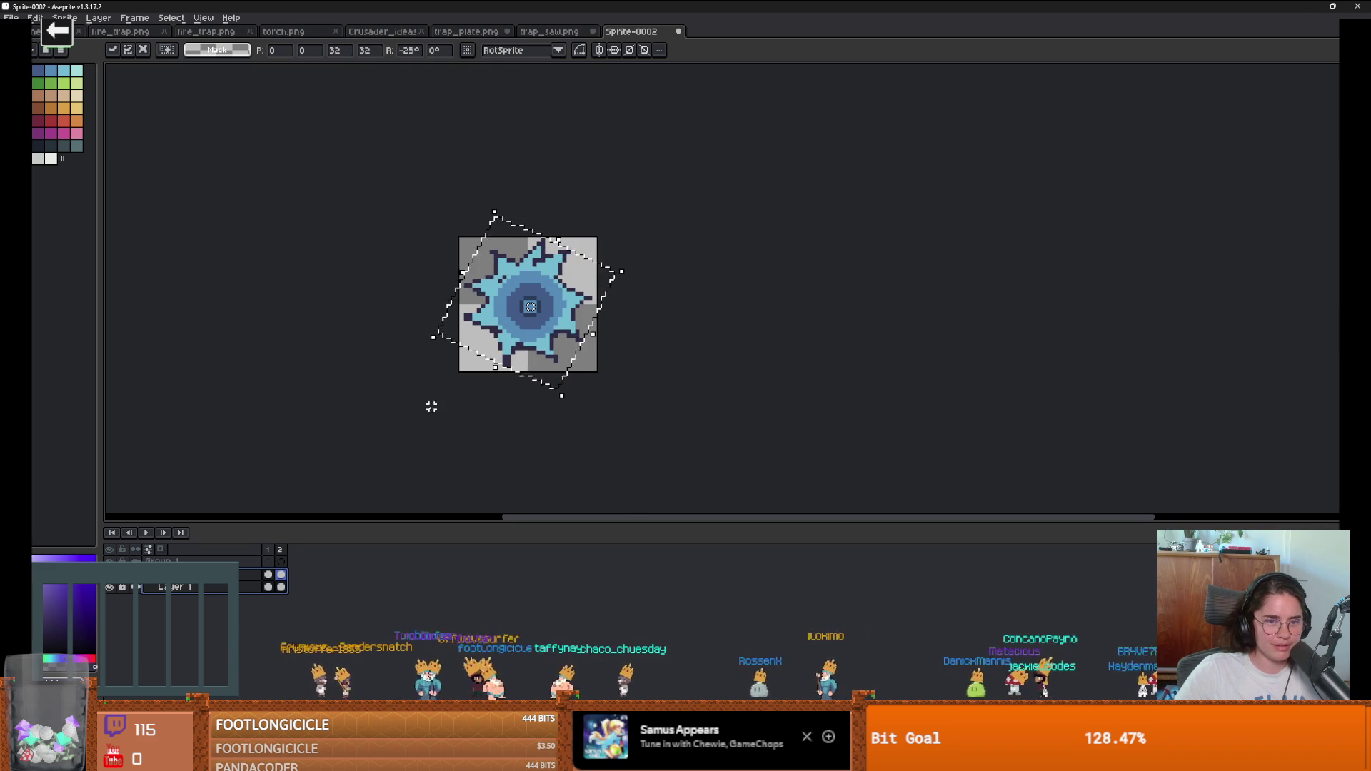
key(comma)
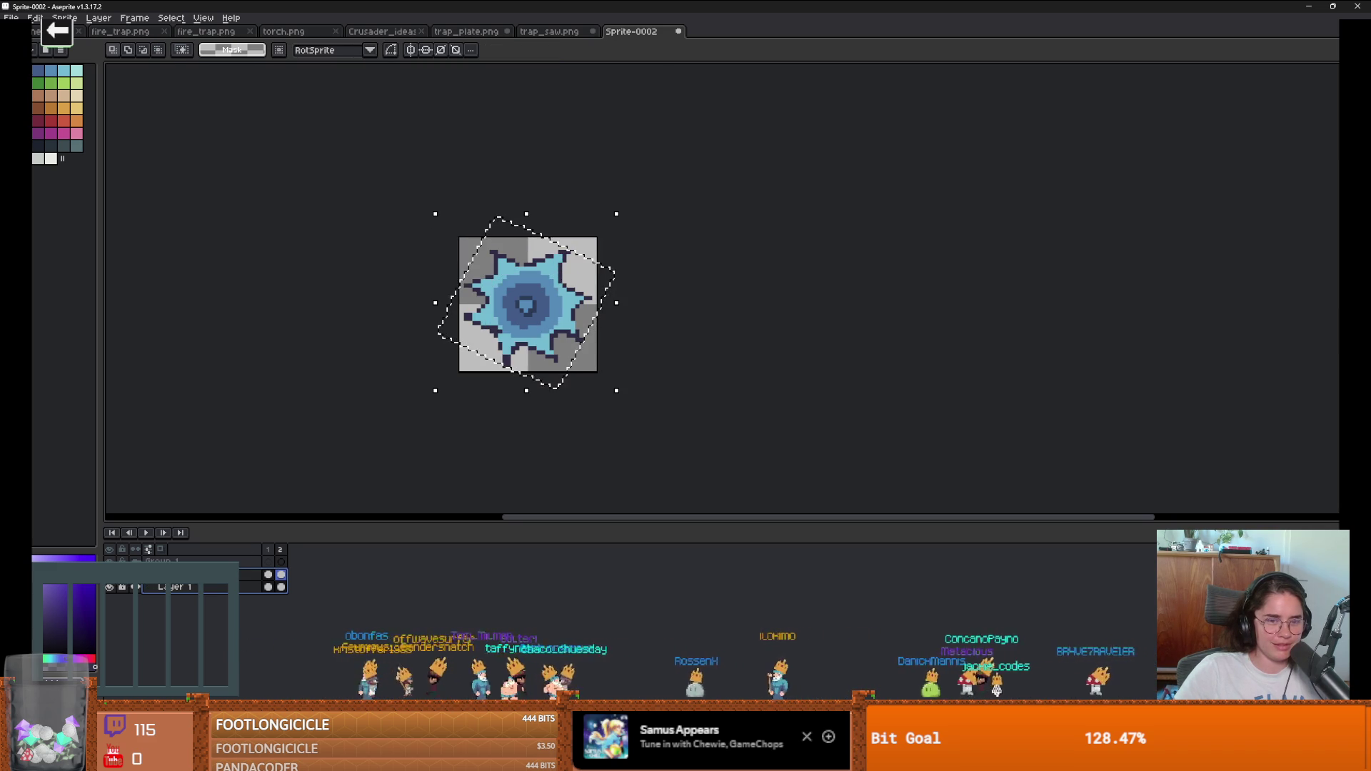
click(110, 588)
click(111, 588)
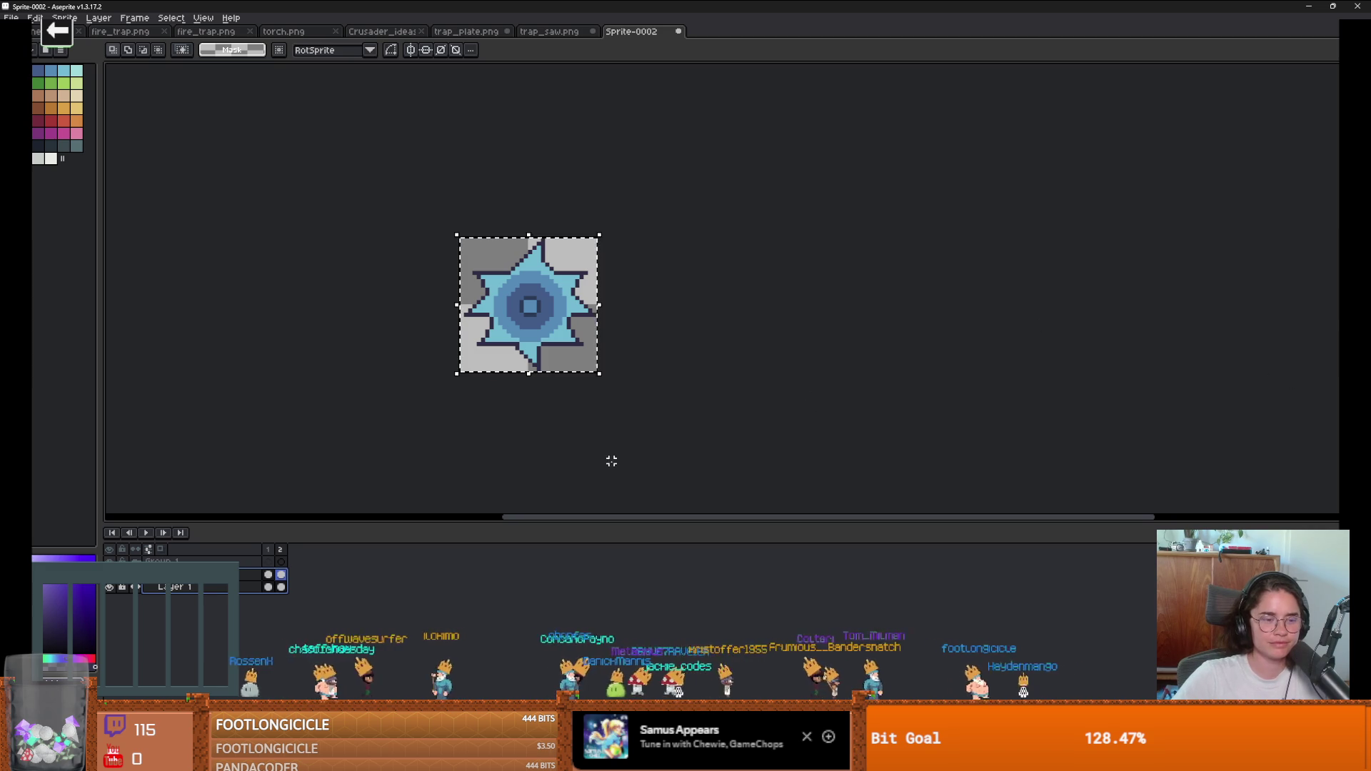
click(281, 550)
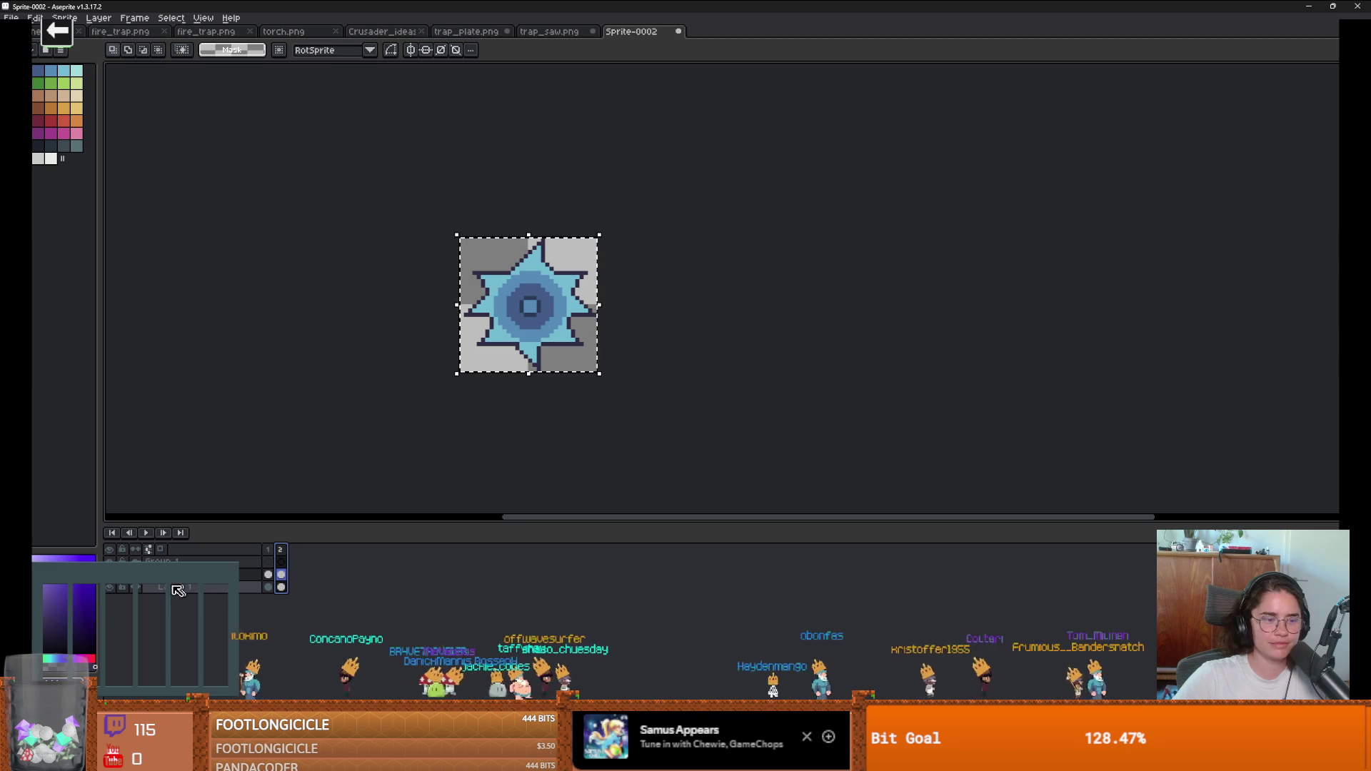
key(Delete)
Step: Delete the extra frame 2 from the timeline
key(b)
scroll(507, 285, up, 3)
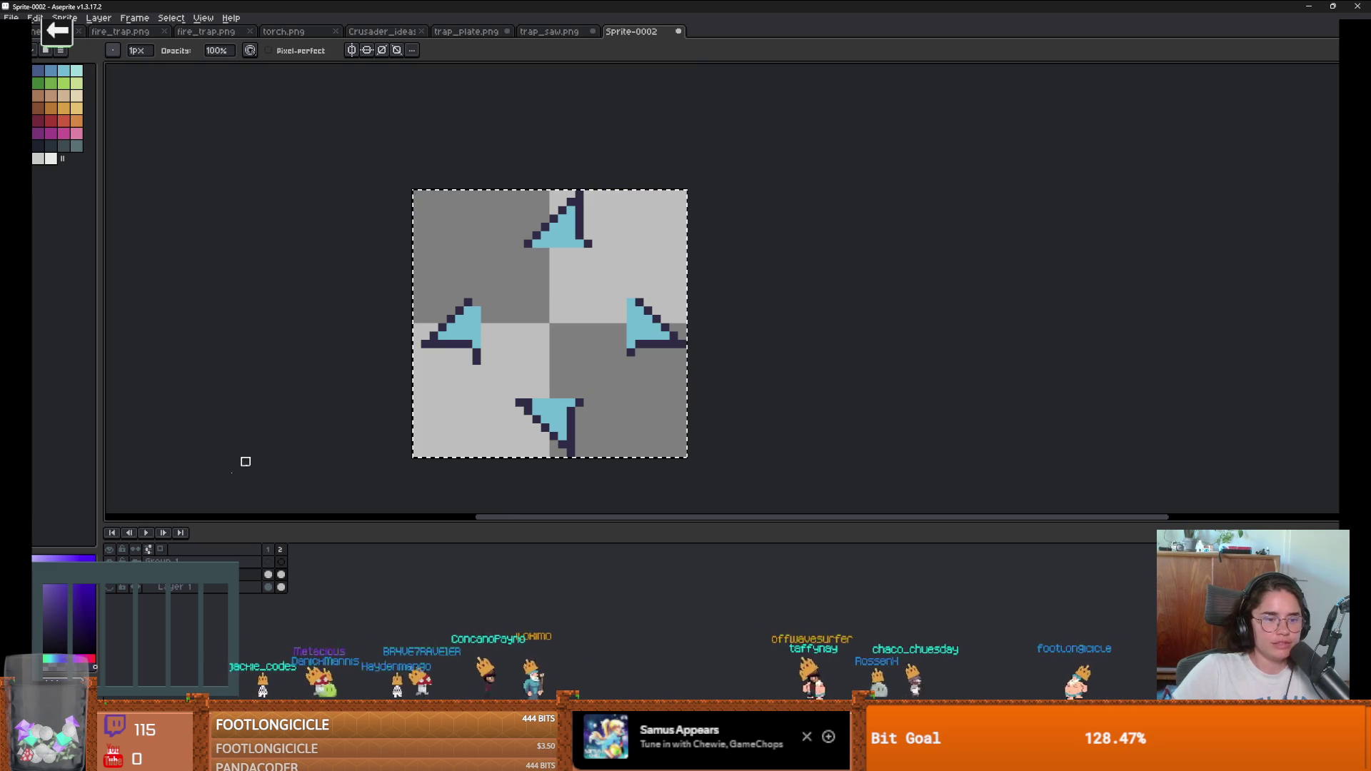
scroll(490, 321, up, 2)
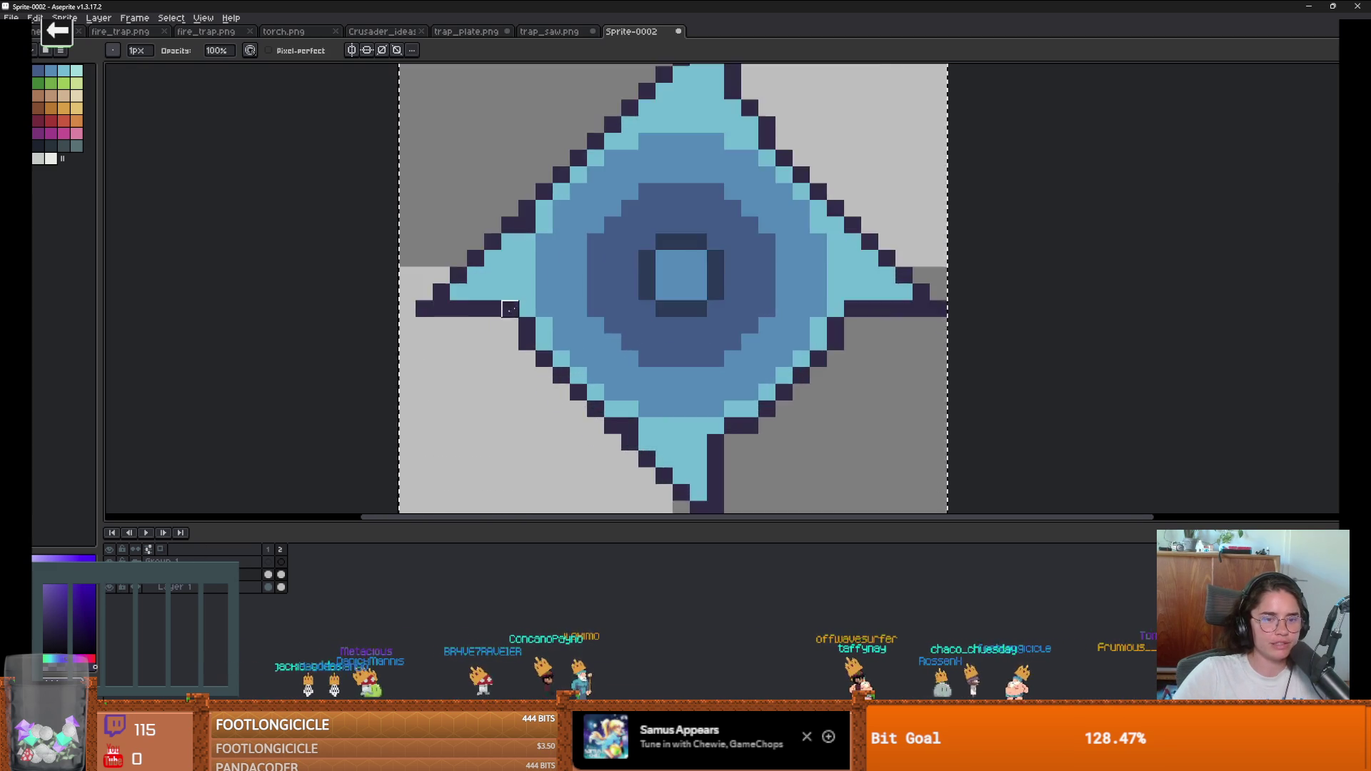
scroll(490, 321, down, 1)
key(e)
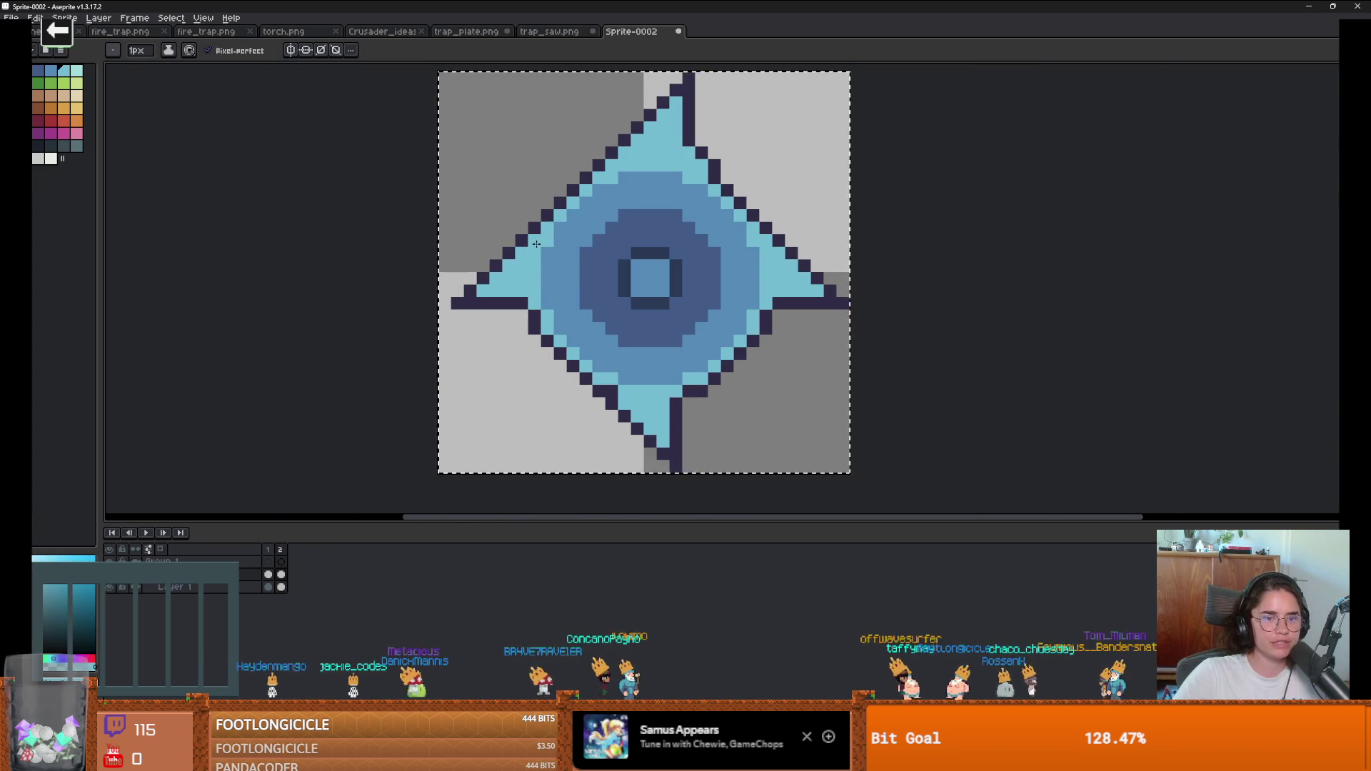
scroll(457, 339, down, 2)
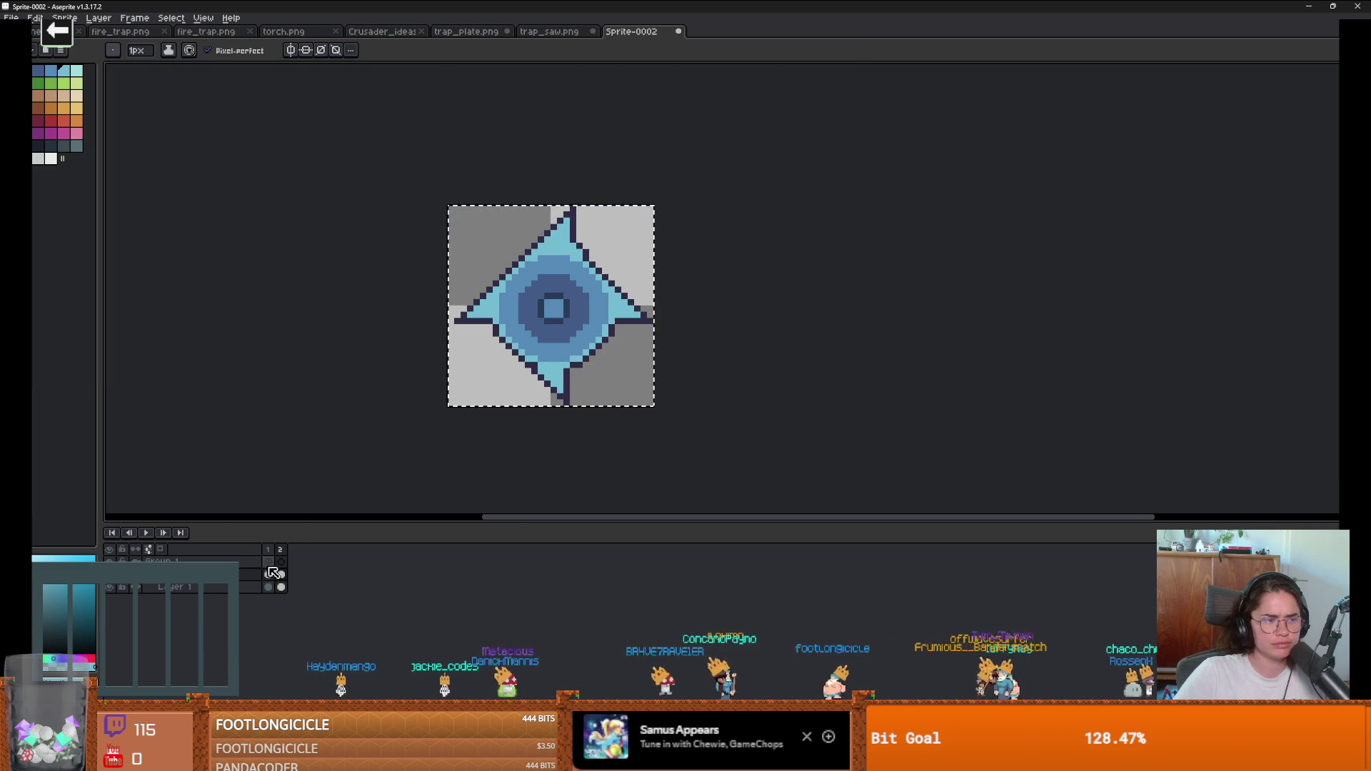
right_click(267, 555)
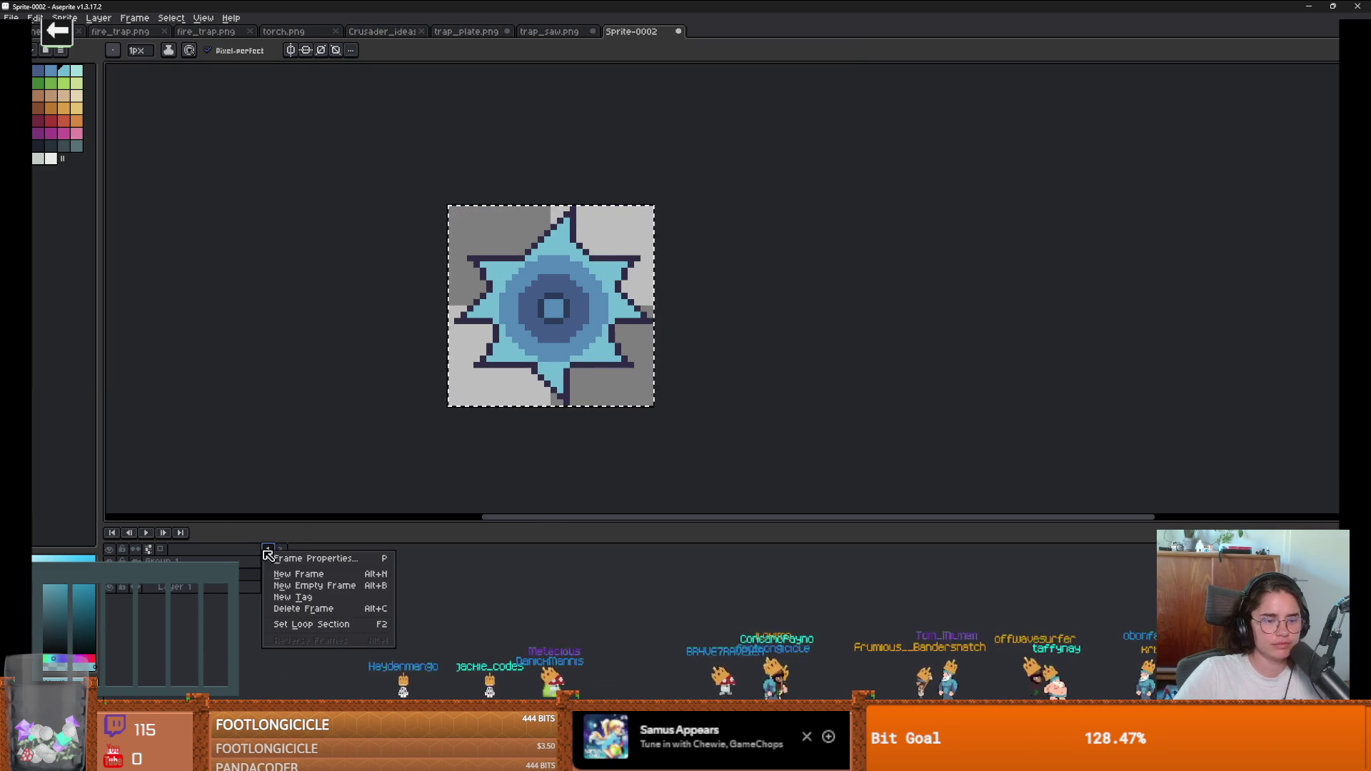
click(321, 609)
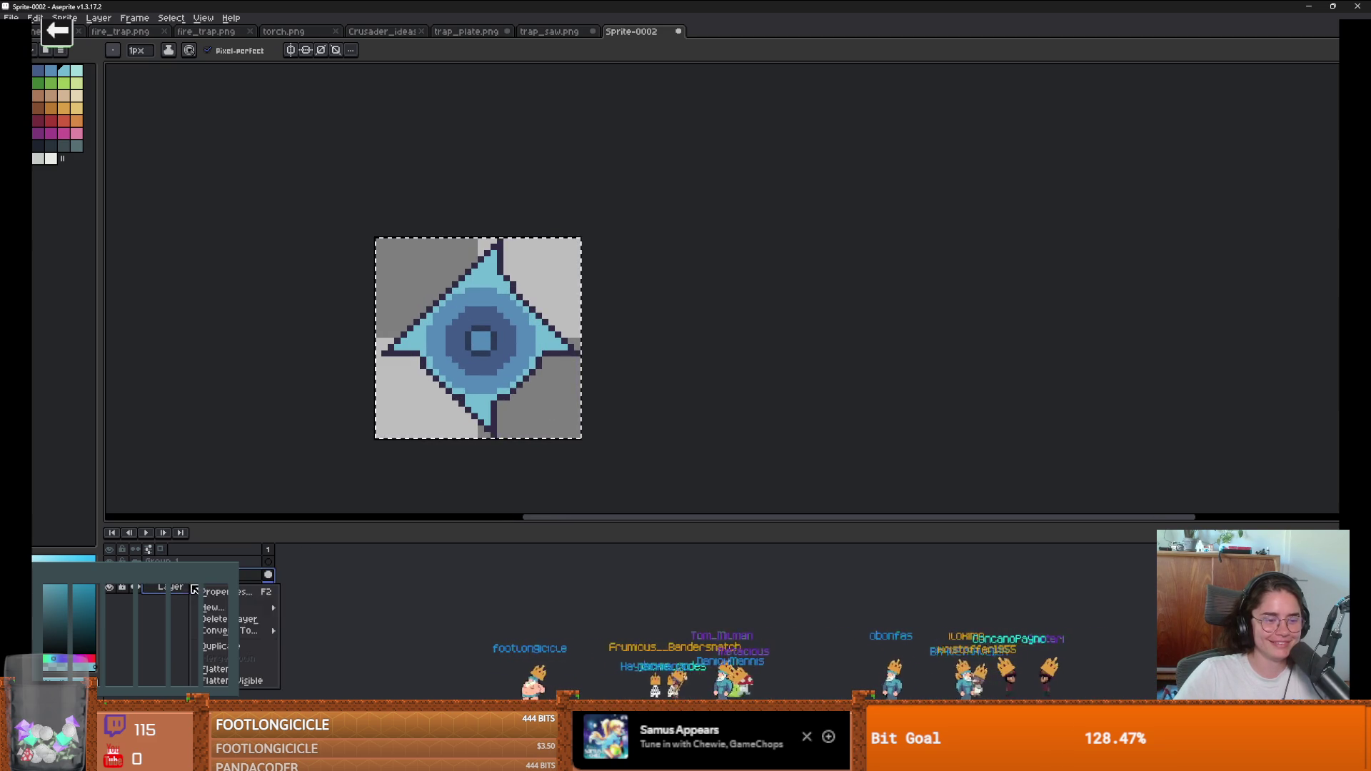
Step: Delete the layer inside Group 1, copy the remaining disc cel, and add a new frame
click(127, 584)
click(268, 574)
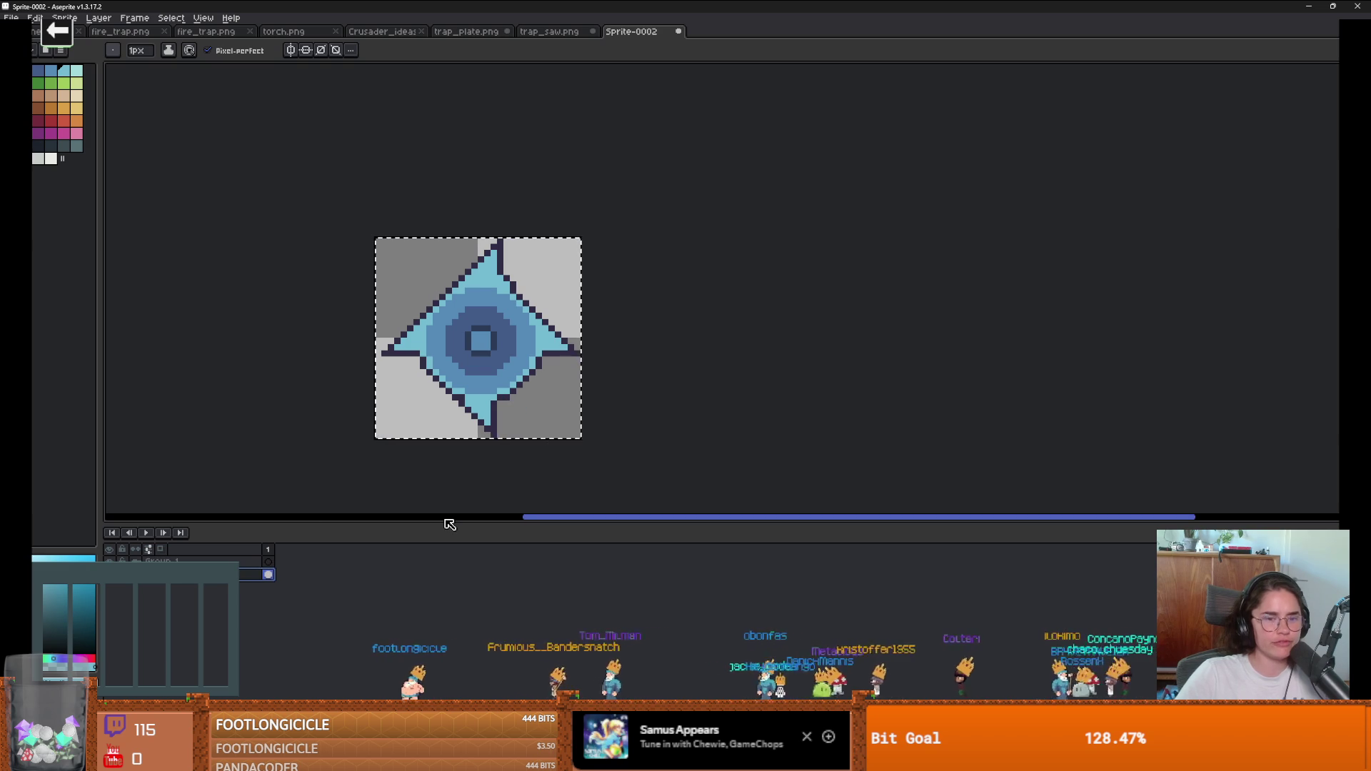
key(ctrl+c)
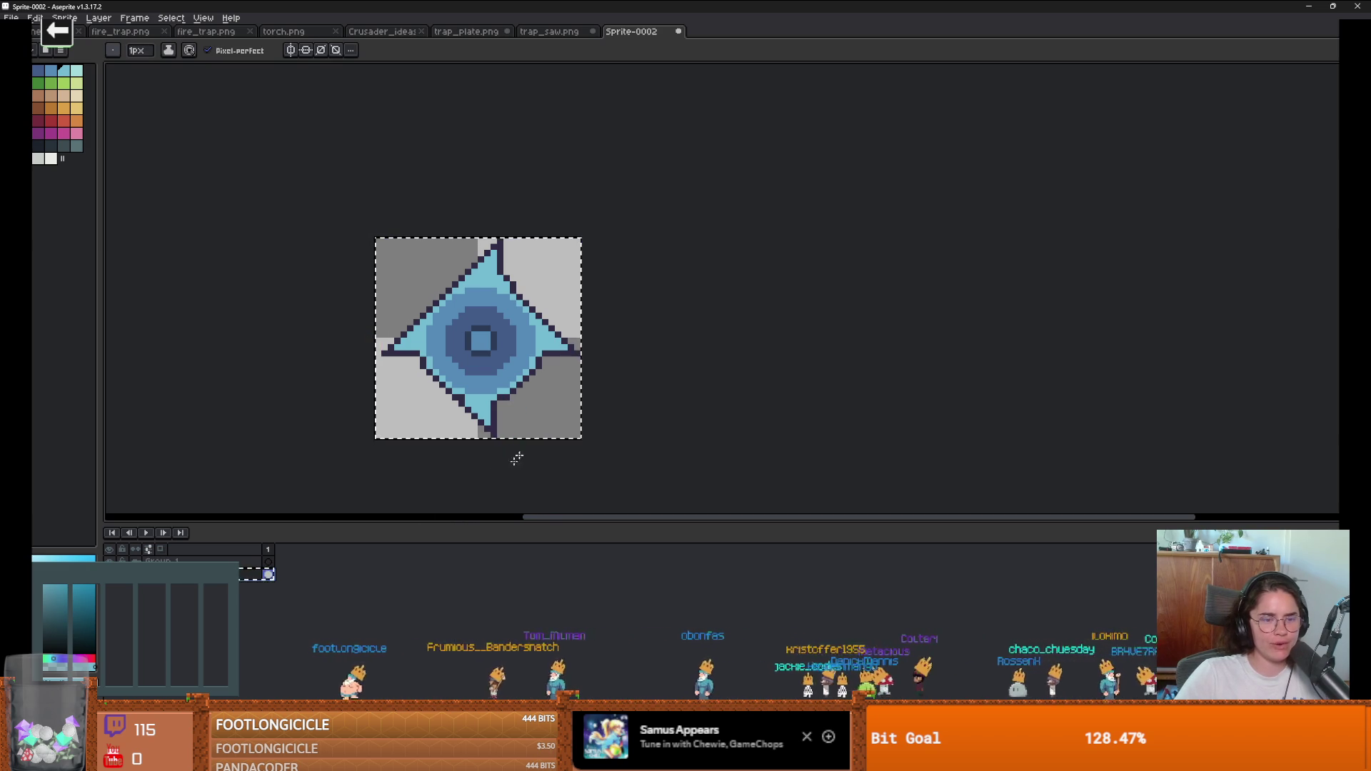
key(m)
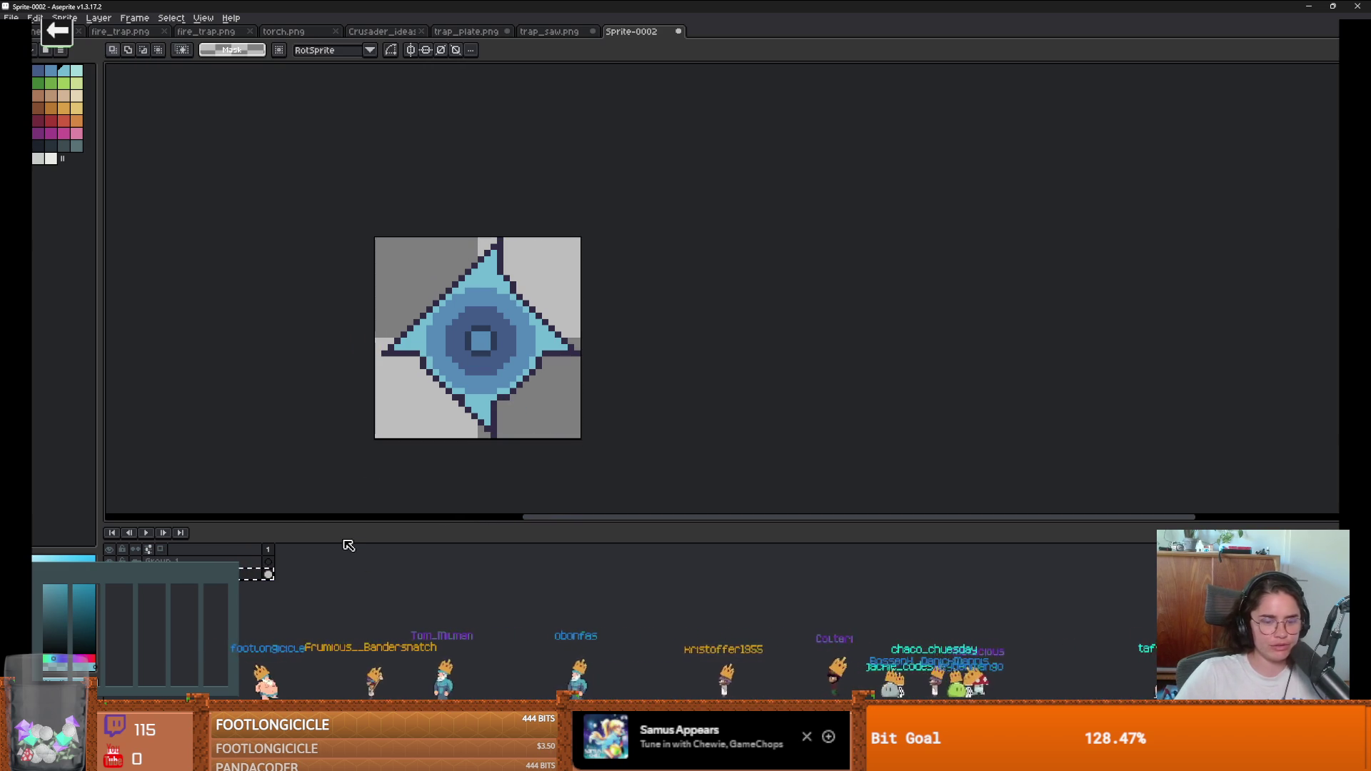
key(alt+n)
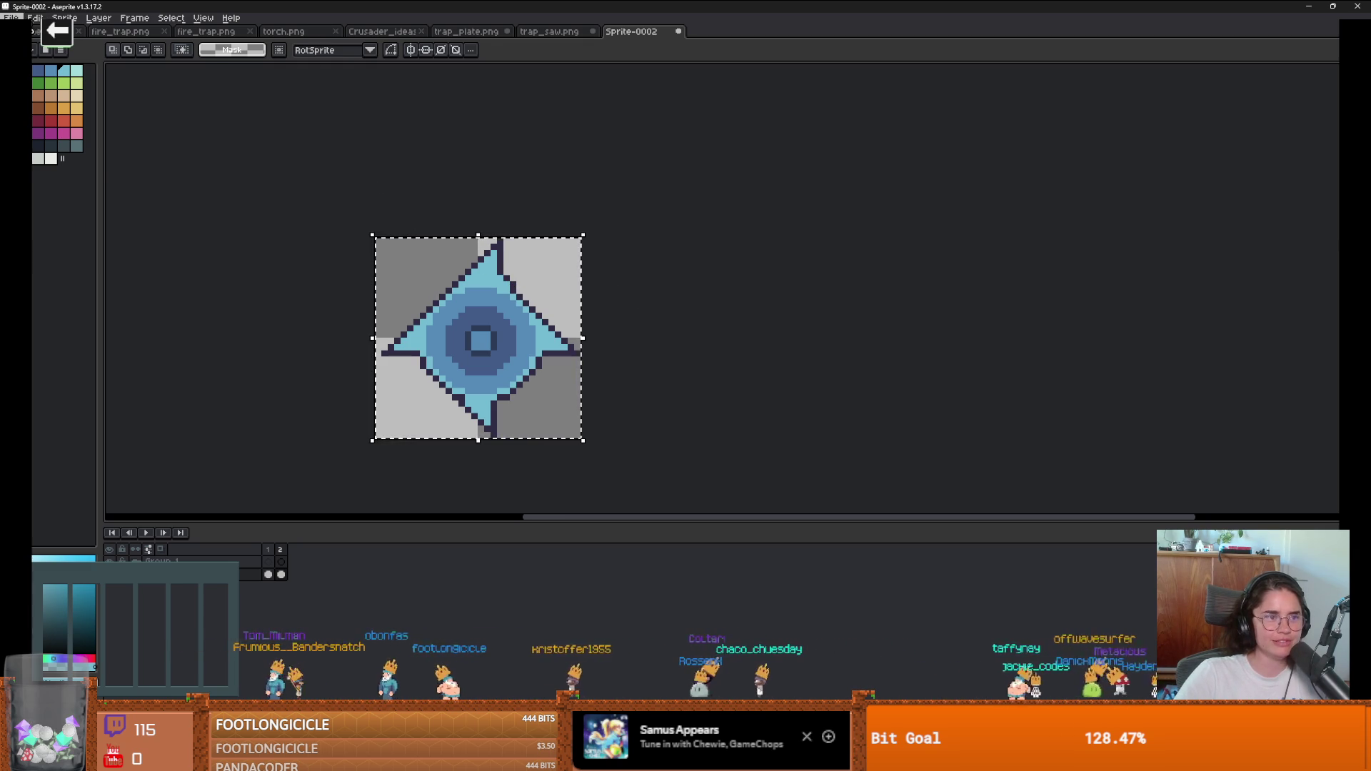
Step: Rotate frame 2's disc 90° clockwise via Edit > Rotate and commit it
click(34, 18)
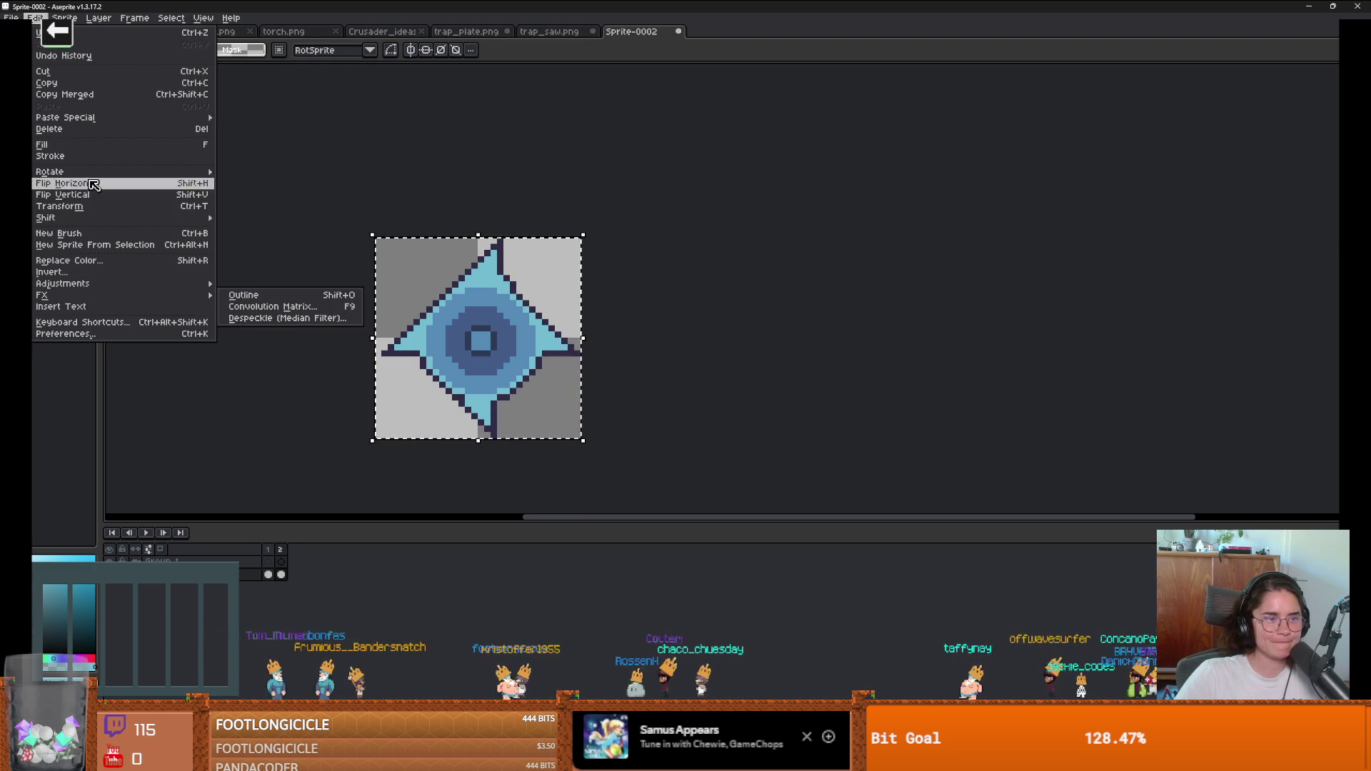
mouse_move(143, 172)
click(257, 184)
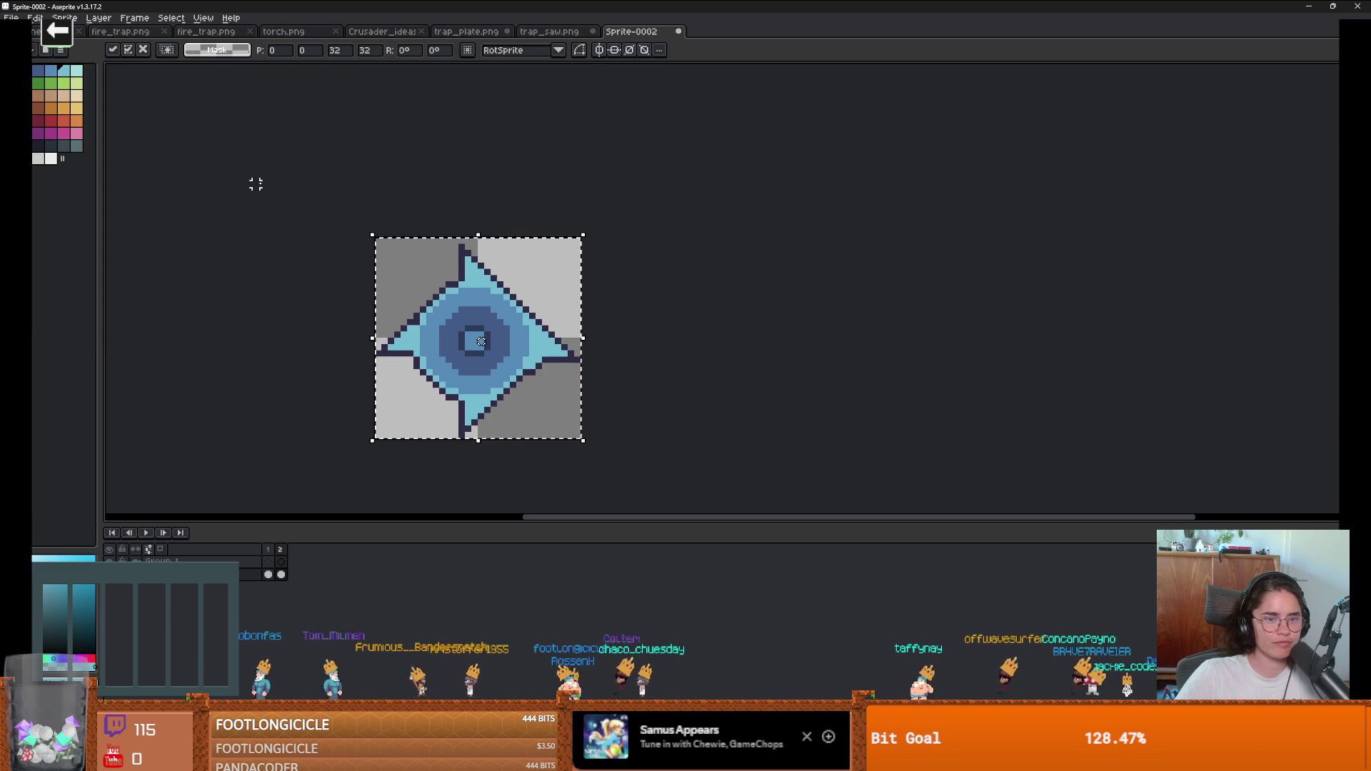
text(-90)
key(Return)
scroll(604, 399, up, 2)
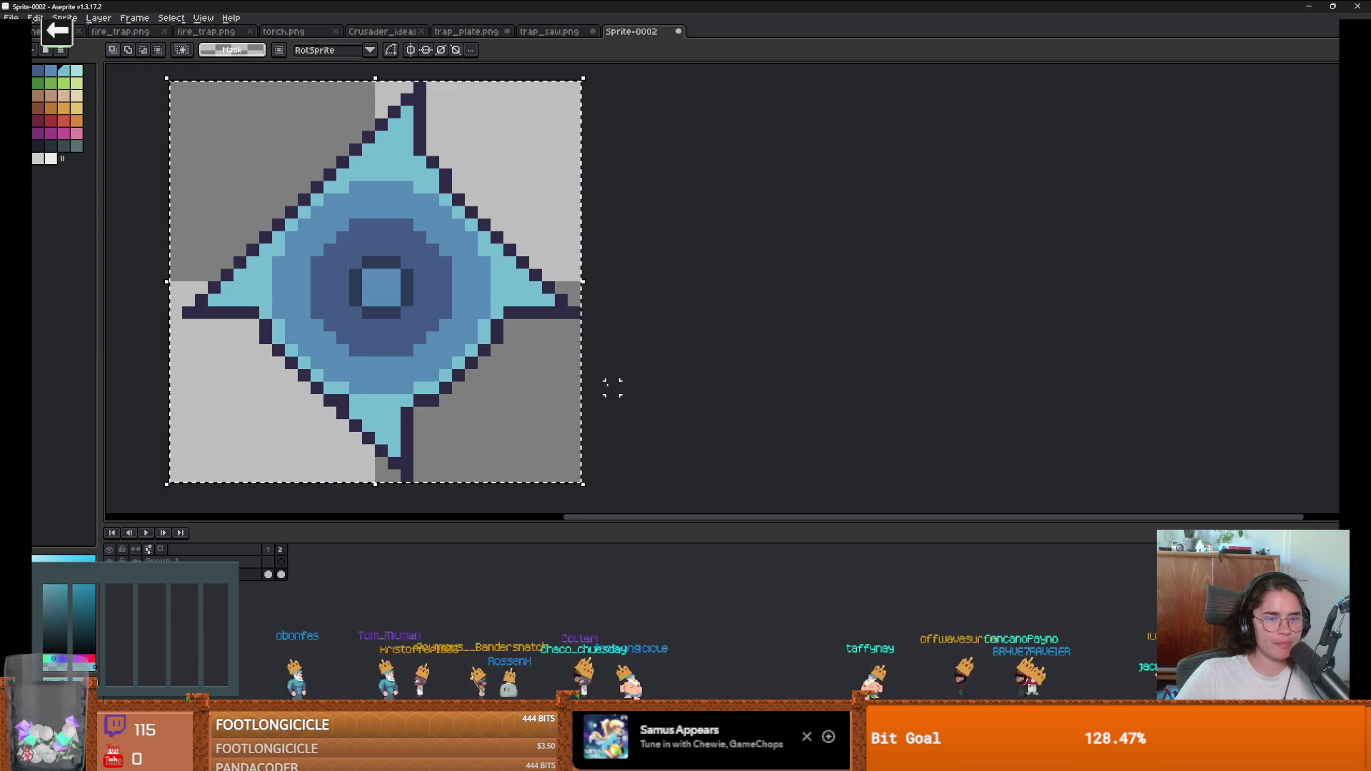
Step: Inspect the rotated disc while switching between eyedropper, pencil and move tools, ending on the pencil
key(i)
key(b)
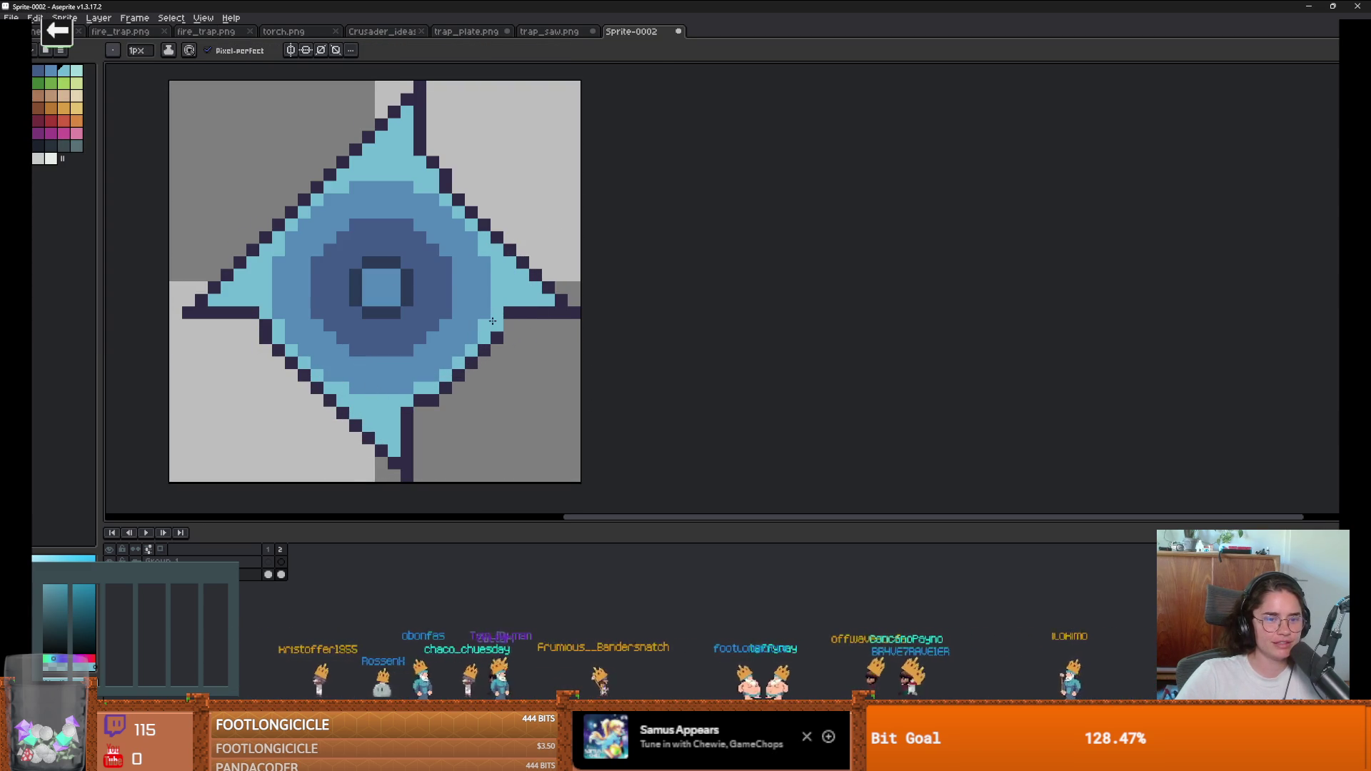
scroll(332, 350, up, 2)
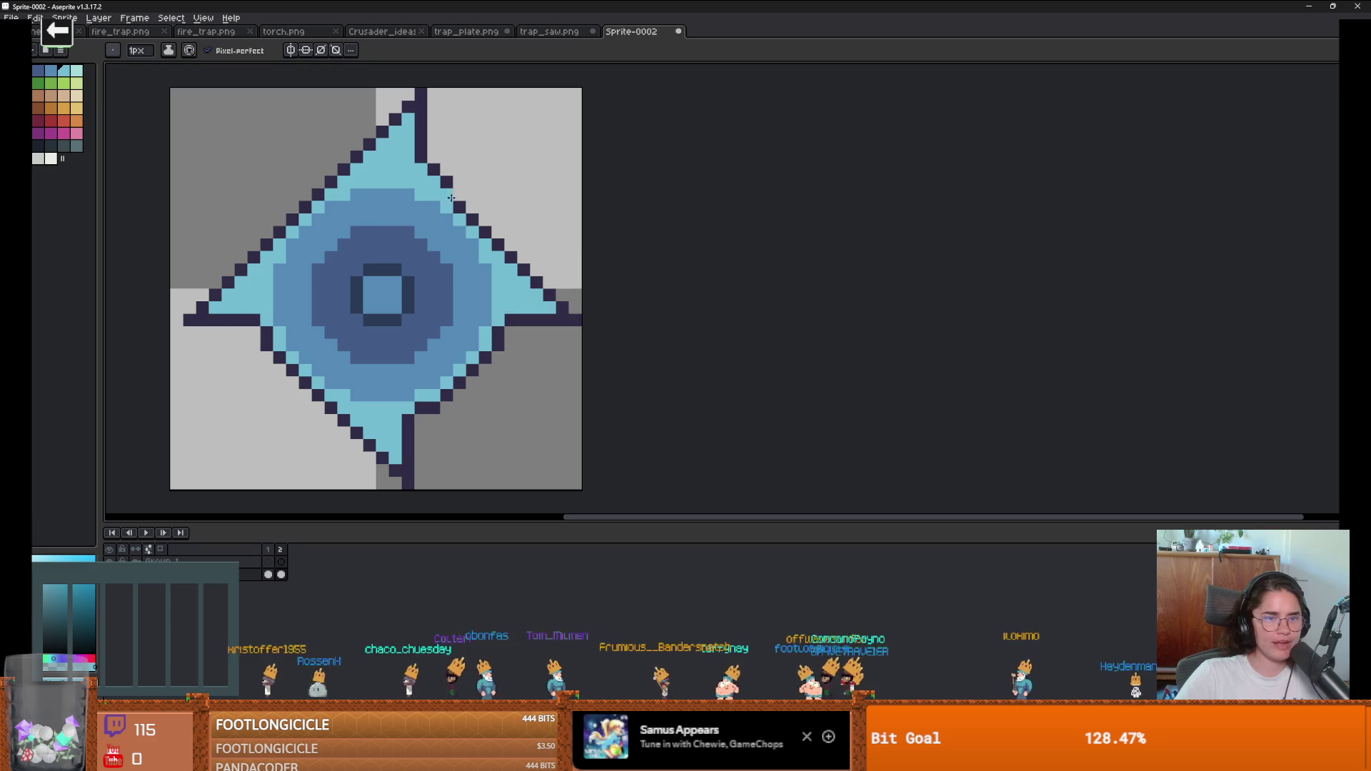
scroll(455, 207, down, 1)
scroll(486, 326, up, 1)
key(v)
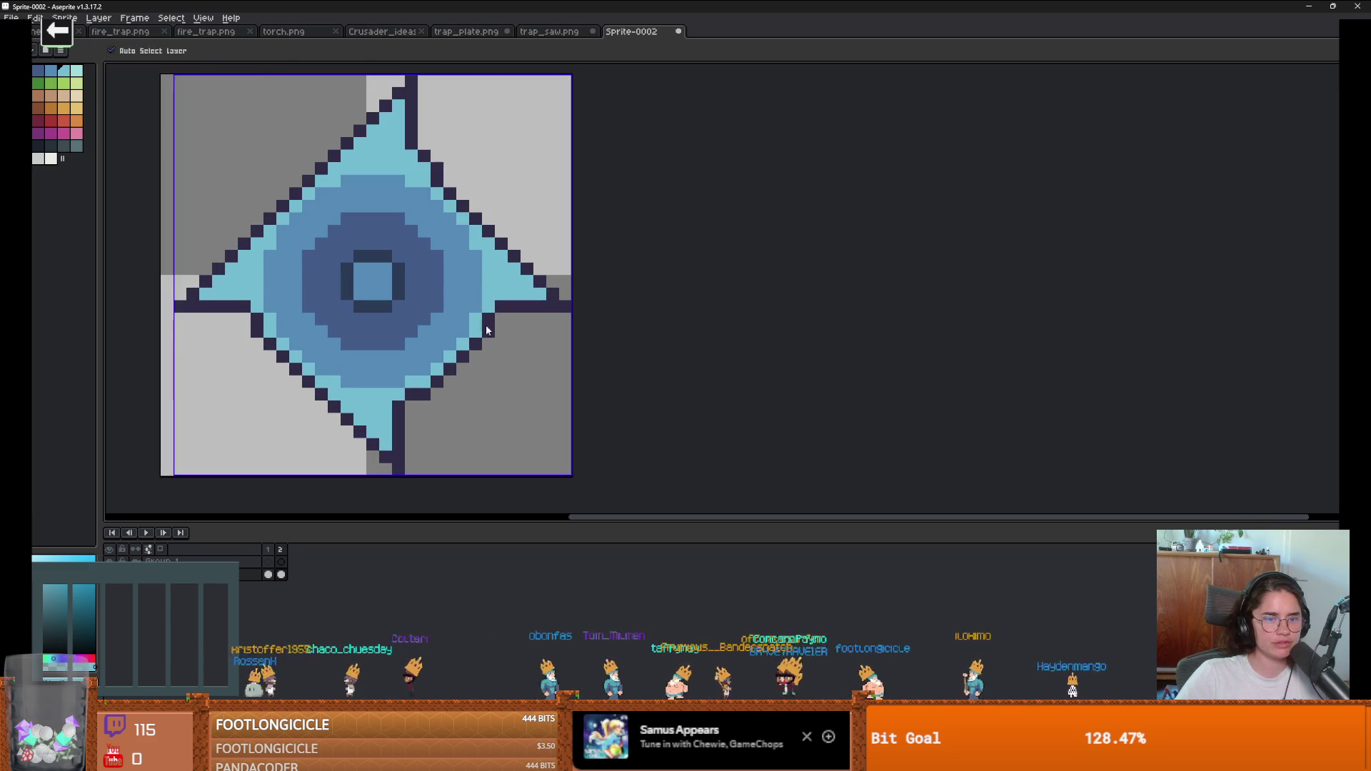
scroll(530, 385, down, 1)
key(b)
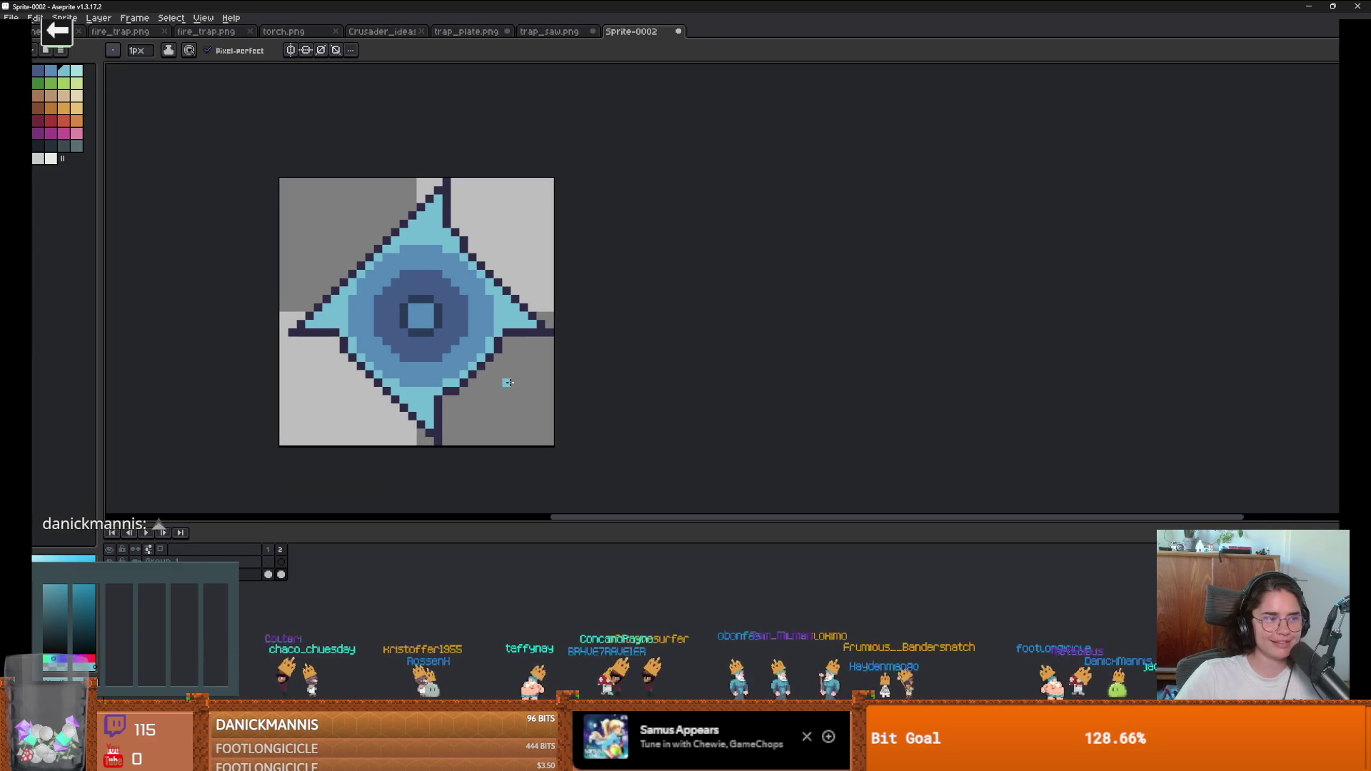
scroll(508, 382, down, 1)
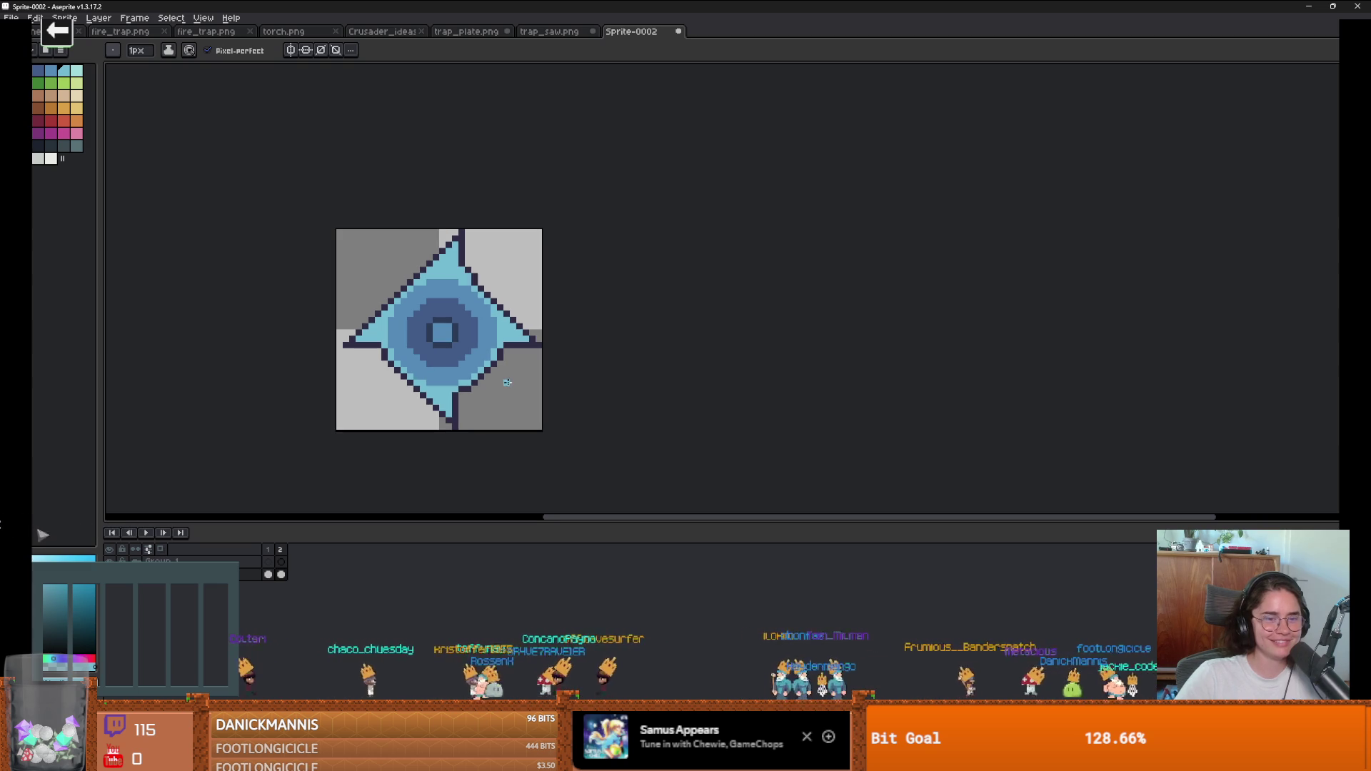
Step: Select the whole canvas and rotate the disc about -22° with RotSprite, committing the rotation
key(m)
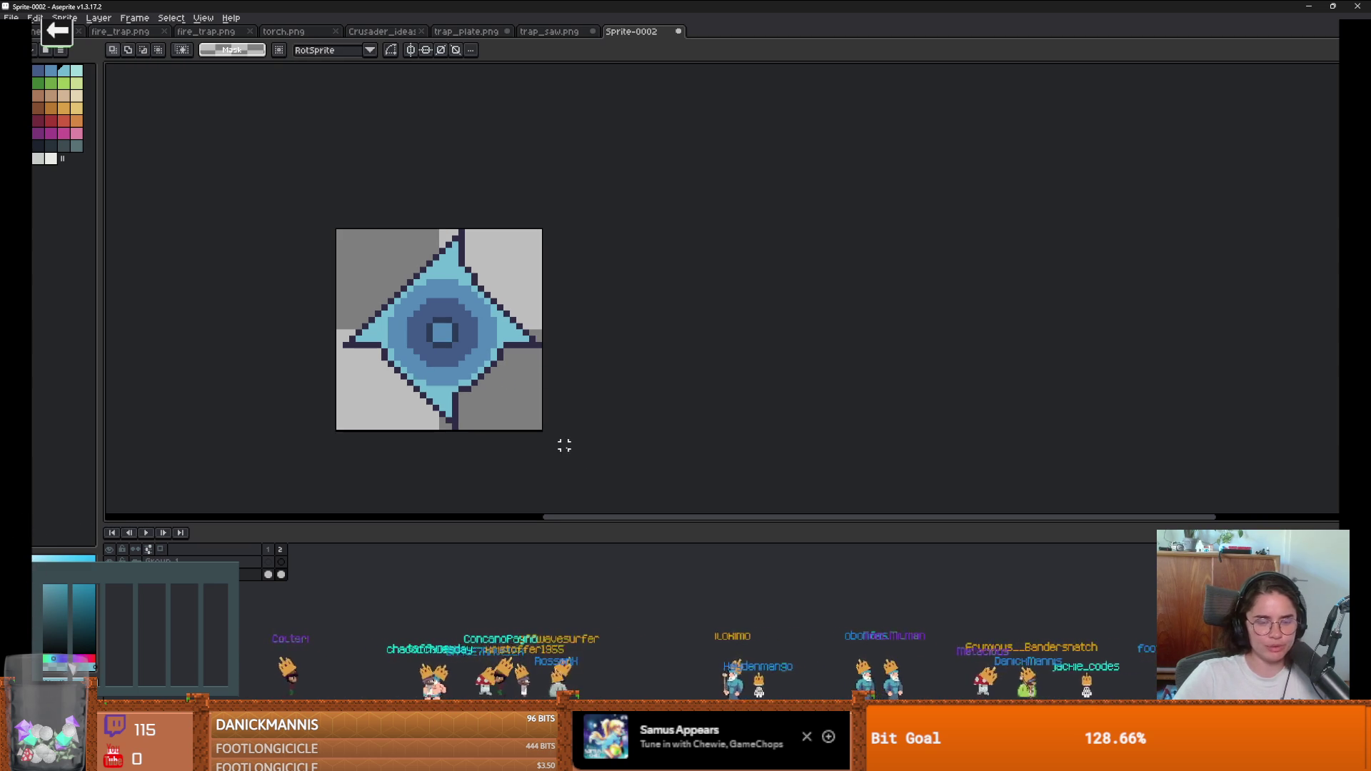
key(ctrl+a)
scroll(571, 400, left, 1)
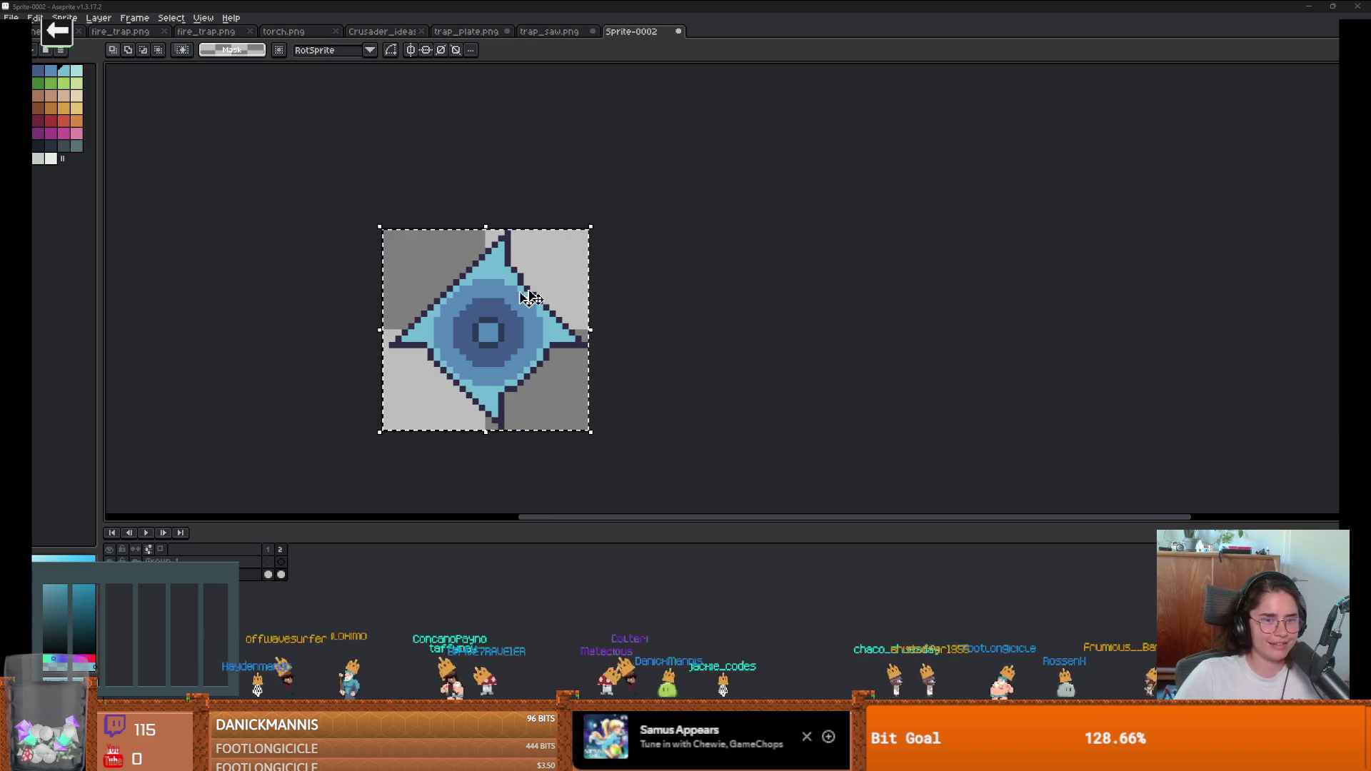
drag(601, 219, 637, 250)
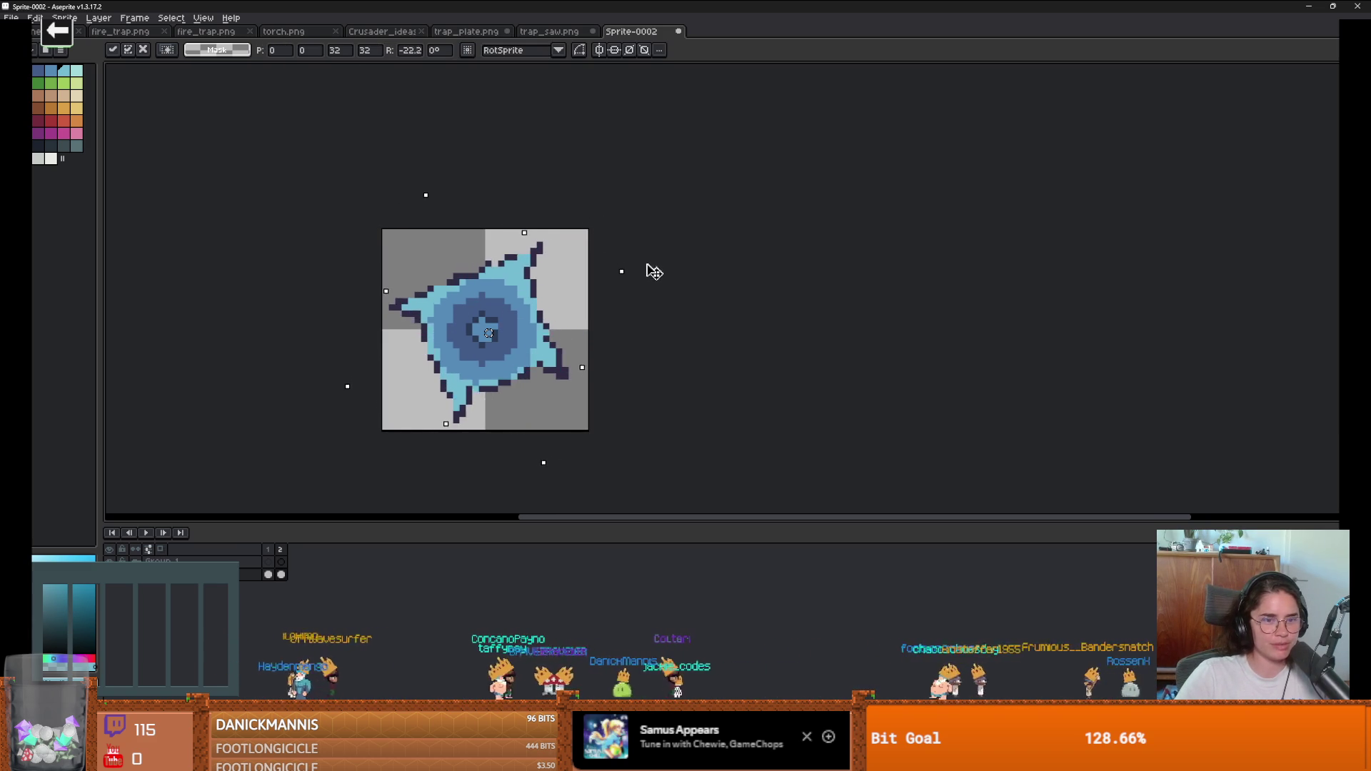
key(Return)
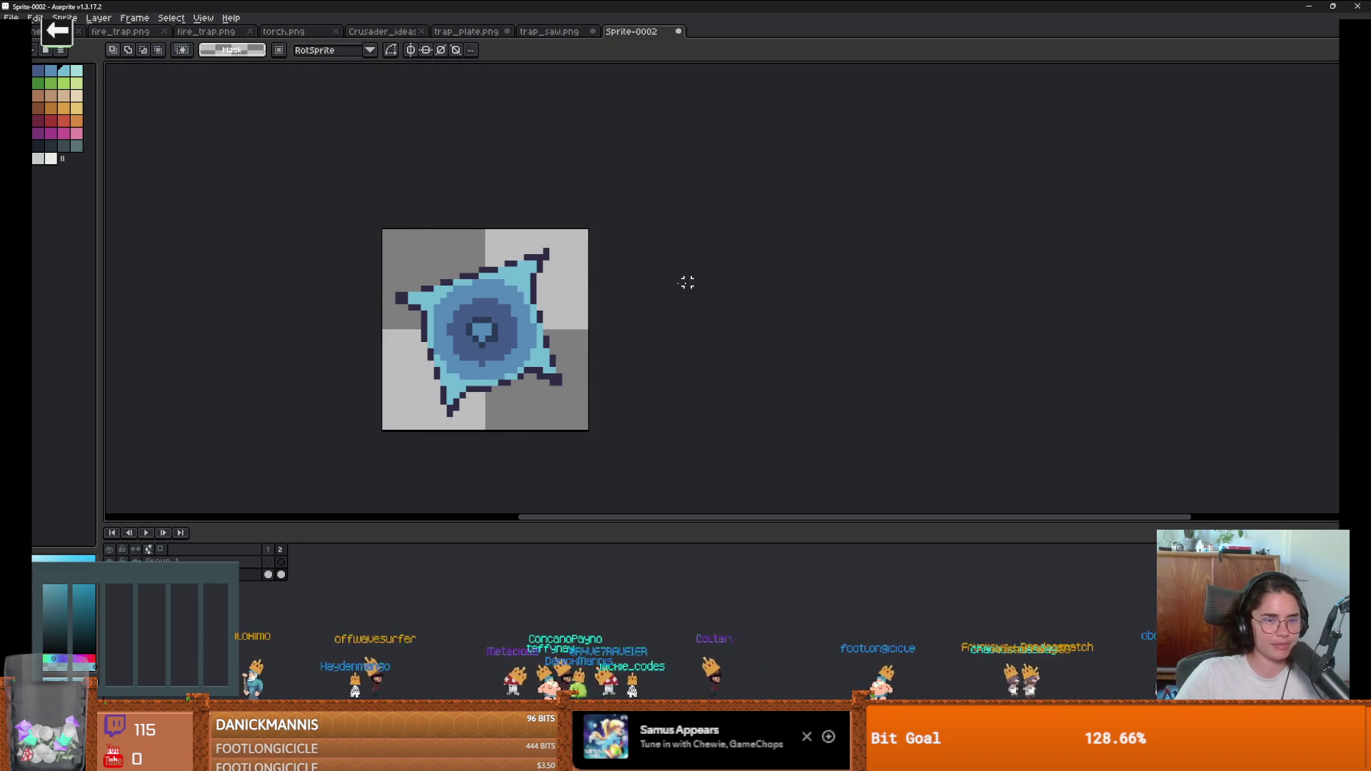
scroll(474, 279, up, 3)
alt+click(539, 245)
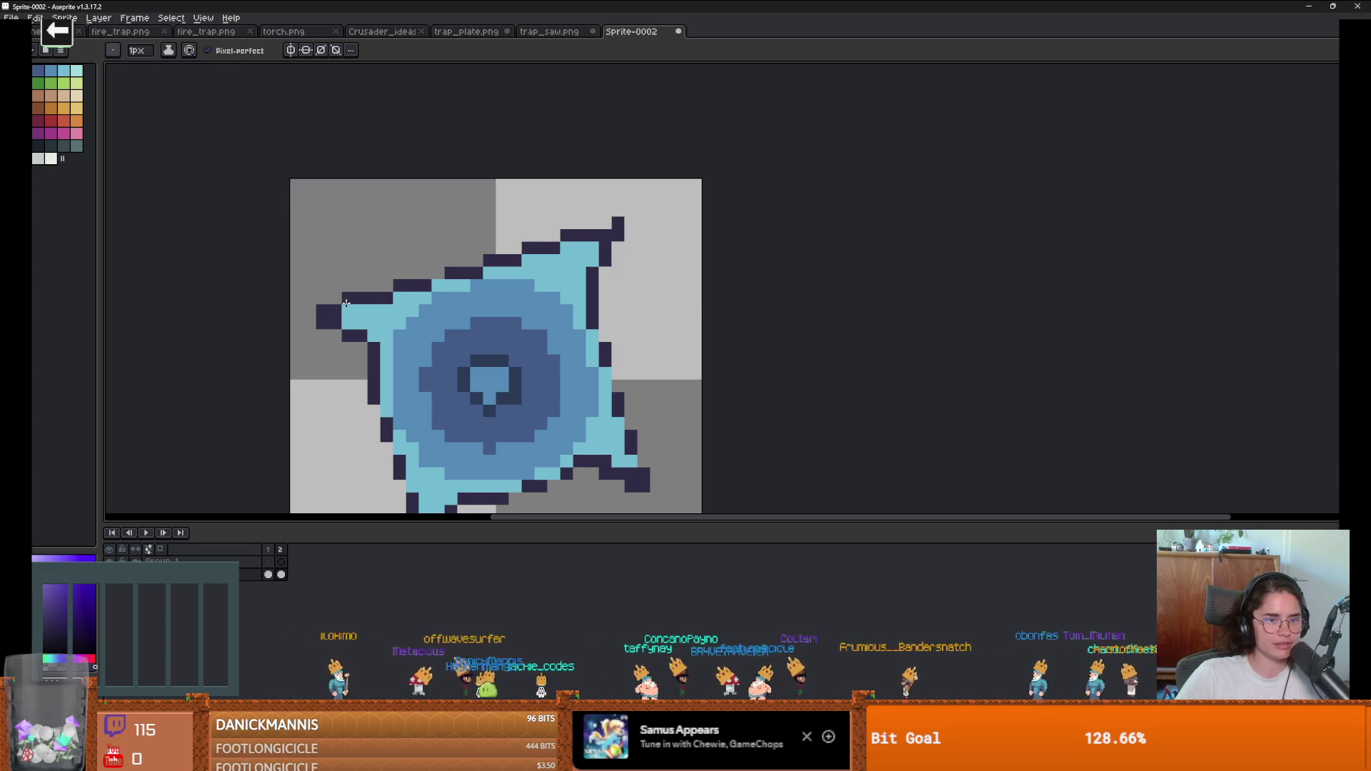
Step: Clean up the left spike's tip, erasing stray pixels and redrawing its dark outline
key(e)
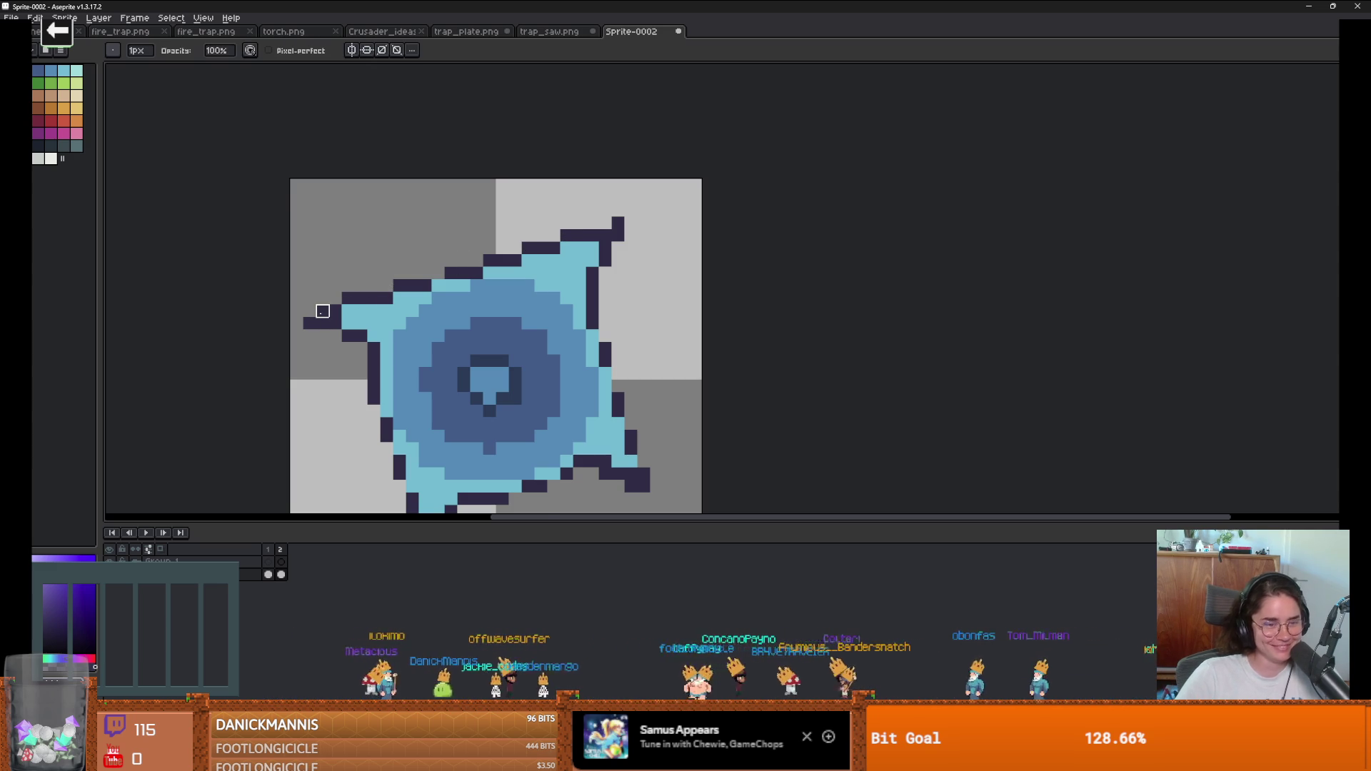
scroll(323, 311, down, 2)
scroll(392, 315, up, 2)
click(405, 307)
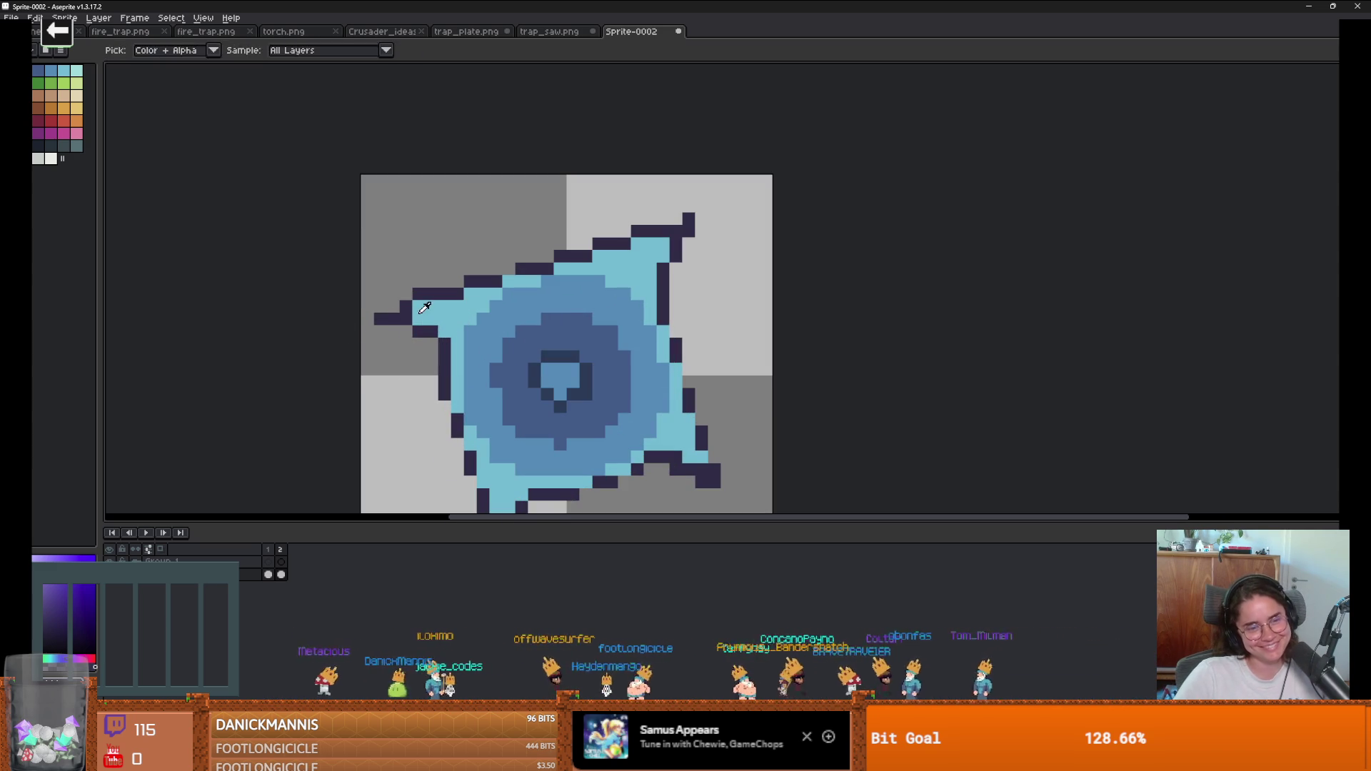
alt+click(412, 315)
key(b)
alt+click(422, 325)
click(409, 331)
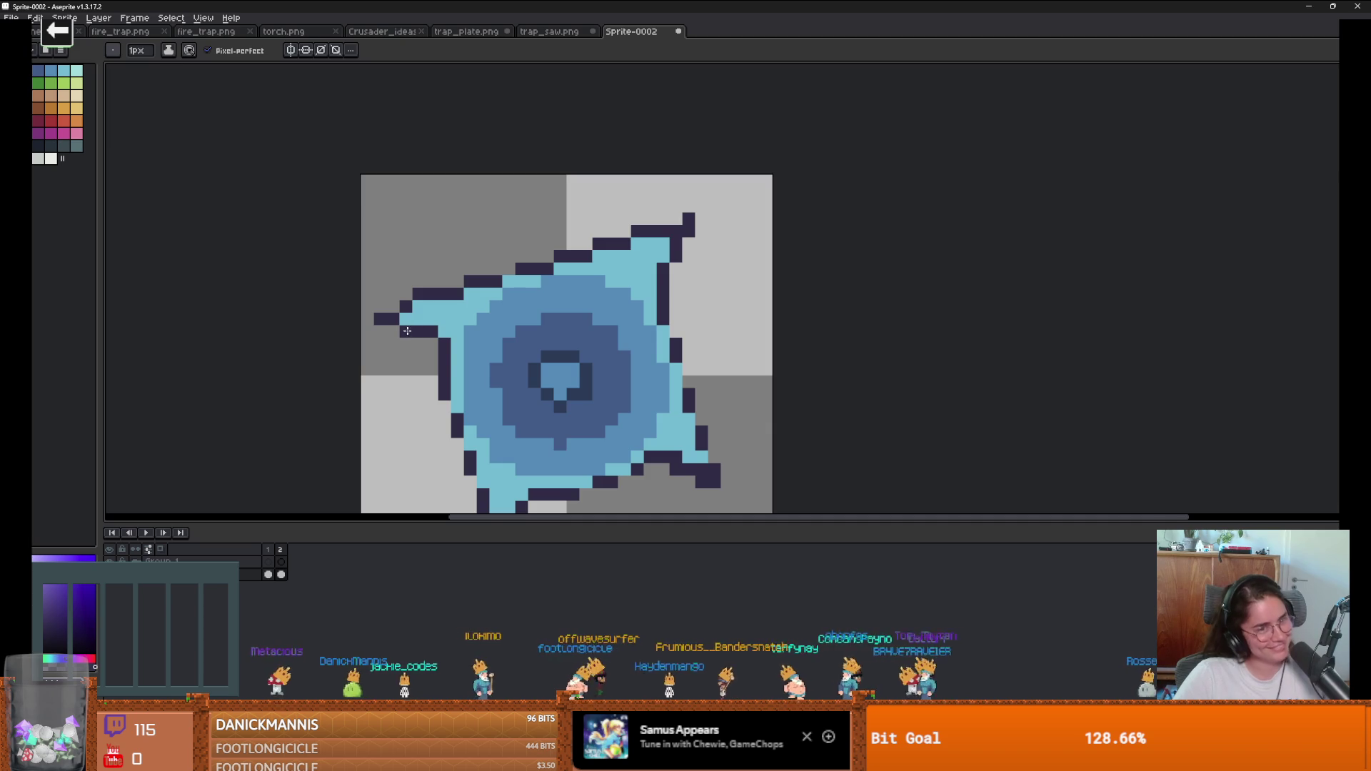
scroll(409, 330, down, 5)
scroll(388, 404, up, 4)
scroll(388, 404, up, 1)
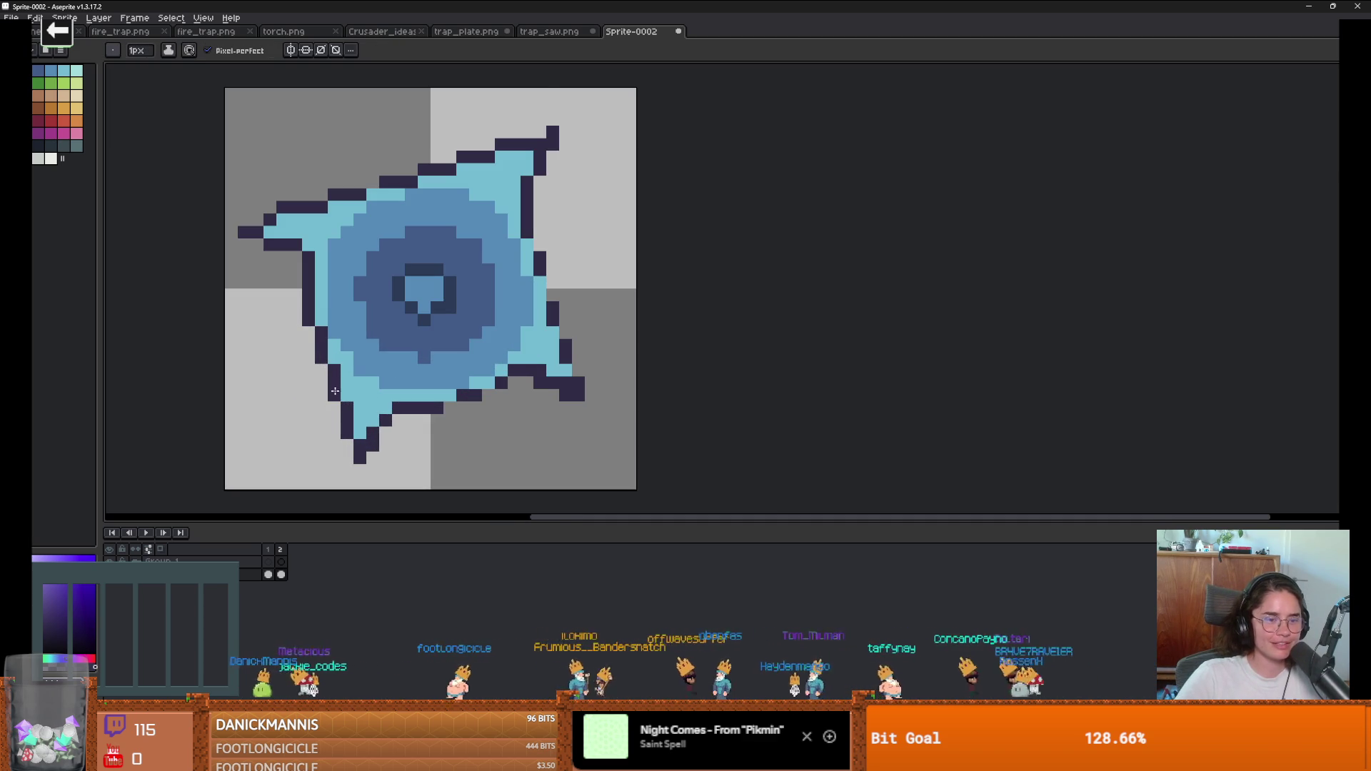
scroll(486, 439, up, 1)
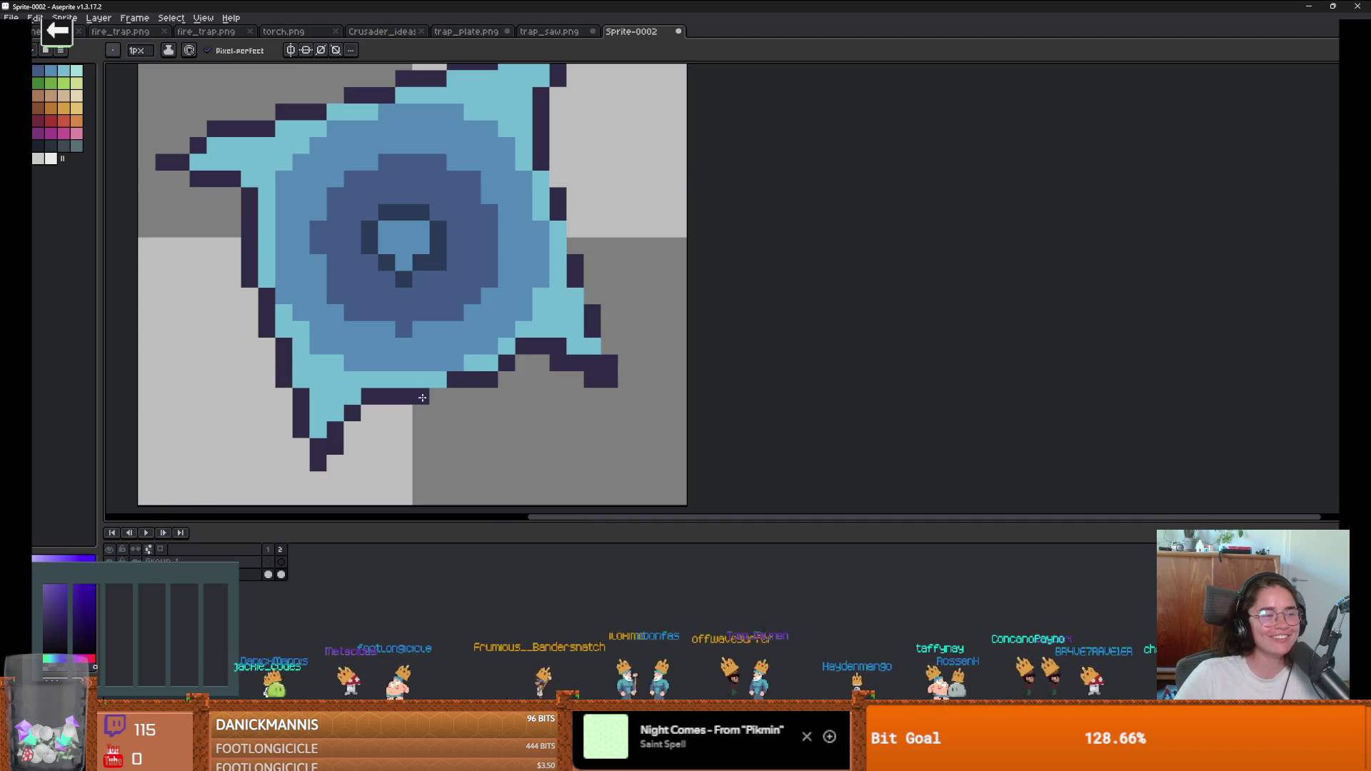
Step: Draw a dark outline along the lower-right spike and recolour one outline pixel light cyan
key(e)
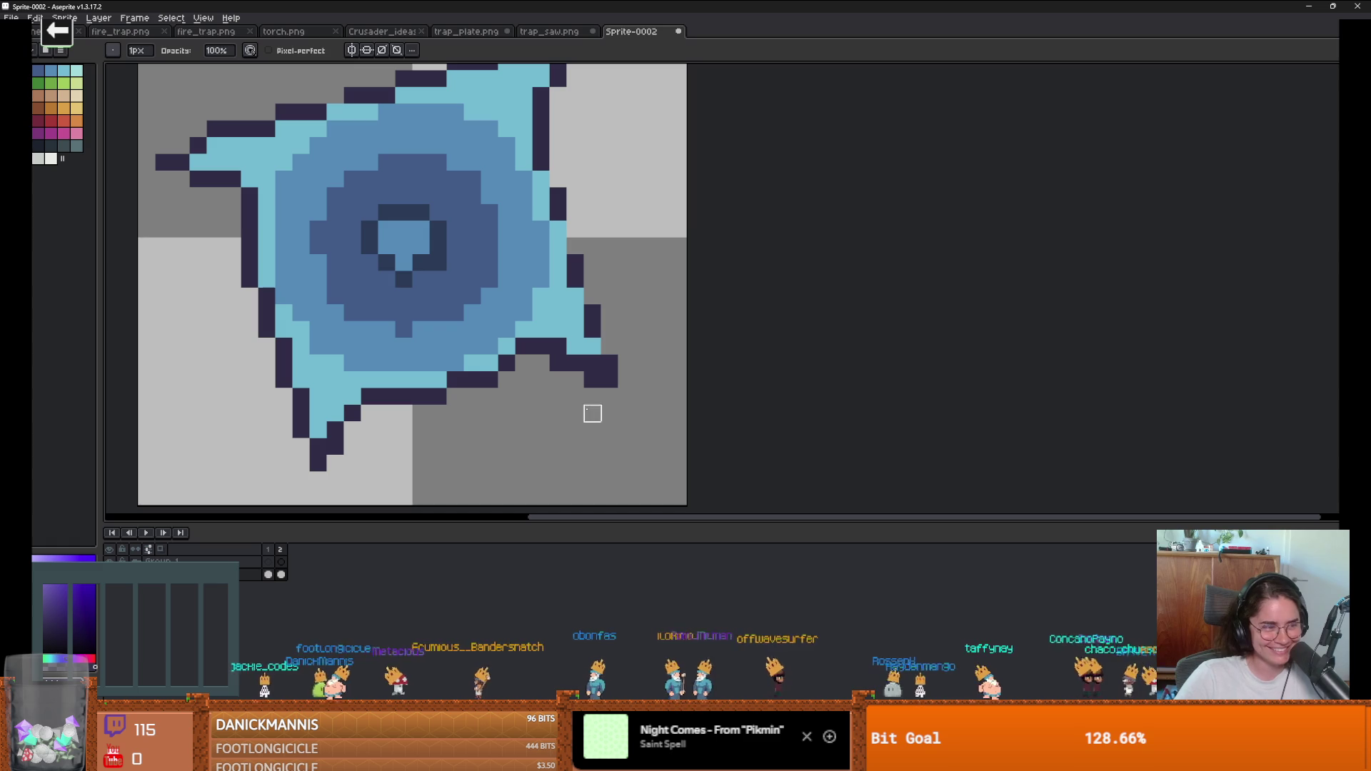
key(i)
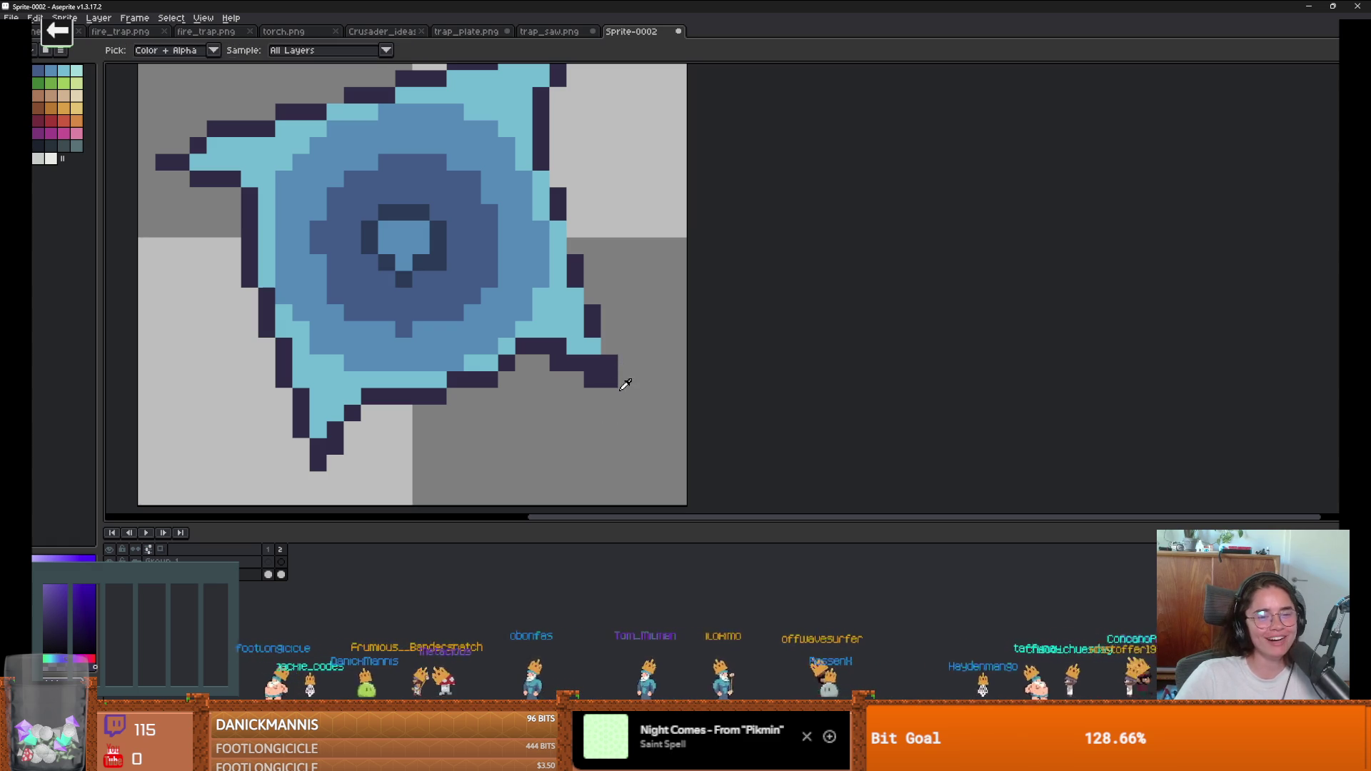
key(e)
key(b)
drag(609, 346, 574, 223)
scroll(558, 179, down, 1)
scroll(601, 308, up, 1)
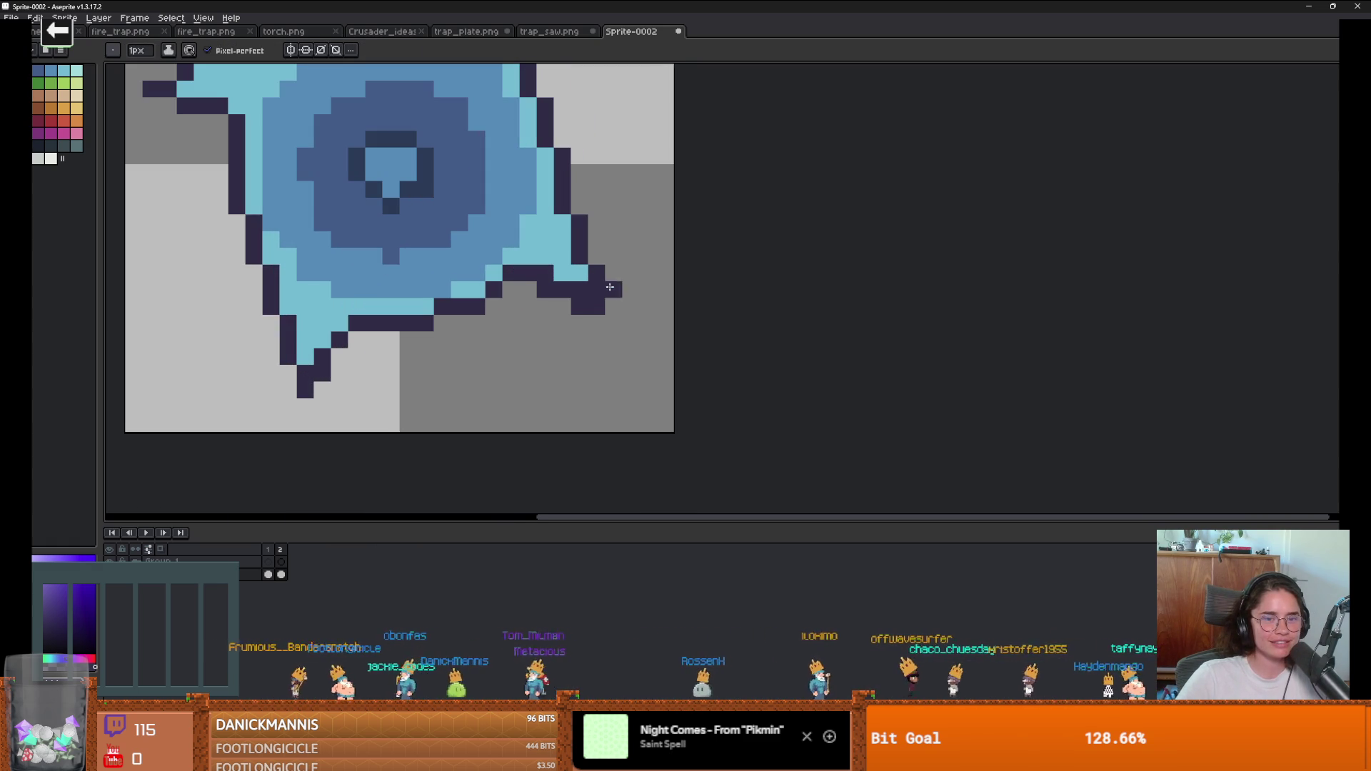
click(569, 277)
alt+click(580, 274)
click(564, 276)
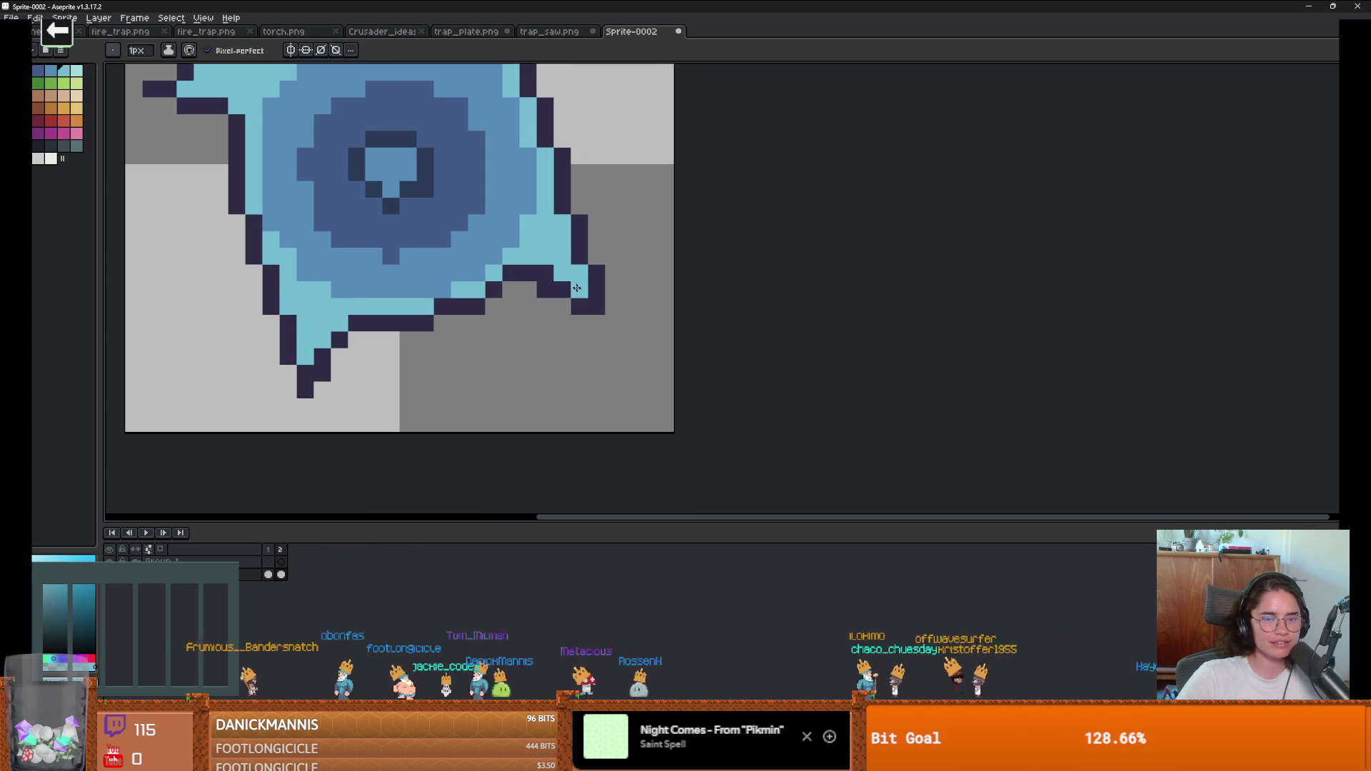
scroll(563, 278, down, 2)
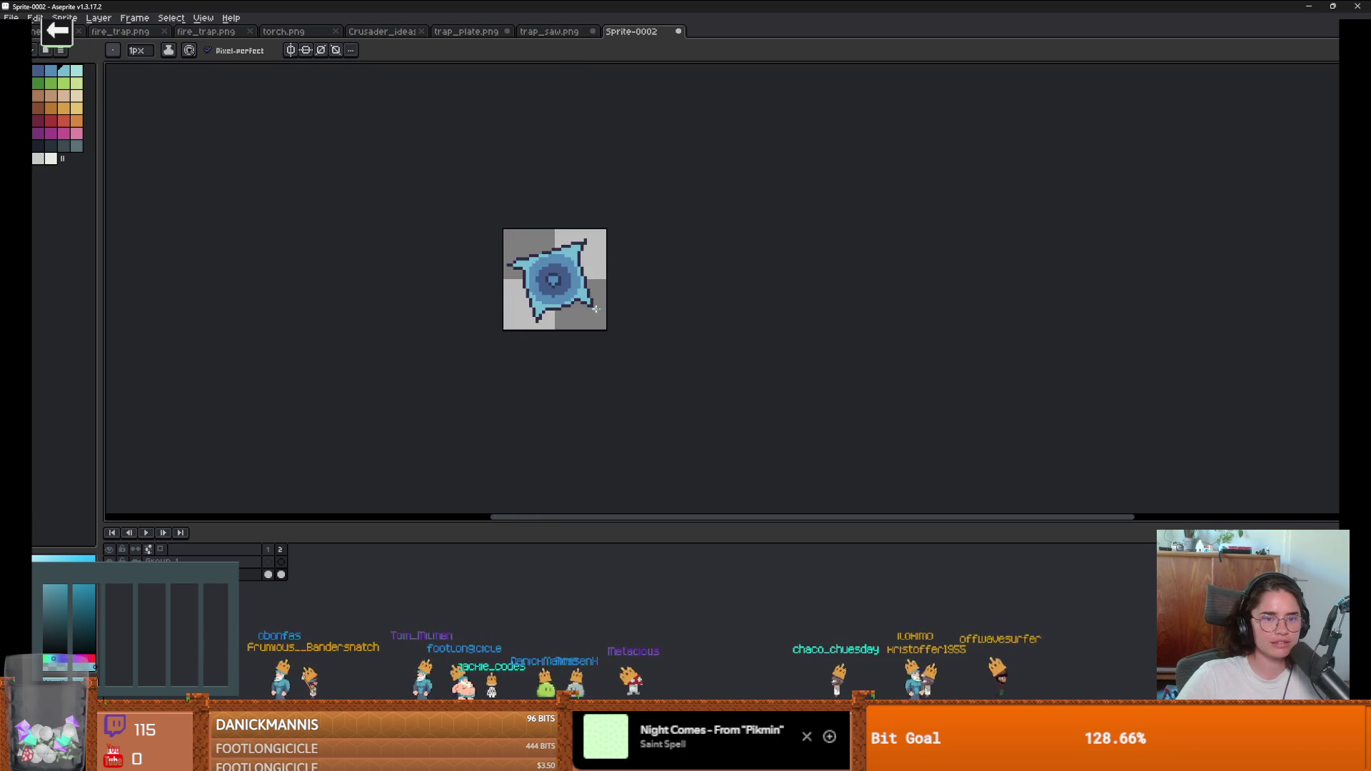
scroll(586, 292, up, 1)
Step: Reshape the centre into a square ring using dark navy and light blue pixels
alt+click(593, 297)
scroll(586, 297, up, 1)
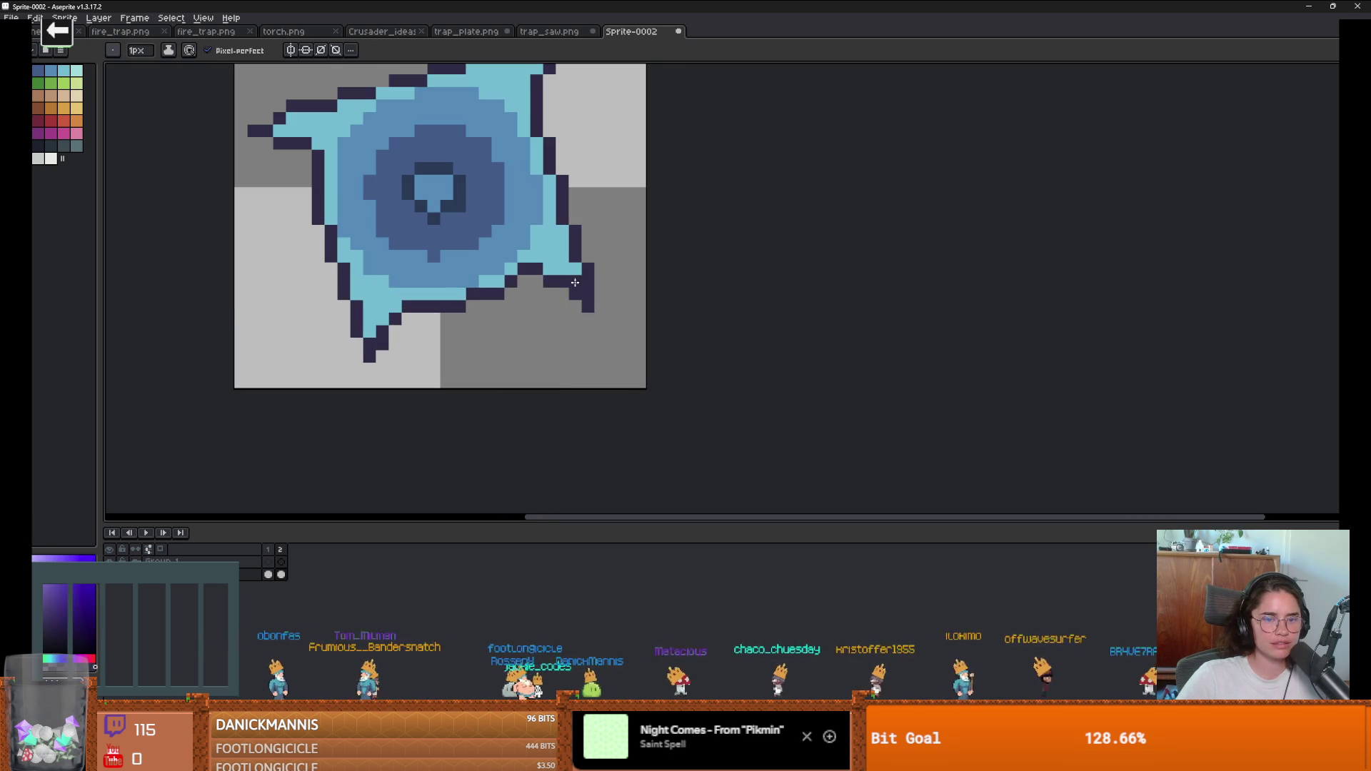
scroll(579, 293, down, 2)
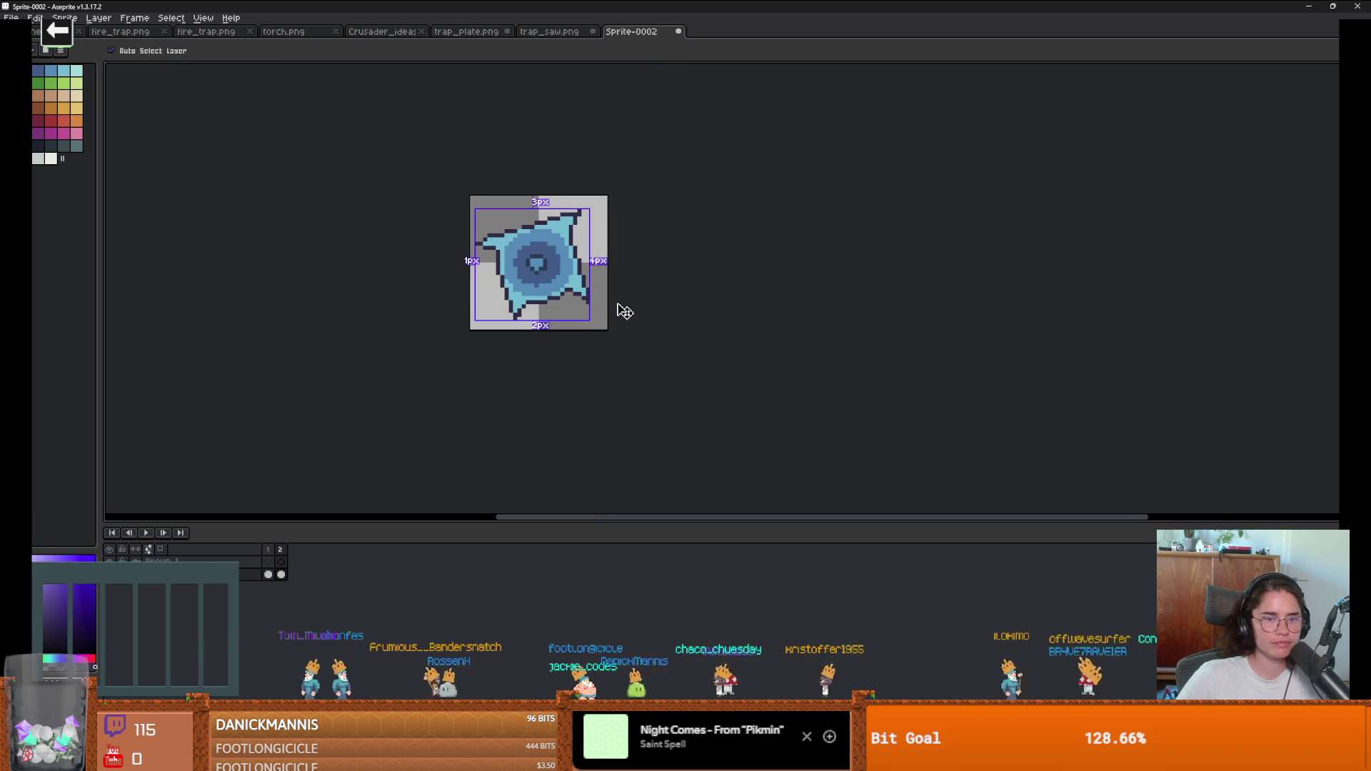
scroll(559, 291, up, 1)
alt+click(557, 292)
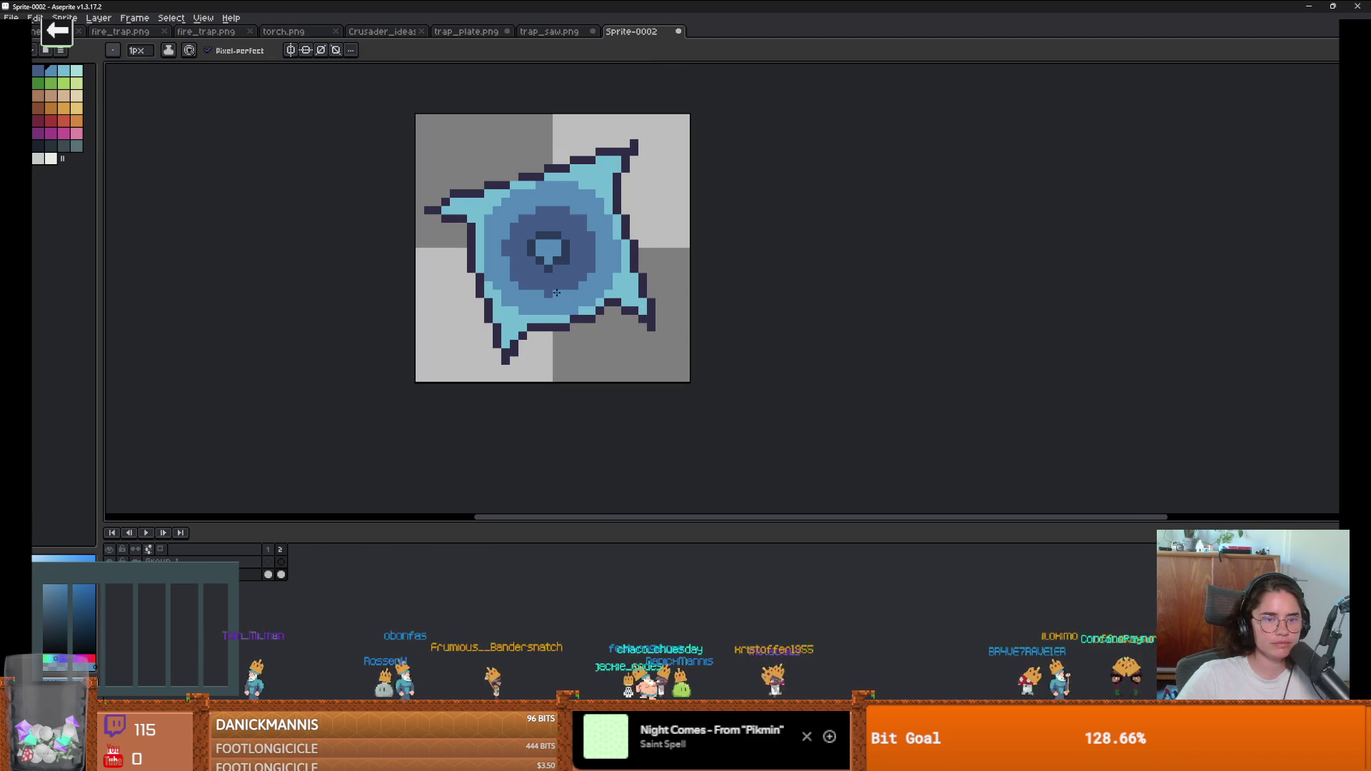
scroll(546, 292, up, 2)
alt+click(569, 242)
click(515, 262)
click(495, 242)
alt+click(557, 216)
click(571, 242)
click(522, 242)
scroll(571, 257, down, 5)
scroll(574, 275, up, 5)
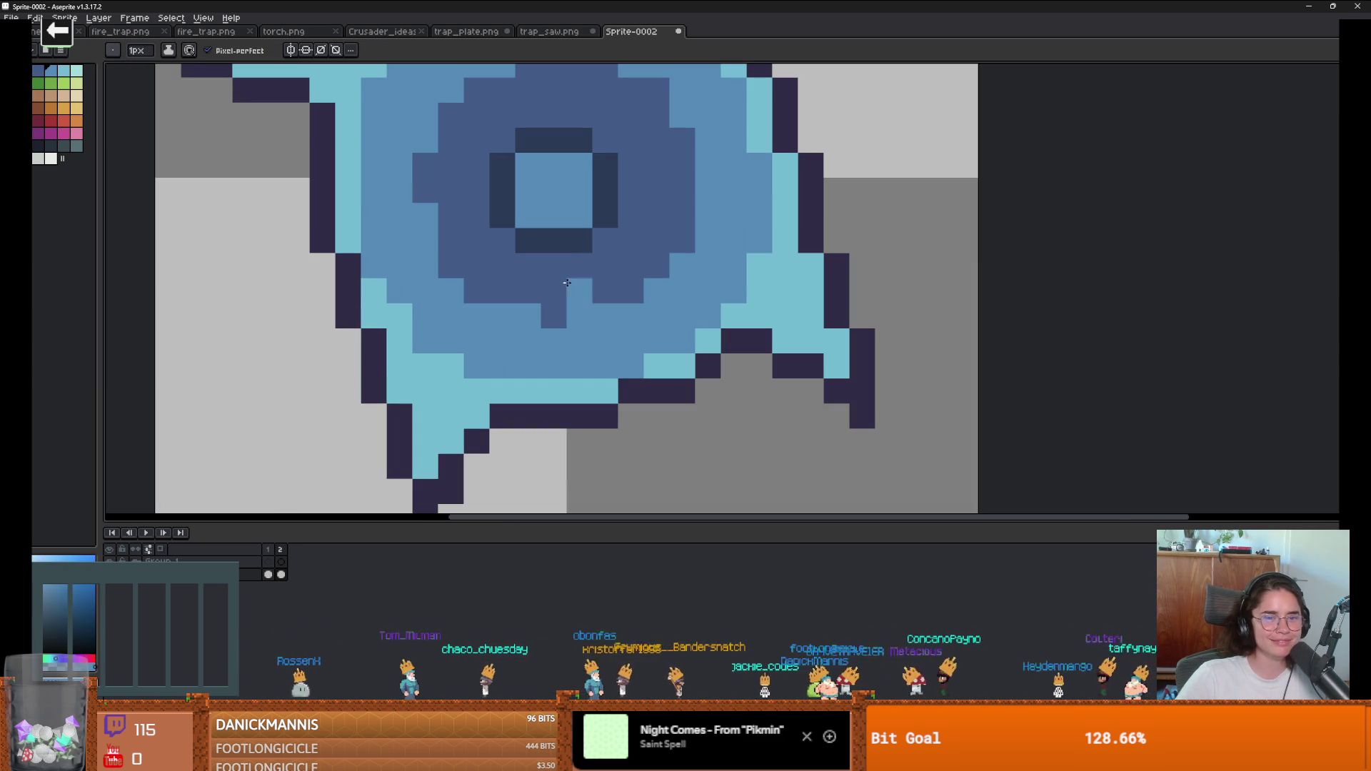
Step: Fill dark blue pixels below the centre ring and repaint a dark pixel near the lower spike
alt+click(573, 275)
click(528, 314)
click(505, 307)
click(578, 314)
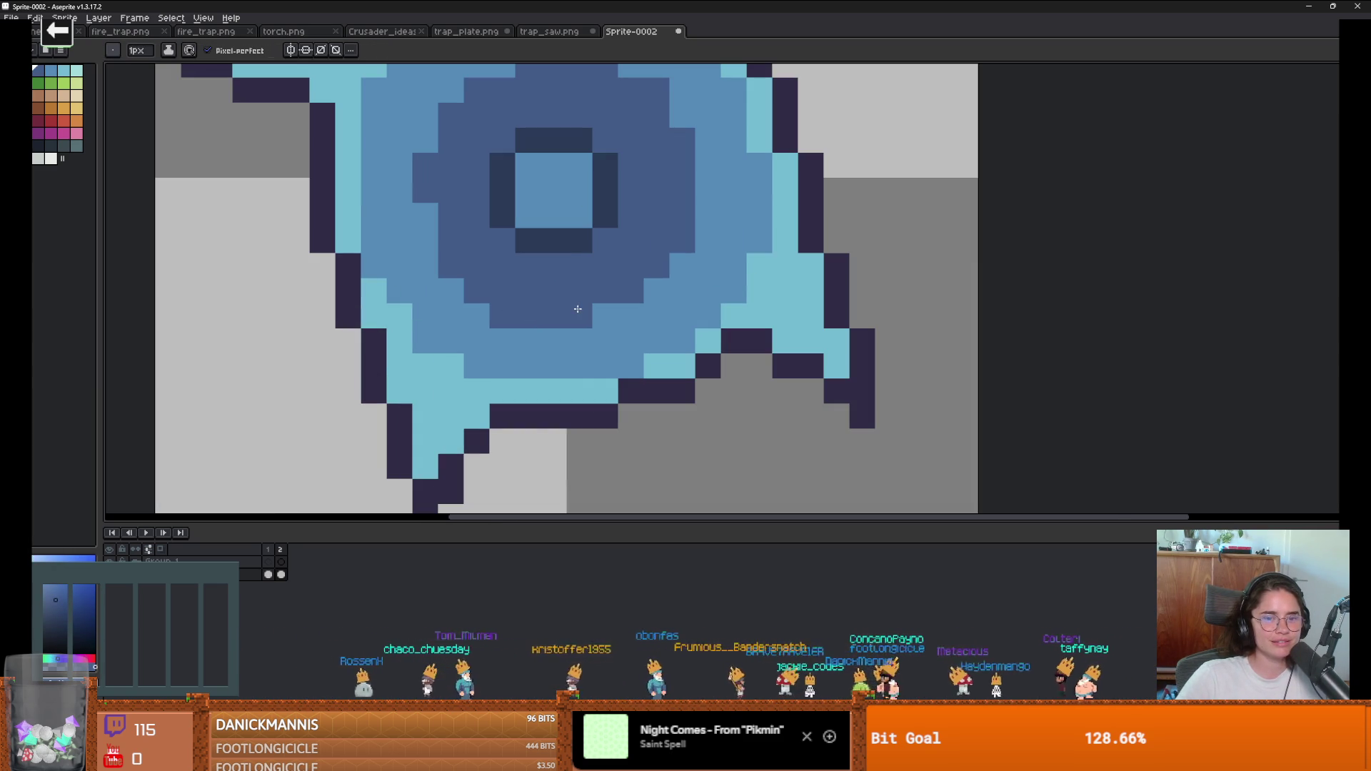
alt+click(629, 366)
click(605, 366)
scroll(633, 366, down, 4)
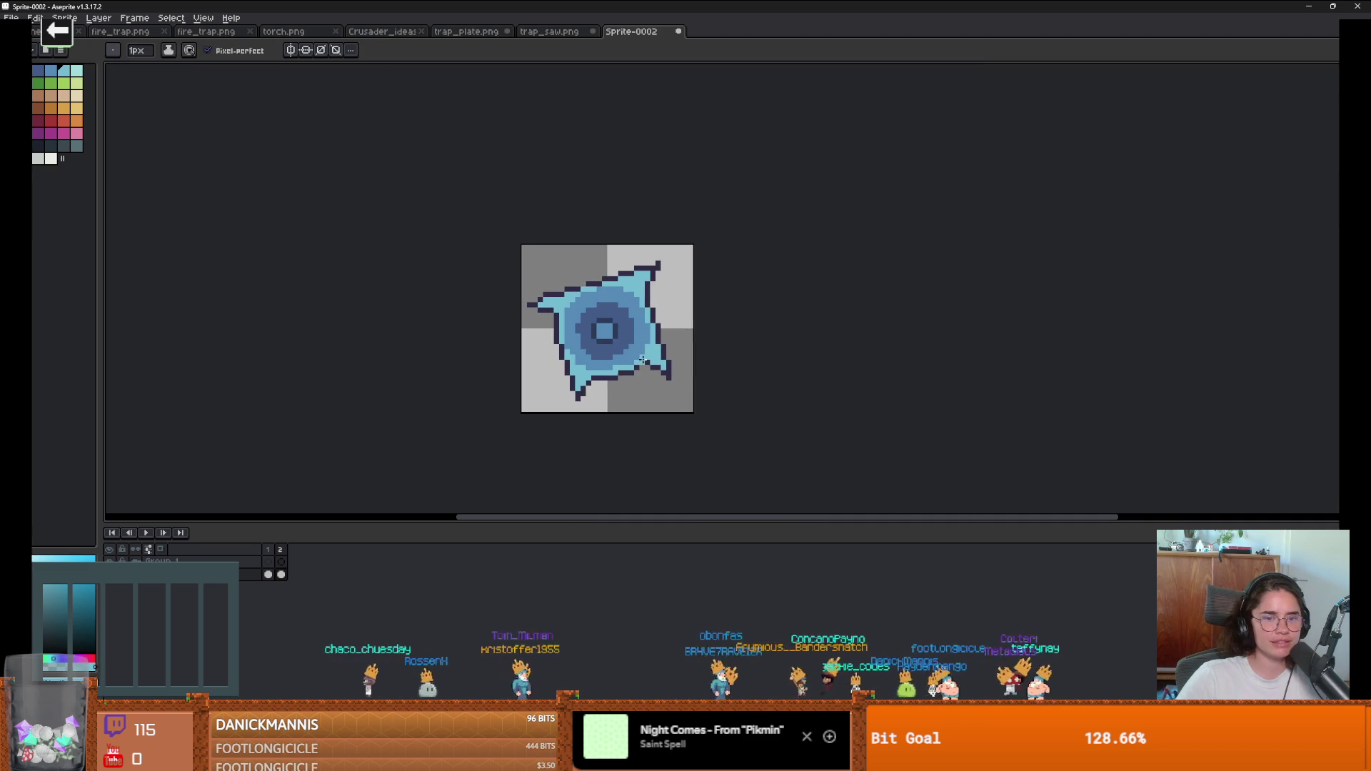
scroll(633, 365, up, 1)
Step: Play the two-frame animation, stop it, and return to frame 2
click(146, 533)
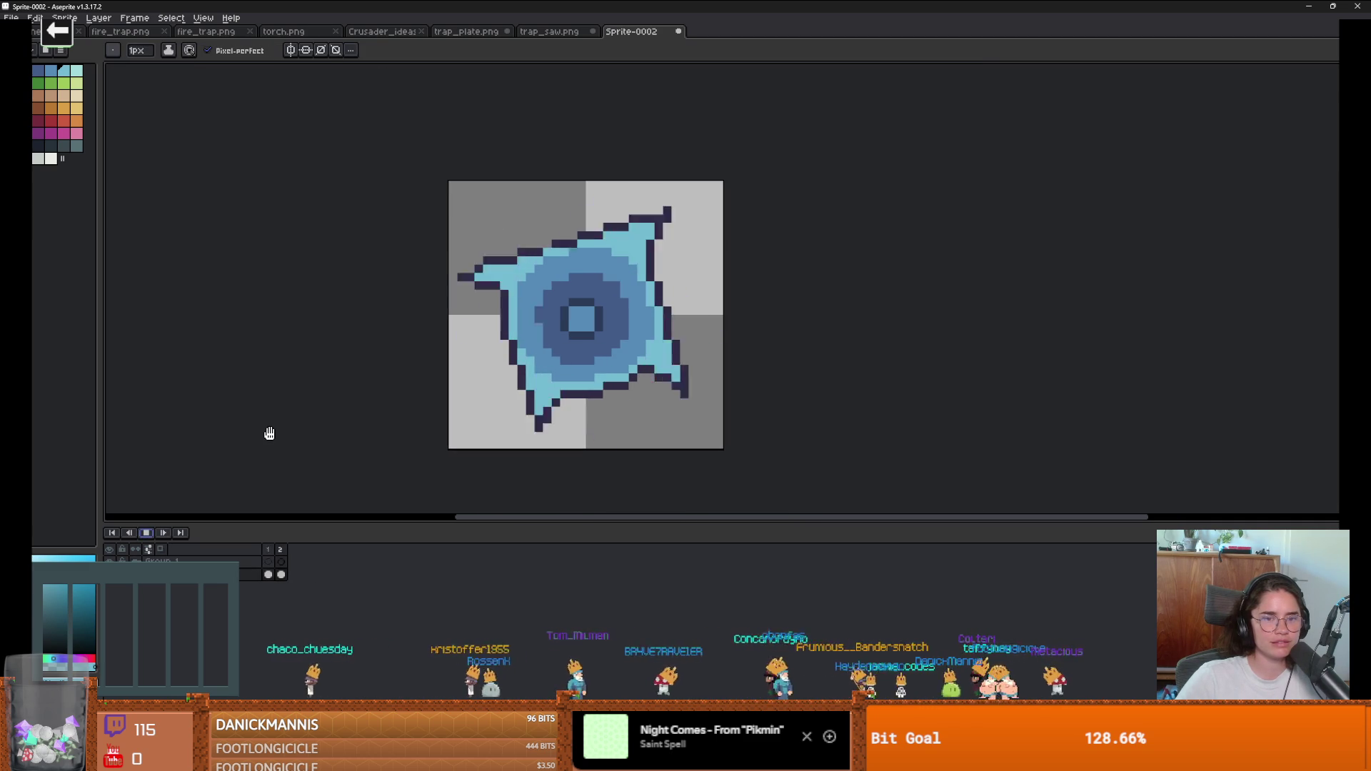
click(146, 533)
click(280, 574)
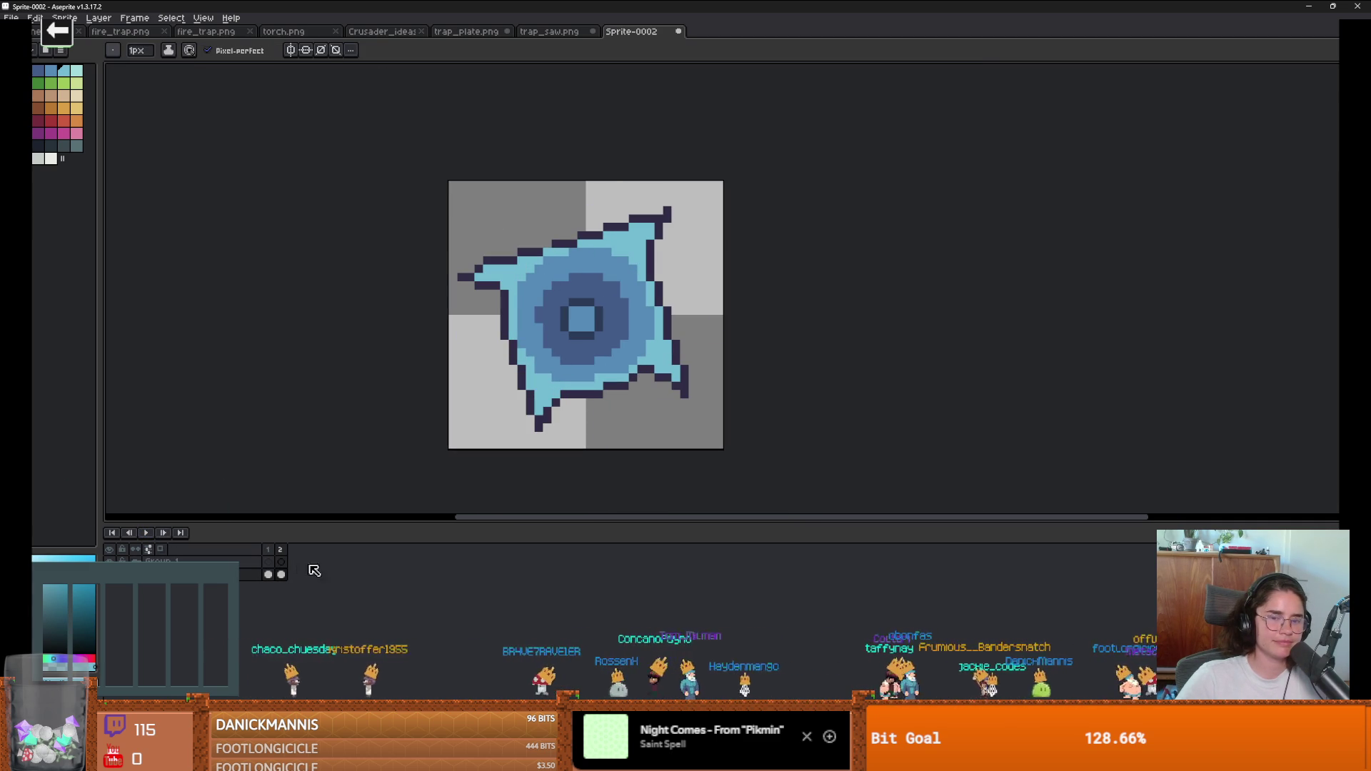
Step: Add frame 3 with the disc rotated to R: -29.3, then play the spin animation
key(alt+n)
scroll(467, 331, down, 1)
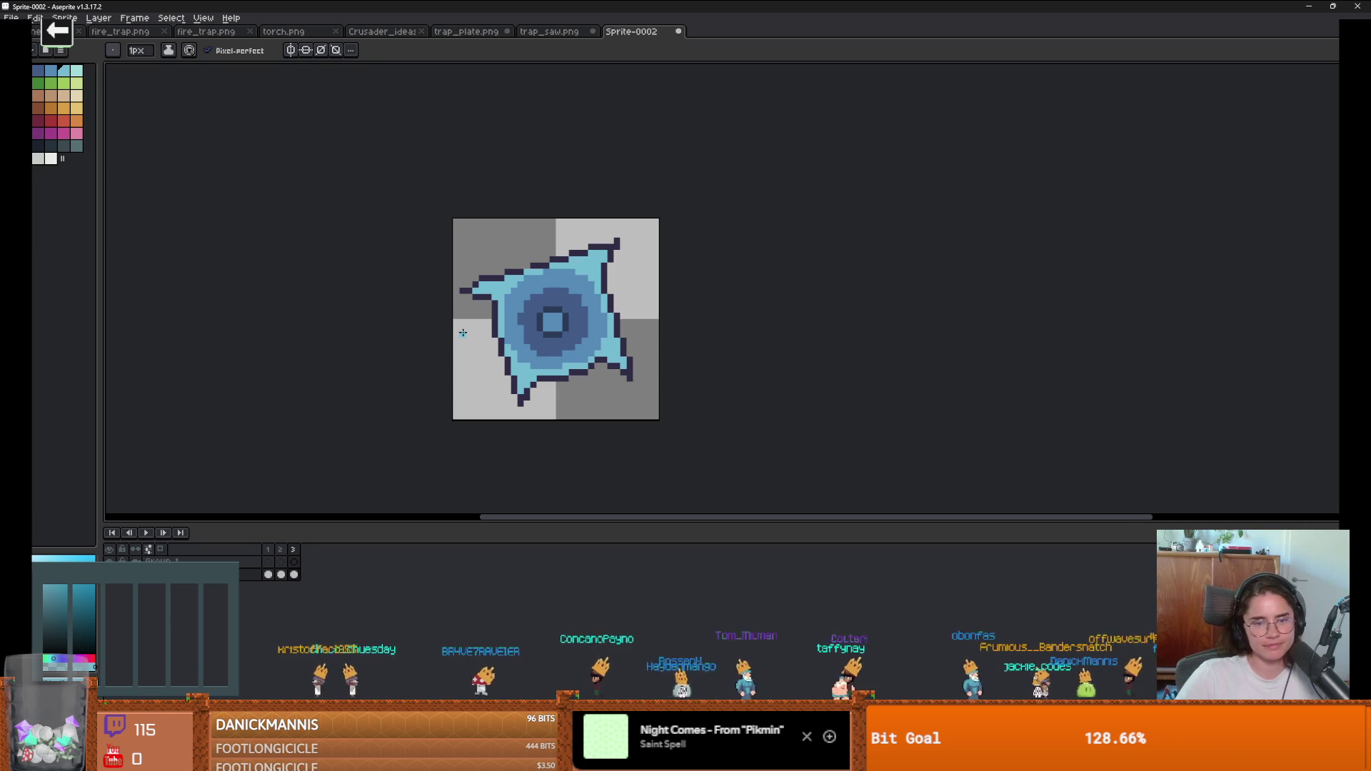
key(m)
key(ctrl+a)
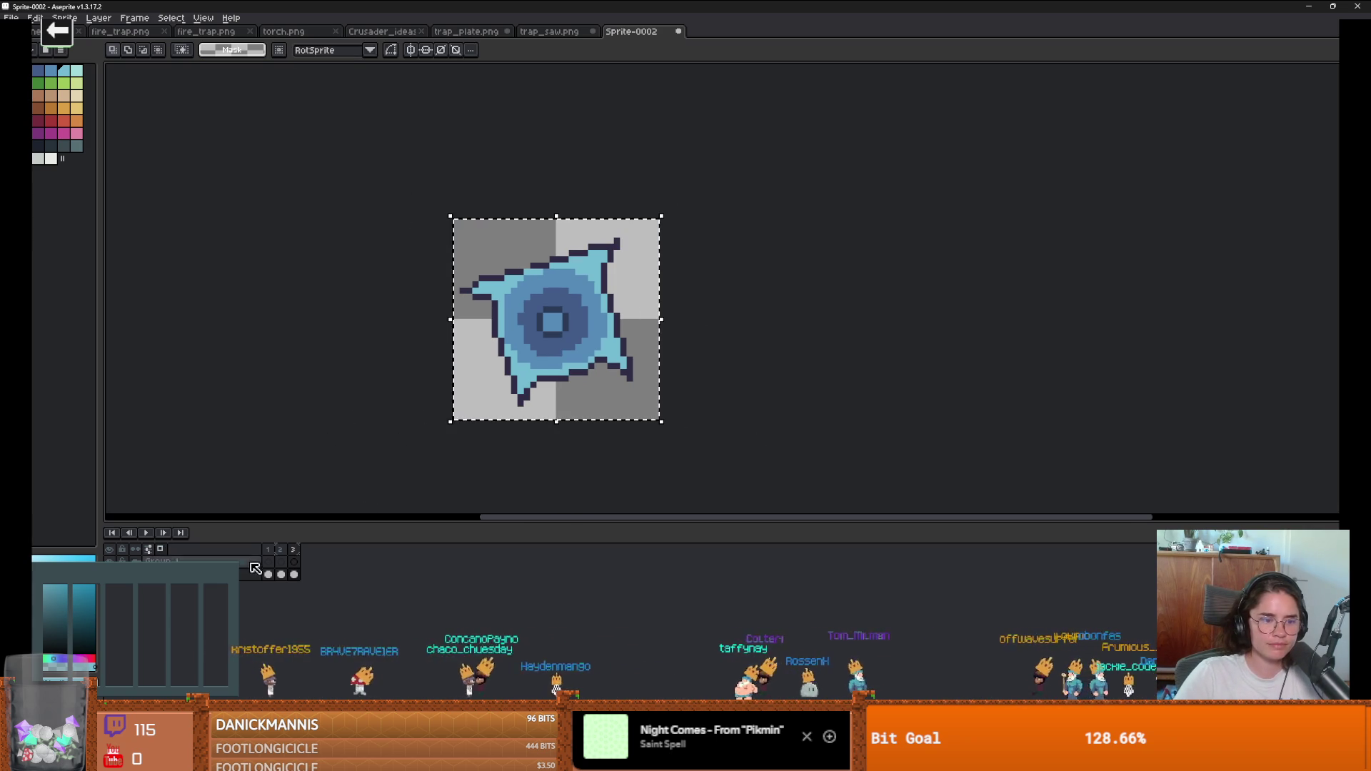
drag(667, 208, 726, 265)
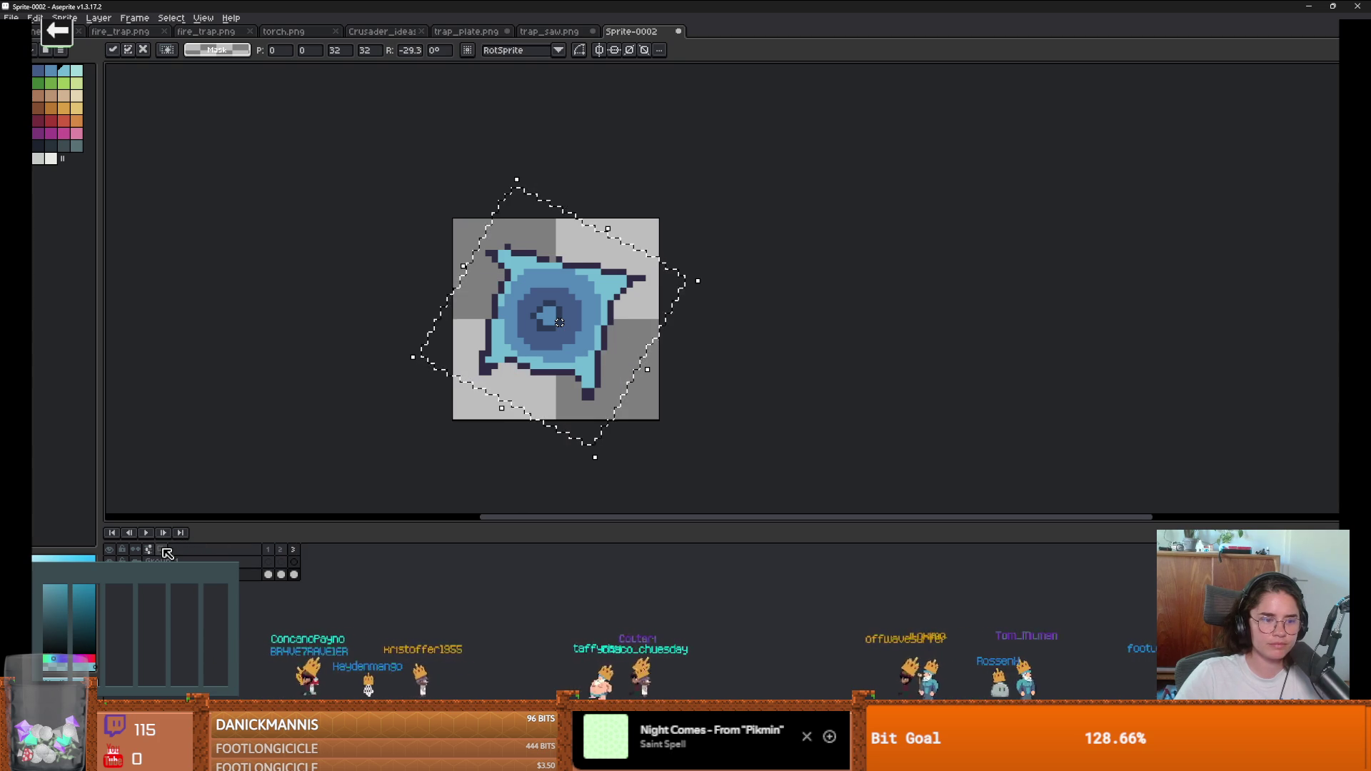
click(146, 534)
scroll(214, 467, down, 3)
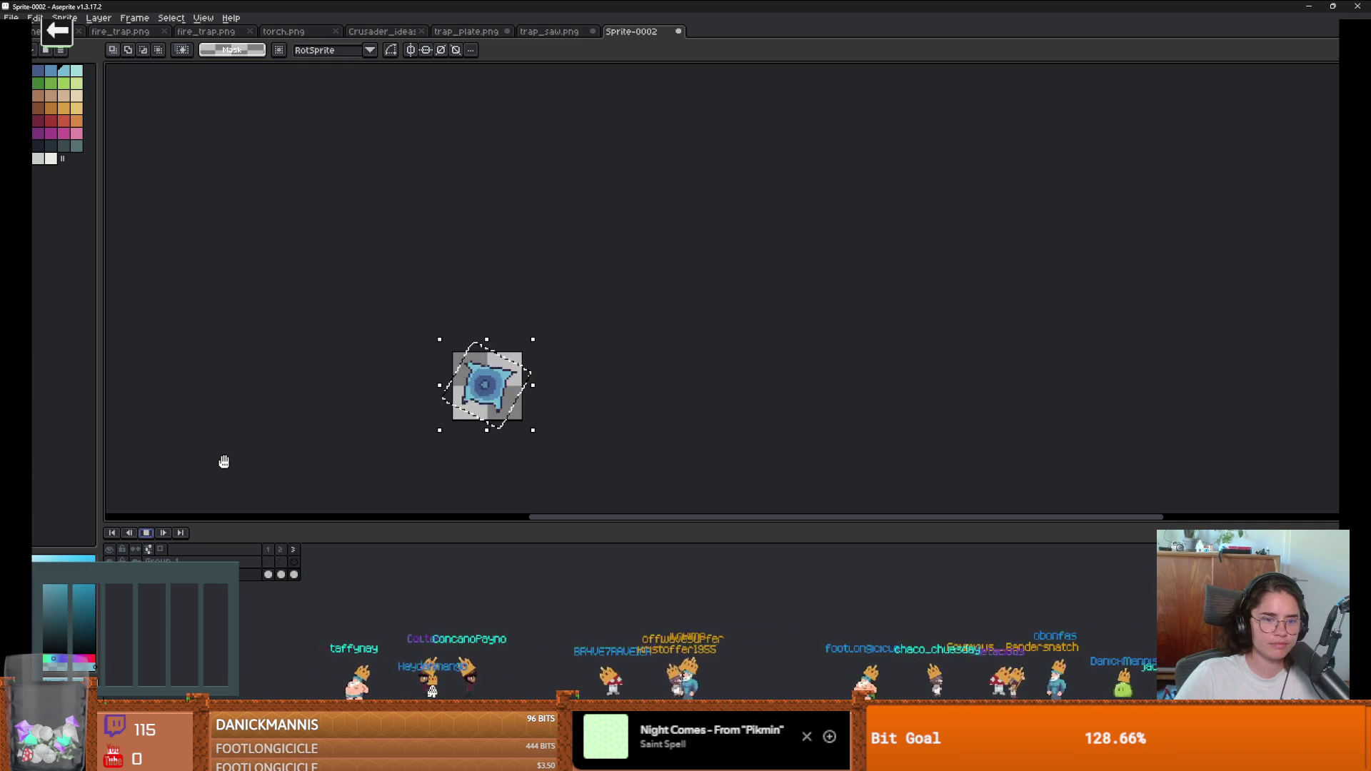
scroll(526, 443, up, 4)
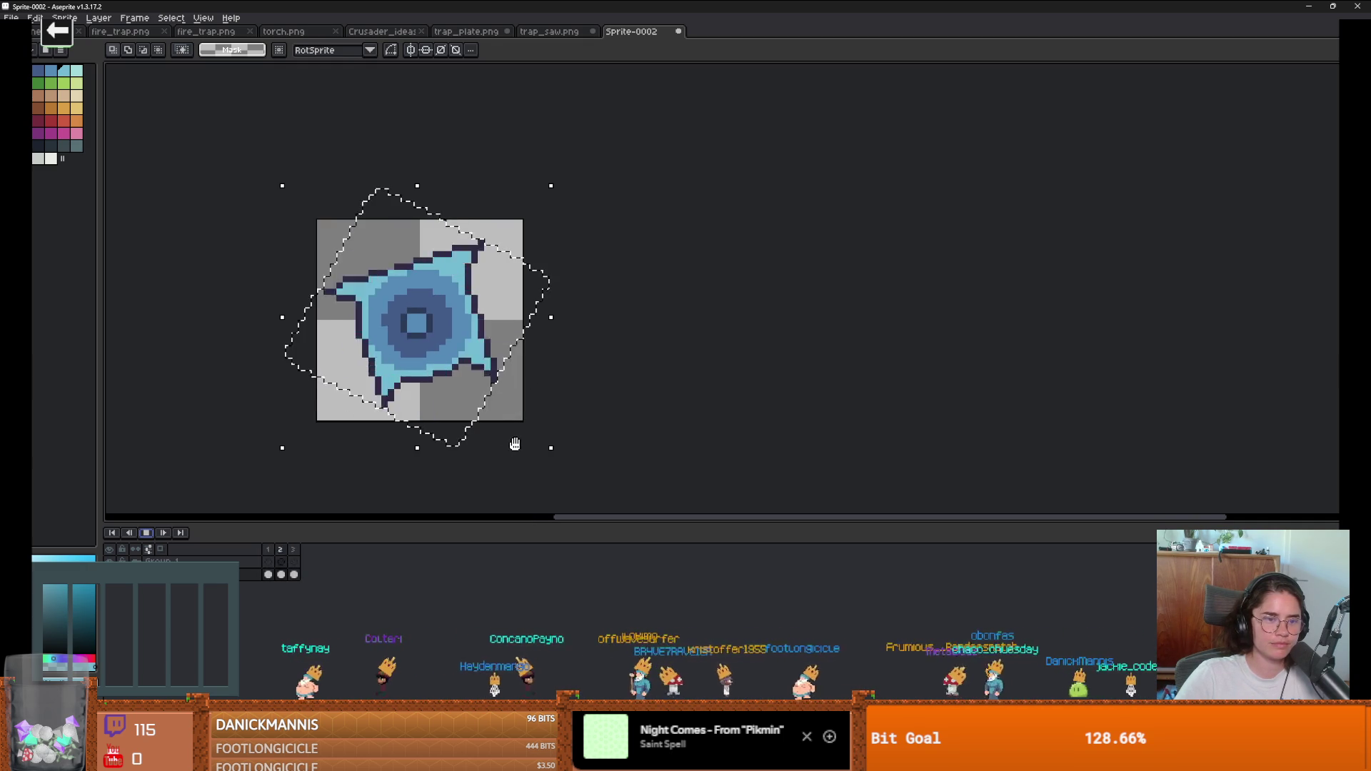